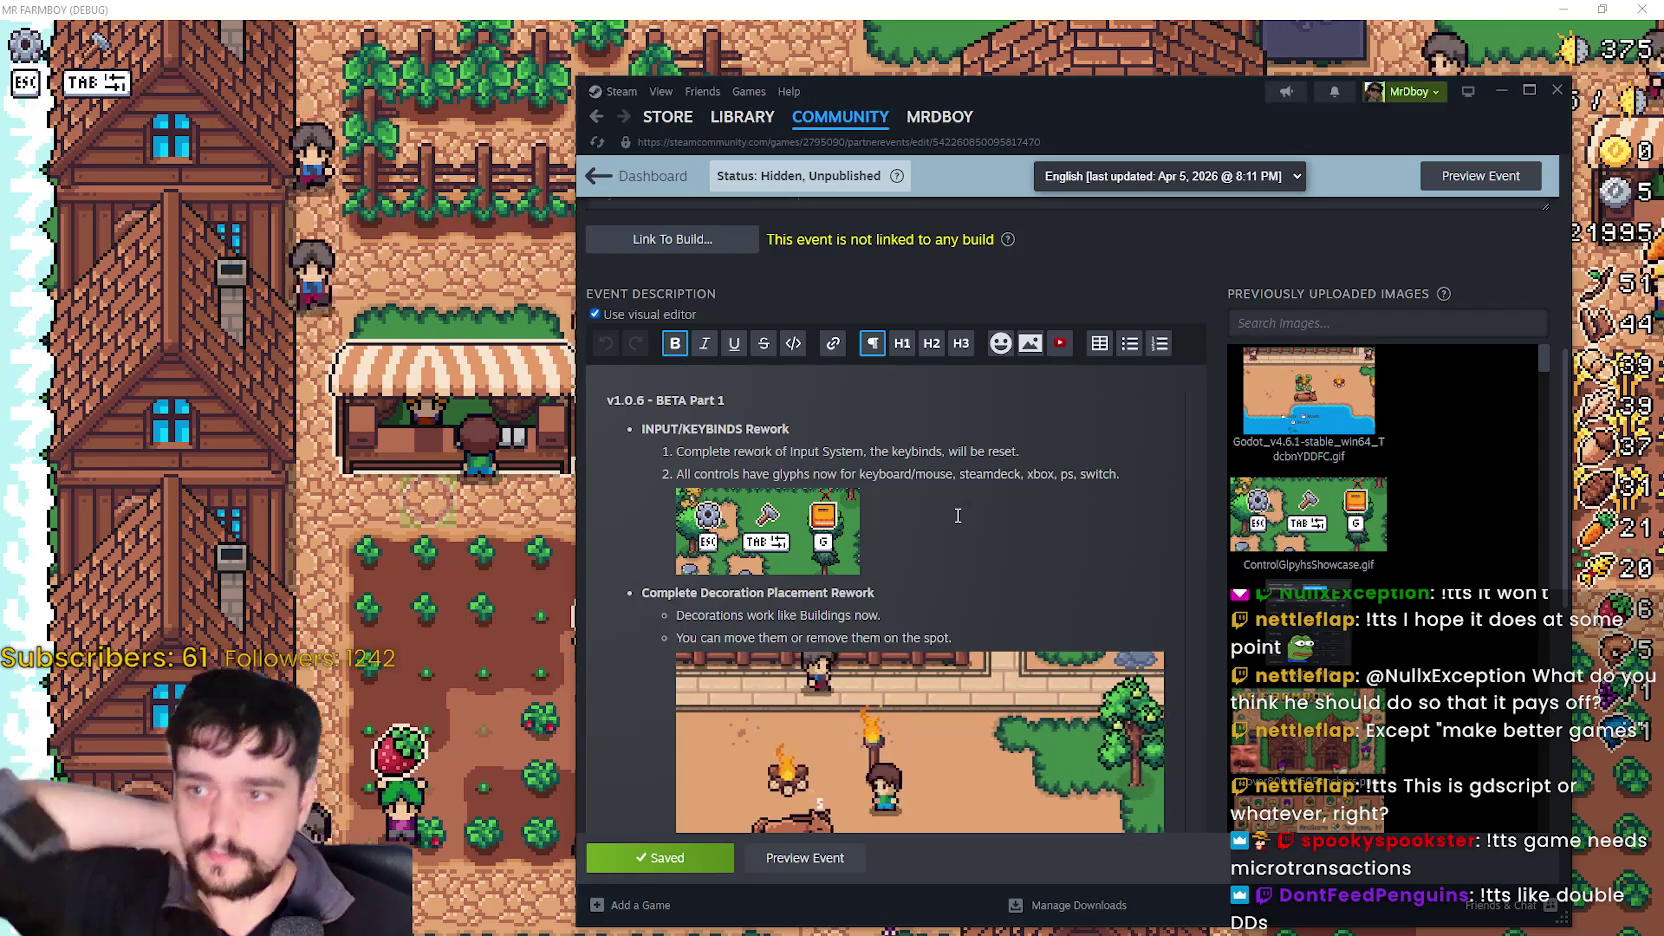
- Review the v1.0.6 patch-notes draft in Steam and preview how the event looks
{"action": "scroll", "coordinate": [957, 515], "scroll_direction": "down", "scroll_amount": 4}
{"action": "scroll", "coordinate": [950, 533], "scroll_direction": "down", "scroll_amount": 5}
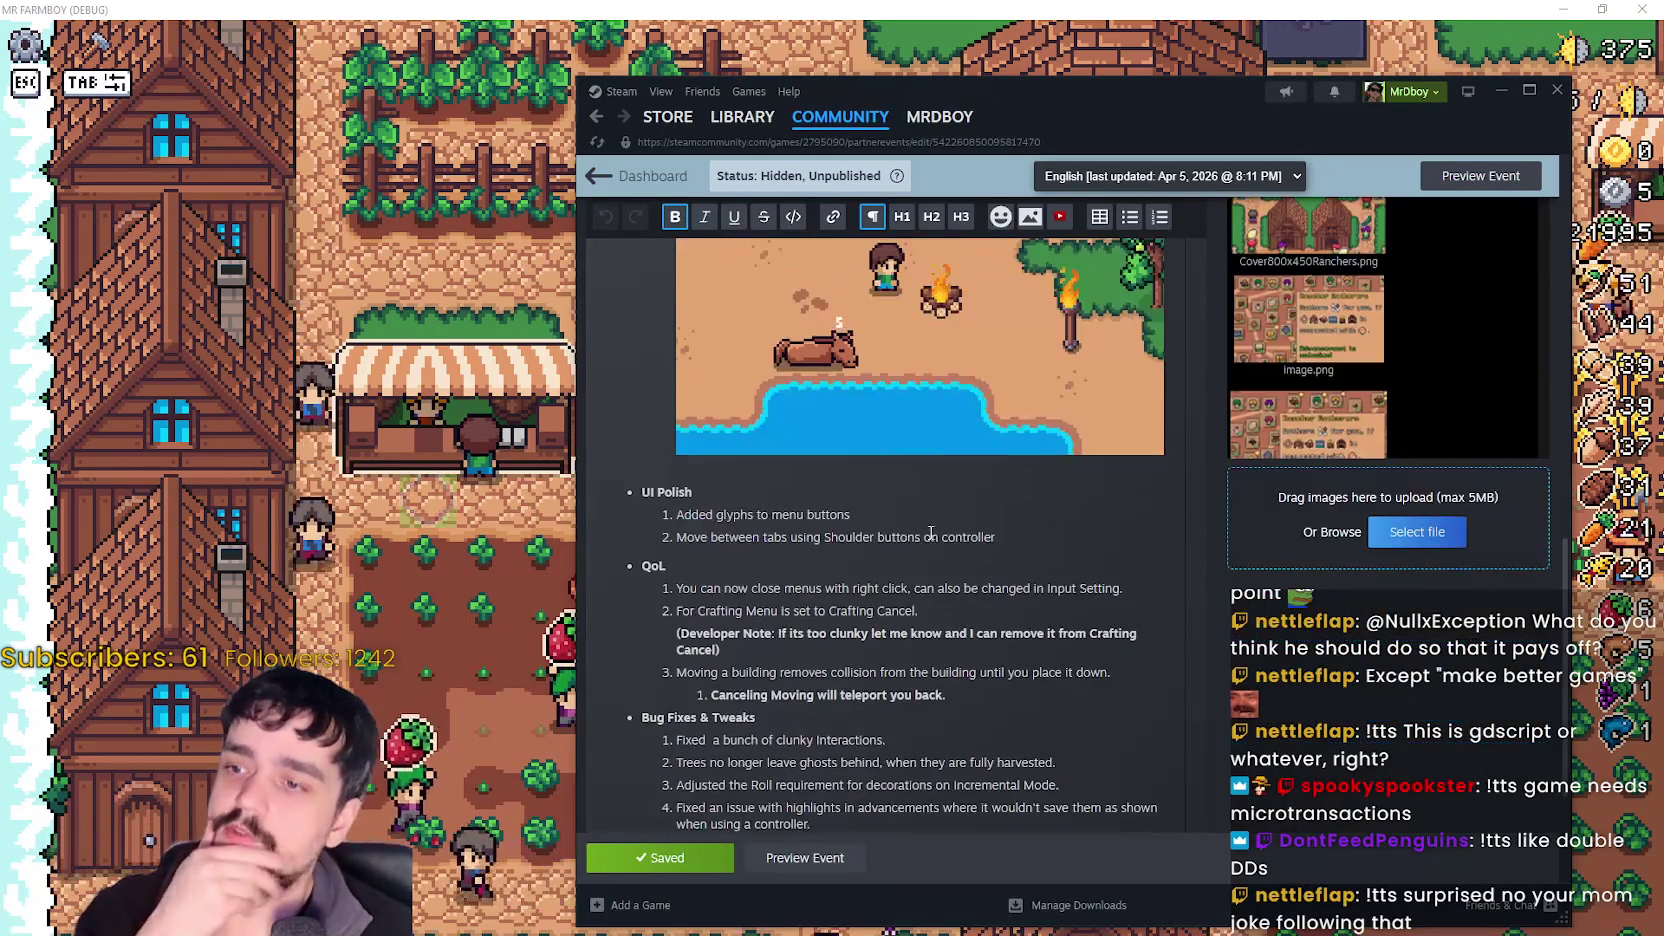
{"action": "scroll", "coordinate": [660, 646], "scroll_direction": "up", "scroll_amount": 4}
{"action": "scroll", "coordinate": [660, 646], "scroll_direction": "up", "scroll_amount": 2}
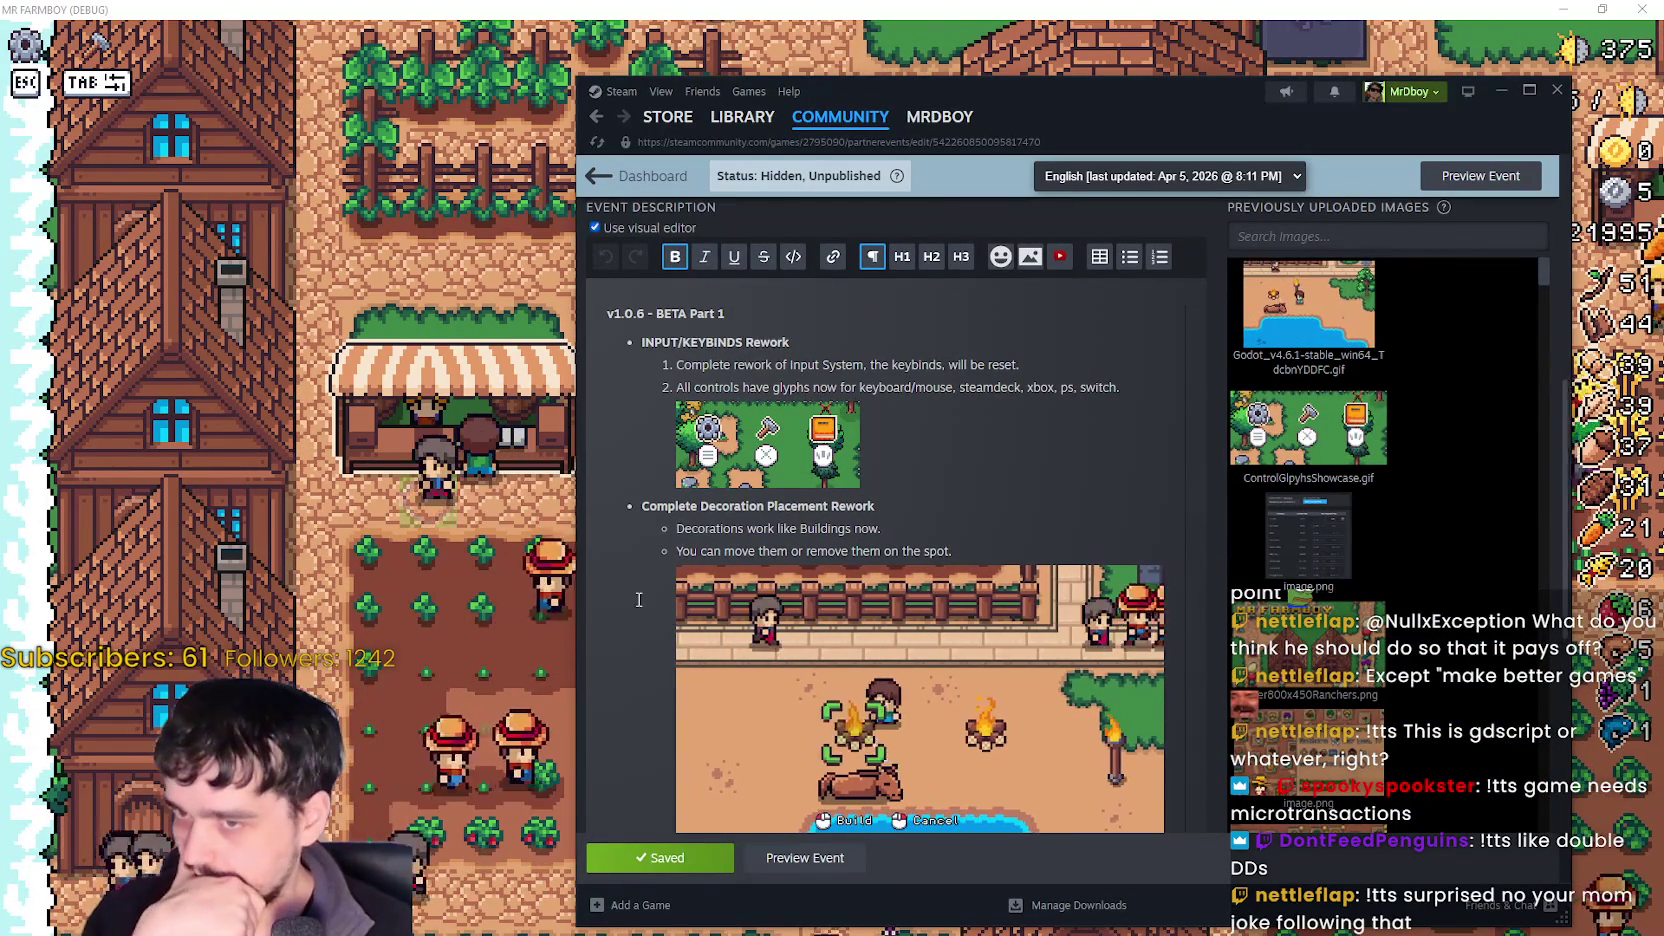
{"action": "scroll", "coordinate": [898, 500], "scroll_direction": "down", "scroll_amount": 1}
{"action": "scroll", "coordinate": [898, 500], "scroll_direction": "up", "scroll_amount": 1}
{"action": "scroll", "coordinate": [673, 826], "scroll_direction": "up", "scroll_amount": 2}
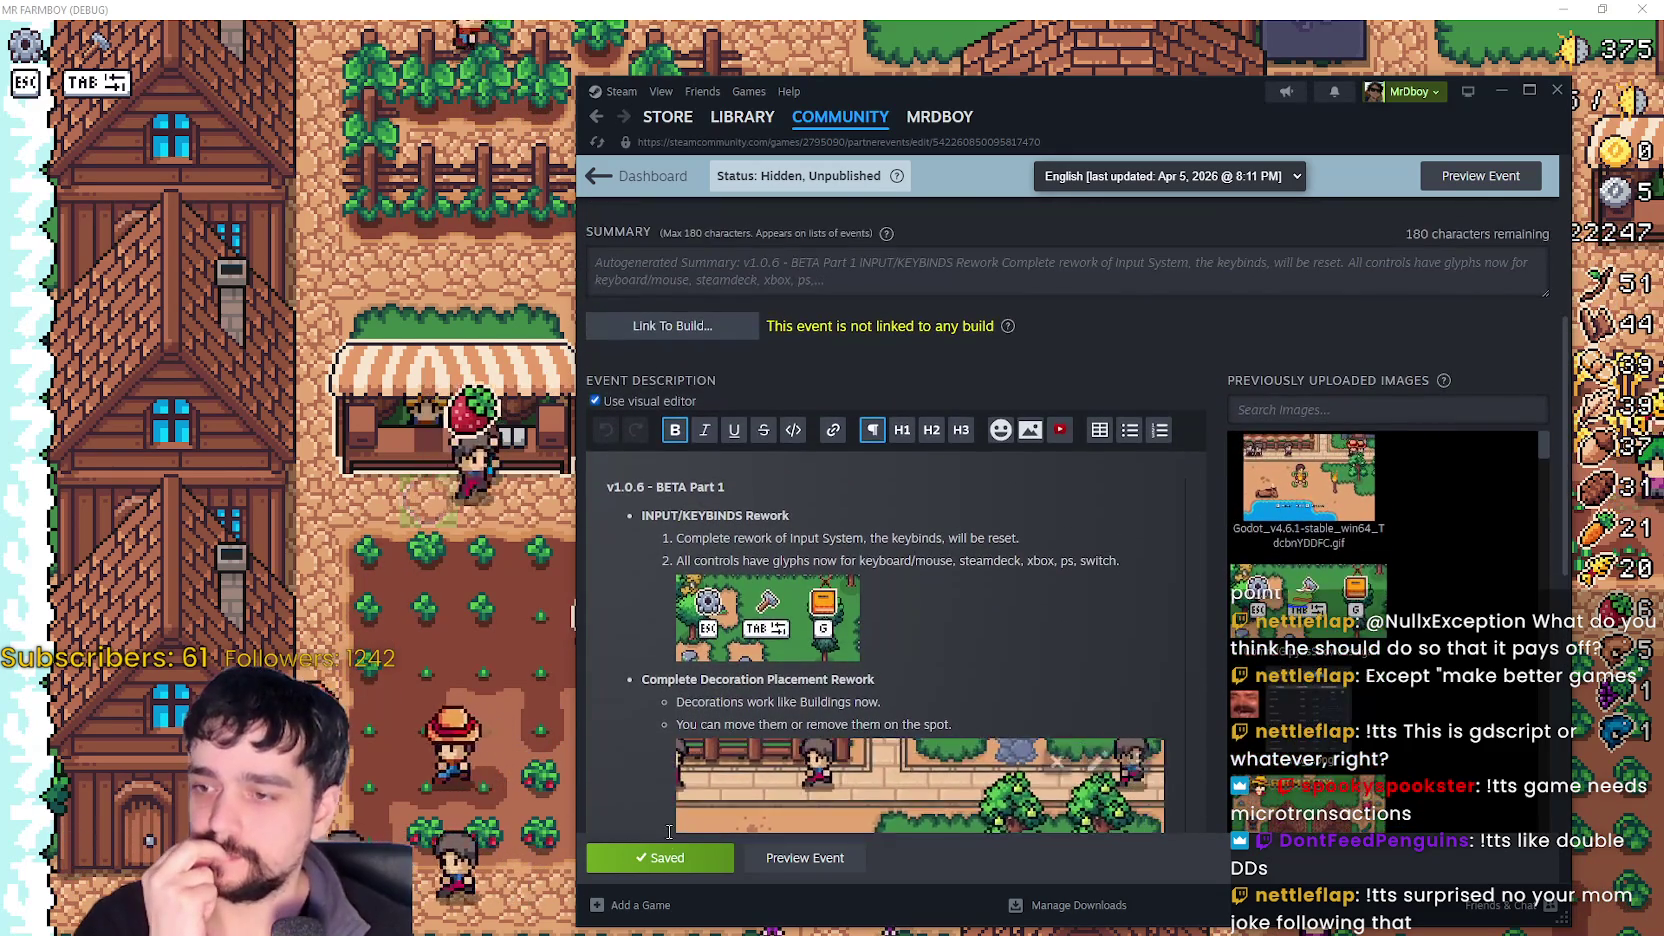
{"action": "scroll", "coordinate": [791, 826], "scroll_direction": "down", "scroll_amount": 1}
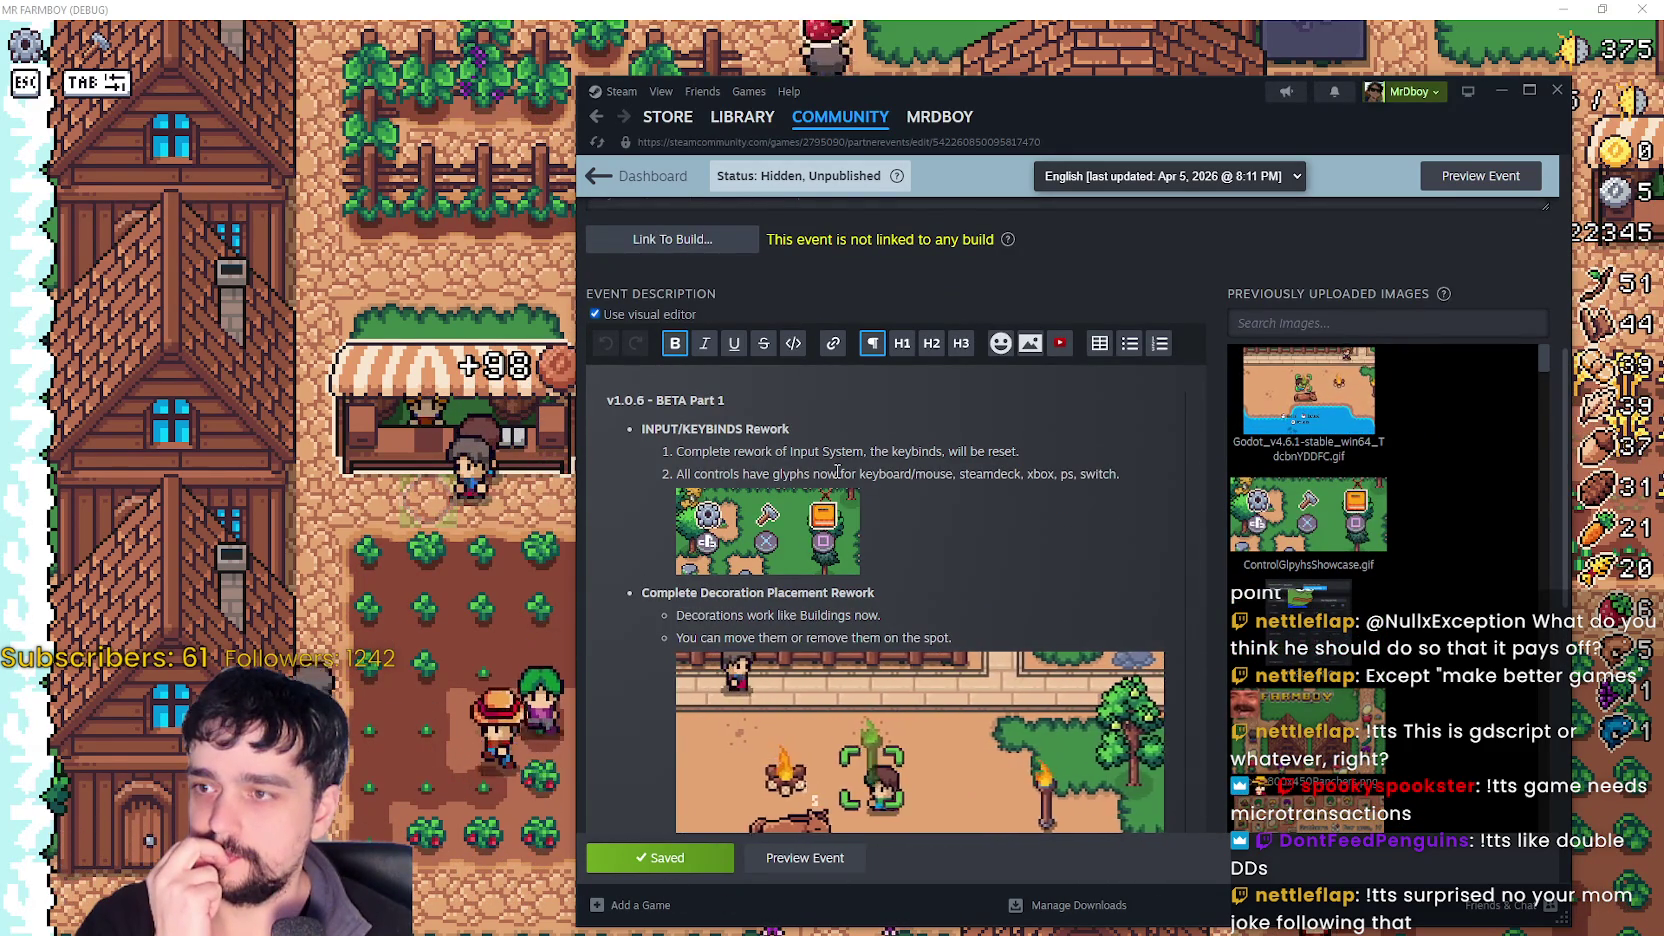
{"action": "left_click", "coordinate": [795, 857]}
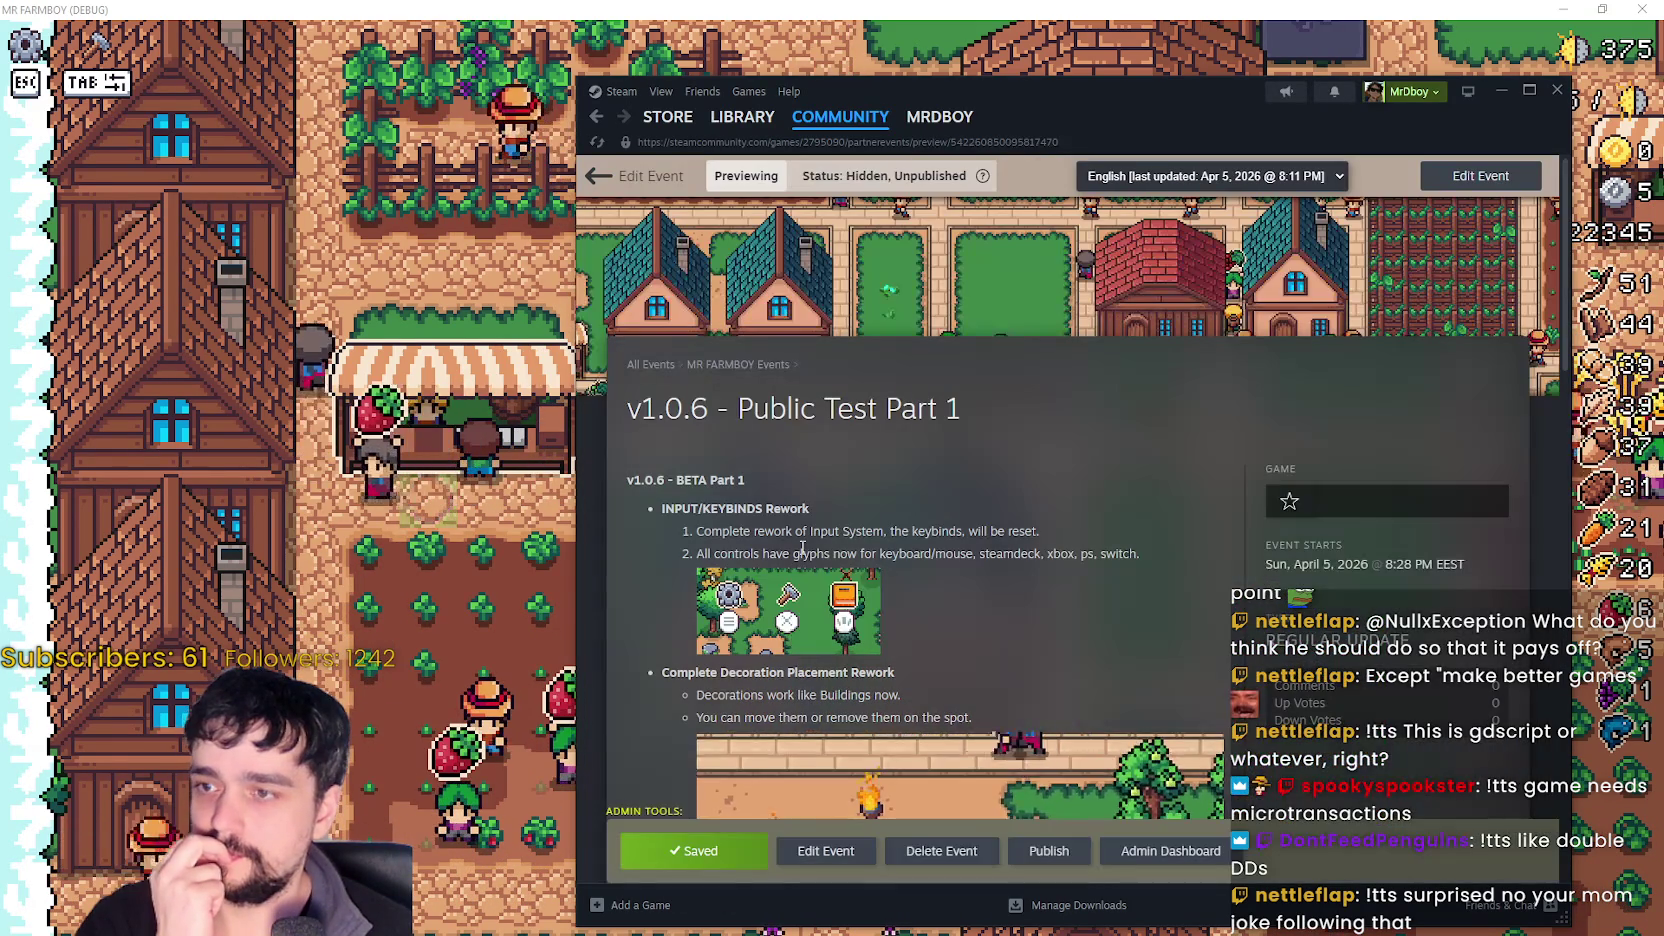
{"action": "left_click", "coordinate": [845, 848]}
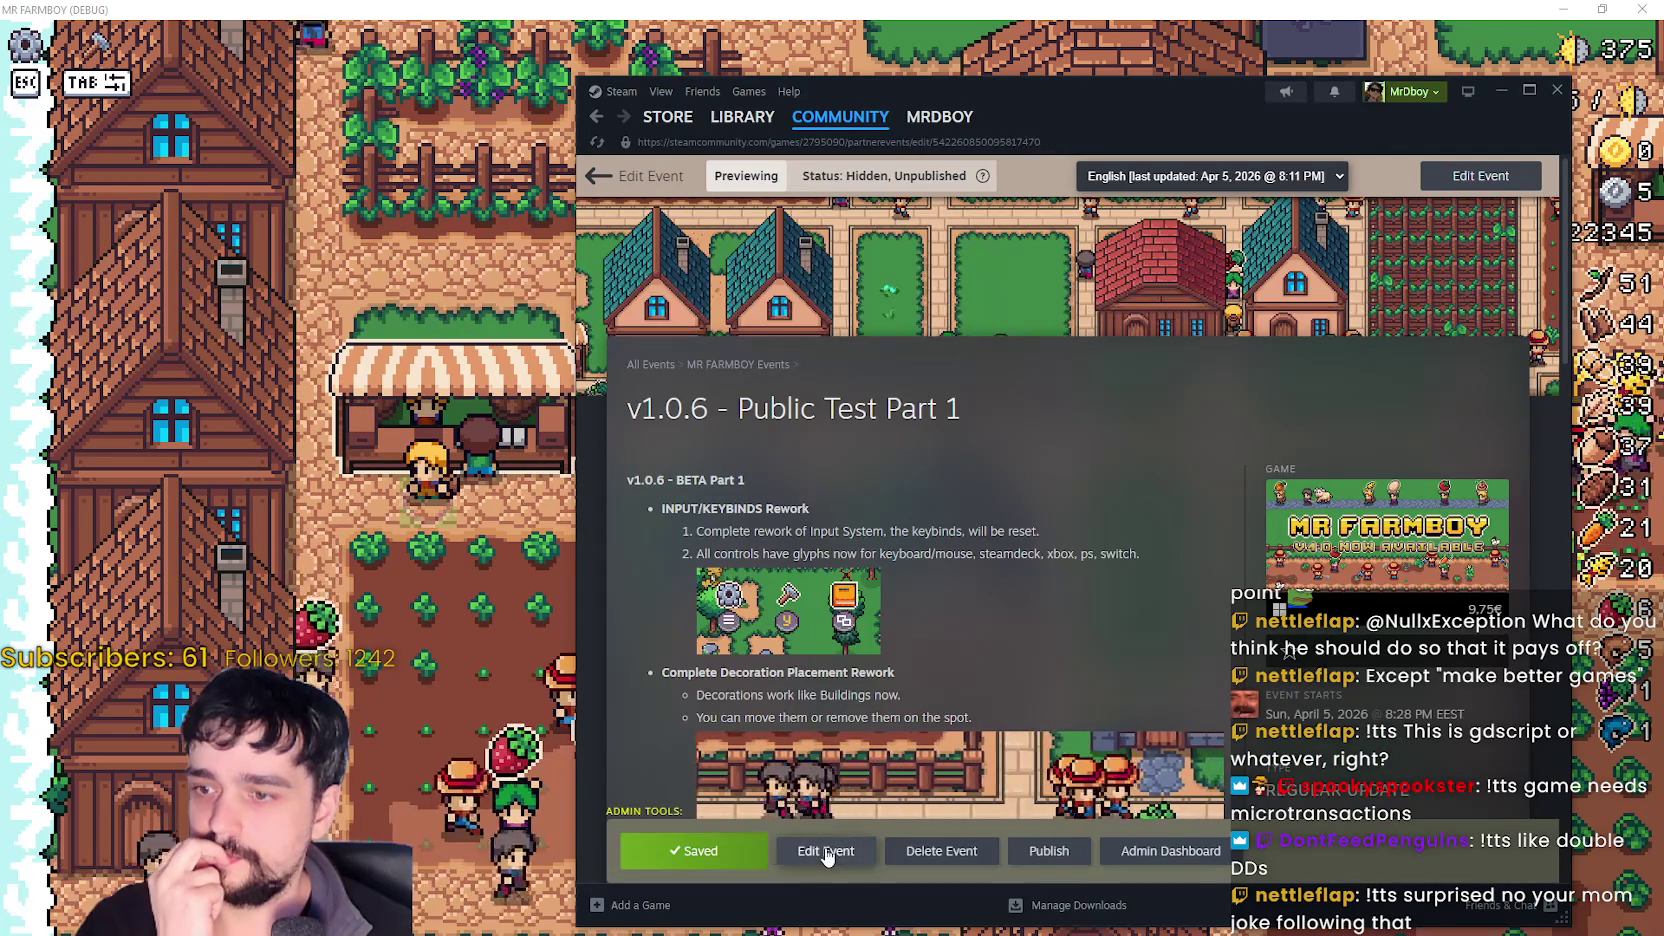
{"action": "scroll", "coordinate": [835, 440], "scroll_direction": "down", "scroll_amount": 4}
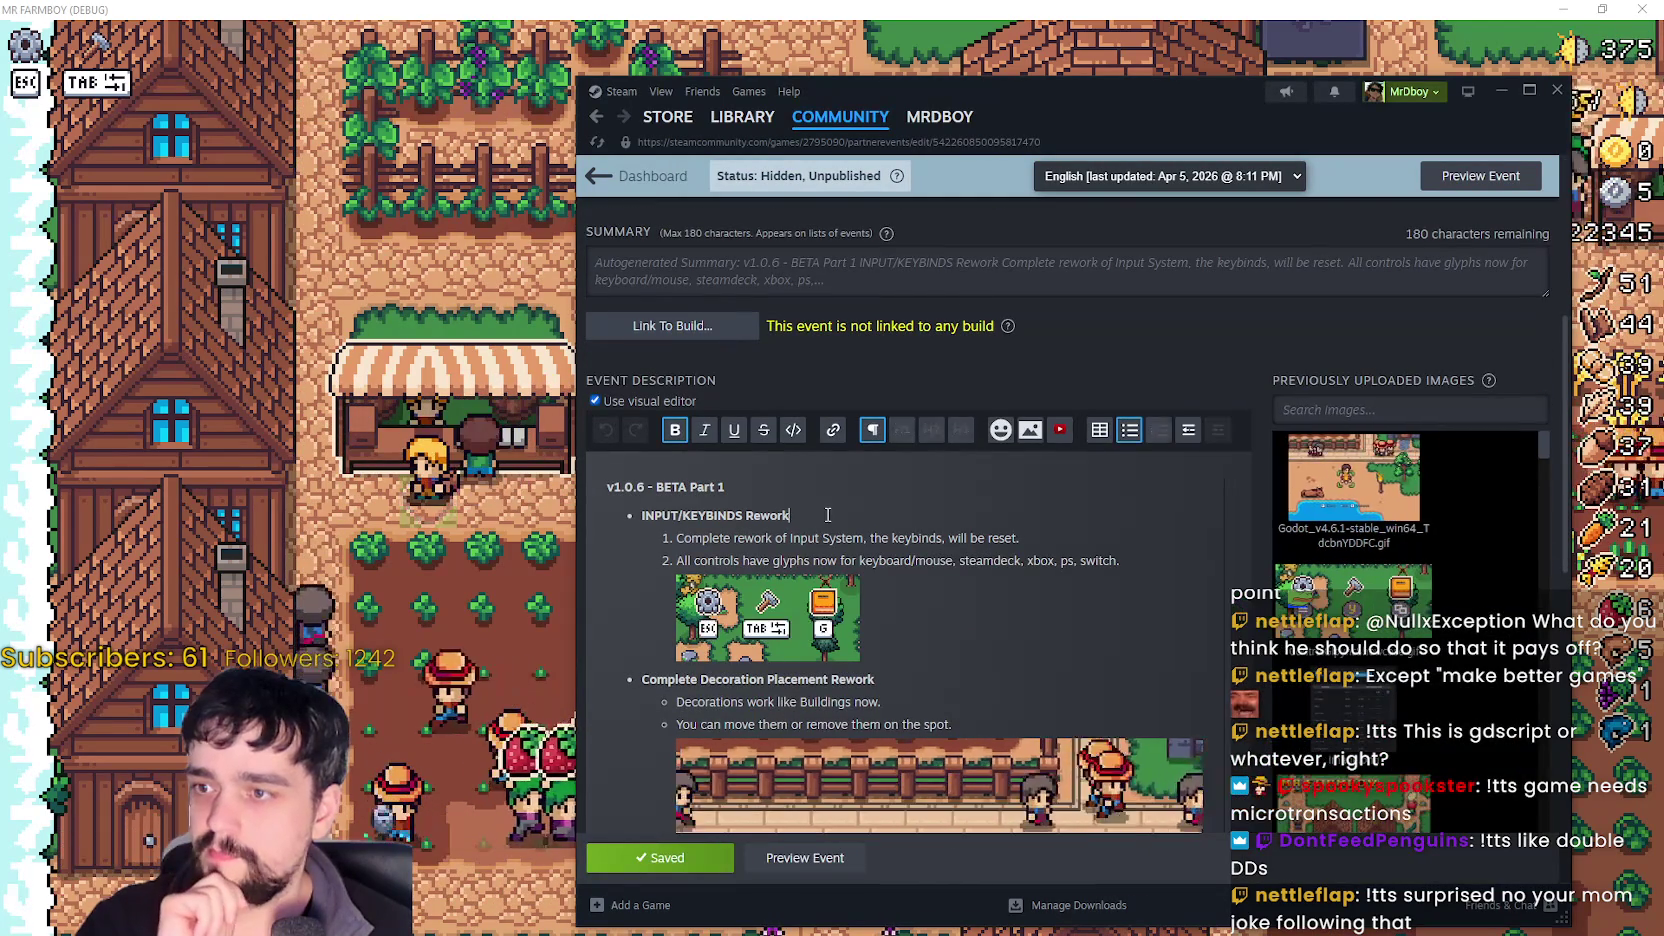
{"action": "scroll", "coordinate": [836, 501], "scroll_direction": "down", "scroll_amount": 1}
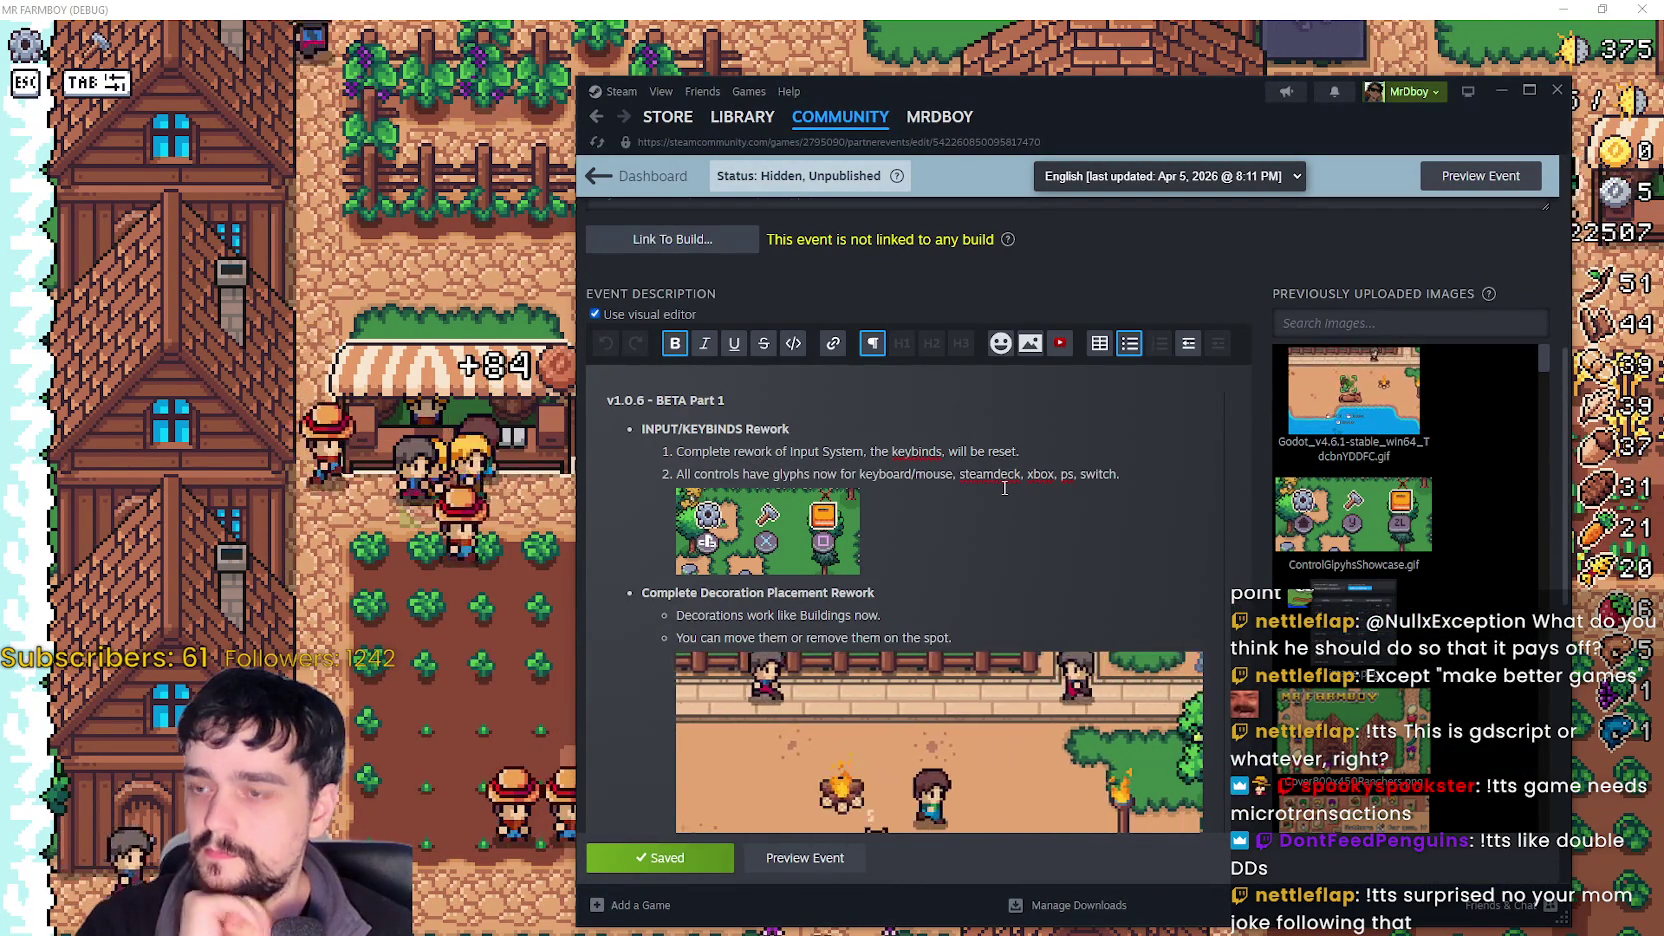
- Add a bold 'DEFAULT KEYBINDS HAVE CHANGED!' line under the BETA Part 1 heading
{"action": "key", "text": "Return"}
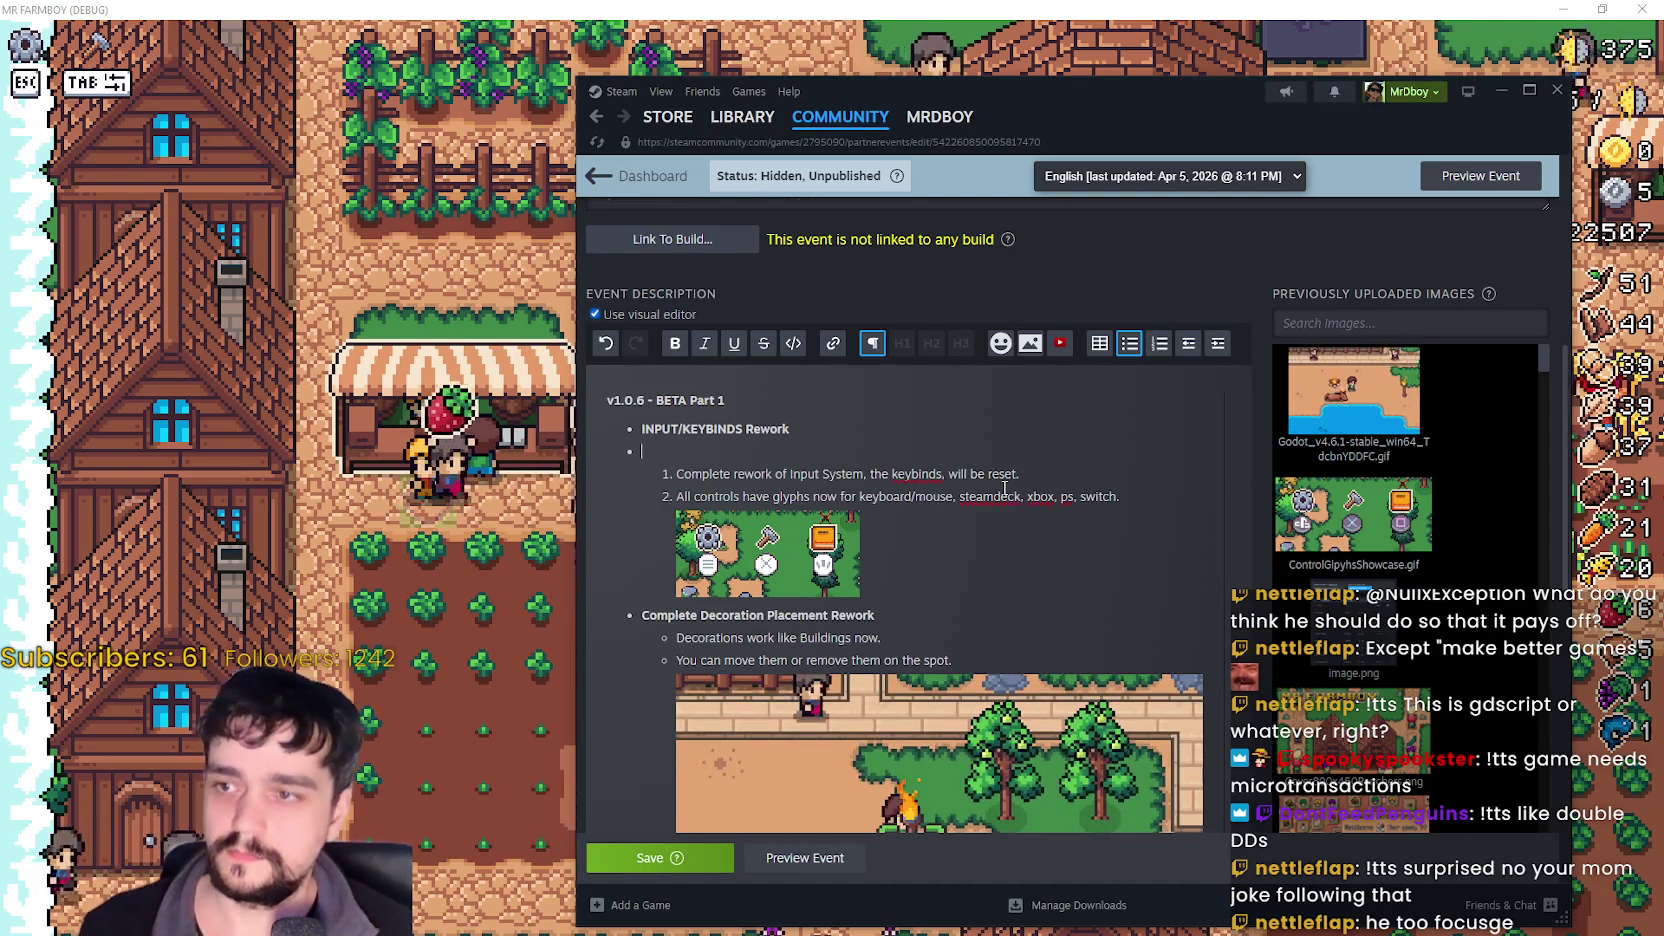
{"action": "key", "text": "BackSpace"}
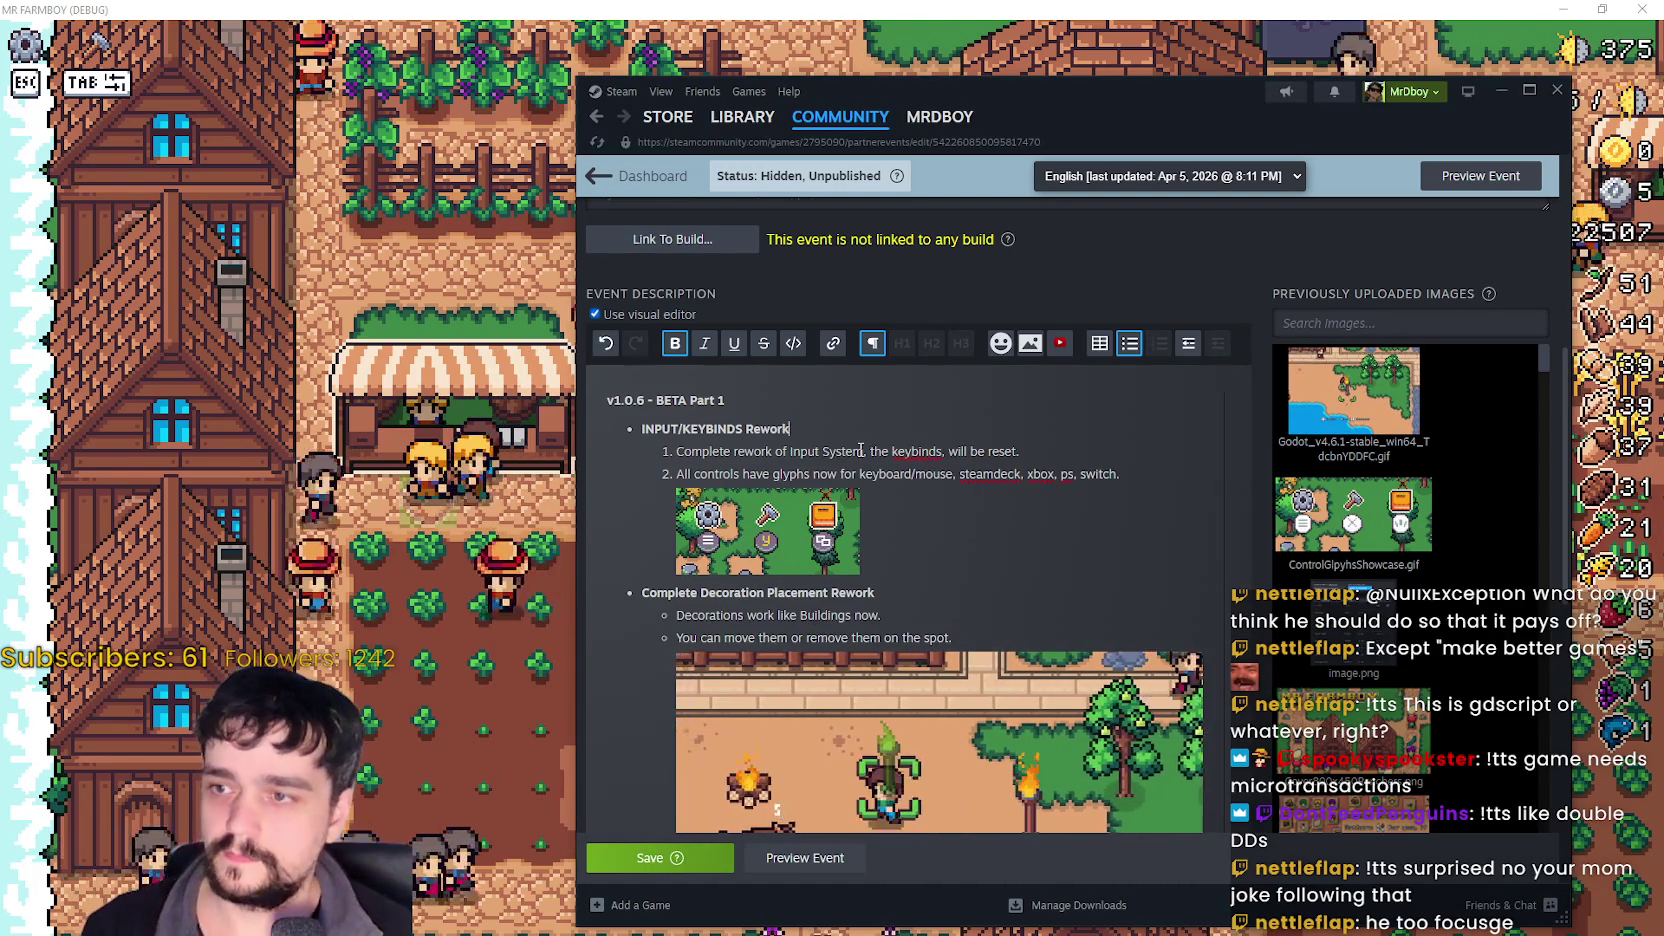
{"action": "left_click", "coordinate": [782, 415]}
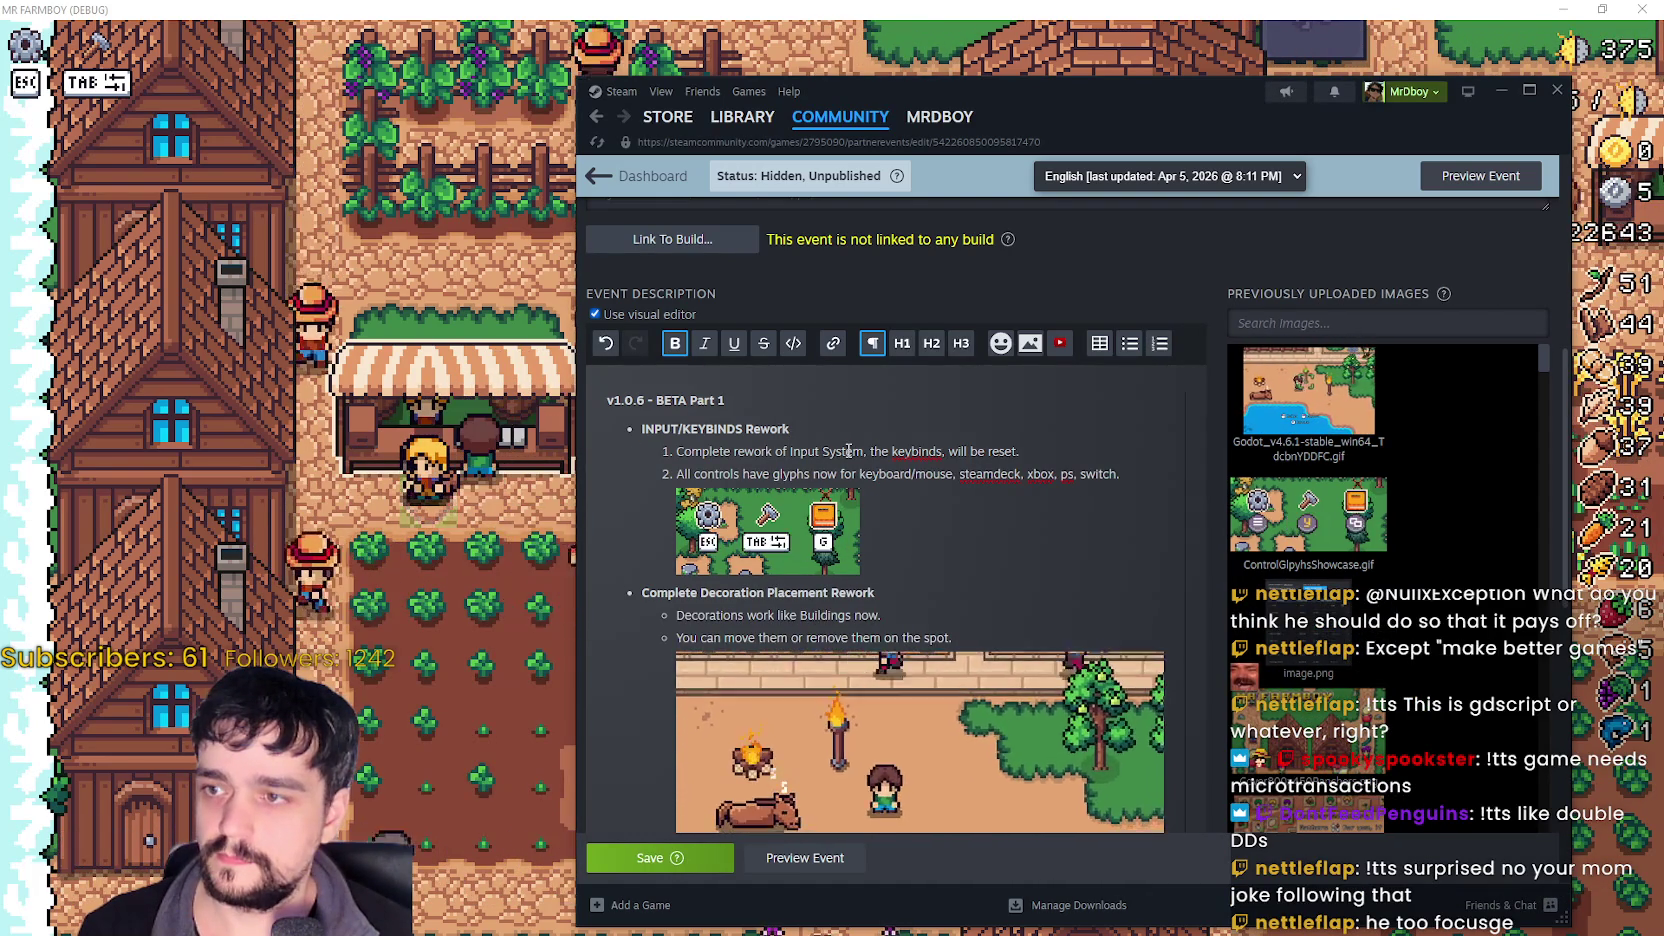
{"action": "key", "text": "Return"}
{"action": "type", "text": "DEF"}
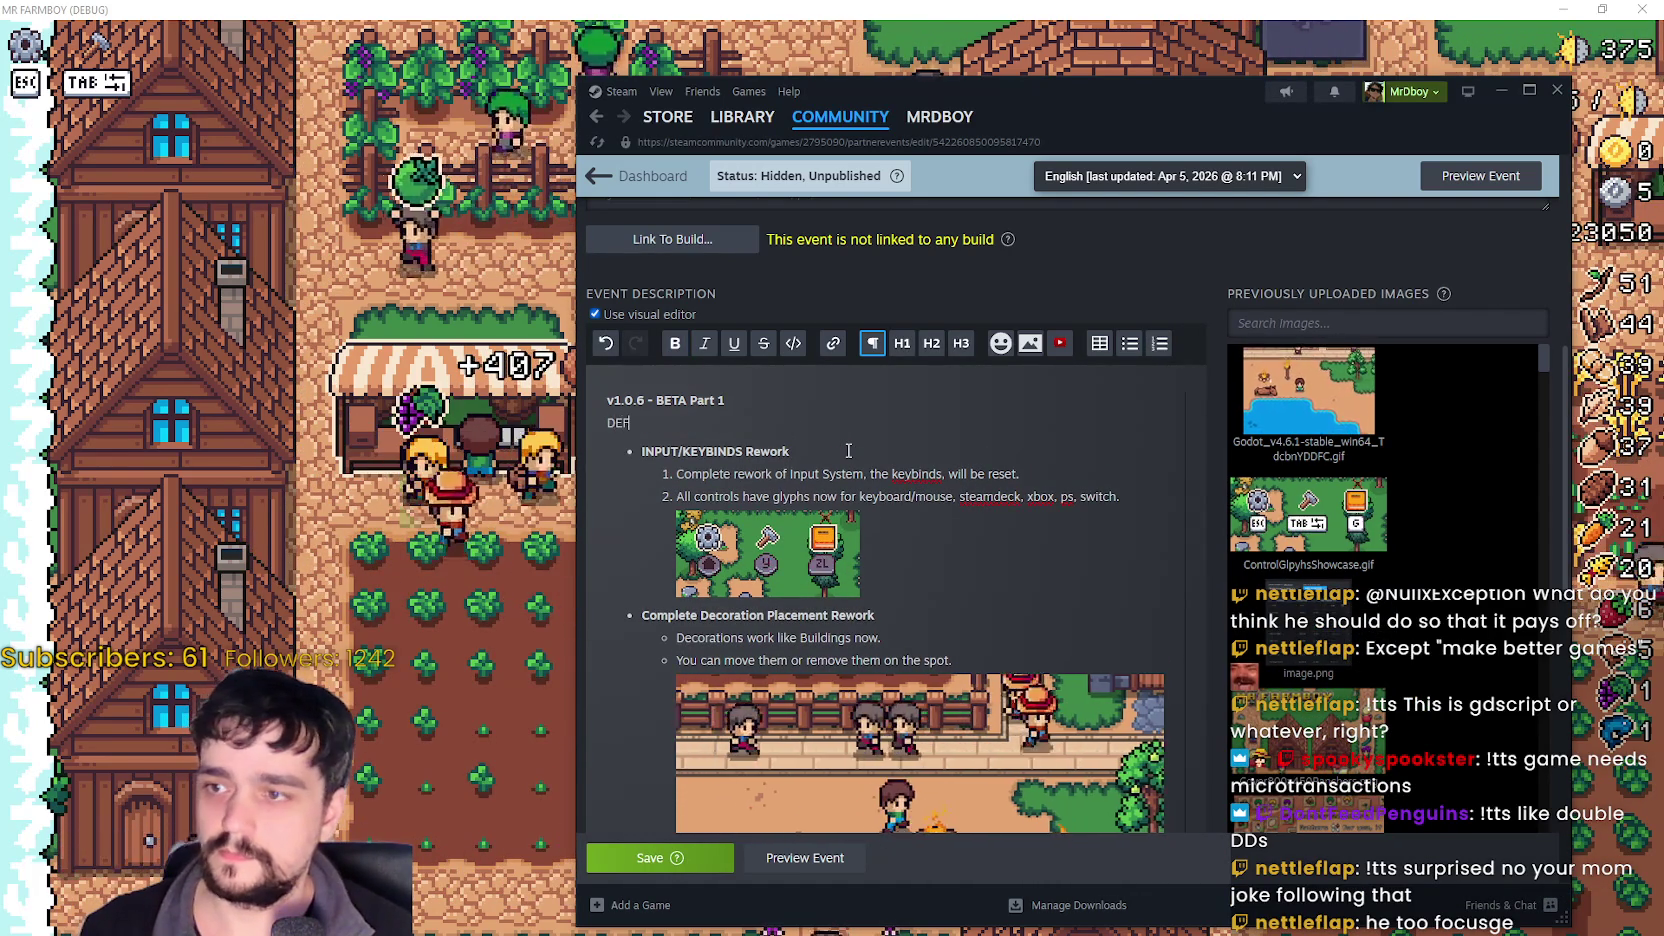
{"action": "type", "text": "AULT KEYBINDS HAVE CHANGED!"}
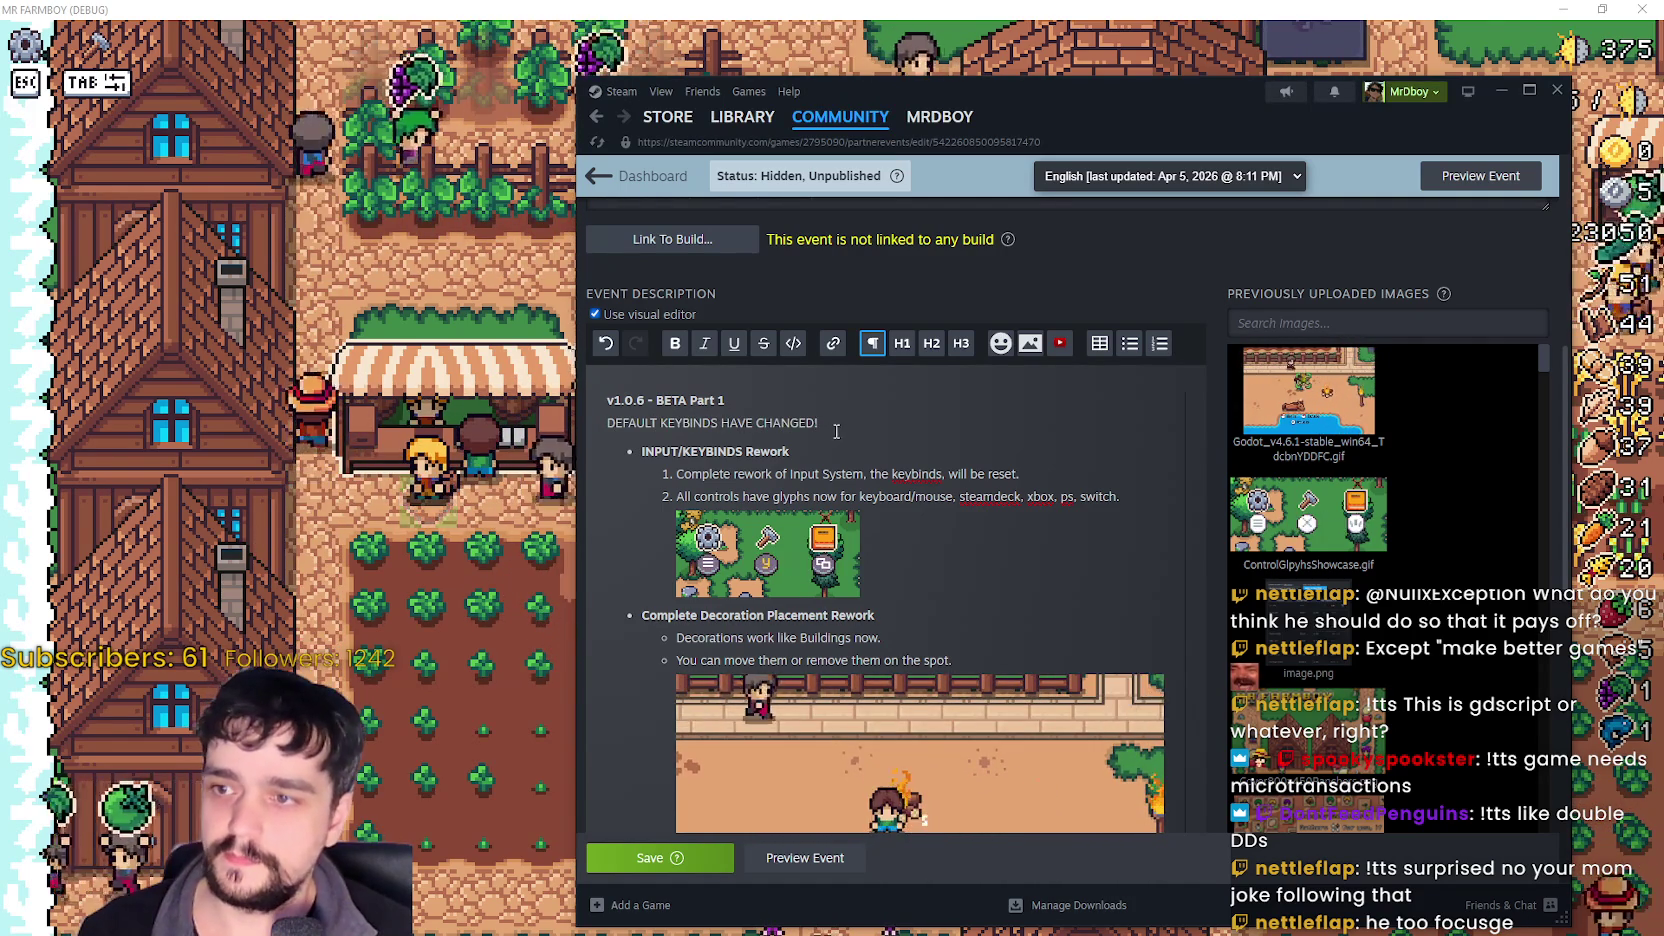
{"action": "left_click_drag", "start_coordinate": [818, 423], "coordinate": [651, 406]}
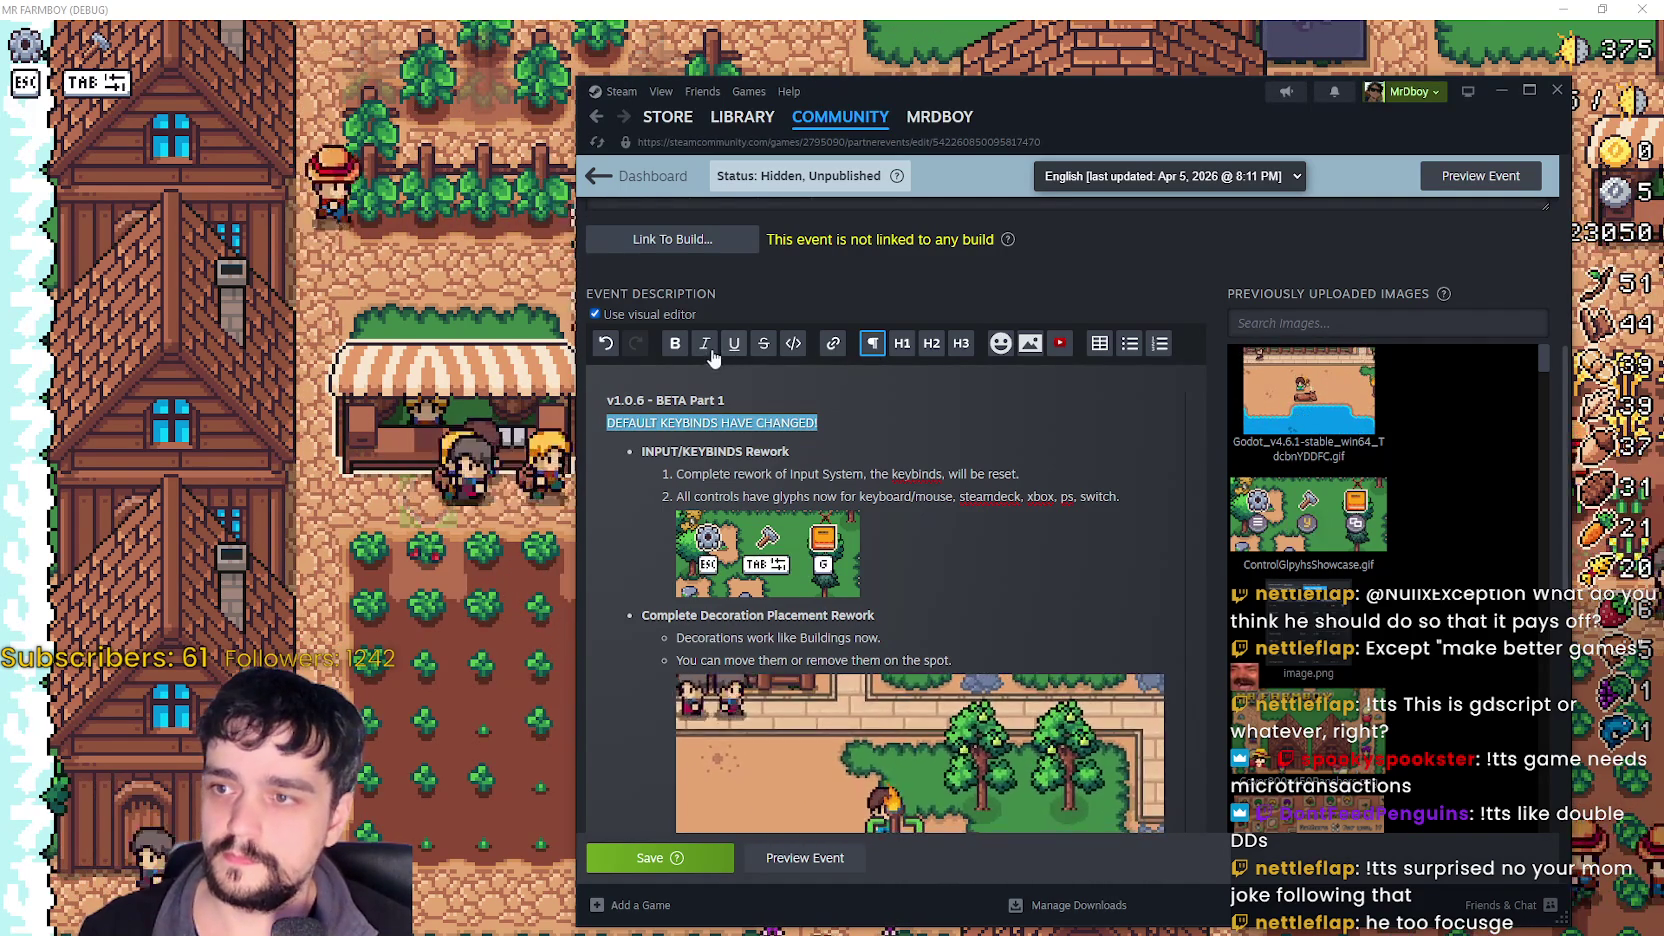
{"action": "left_click", "coordinate": [890, 428]}
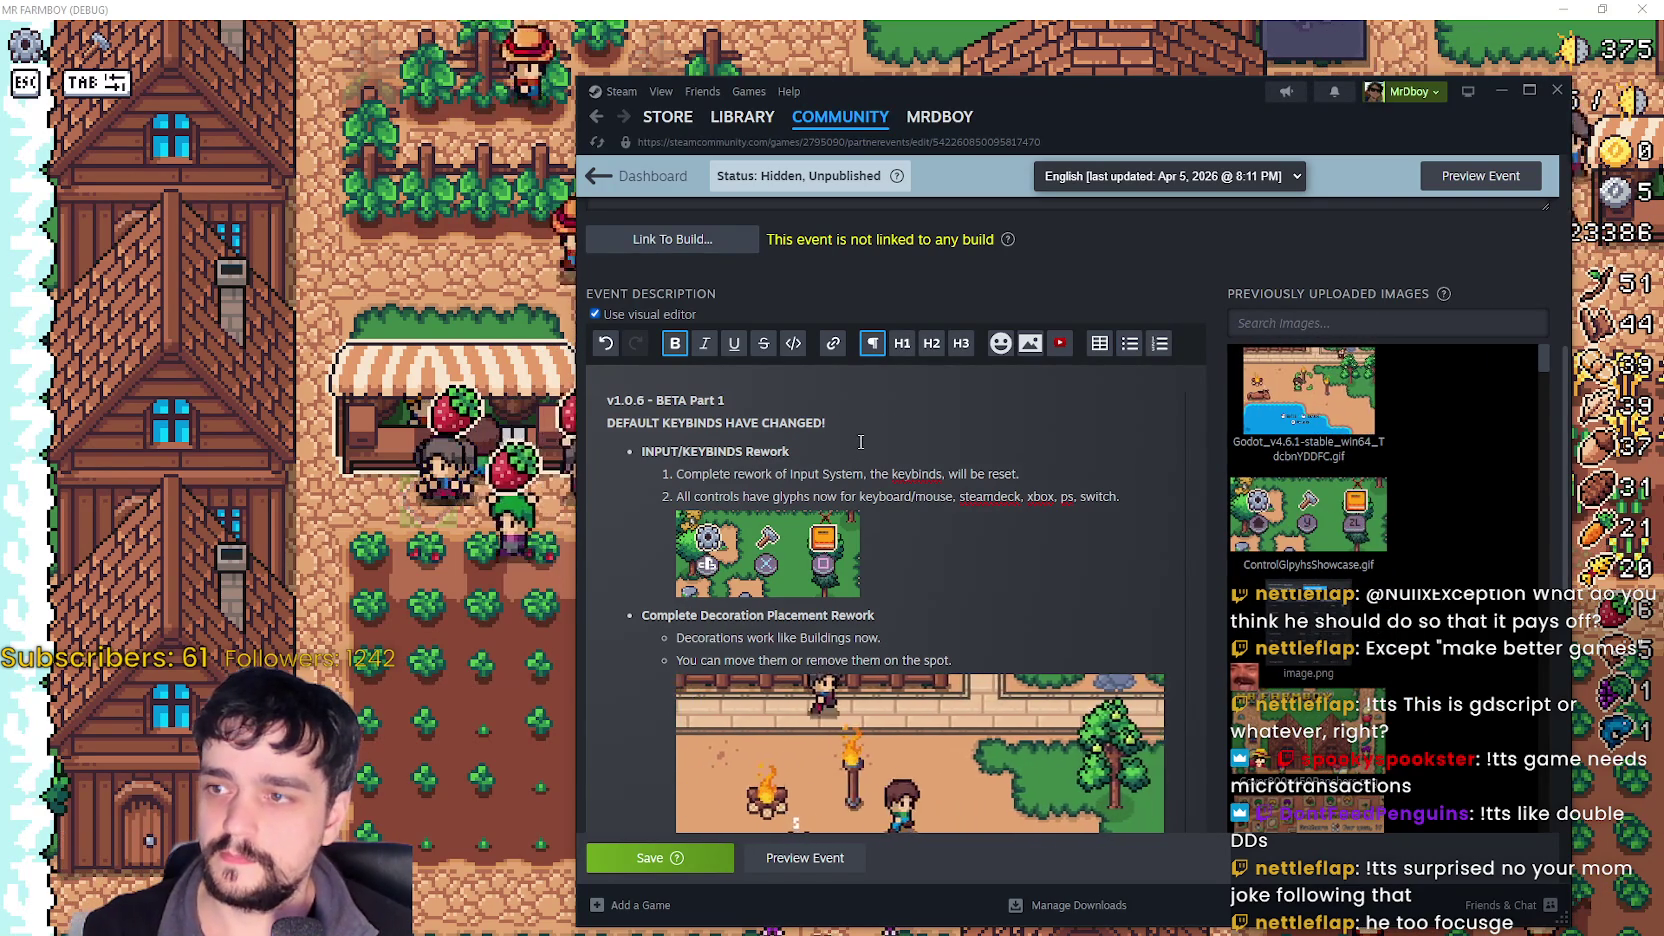
- Preview again, add a blank line after the heading, save the event, and return to the game
{"action": "scroll", "coordinate": [868, 470], "scroll_direction": "up", "scroll_amount": 1}
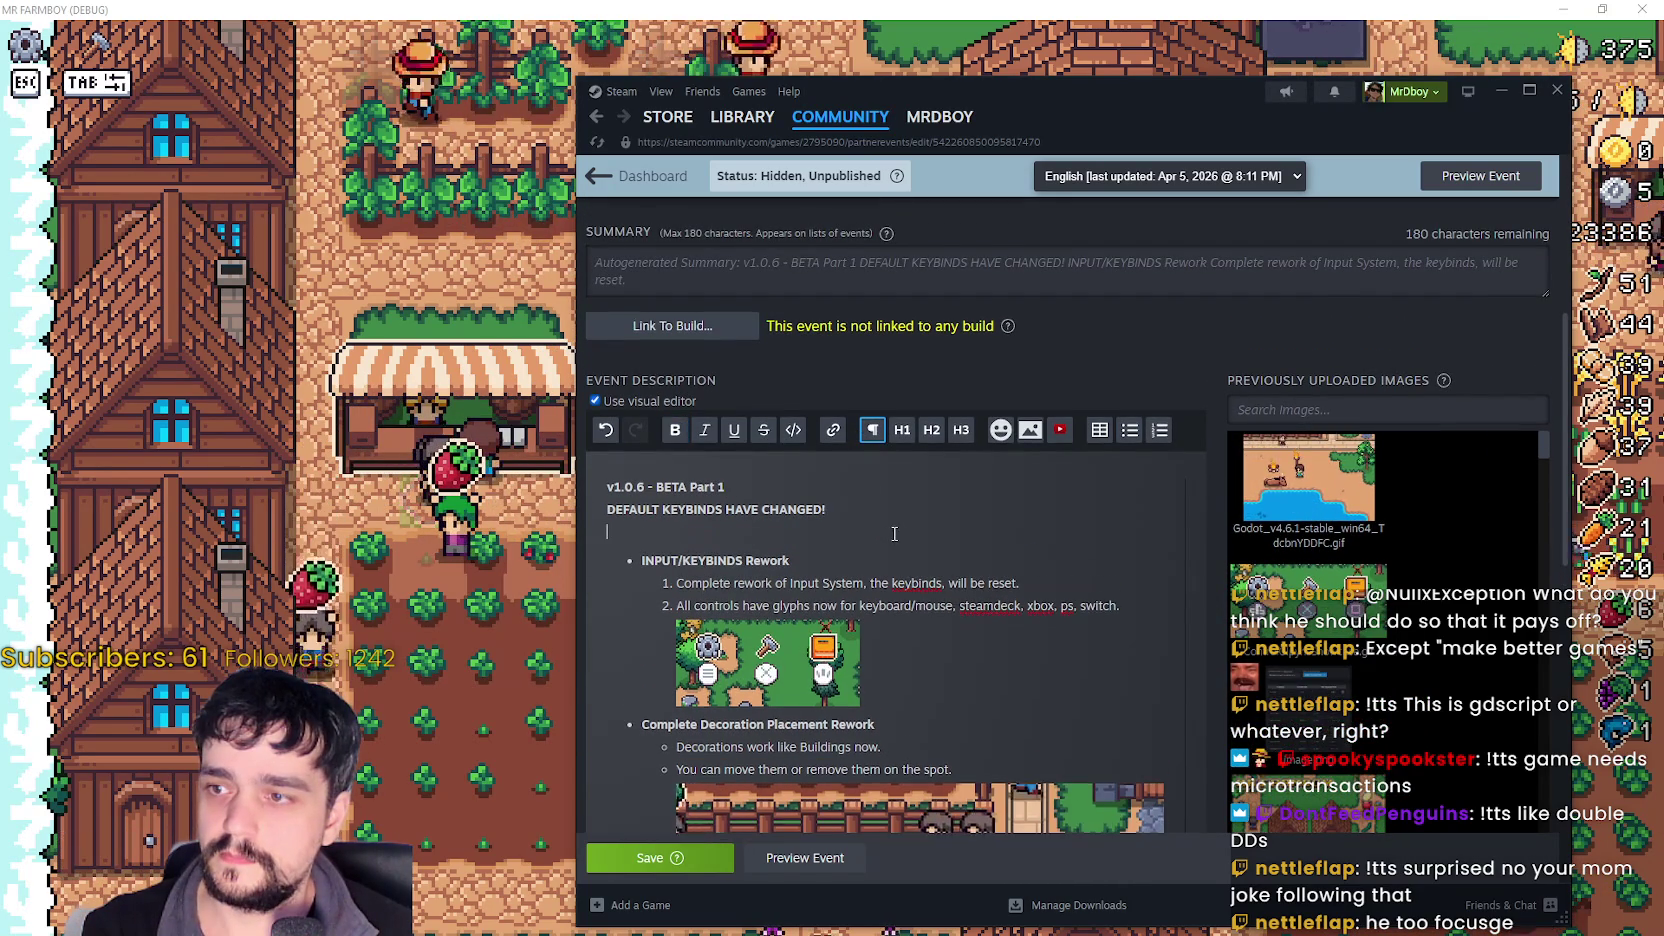
{"action": "scroll", "coordinate": [894, 534], "scroll_direction": "down", "scroll_amount": 10}
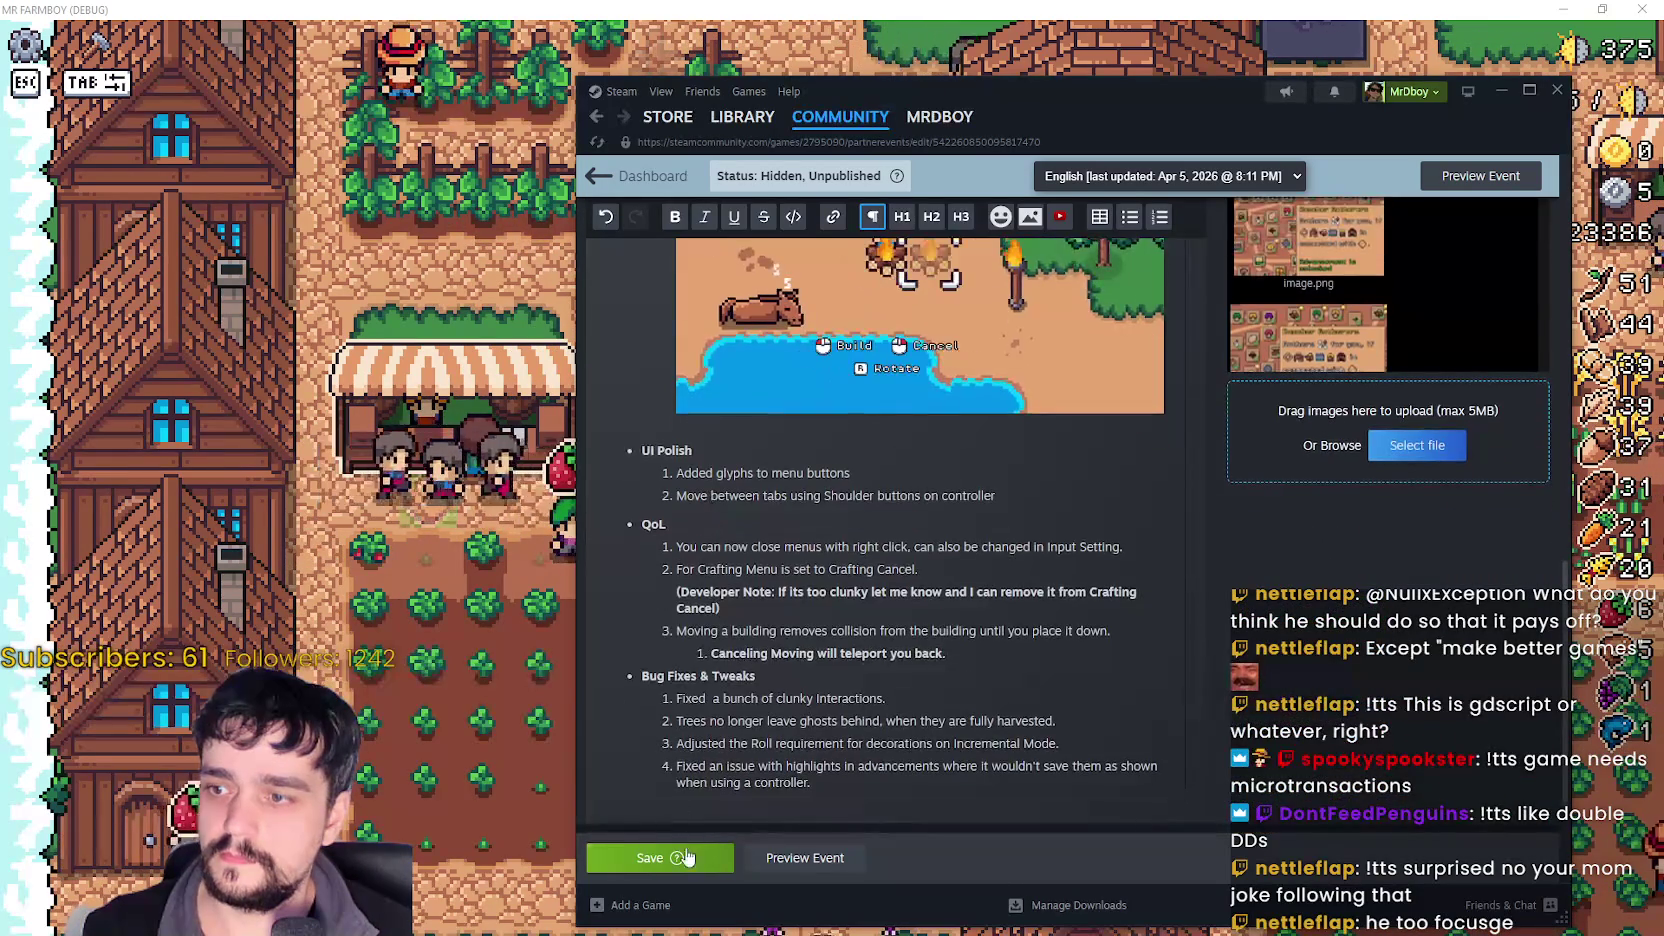
{"action": "left_click", "coordinate": [777, 866]}
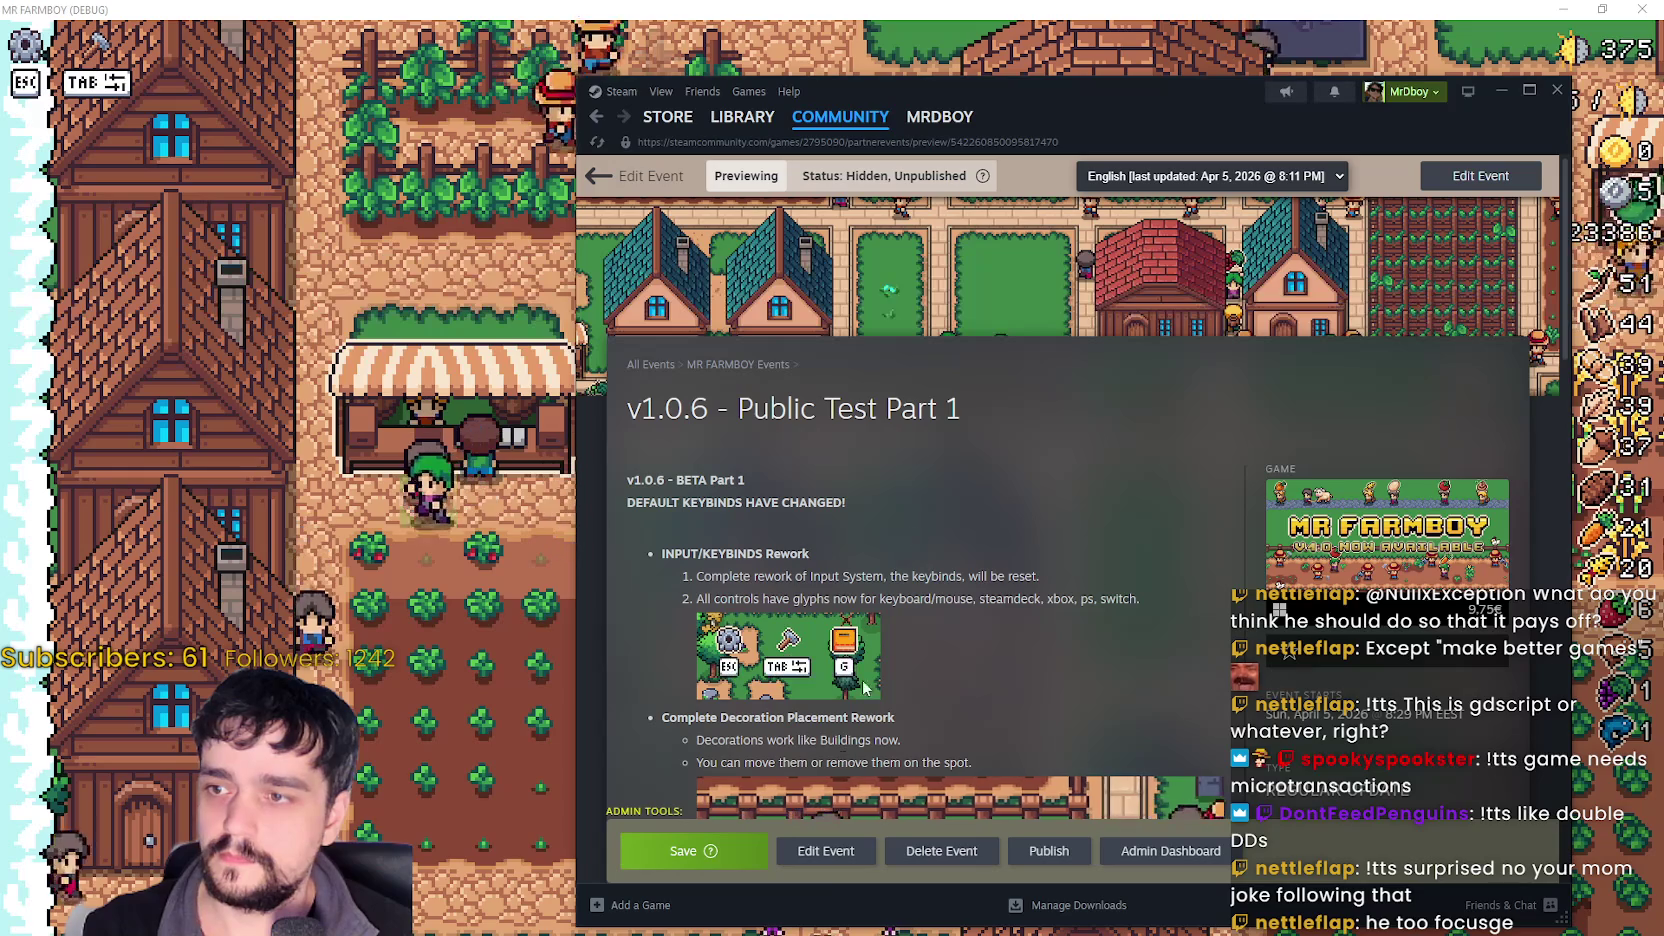
{"action": "left_click", "coordinate": [826, 860]}
{"action": "scroll", "coordinate": [711, 535], "scroll_direction": "down", "scroll_amount": 5}
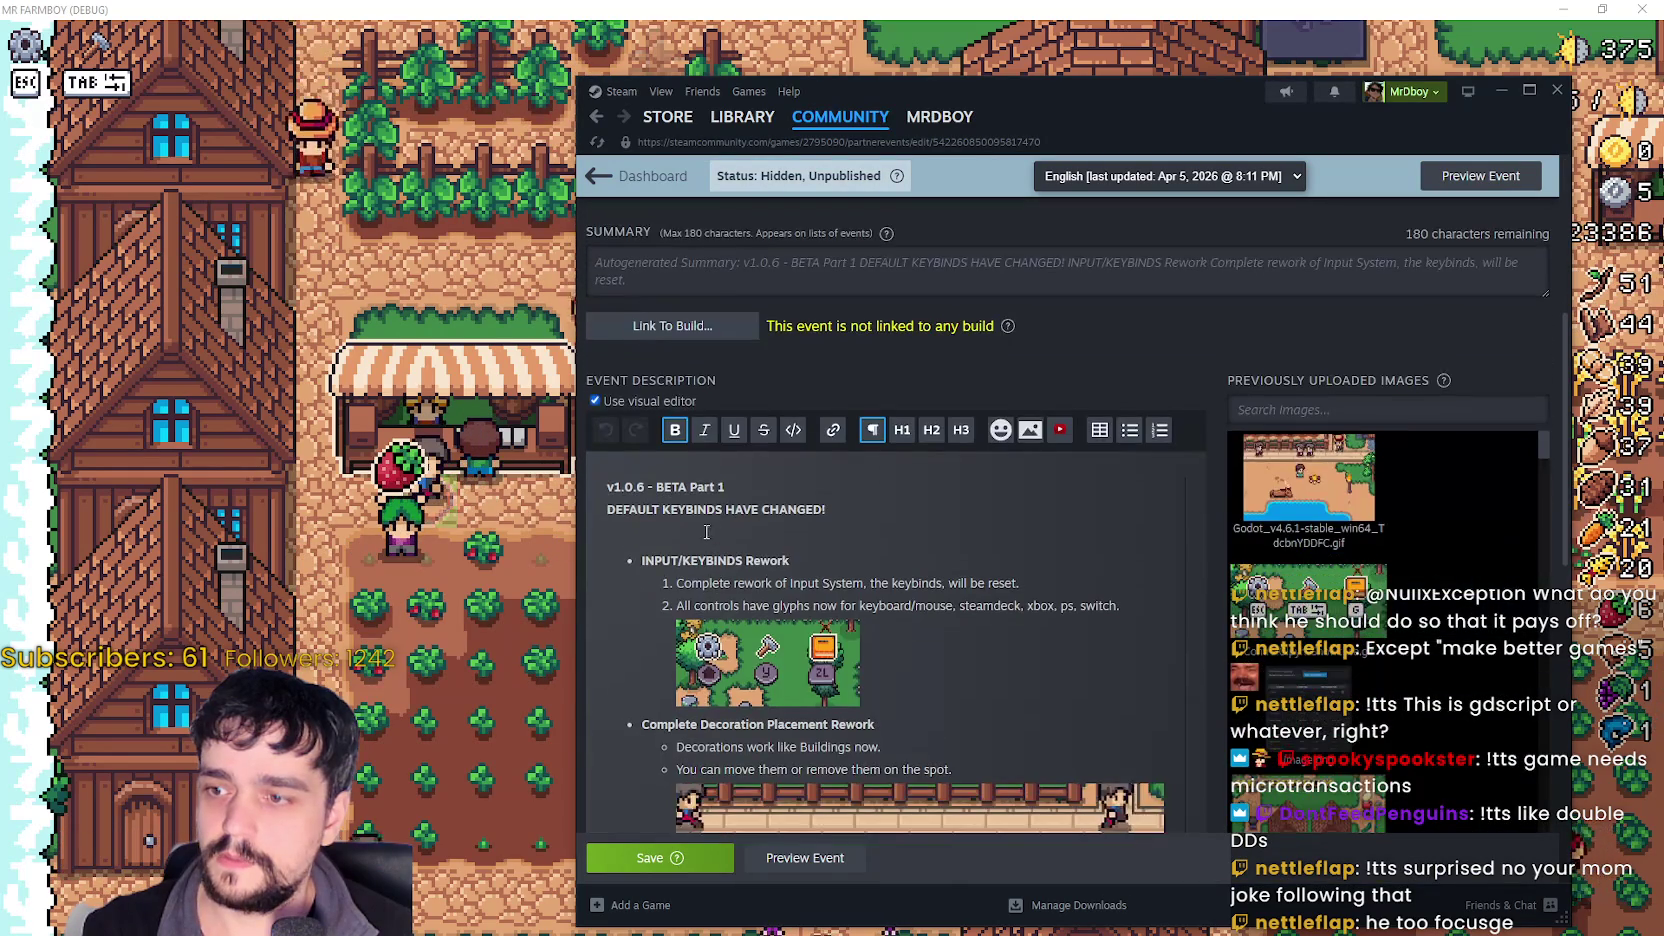
{"action": "key", "text": "Return"}
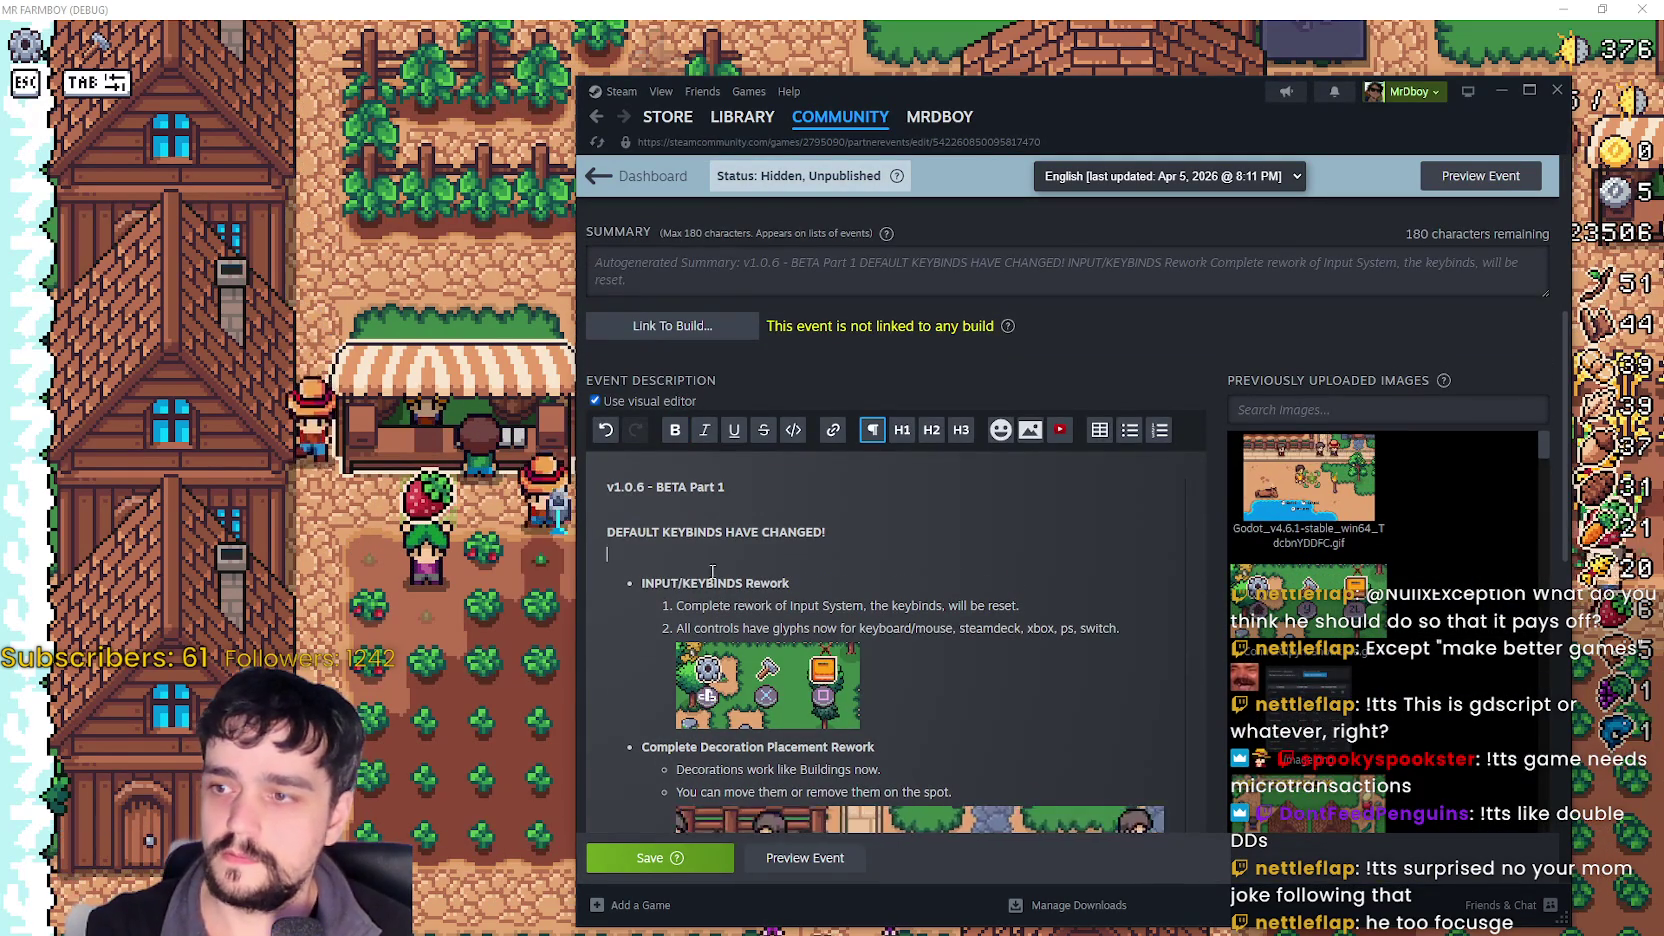
{"action": "left_click", "coordinate": [695, 864]}
{"action": "scroll", "coordinate": [894, 528], "scroll_direction": "down", "scroll_amount": 15}
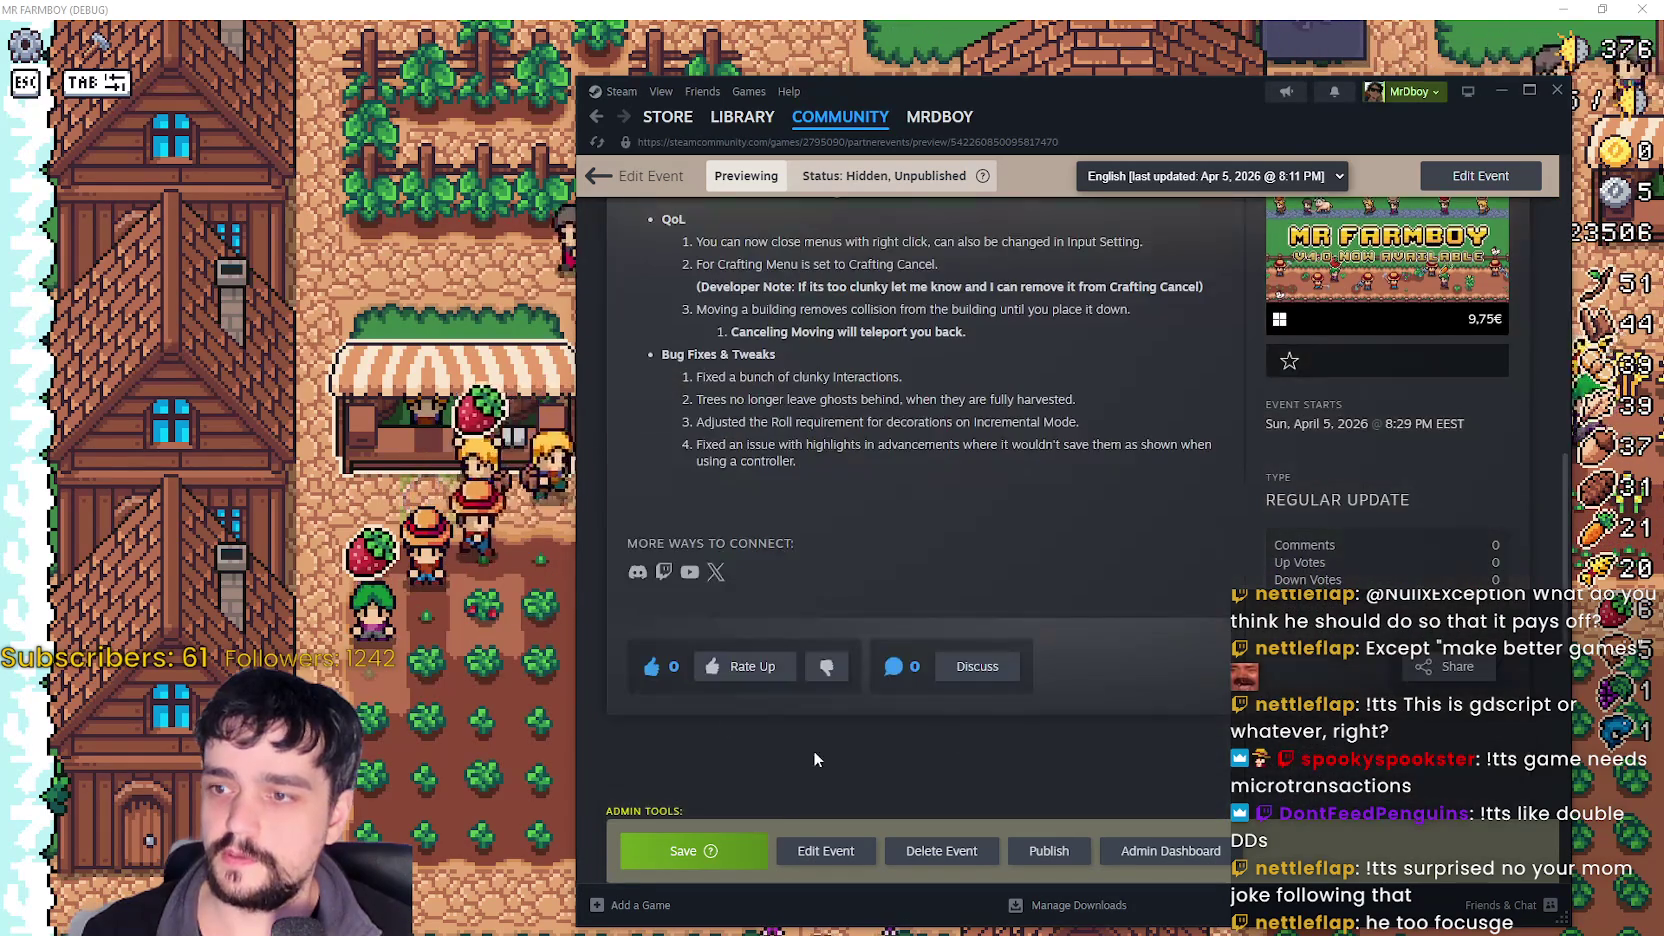
{"action": "key", "text": "alt+Tab"}
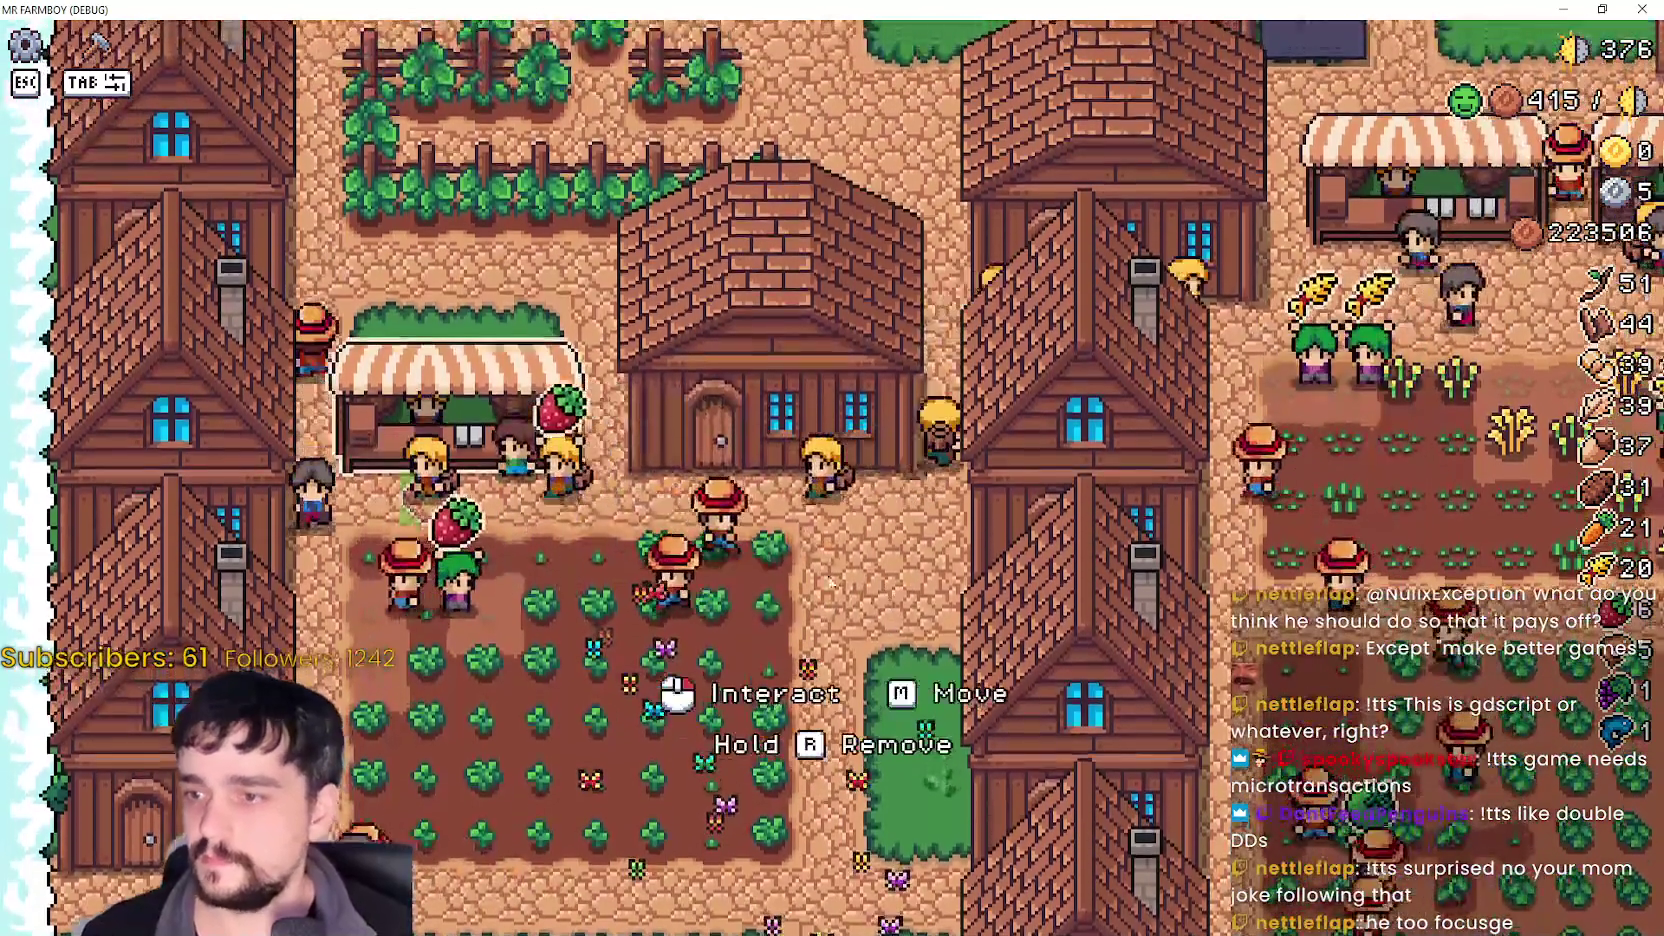
- Open and close the market's trading window and the warehouse's storage window
{"action": "key", "text": "e"}
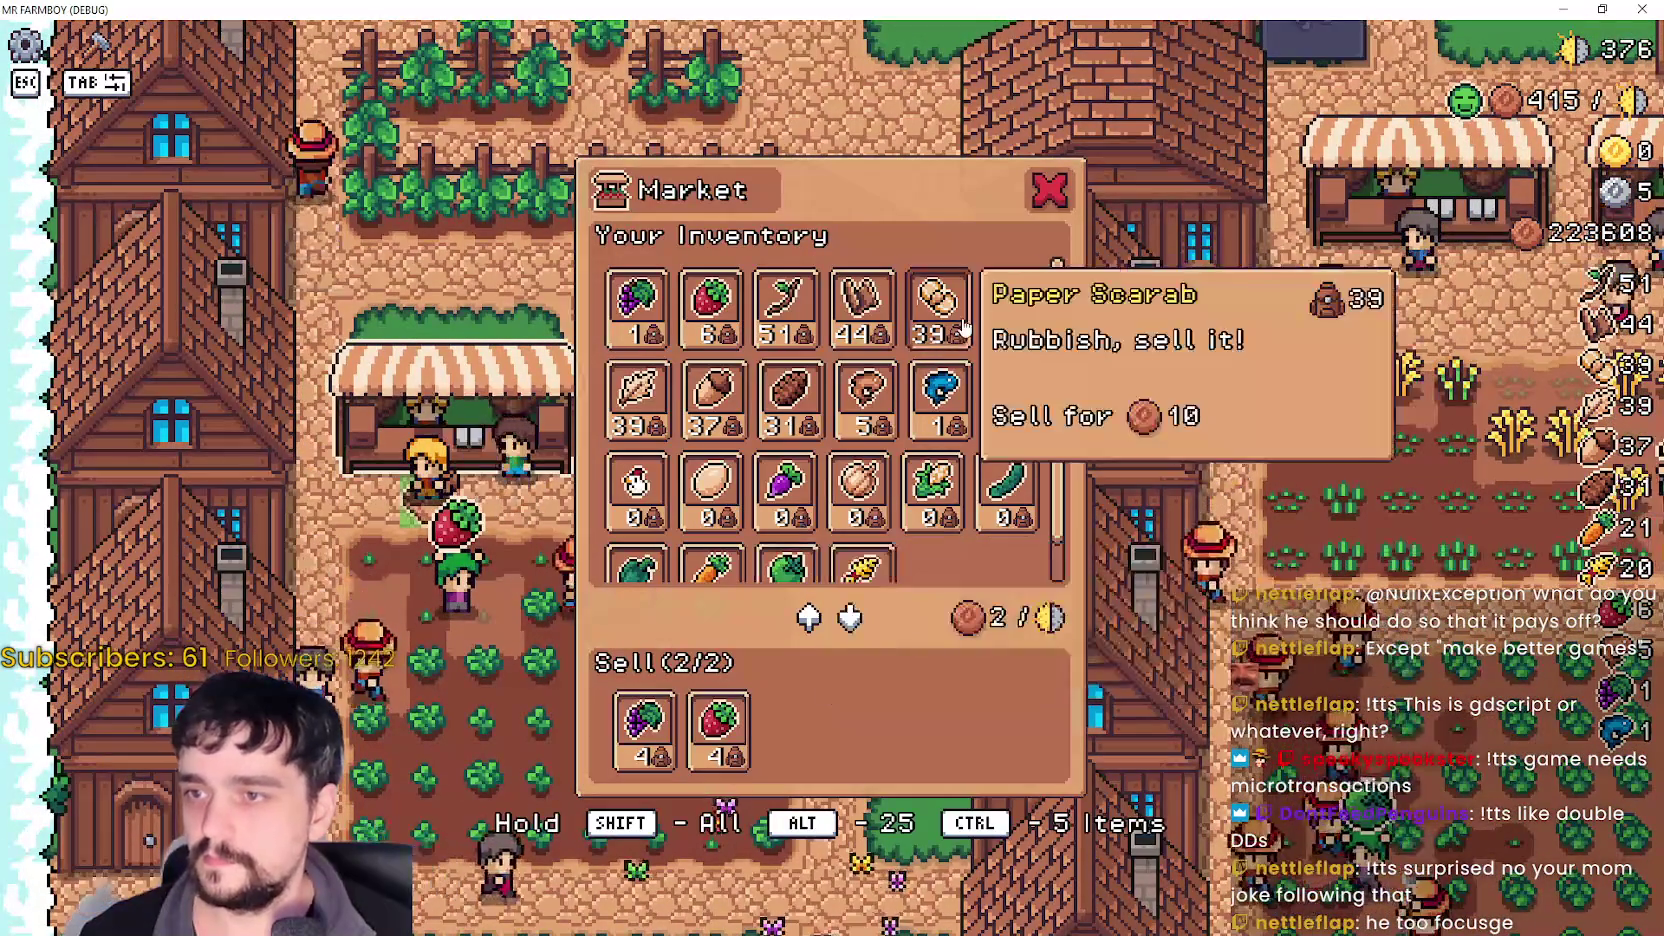
{"action": "left_click", "coordinate": [1052, 196]}
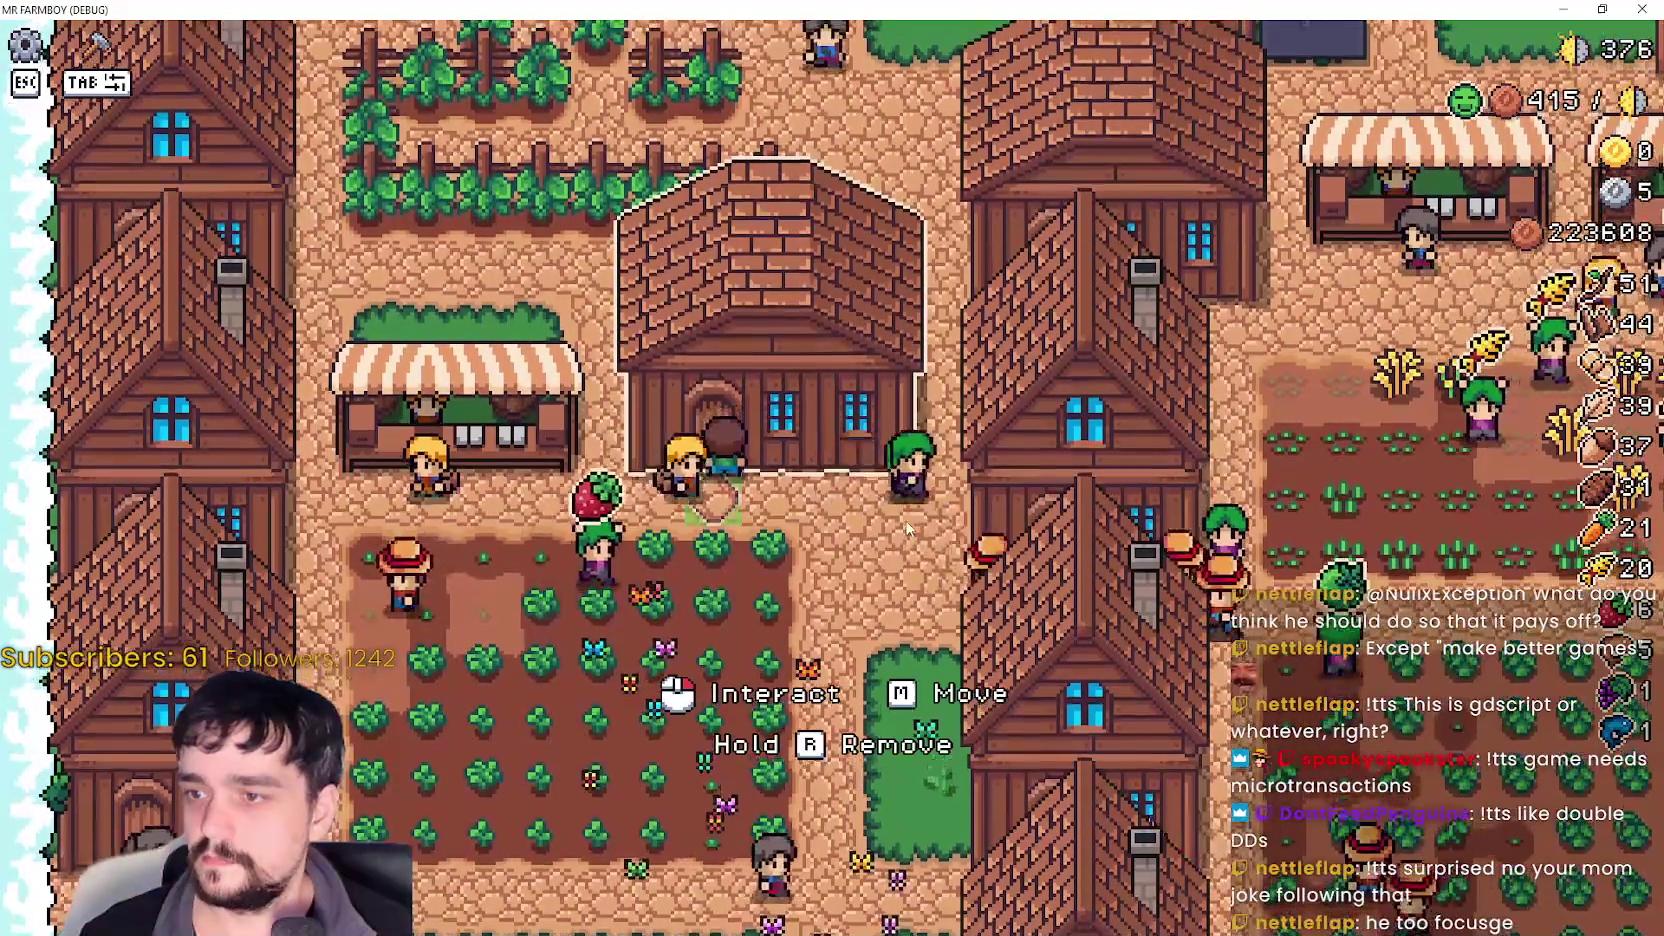
{"action": "key", "text": "e"}
{"action": "left_click", "coordinate": [1045, 197]}
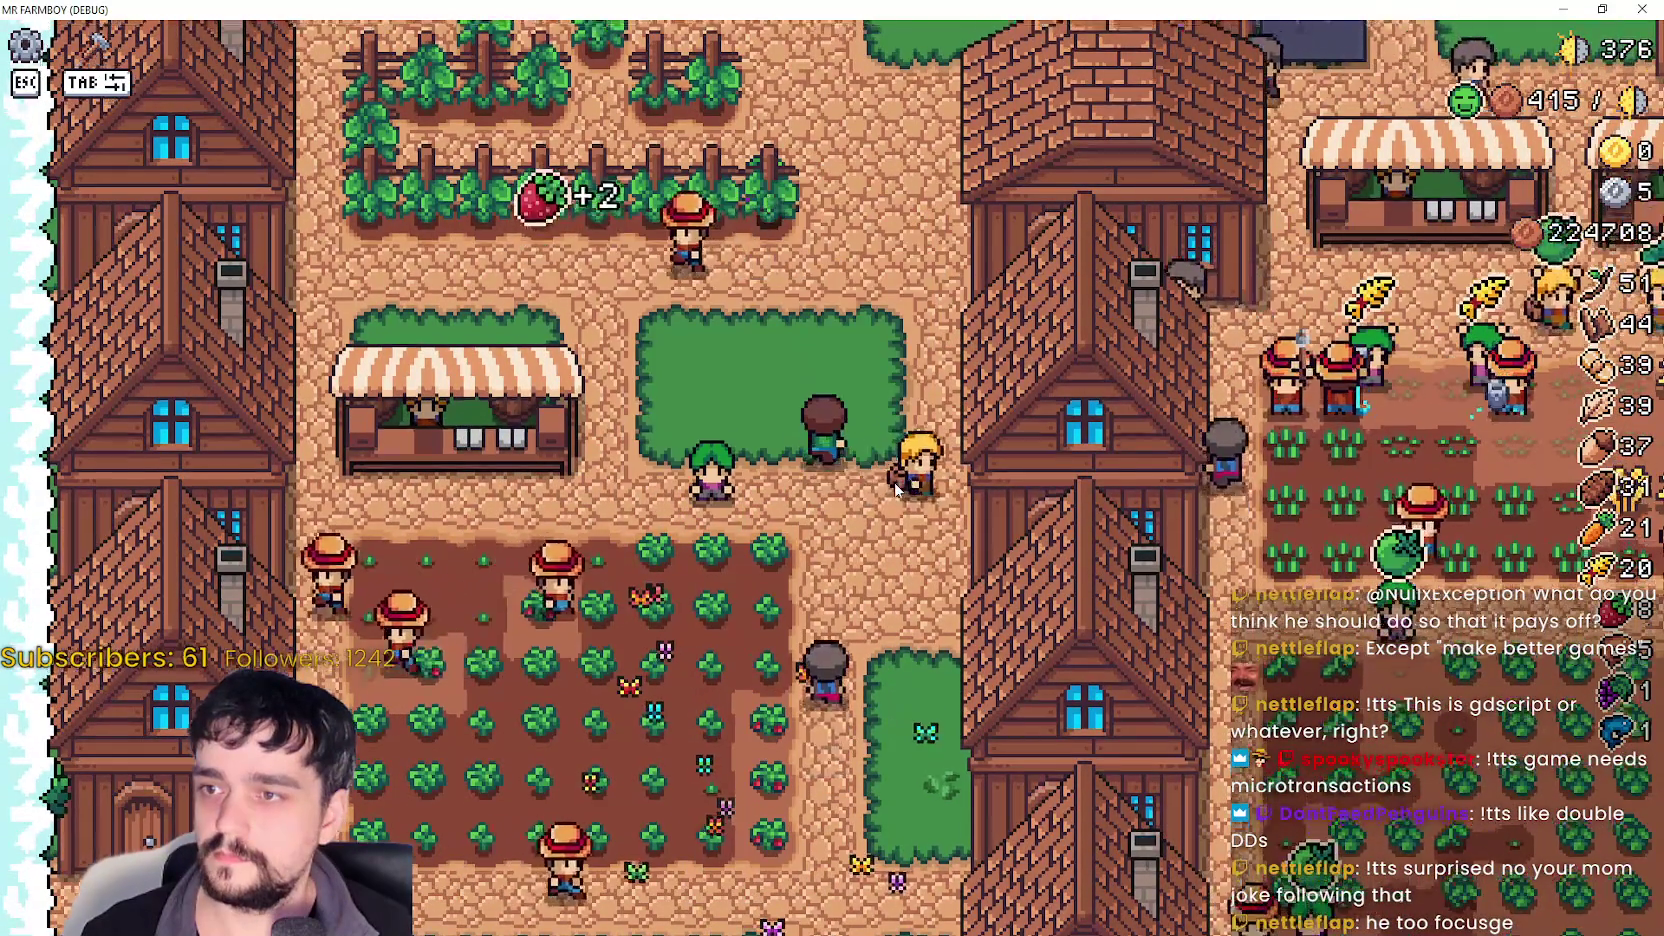
- Build a new warehouse on the grass patch from the crafting menu's buildings list
{"action": "scroll", "coordinate": [896, 490], "scroll_direction": "down", "scroll_amount": 3}
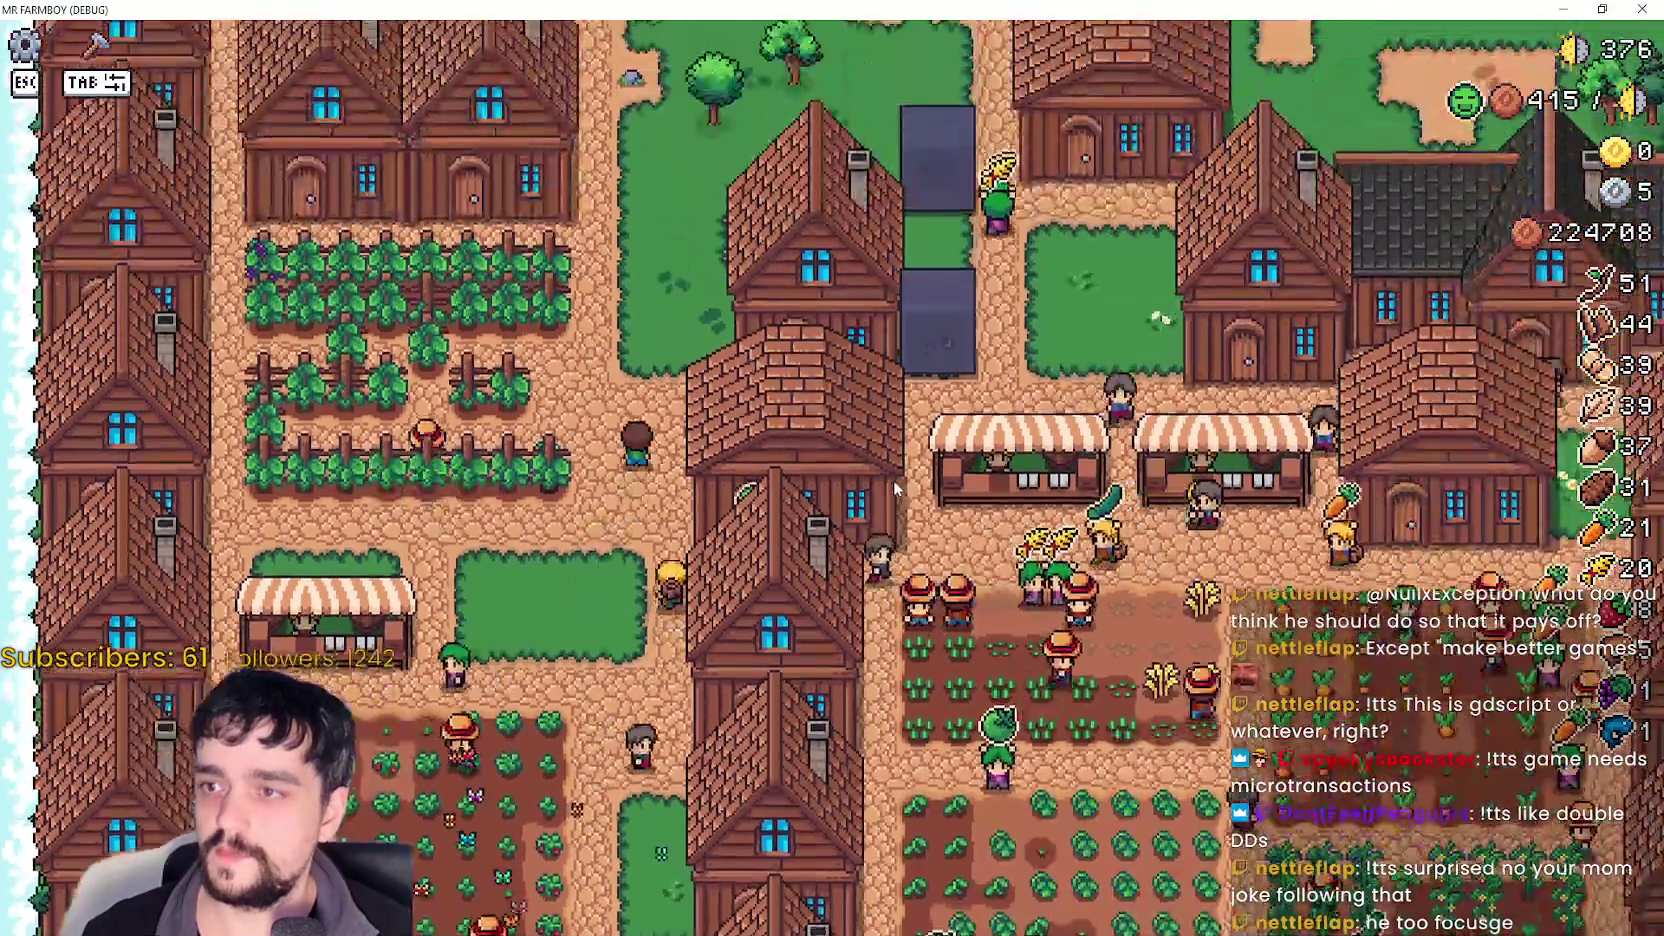
{"action": "key", "text": "Tab"}
{"action": "scroll", "coordinate": [135, 450], "scroll_direction": "down", "scroll_amount": 3}
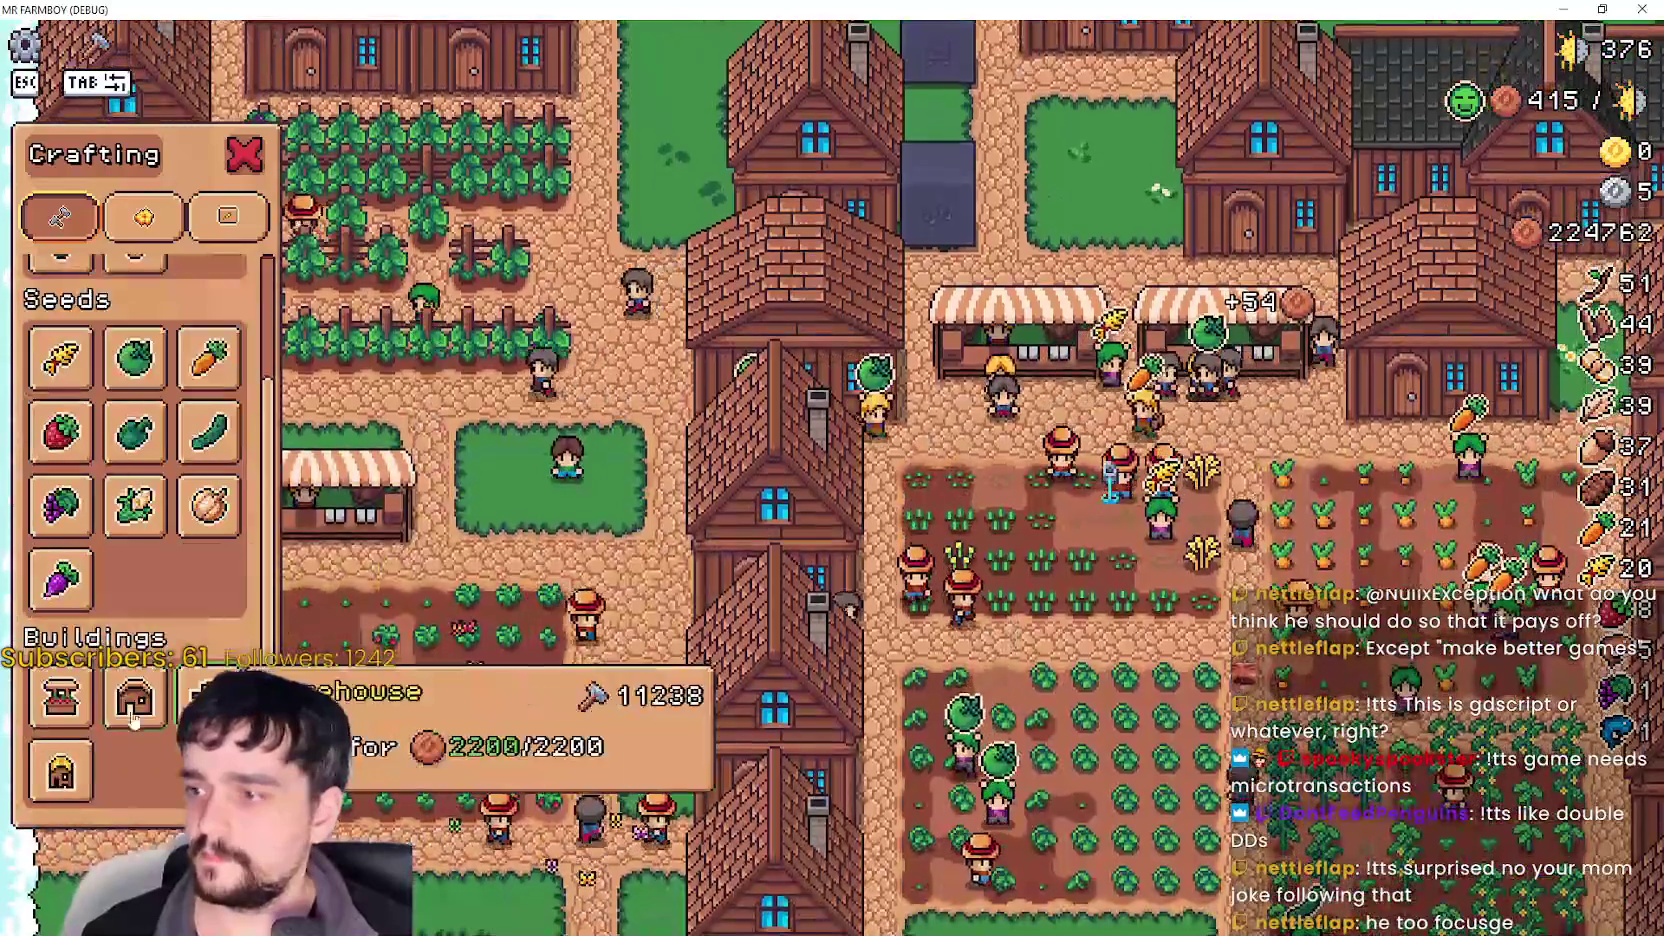
{"action": "left_click", "coordinate": [135, 700]}
{"action": "left_click", "coordinate": [550, 420]}
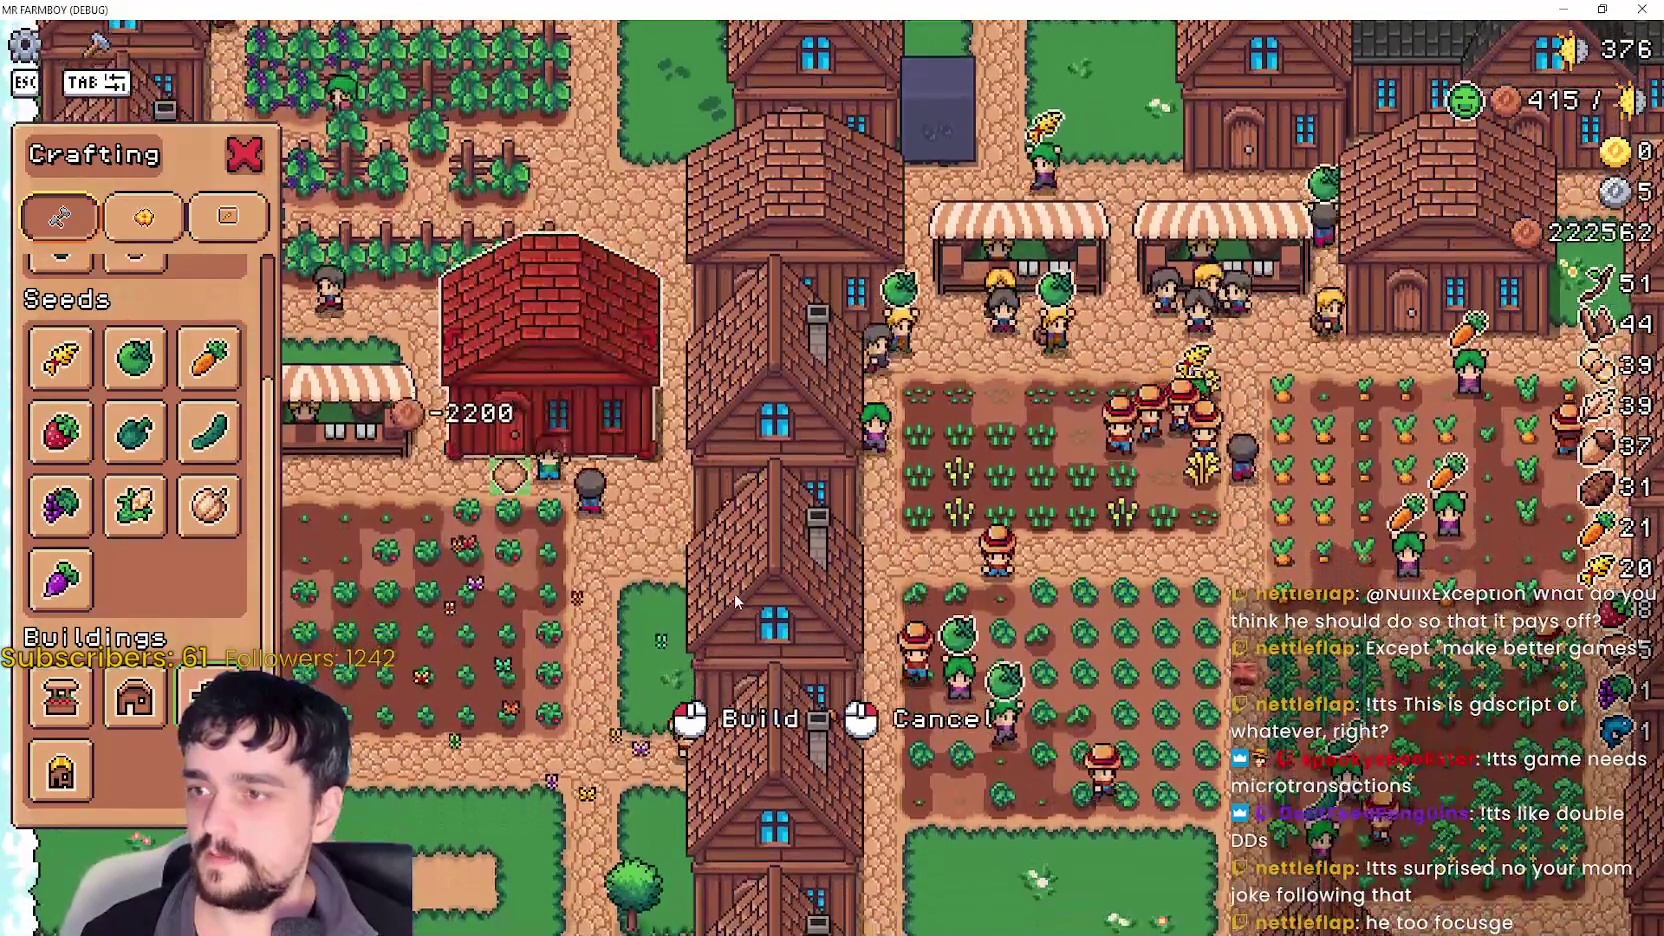
{"action": "right_click", "coordinate": [737, 595]}
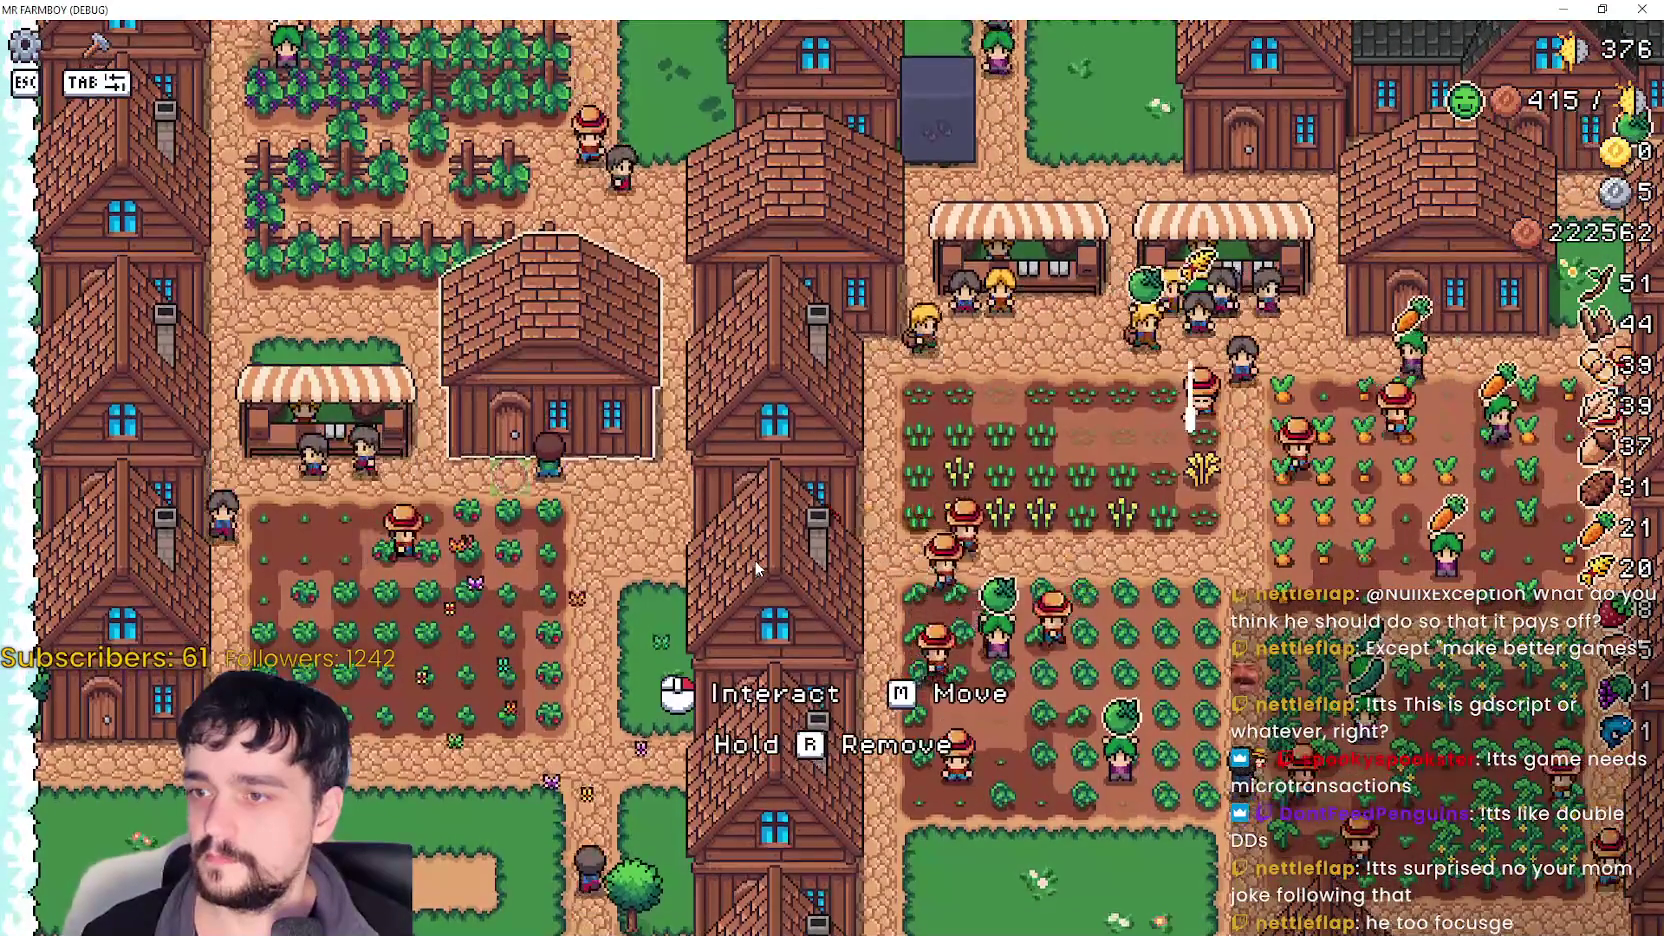
- Stock grapes and strawberries in the new warehouse, then reopen and close it to check
{"action": "left_click", "coordinate": [756, 567]}
{"action": "left_click", "coordinate": [964, 366]}
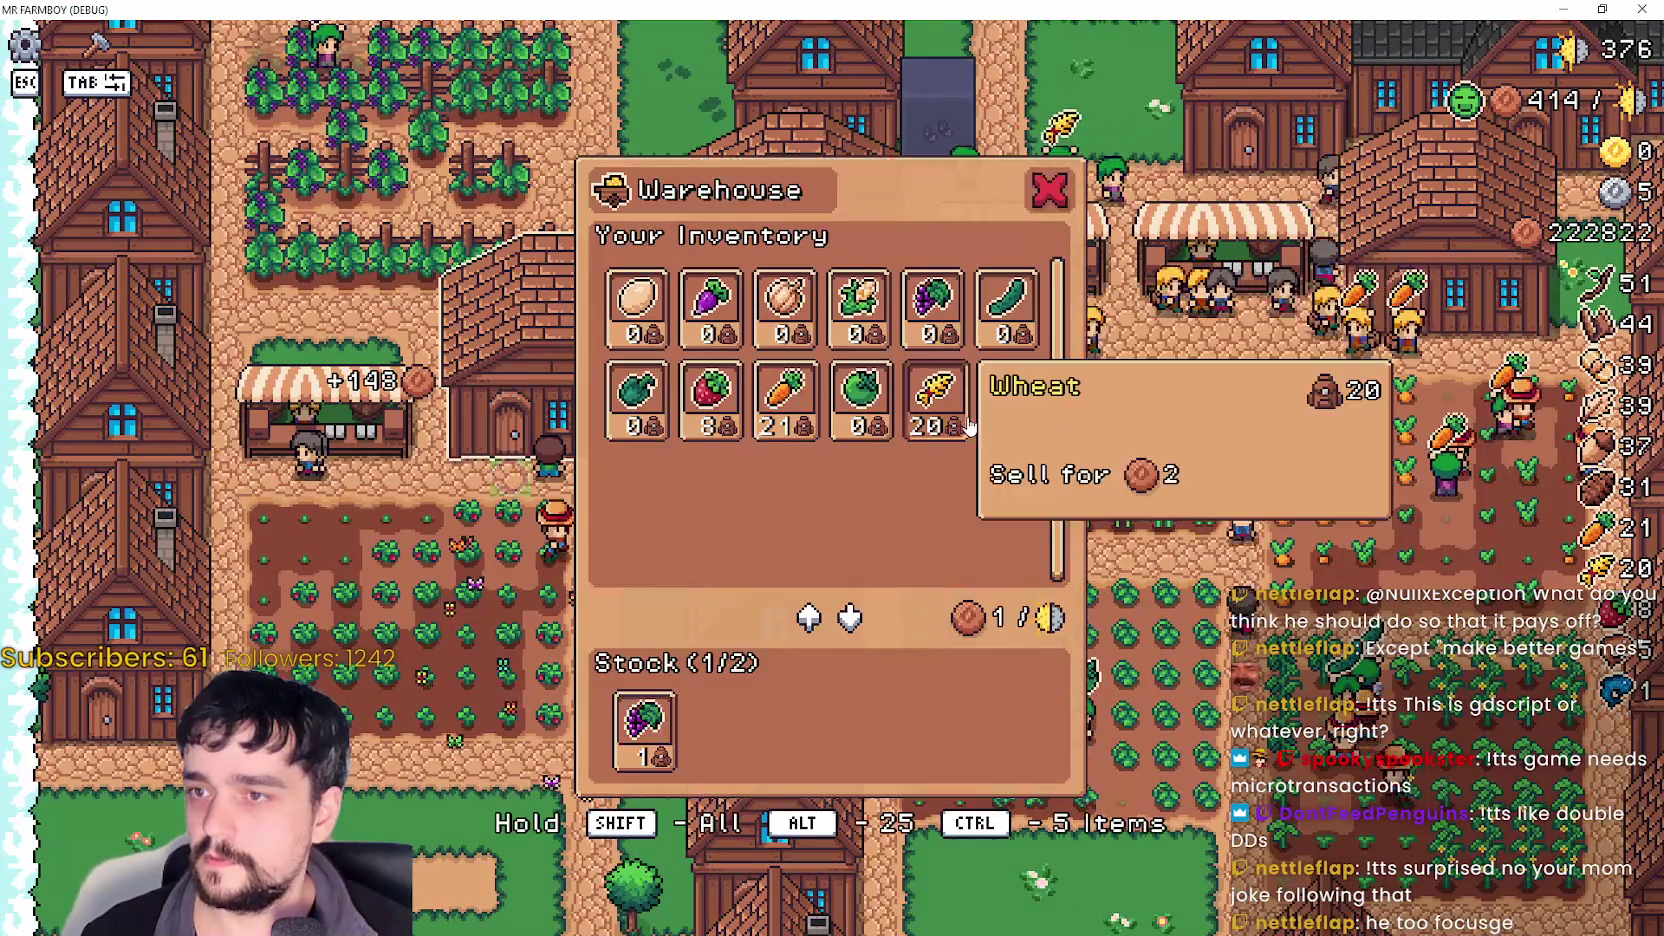
{"action": "left_click", "coordinate": [710, 400]}
{"action": "right_click", "coordinate": [707, 667]}
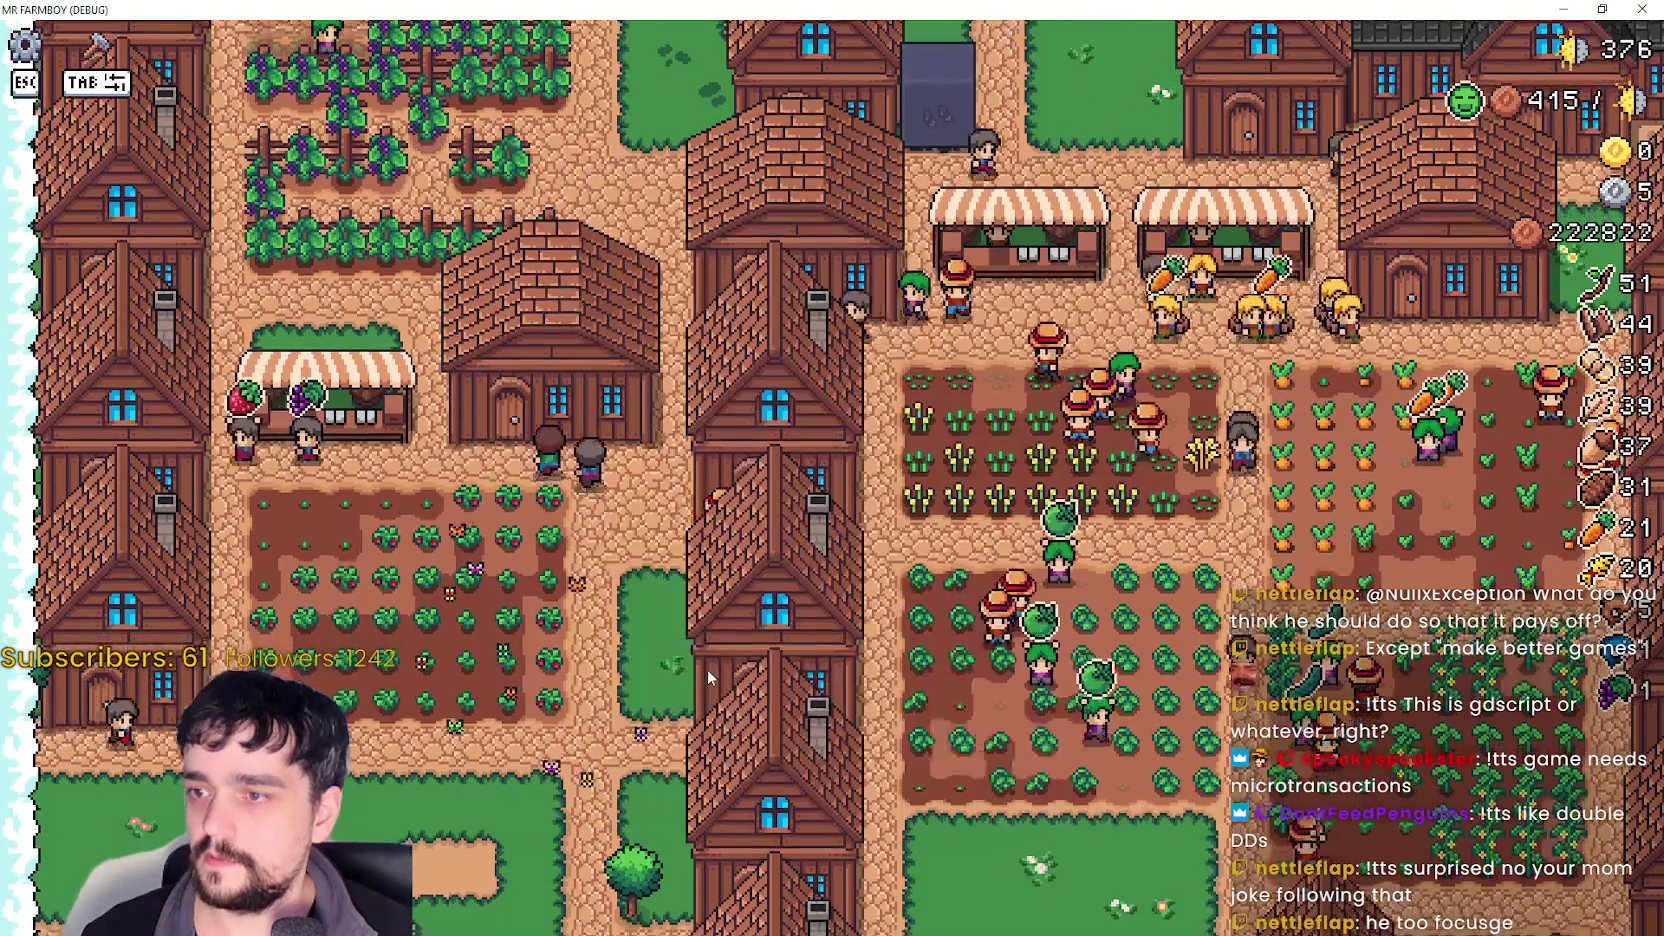
{"action": "left_click", "coordinate": [738, 649]}
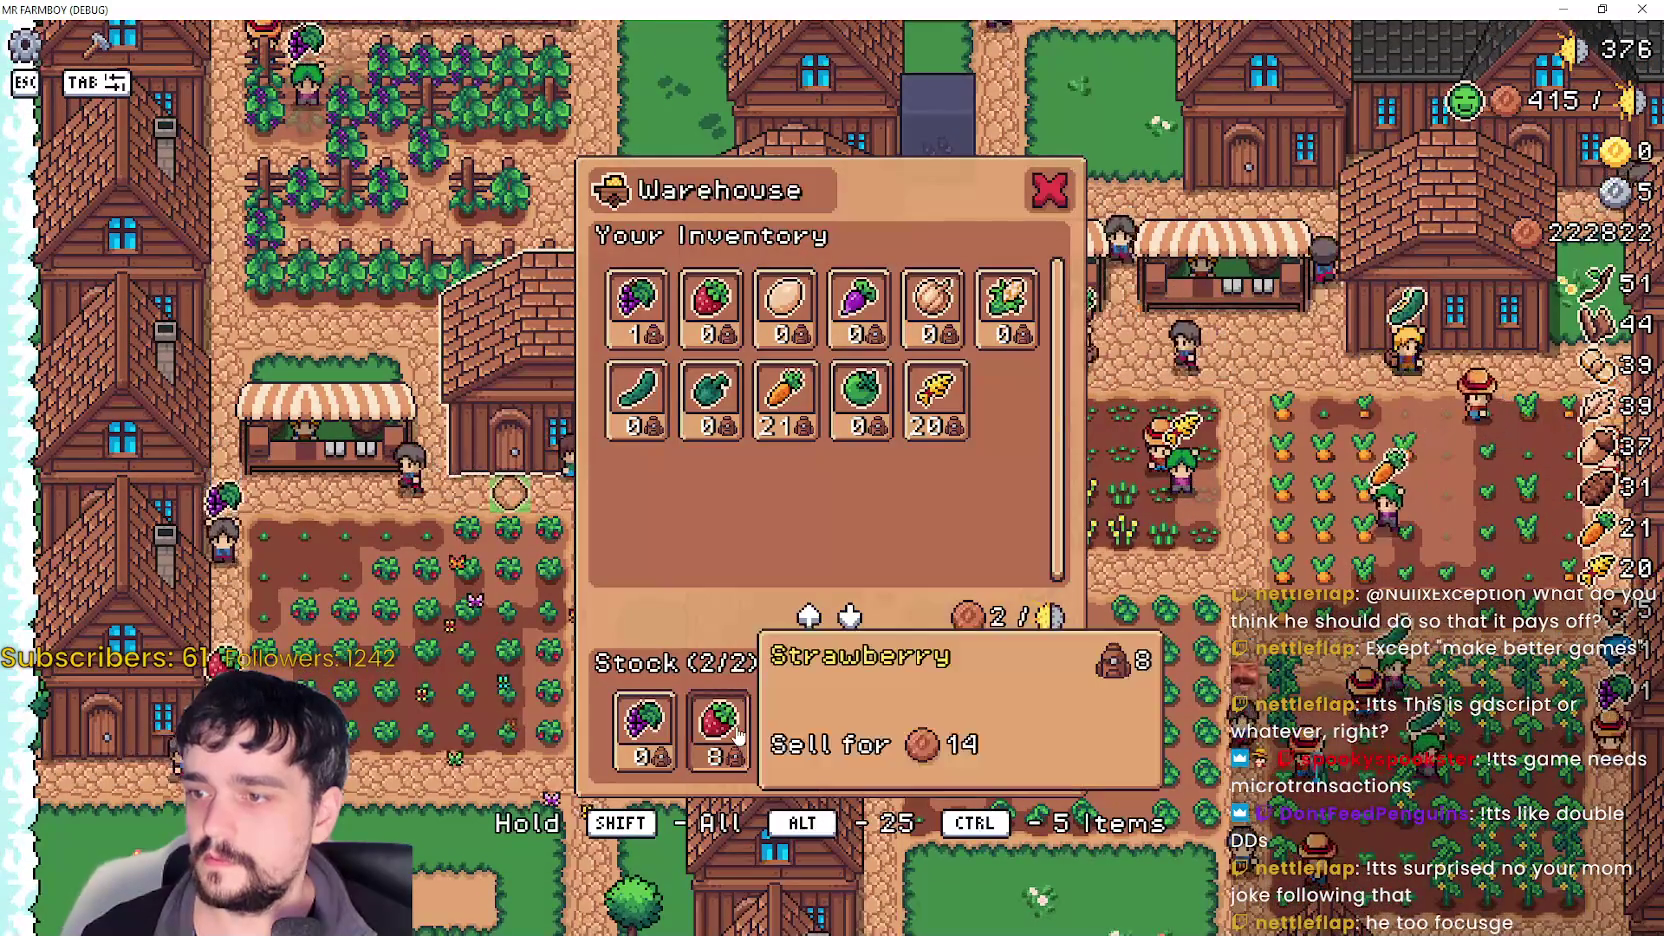
{"action": "right_click", "coordinate": [738, 730]}
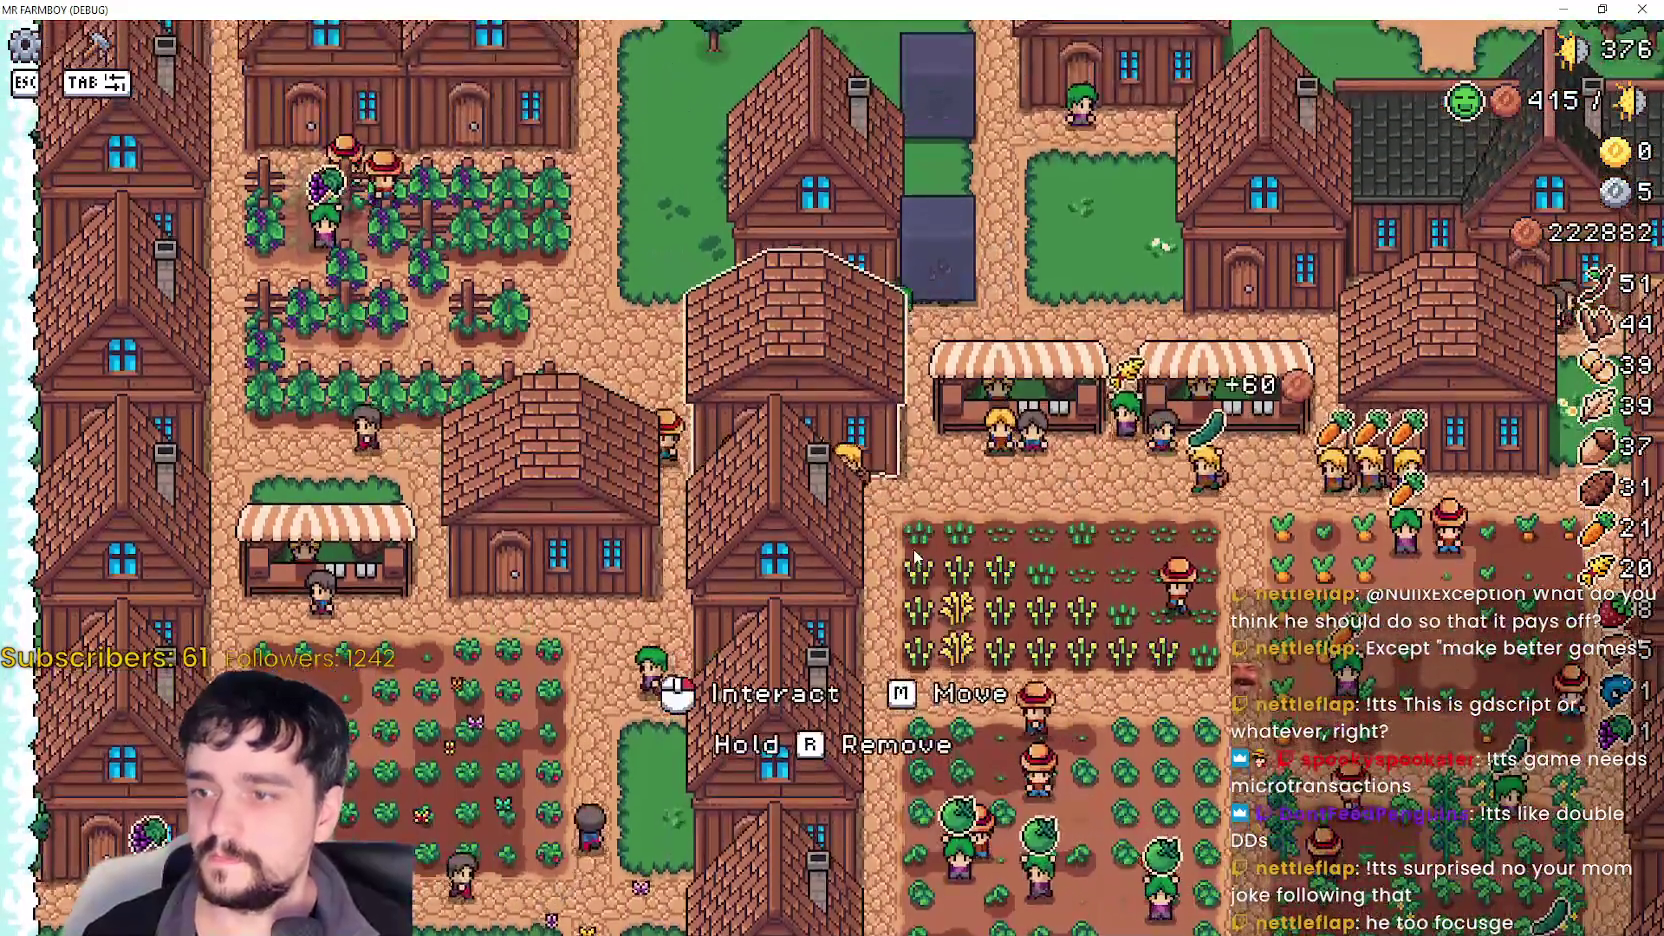
{"action": "left_click", "coordinate": [912, 564]}
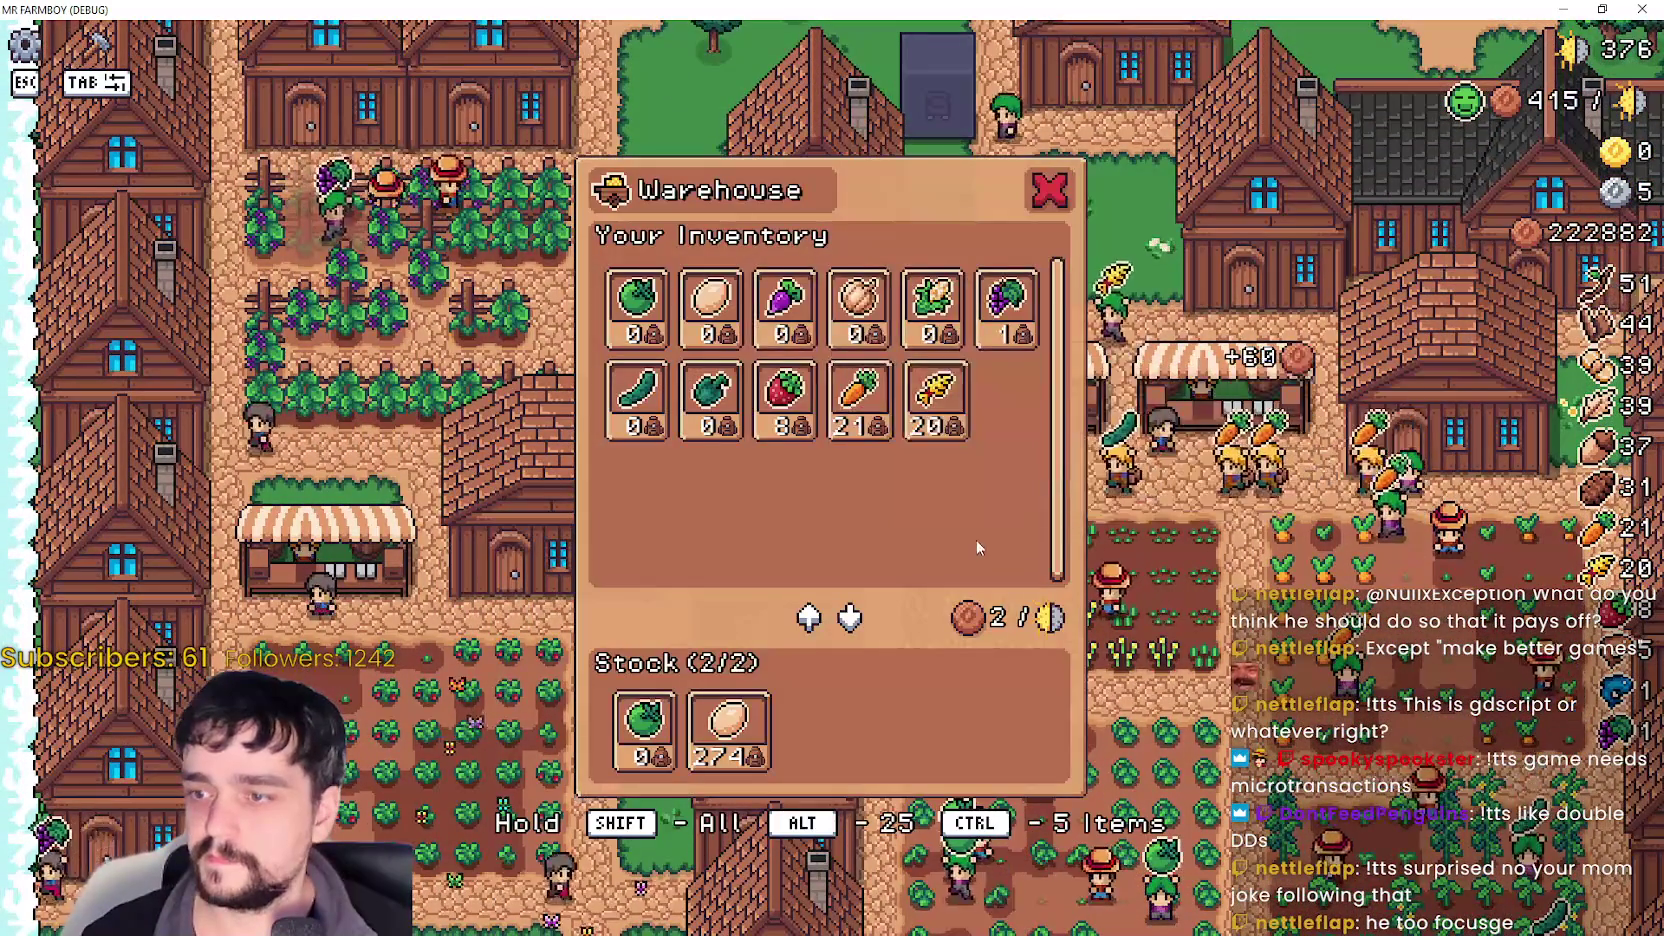
{"action": "right_click", "coordinate": [962, 518]}
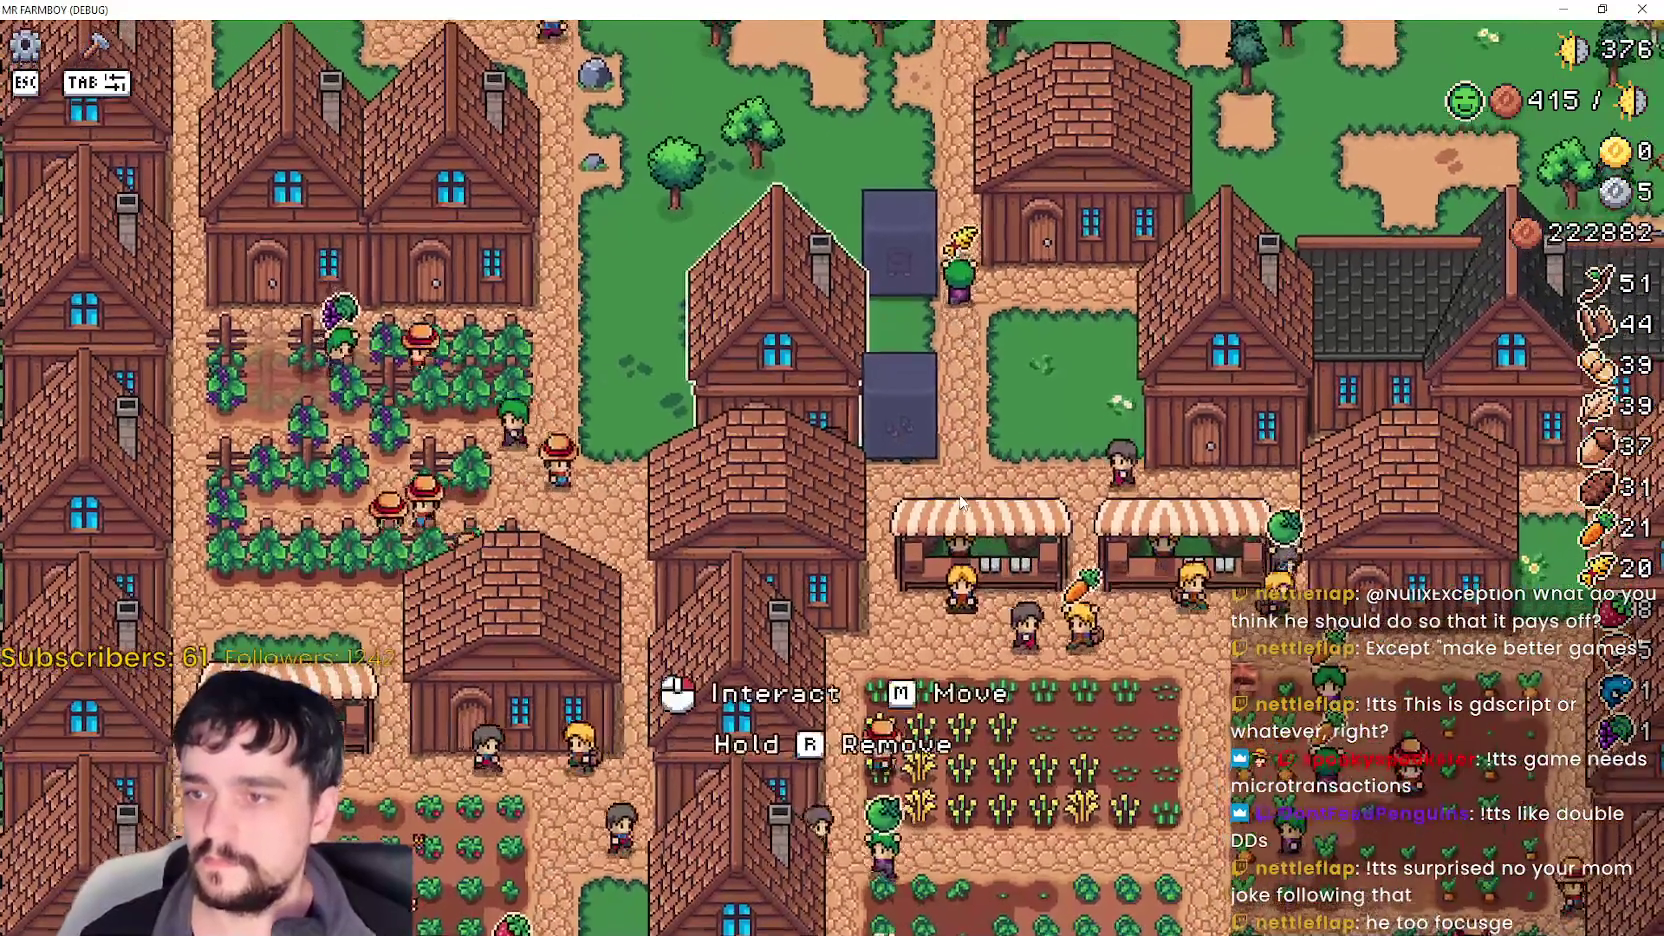
- Check the house panel, then open and close the Worker Speed Poneglyph panel four times before returning to Steam
{"action": "left_click", "coordinate": [959, 493]}
{"action": "right_click", "coordinate": [978, 498]}
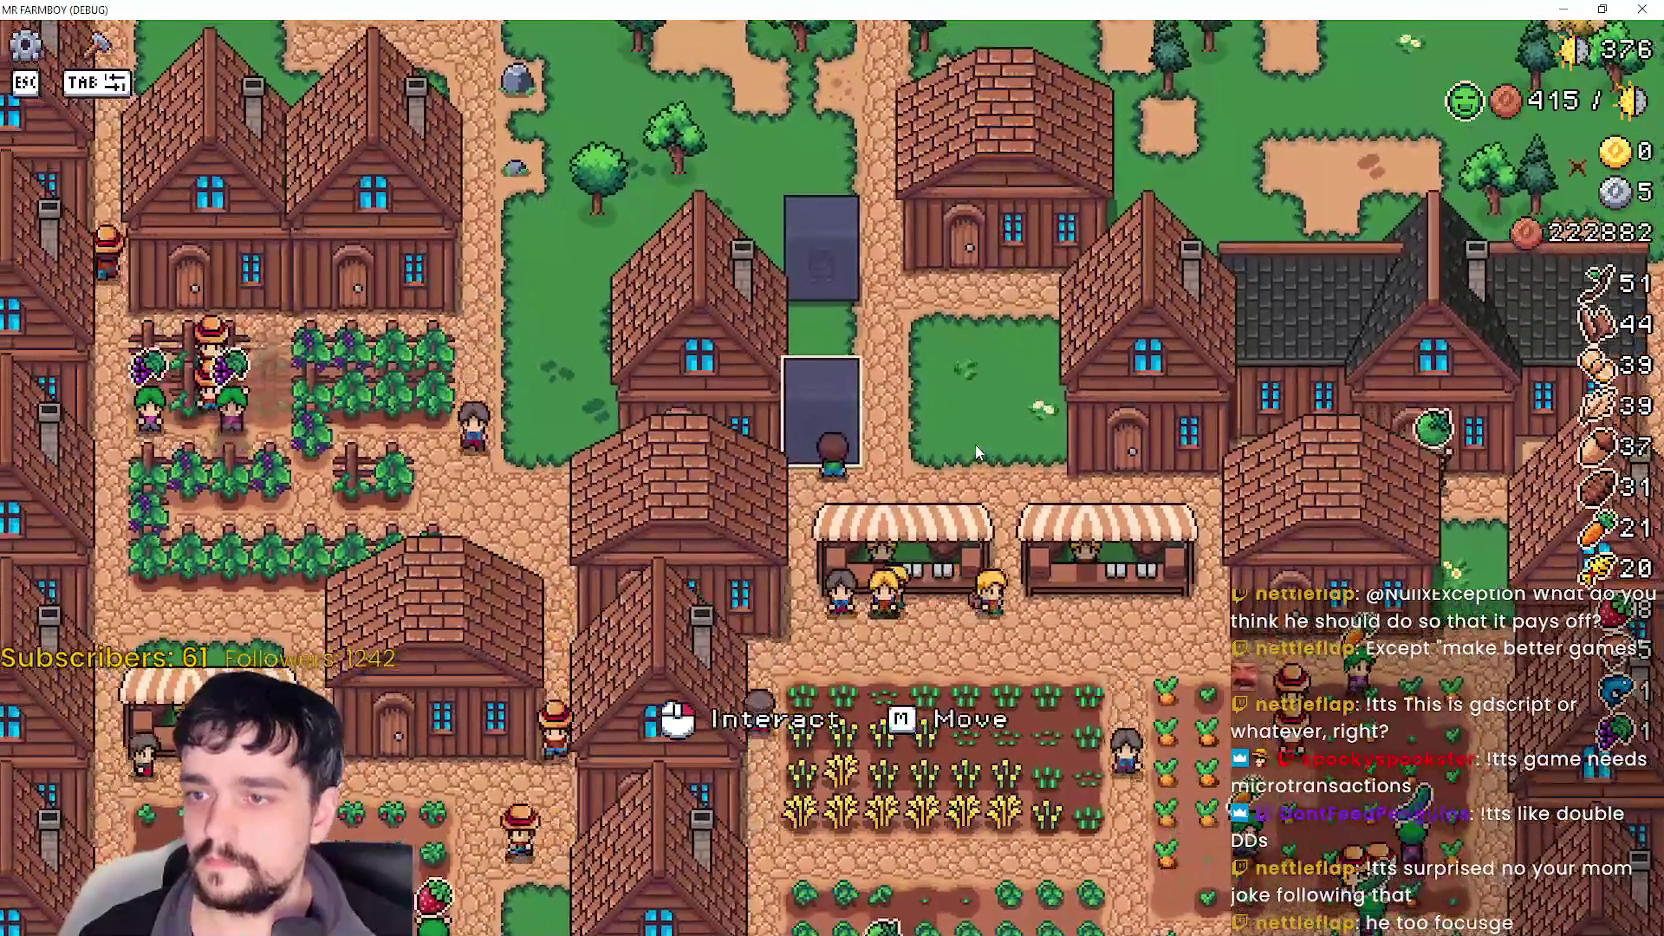
{"action": "left_click", "coordinate": [975, 447]}
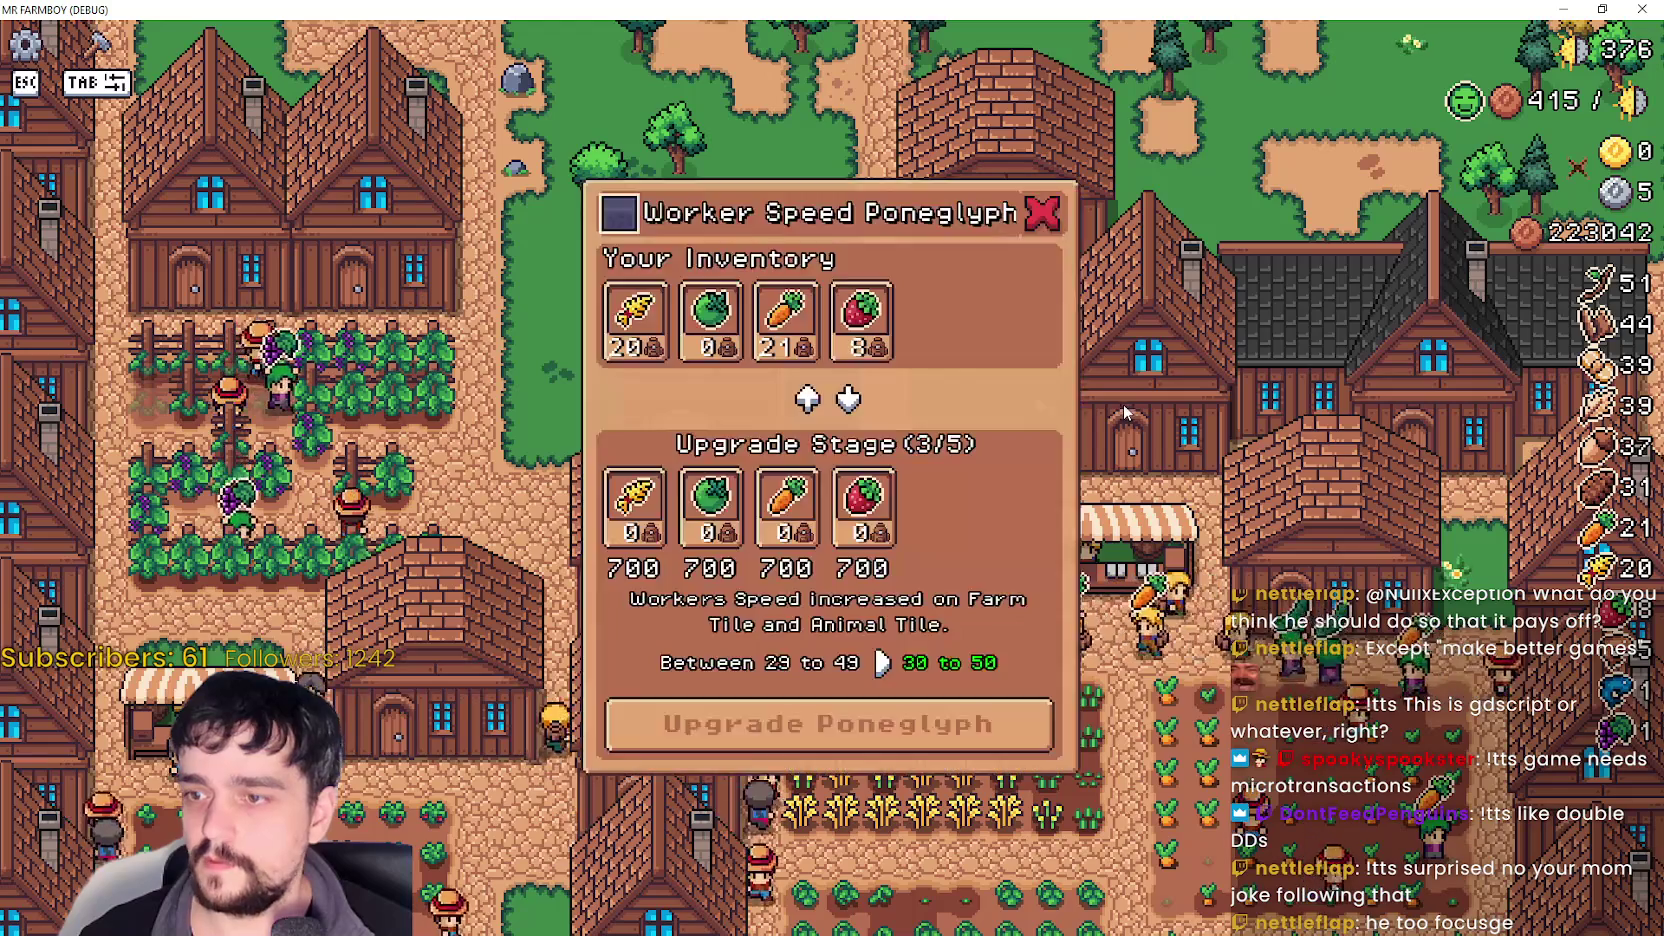
{"action": "key", "text": "Escape"}
{"action": "left_click", "coordinate": [605, 780]}
{"action": "key", "text": "Escape"}
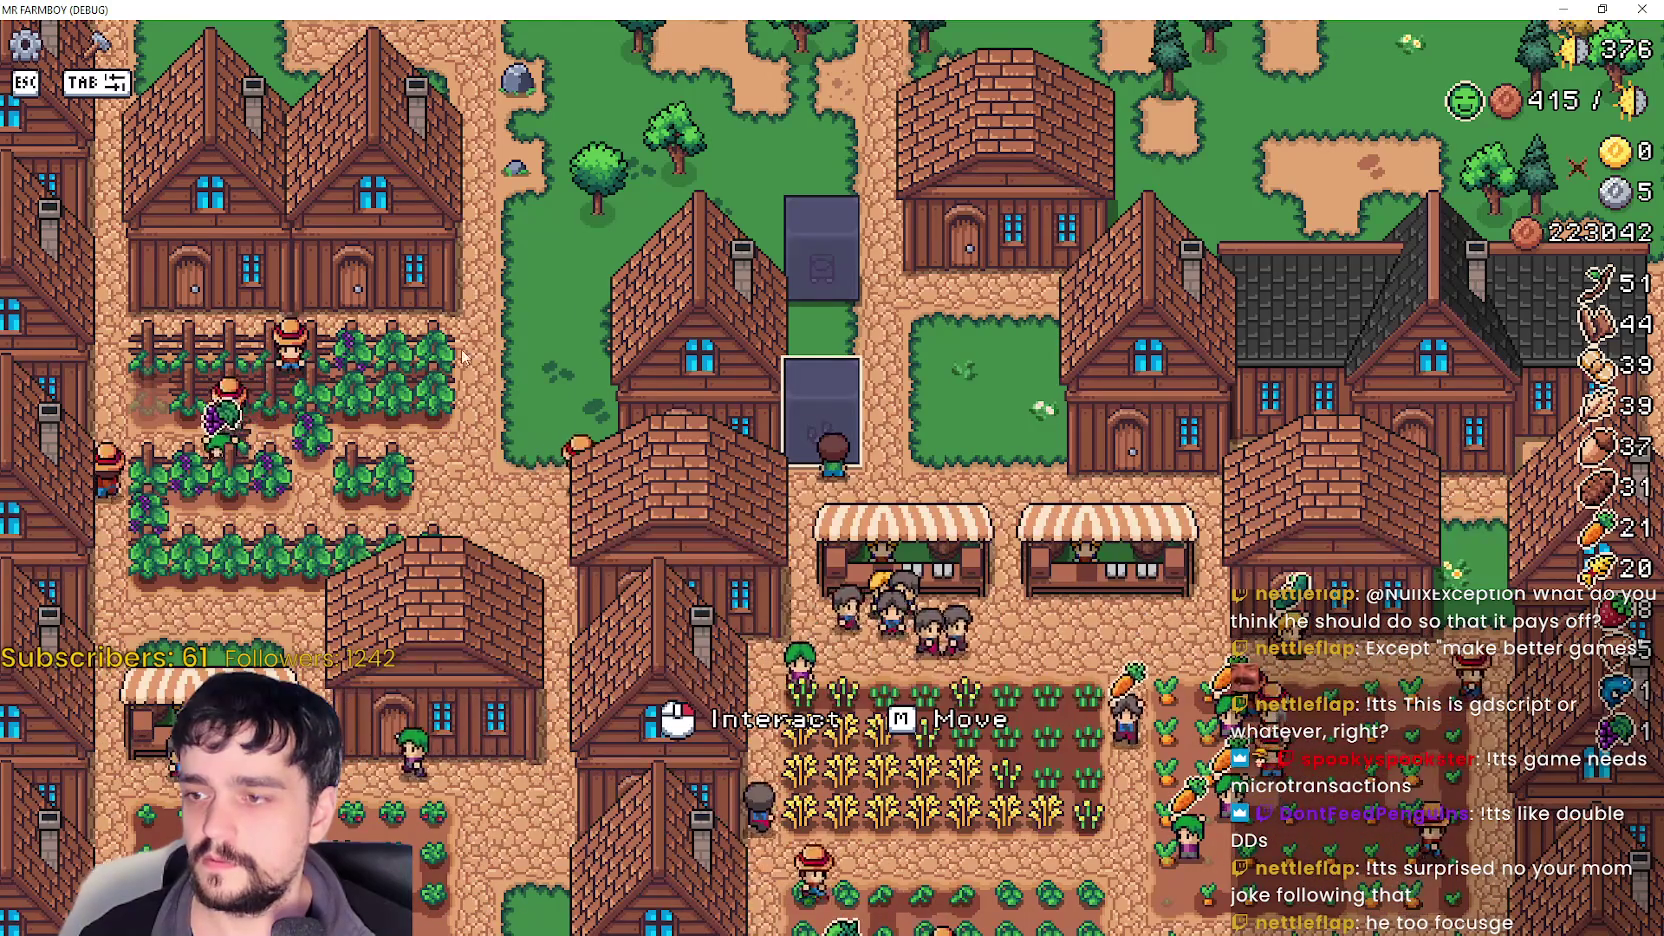
{"action": "left_click", "coordinate": [1095, 107]}
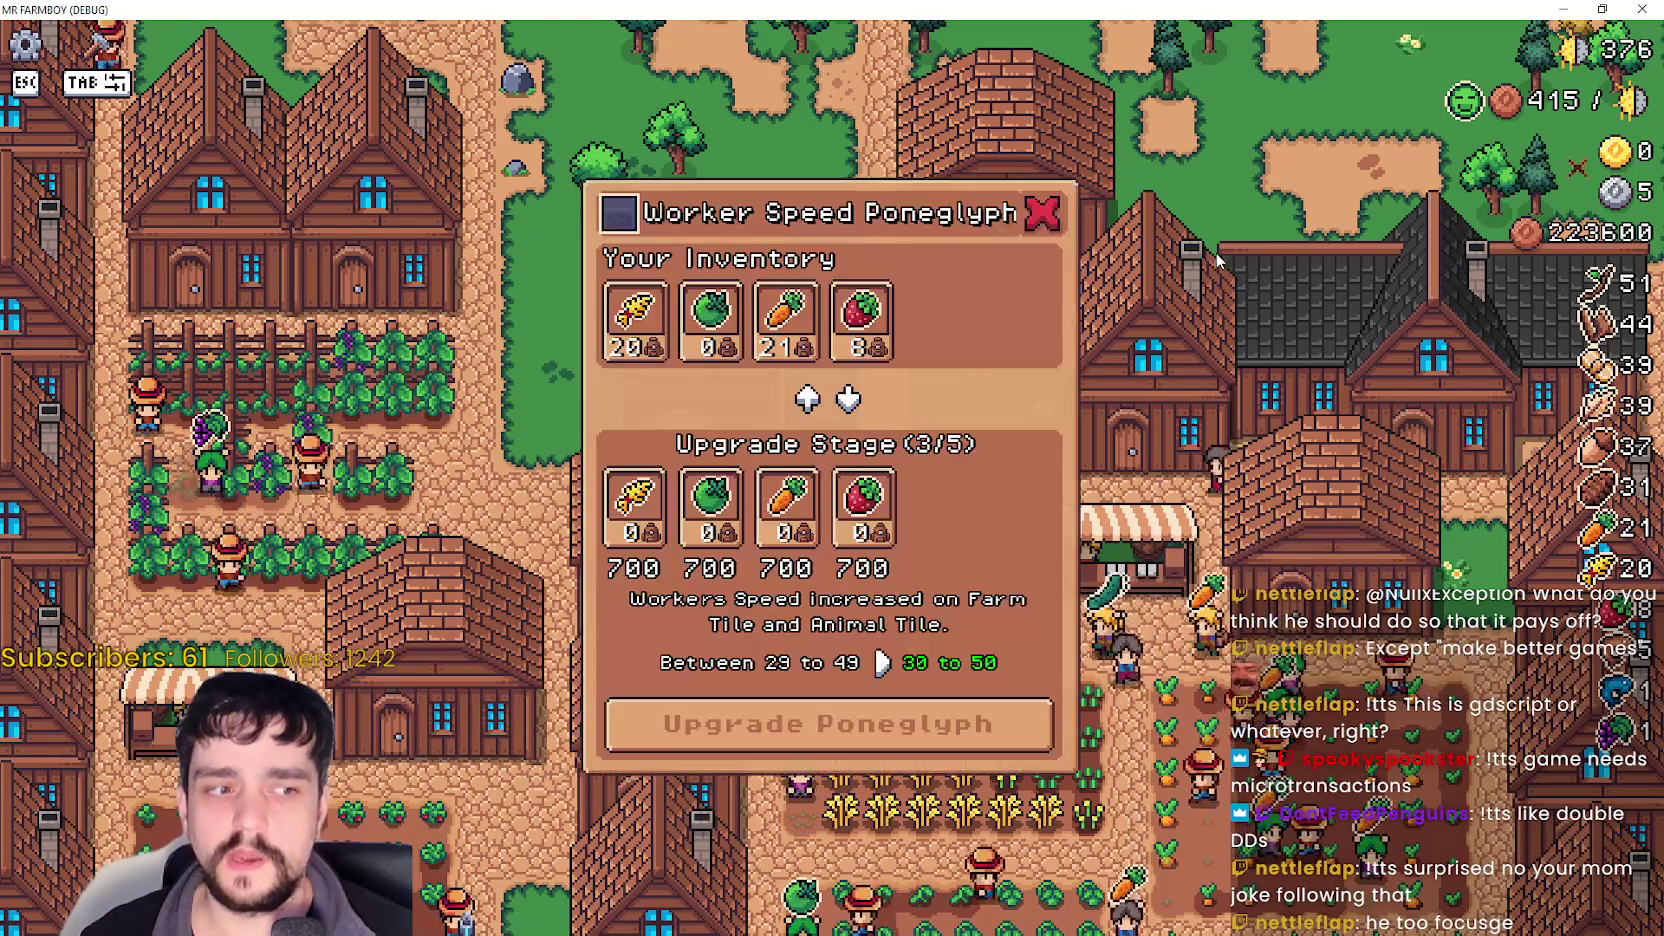
{"action": "key", "text": "Escape"}
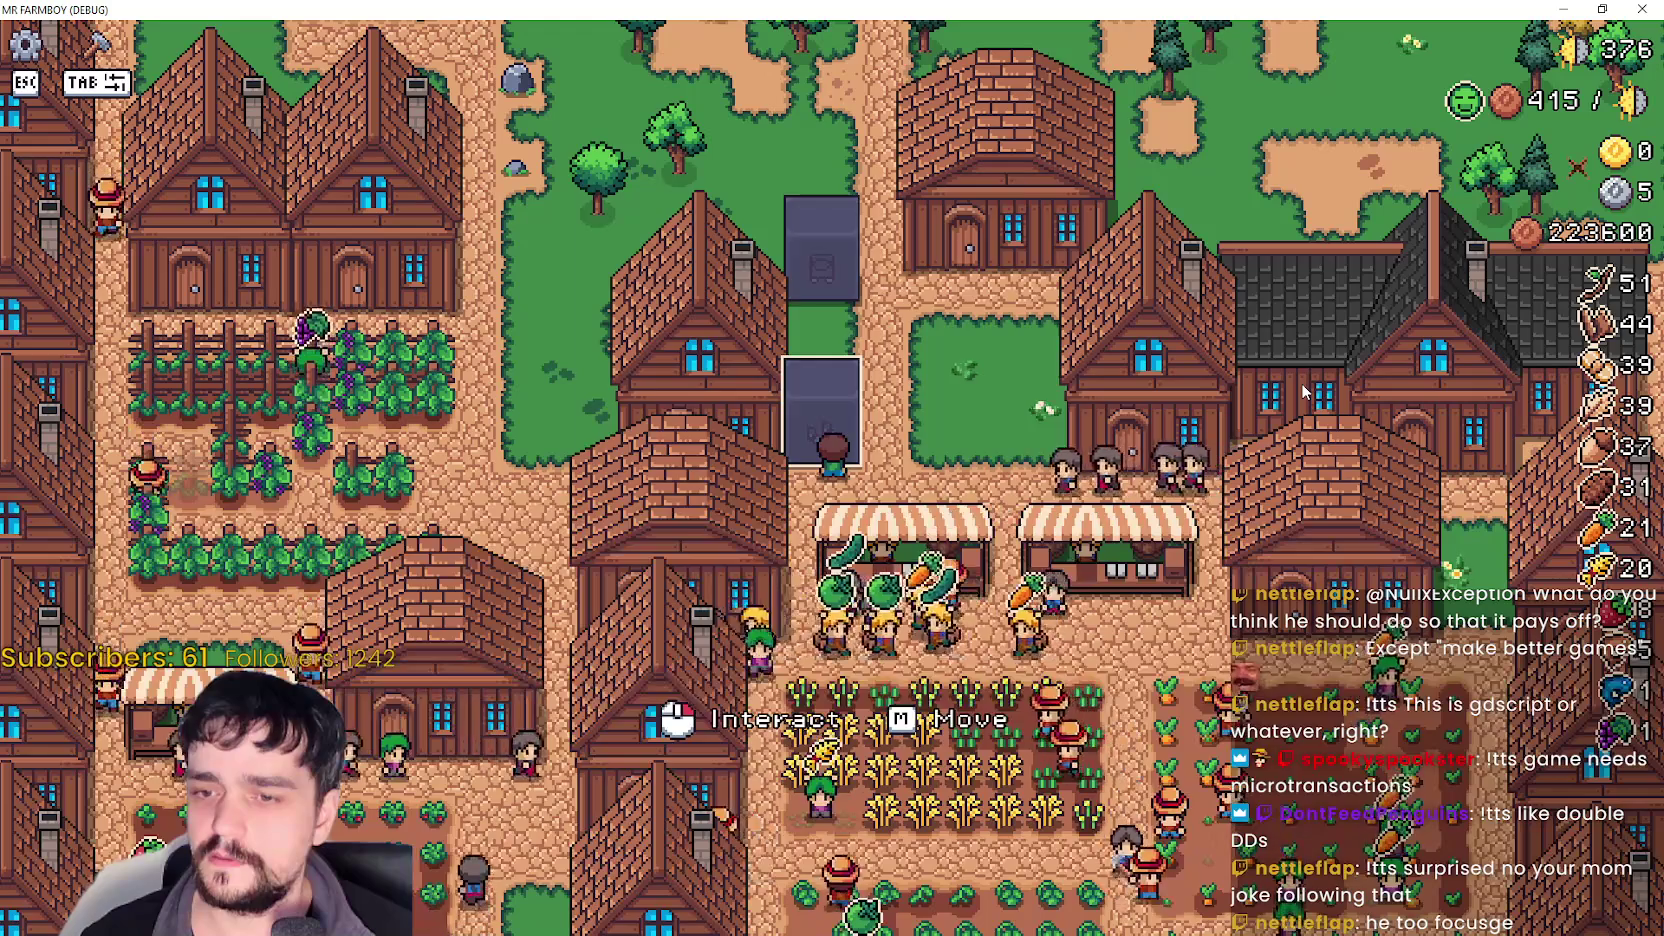
{"action": "left_click", "coordinate": [1302, 387]}
{"action": "key", "text": "Escape"}
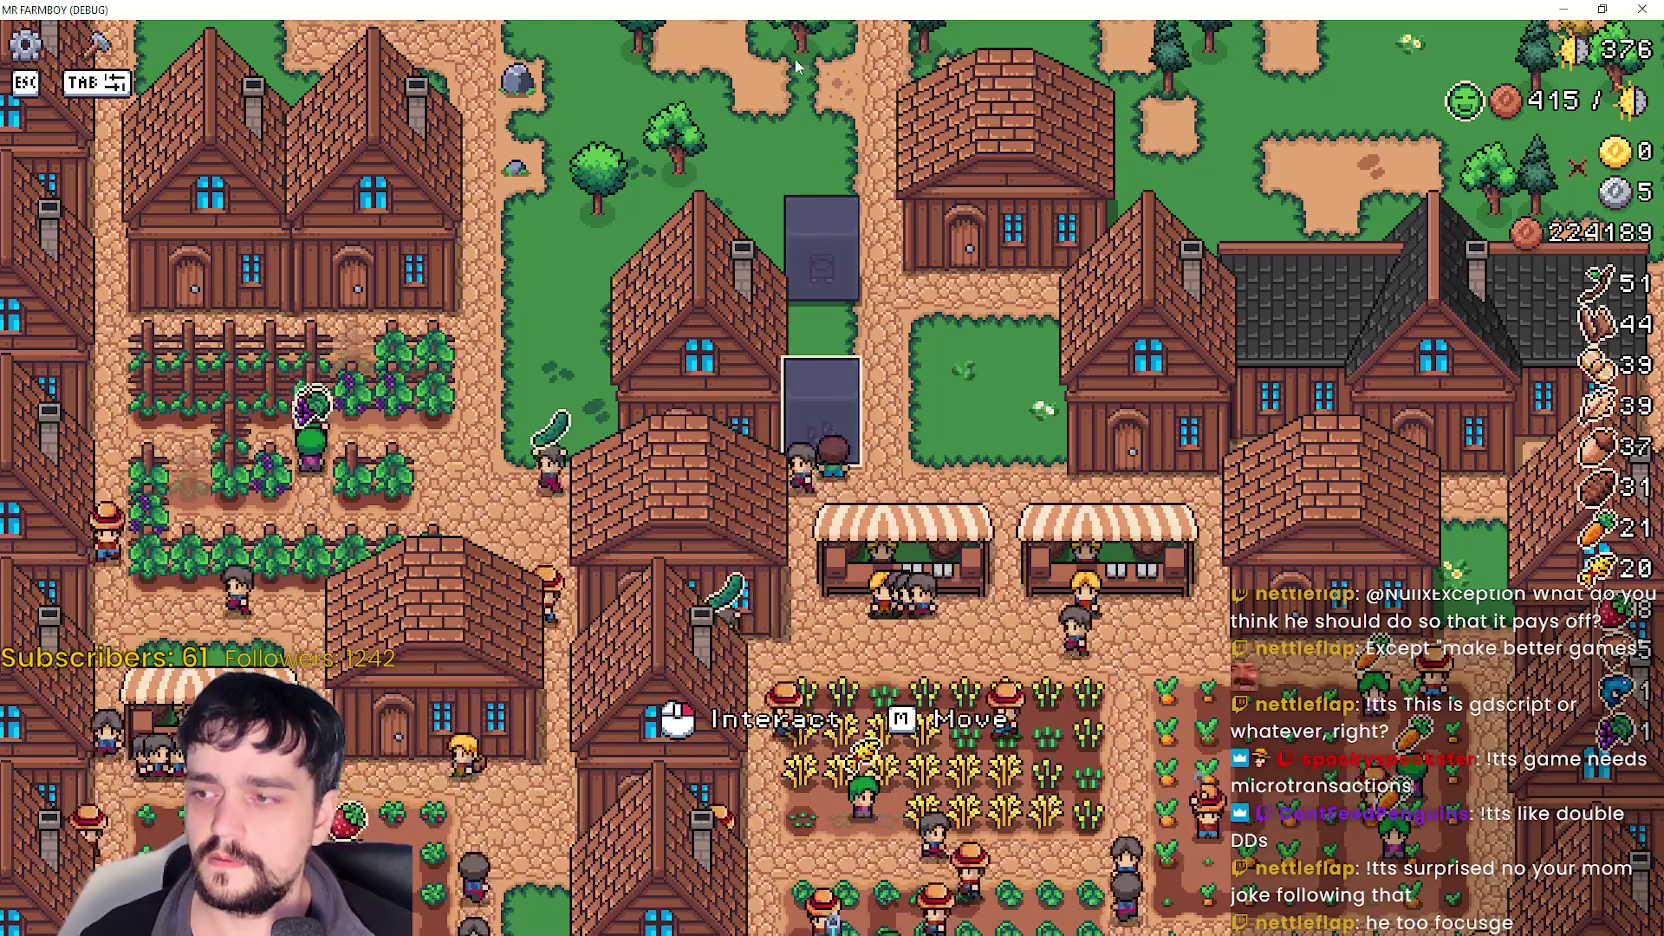
{"action": "key", "text": "alt+Tab"}
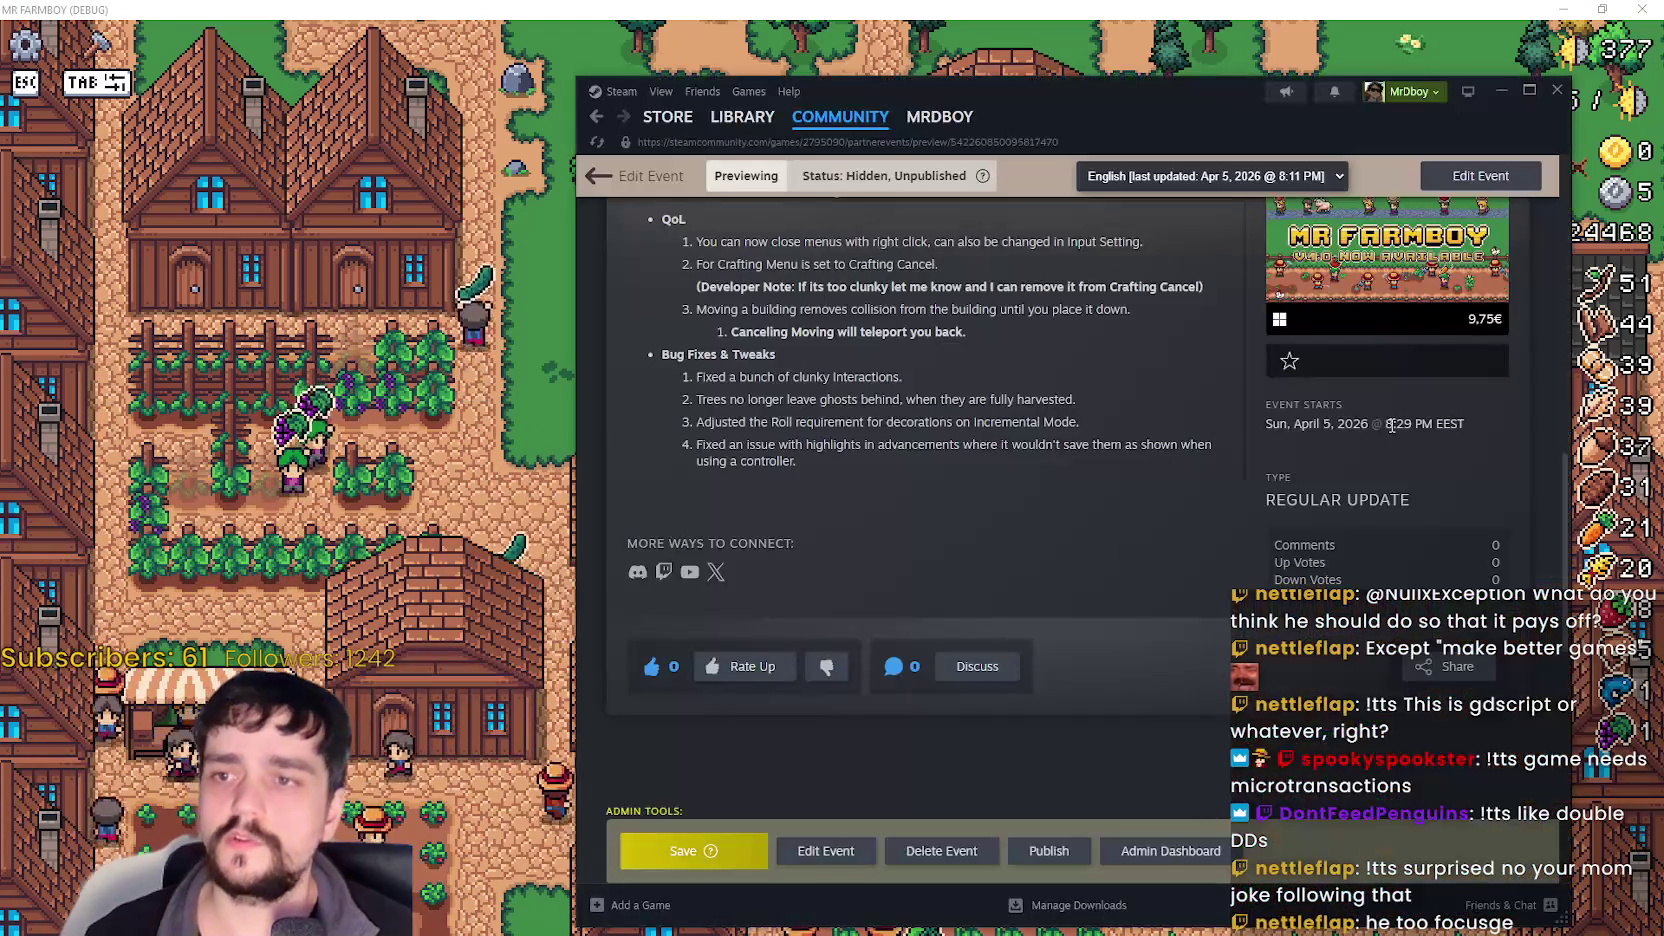
- Switch to Godot and inspect the _input function in obelisk.gd
{"action": "key", "text": "alt+Tab"}
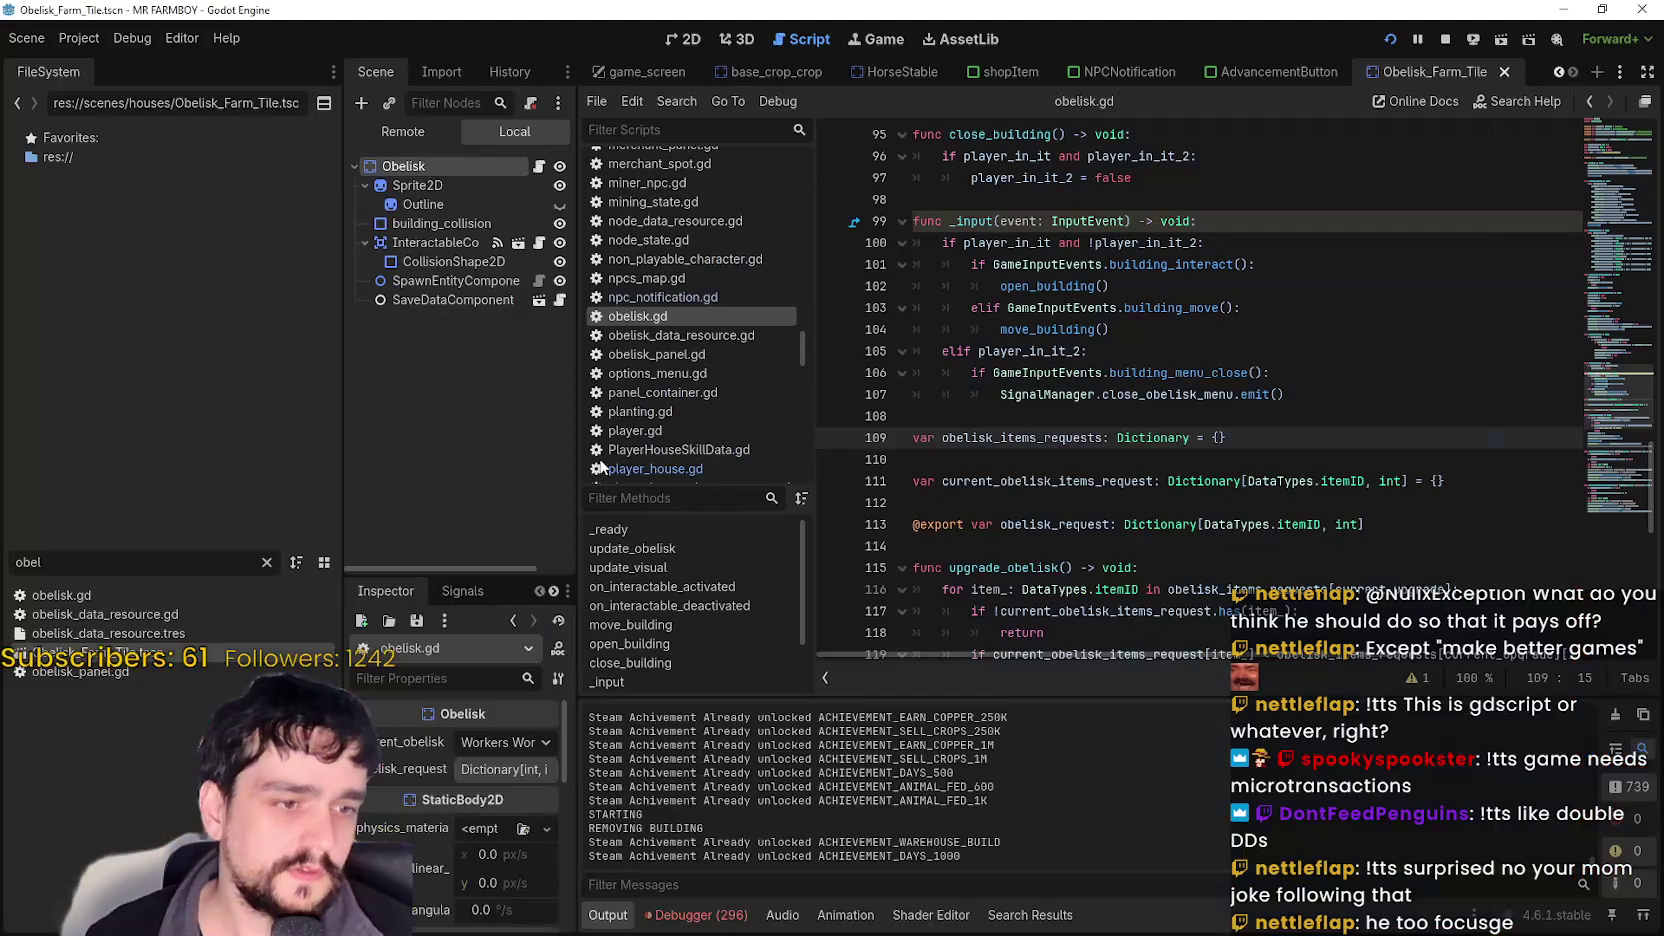
{"action": "left_click", "coordinate": [1120, 286]}
{"action": "left_click", "coordinate": [1211, 481], "text": "shift"}
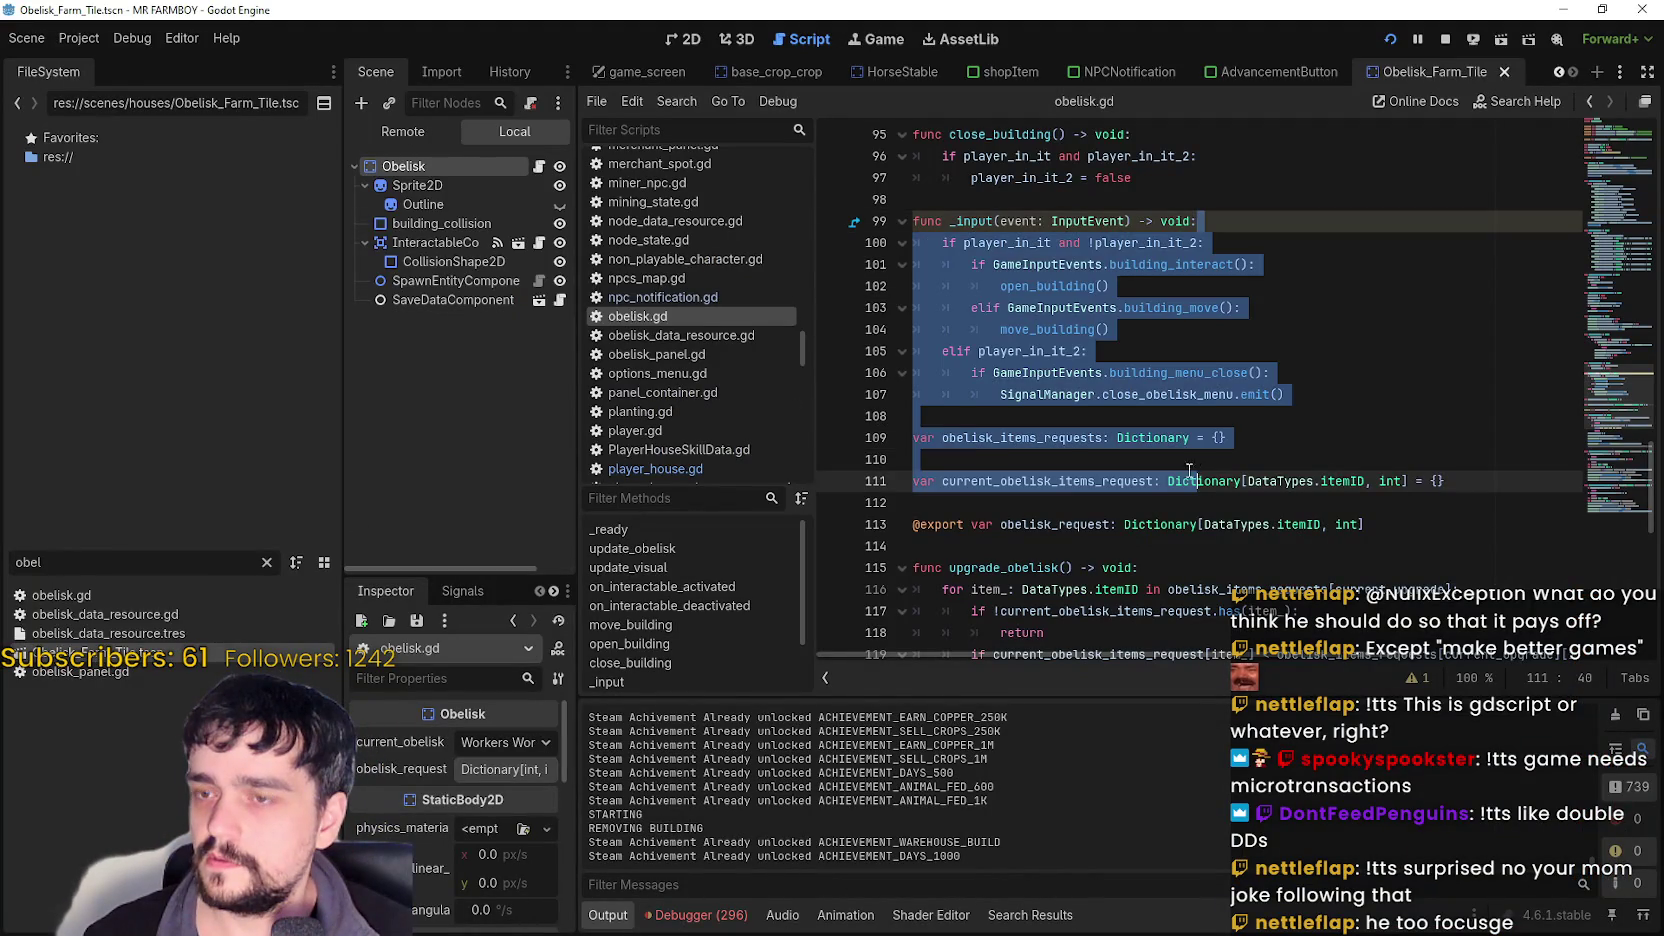
{"action": "scroll", "coordinate": [1211, 481], "scroll_direction": "down", "scroll_amount": 3}
{"action": "left_click", "coordinate": [1176, 455]}
{"action": "scroll", "coordinate": [1158, 330], "scroll_direction": "up", "scroll_amount": 2}
{"action": "left_click", "coordinate": [1158, 330]}
{"action": "scroll", "coordinate": [1176, 283], "scroll_direction": "up", "scroll_amount": 2}
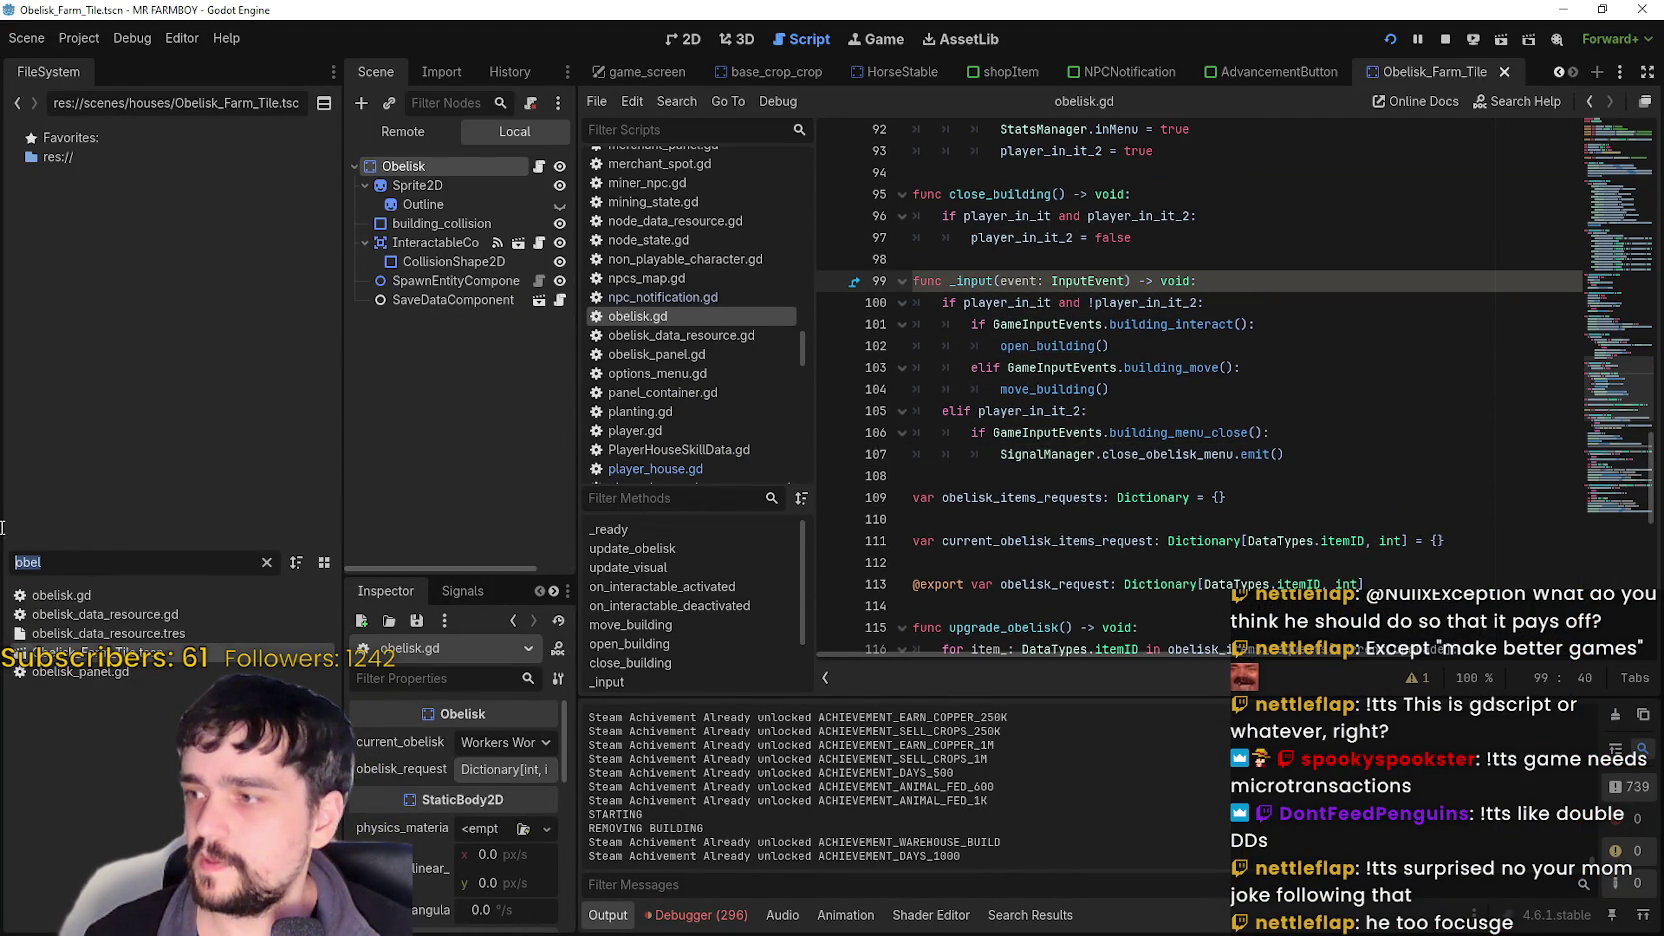
- Open the Inn scene and select inn.gd's mouse-motion early return
{"action": "type", "text": "ob"}
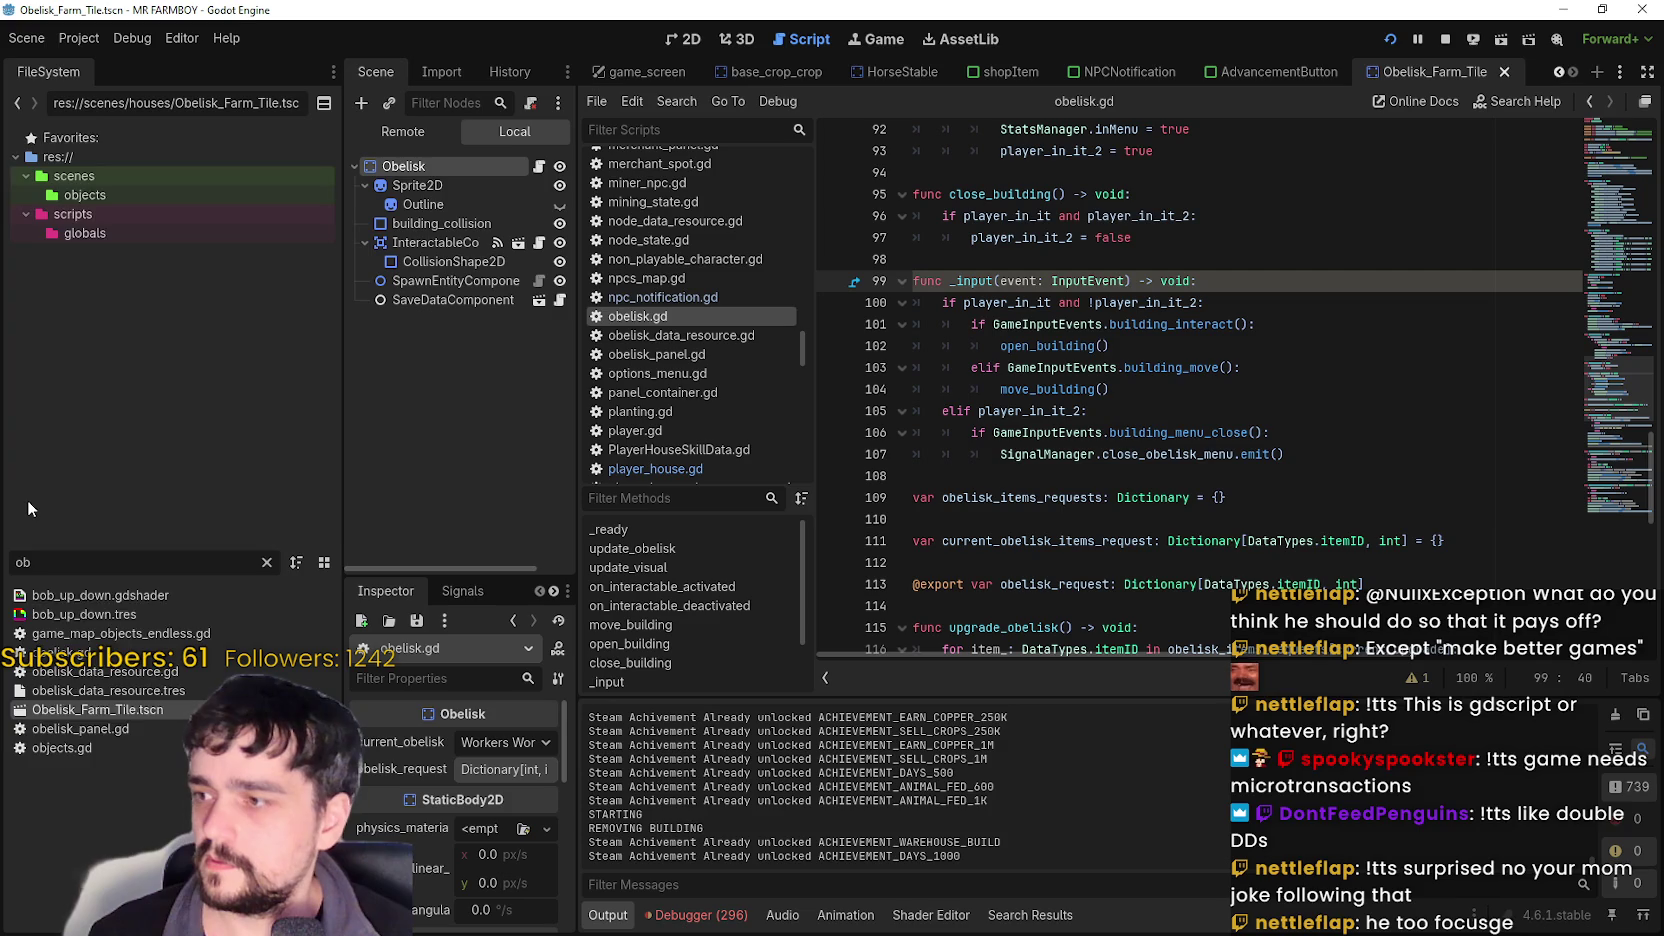
{"action": "key", "text": "BackSpace"}
{"action": "key", "text": "BackSpace"}
{"action": "type", "text": "inn"}
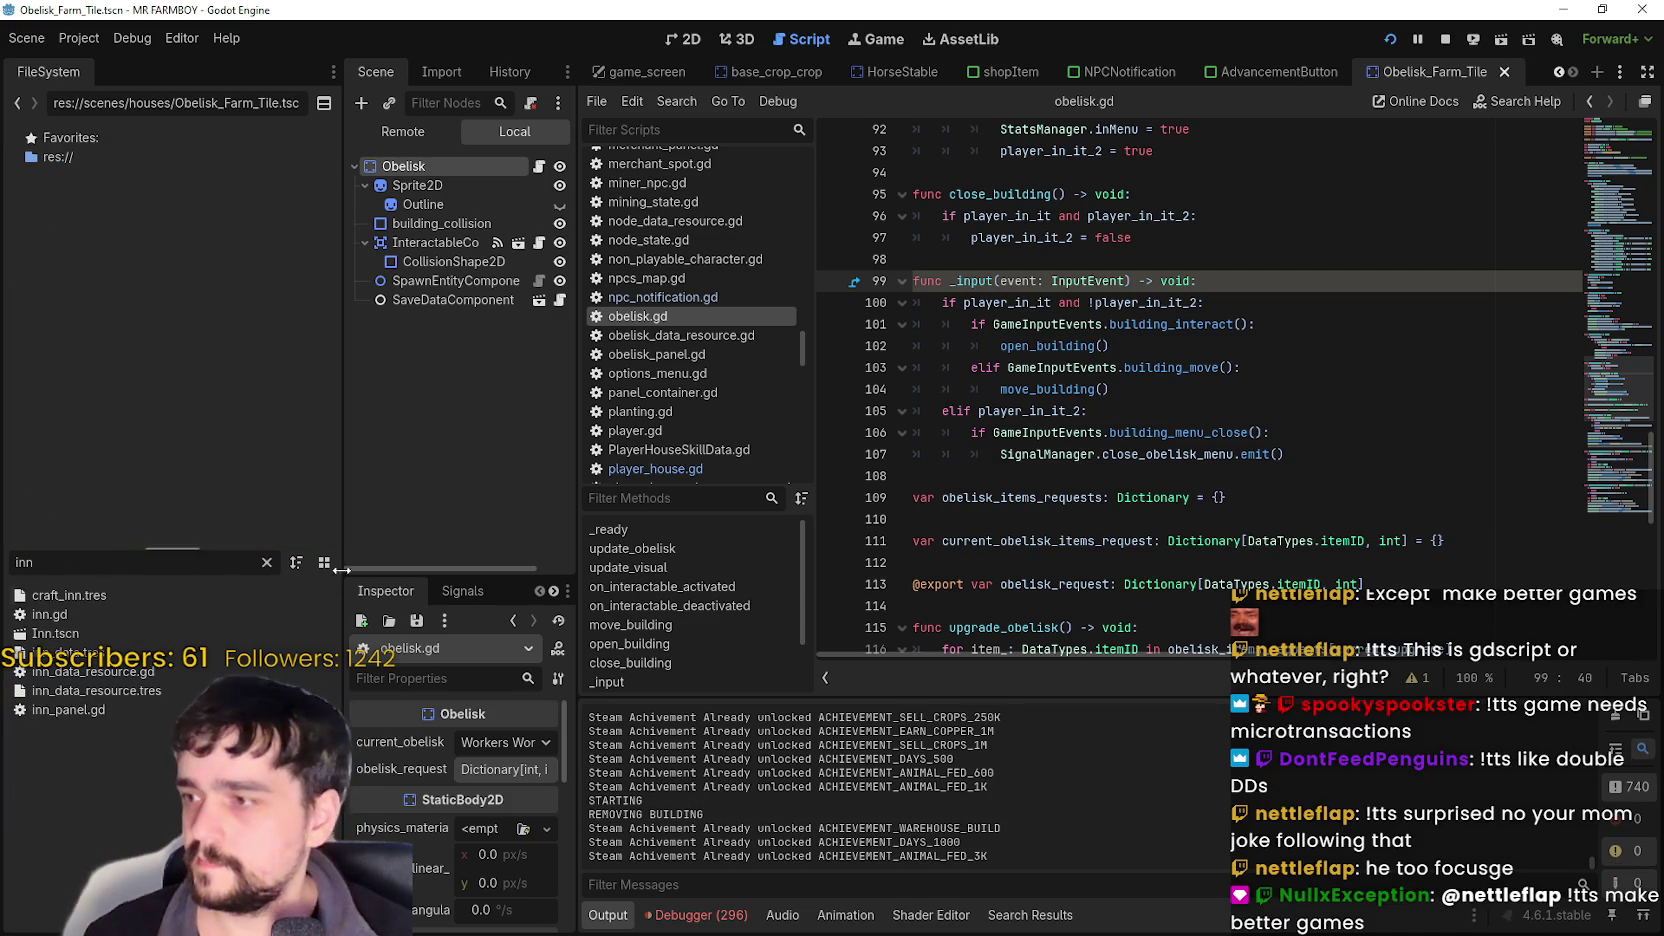
{"action": "double_click", "coordinate": [98, 632]}
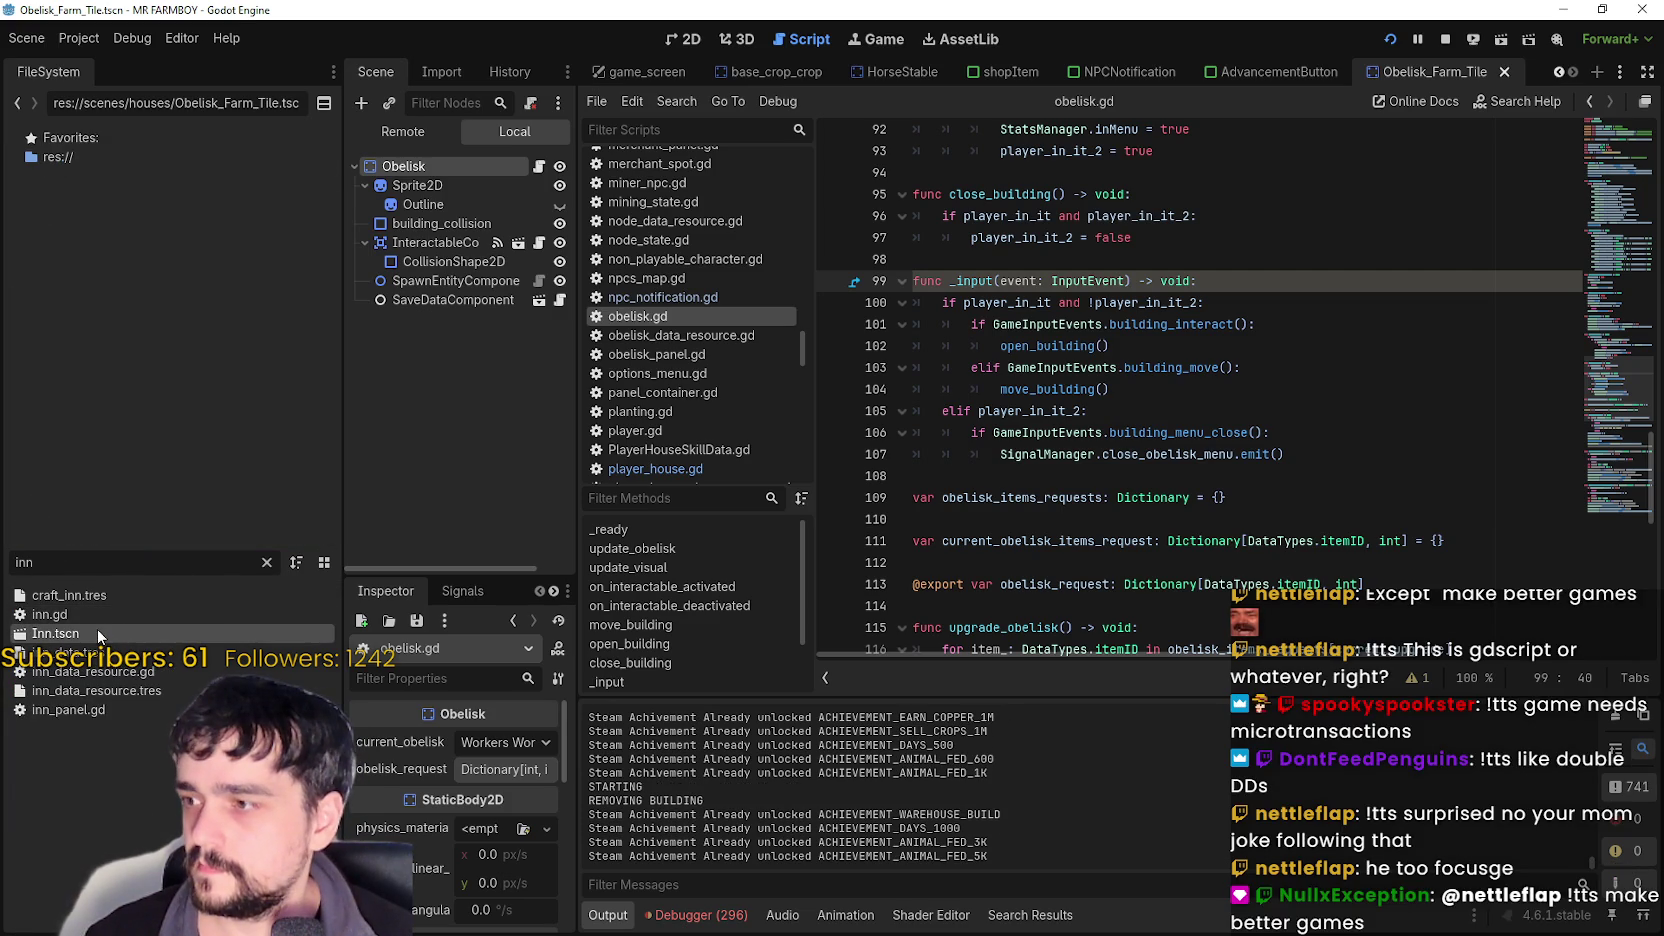
{"action": "left_click", "coordinate": [539, 167]}
{"action": "left_click_drag", "start_coordinate": [1081, 307], "coordinate": [913, 307]}
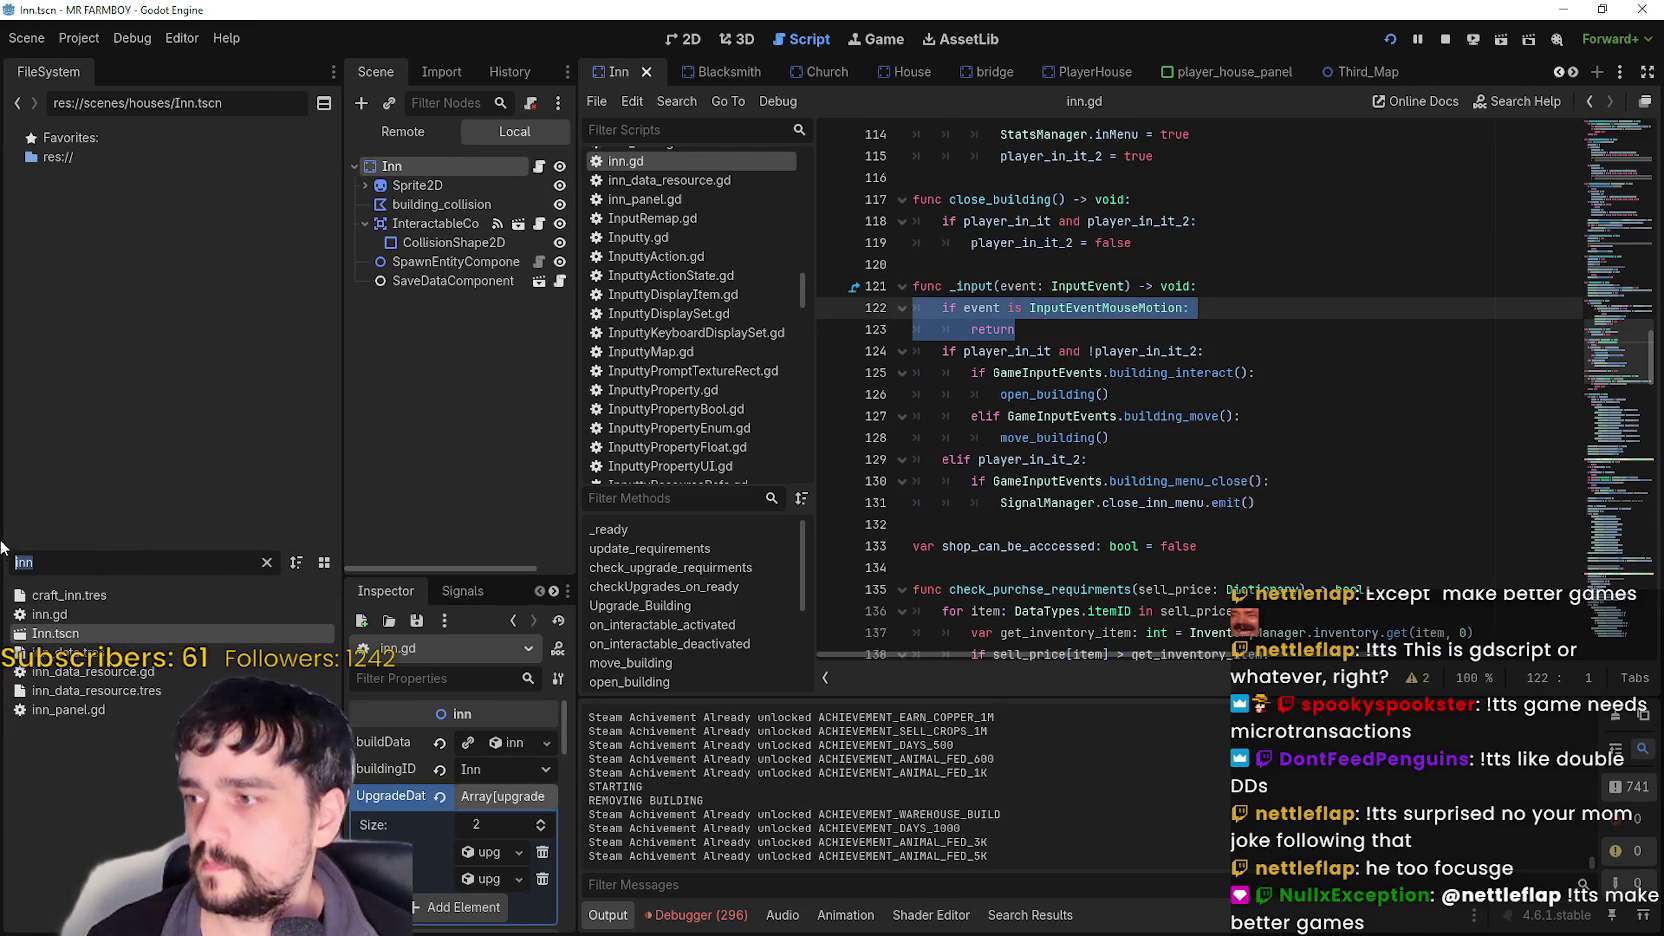
- Paste the mouse-motion early return at the top of _input in obelisk.gd
{"action": "type", "text": "obel"}
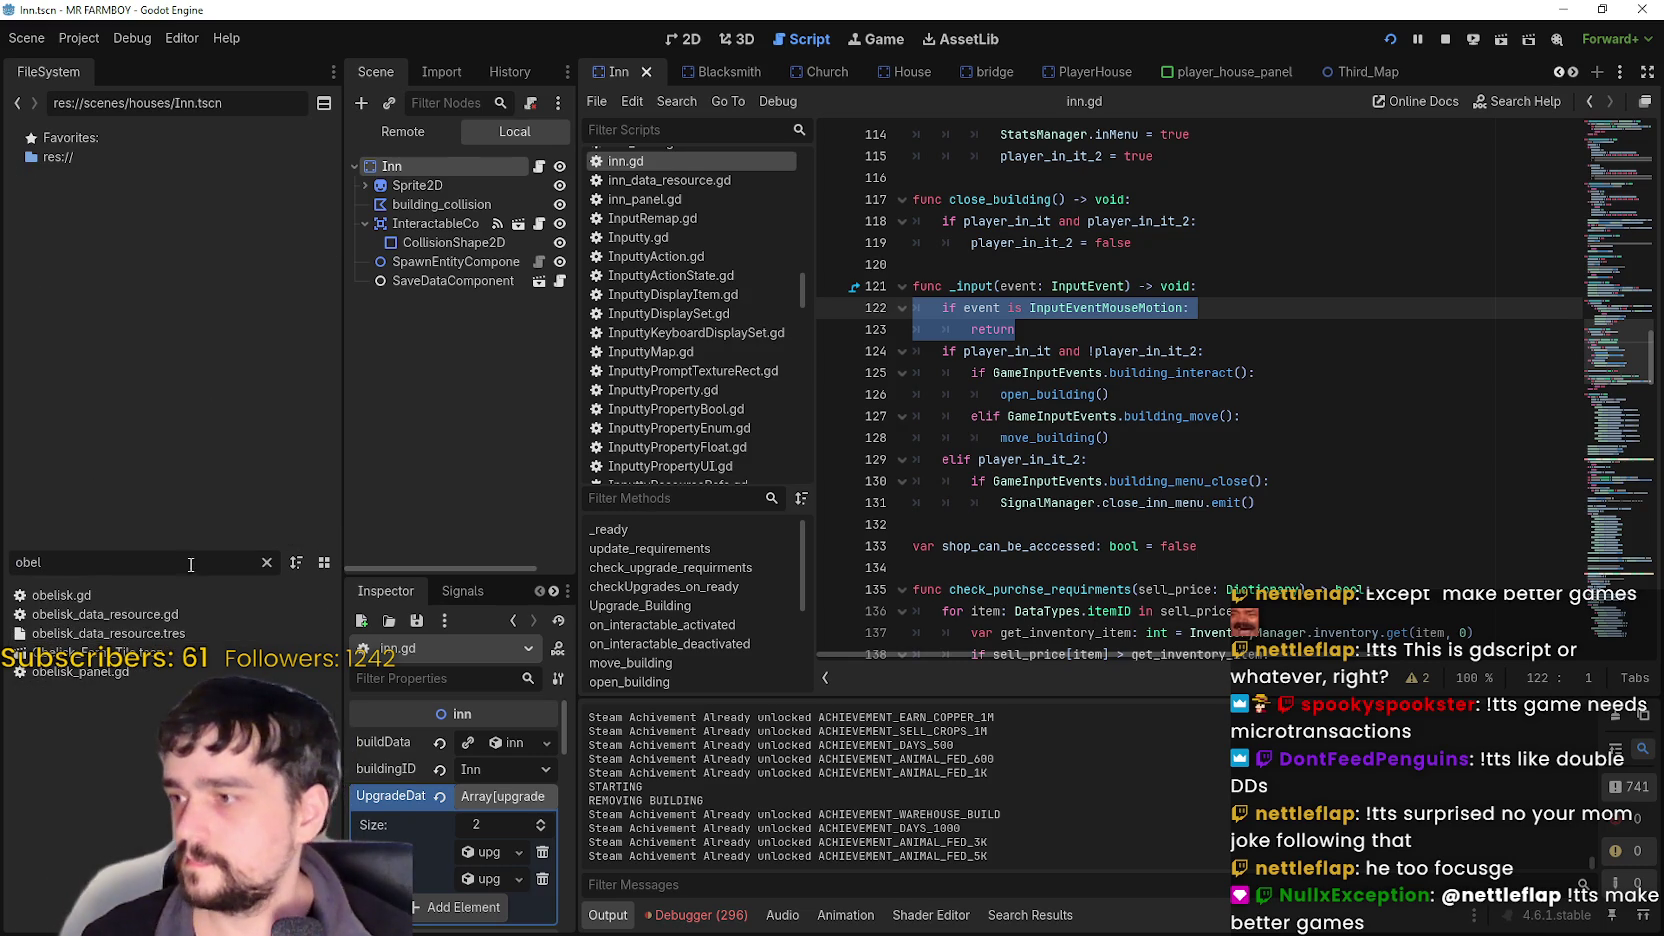
{"action": "double_click", "coordinate": [100, 652]}
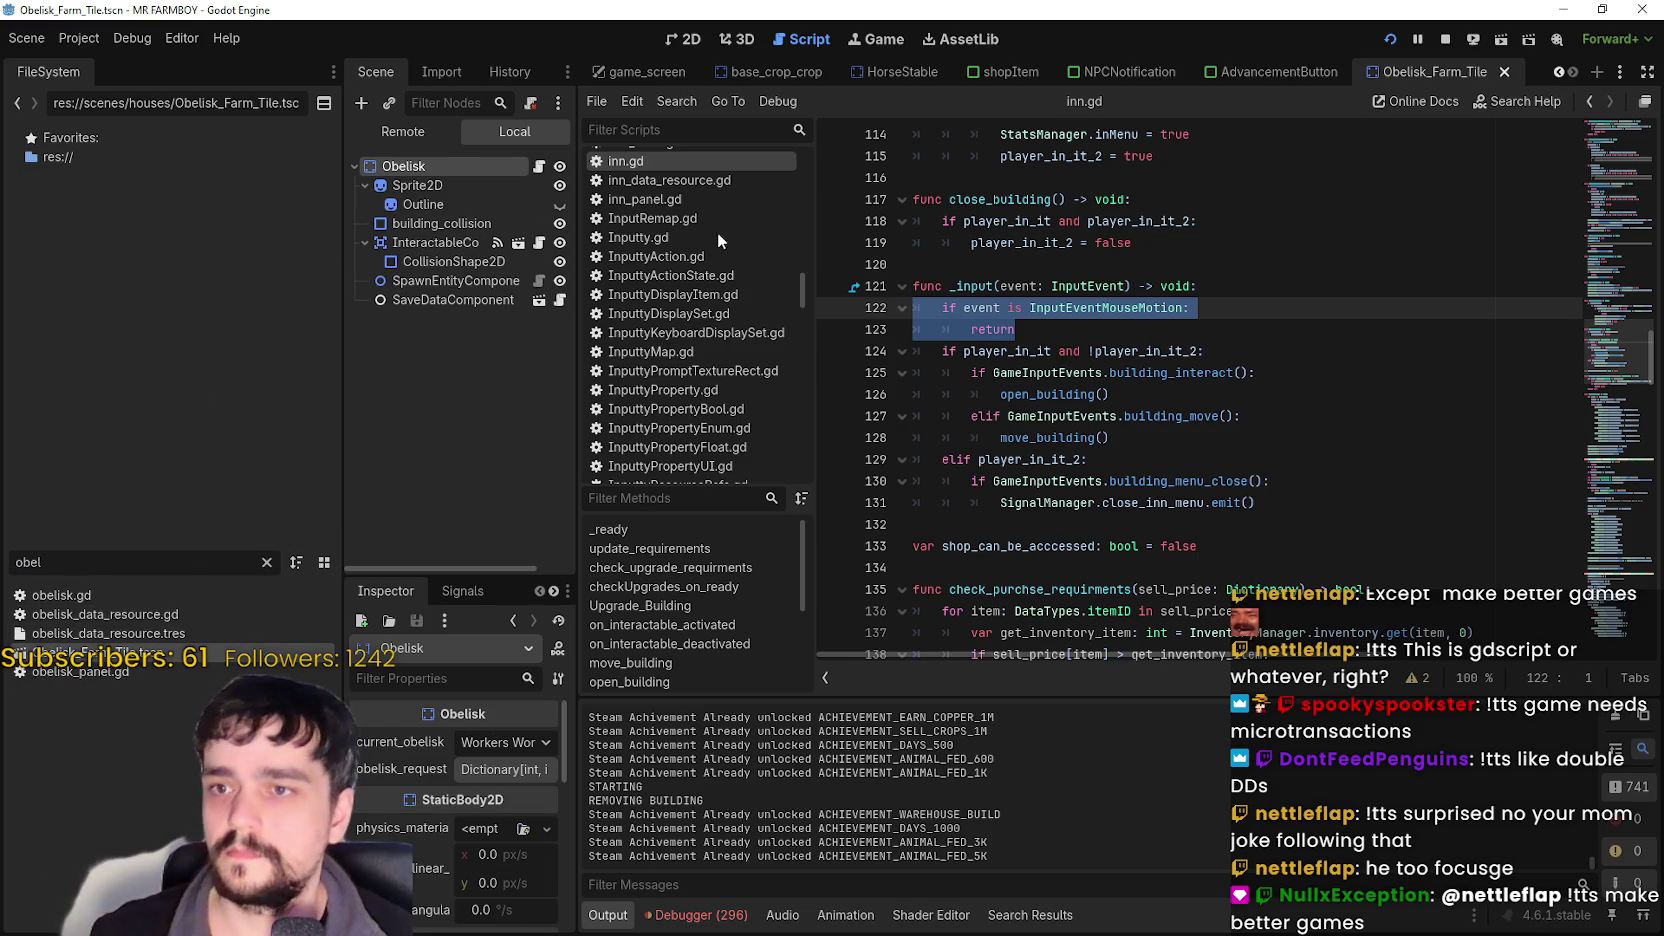
{"action": "left_click", "coordinate": [541, 166]}
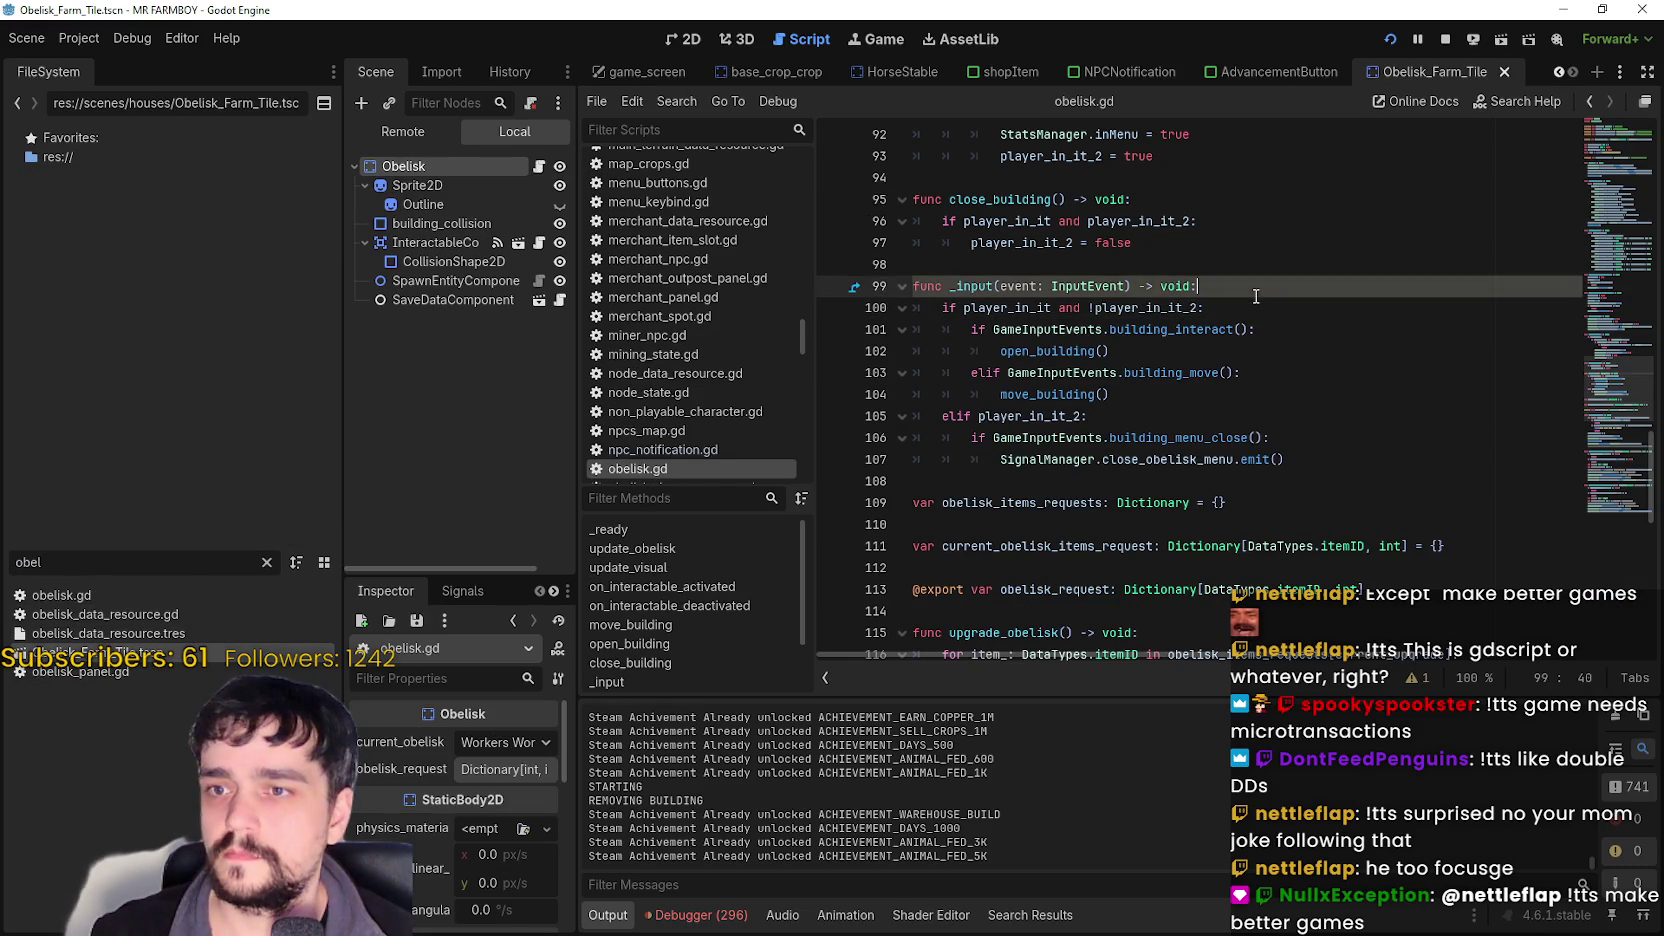
{"action": "key", "text": "Return"}
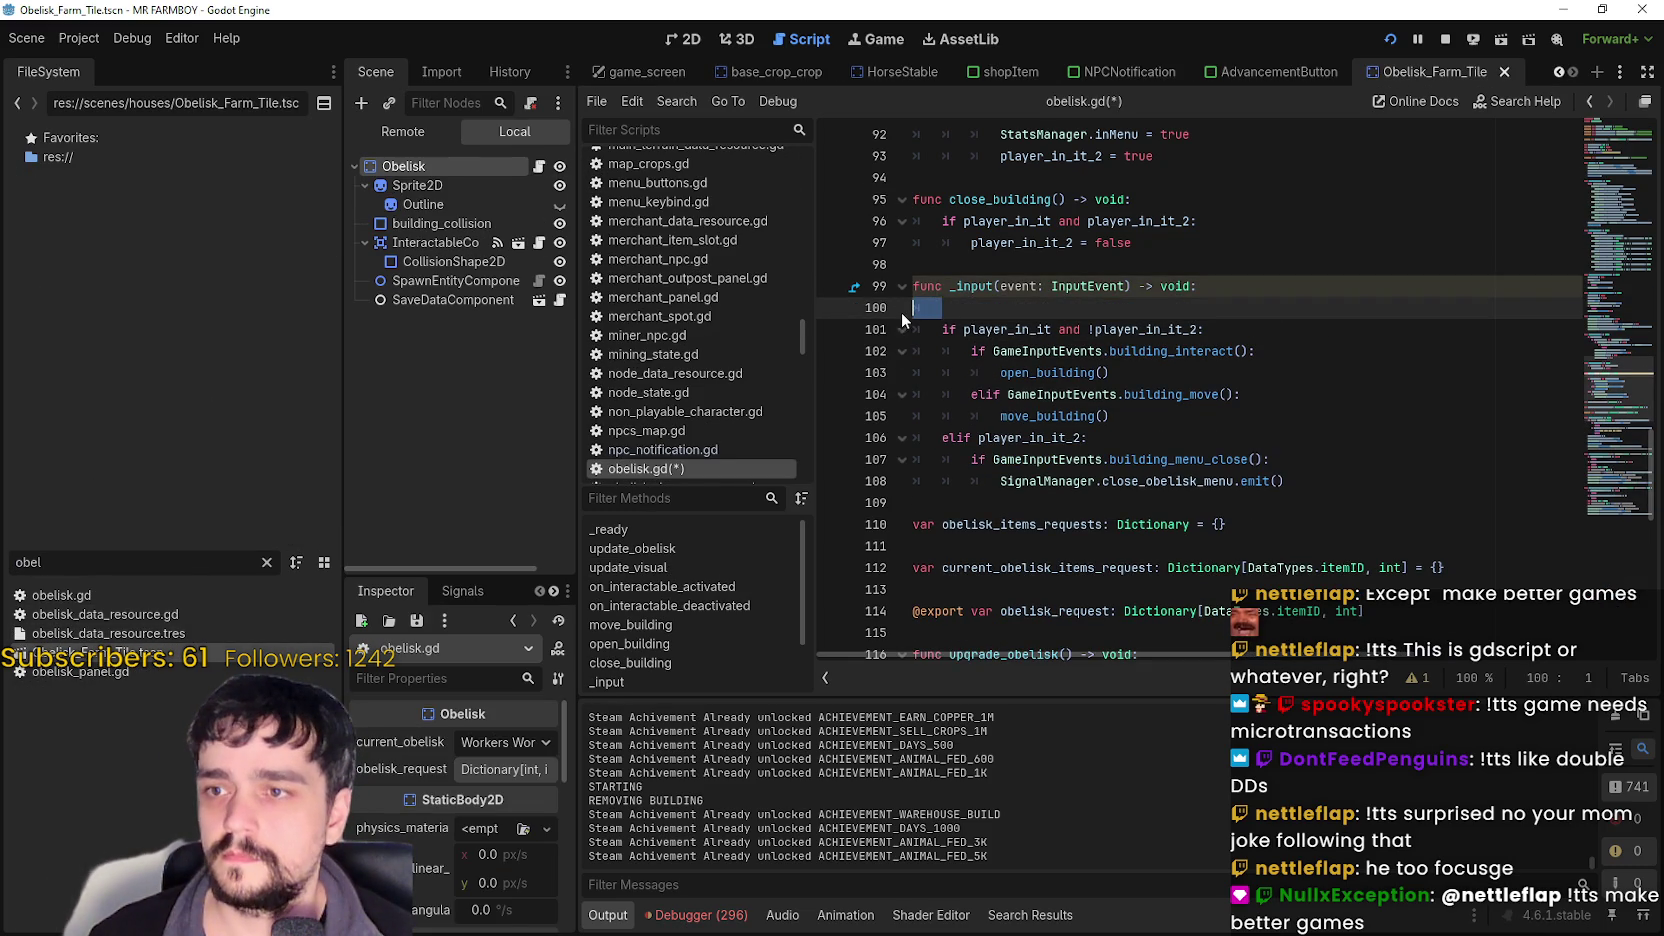
{"action": "type", "text": "if event is InputEventMouseMotion: \t\treturn"}
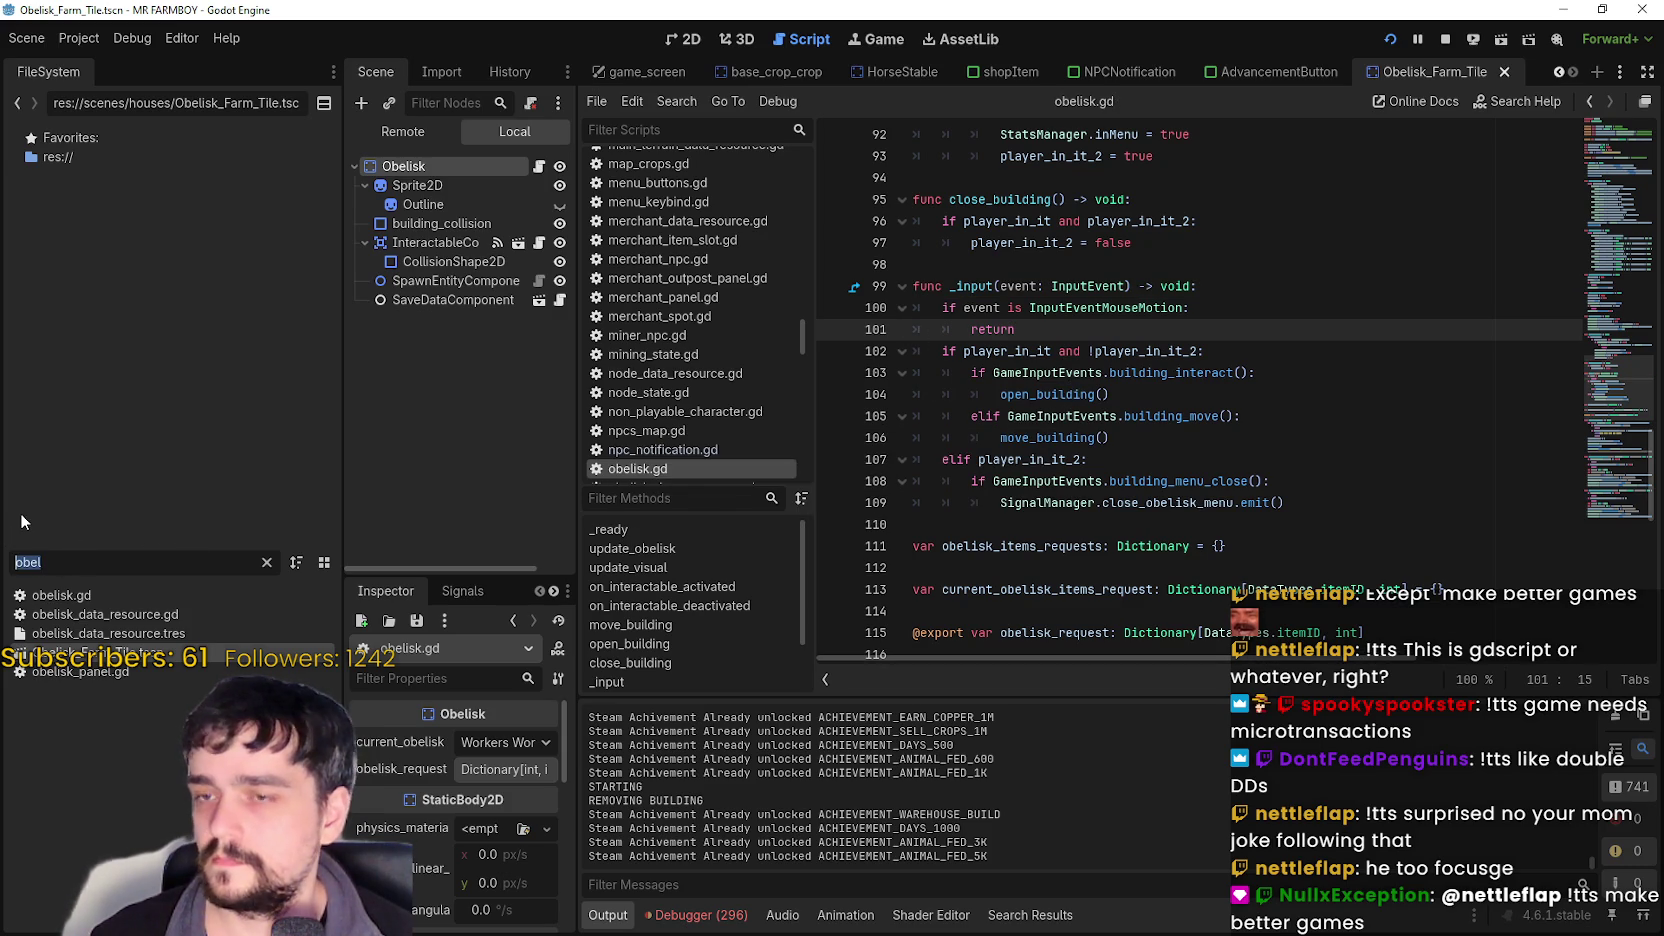
{"action": "type", "text": "player"}
{"action": "double_click", "coordinate": [100, 694]}
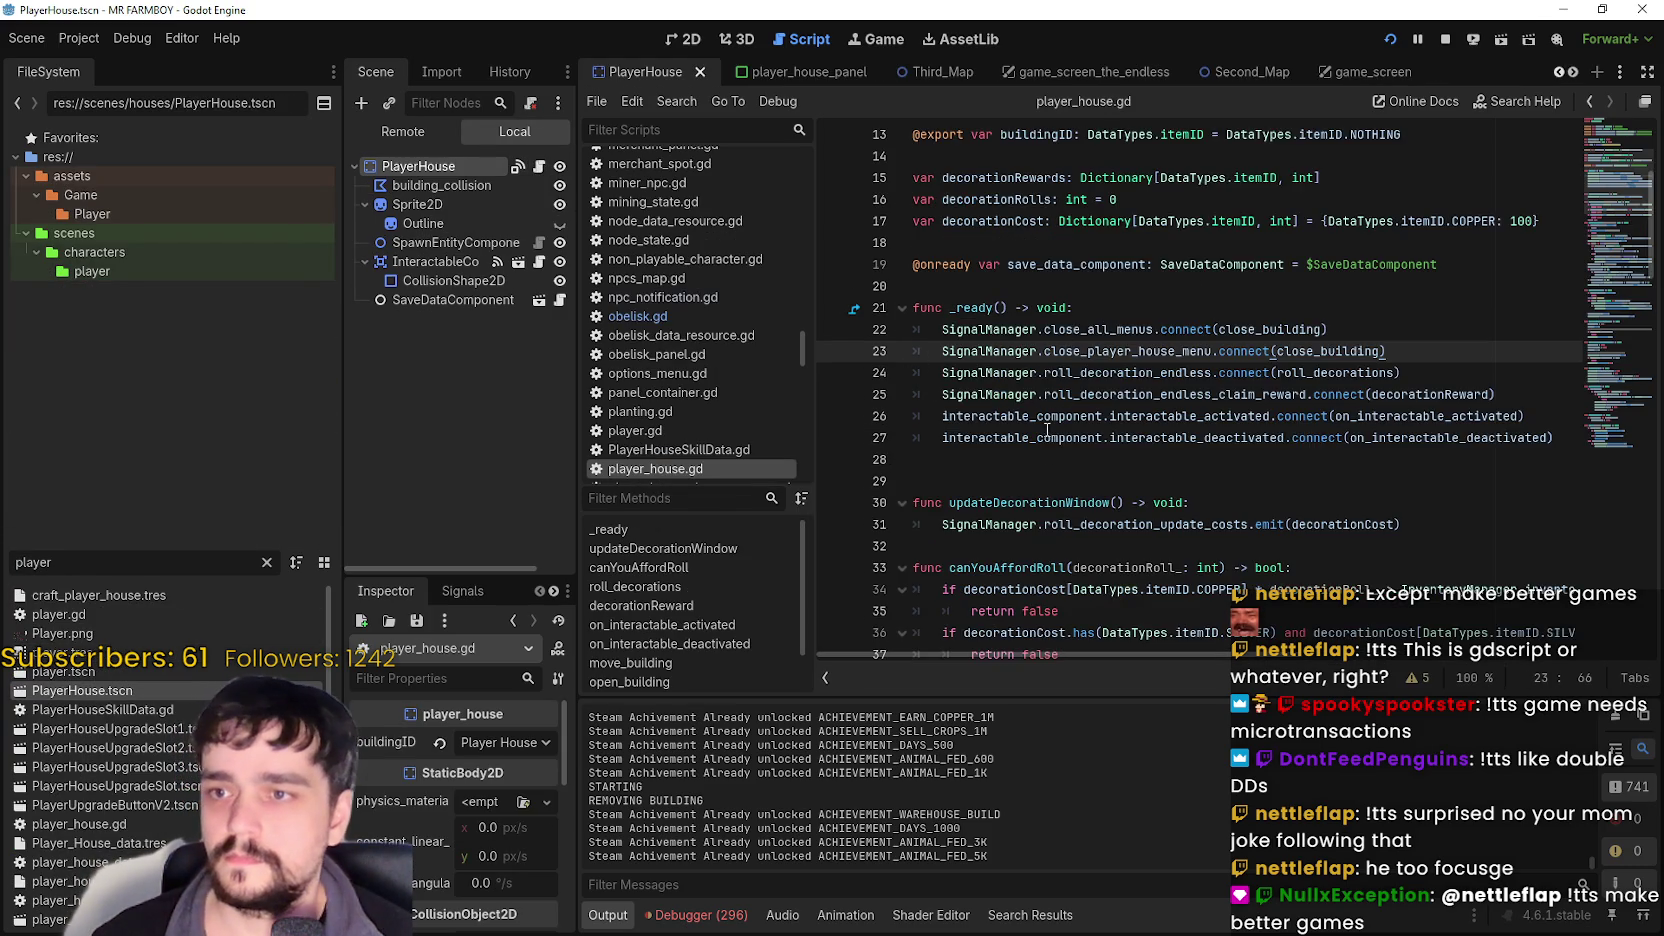
- Paste the mouse-motion early return into player_house.gd's _input, save, and run the game with F5
{"action": "scroll", "coordinate": [1070, 400], "scroll_direction": "down", "scroll_amount": 10}
{"action": "scroll", "coordinate": [1041, 453], "scroll_direction": "down", "scroll_amount": 11}
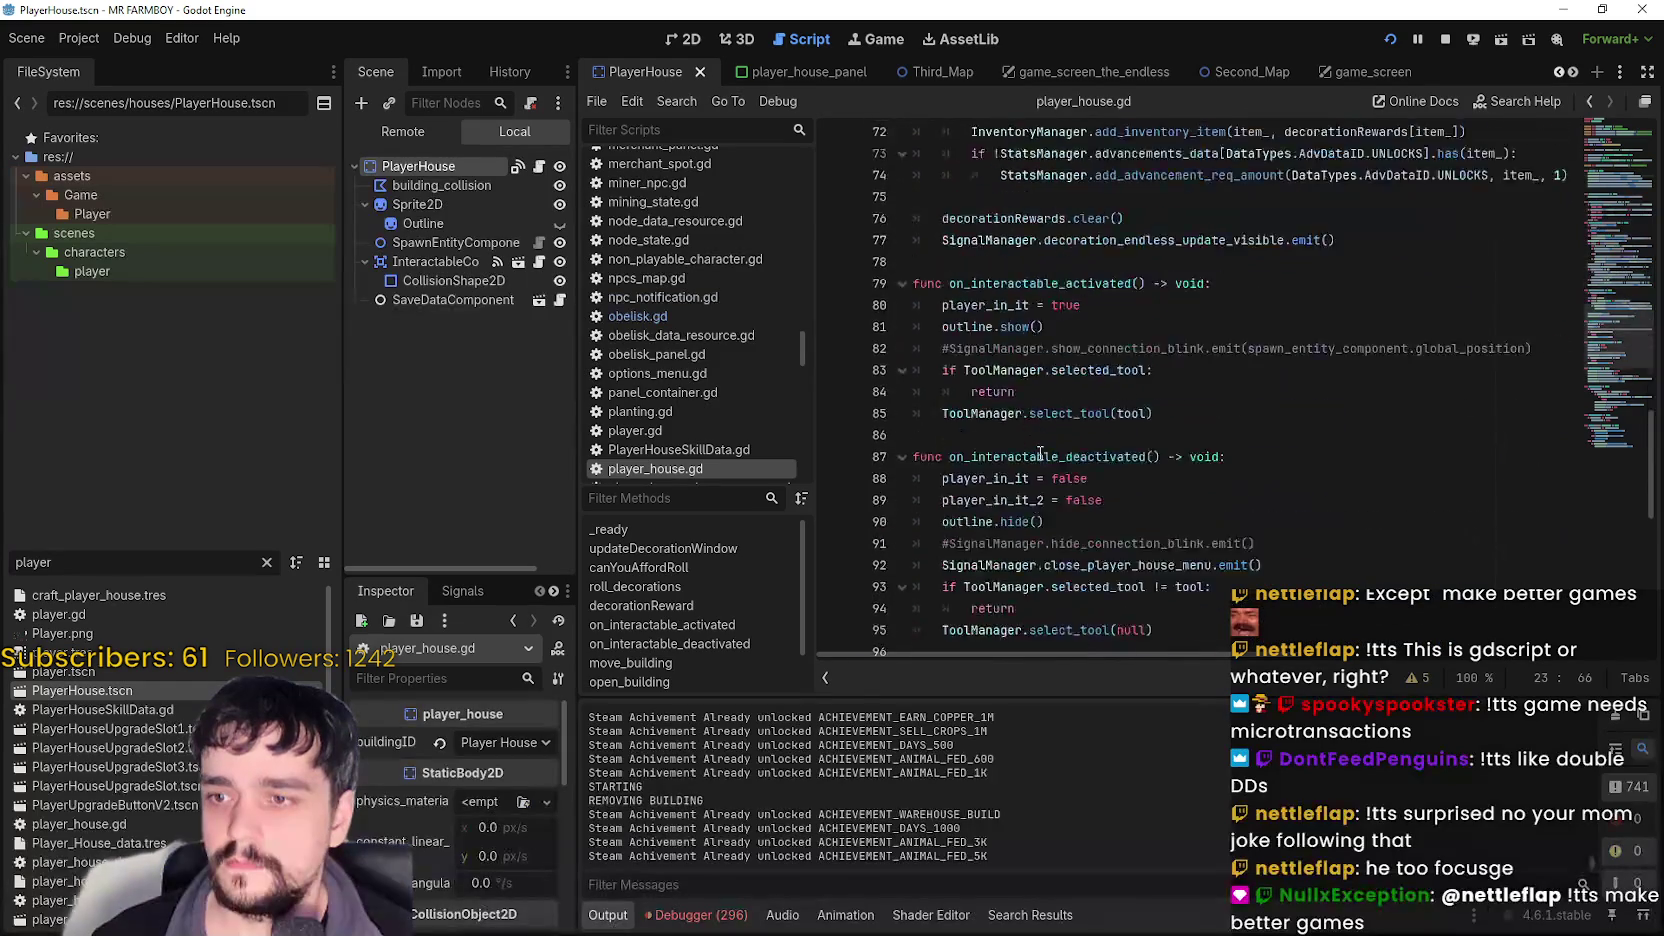
{"action": "scroll", "coordinate": [1035, 444], "scroll_direction": "down", "scroll_amount": 4}
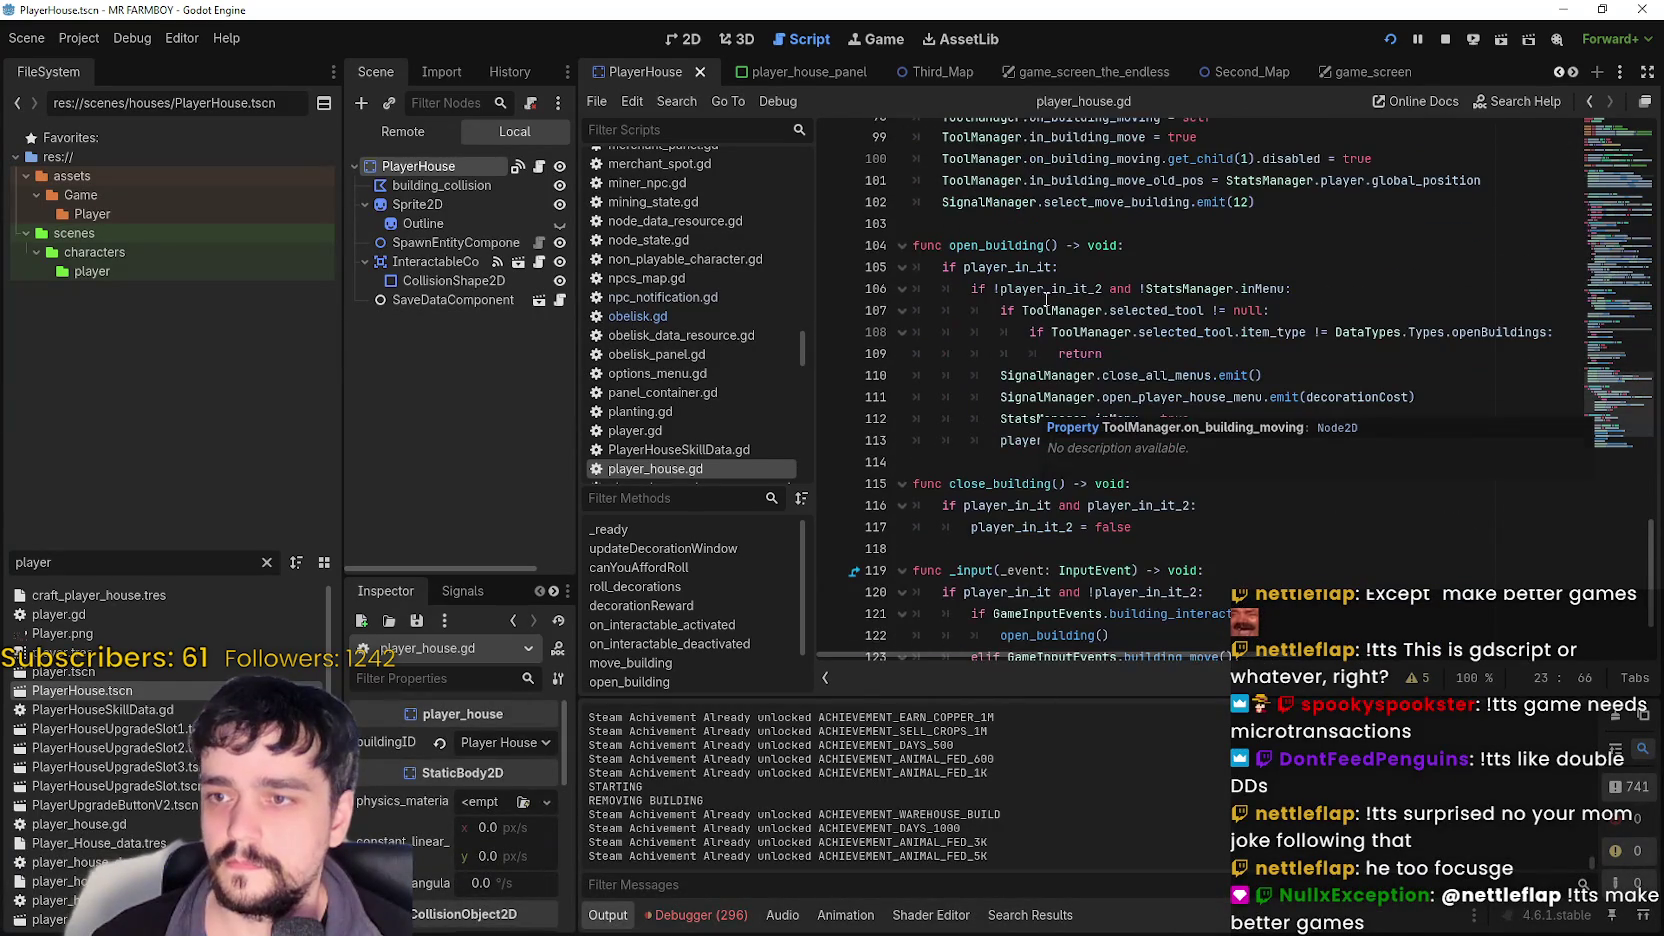
{"action": "left_click", "coordinate": [1130, 244]}
{"action": "key", "text": "Return"}
{"action": "key", "text": "BackSpace"}
{"action": "key", "text": "BackSpace"}
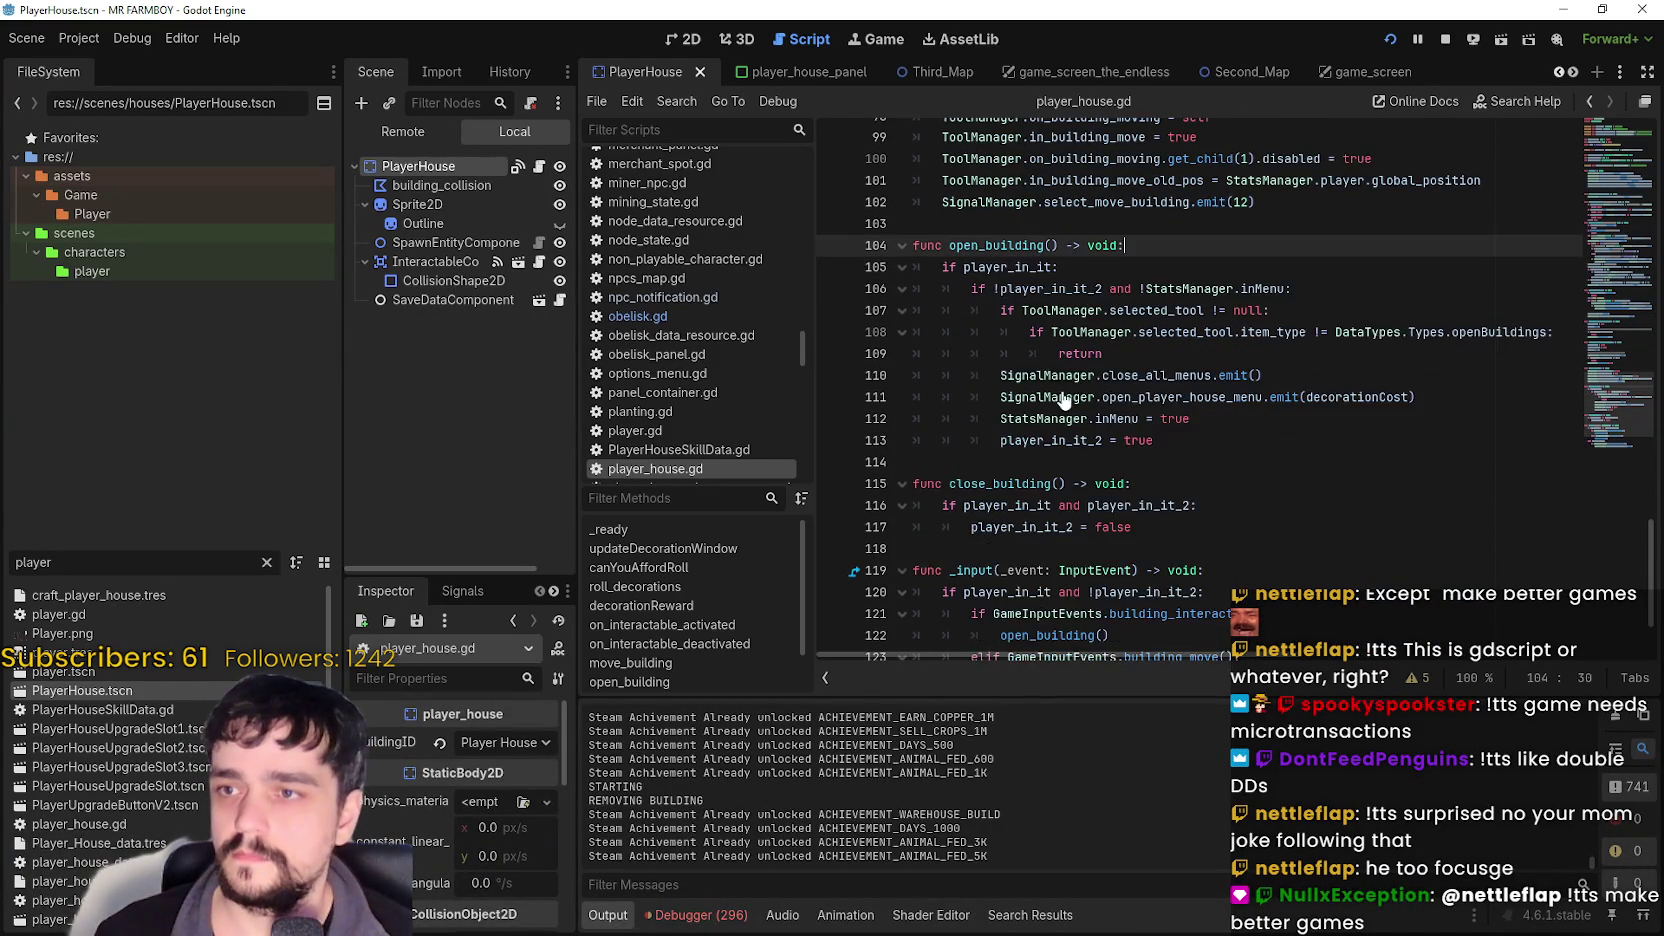
{"action": "scroll", "coordinate": [1065, 388], "scroll_direction": "down", "scroll_amount": 2}
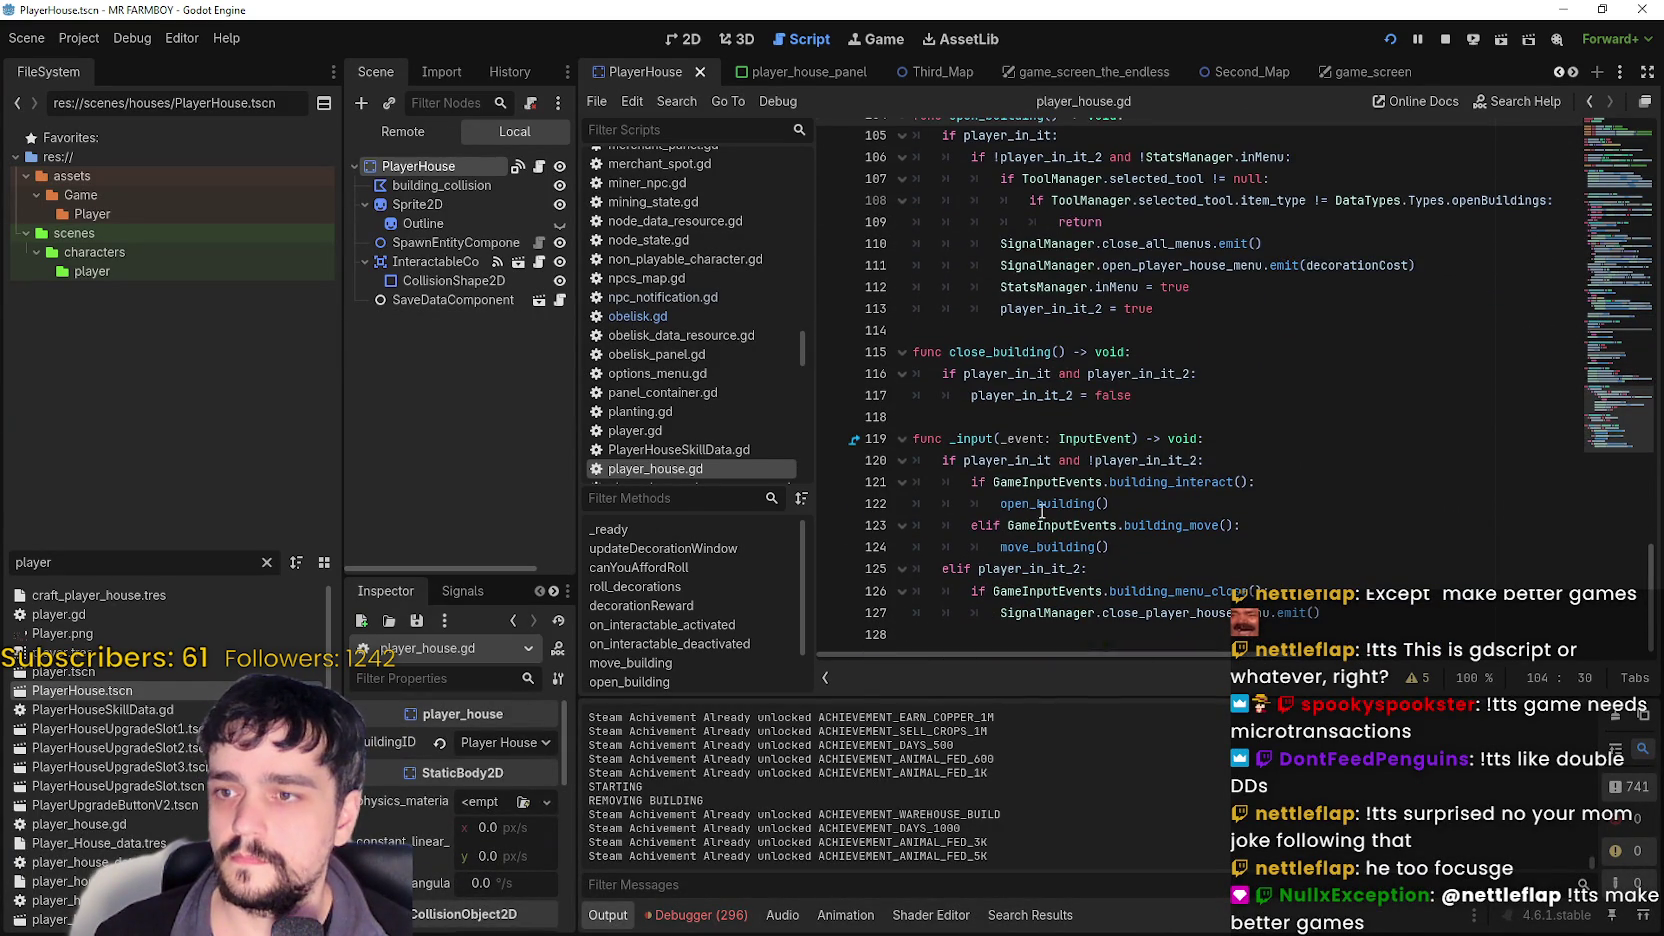
{"action": "key", "text": "Return"}
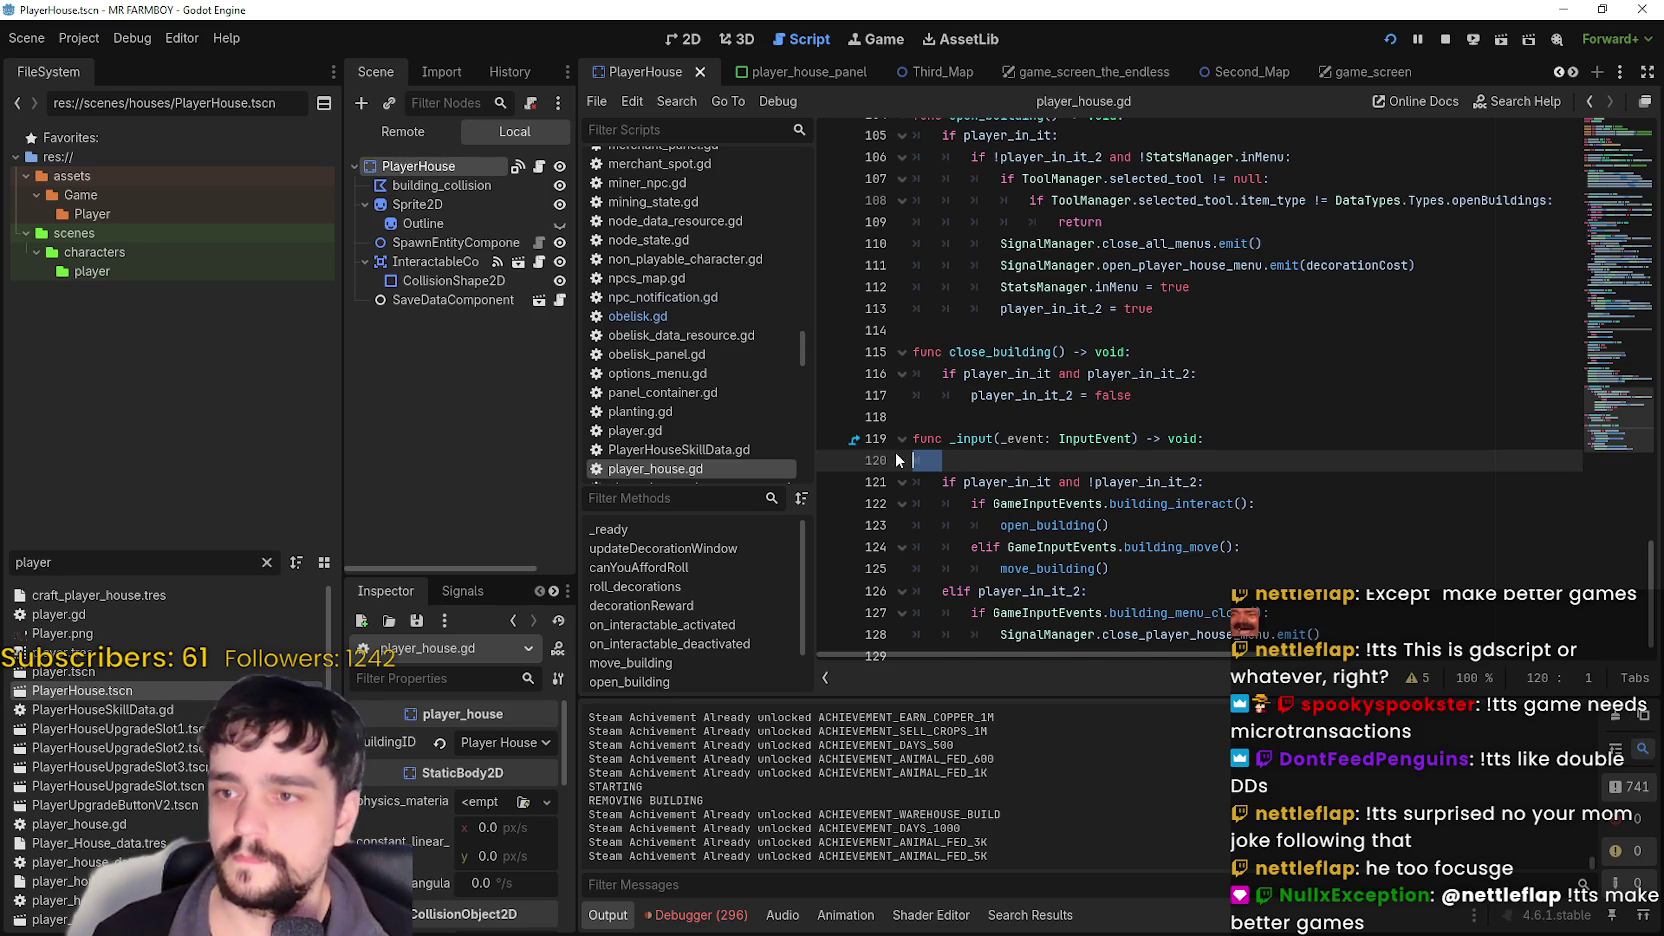
{"action": "key", "text": "ctrl+v"}
{"action": "key", "text": "ctrl+s"}
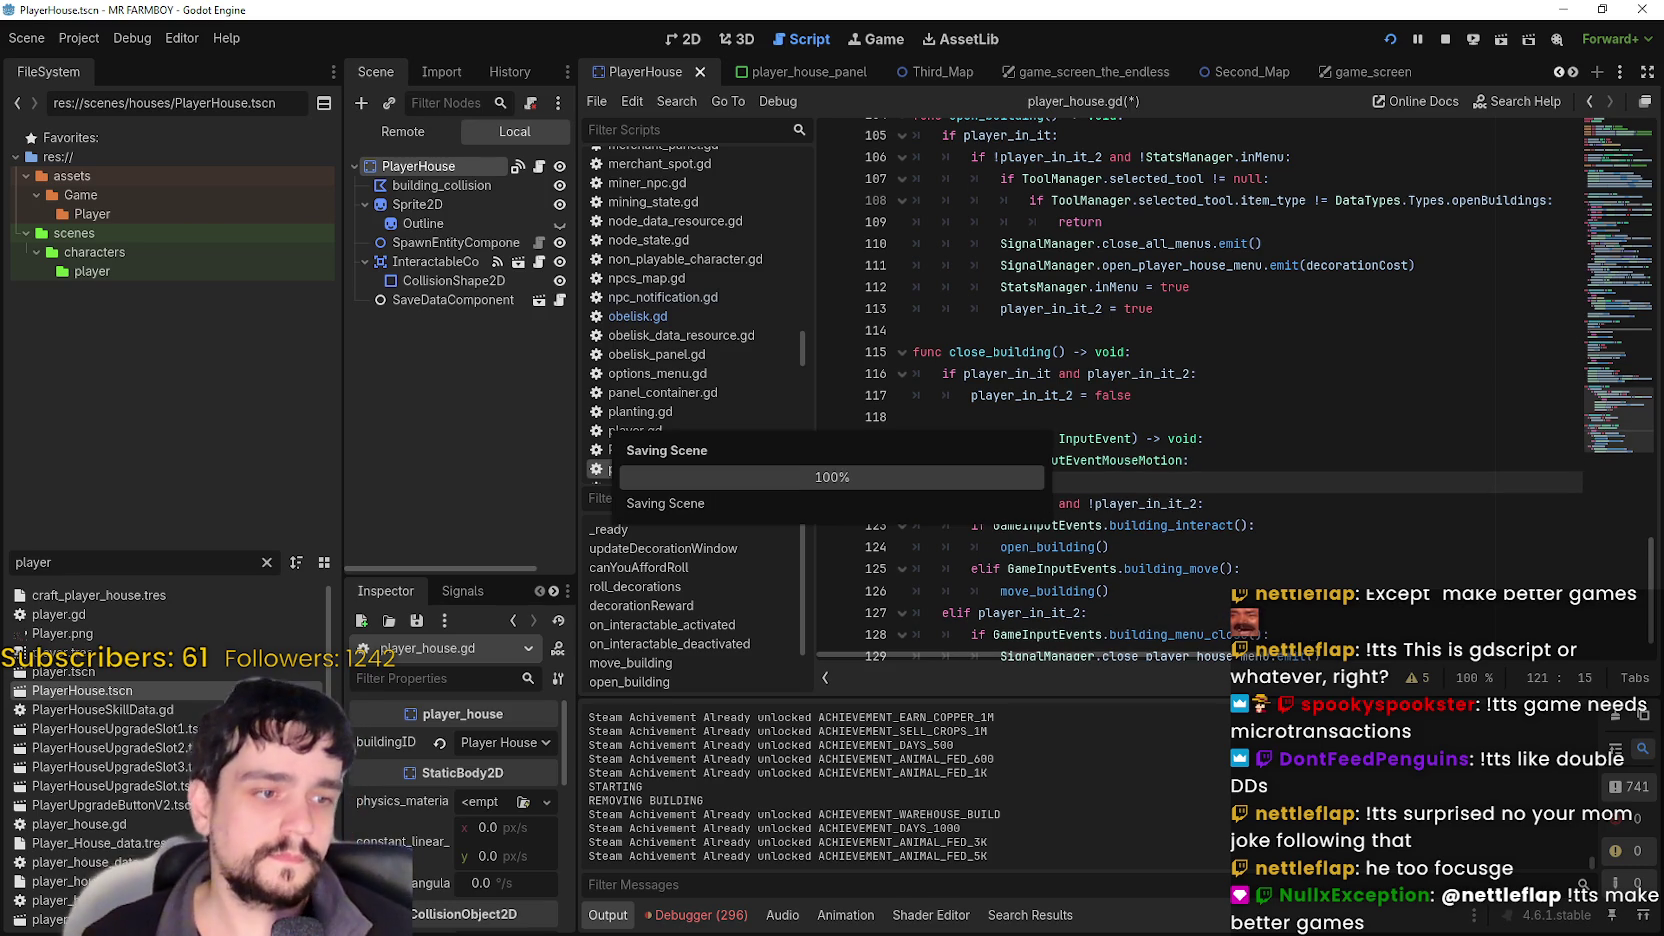
{"action": "key", "text": "F5"}
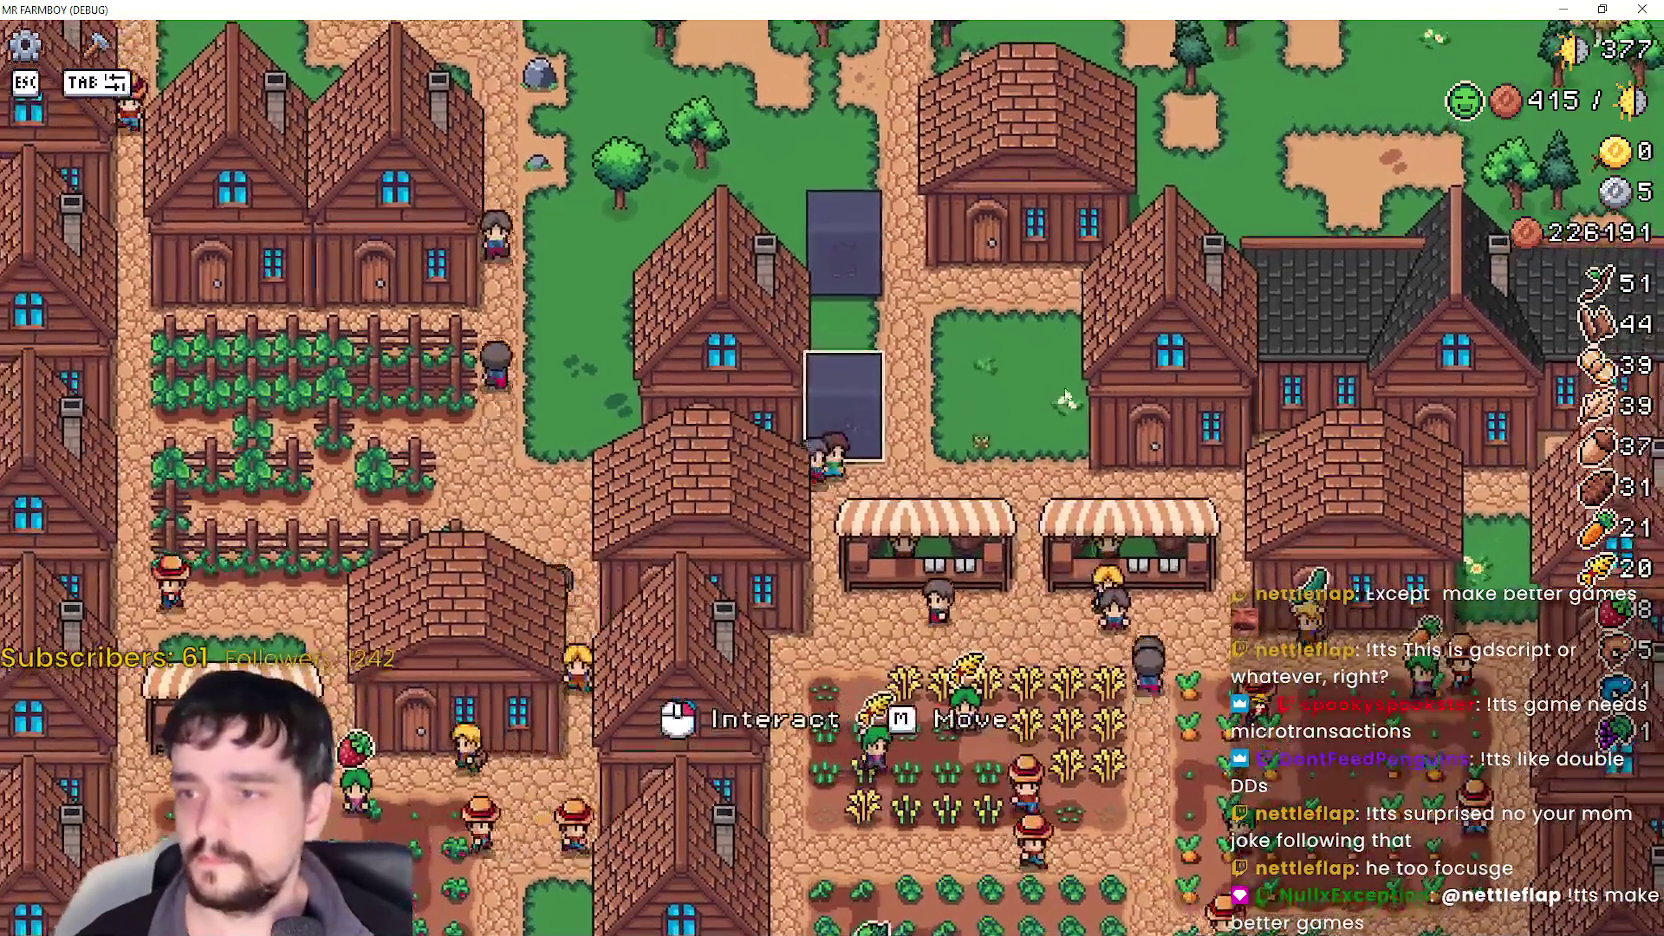
{"action": "left_click", "coordinate": [849, 398]}
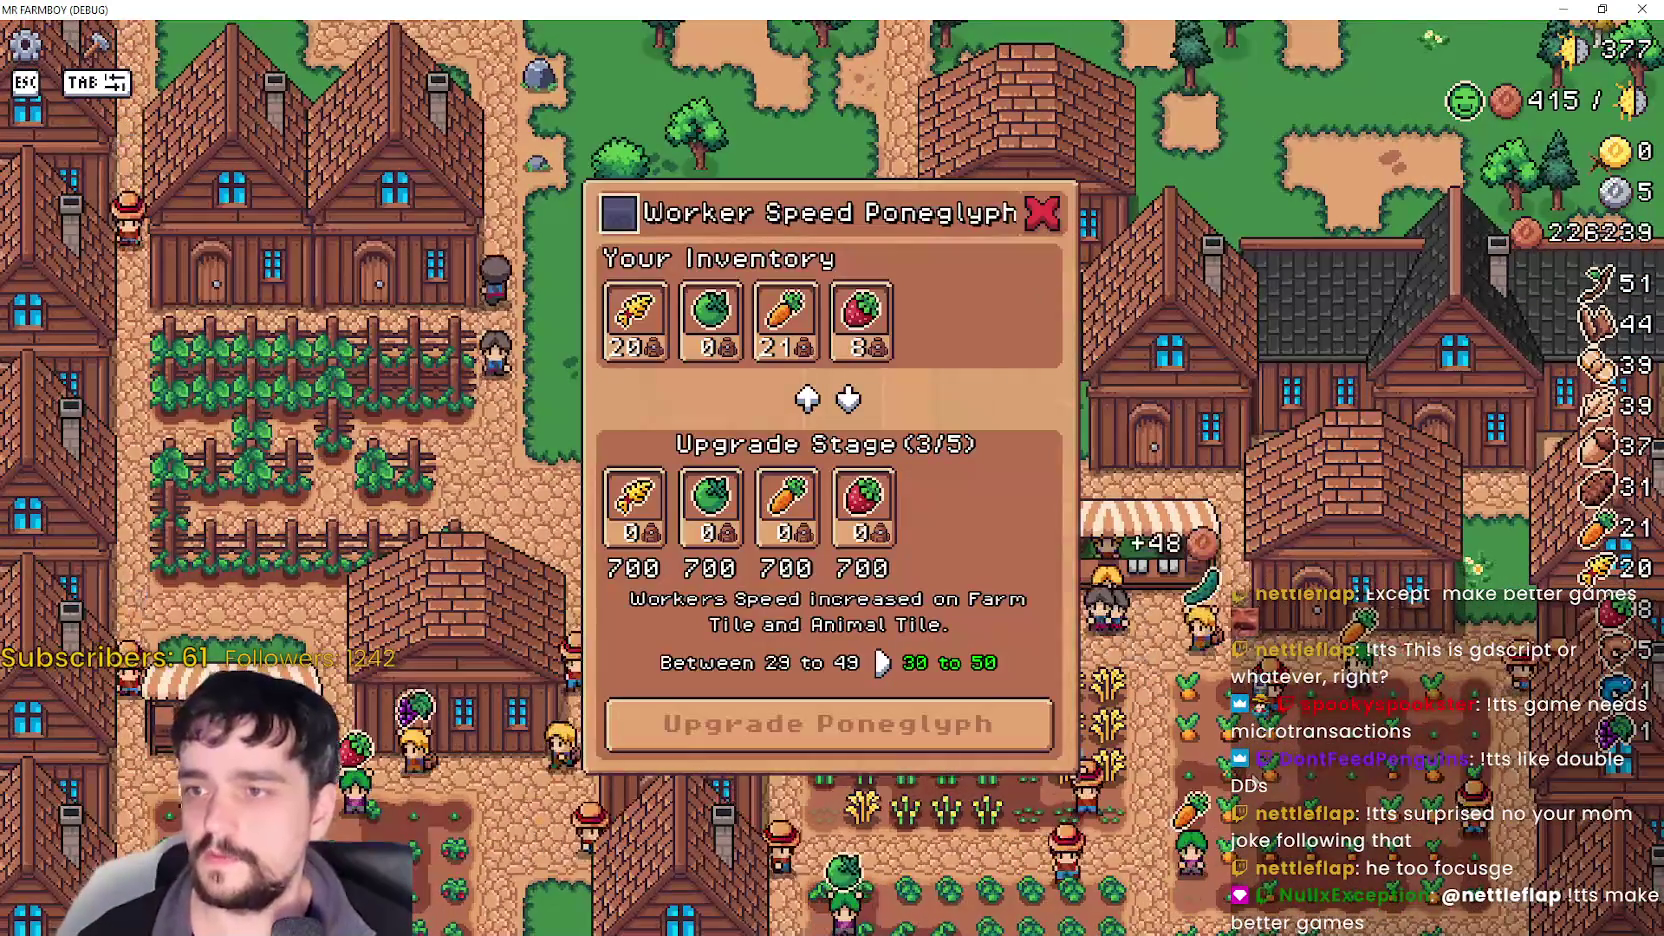
{"action": "key", "text": "Escape"}
{"action": "left_click", "coordinate": [843, 405]}
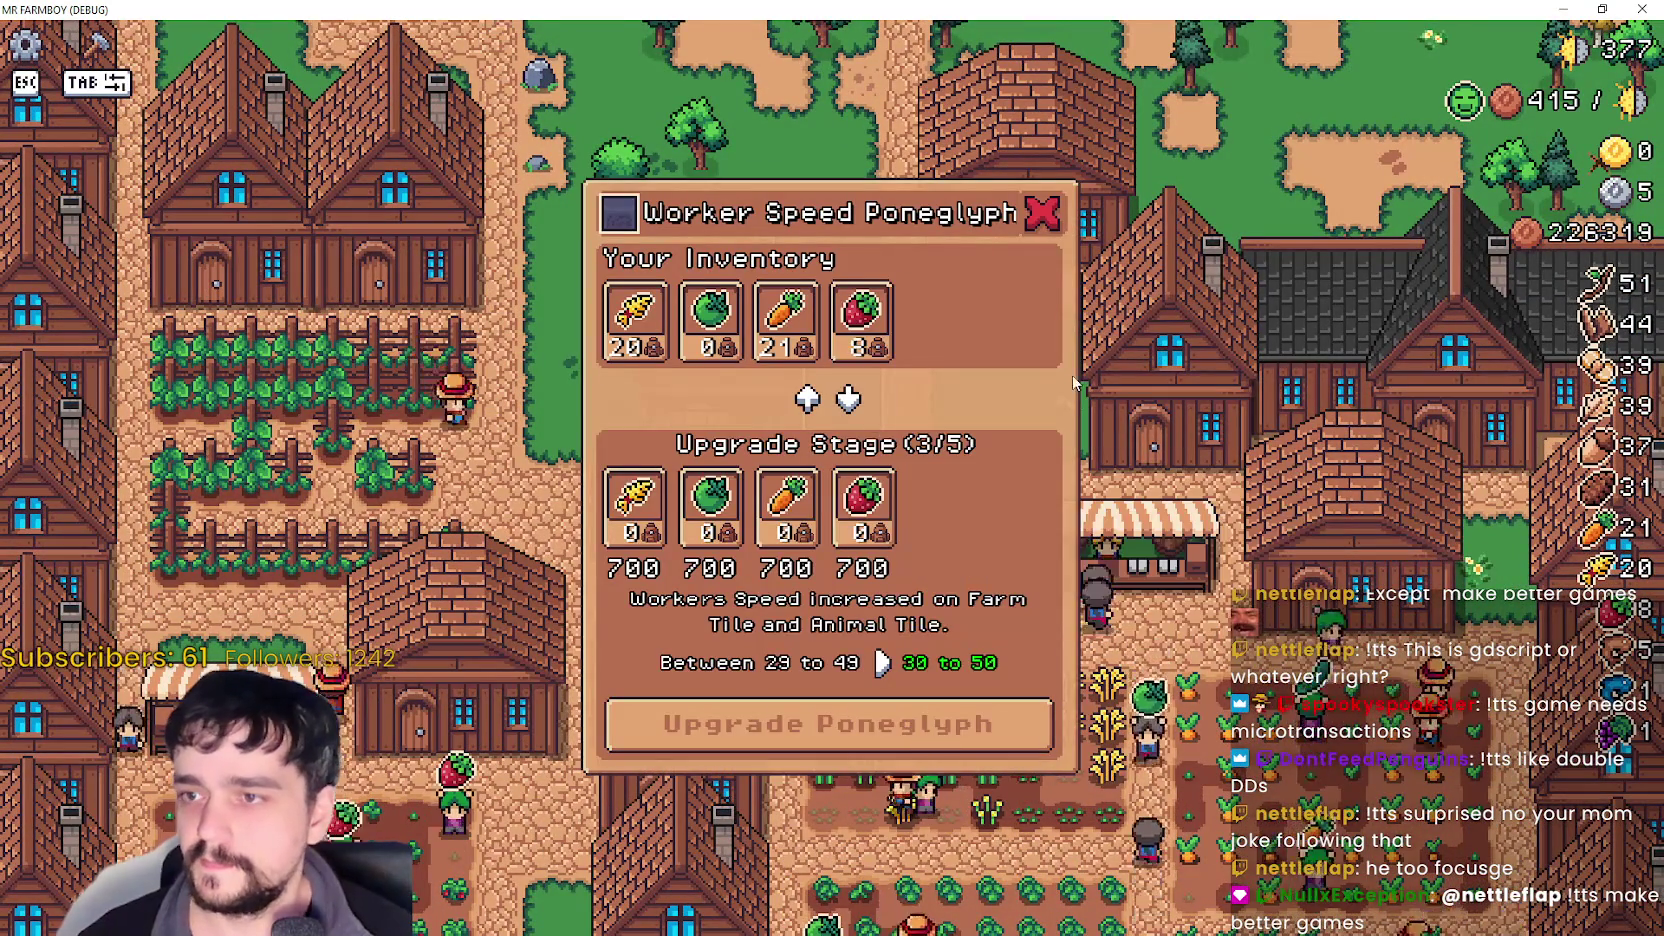
{"action": "key", "text": "Escape"}
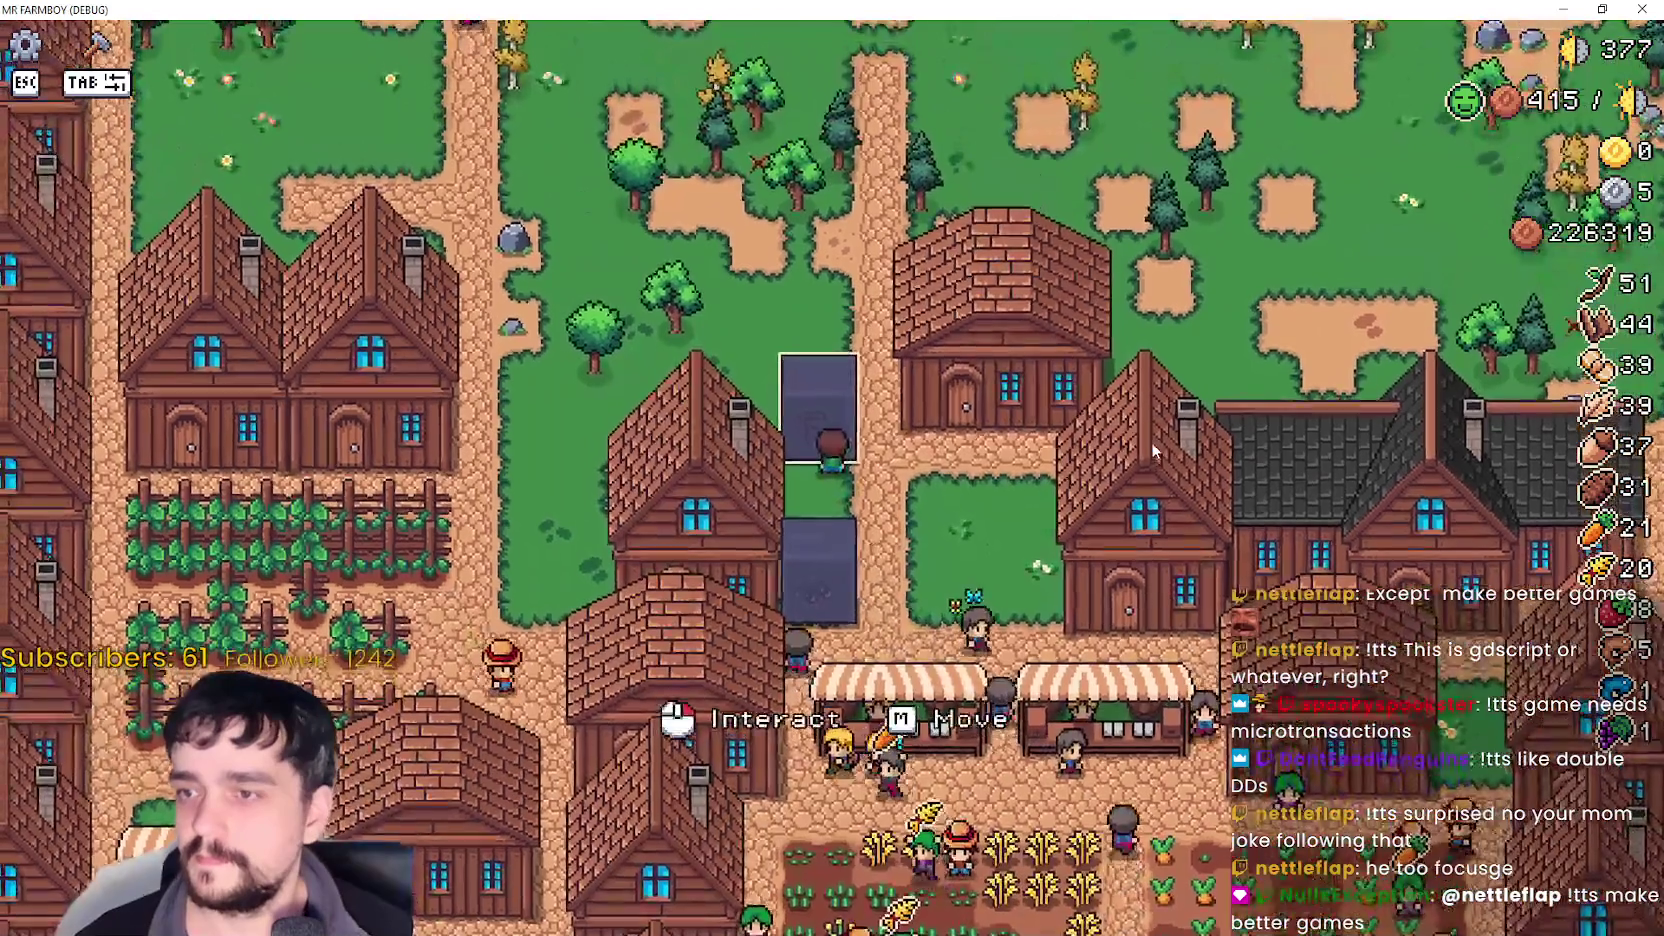
{"action": "key", "text": "e"}
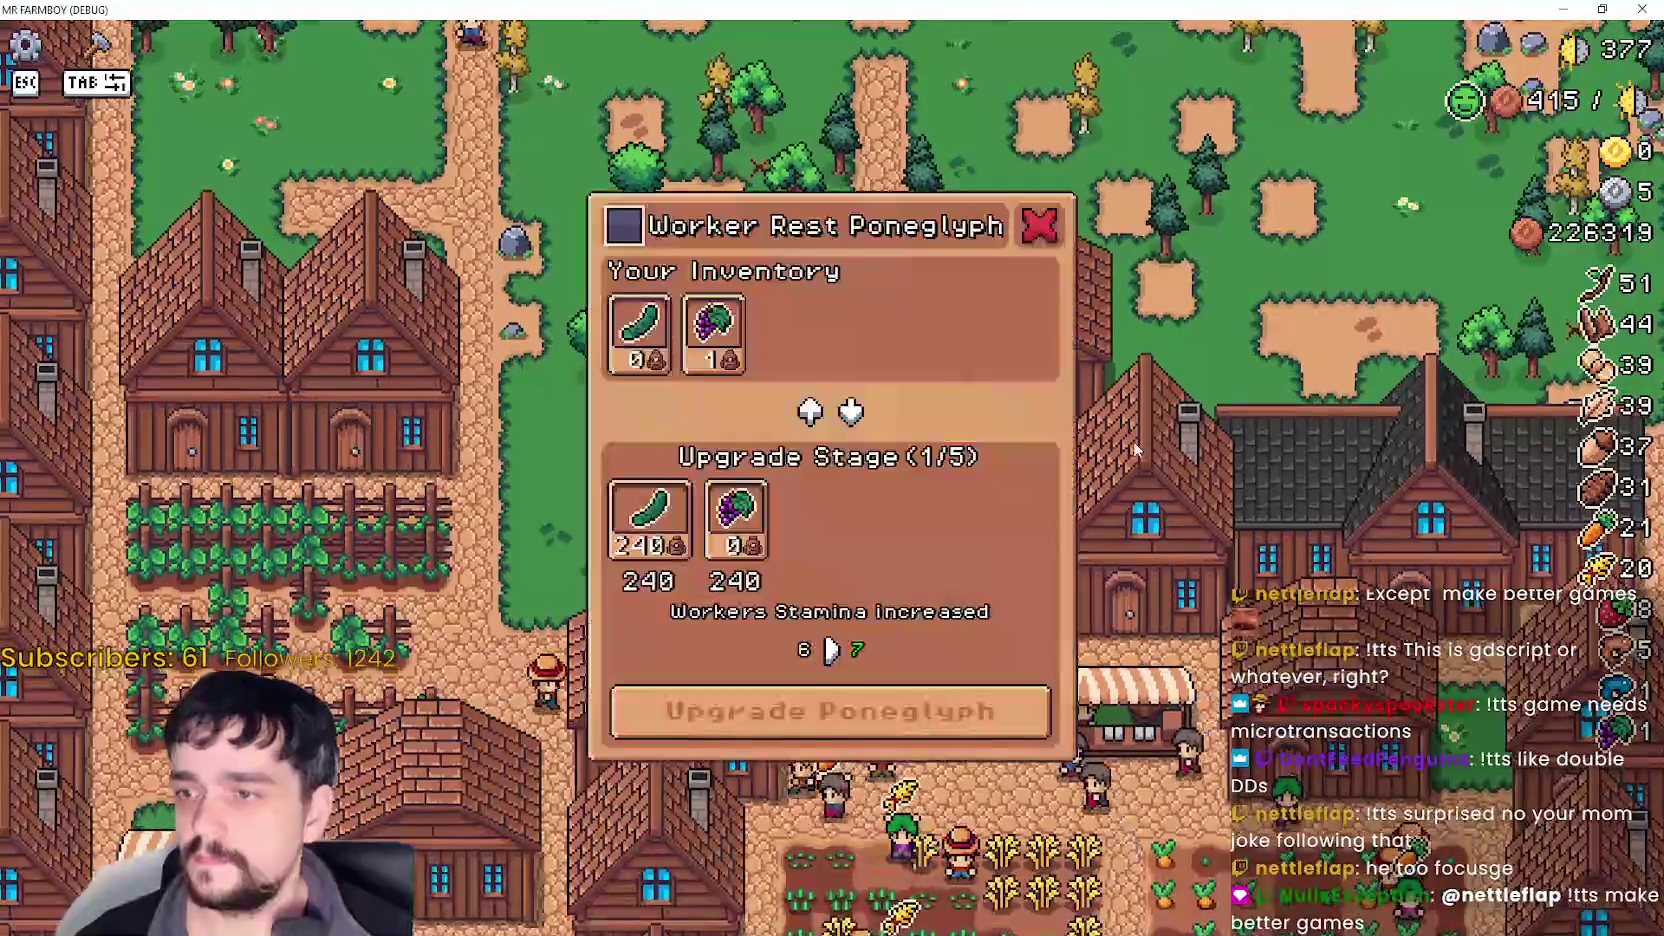
{"action": "key", "text": "Escape"}
{"action": "key", "text": "e"}
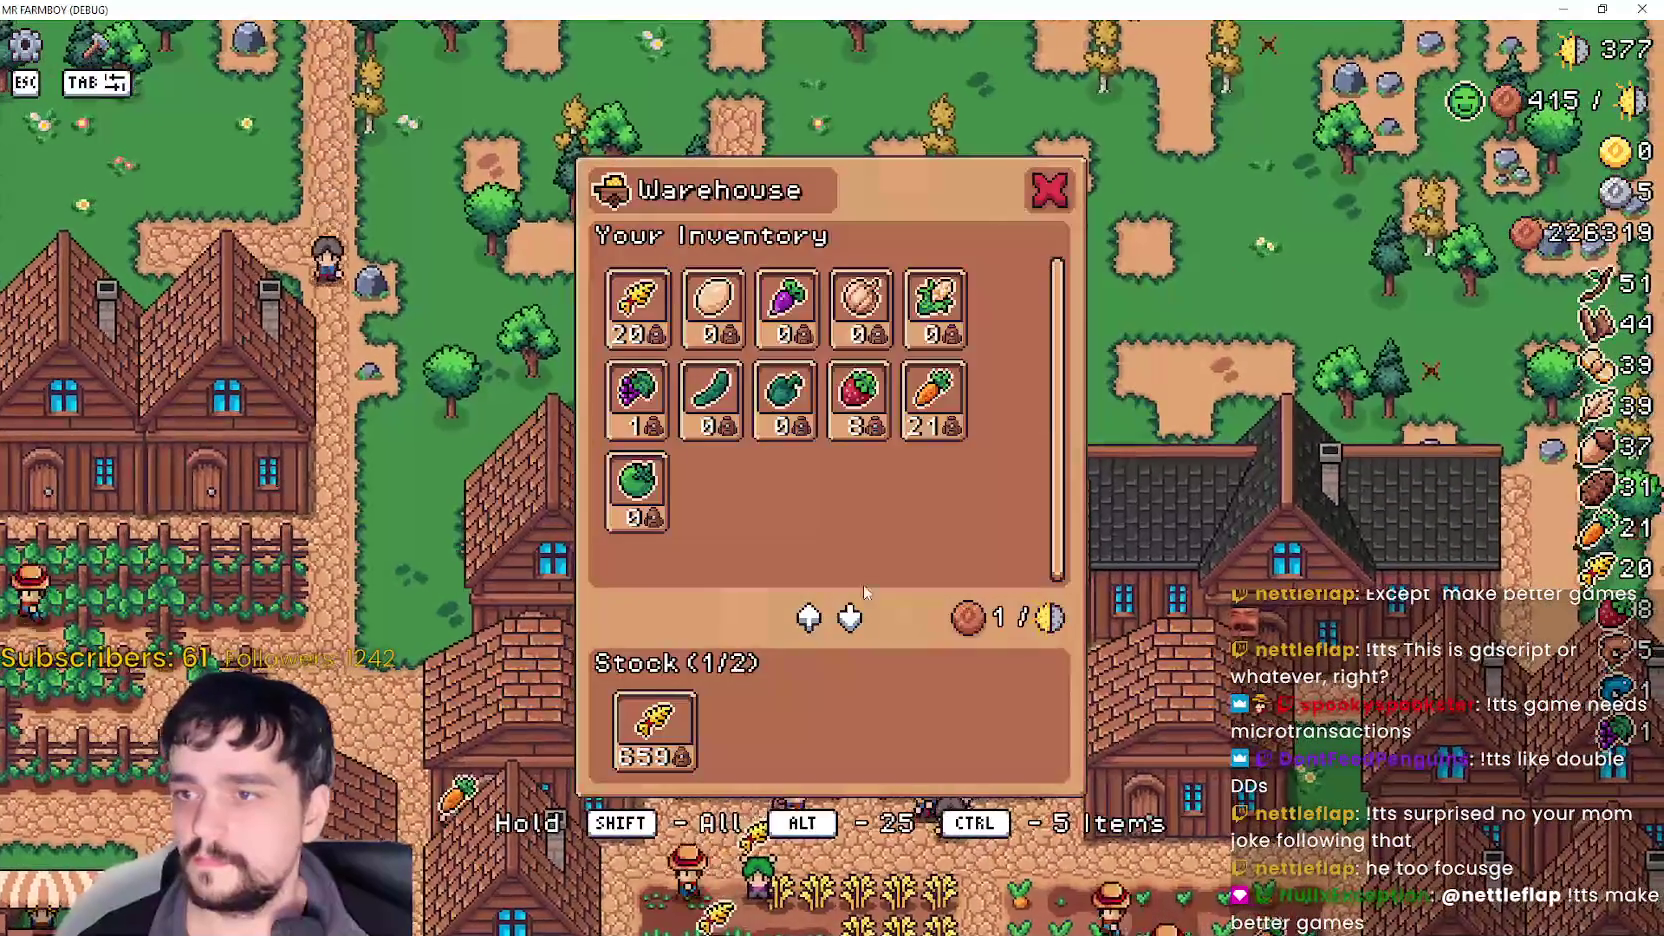
{"action": "key", "text": "Escape"}
{"action": "key", "text": "e"}
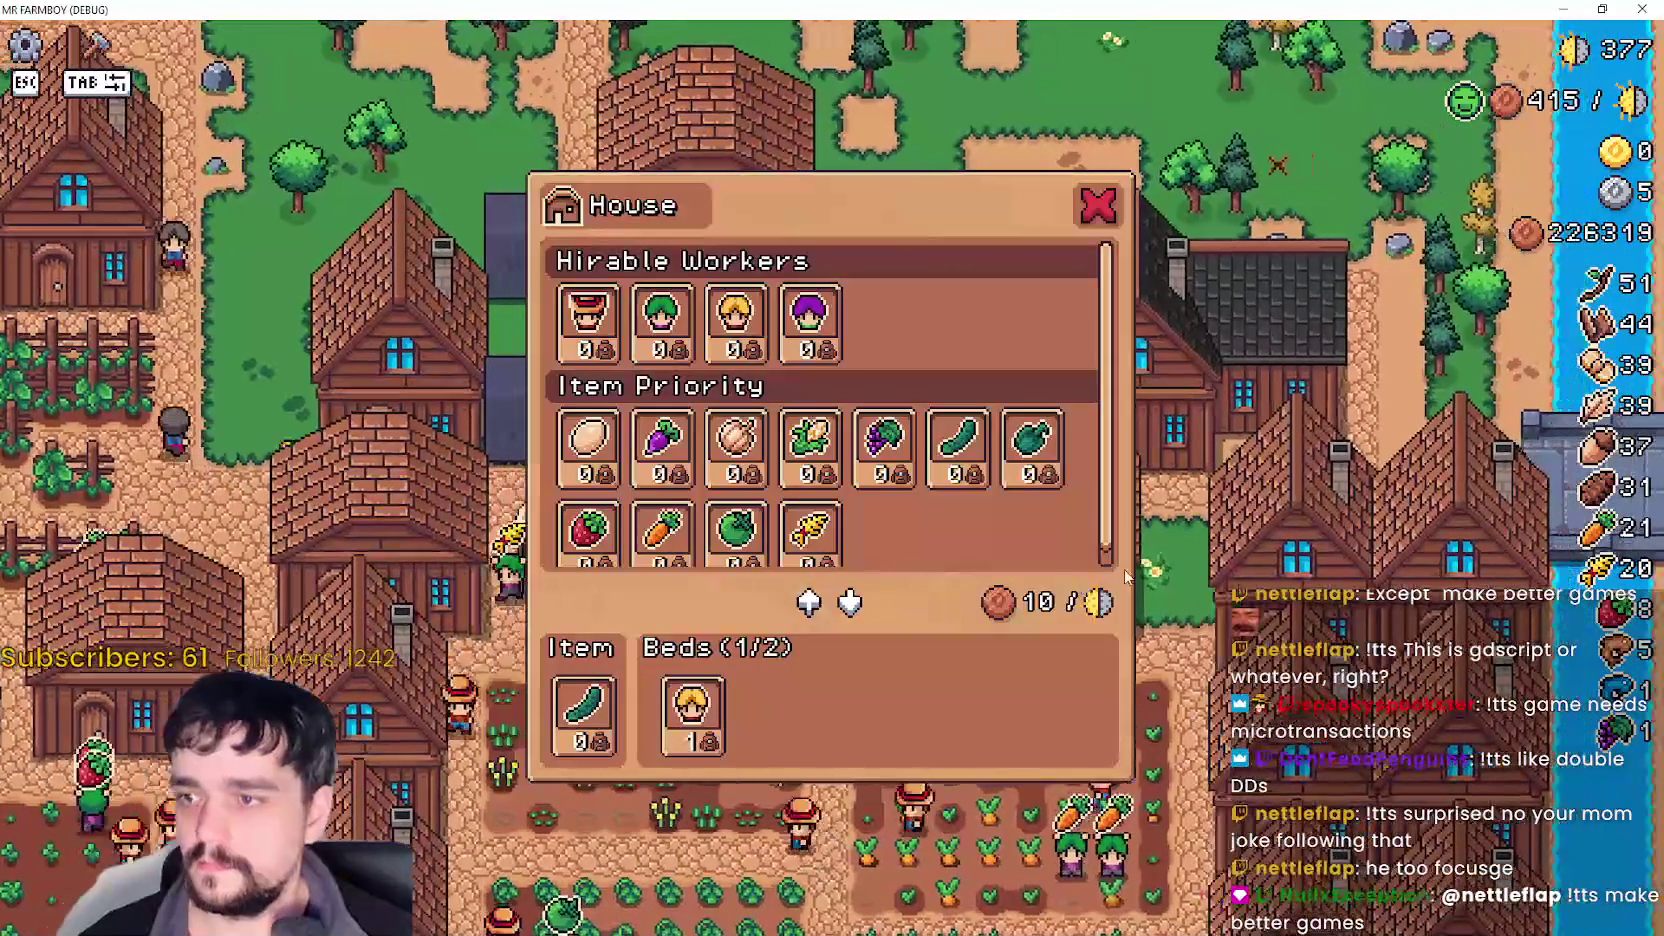
{"action": "key", "text": "Escape"}
{"action": "key", "text": "e"}
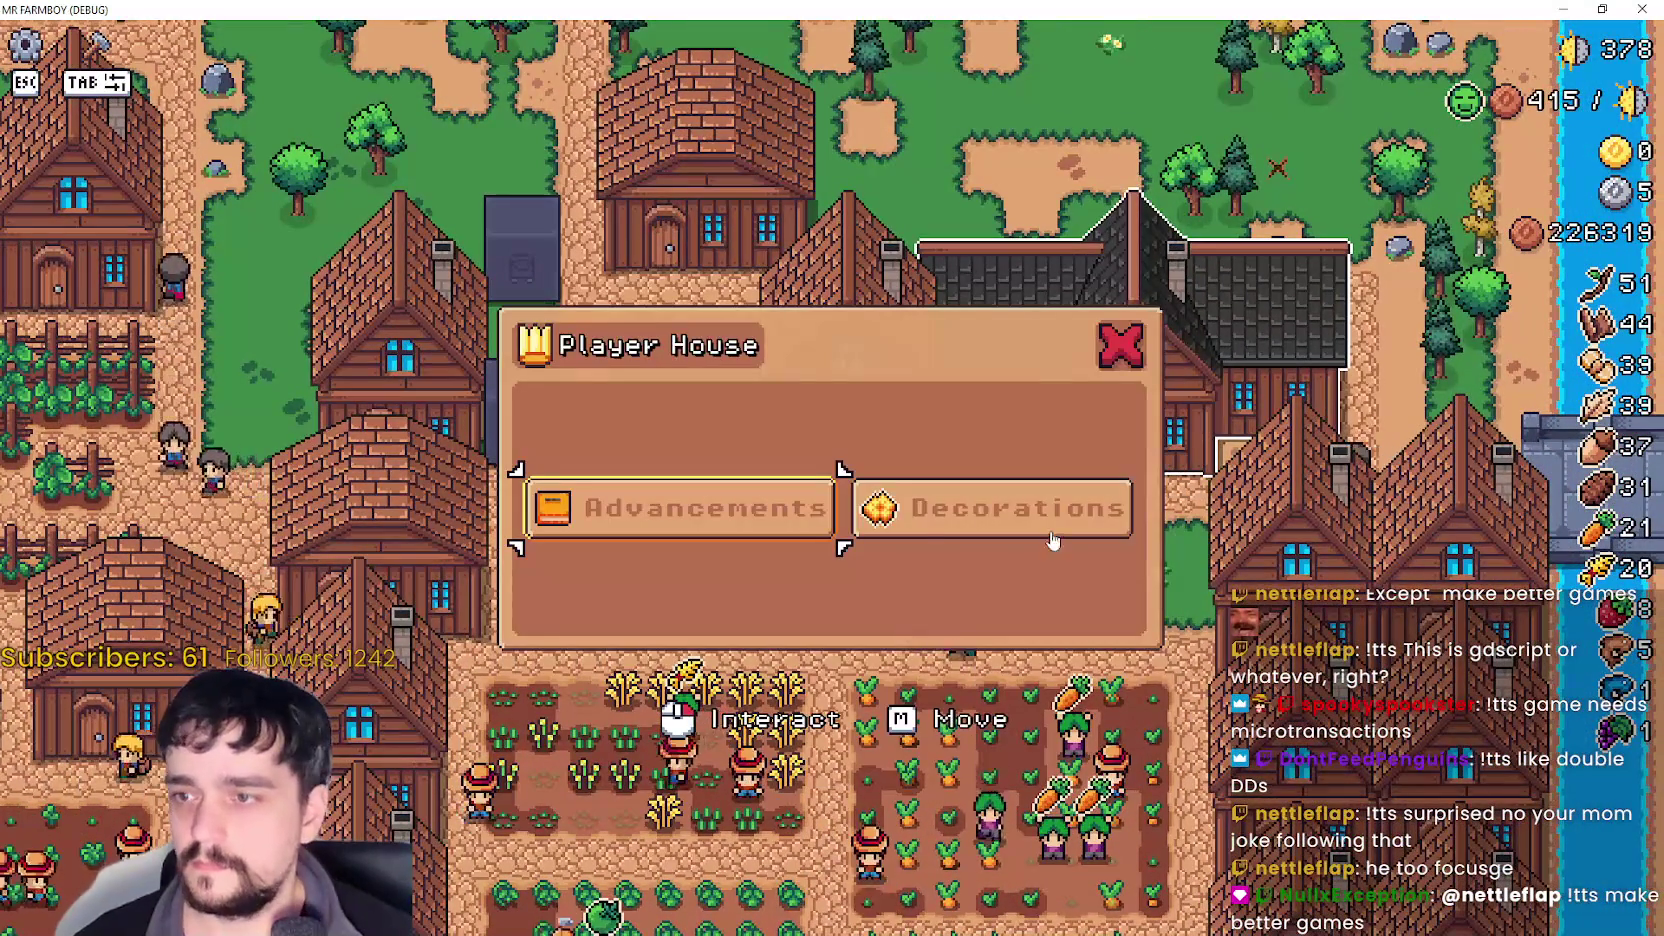
{"action": "left_click", "coordinate": [820, 527]}
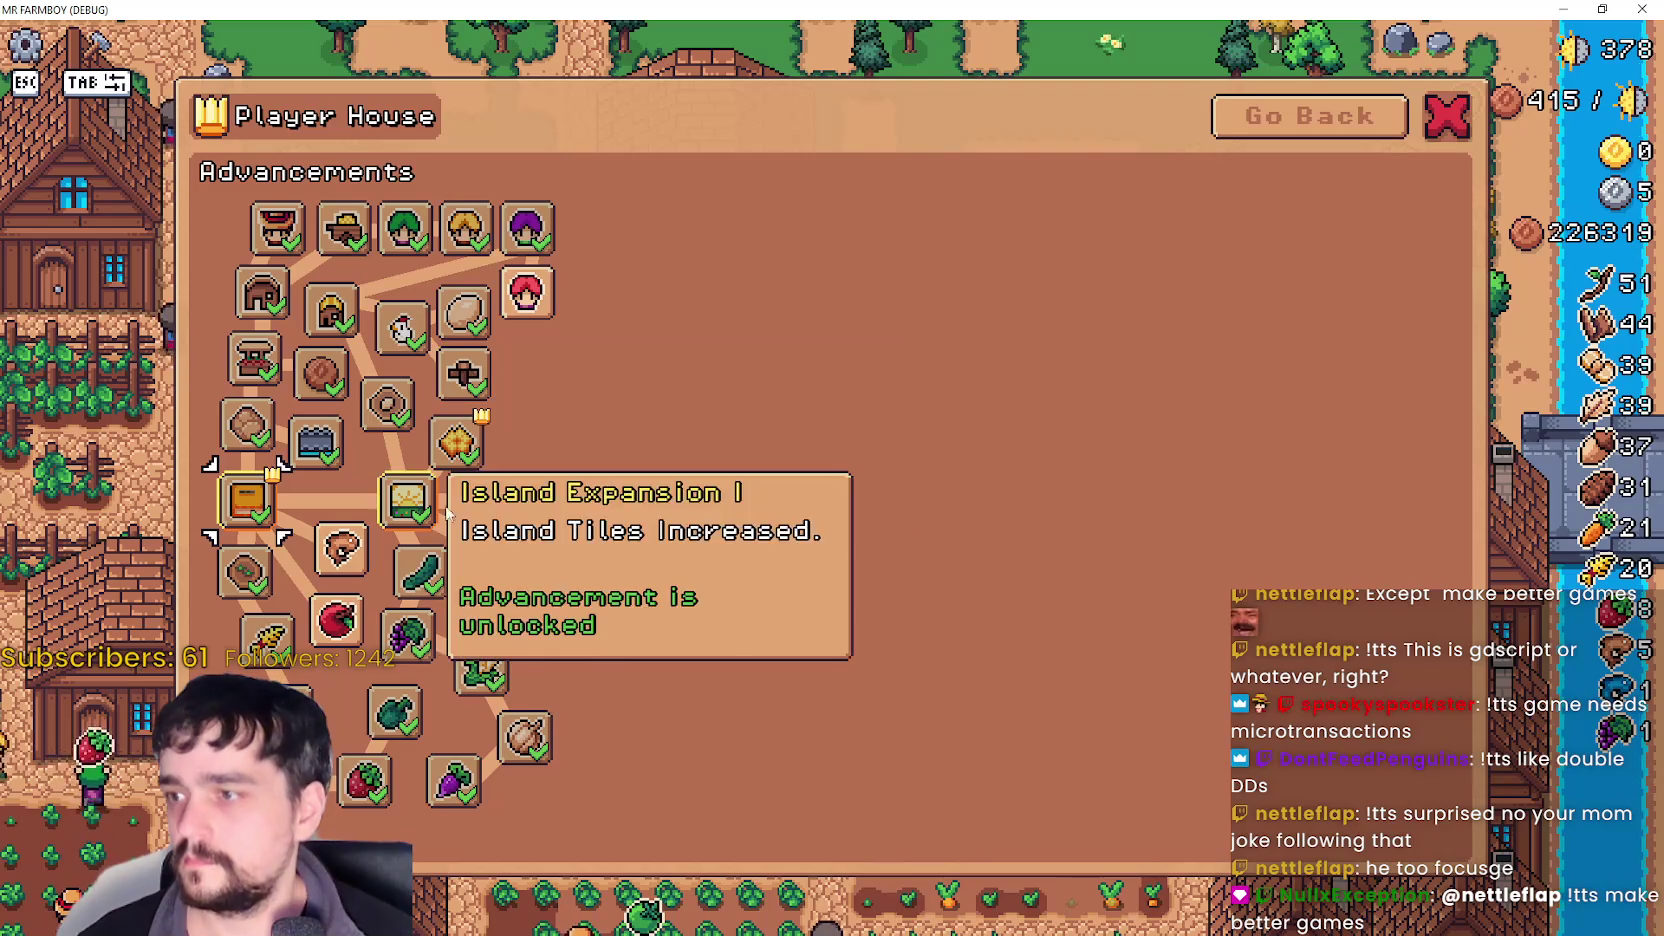
{"action": "key", "text": "Escape"}
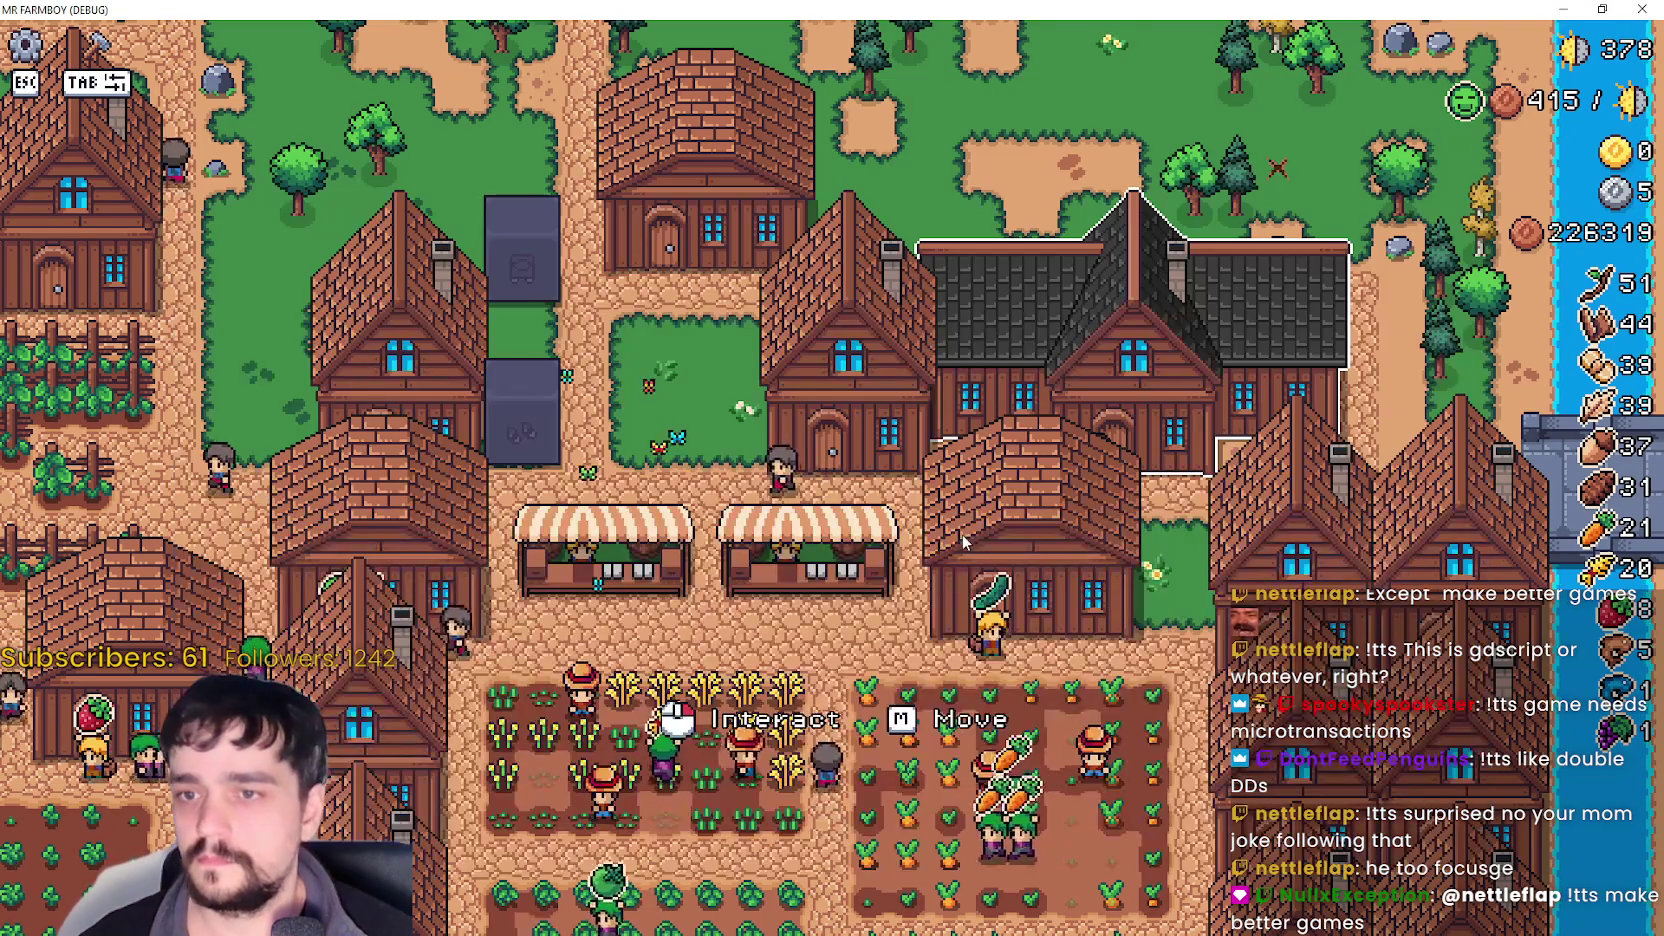
{"action": "left_click", "coordinate": [1083, 531]}
{"action": "key", "text": "Escape"}
{"action": "left_click", "coordinate": [1203, 572]}
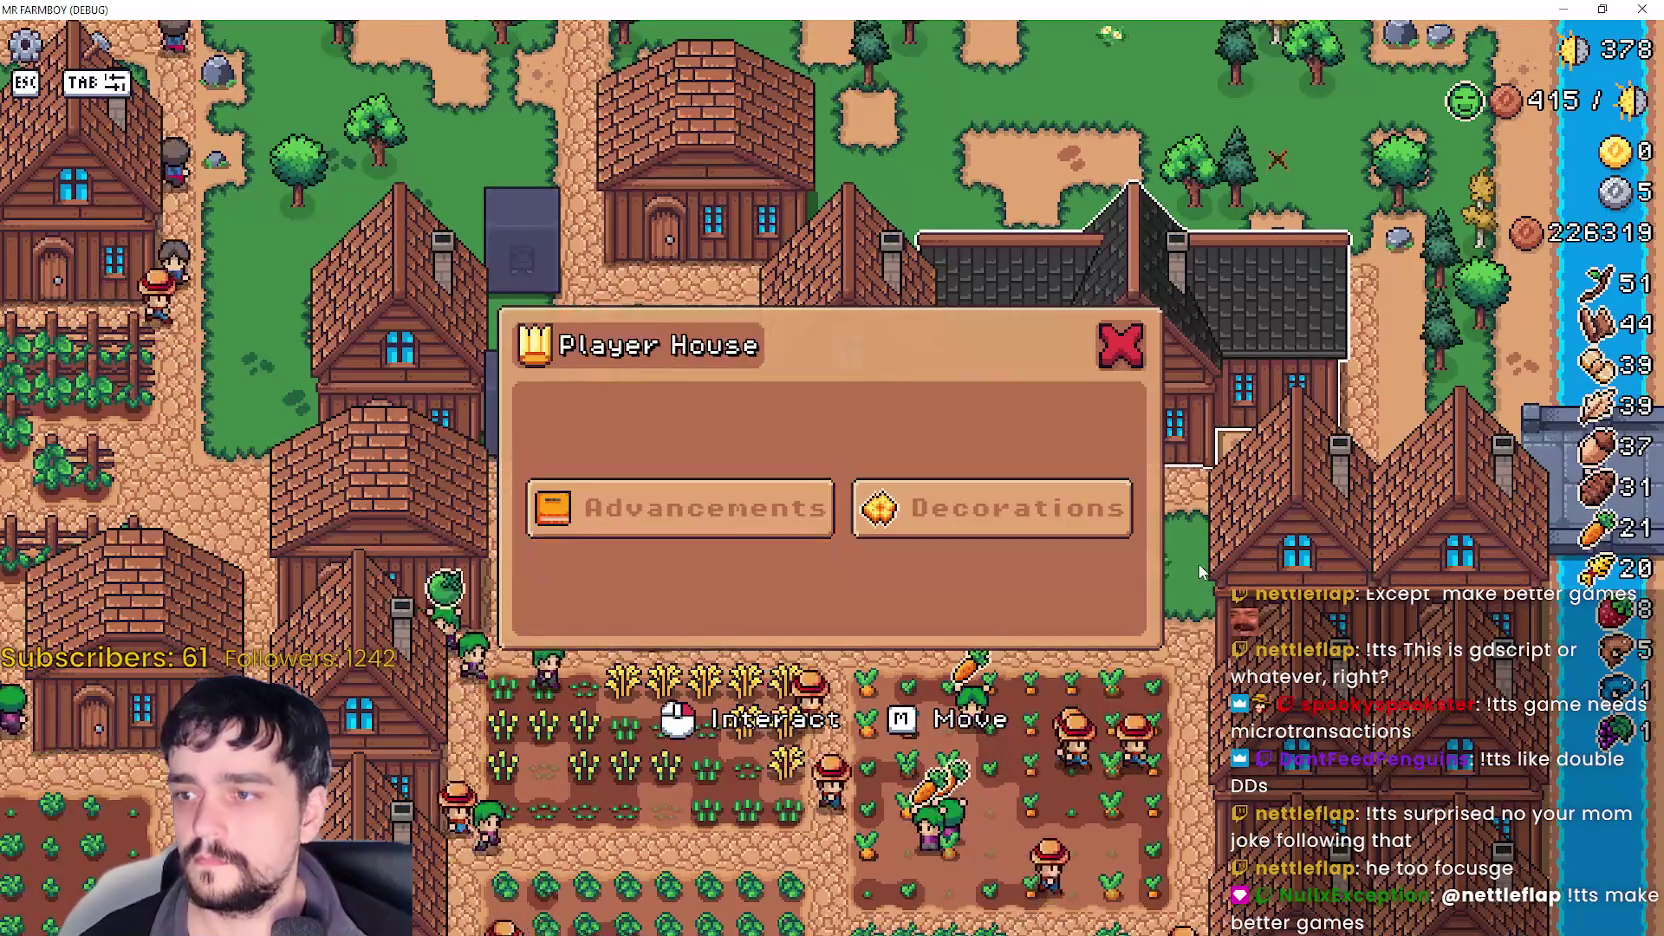
{"action": "left_click", "coordinate": [722, 528]}
{"action": "key", "text": "Escape"}
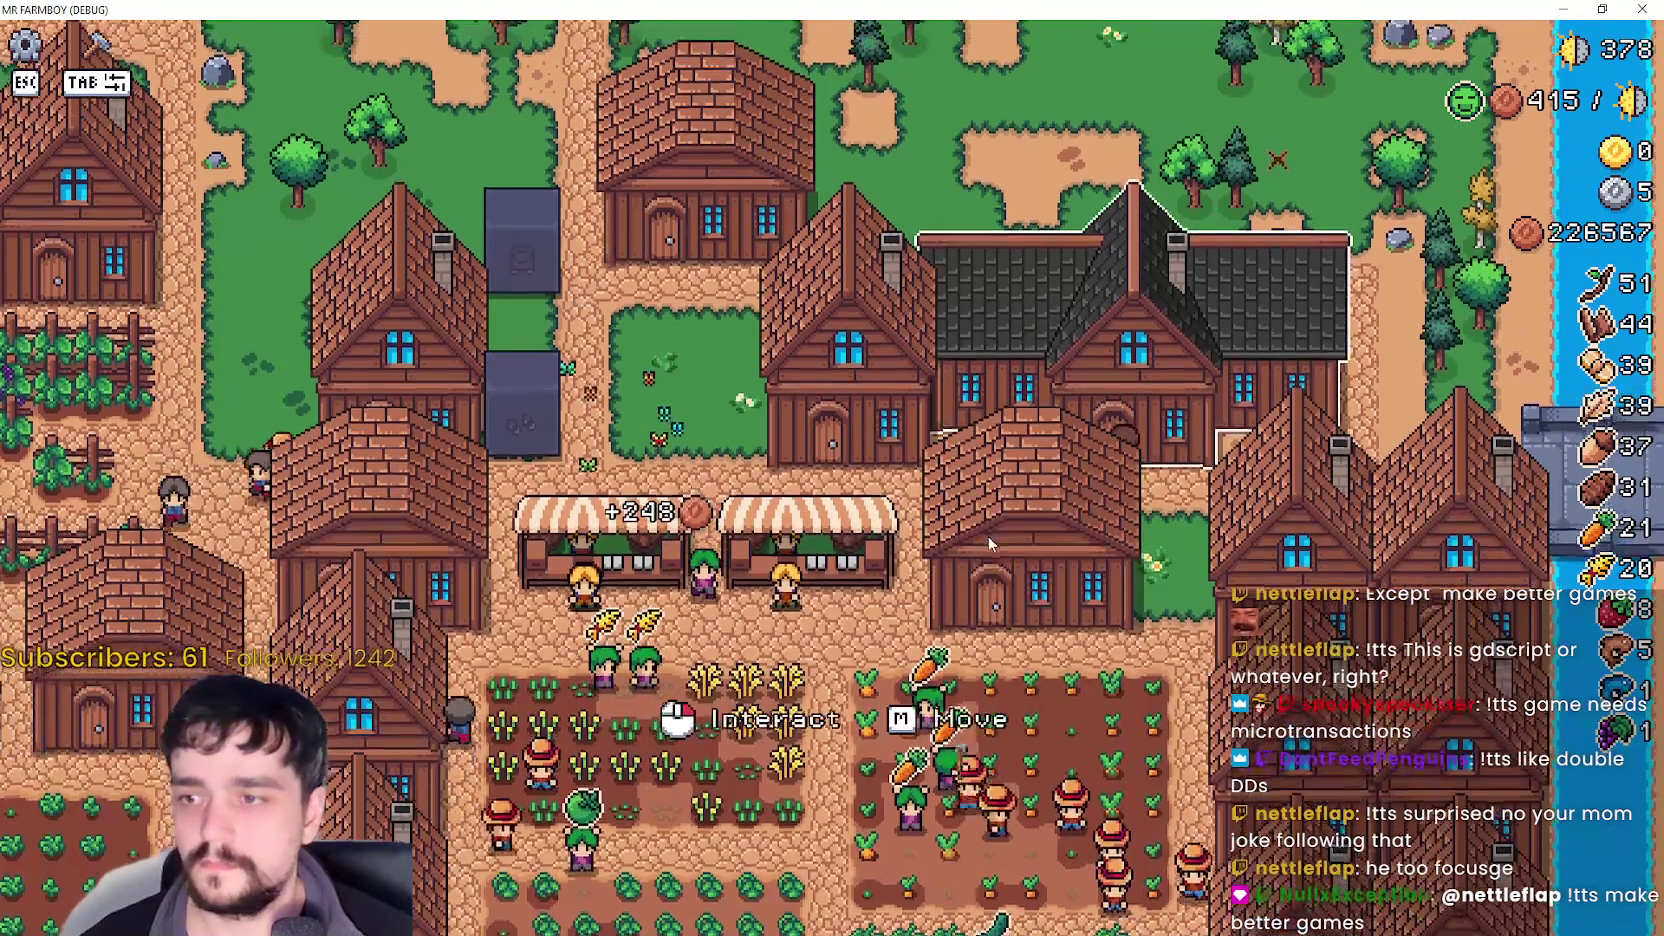
{"action": "left_click", "coordinate": [988, 536]}
{"action": "left_click", "coordinate": [822, 505]}
{"action": "key", "text": "Escape"}
{"action": "left_click", "coordinate": [844, 545]}
{"action": "key", "text": "Escape"}
{"action": "left_click", "coordinate": [947, 520]}
{"action": "left_click", "coordinate": [947, 520]}
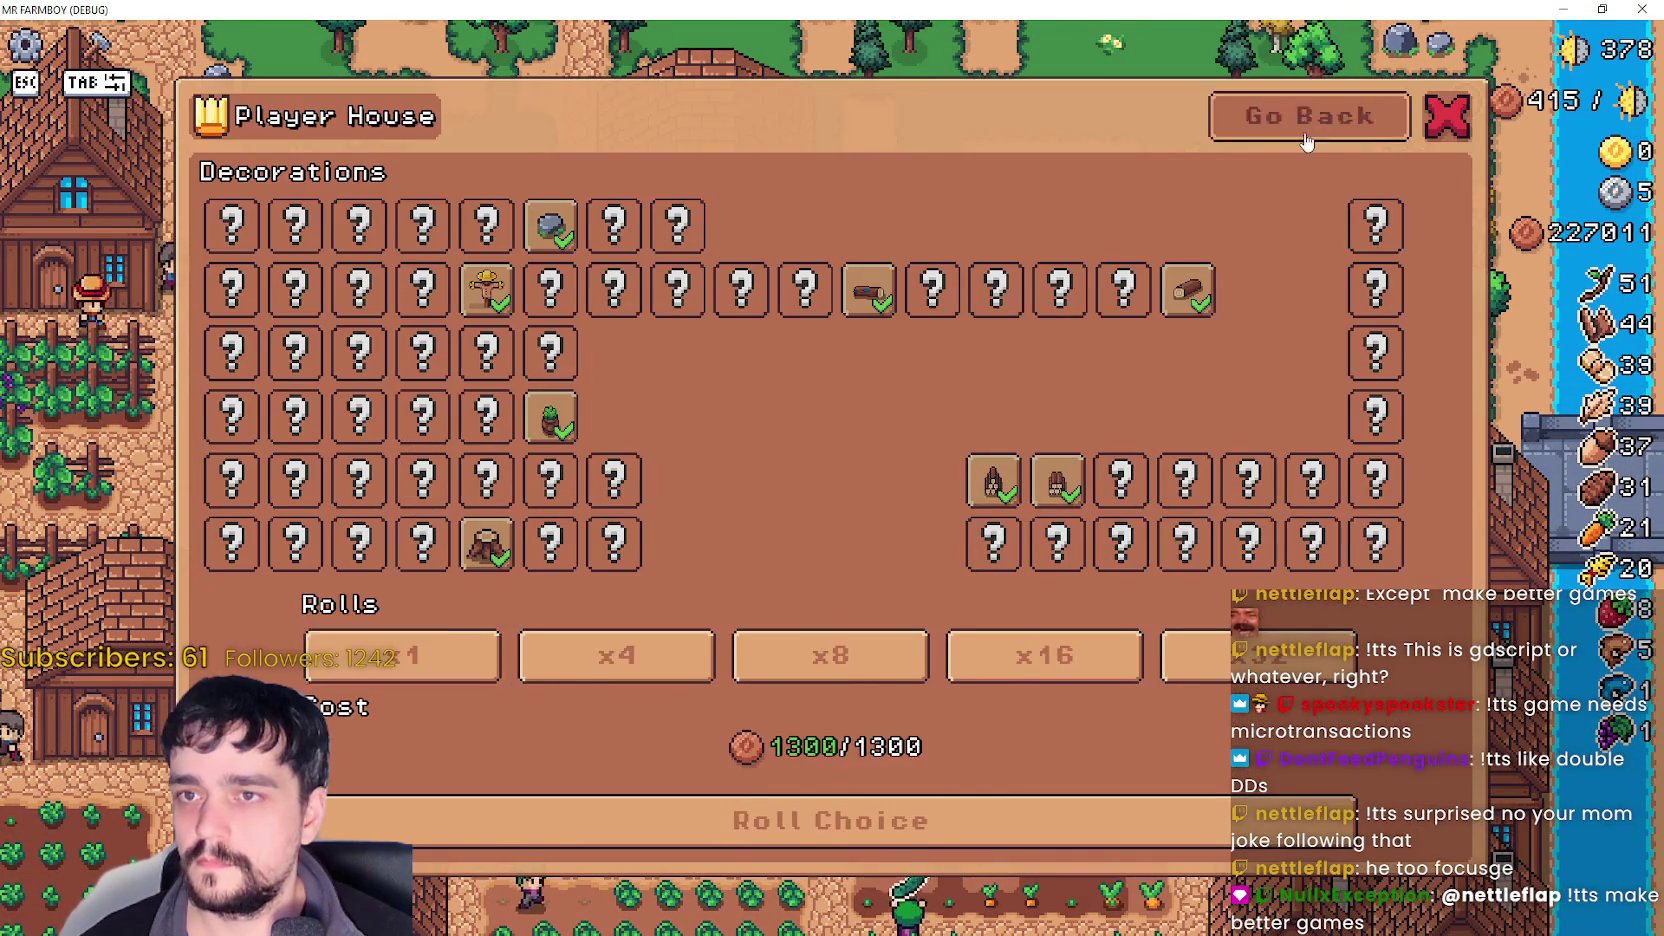
{"action": "left_click", "coordinate": [1307, 142]}
{"action": "key", "text": "Escape"}
{"action": "key", "text": "w"}
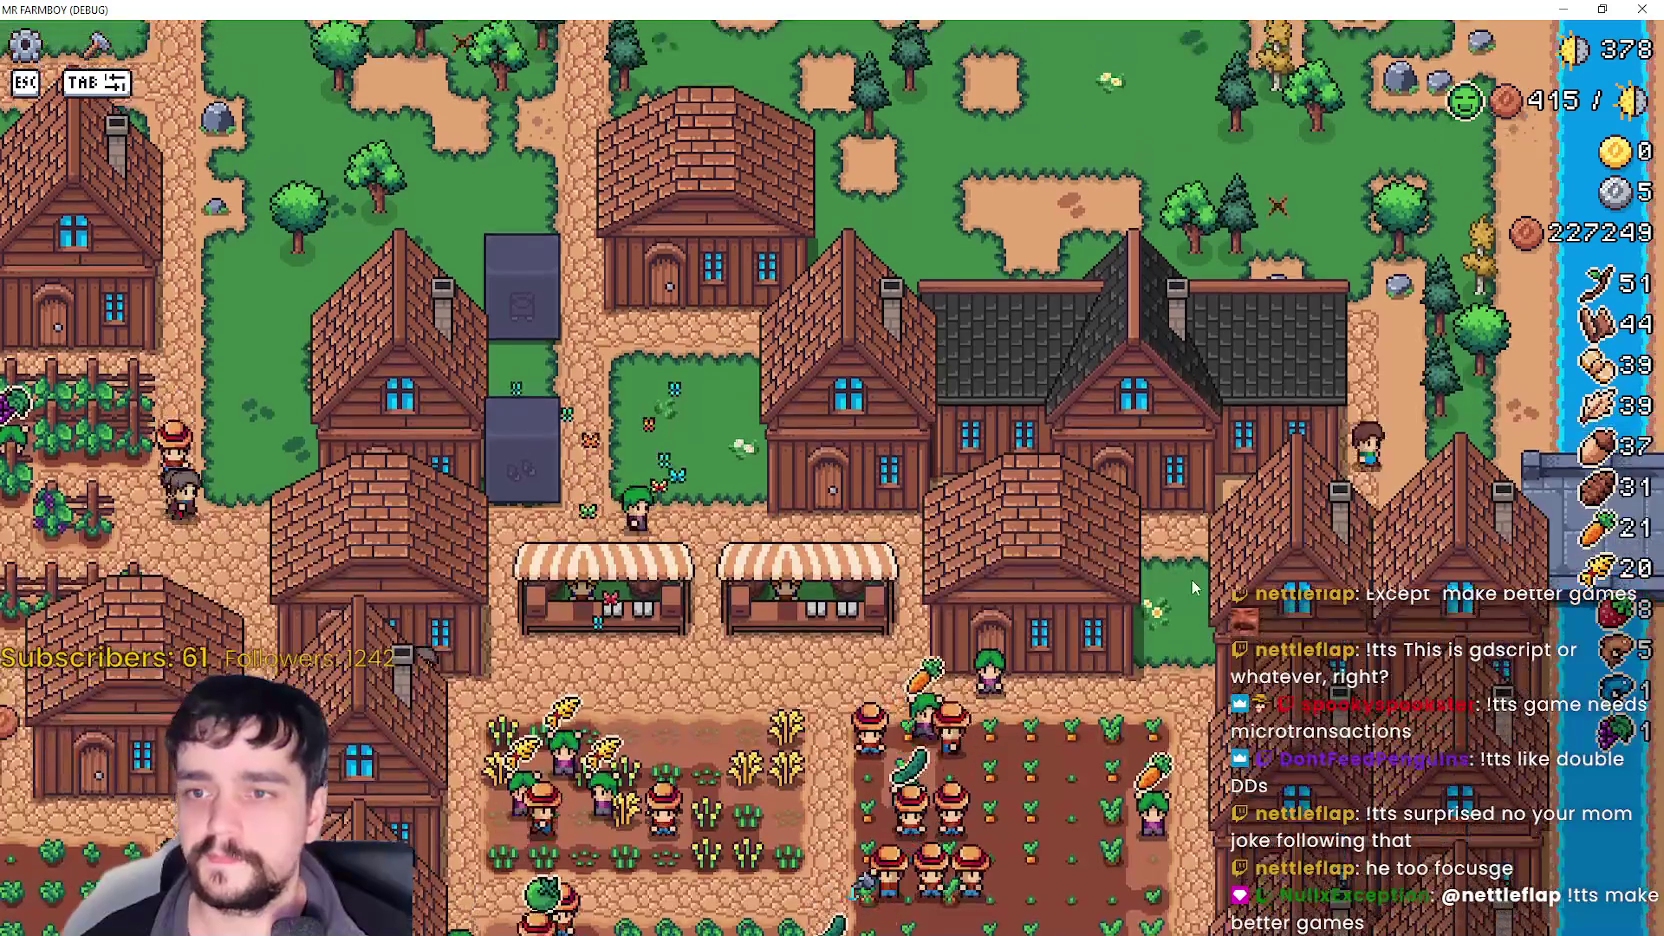
- Walk north to chop the yellow tree, then head back south to the village
{"action": "key", "text": "w"}
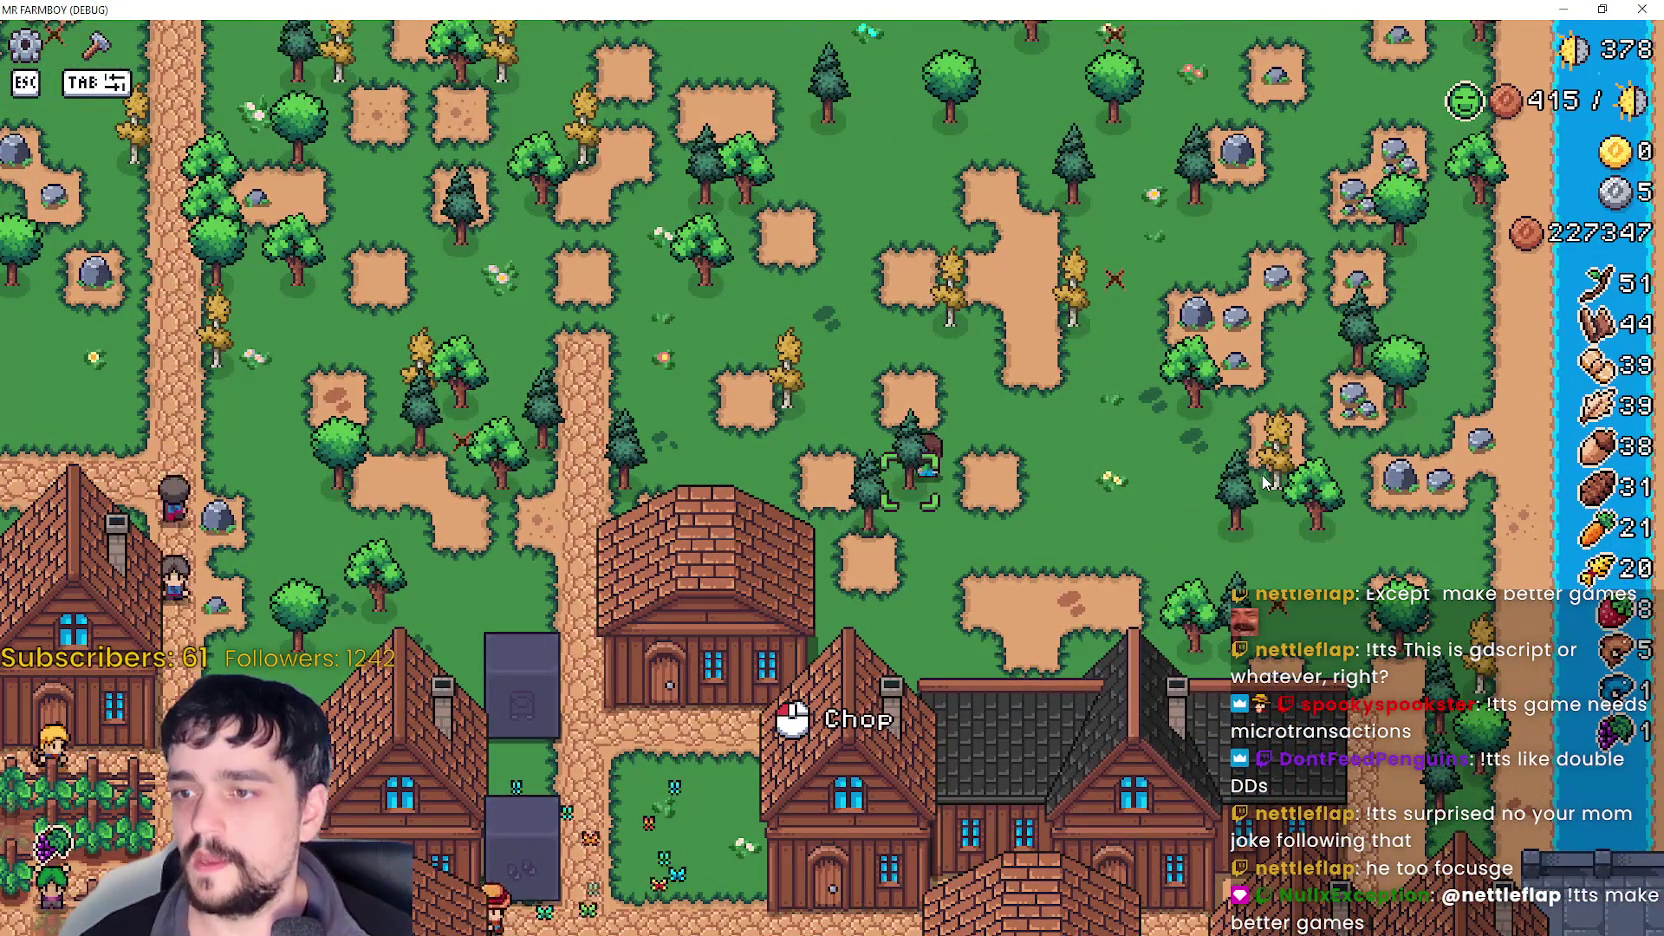
{"action": "key", "text": "a"}
{"action": "key", "text": "w"}
{"action": "key", "text": "a"}
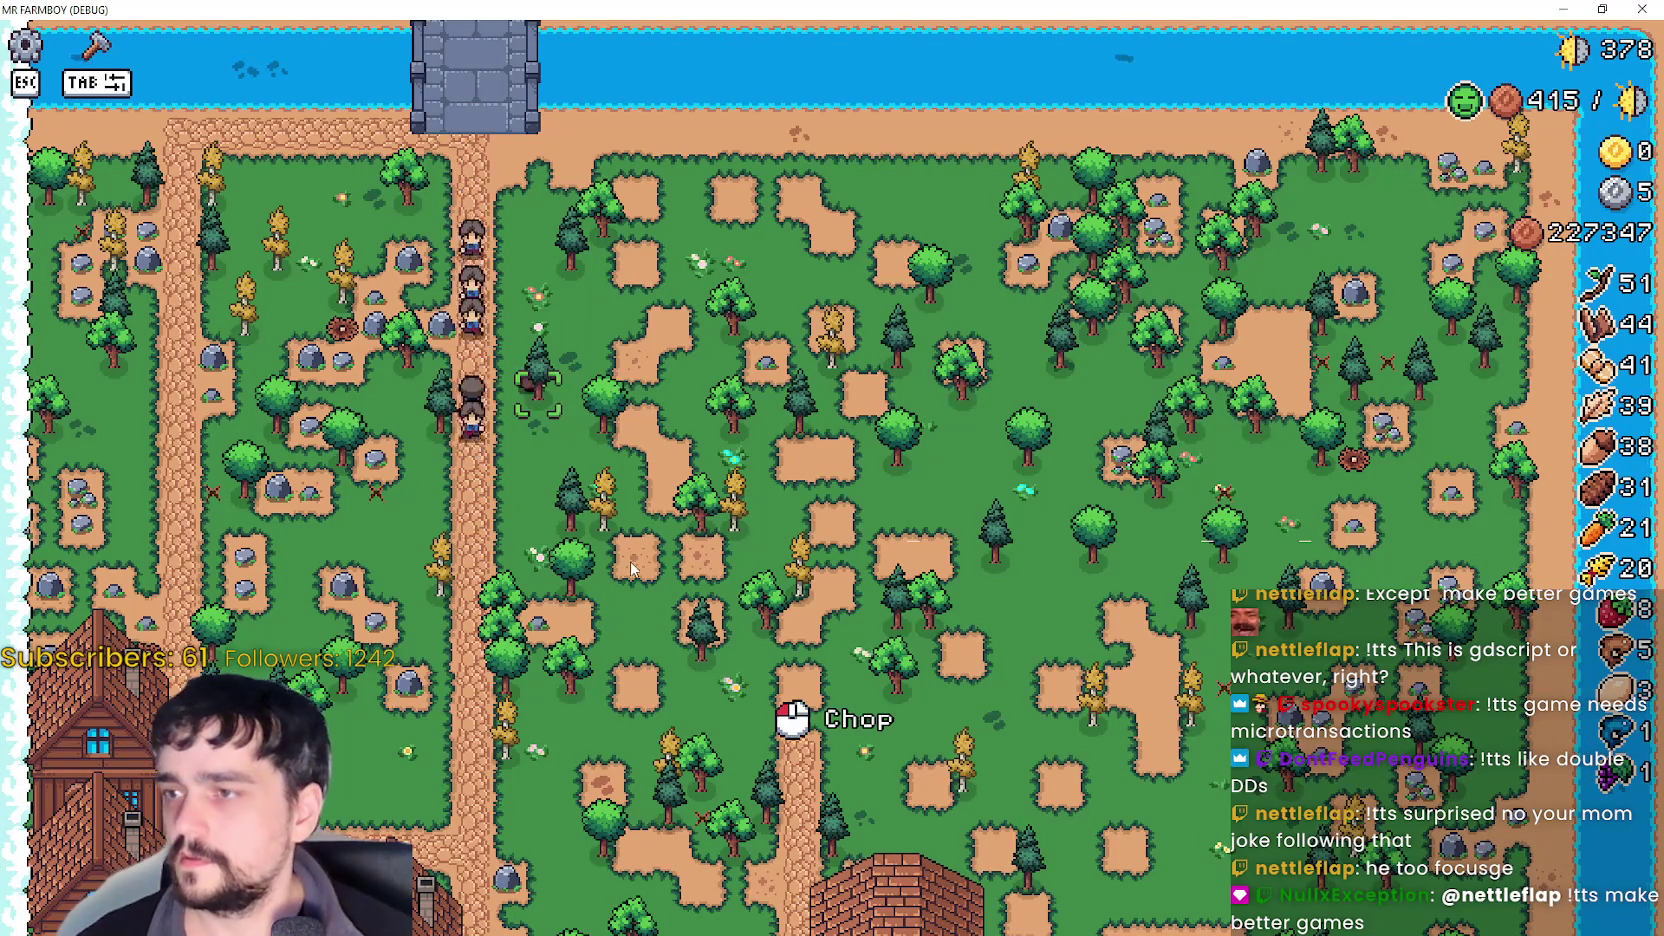
{"action": "scroll", "coordinate": [638, 551], "scroll_direction": "up", "scroll_amount": 3}
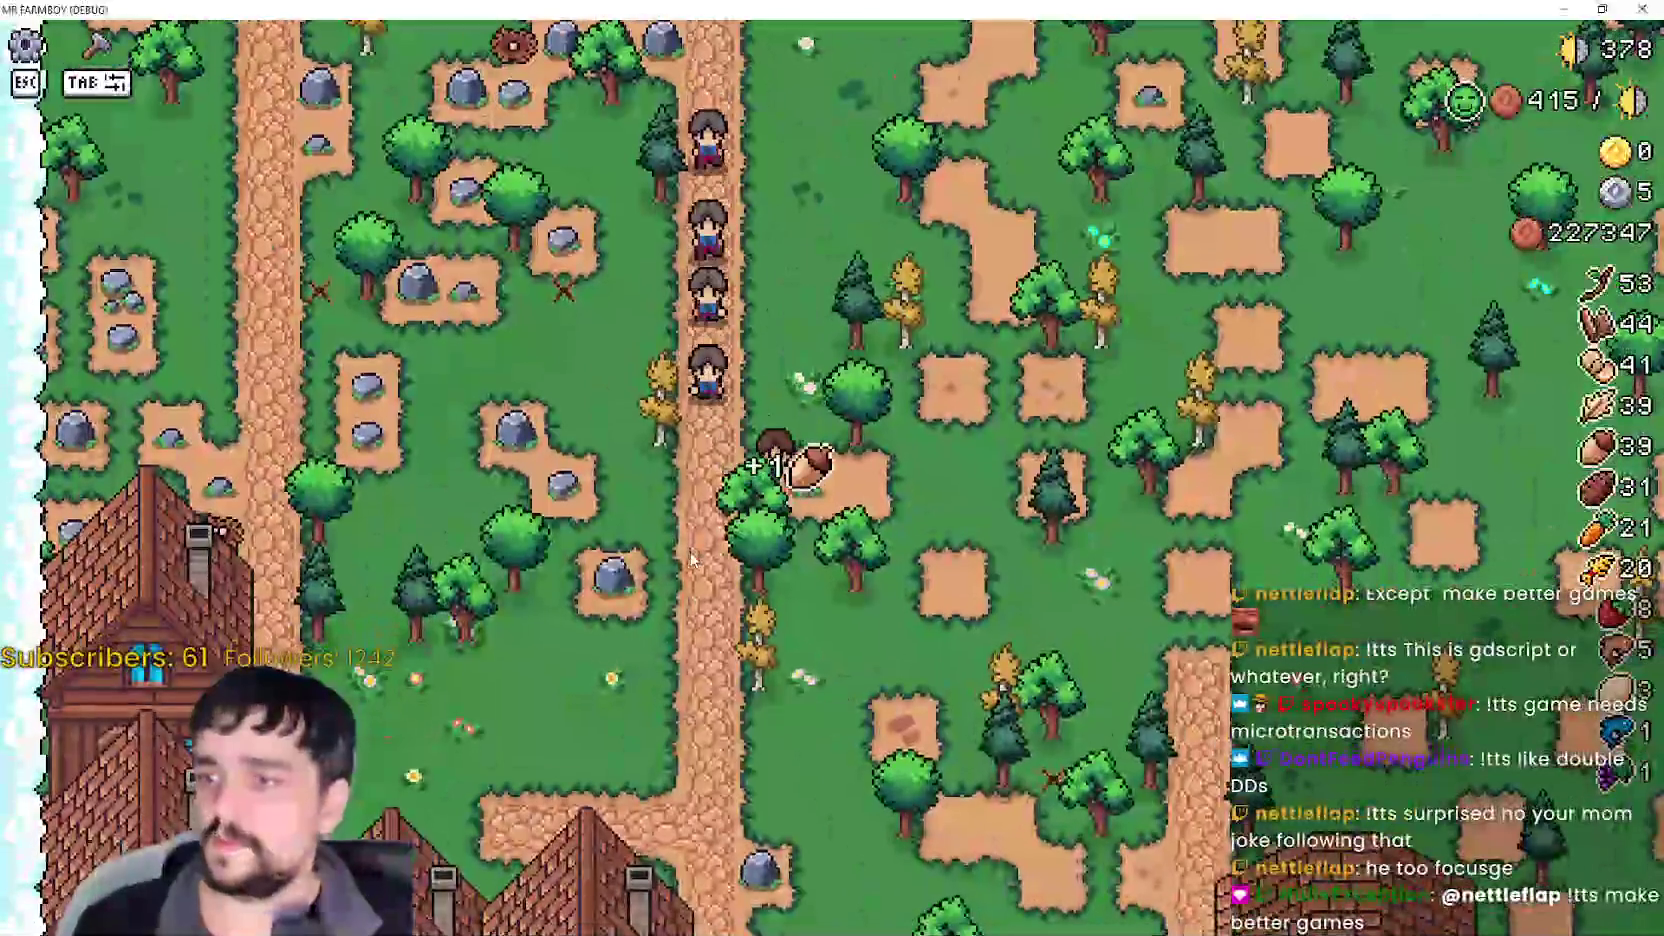
{"action": "key", "text": "s"}
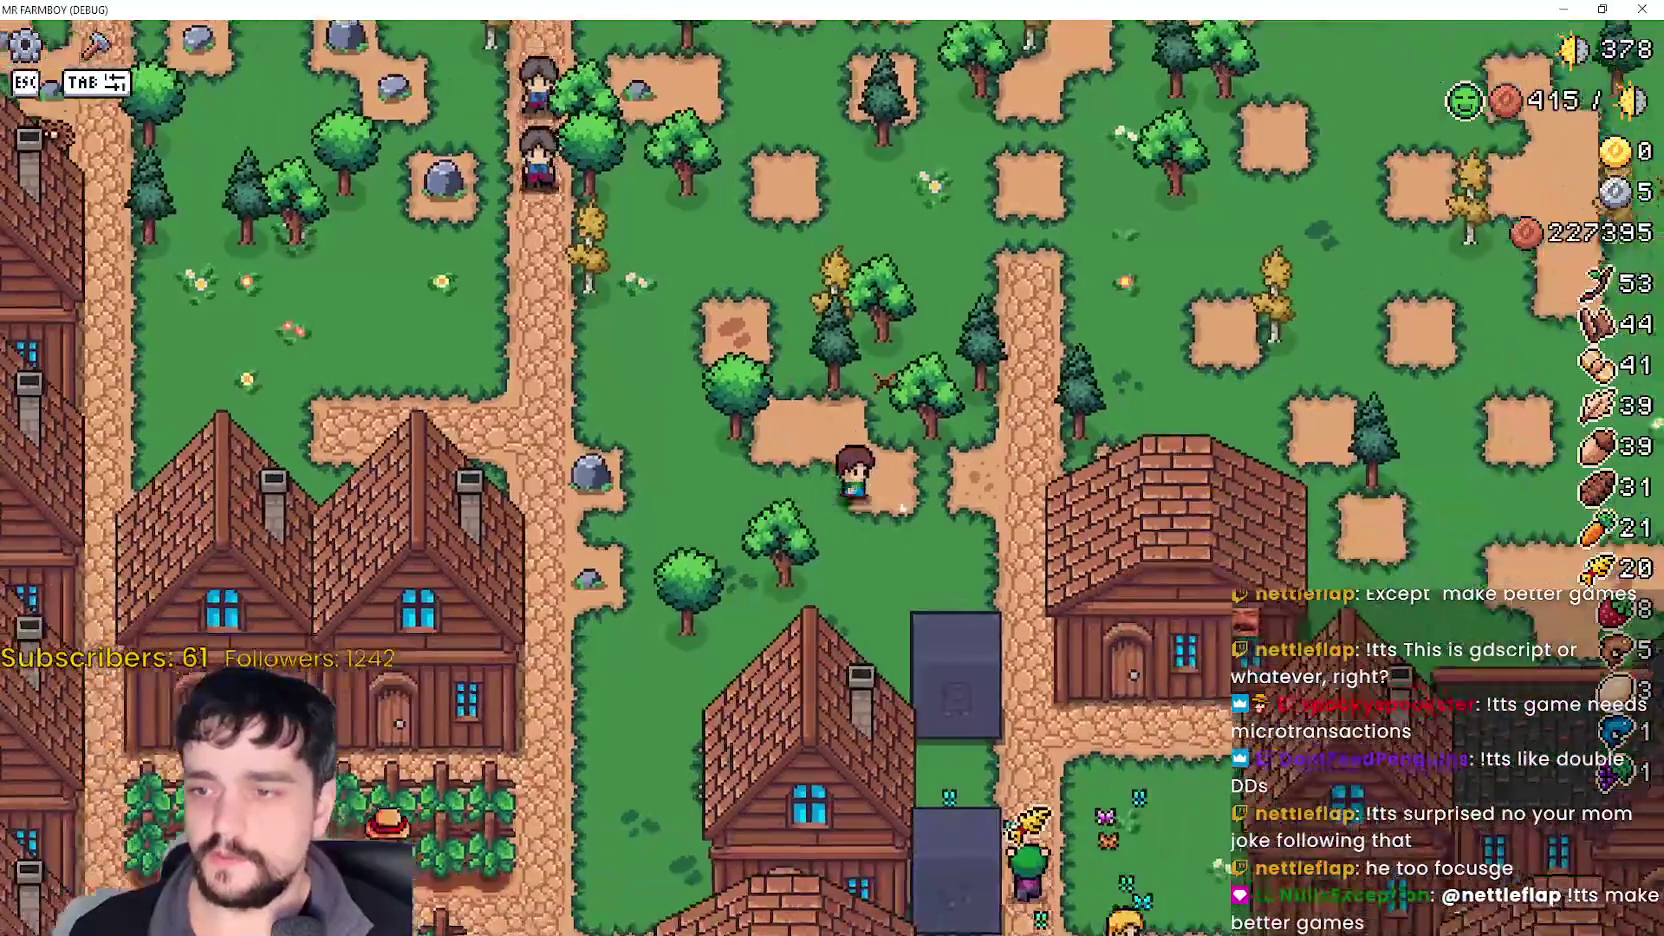
{"action": "key", "text": "s"}
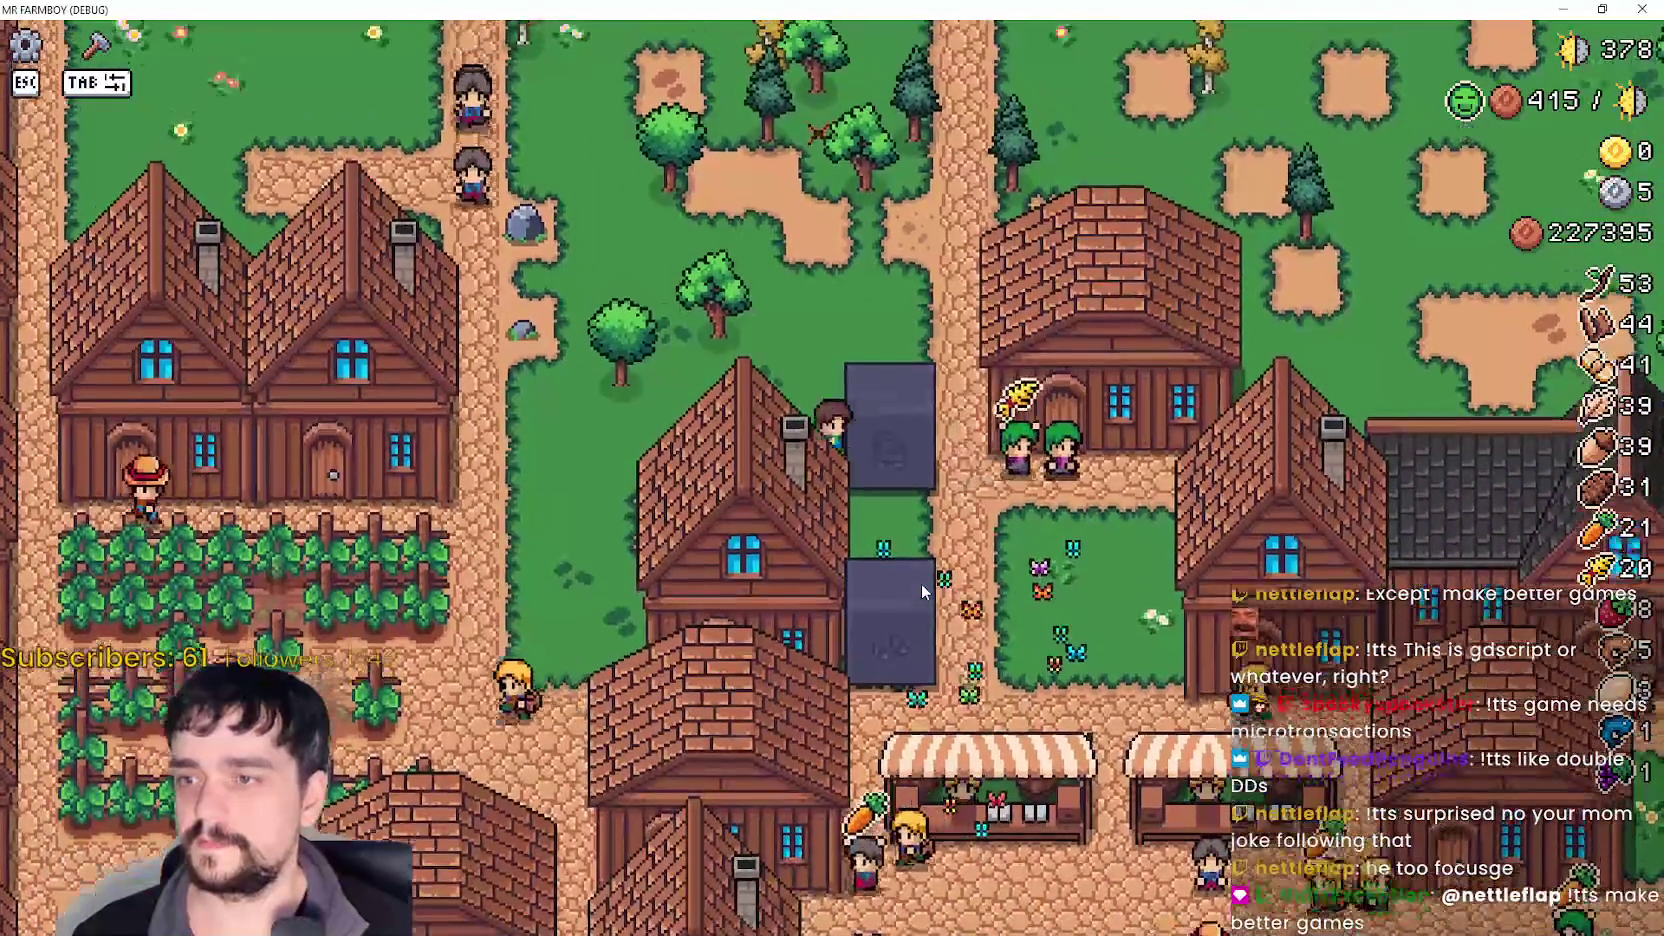
{"action": "key", "text": "s"}
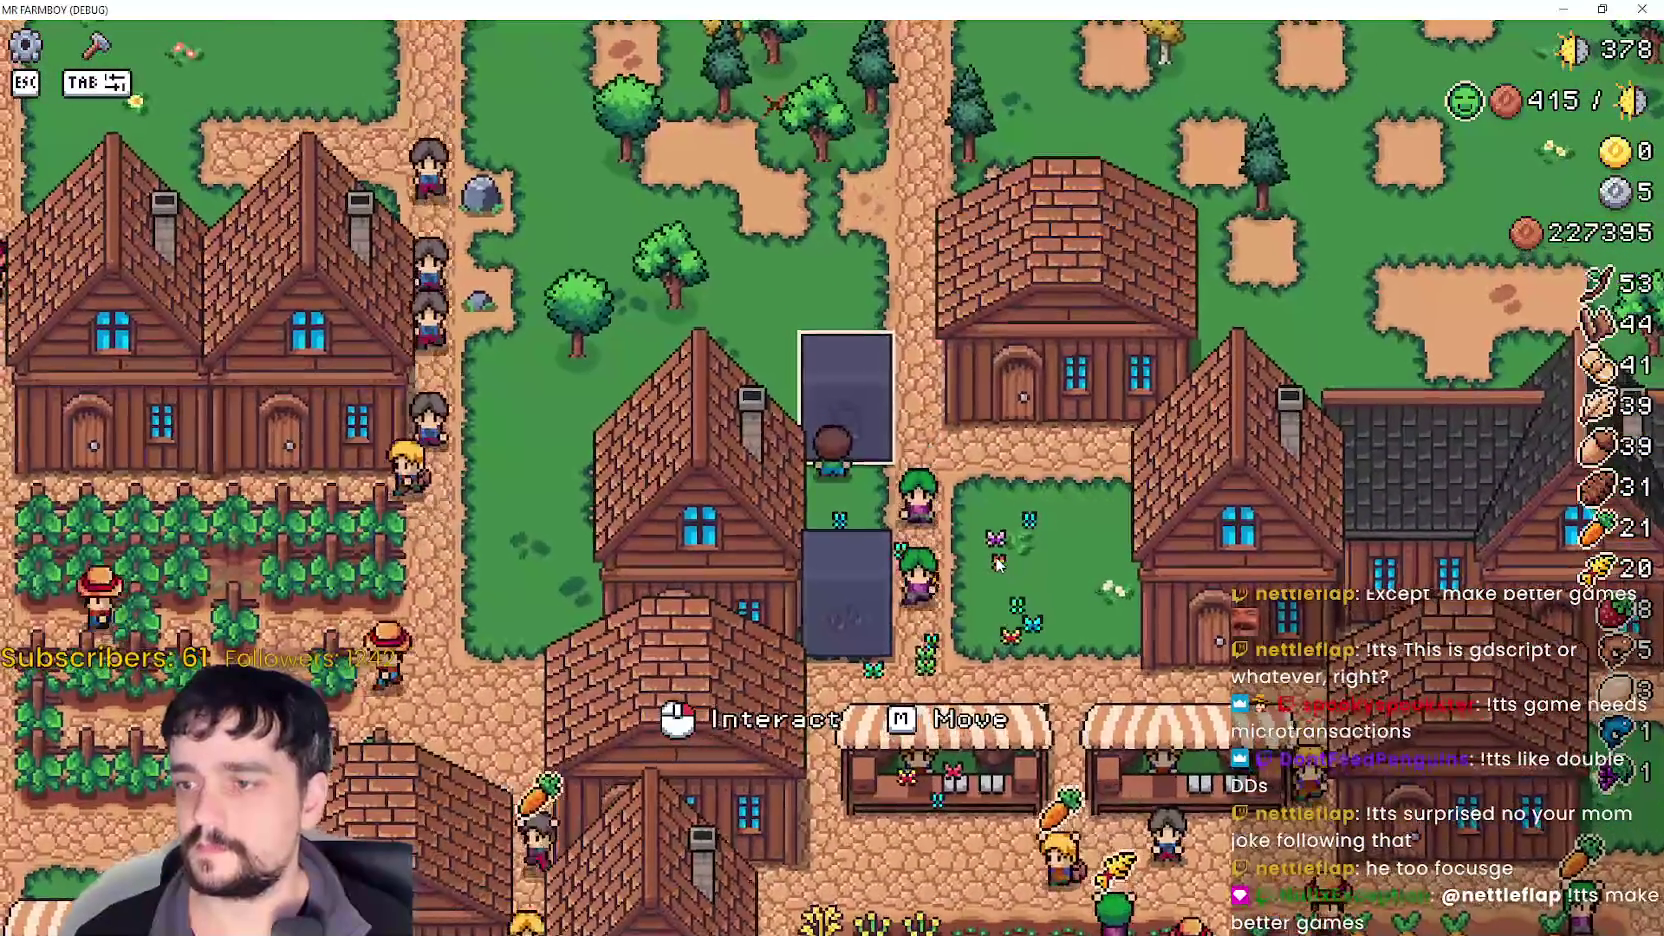
- Move the worker rest poneglyph to a new spot
{"action": "left_click", "coordinate": [942, 407]}
{"action": "key", "text": "Escape"}
{"action": "key", "text": "s"}
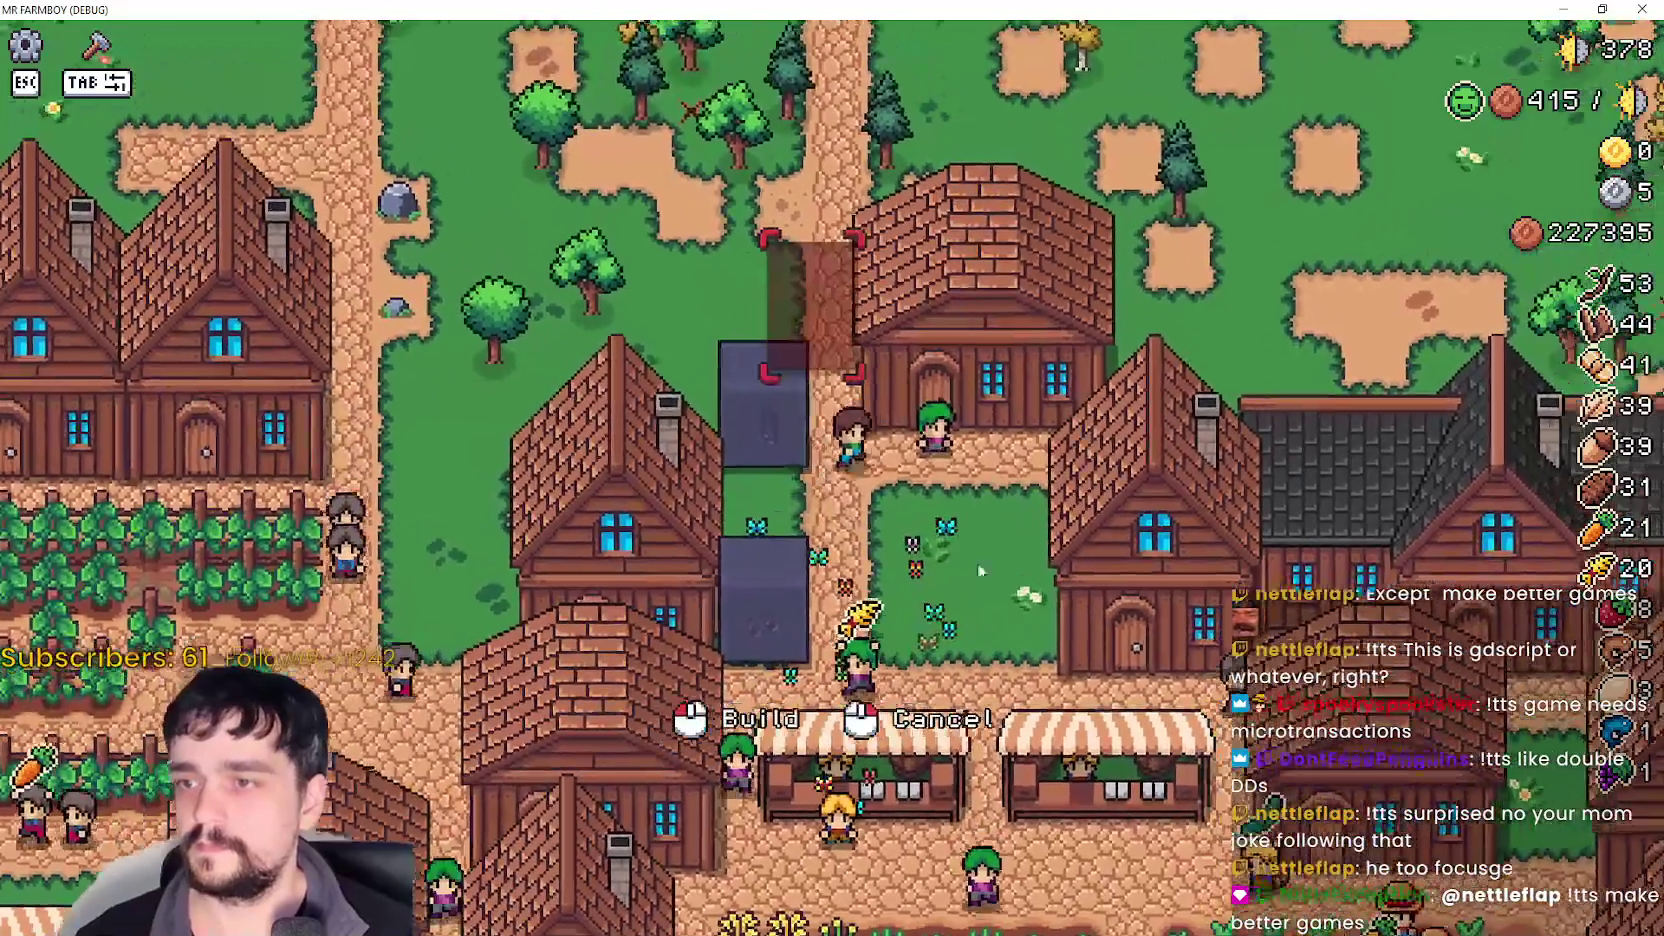
{"action": "key", "text": "w"}
{"action": "left_click", "coordinate": [1036, 565]}
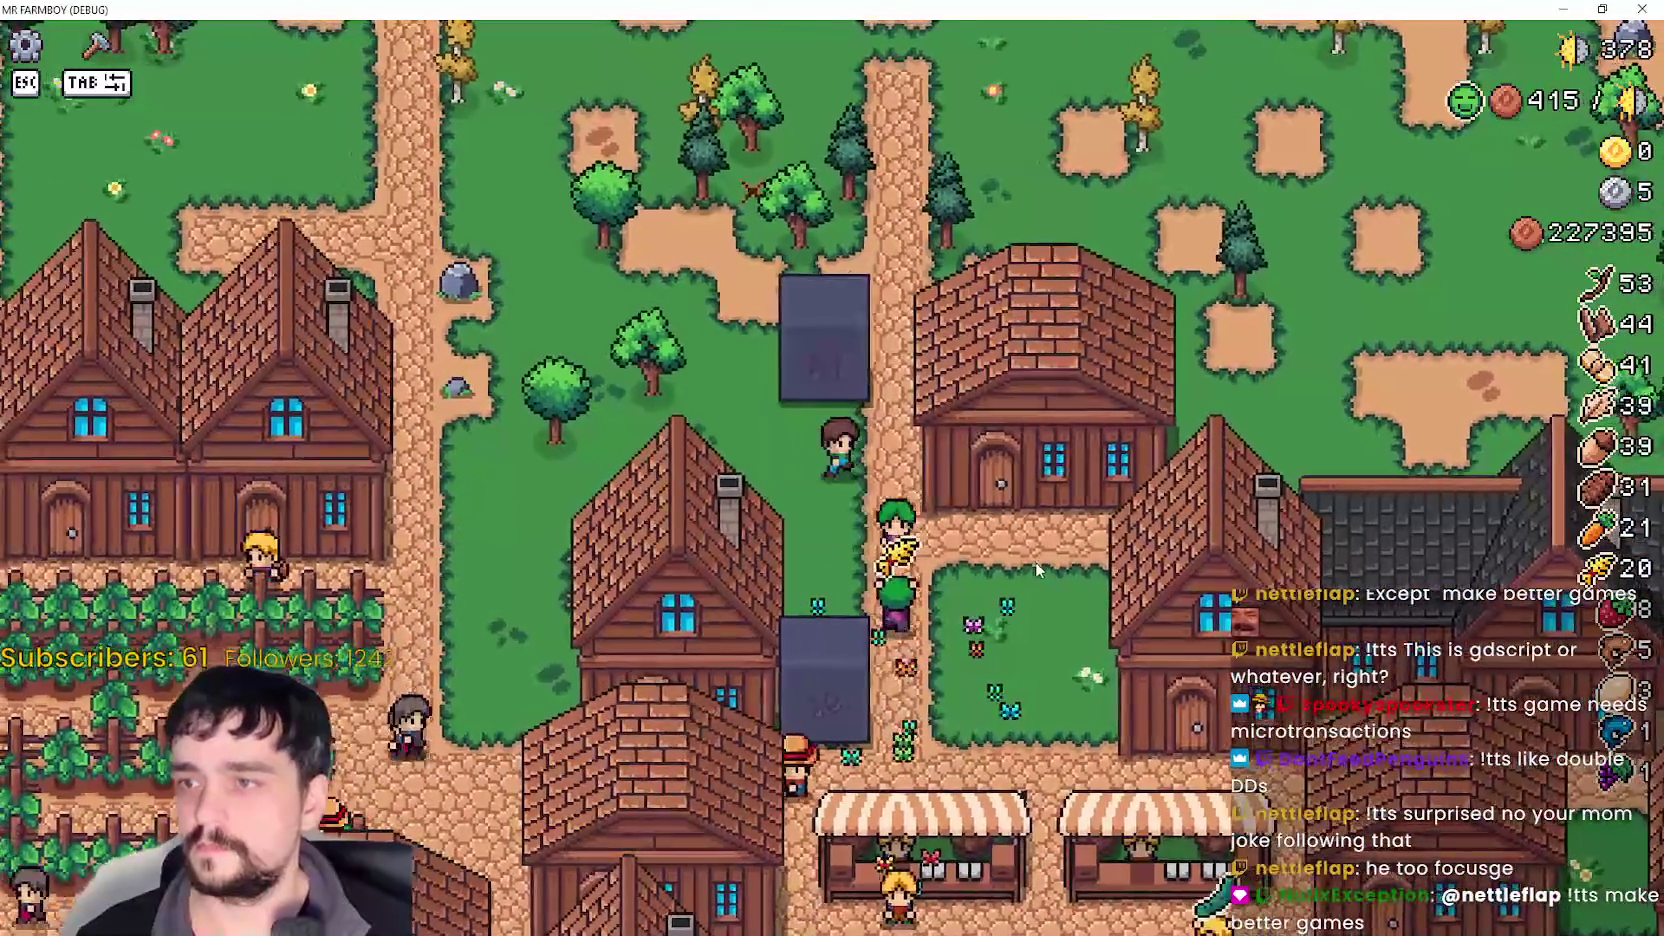
- Walk to the market stalls, start moving a nearby building, then cancel the placement
{"action": "key", "text": "s"}
{"action": "key", "text": "d"}
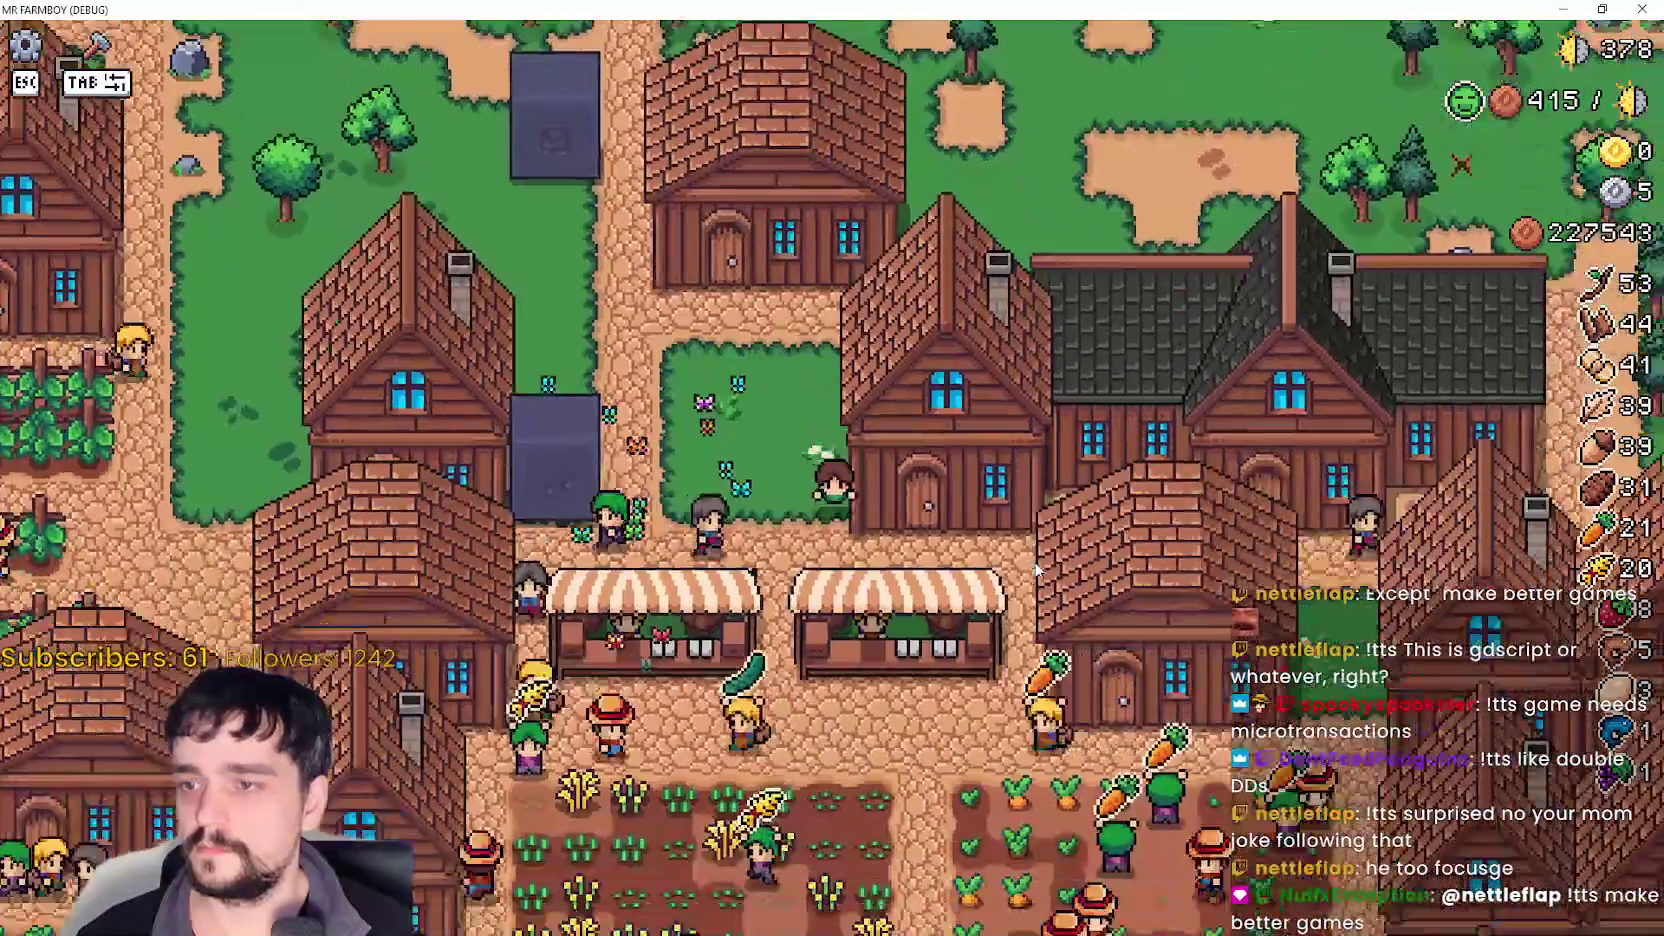
{"action": "key", "text": "a"}
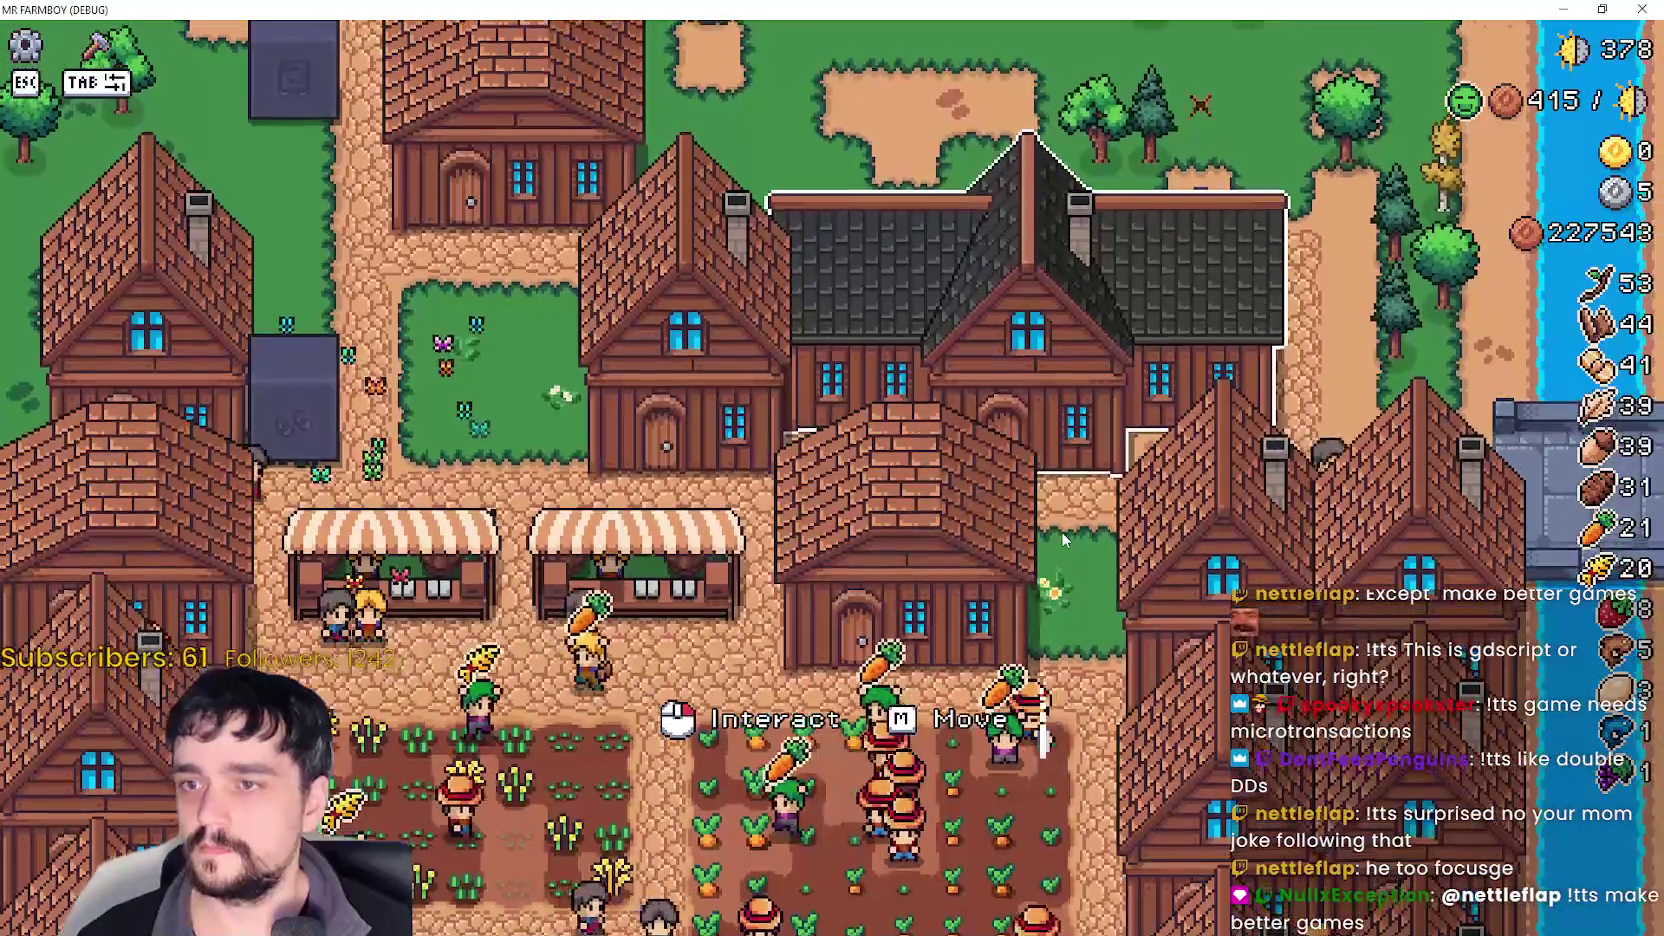
{"action": "key", "text": "a"}
{"action": "key", "text": "w"}
{"action": "key", "text": "e"}
{"action": "key", "text": "w"}
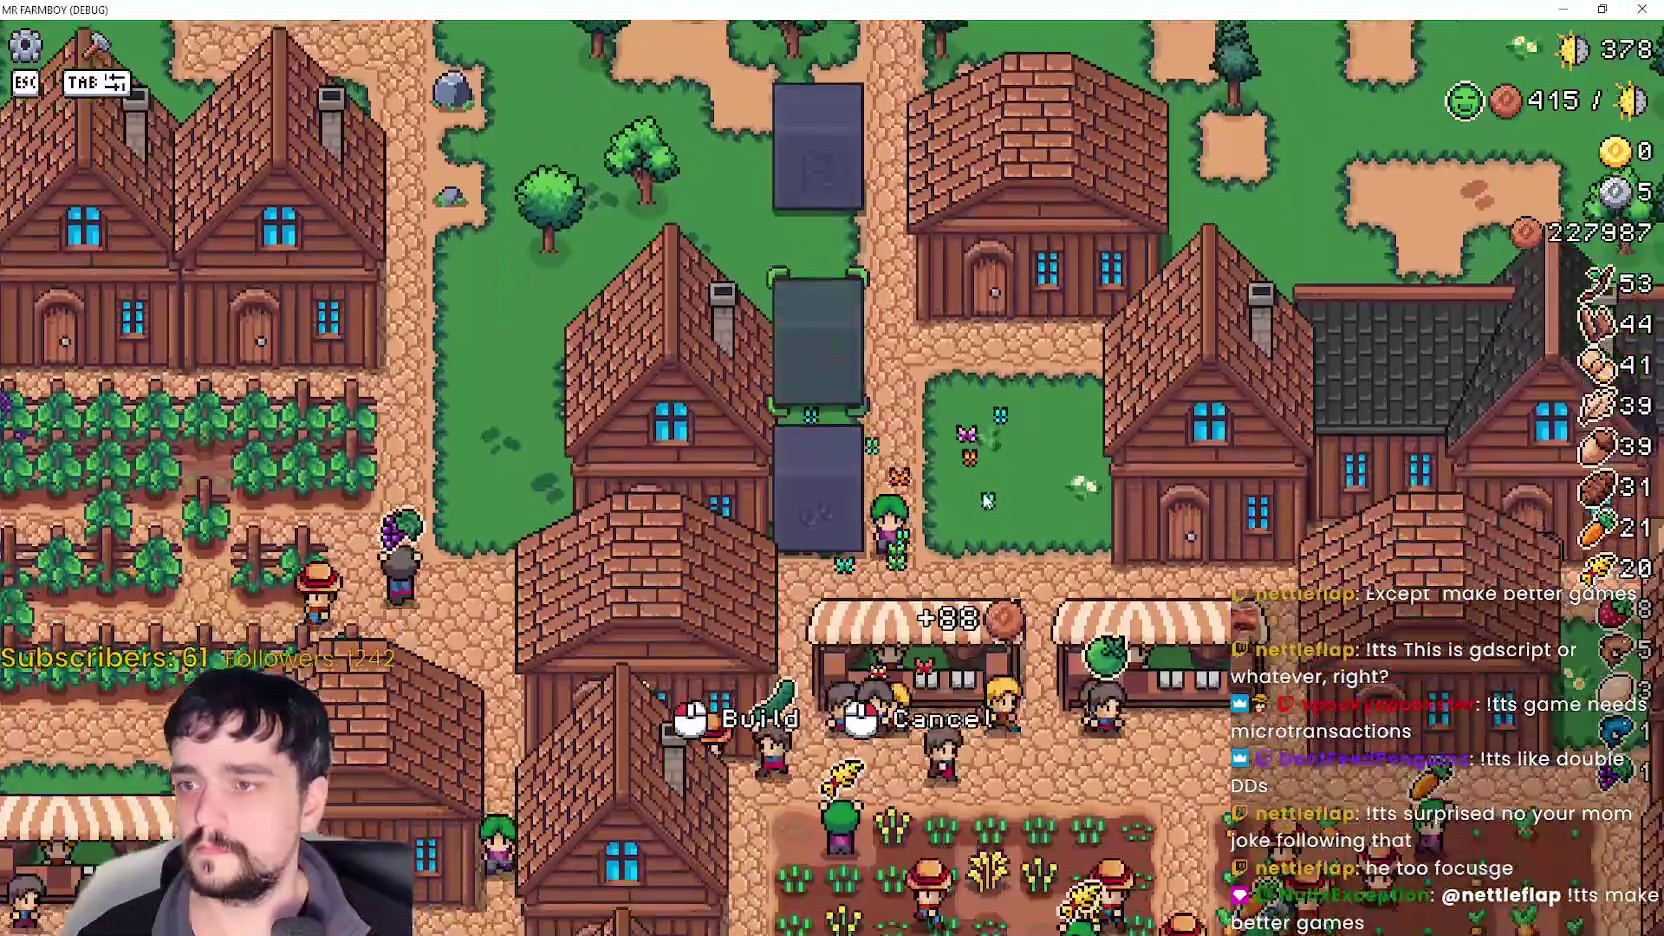
{"action": "key", "text": "d"}
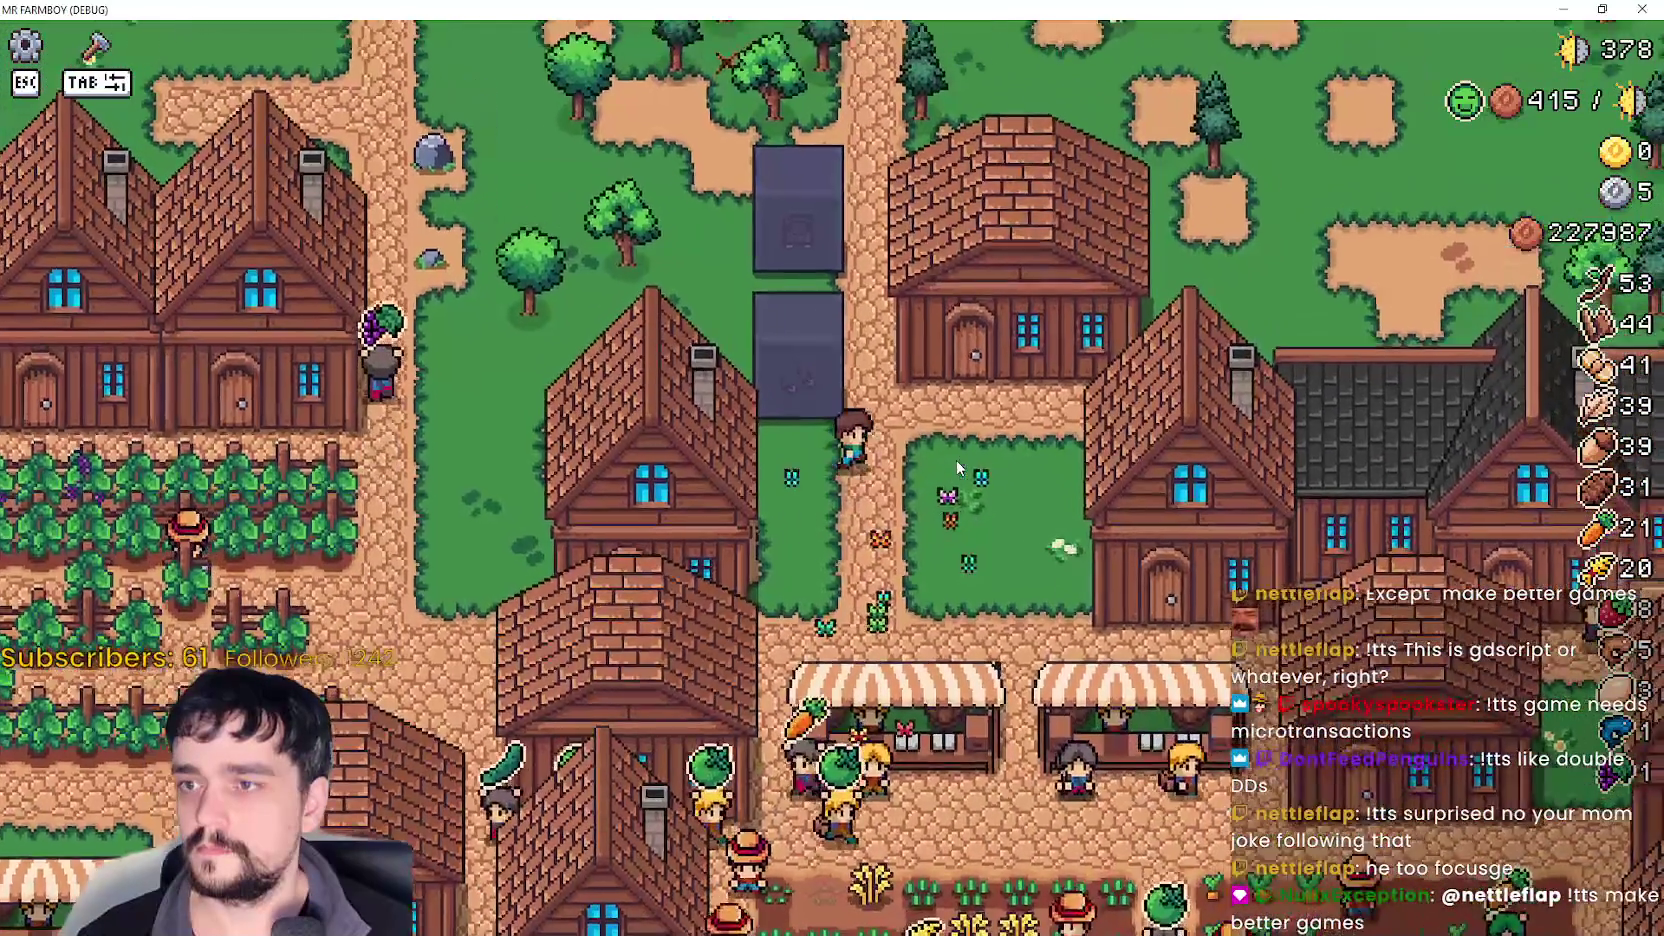
{"action": "key", "text": "s"}
- Relocate the house beside the market stalls, then start moving the dark-roofed building
{"action": "key", "text": "e"}
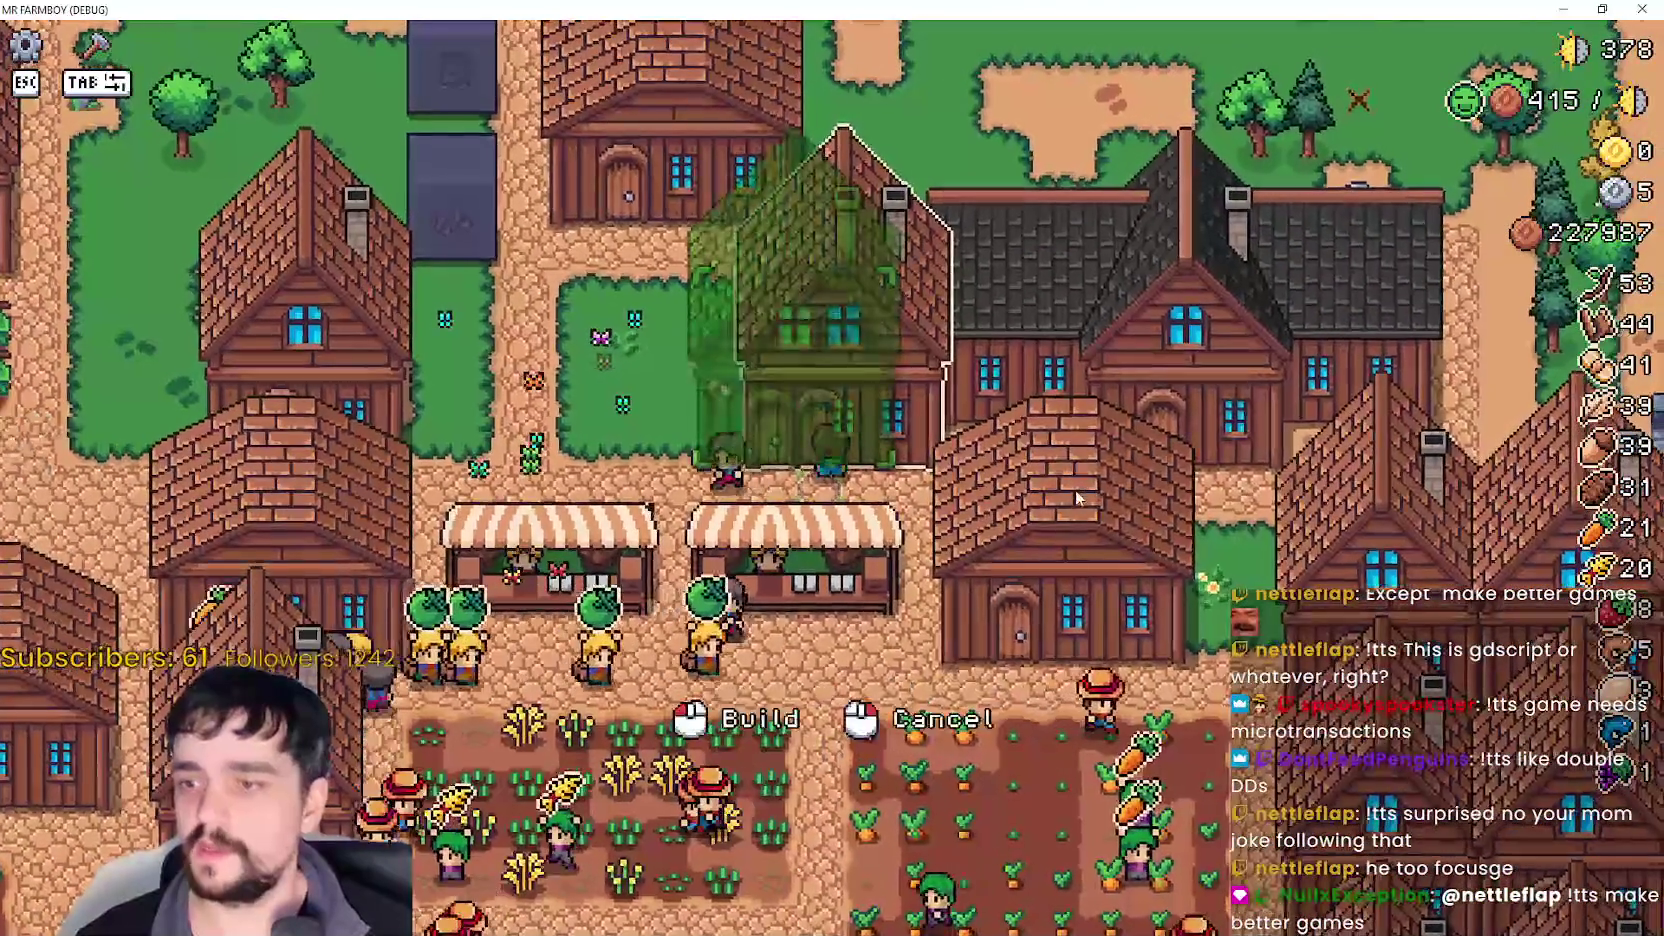
{"action": "key", "text": "w"}
{"action": "key", "text": "d"}
{"action": "key", "text": "s"}
{"action": "key", "text": "a"}
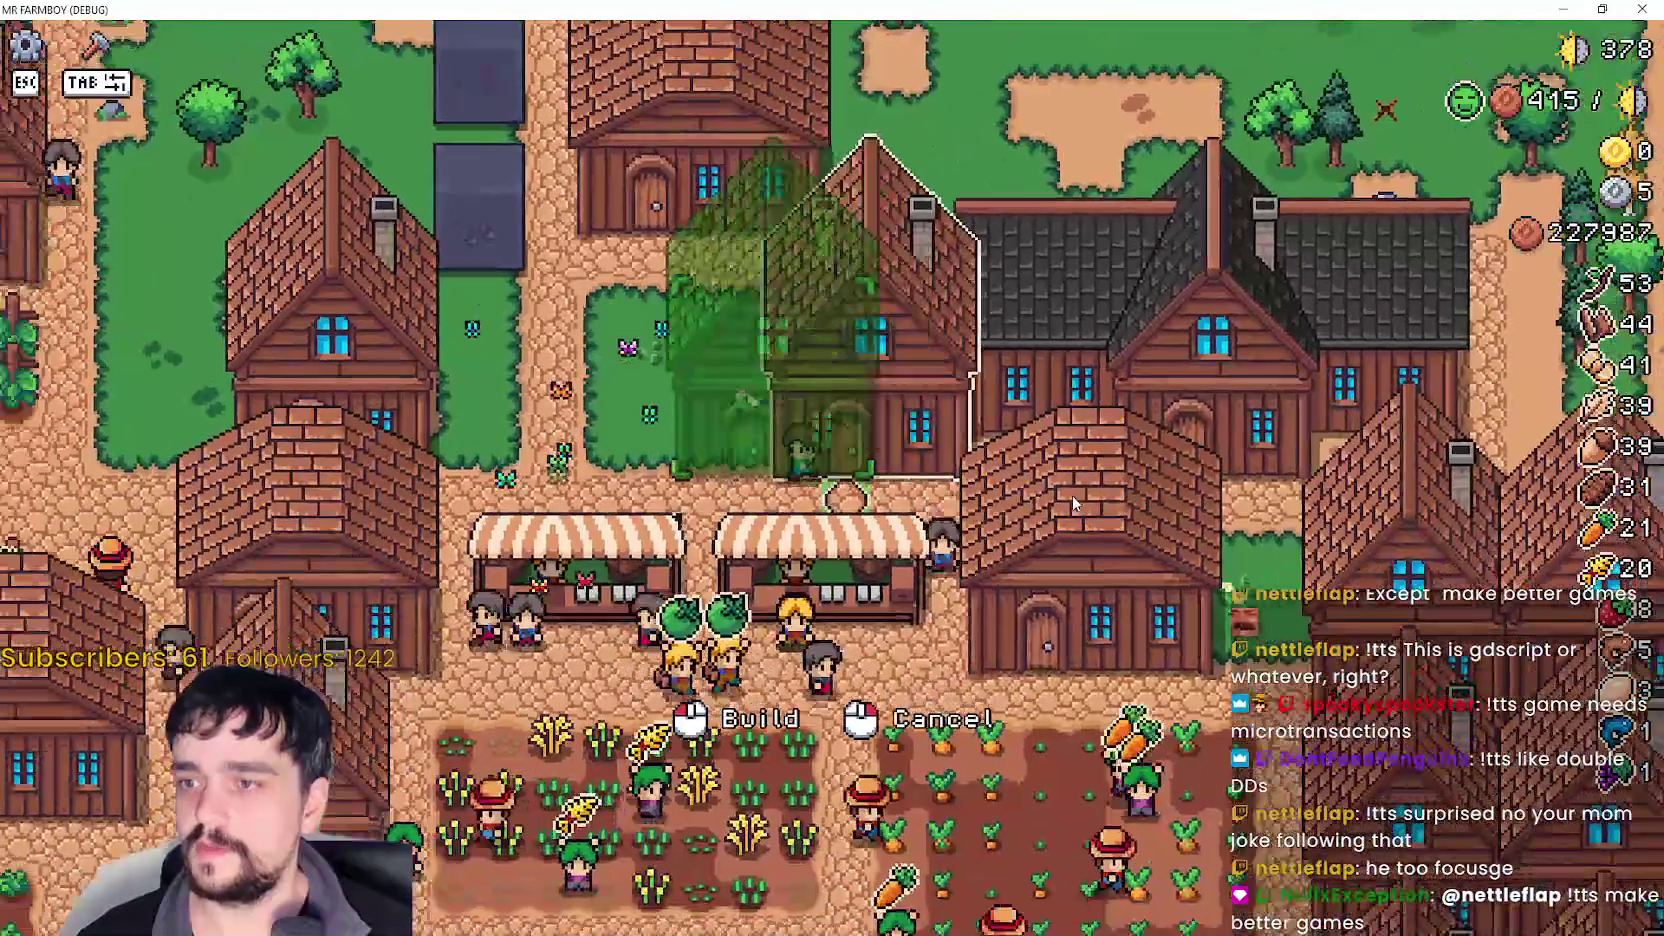
{"action": "left_click", "coordinate": [1075, 502]}
{"action": "key", "text": "d"}
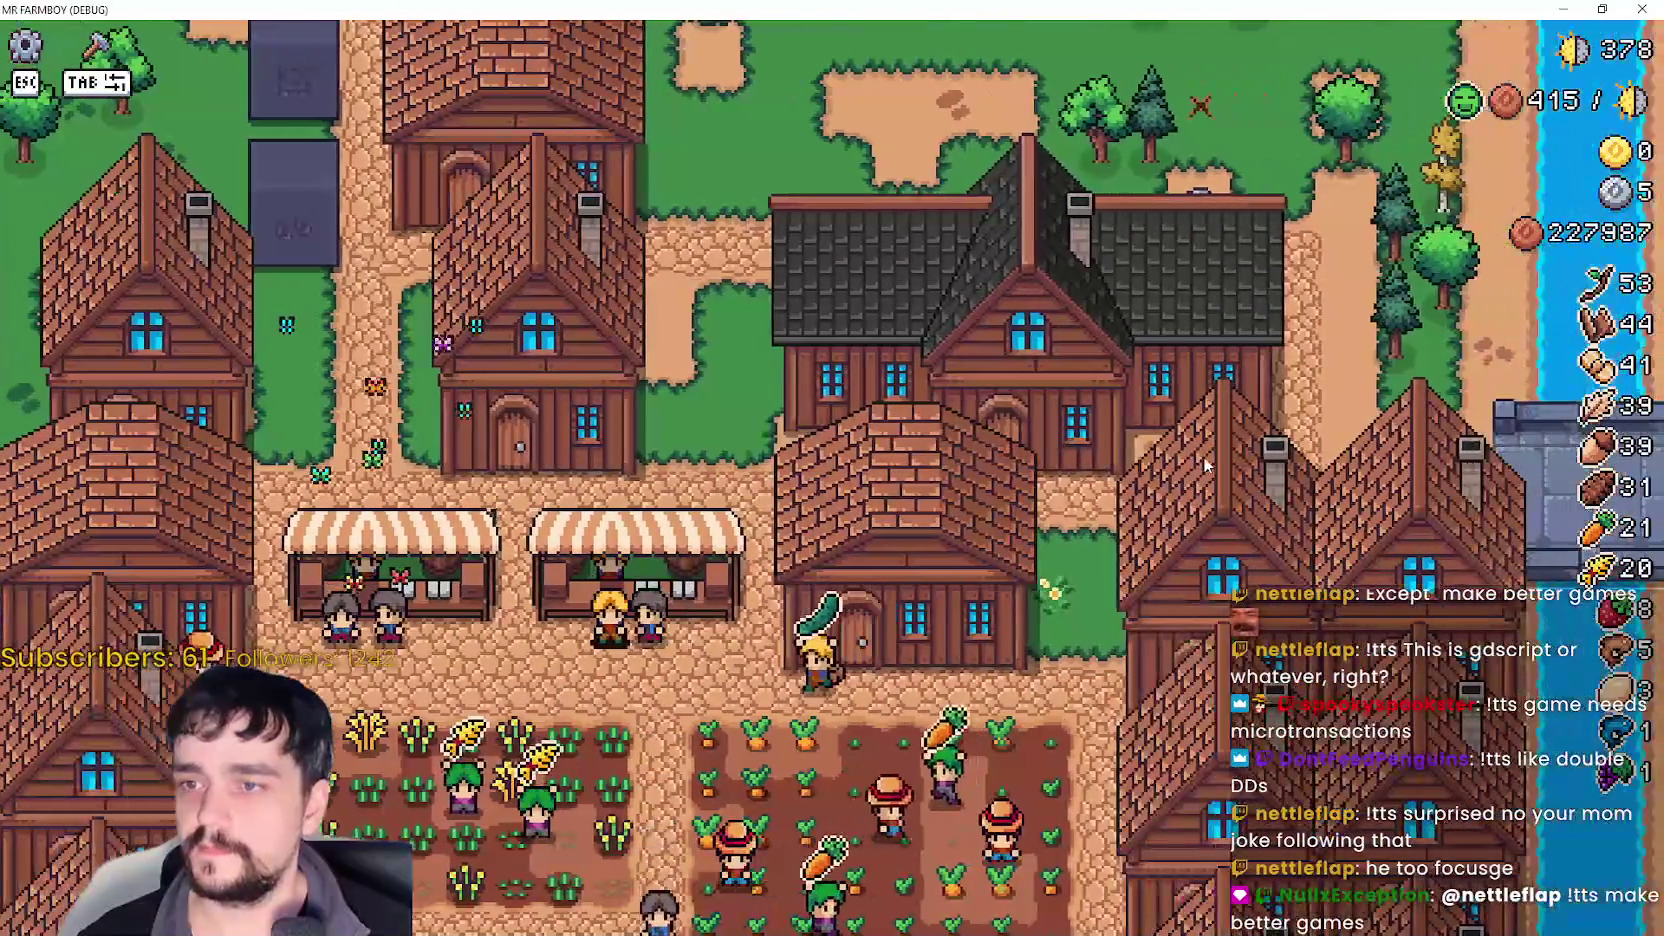
{"action": "key", "text": "m"}
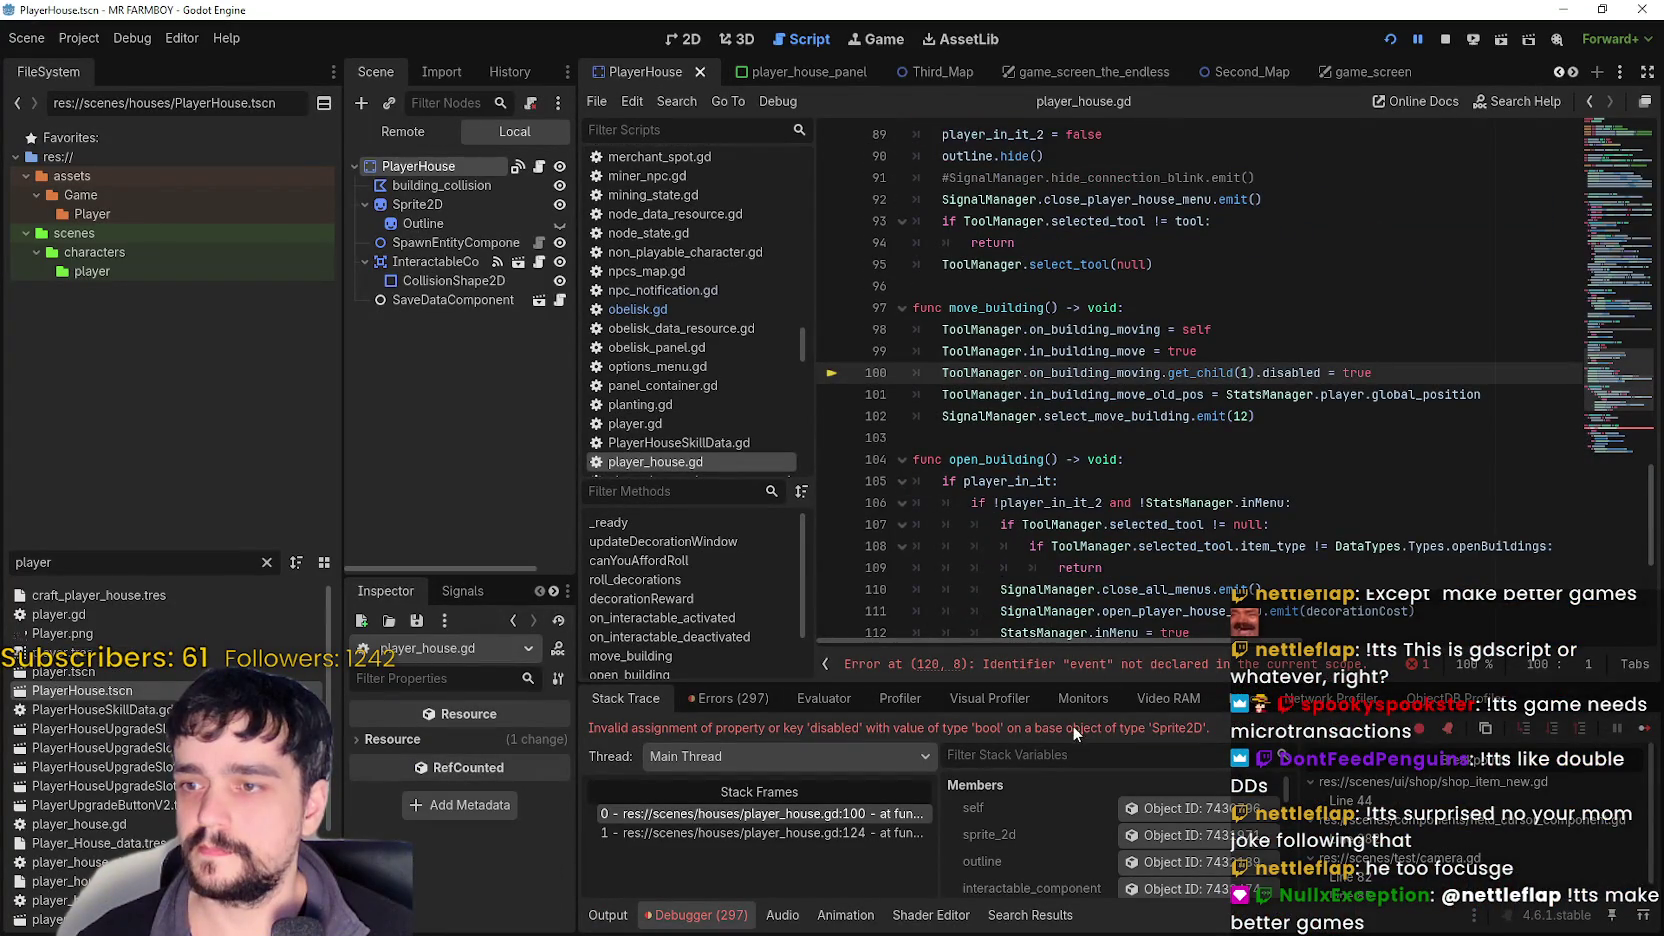
- Rename the _input parameter from _event to event on line 119 and save the script
{"action": "left_click", "coordinate": [1087, 665]}
{"action": "left_click", "coordinate": [1094, 432]}
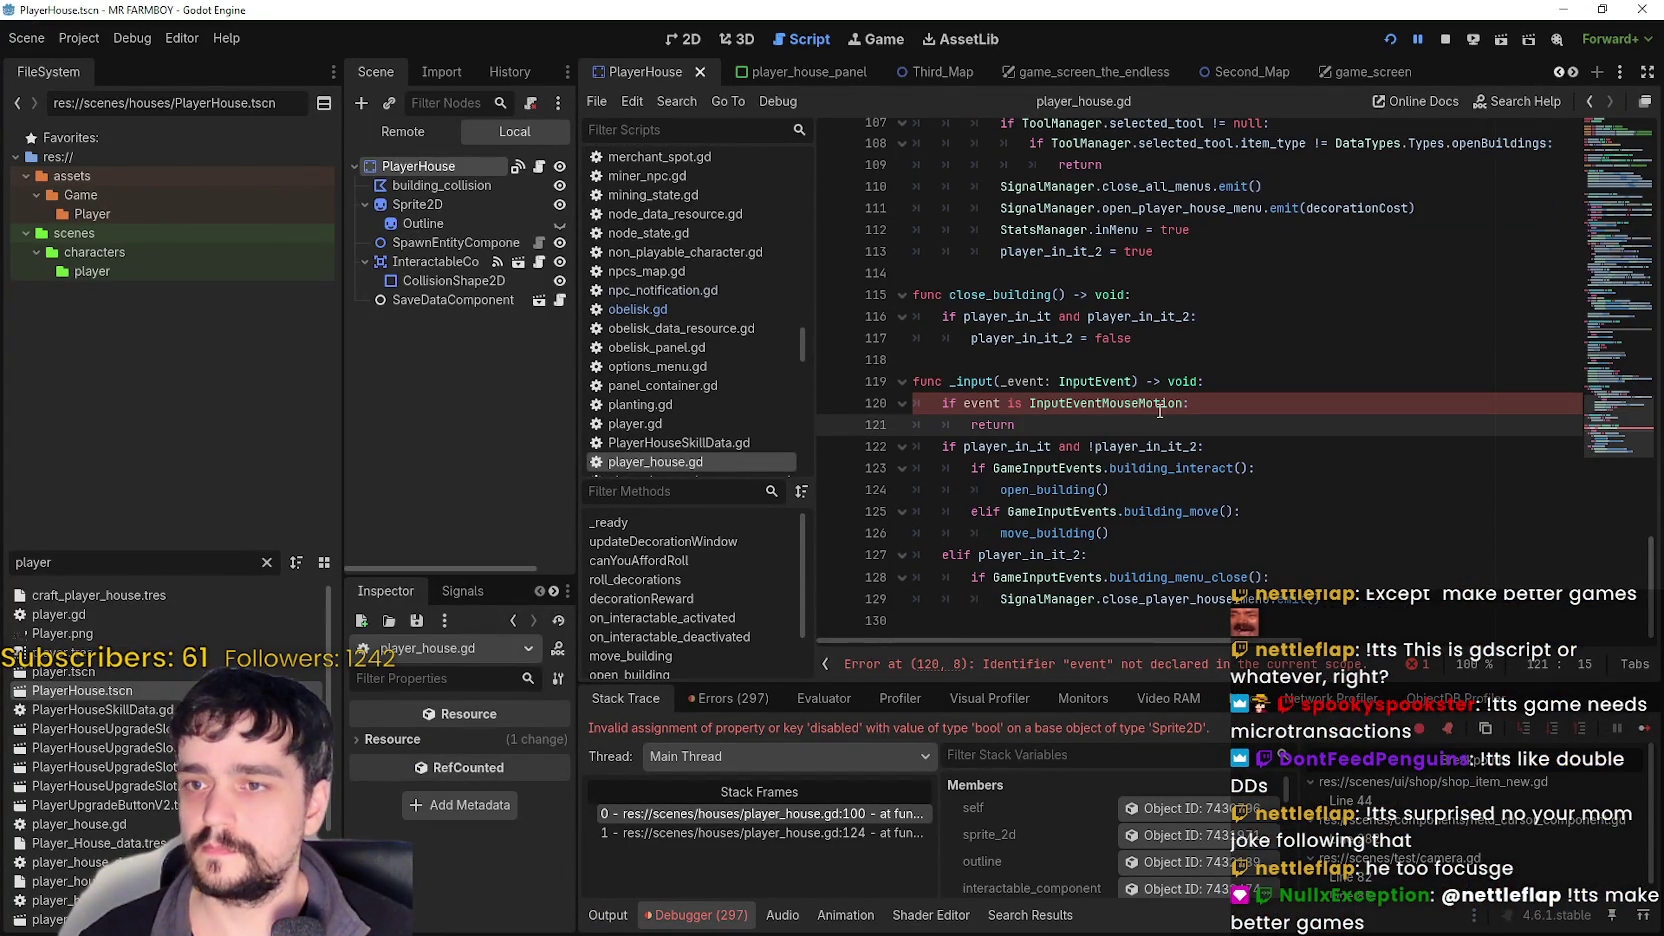
{"action": "left_click", "coordinate": [1009, 381]}
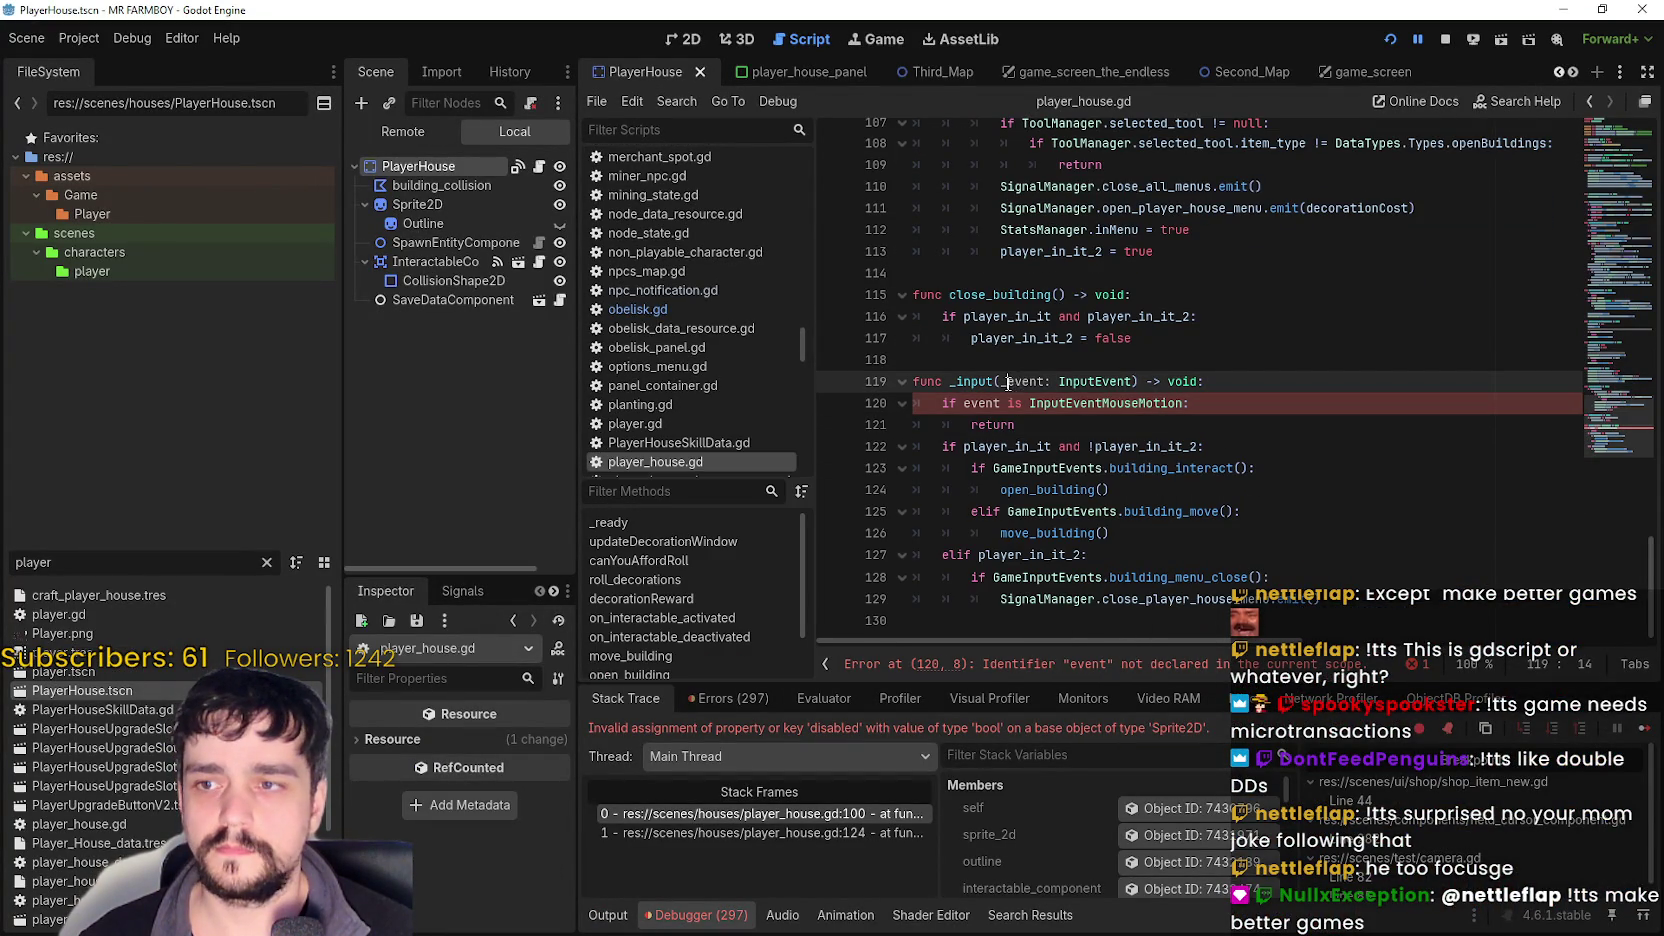
{"action": "left_click", "coordinate": [1045, 425]}
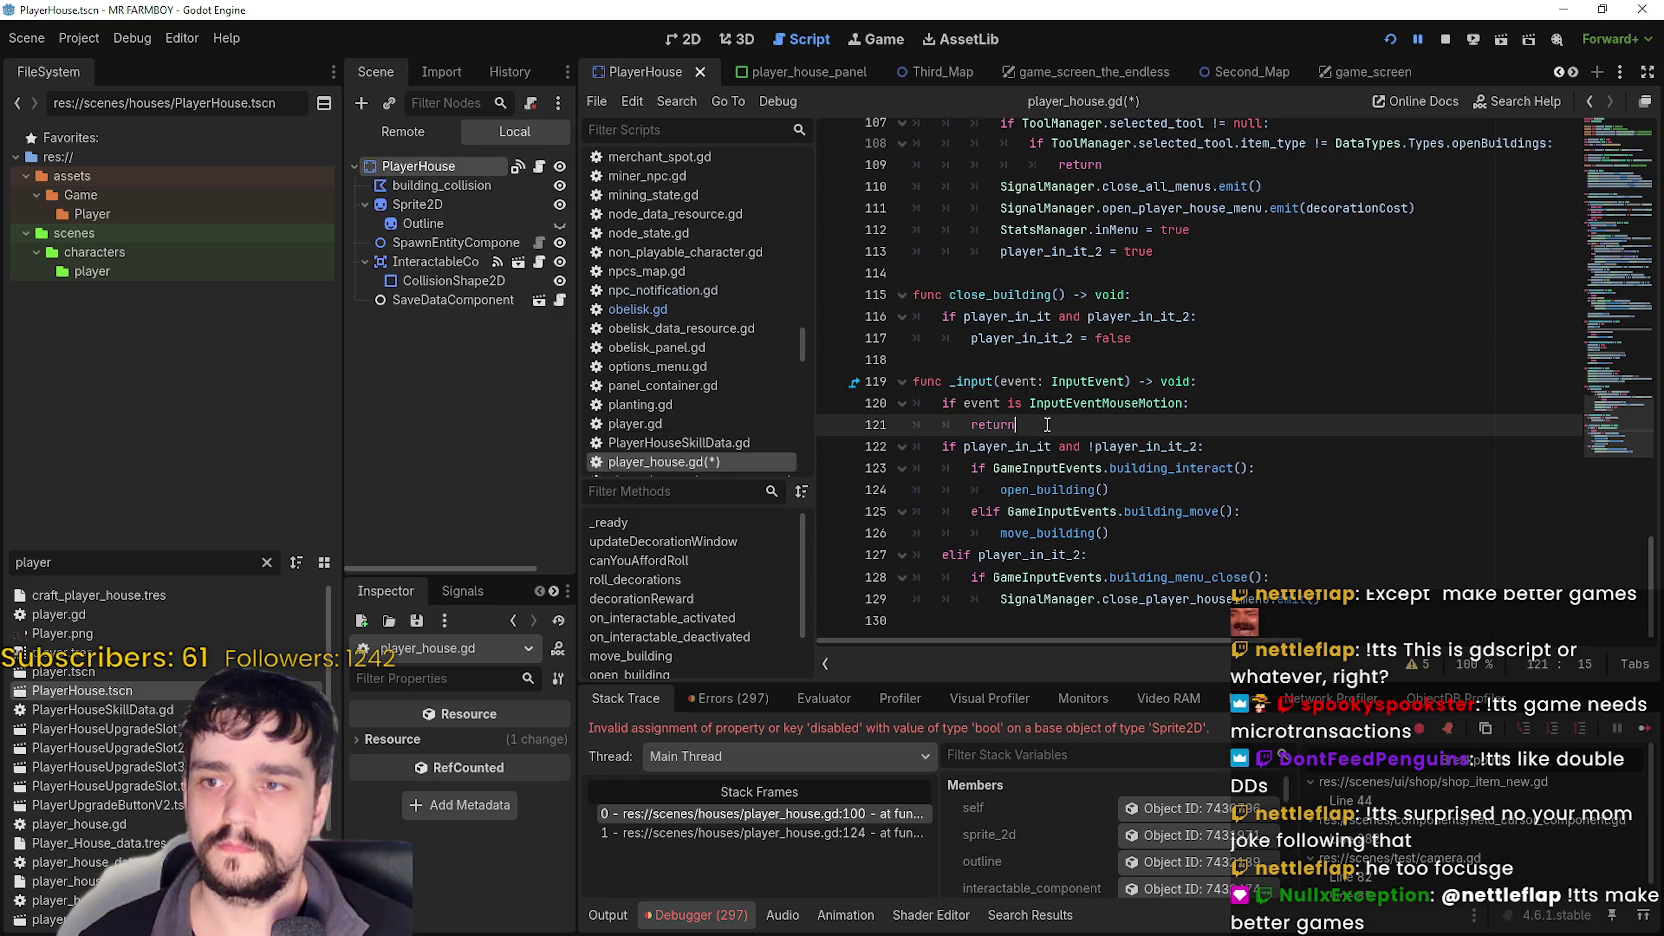
{"action": "key", "text": "ctrl+s"}
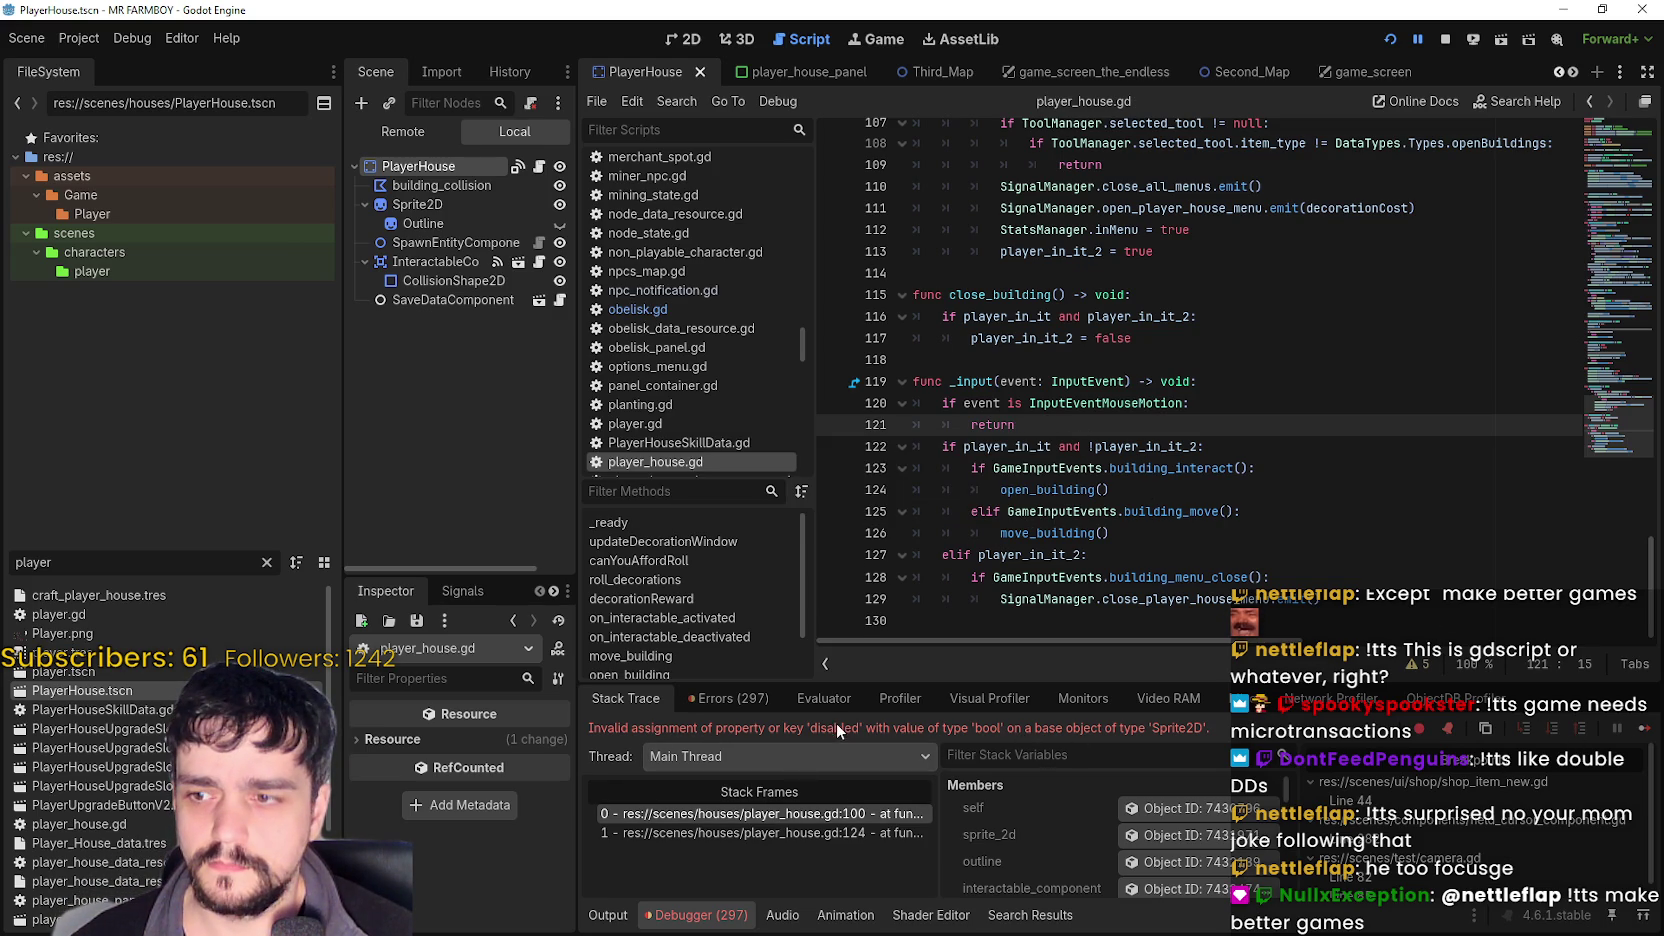
- Move building_collision below Sprite2D in the PlayerHouse scene and resume the paused game
{"action": "left_click", "coordinate": [840, 818]}
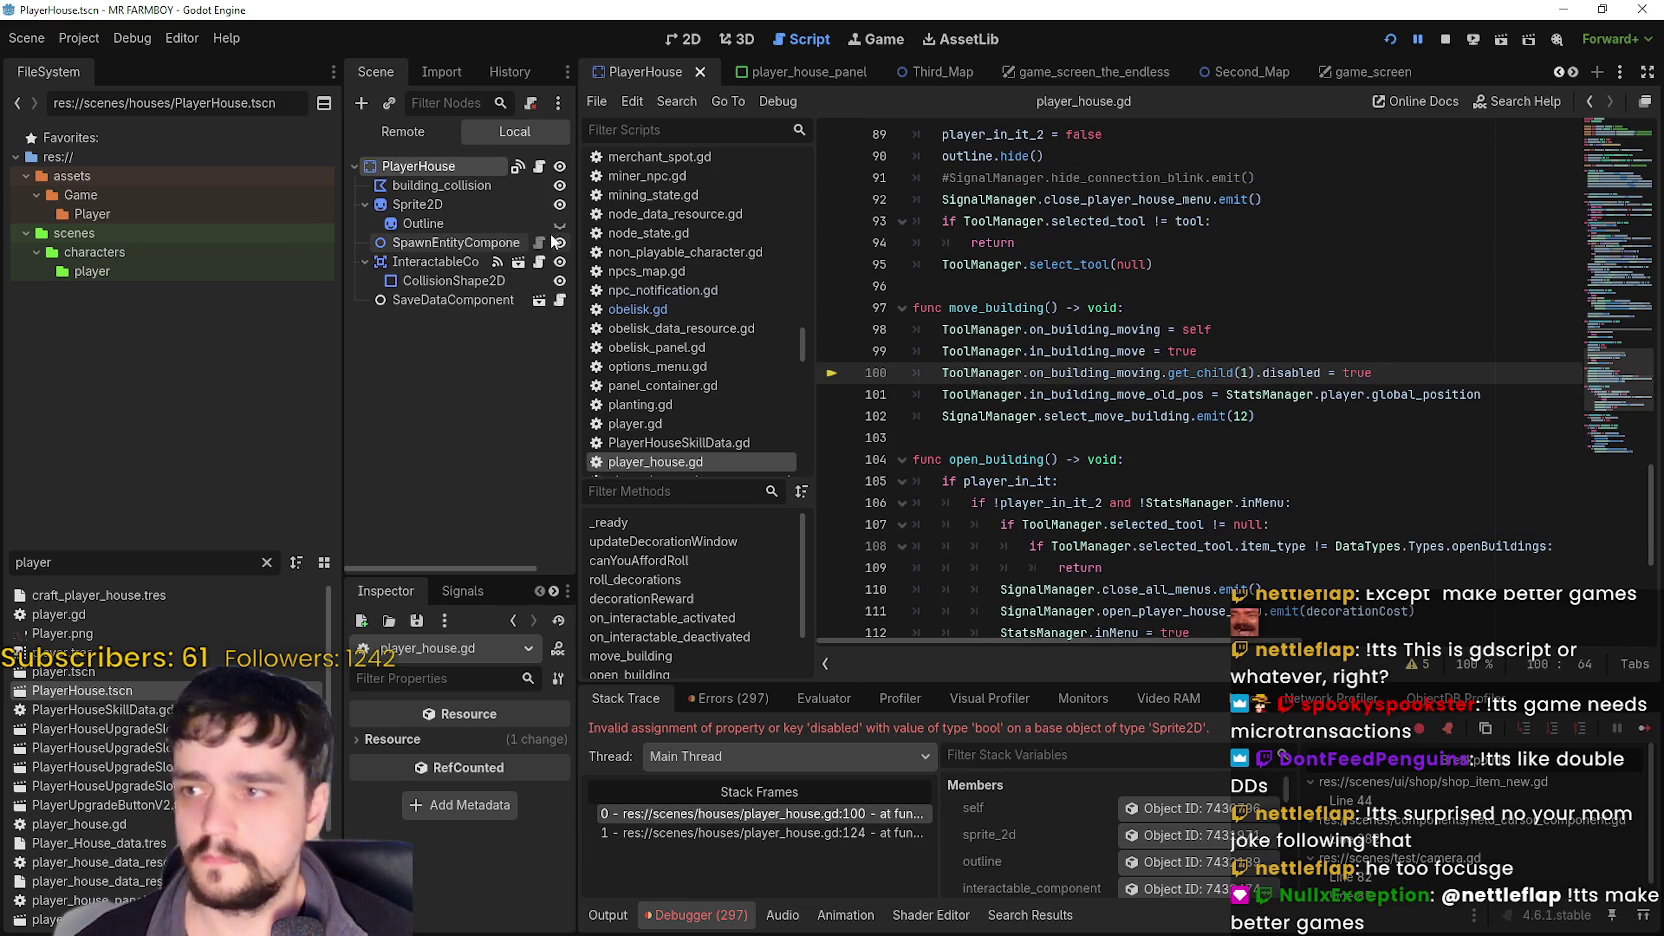
{"action": "left_click", "coordinate": [437, 208]}
{"action": "left_click", "coordinate": [364, 204]}
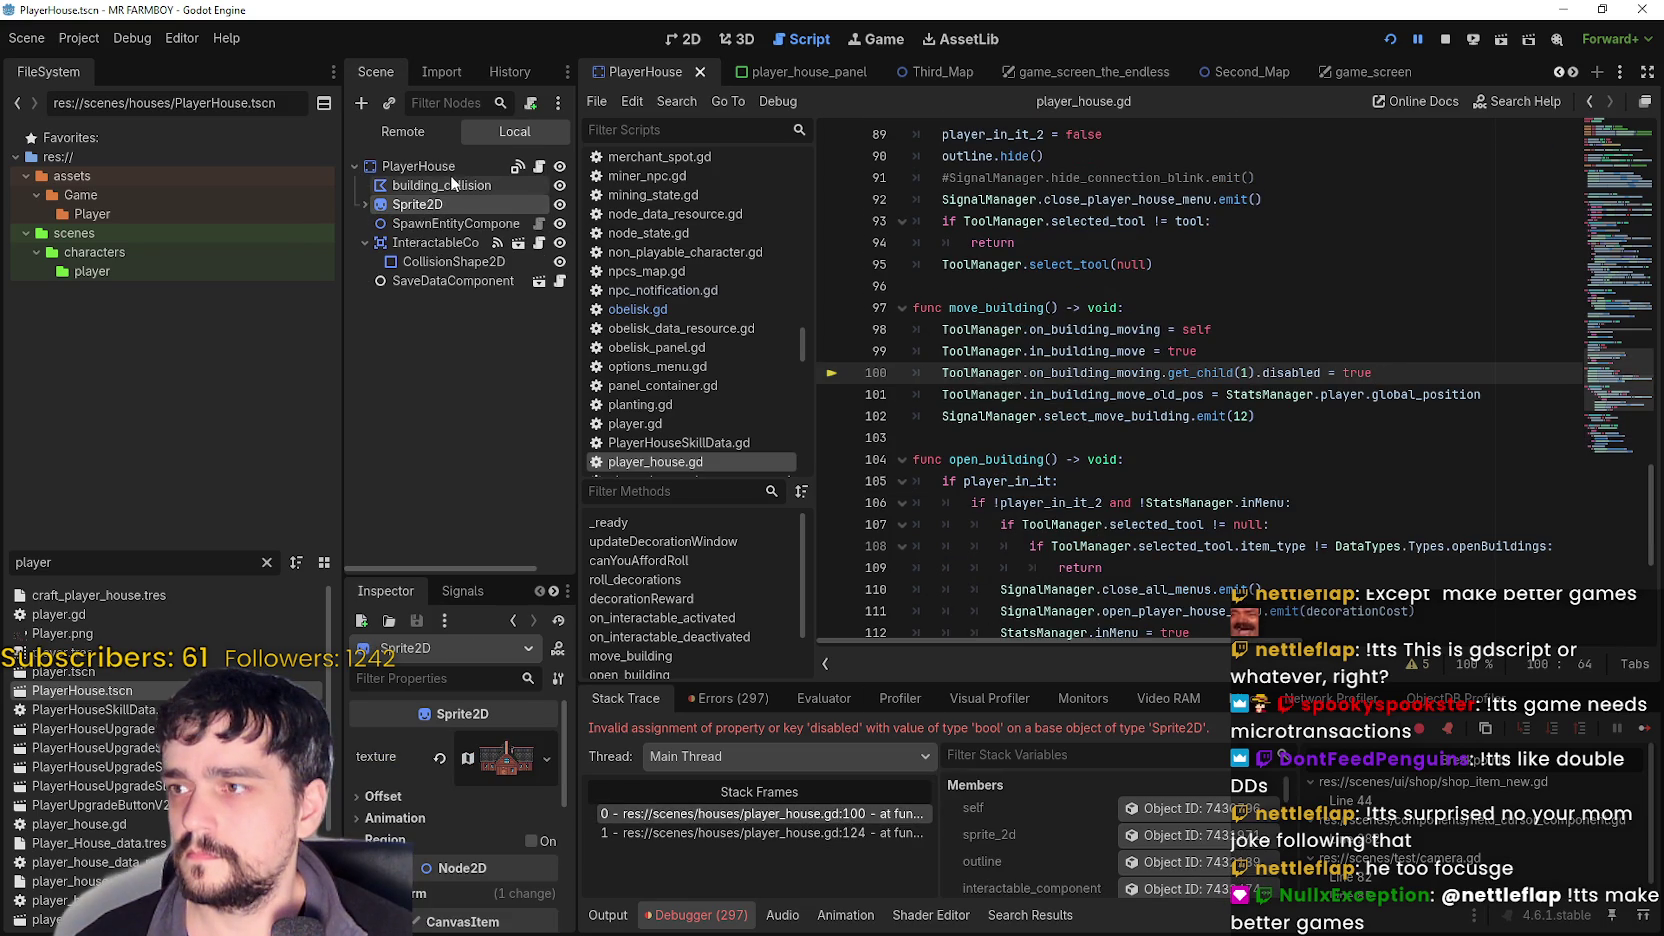
{"action": "left_click", "coordinate": [455, 184]}
{"action": "left_click_drag", "start_coordinate": [426, 187], "coordinate": [420, 220]}
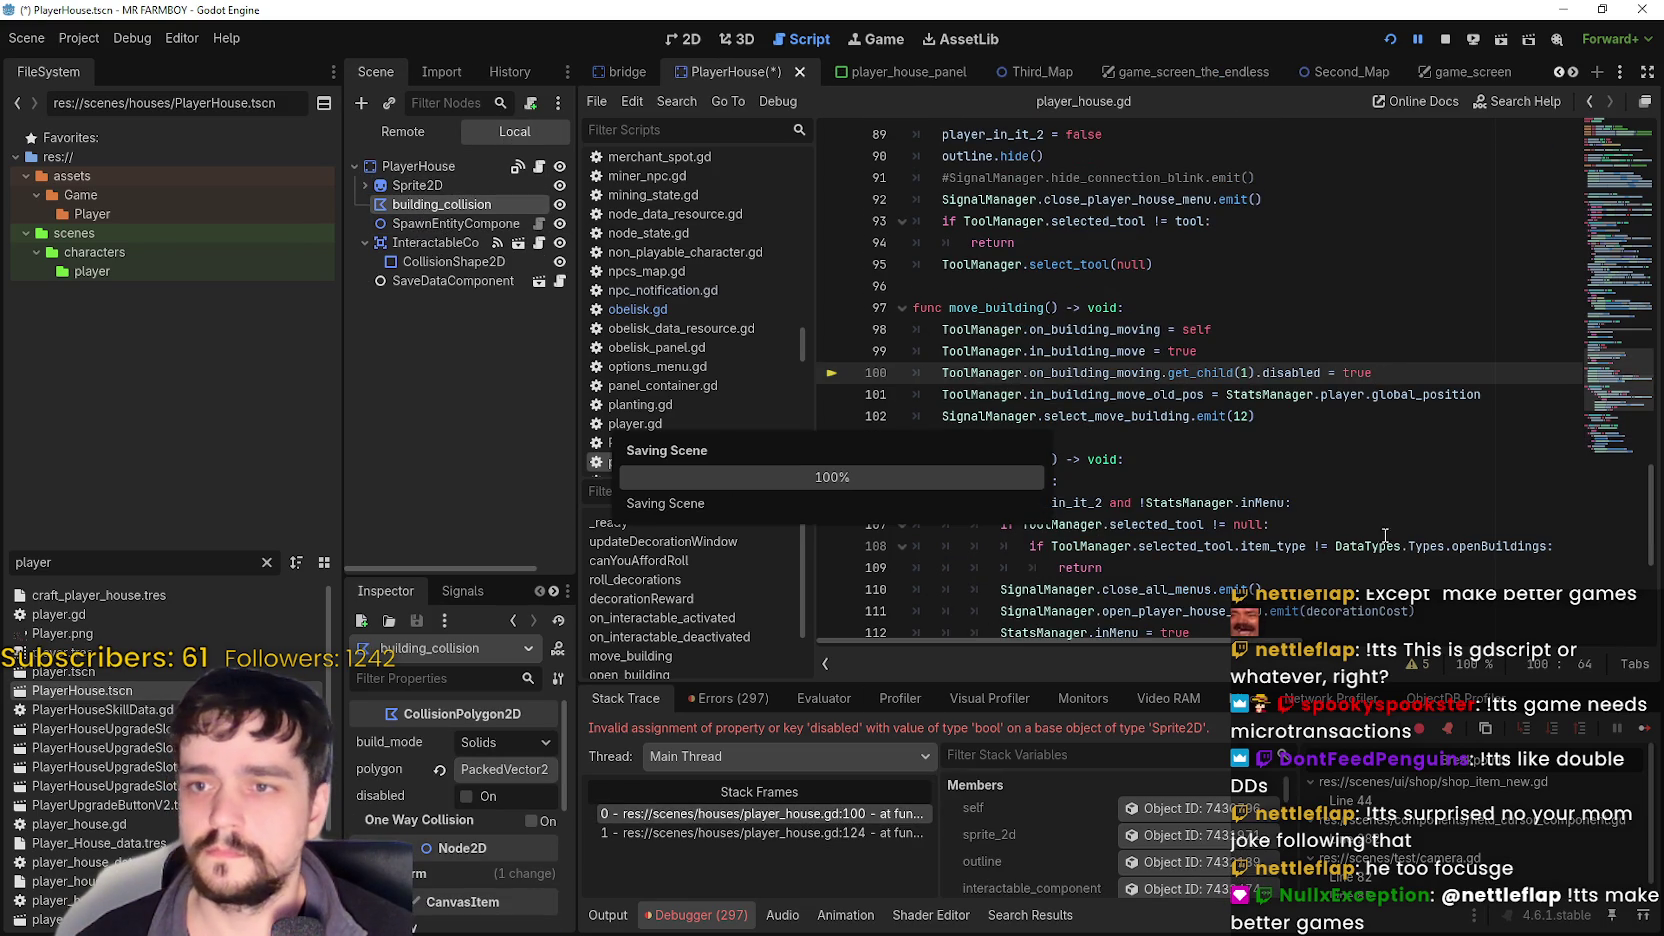
{"action": "left_click", "coordinate": [1401, 436]}
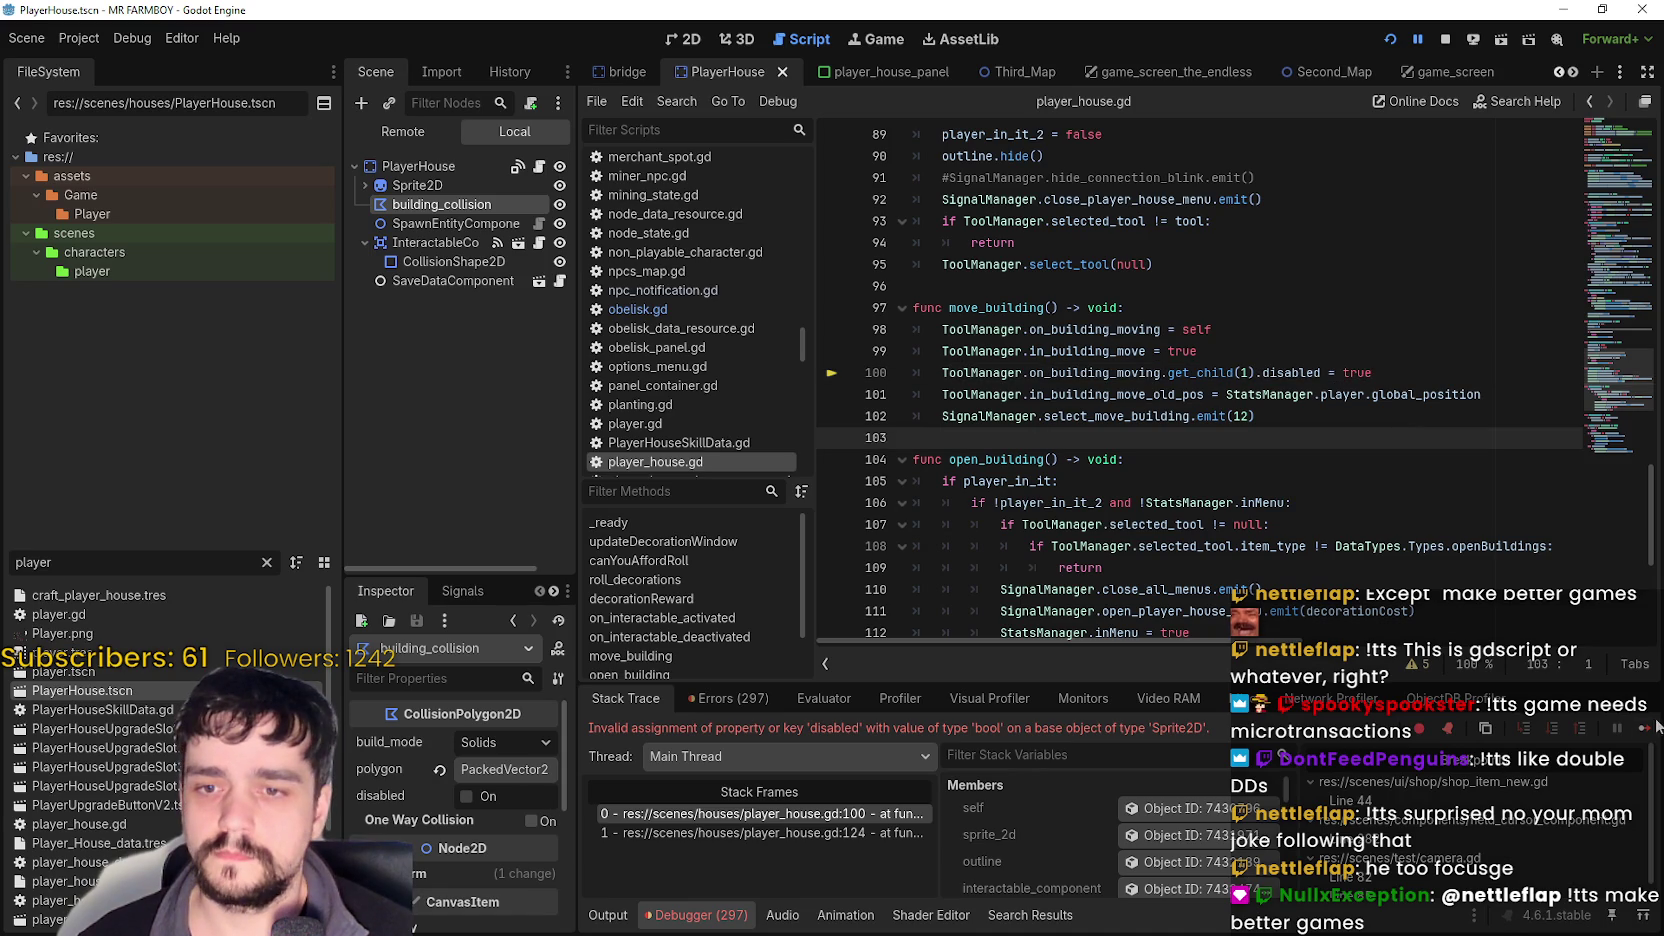
{"action": "left_click", "coordinate": [1643, 727]}
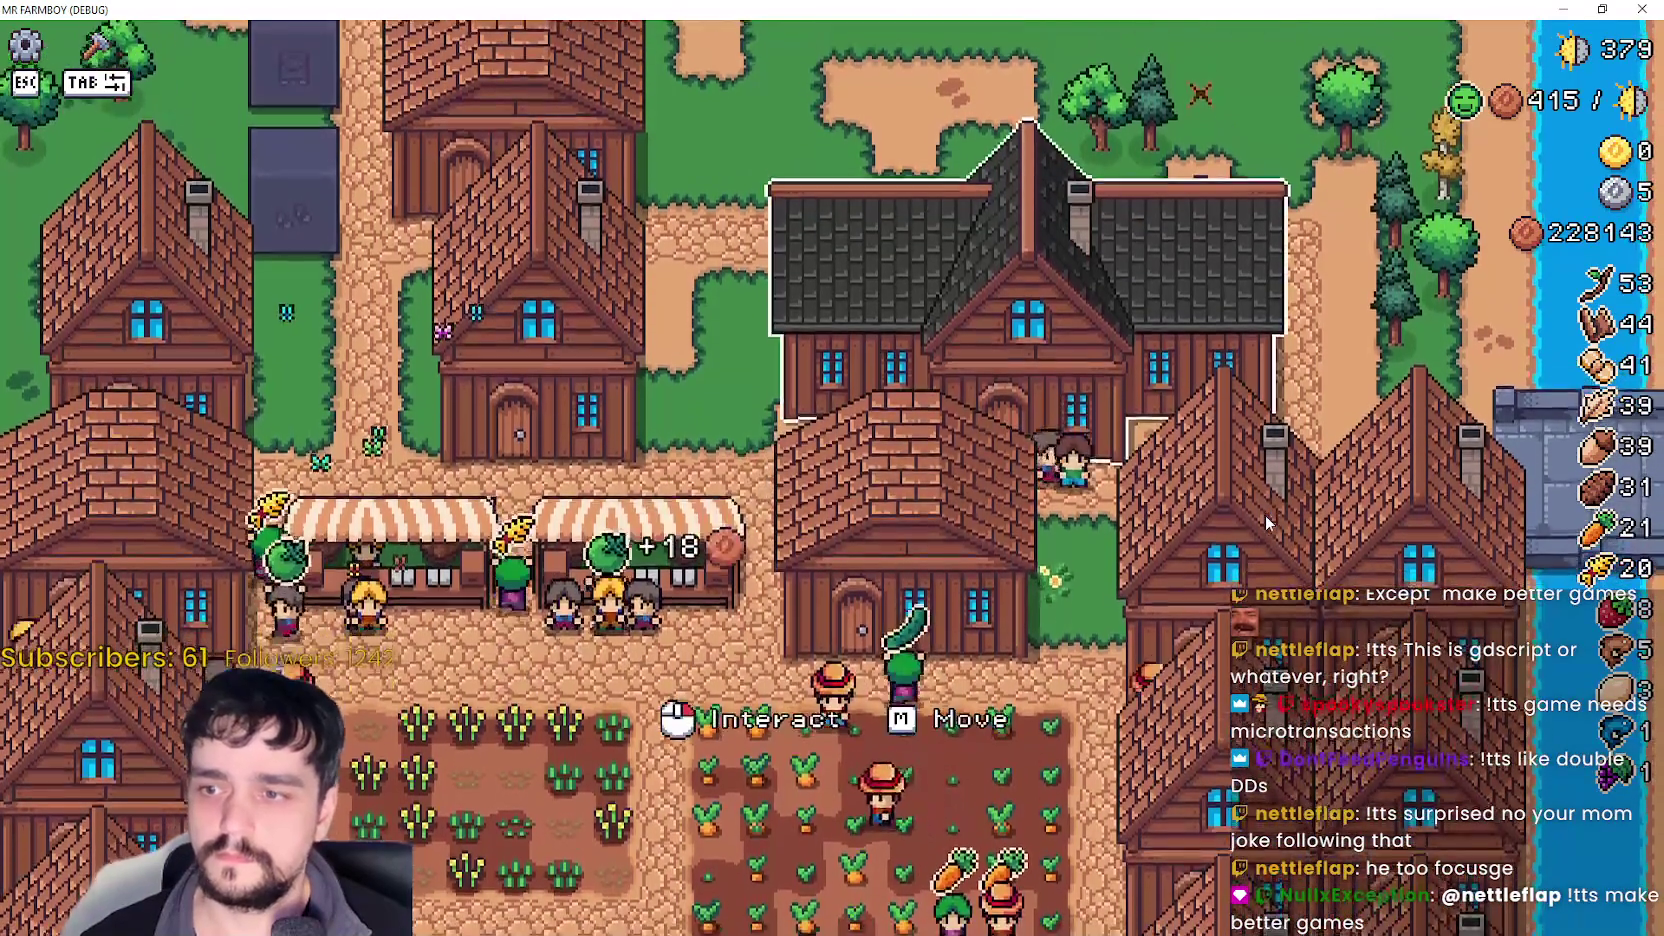
- Pick up the player house with M, cancel the move, and confirm it stayed put
{"action": "left_click", "coordinate": [1270, 523]}
{"action": "key", "text": "m"}
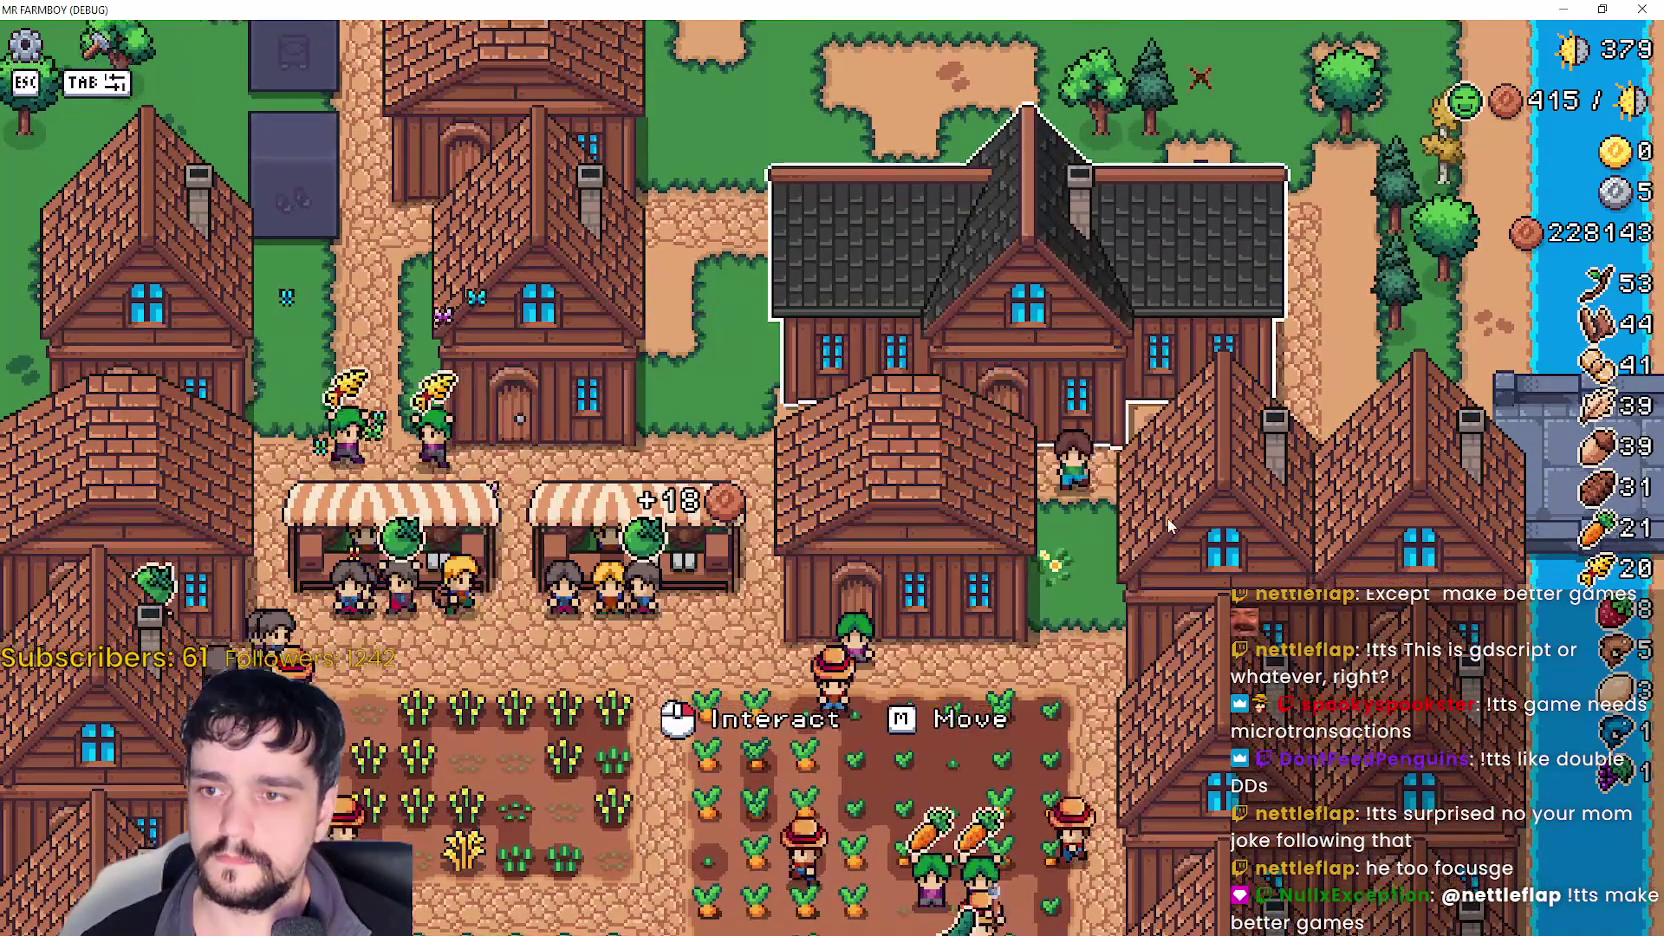
{"action": "scroll", "coordinate": [1200, 450], "scroll_direction": "down", "scroll_amount": 3}
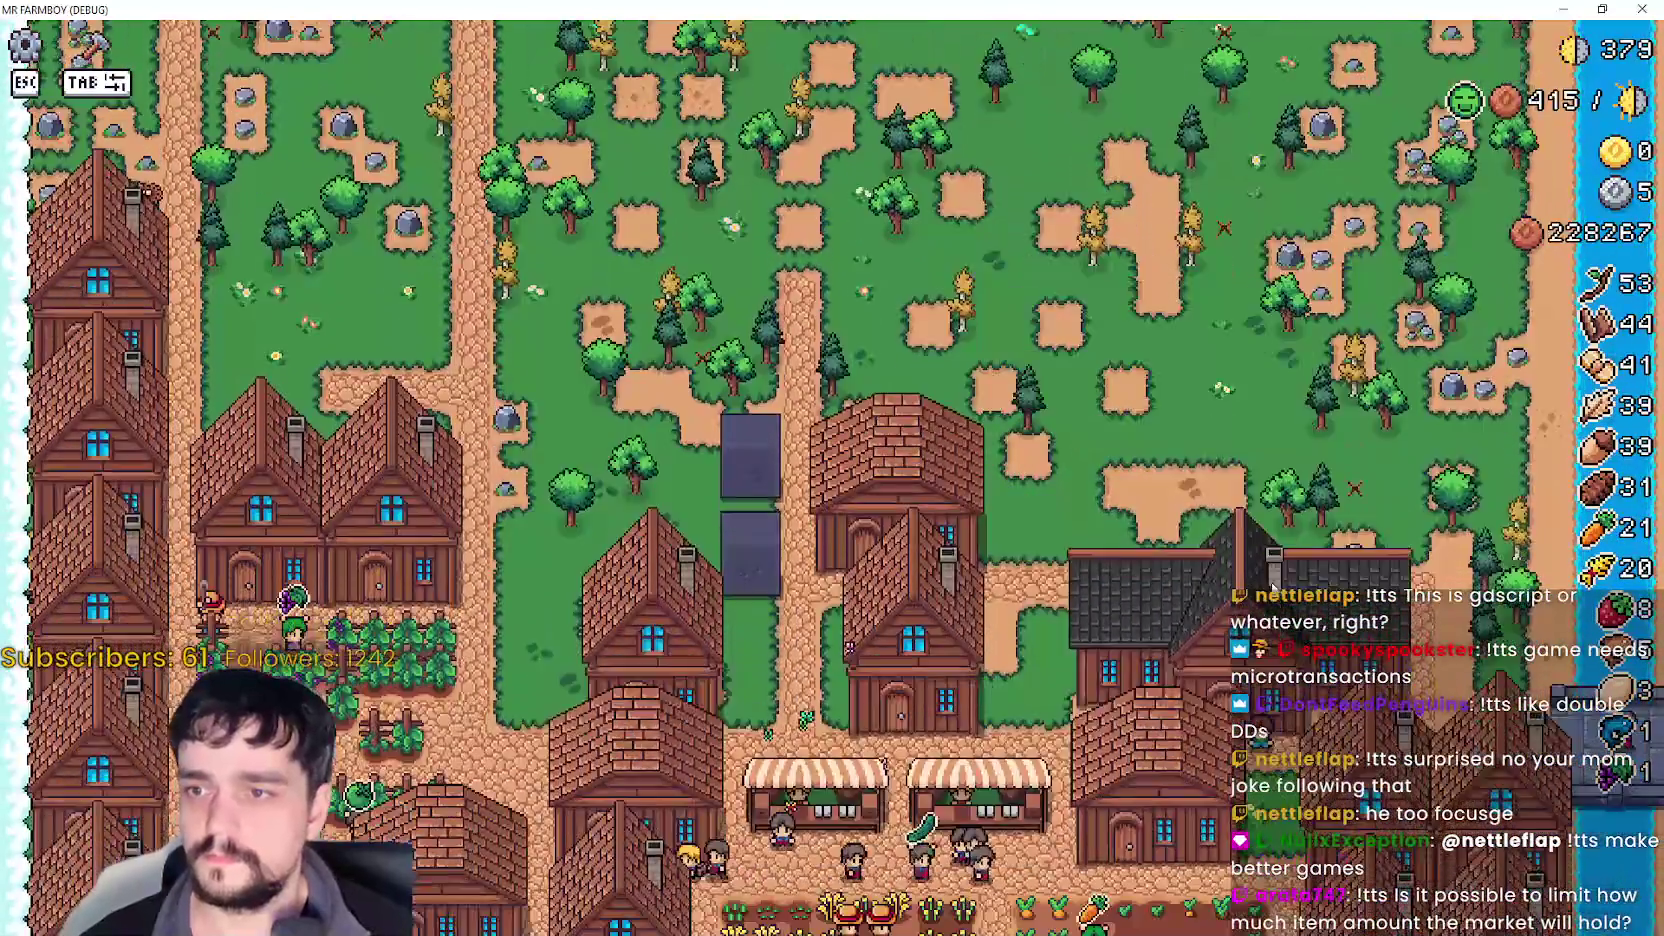
{"action": "right_click", "coordinate": [1240, 500]}
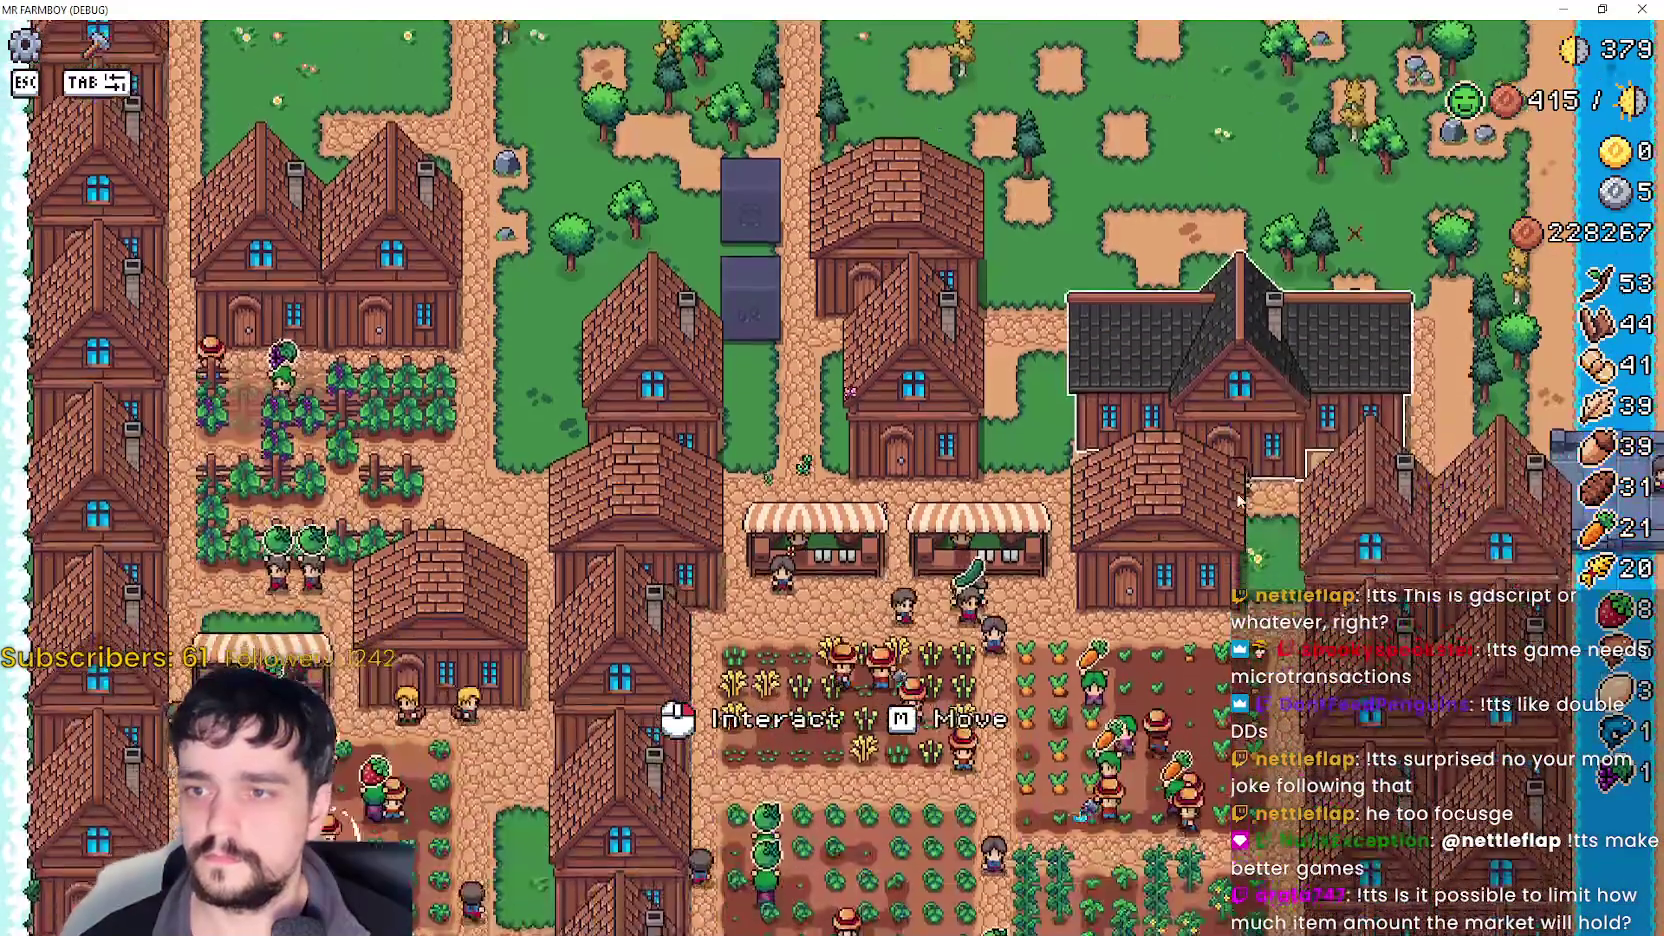
{"action": "scroll", "coordinate": [1240, 500], "scroll_direction": "up", "scroll_amount": 3}
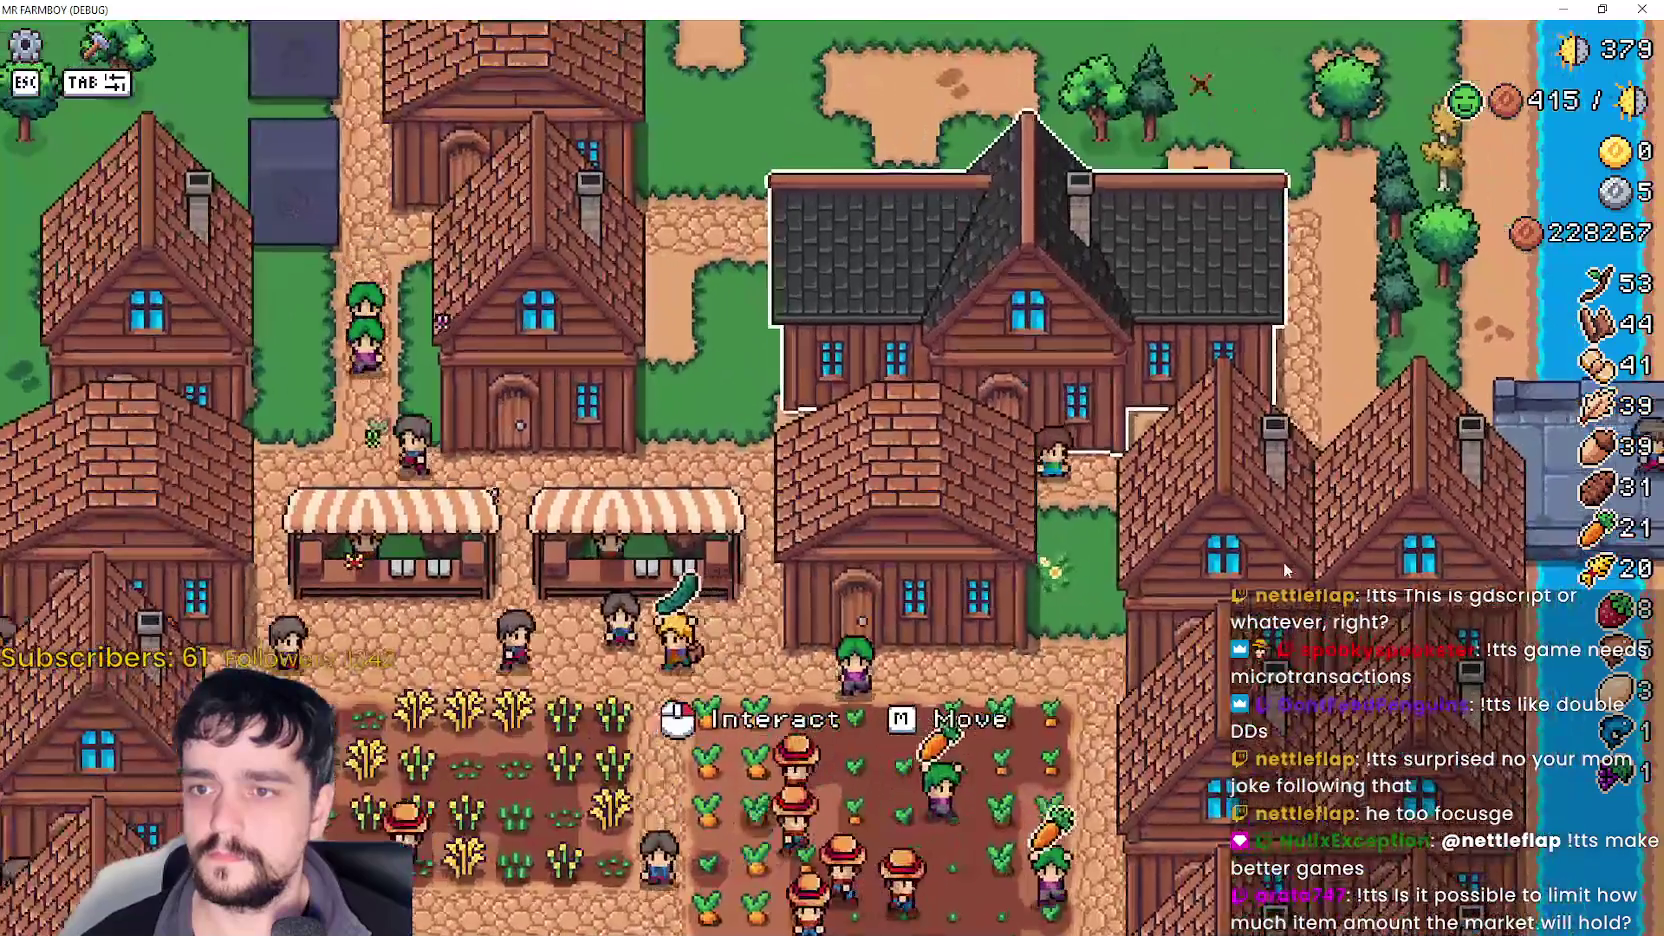
{"action": "left_click", "coordinate": [1283, 562]}
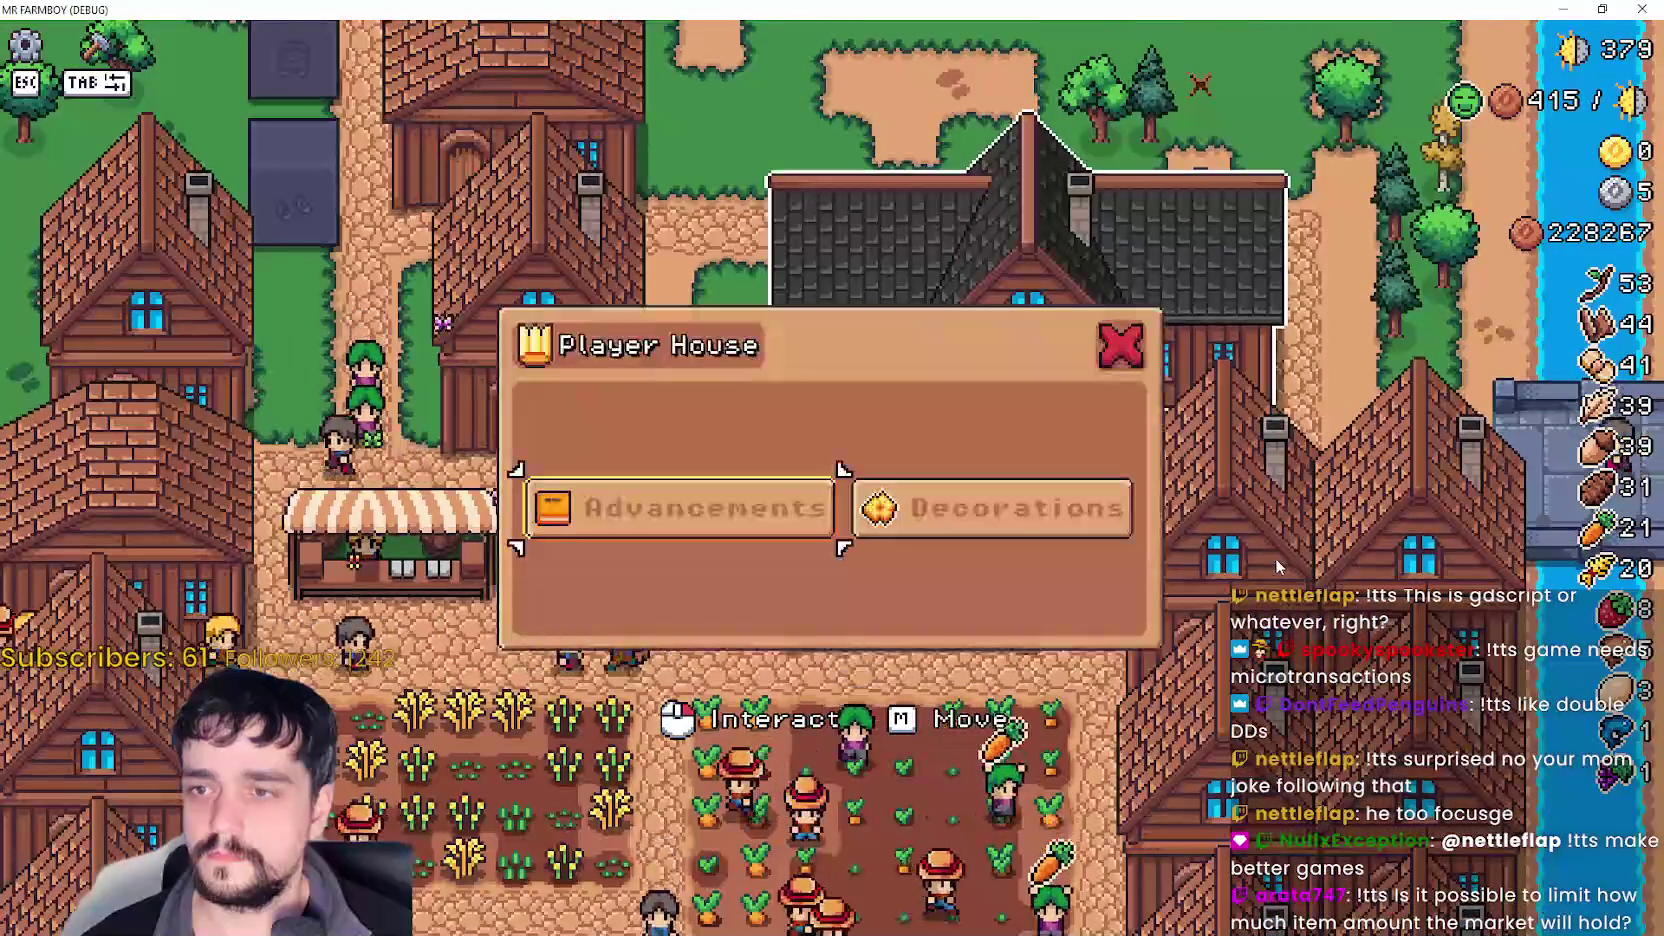
{"action": "key", "text": "Escape"}
- Take the game out of fullscreen into a window, then walk the farmer north
{"action": "scroll", "coordinate": [1270, 560], "scroll_direction": "down", "scroll_amount": 3}
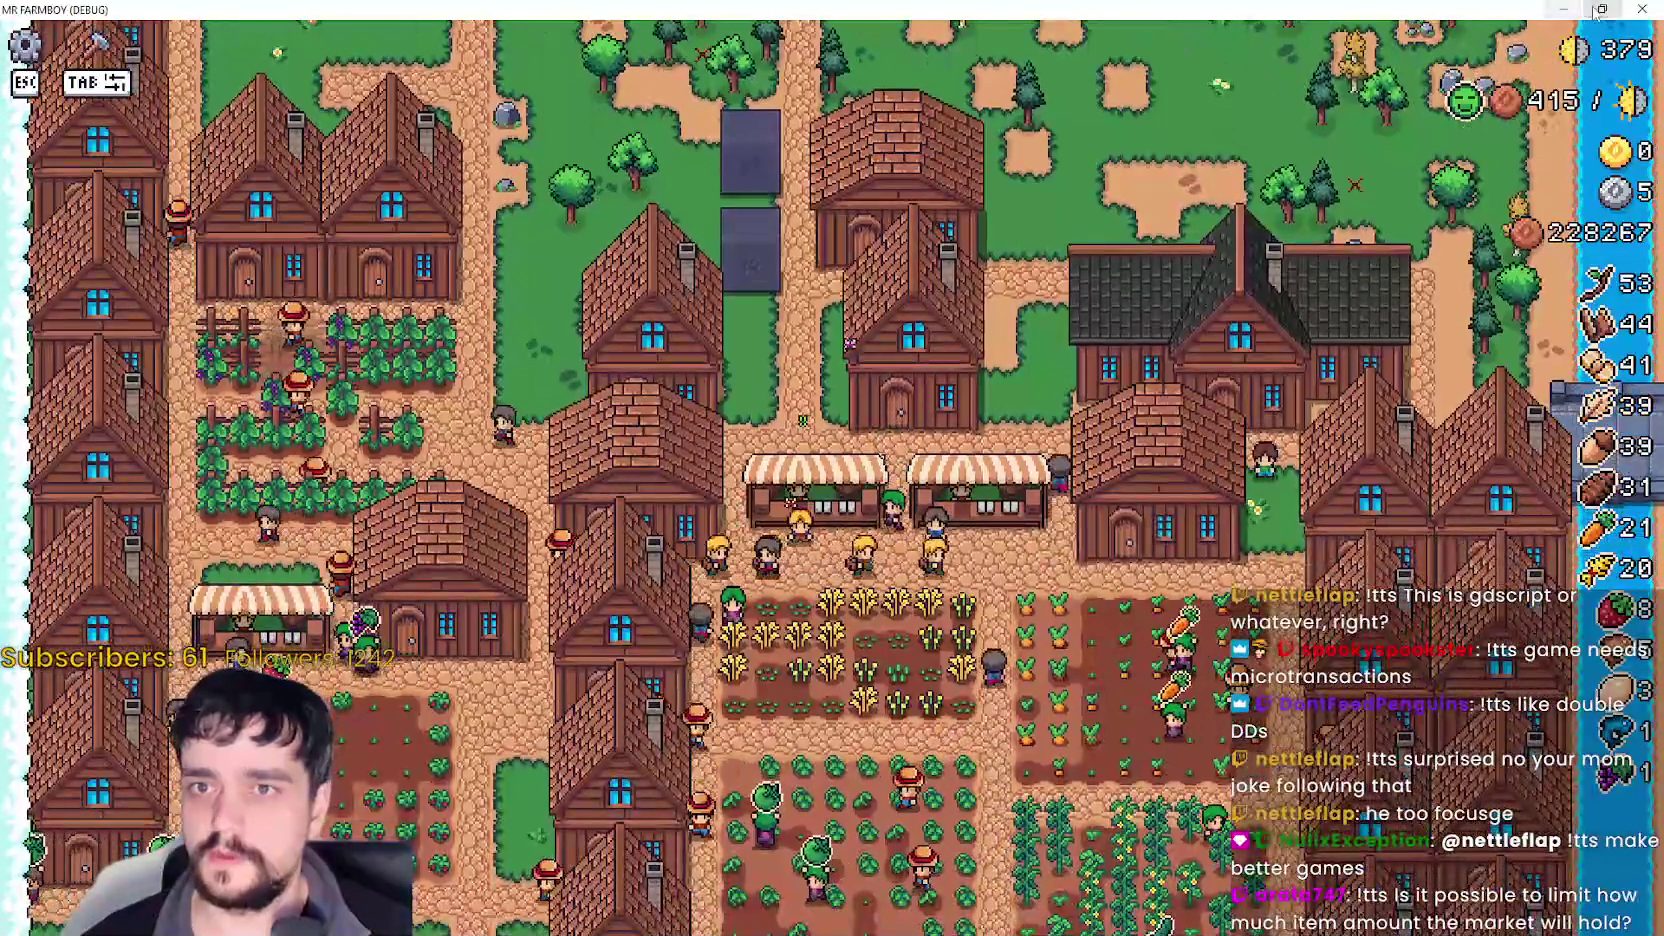
{"action": "key", "text": "super+Down"}
{"action": "scroll", "coordinate": [1134, 490], "scroll_direction": "up", "scroll_amount": 4}
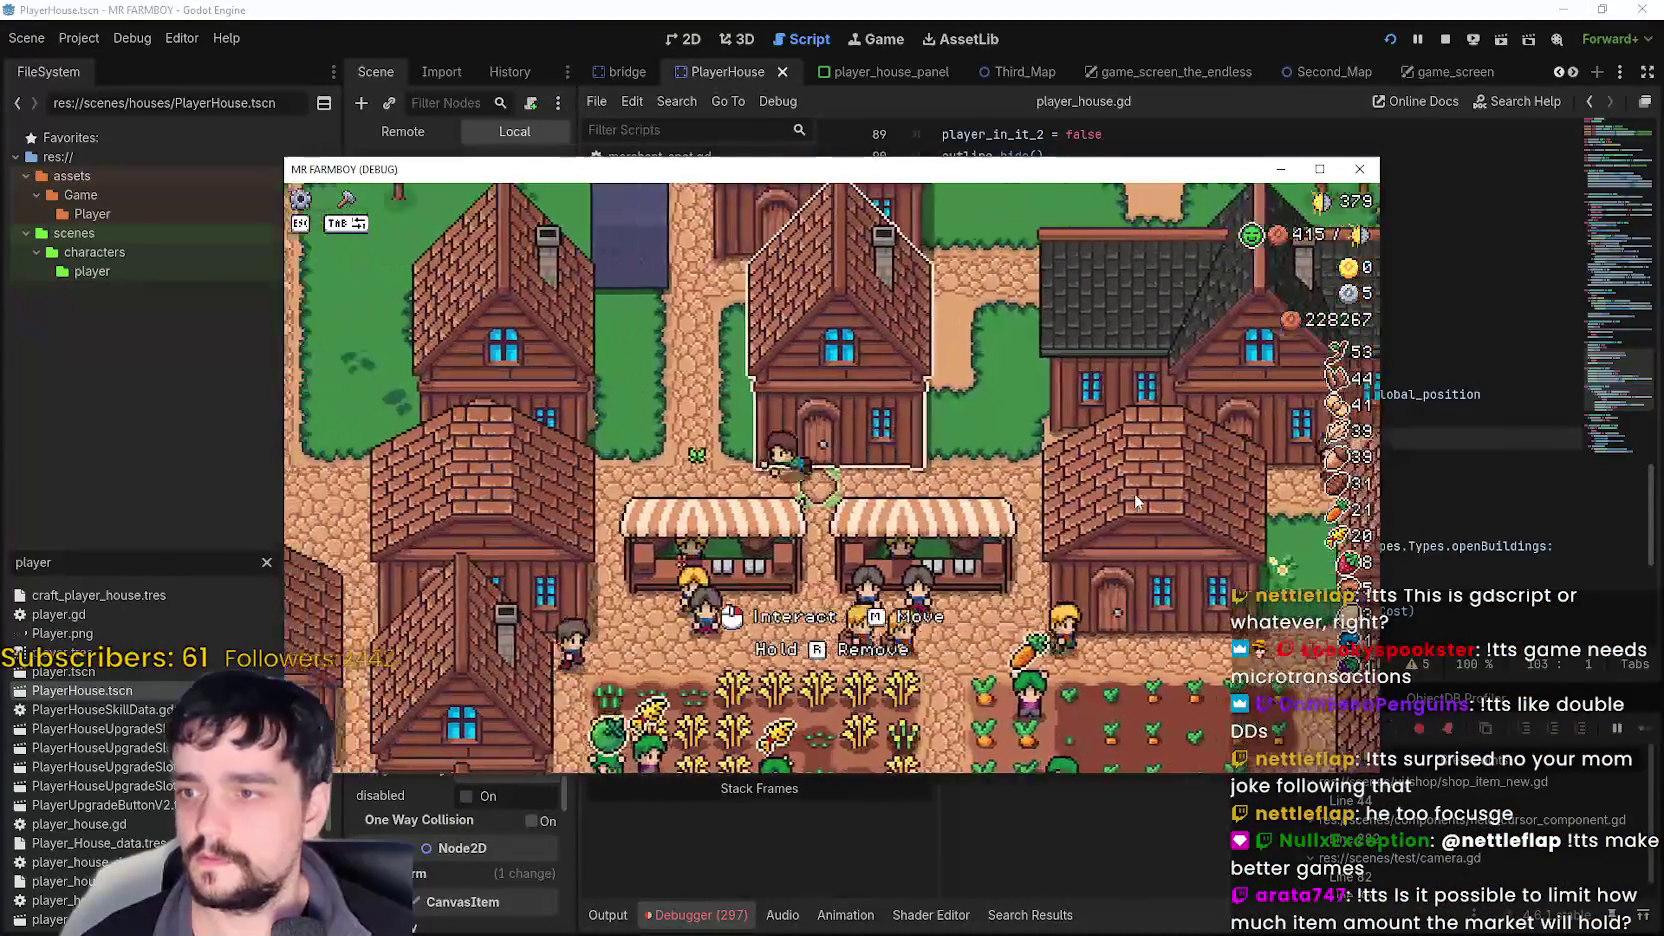
{"action": "key", "text": "w"}
{"action": "key", "text": "a"}
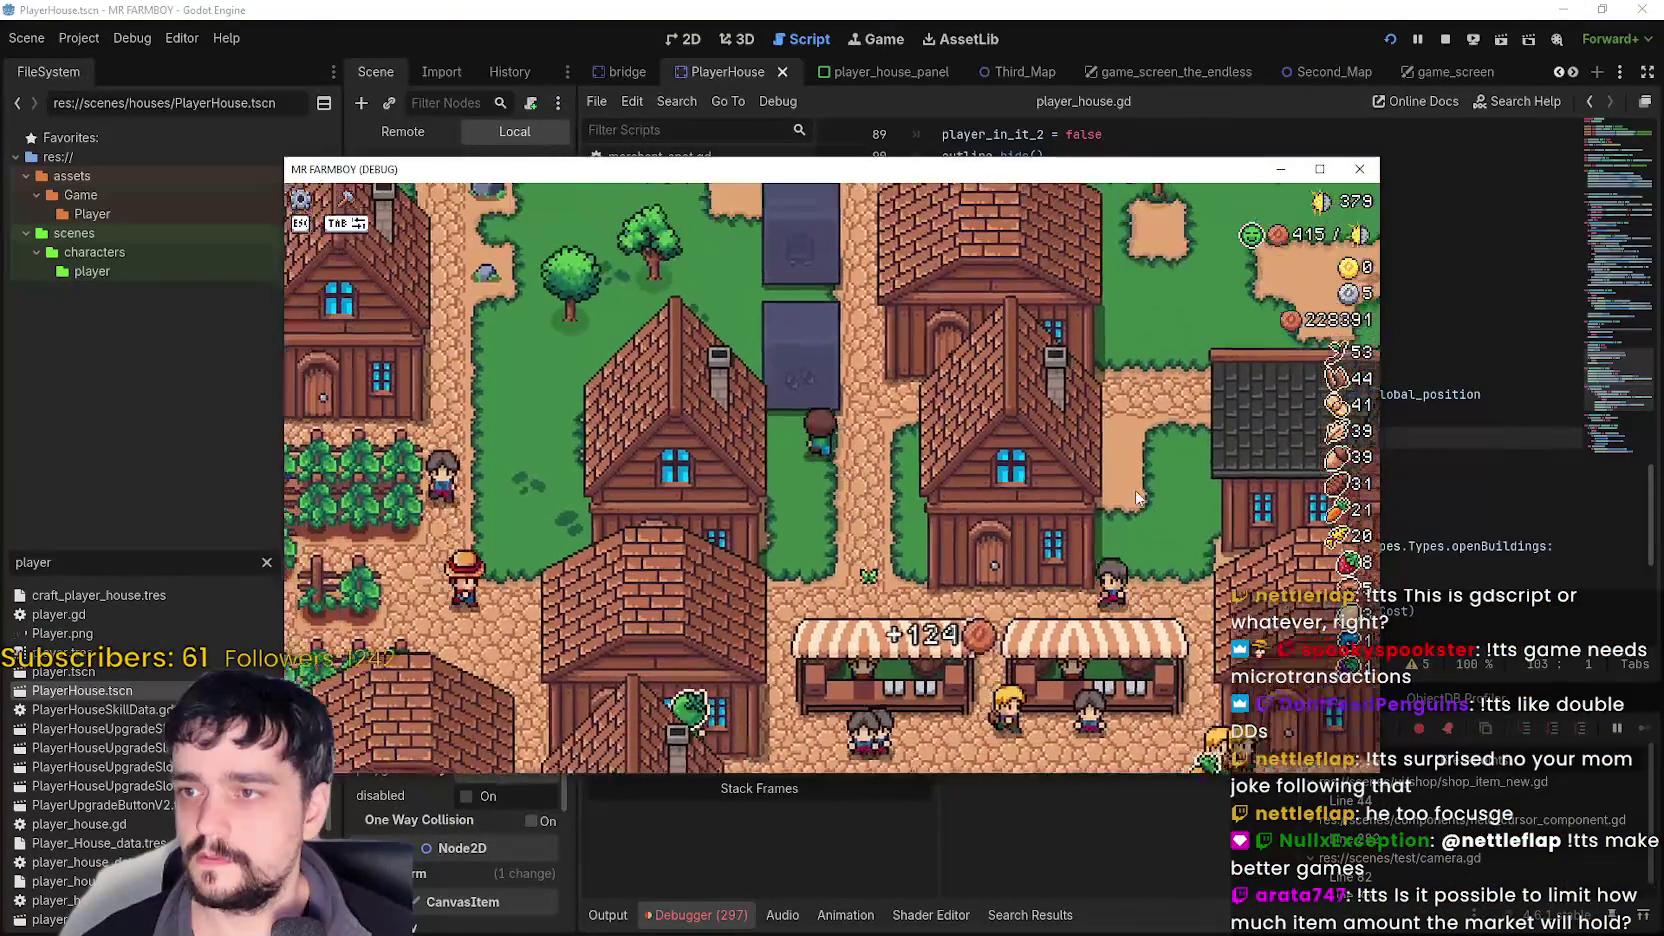
{"action": "scroll", "coordinate": [1135, 490], "scroll_direction": "down", "scroll_amount": 4}
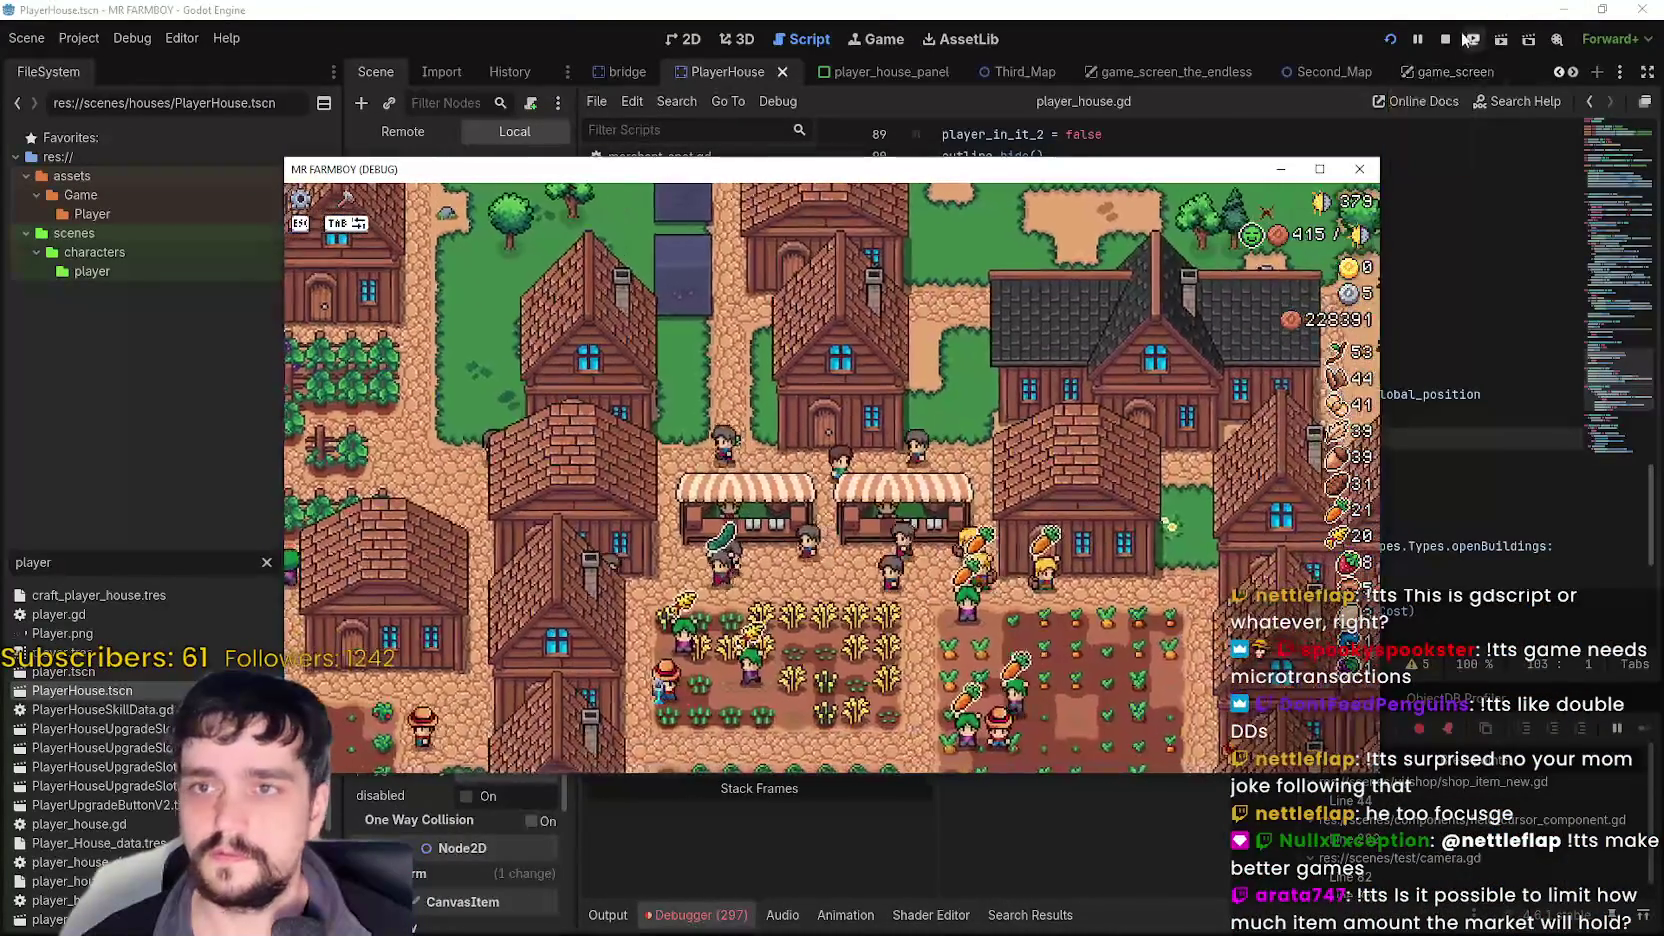
- Stop the debug run, select move_building in player_house.gd, save with Ctrl+S, and rerun with F5
{"action": "left_click", "coordinate": [1445, 38]}
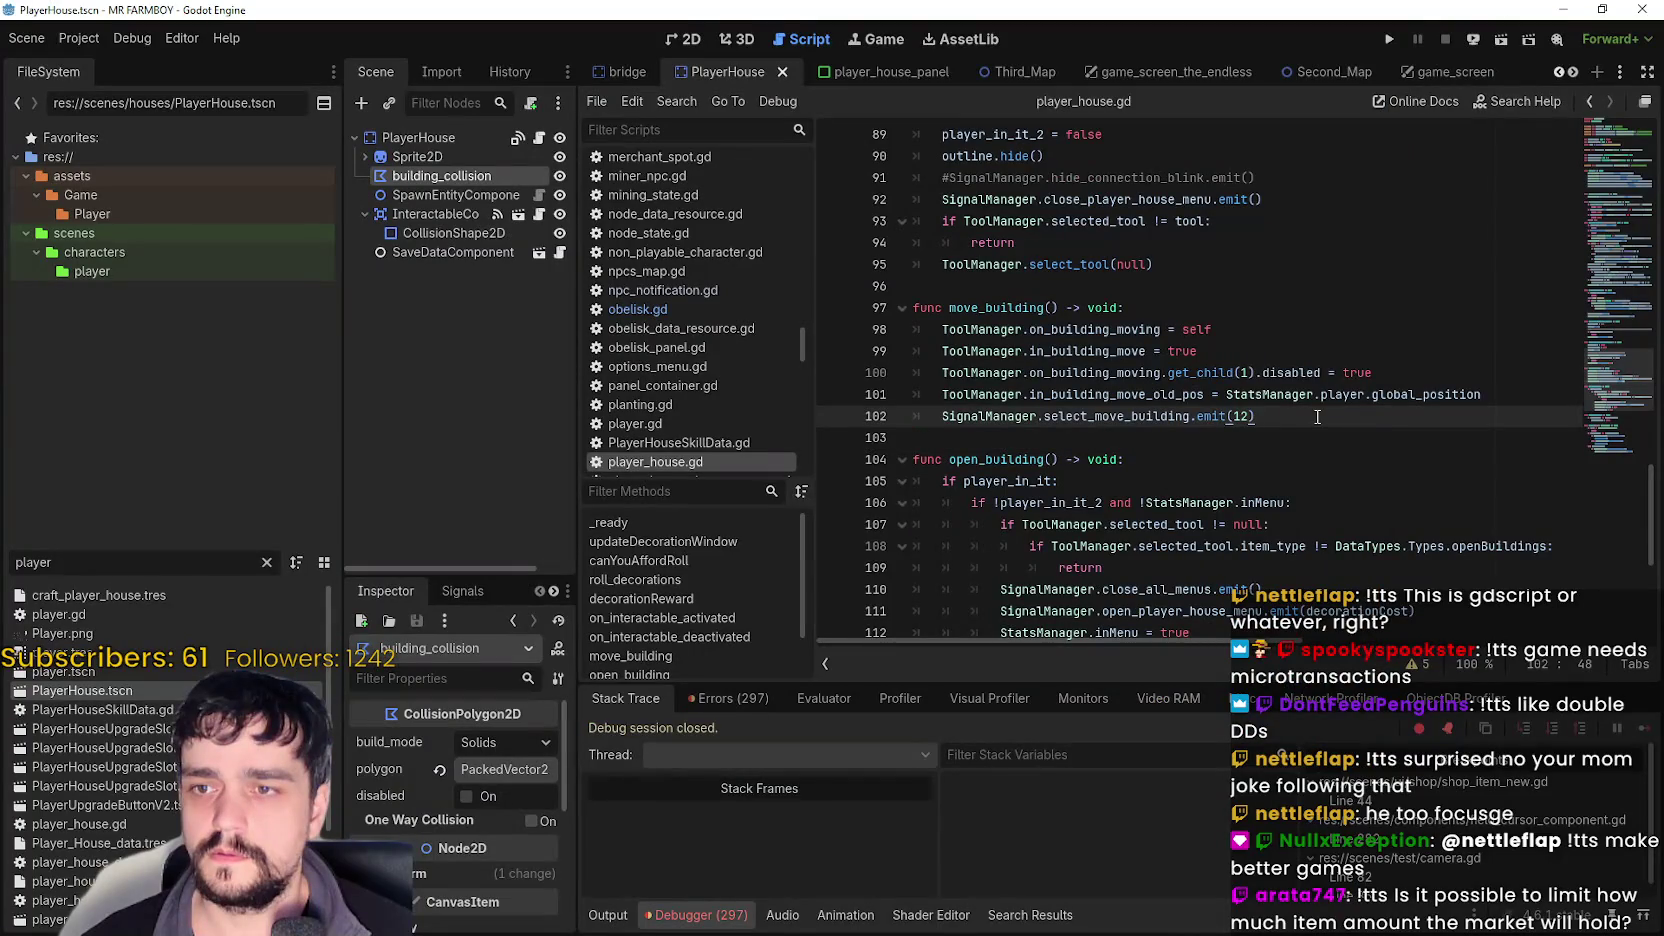
{"action": "double_click", "coordinate": [997, 310]}
{"action": "scroll", "coordinate": [1136, 456], "scroll_direction": "up", "scroll_amount": 3}
{"action": "scroll", "coordinate": [1136, 450], "scroll_direction": "down", "scroll_amount": 3}
{"action": "left_click", "coordinate": [1138, 436]}
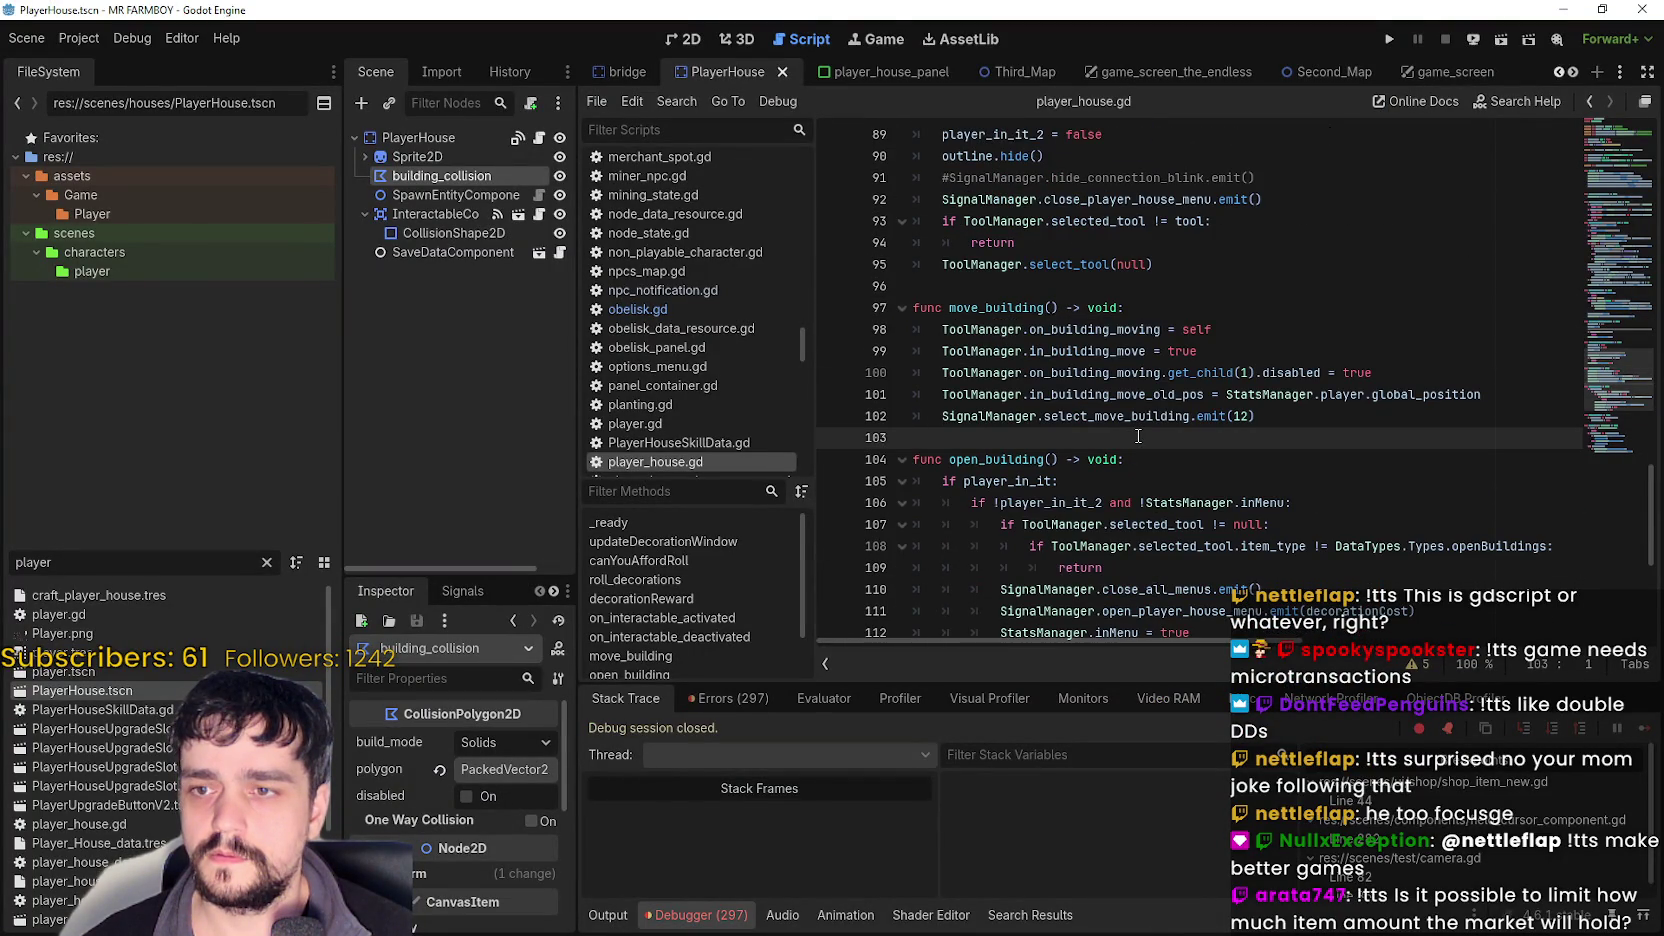
{"action": "key", "text": "ctrl+s"}
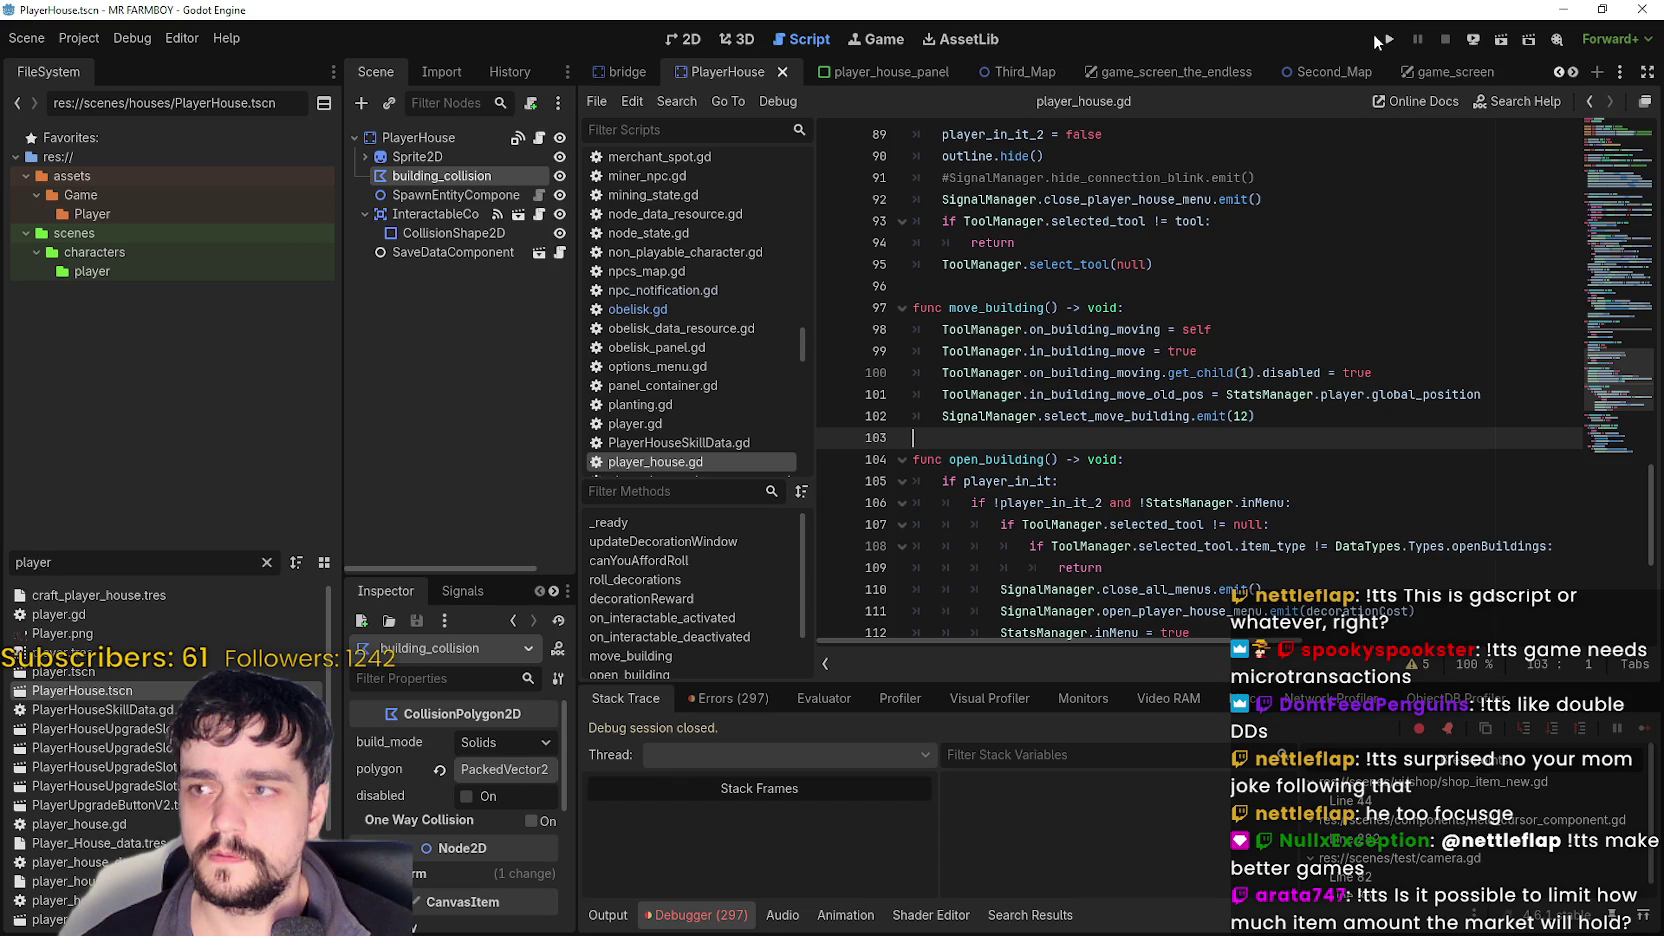
{"action": "key", "text": "F5"}
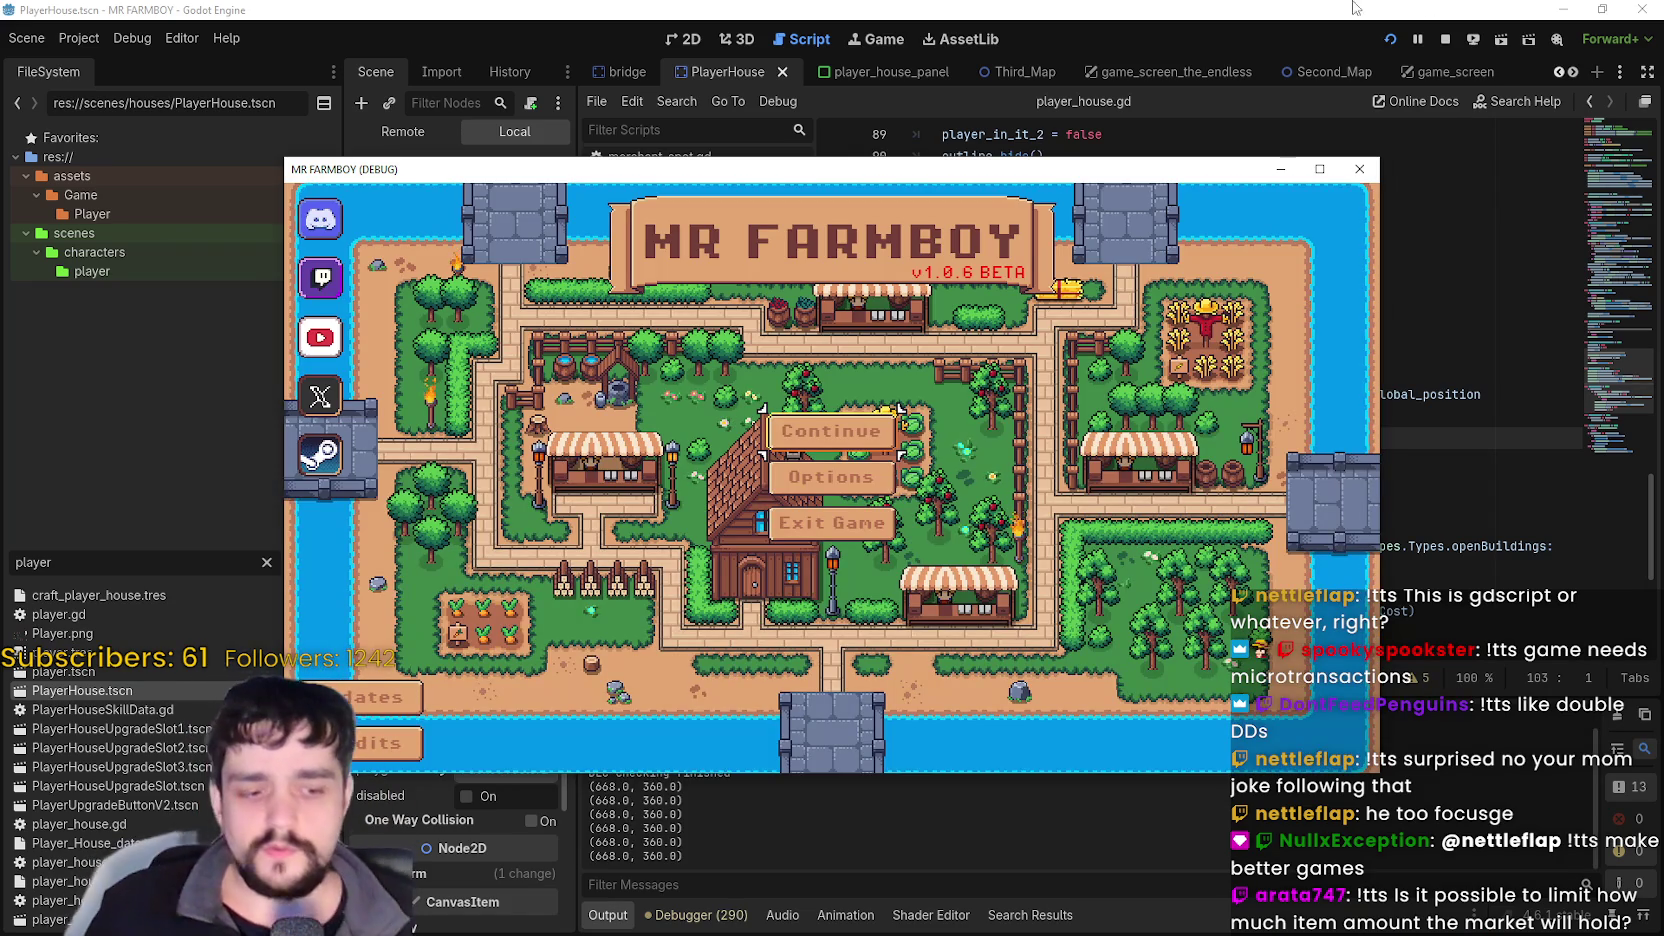
- Maximize the game, open Continue, and back out of the Create Save setup
{"action": "left_click", "coordinate": [1317, 169]}
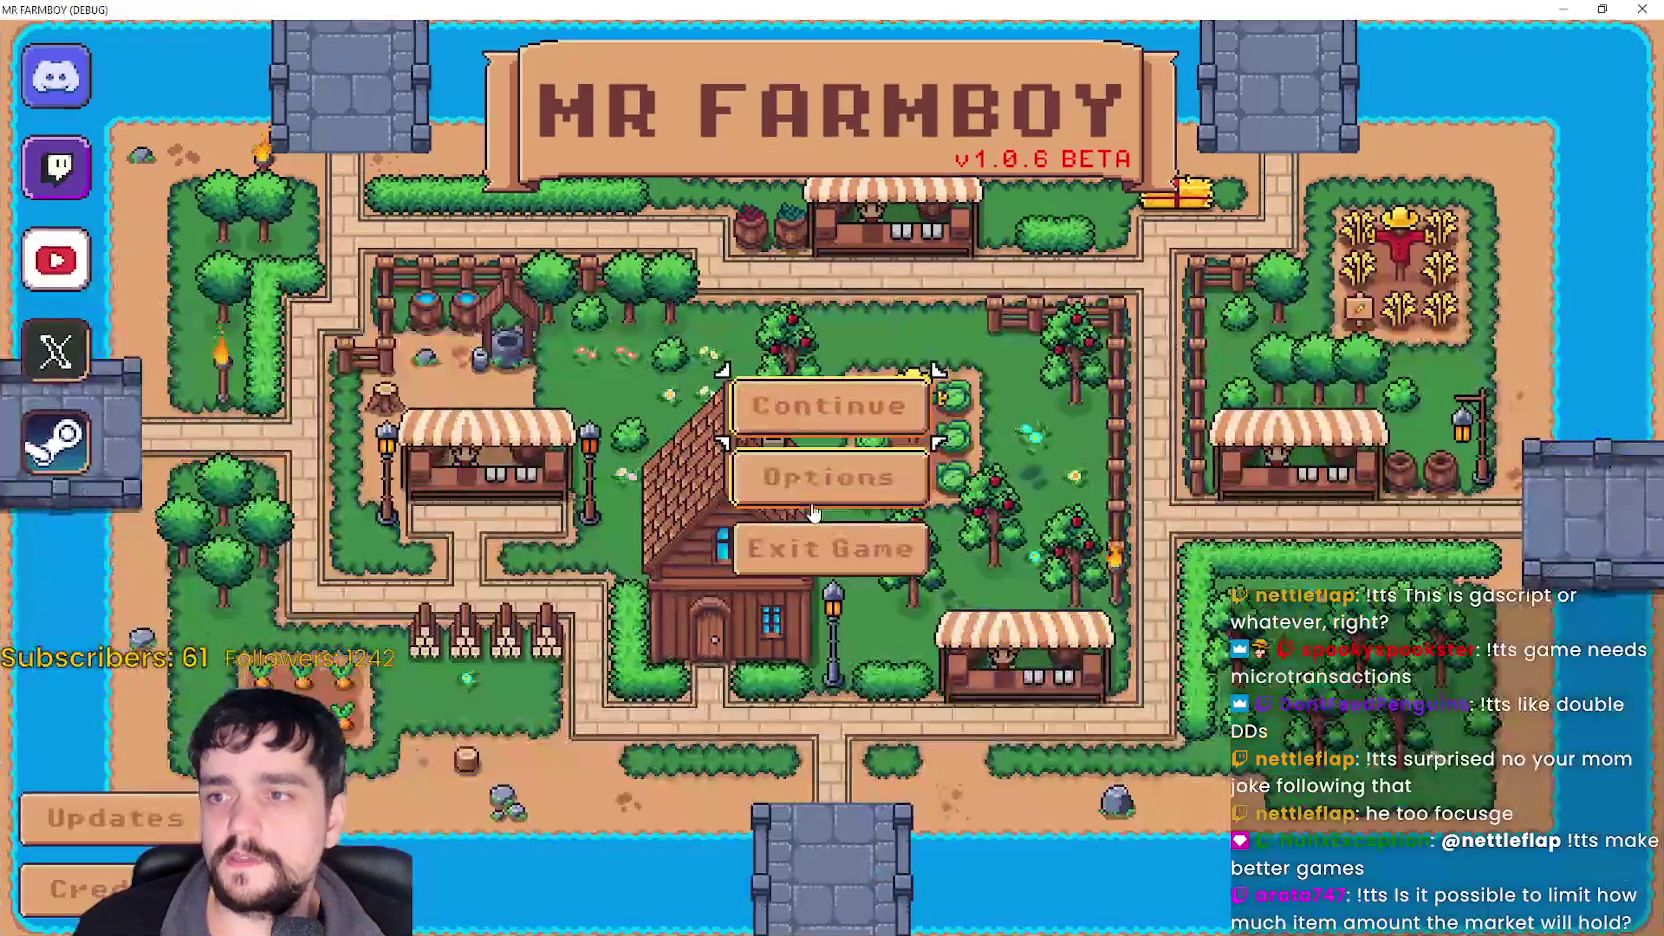
{"action": "left_click", "coordinate": [857, 415]}
{"action": "scroll", "coordinate": [830, 640], "scroll_direction": "down", "scroll_amount": 4}
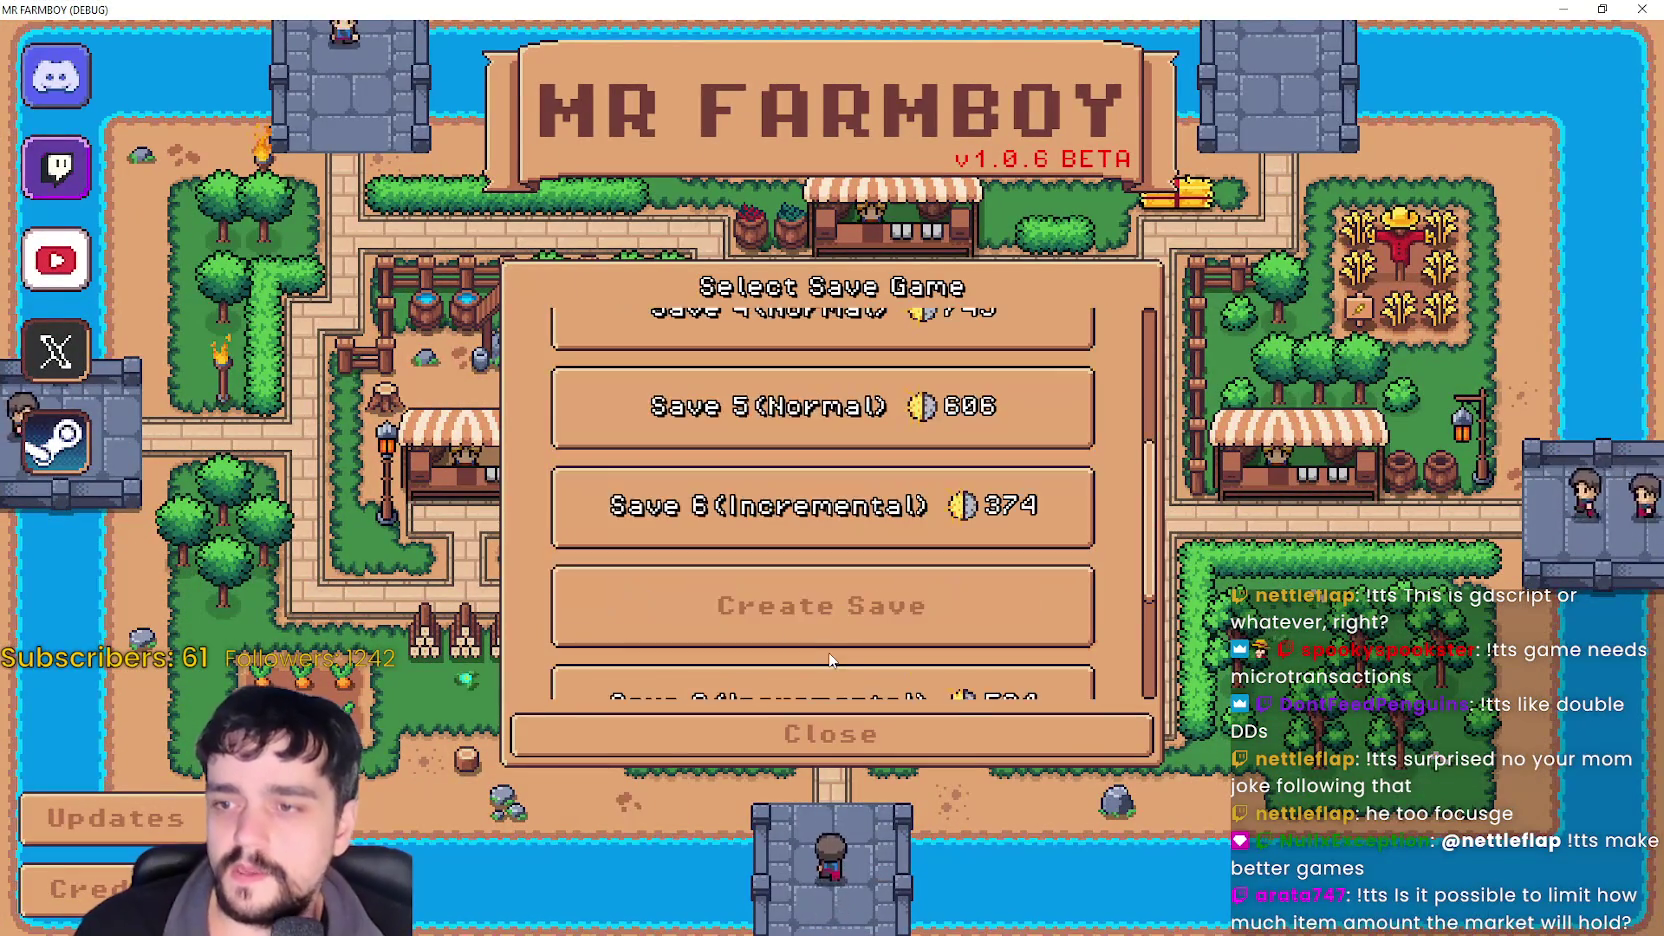
{"action": "scroll", "coordinate": [870, 620], "scroll_direction": "down", "scroll_amount": 2}
{"action": "scroll", "coordinate": [845, 555], "scroll_direction": "up", "scroll_amount": 1}
{"action": "left_click", "coordinate": [831, 467]}
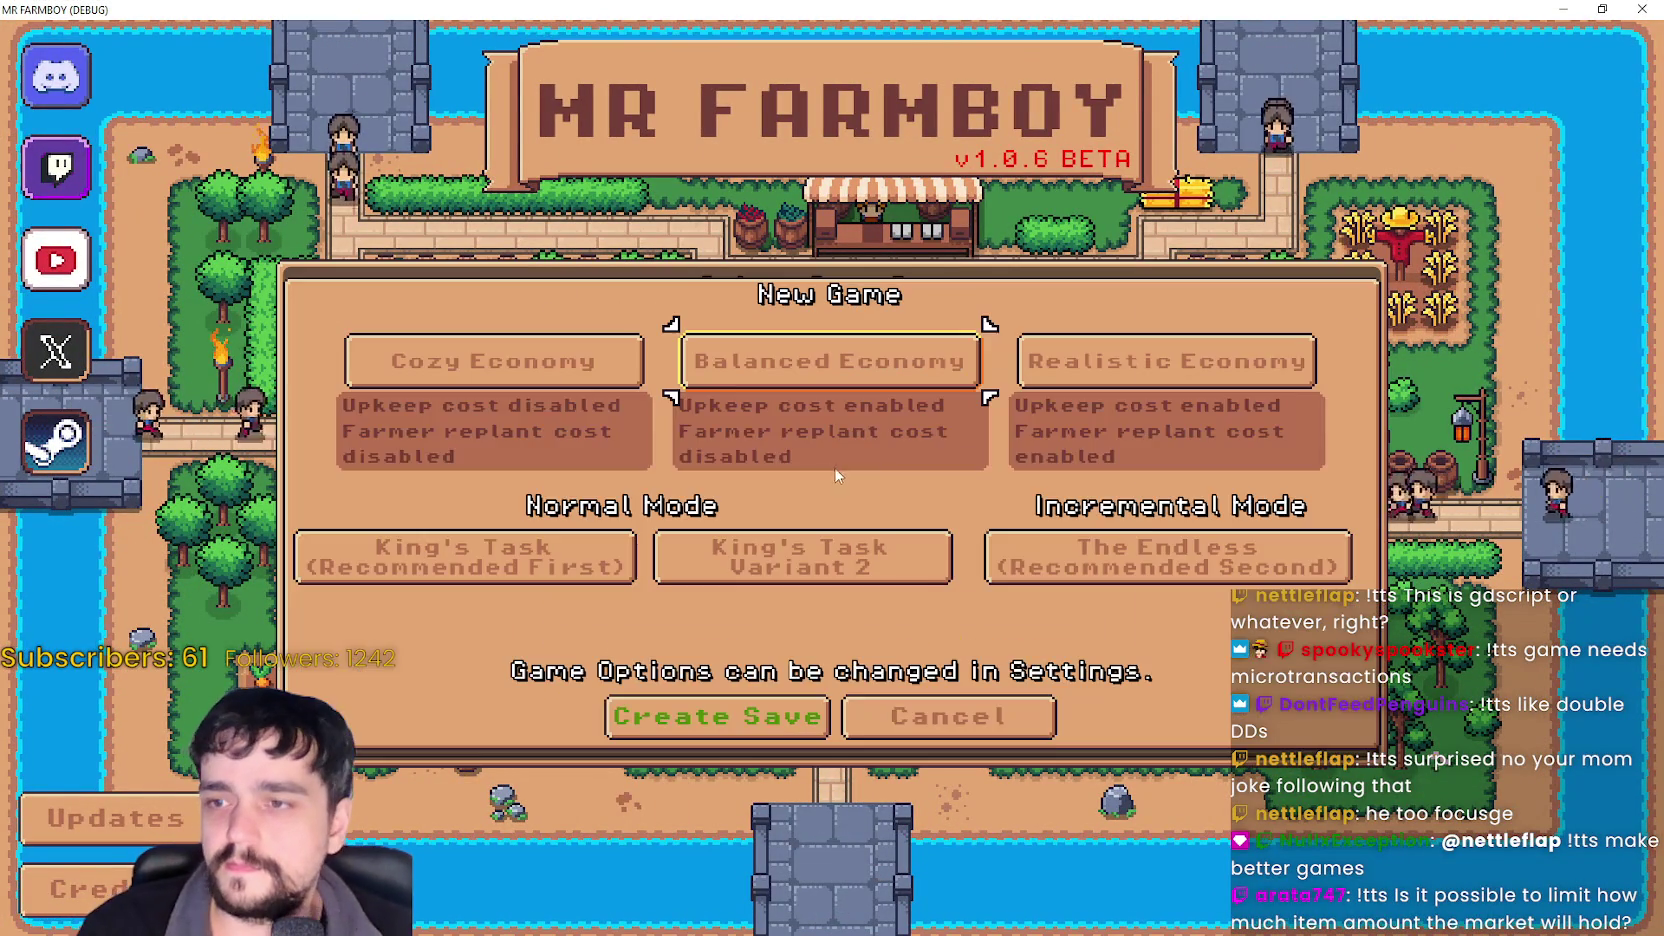
{"action": "left_click", "coordinate": [852, 720]}
- Select Save 6 (Incremental) in the save list and load it
{"action": "scroll", "coordinate": [890, 548], "scroll_direction": "down", "scroll_amount": 1}
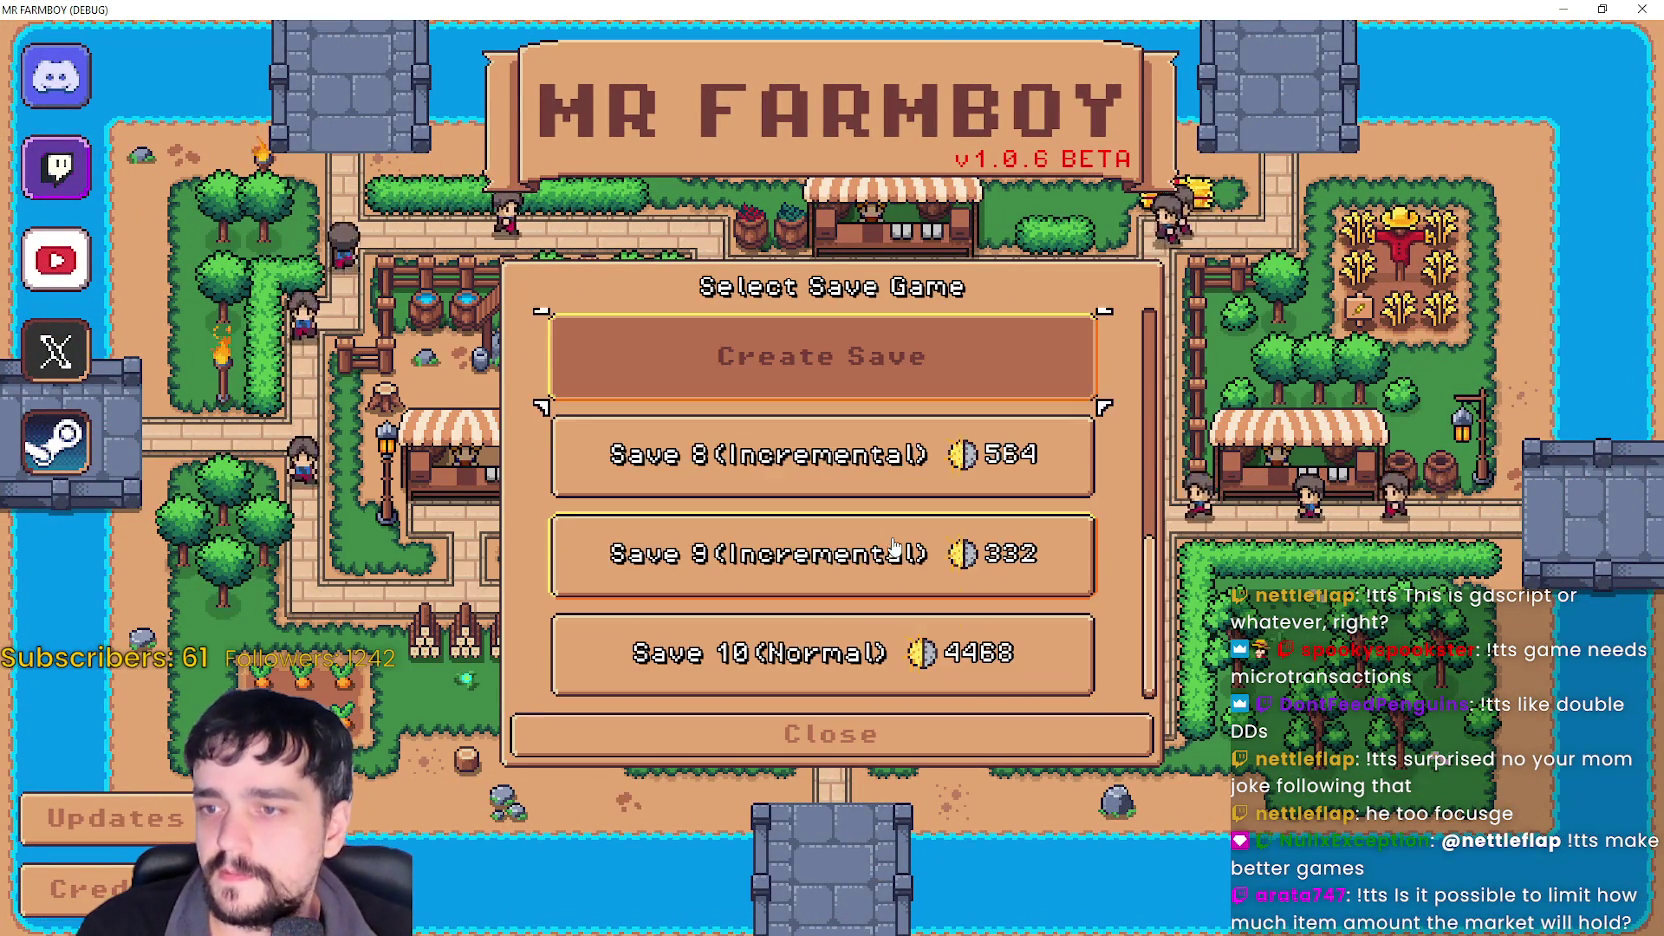
{"action": "scroll", "coordinate": [890, 543], "scroll_direction": "up", "scroll_amount": 6}
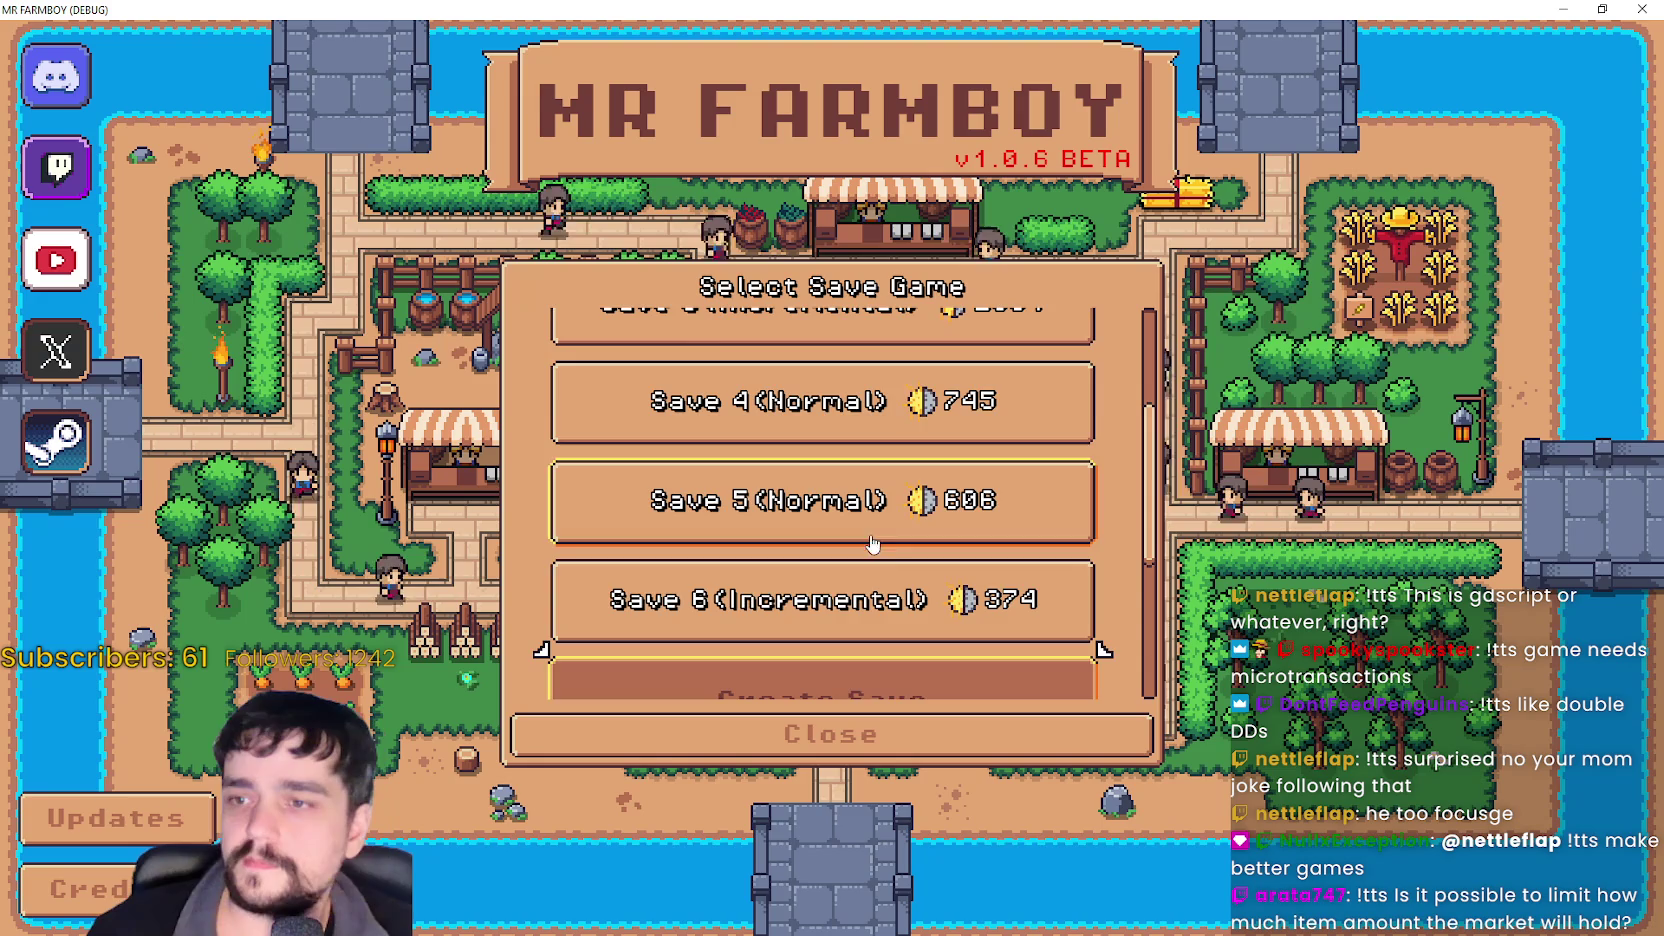
{"action": "scroll", "coordinate": [890, 570], "scroll_direction": "up", "scroll_amount": 1}
{"action": "scroll", "coordinate": [907, 497], "scroll_direction": "down", "scroll_amount": 2}
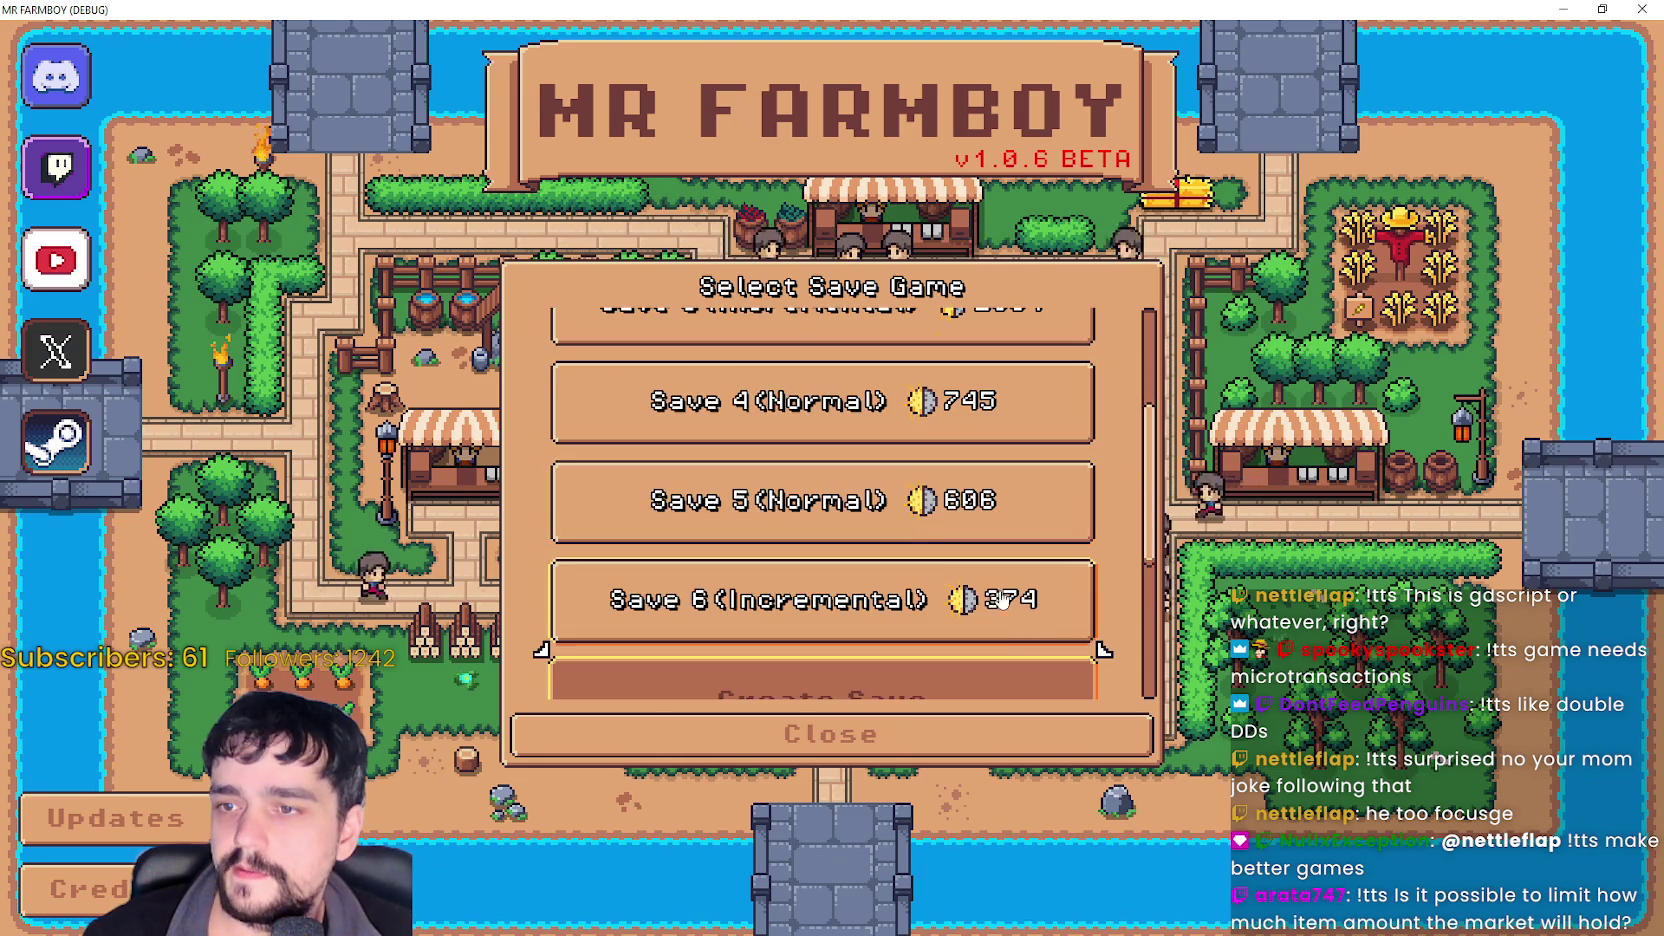
{"action": "scroll", "coordinate": [1000, 600], "scroll_direction": "up", "scroll_amount": 3}
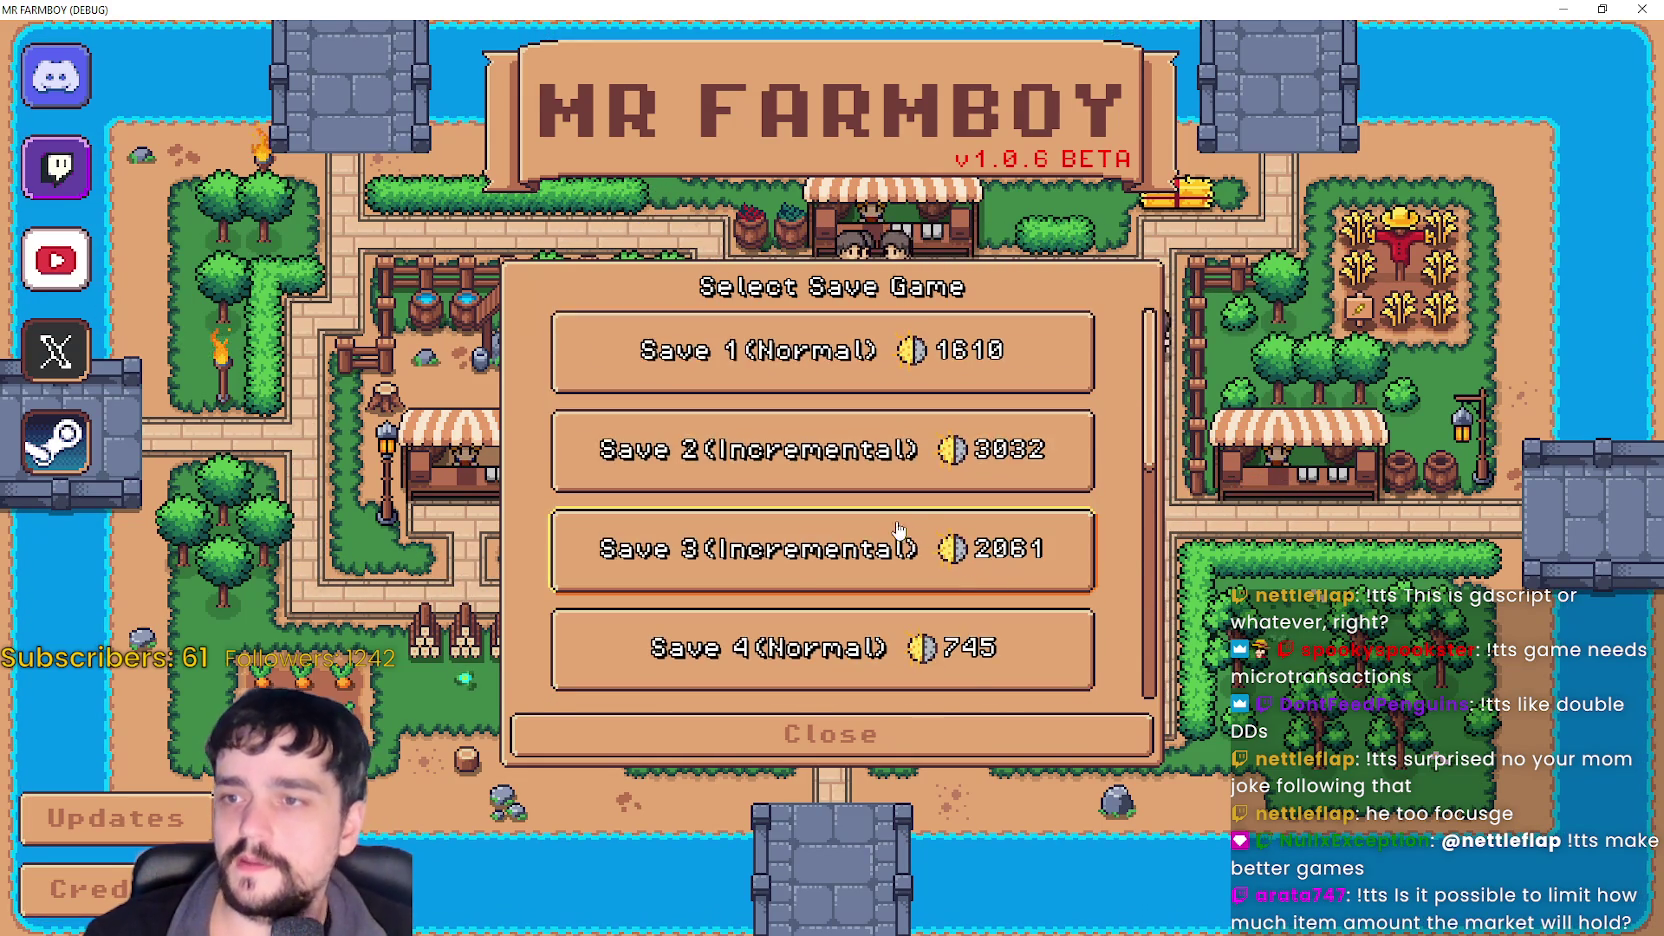
{"action": "scroll", "coordinate": [900, 558], "scroll_direction": "down", "scroll_amount": 3}
{"action": "left_click", "coordinate": [851, 603]}
{"action": "left_click", "coordinate": [755, 627]}
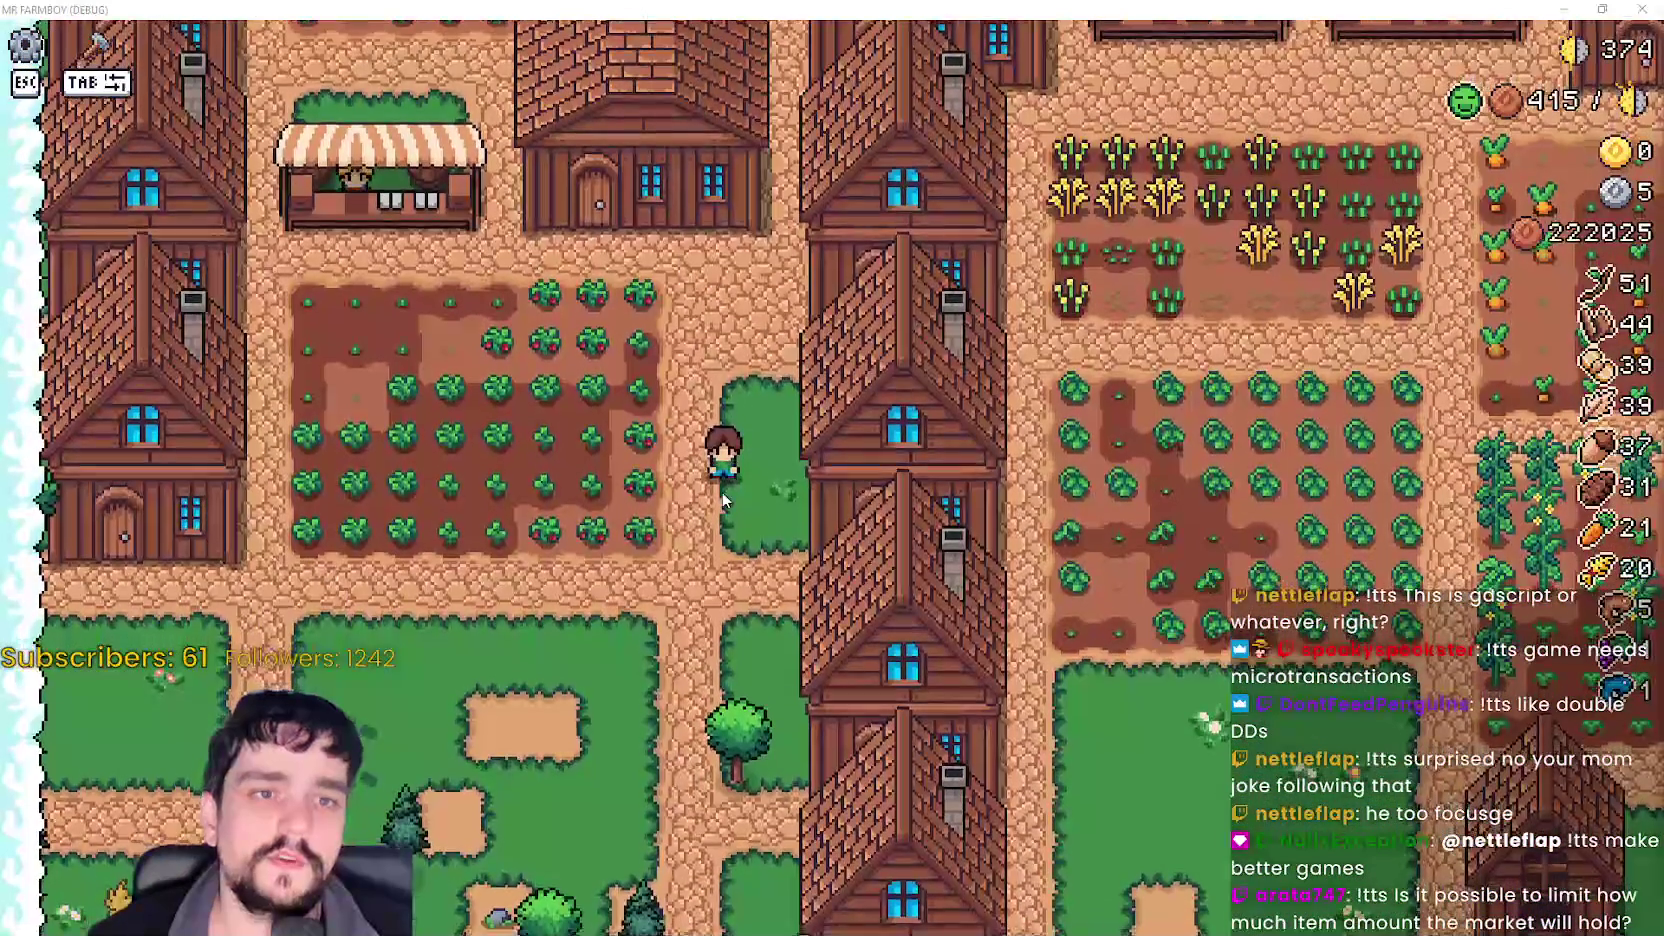
- Walk toward the market, pick up the dark tile between the houses, and set it back down
{"action": "key", "text": "w"}
{"action": "key", "text": "d"}
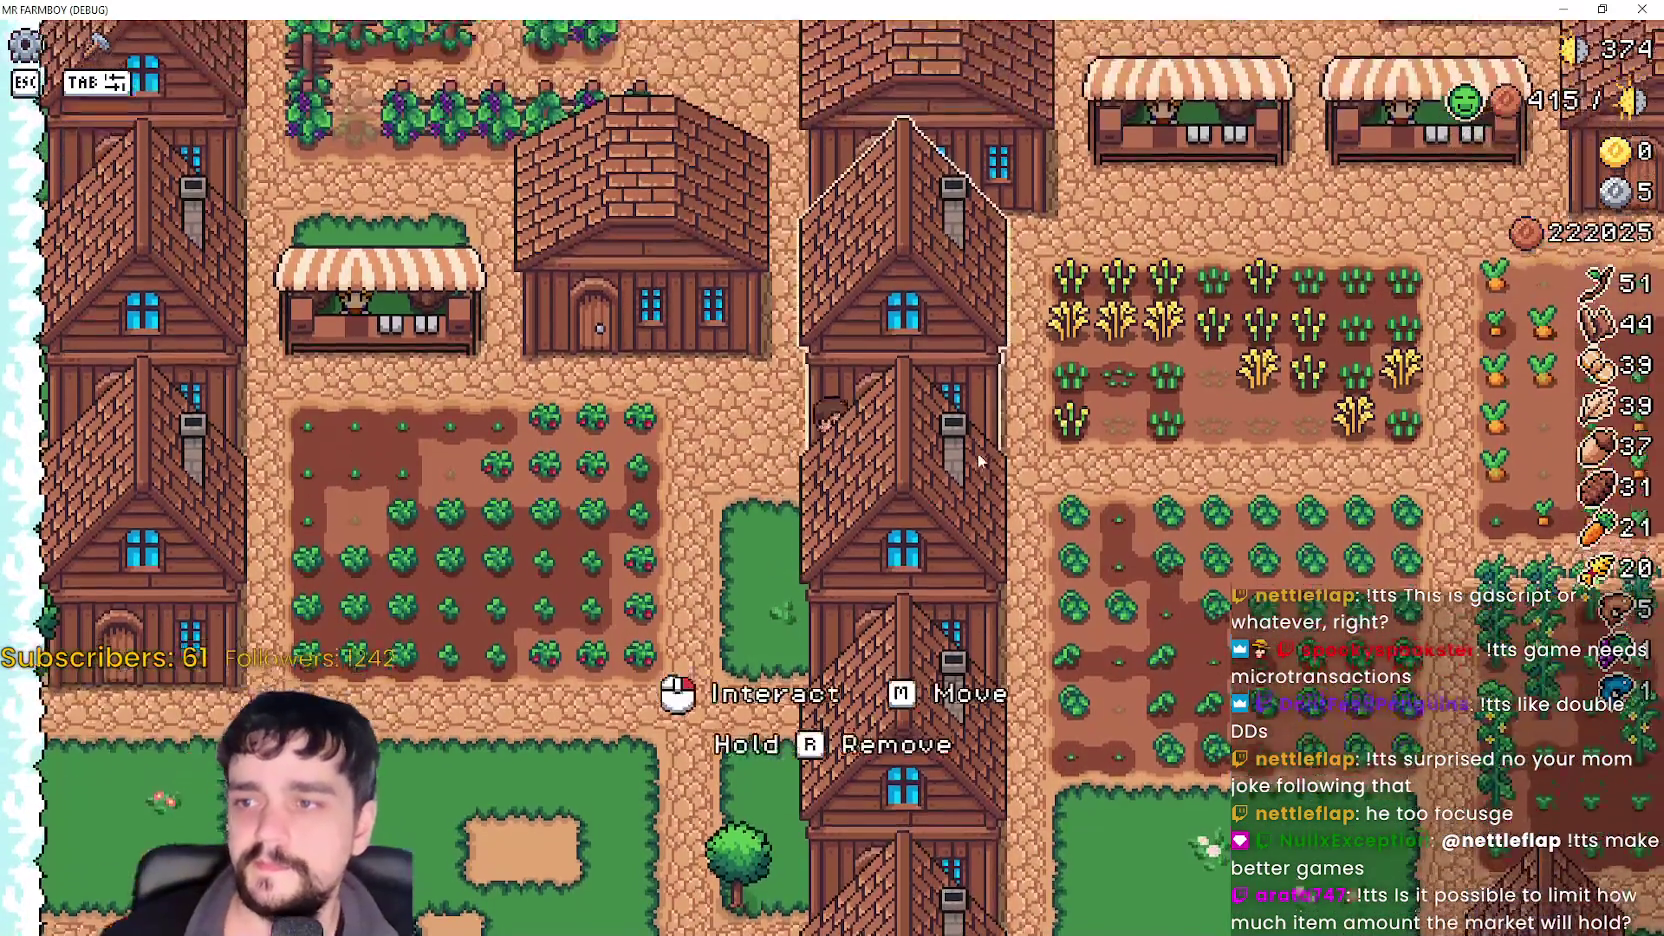
{"action": "key", "text": "w"}
{"action": "key", "text": "d"}
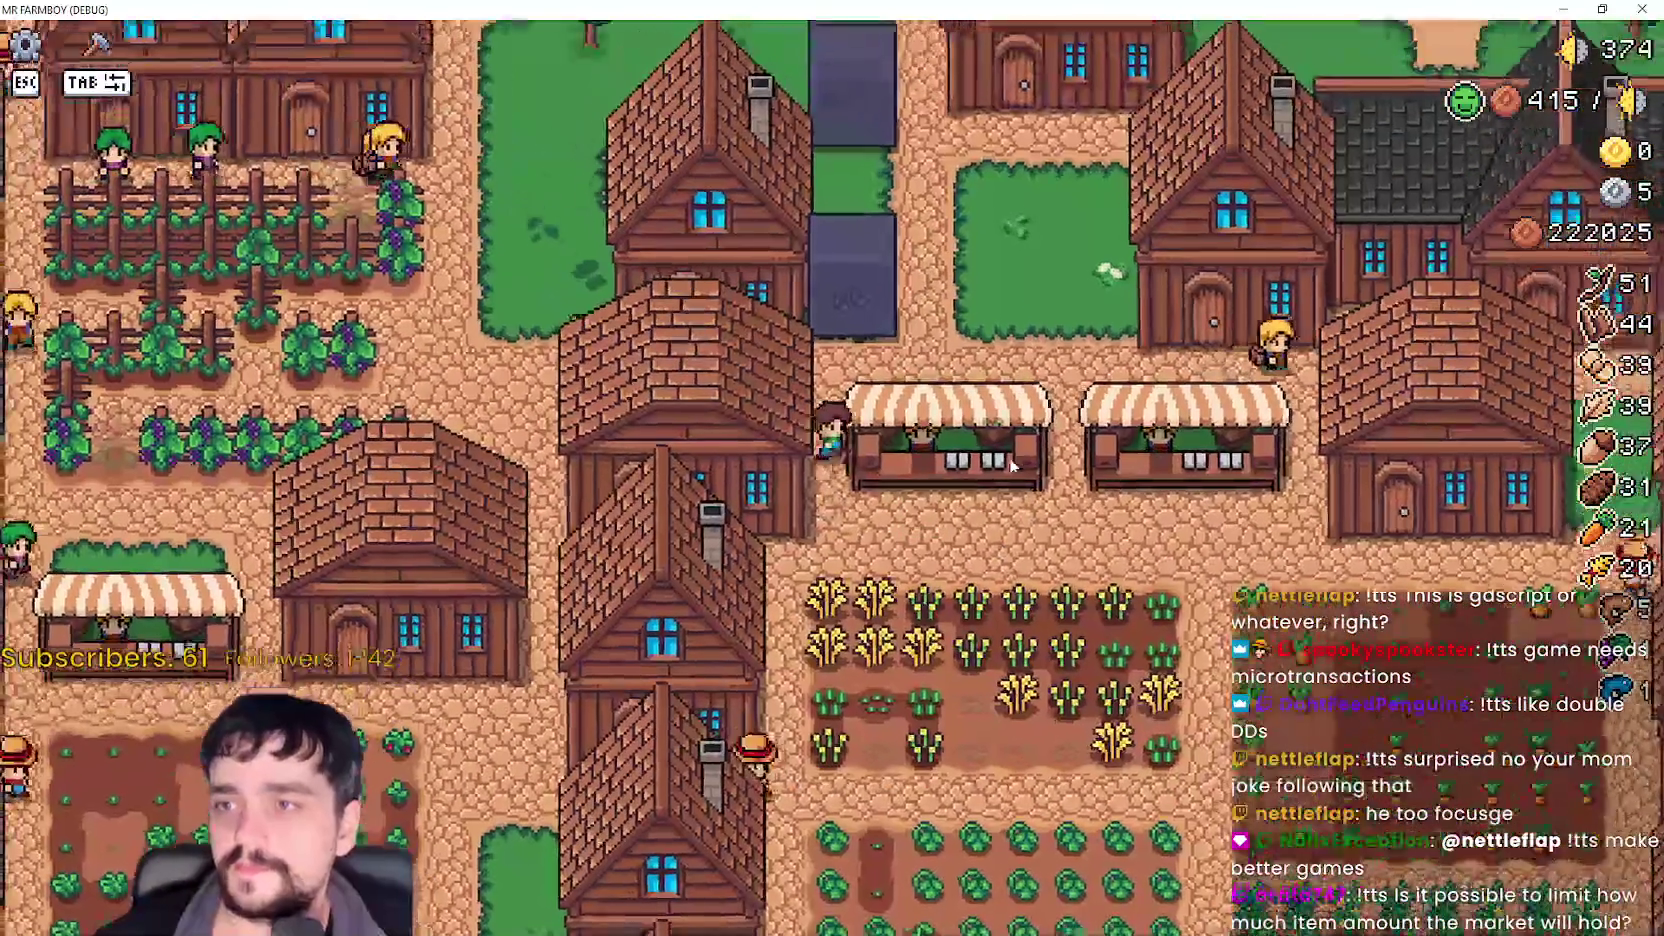
{"action": "key", "text": "w"}
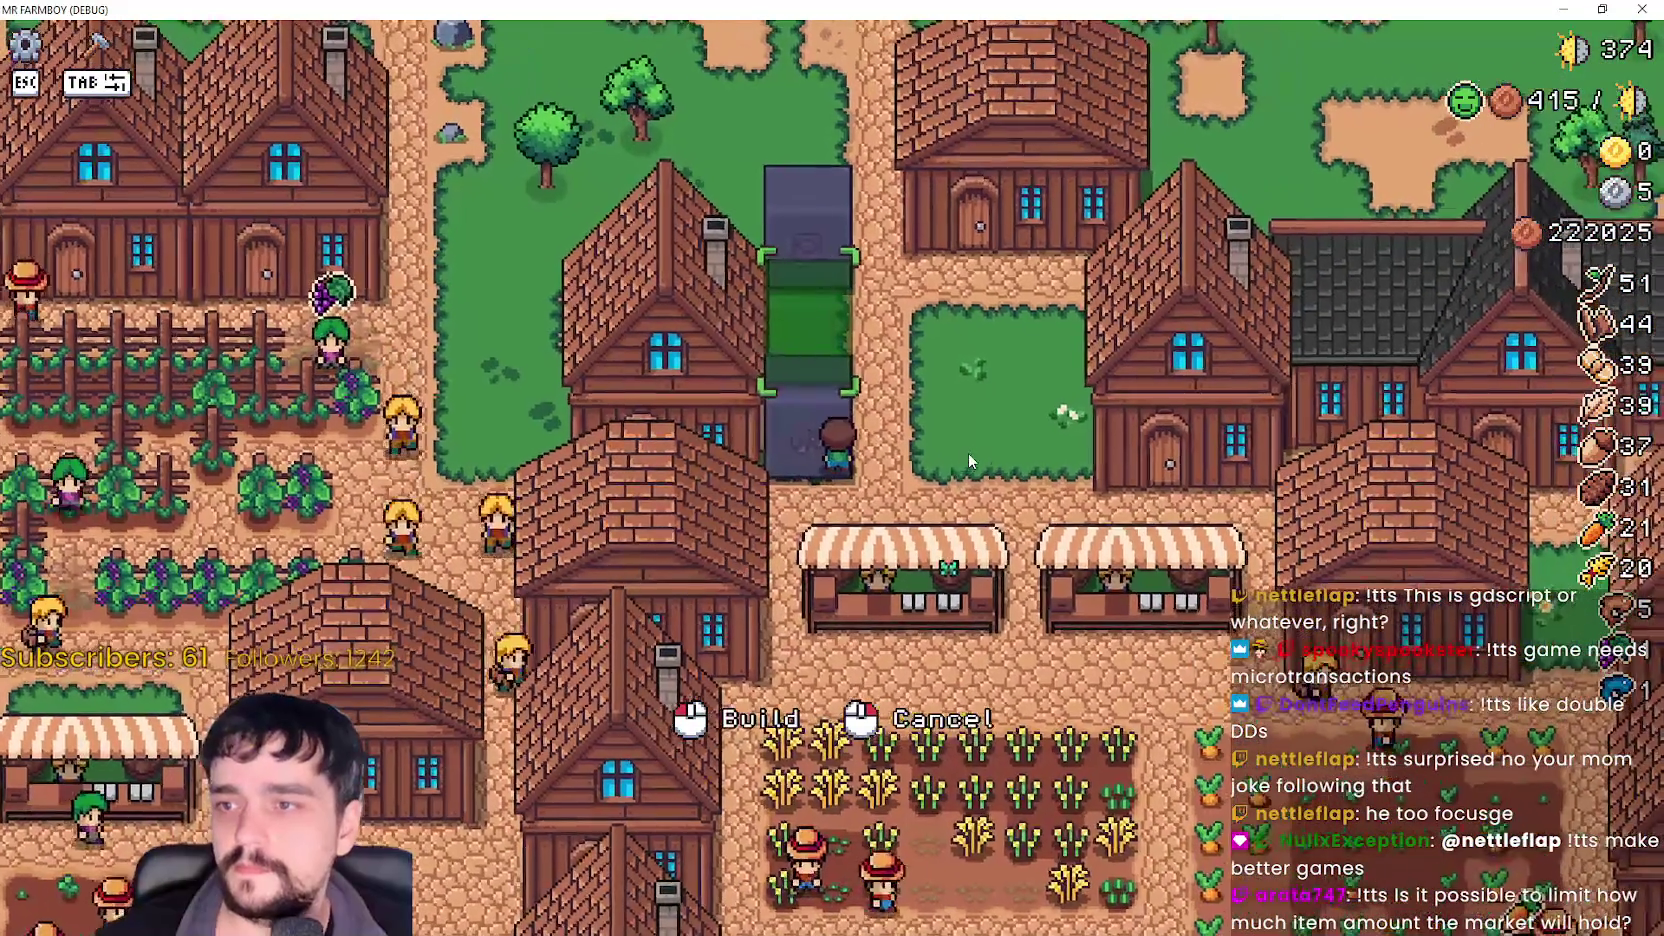
{"action": "left_click", "coordinate": [968, 452]}
{"action": "key", "text": "d"}
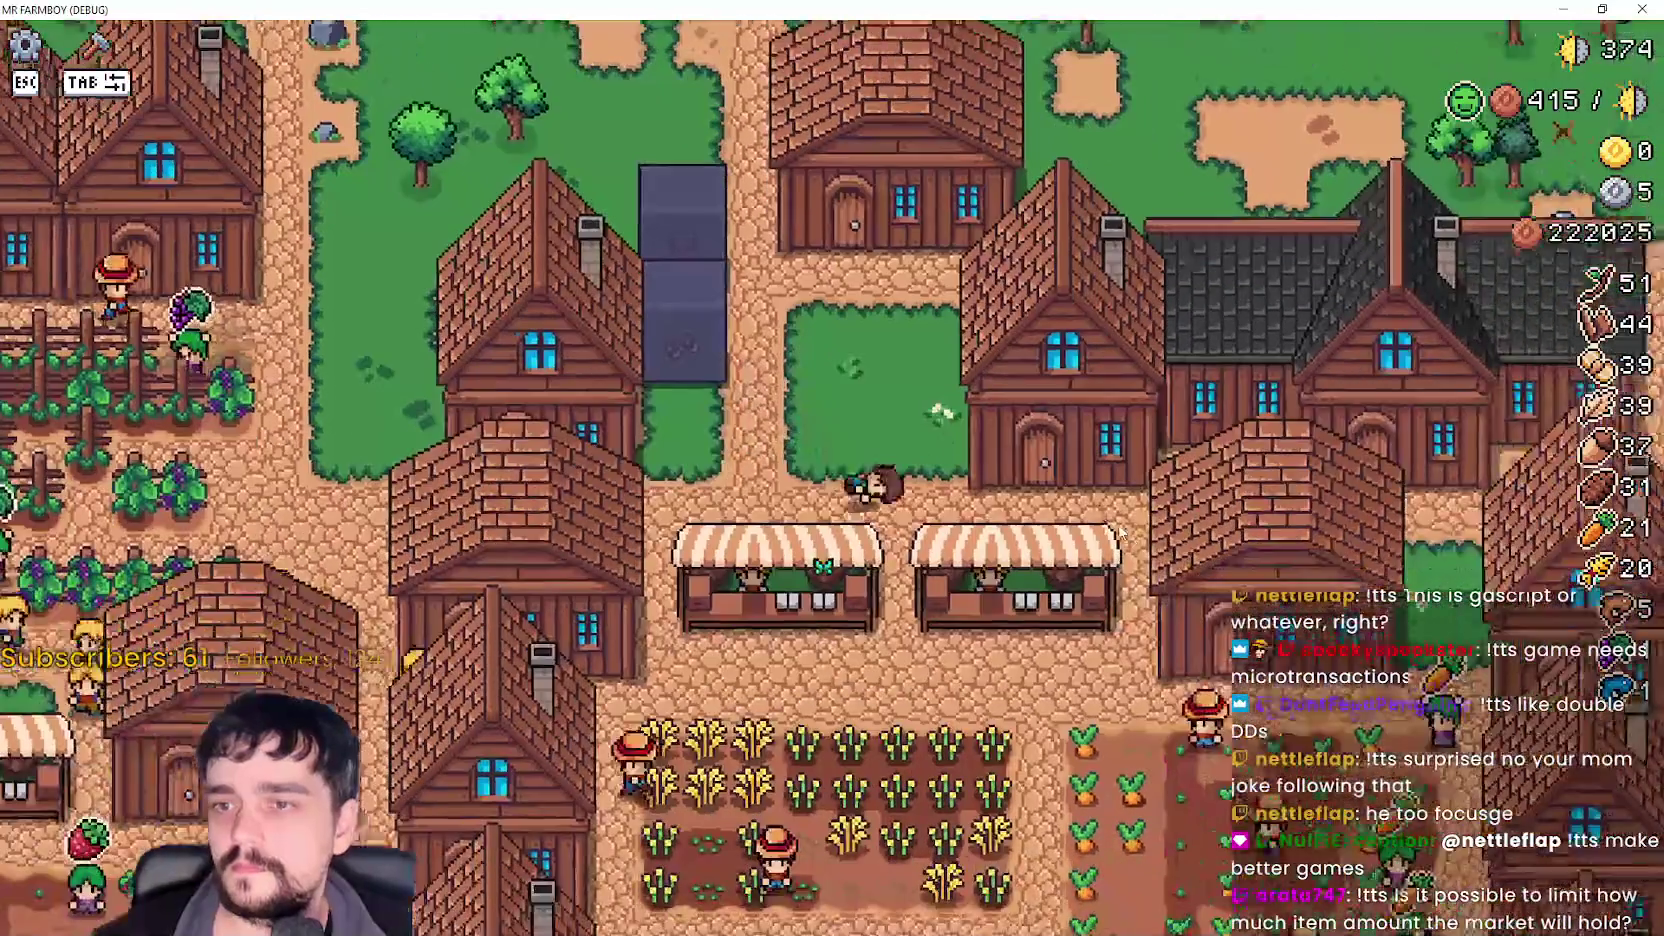
{"action": "key", "text": "d"}
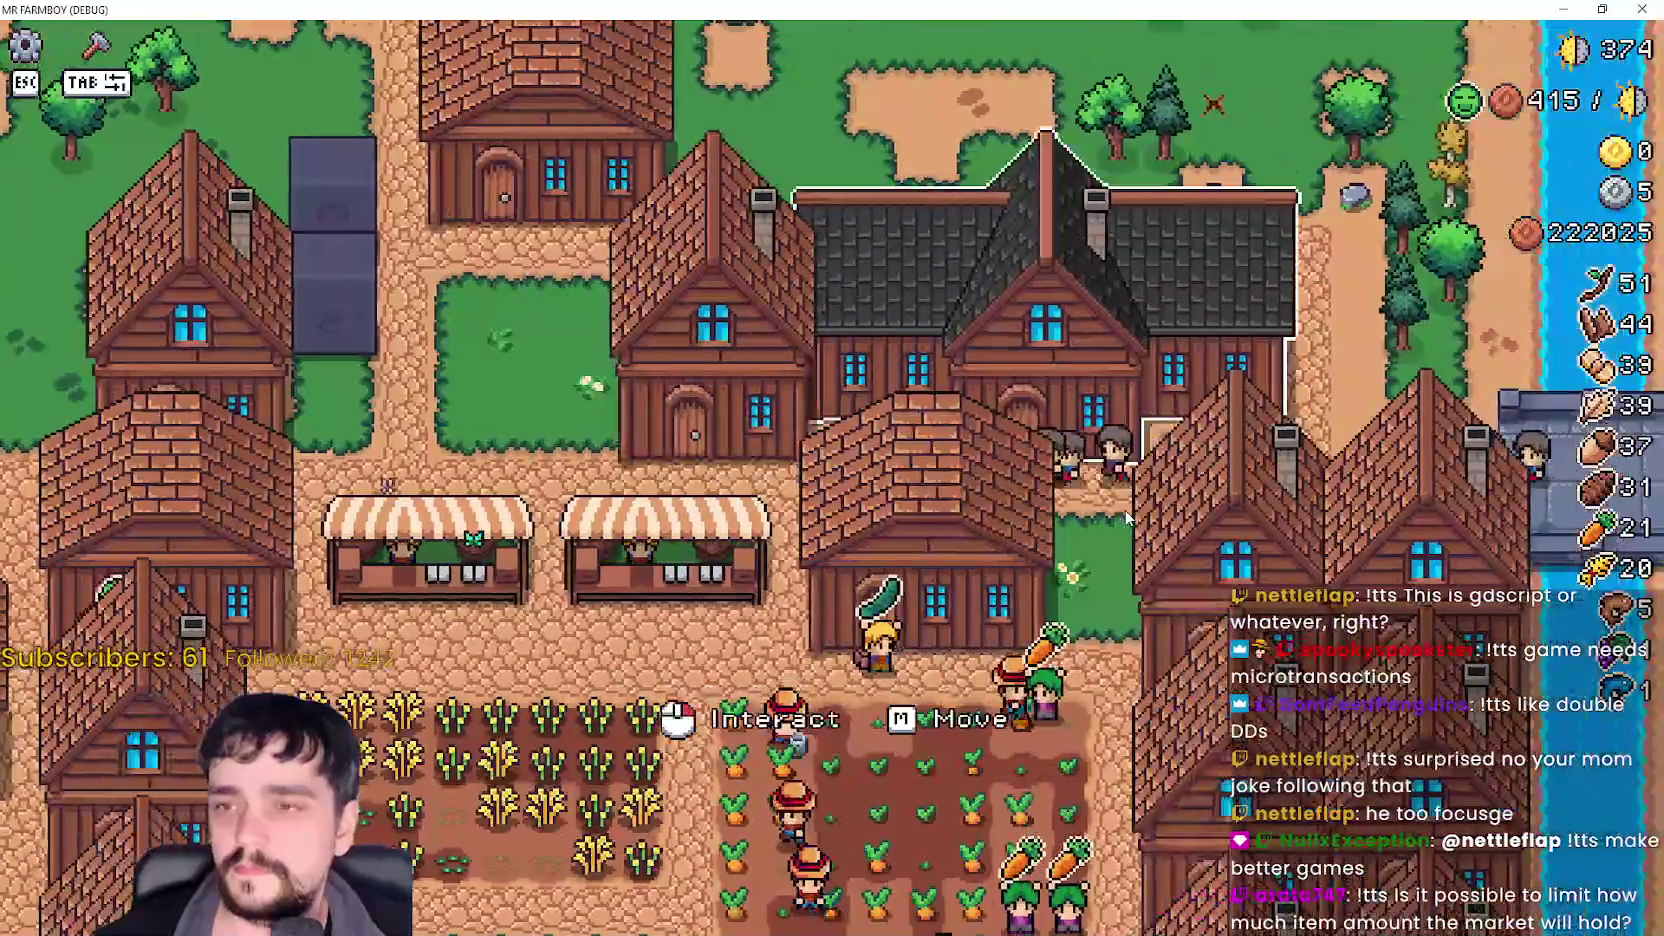
- Carry the player house north and build it in the clearing by the river
{"action": "key", "text": "a"}
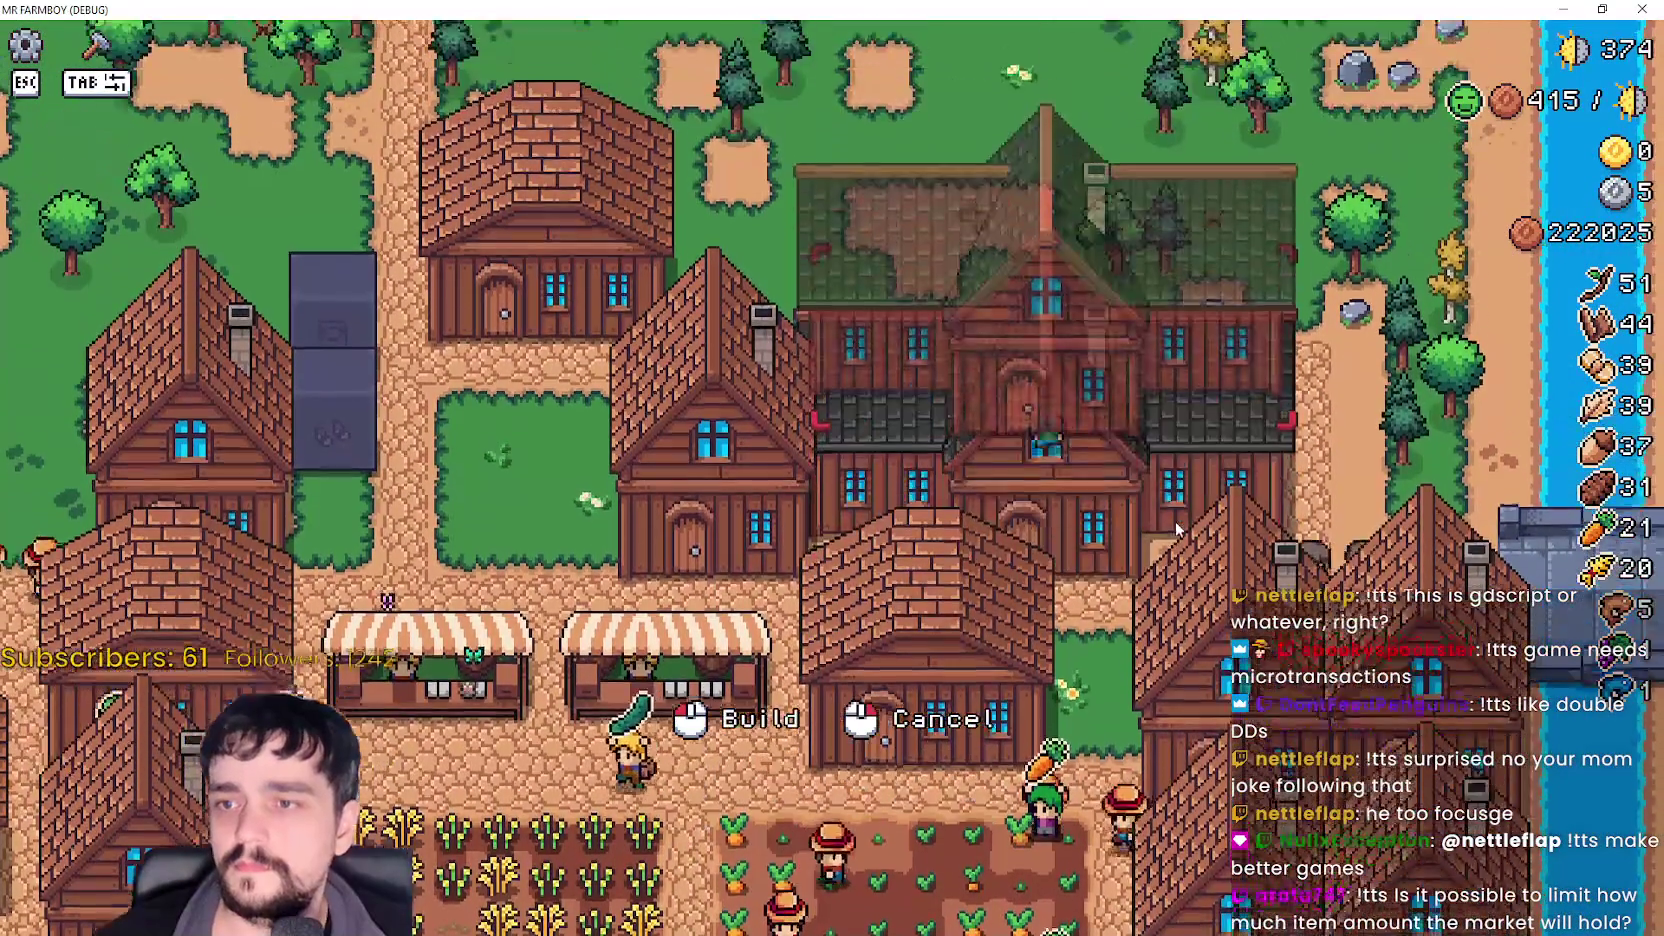
{"action": "key", "text": "w"}
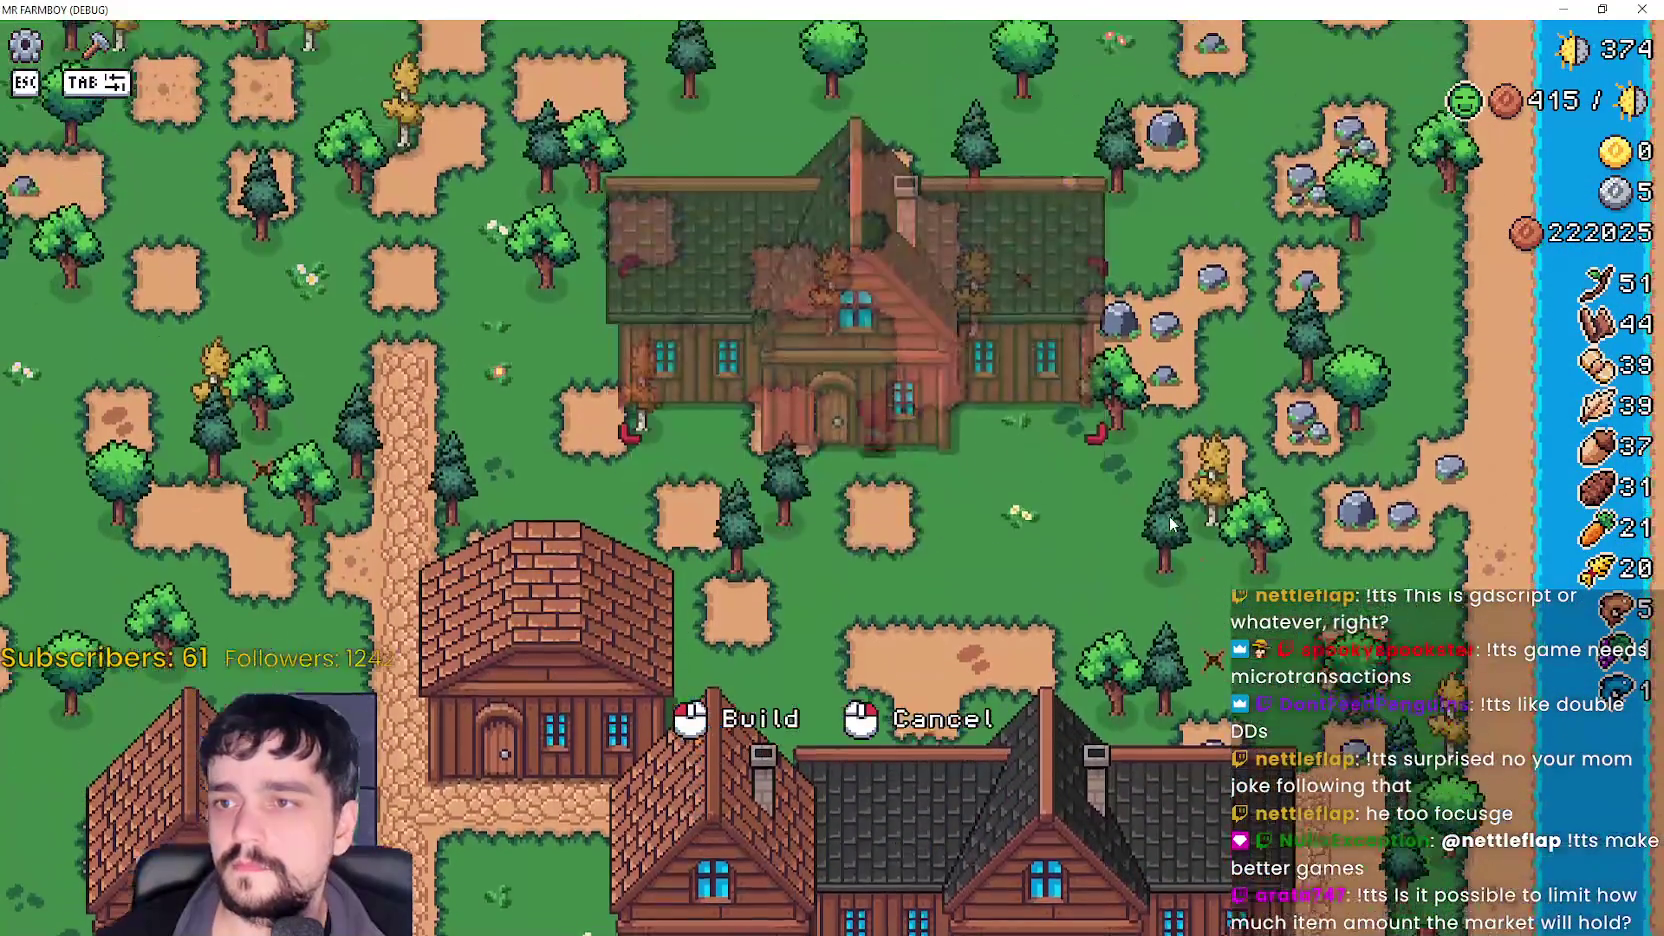
{"action": "key", "text": "w"}
{"action": "key", "text": "w"}
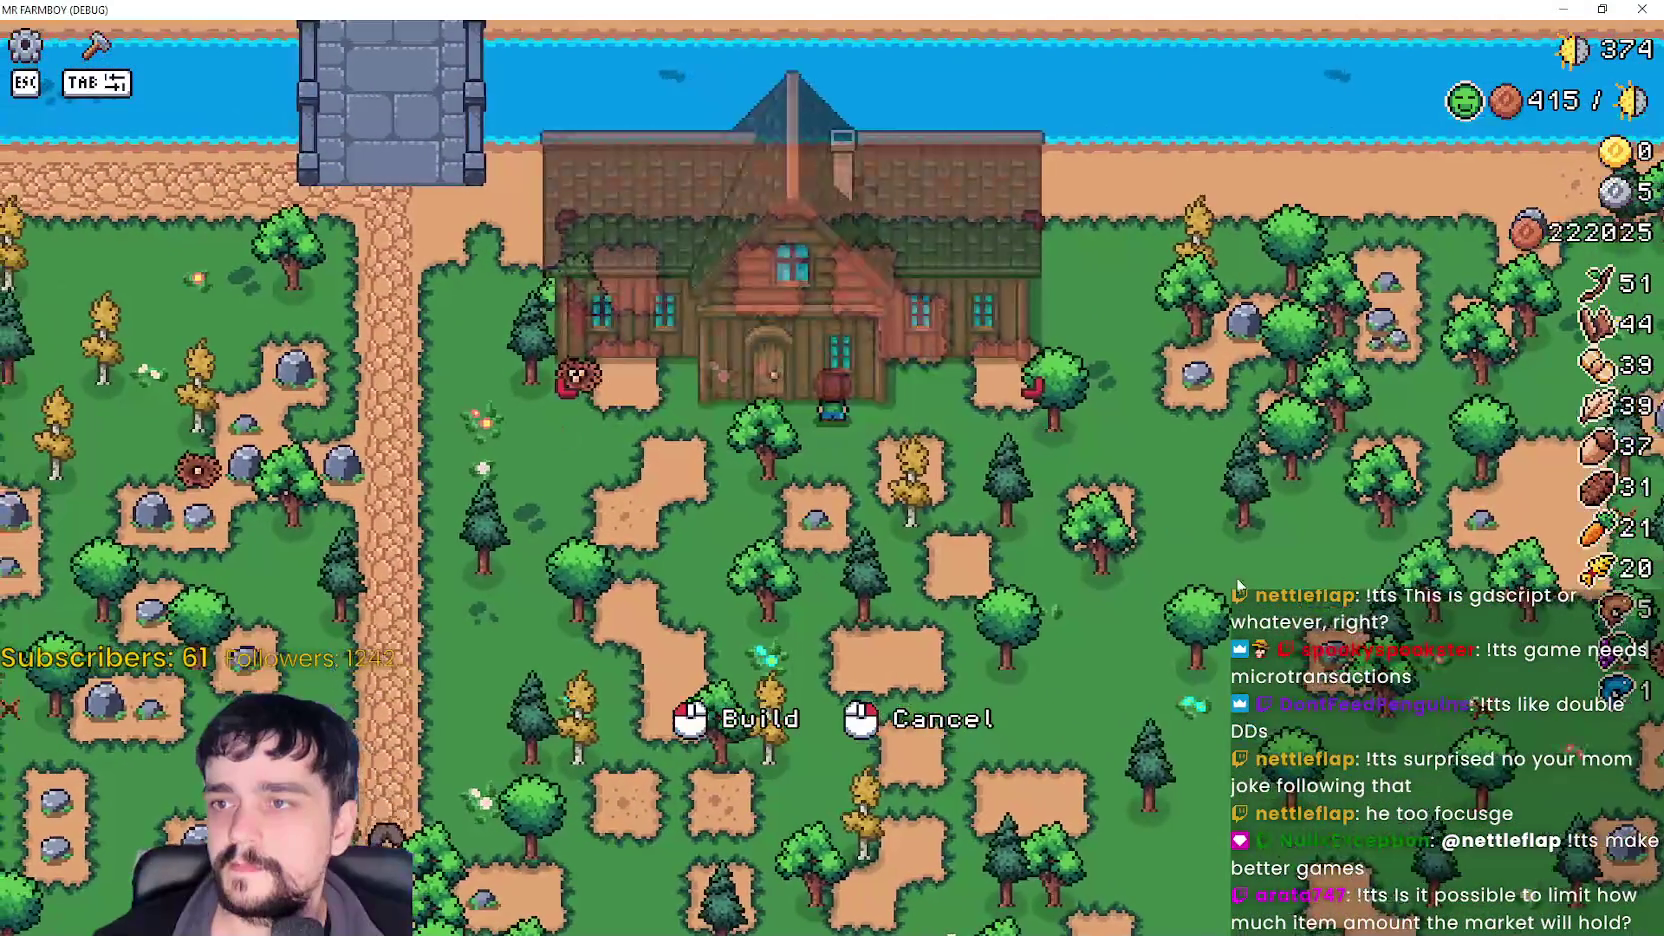
{"action": "key", "text": "d"}
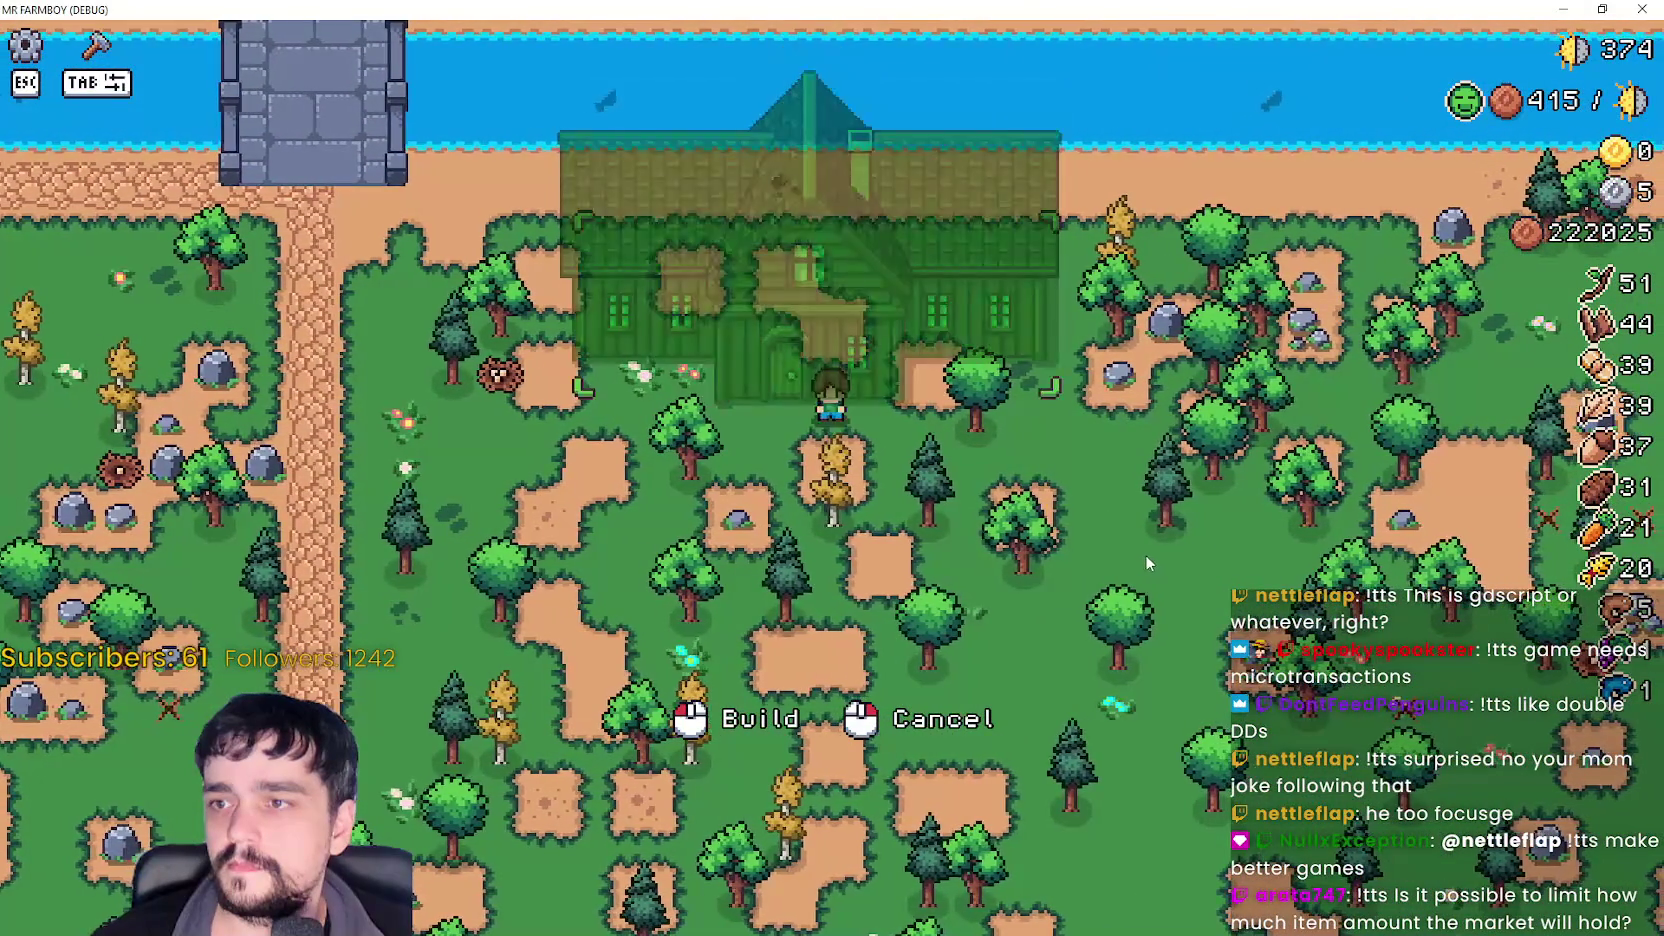
{"action": "key", "text": "w"}
{"action": "key", "text": "s"}
{"action": "left_click", "coordinate": [1140, 552]}
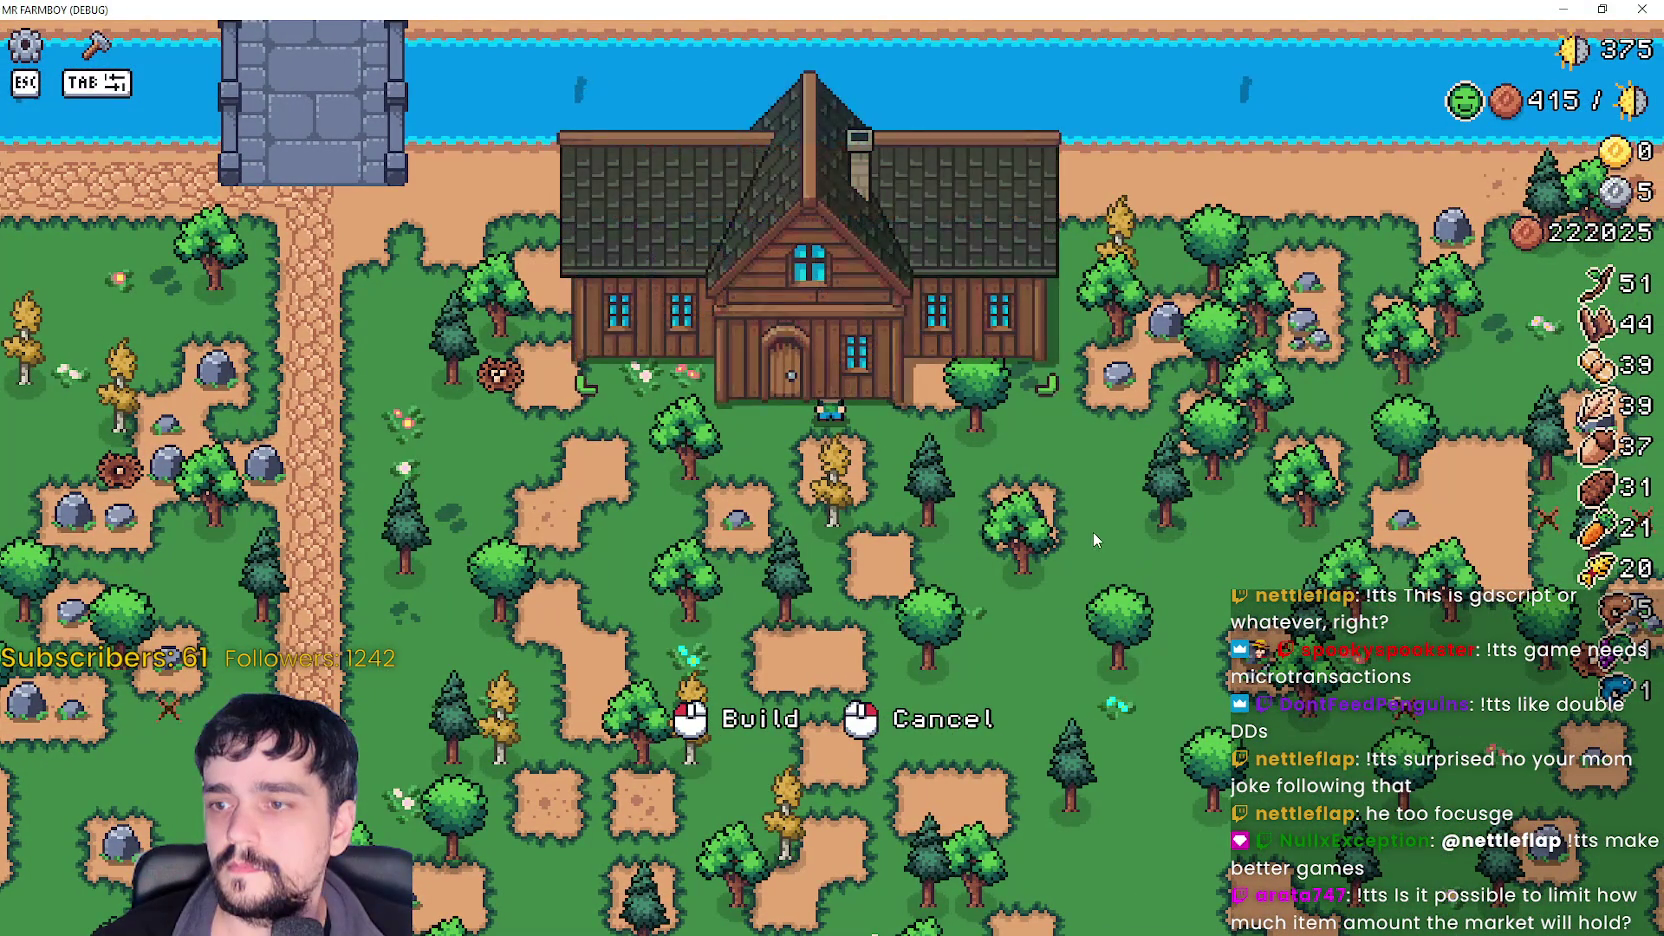
- Check the Player House menu at its new spot, then walk back toward the bridge
{"action": "key", "text": "w"}
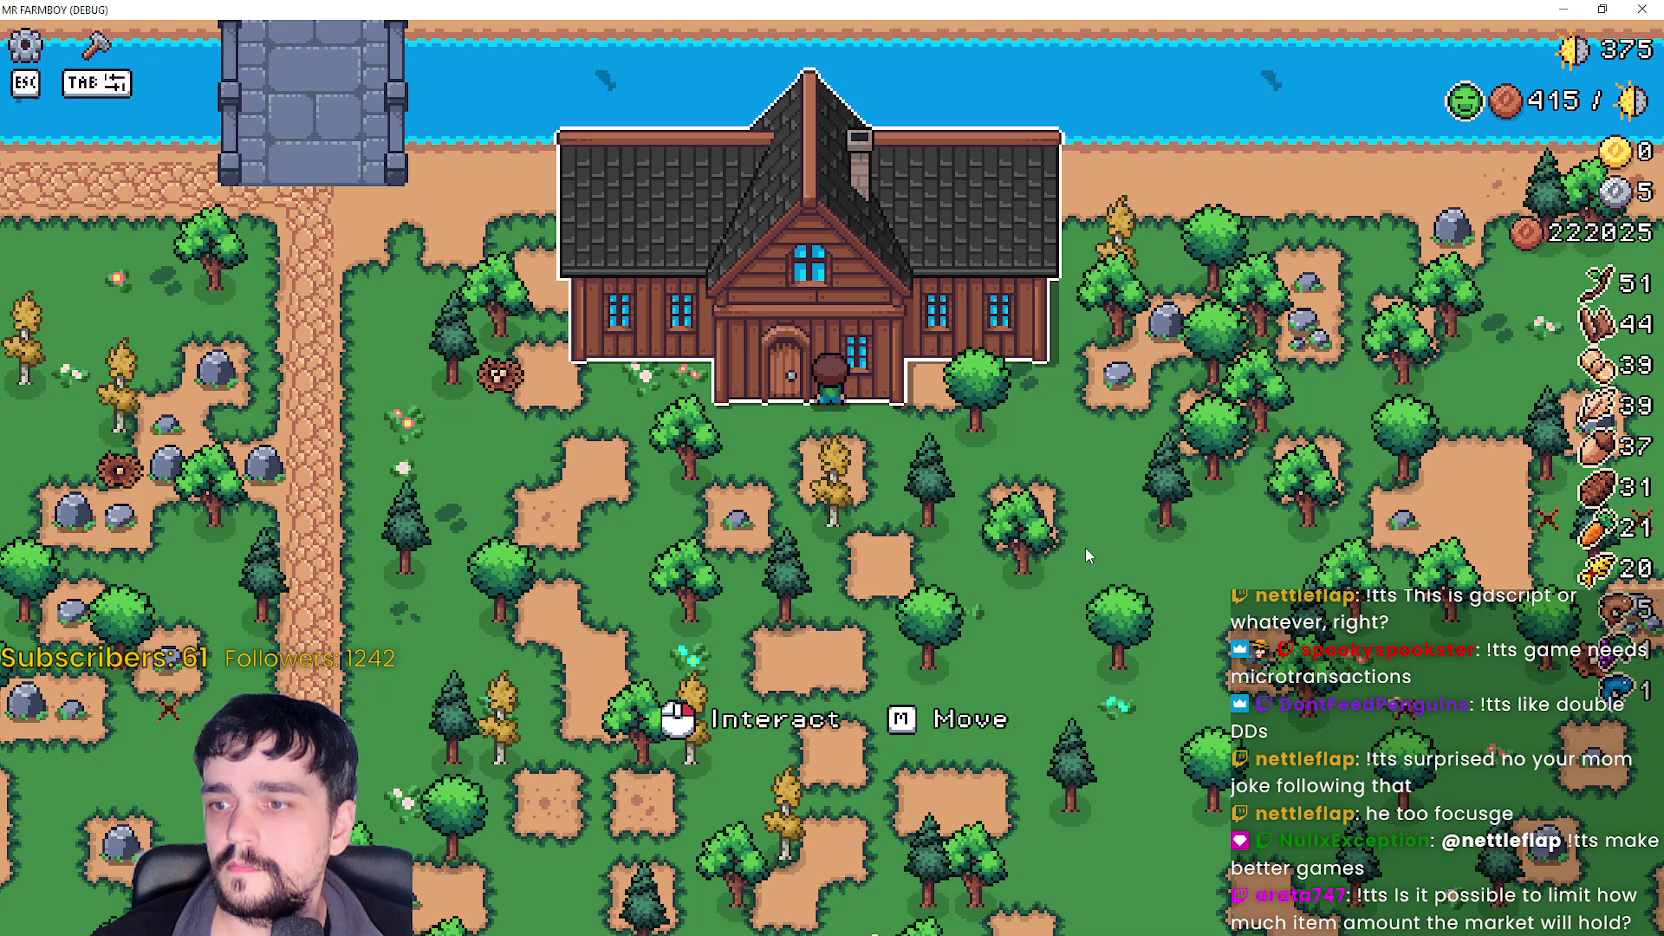
{"action": "left_click", "coordinate": [1086, 537]}
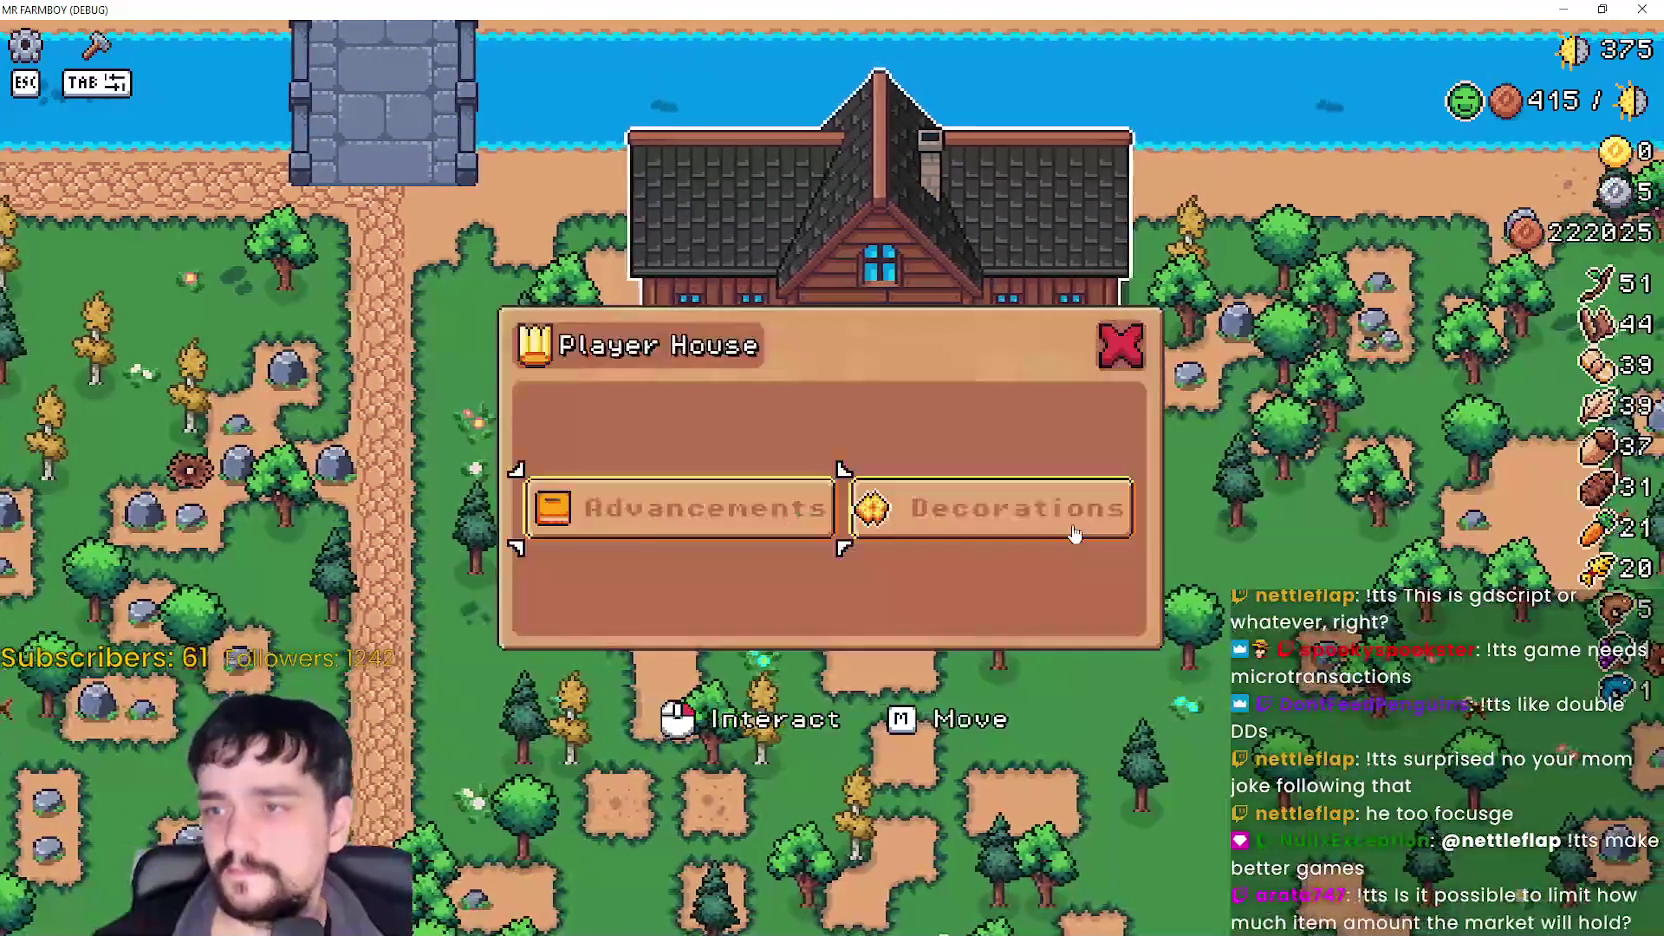
{"action": "key", "text": "Escape"}
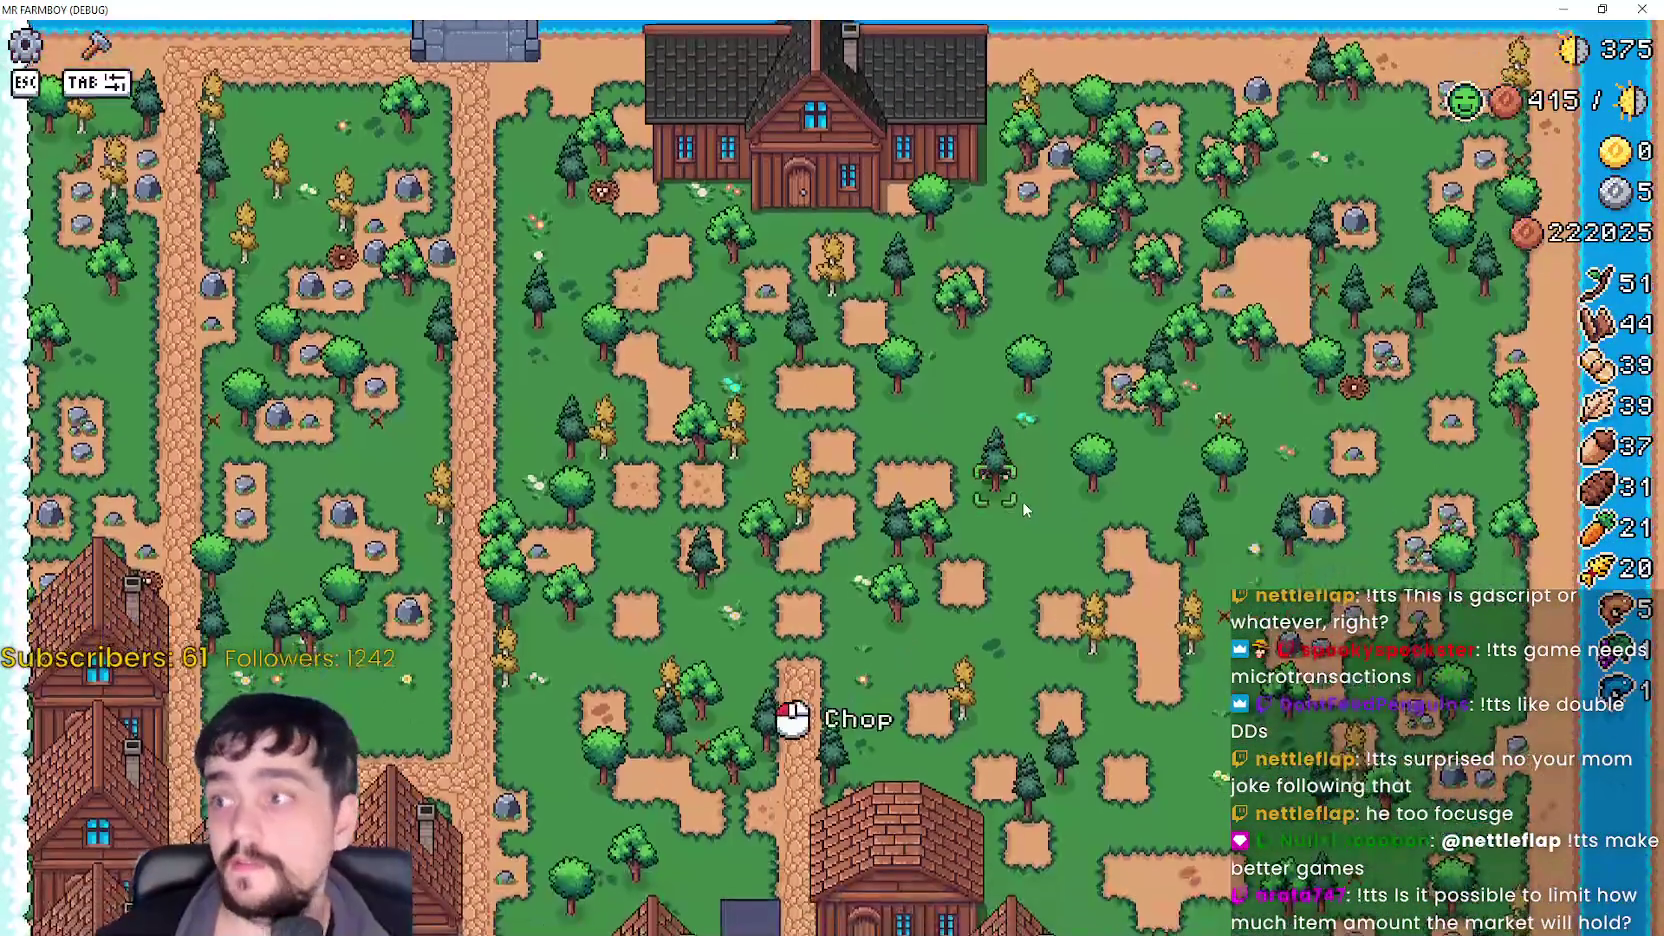
{"action": "key", "text": "s"}
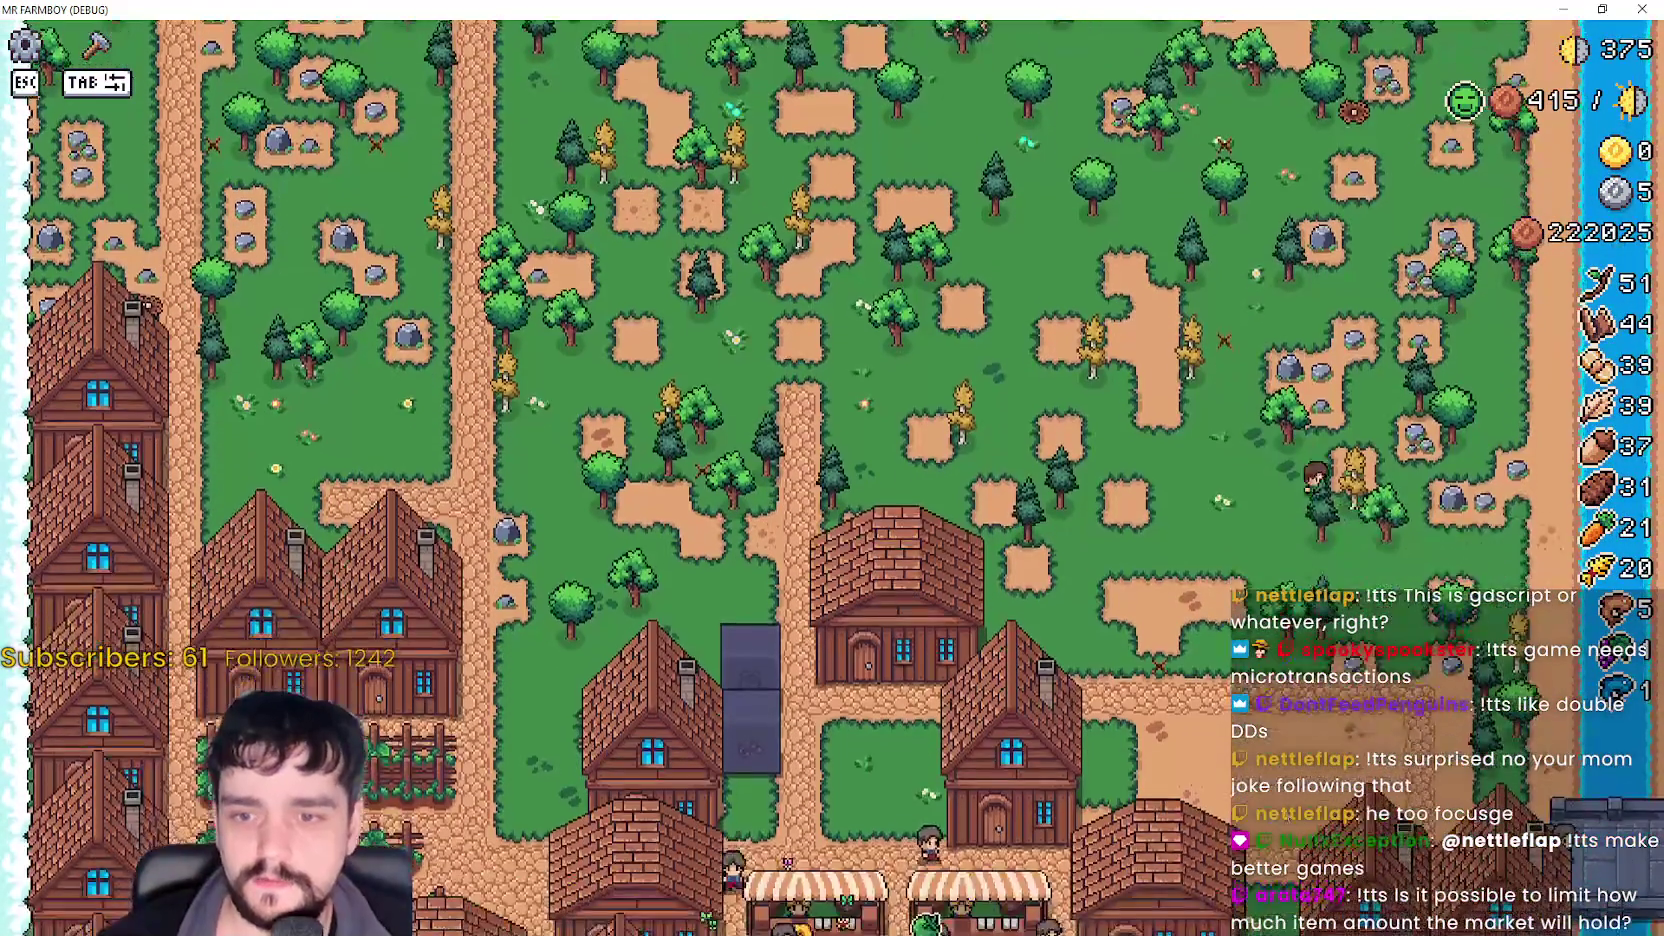
{"action": "key", "text": "d"}
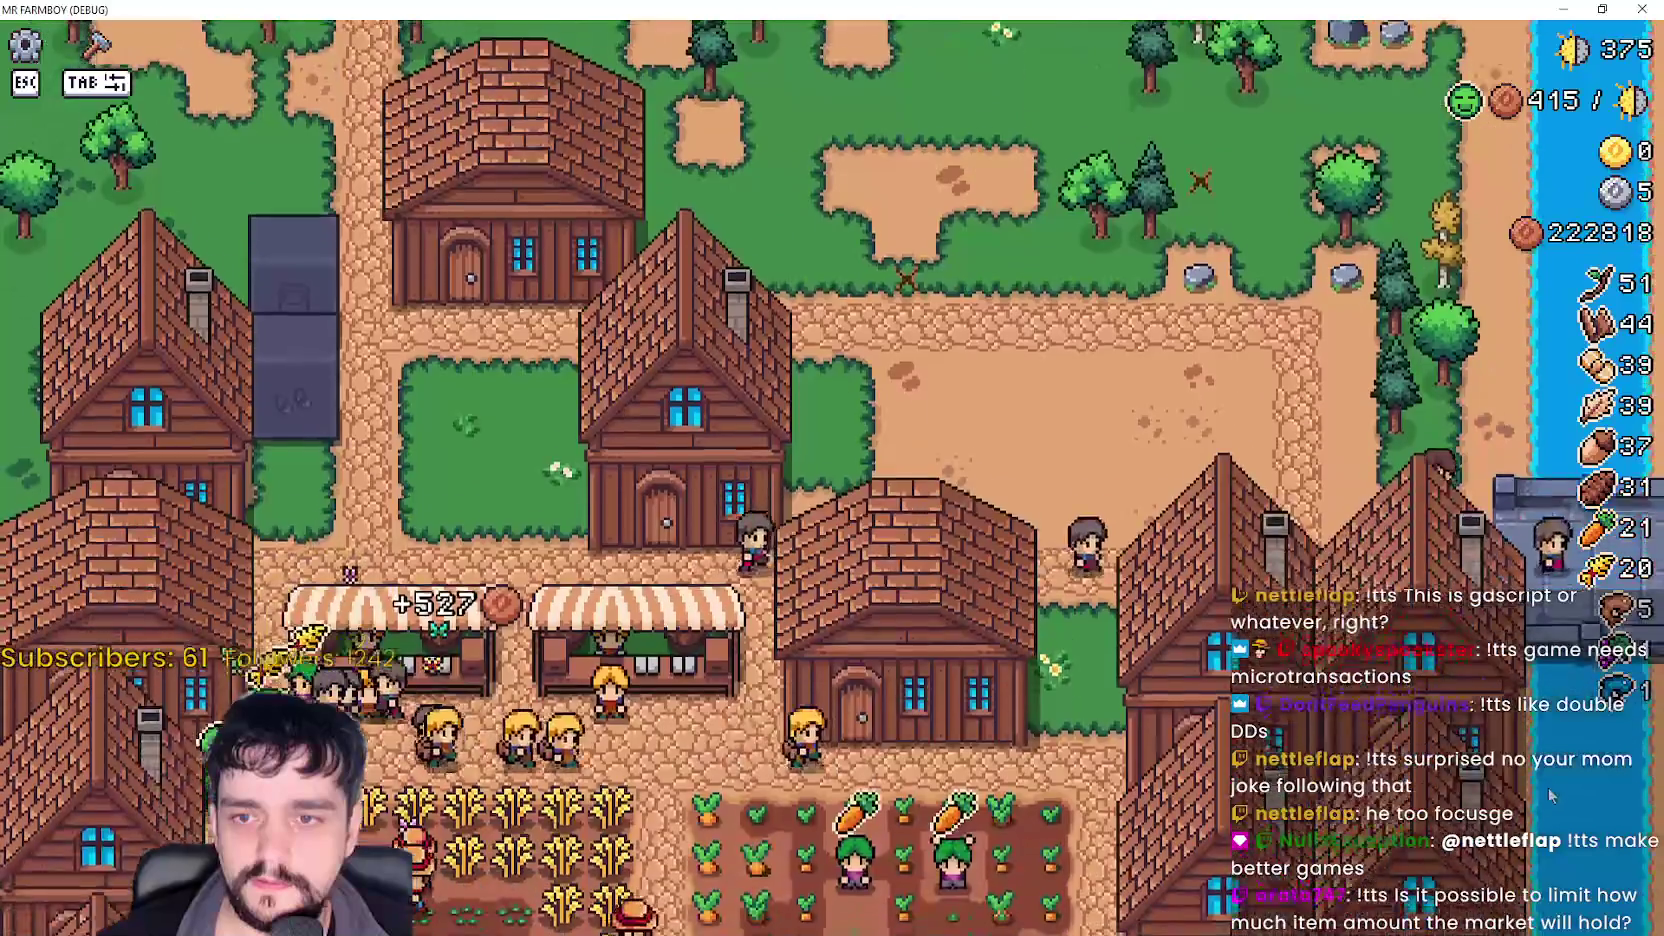
{"action": "key", "text": "s"}
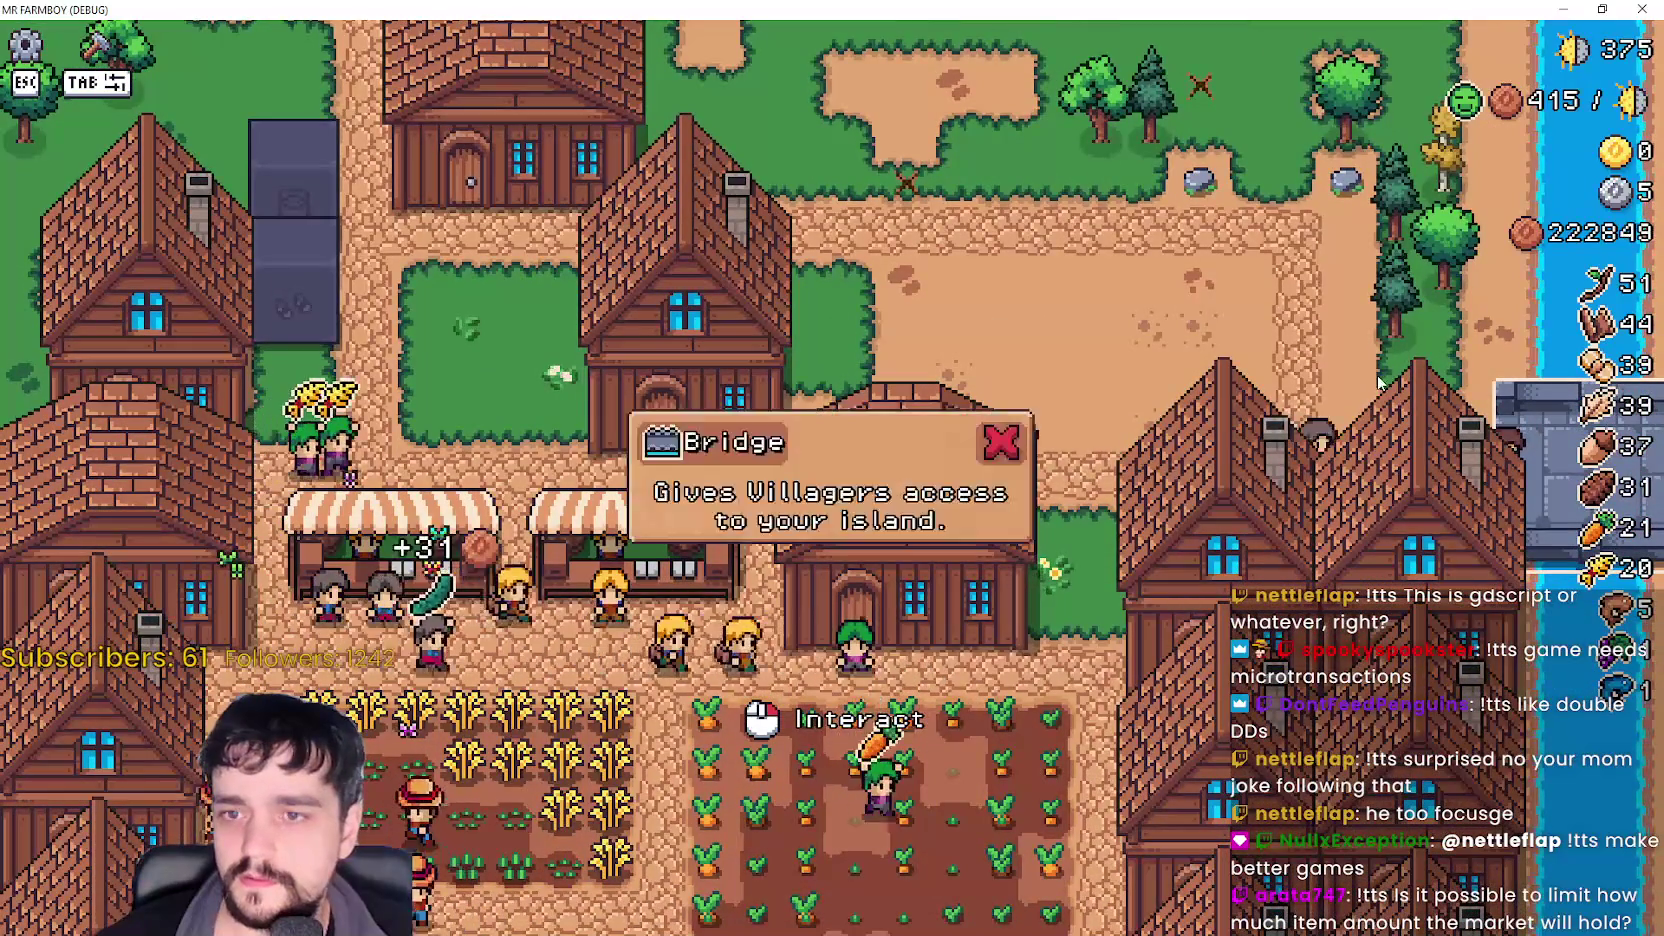
- Close the bridge info and walk down into the chicken coop yard, collecting an egg
{"action": "key", "text": "Escape"}
{"action": "key", "text": "s"}
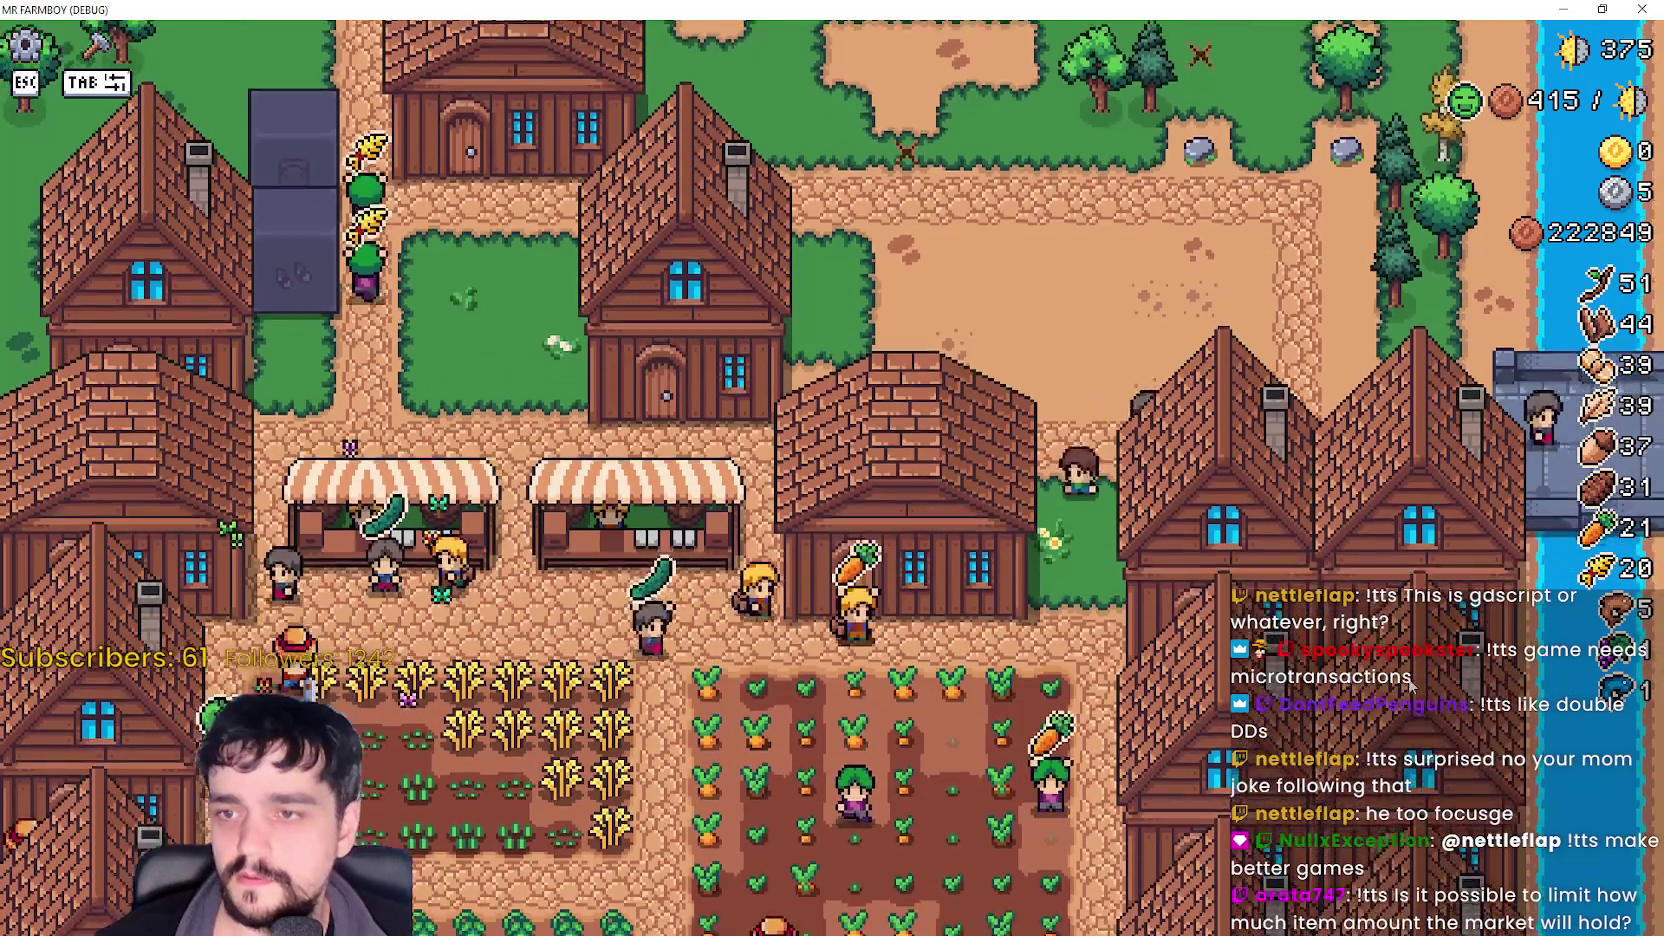
{"action": "scroll", "coordinate": [832, 468], "scroll_direction": "down", "scroll_amount": 2}
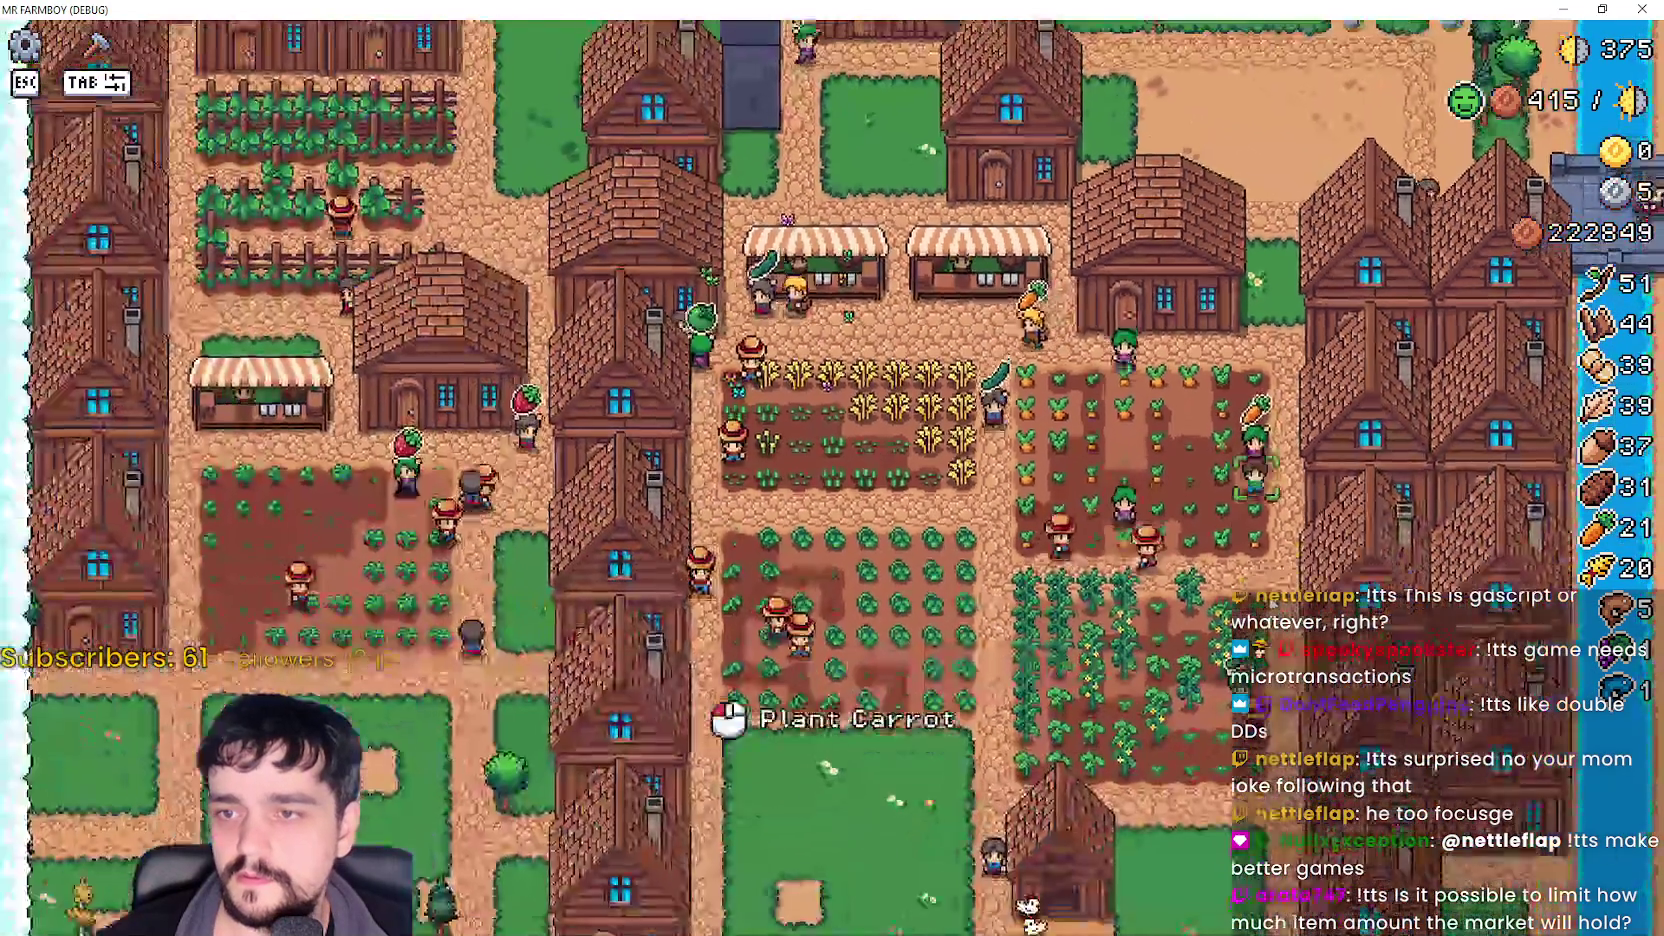
{"action": "key", "text": "s"}
{"action": "scroll", "coordinate": [832, 468], "scroll_direction": "up", "scroll_amount": 2}
{"action": "scroll", "coordinate": [832, 468], "scroll_direction": "down", "scroll_amount": 2}
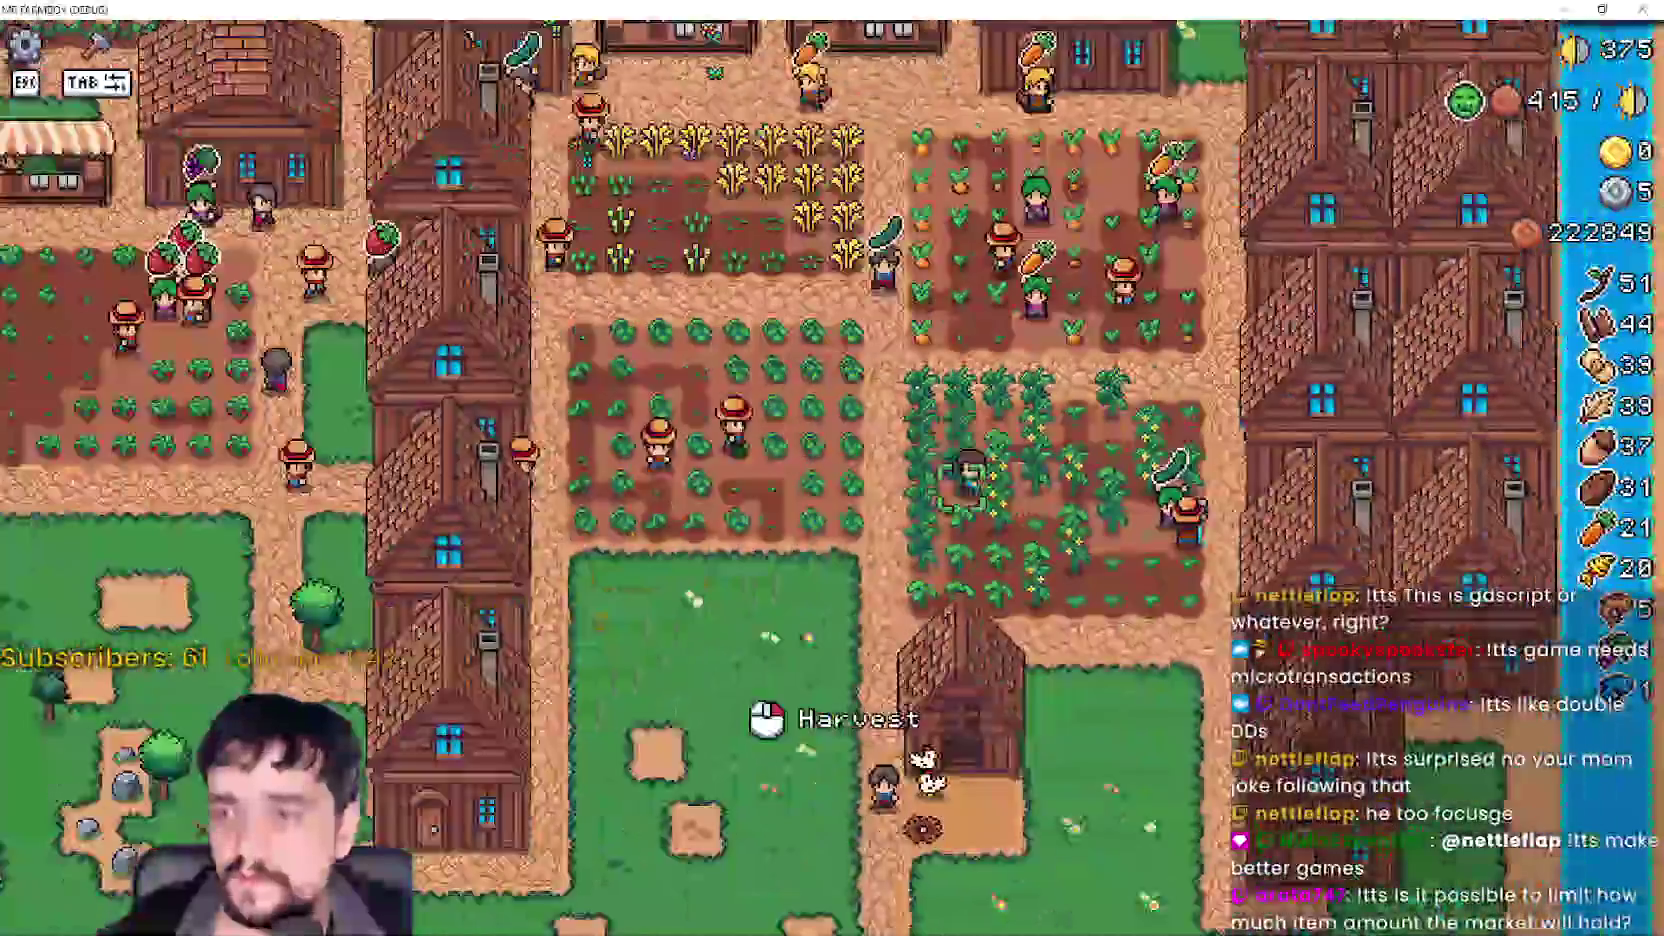
{"action": "scroll", "coordinate": [832, 468], "scroll_direction": "up", "scroll_amount": 2}
{"action": "key", "text": "s"}
{"action": "key", "text": "d"}
{"action": "scroll", "coordinate": [1144, 533], "scroll_direction": "up", "scroll_amount": 2}
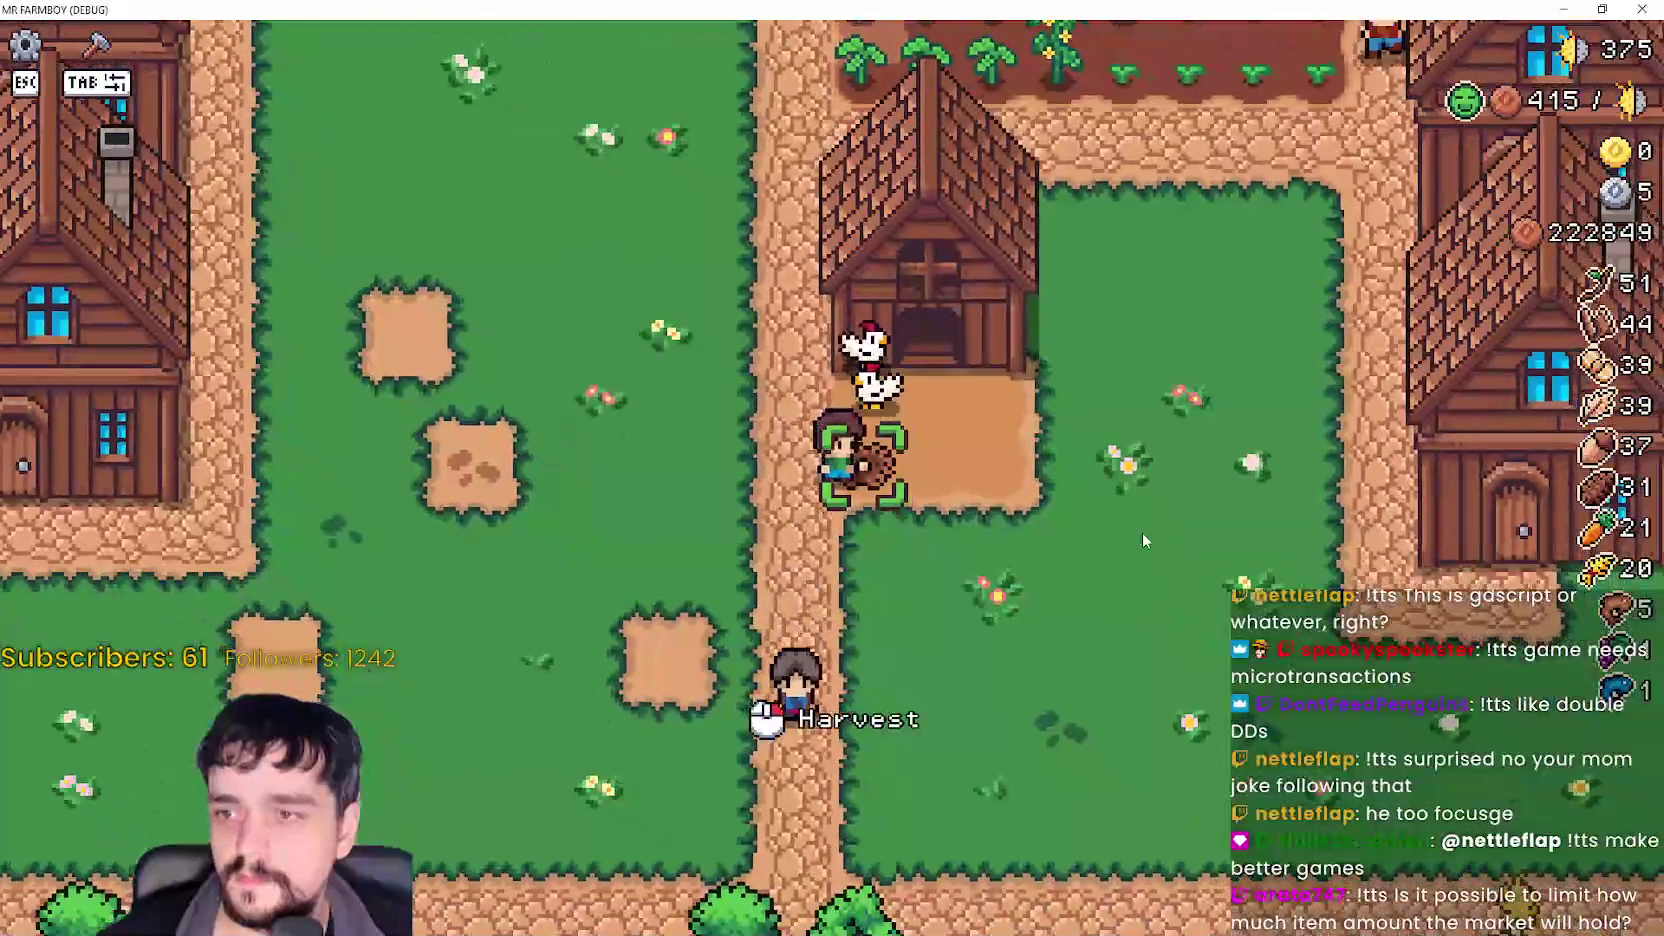
- Start moving the chicken coop, then cancel the move
{"action": "key", "text": "Tab"}
{"action": "key", "text": "s"}
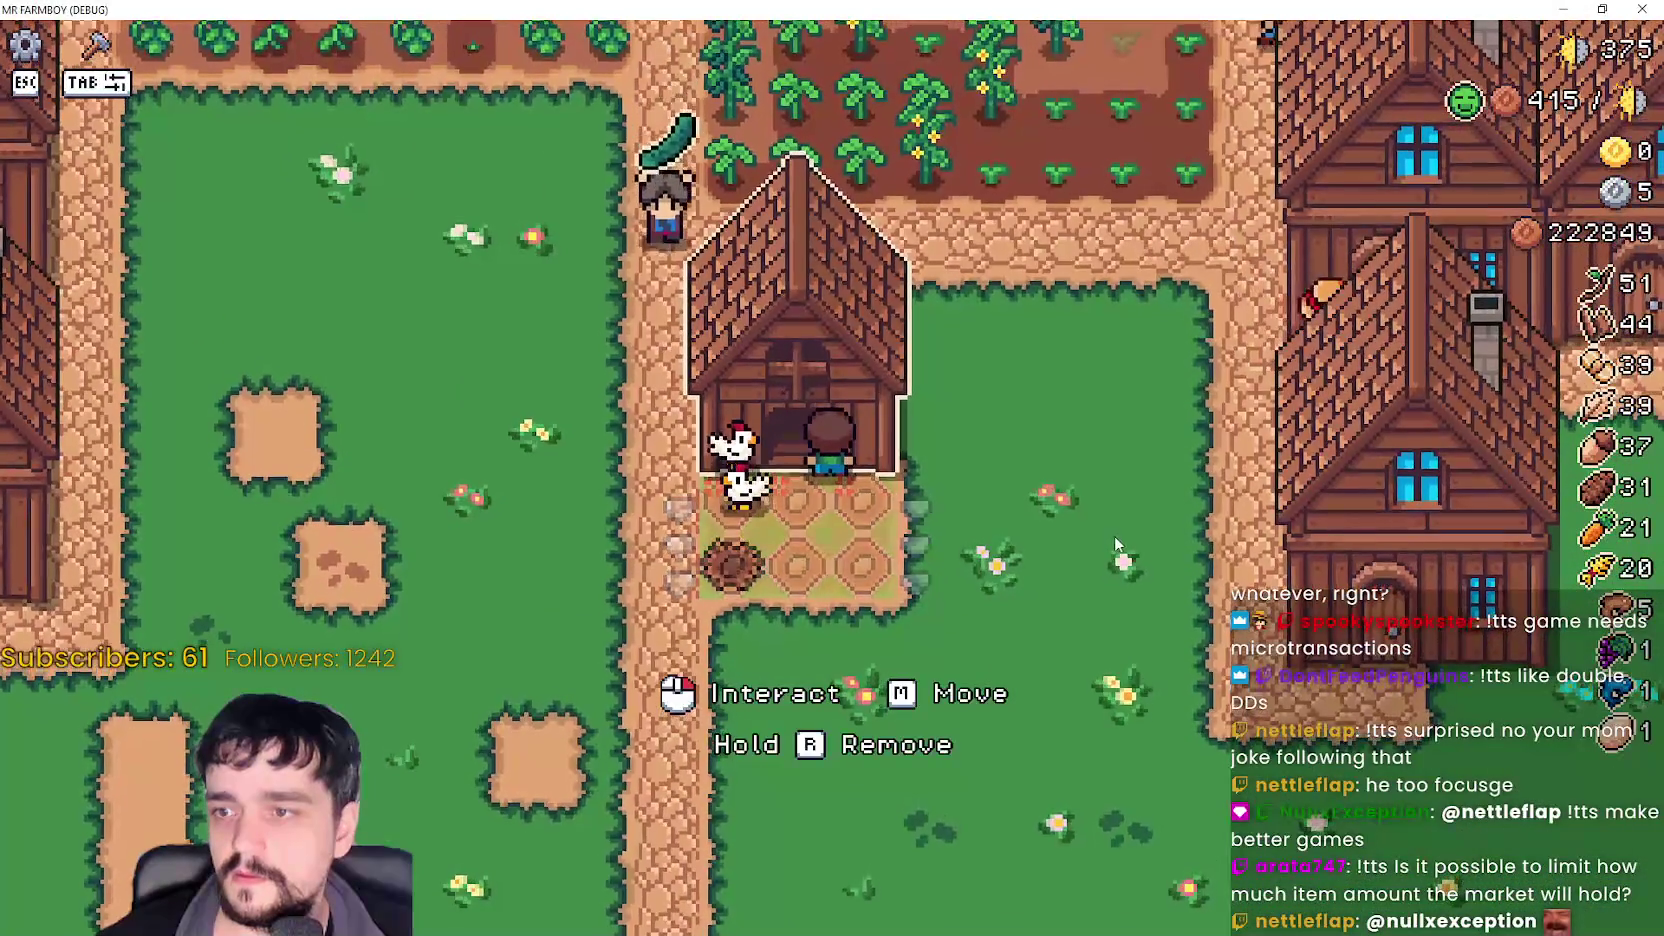
{"action": "left_click", "coordinate": [1072, 526]}
{"action": "key", "text": "s"}
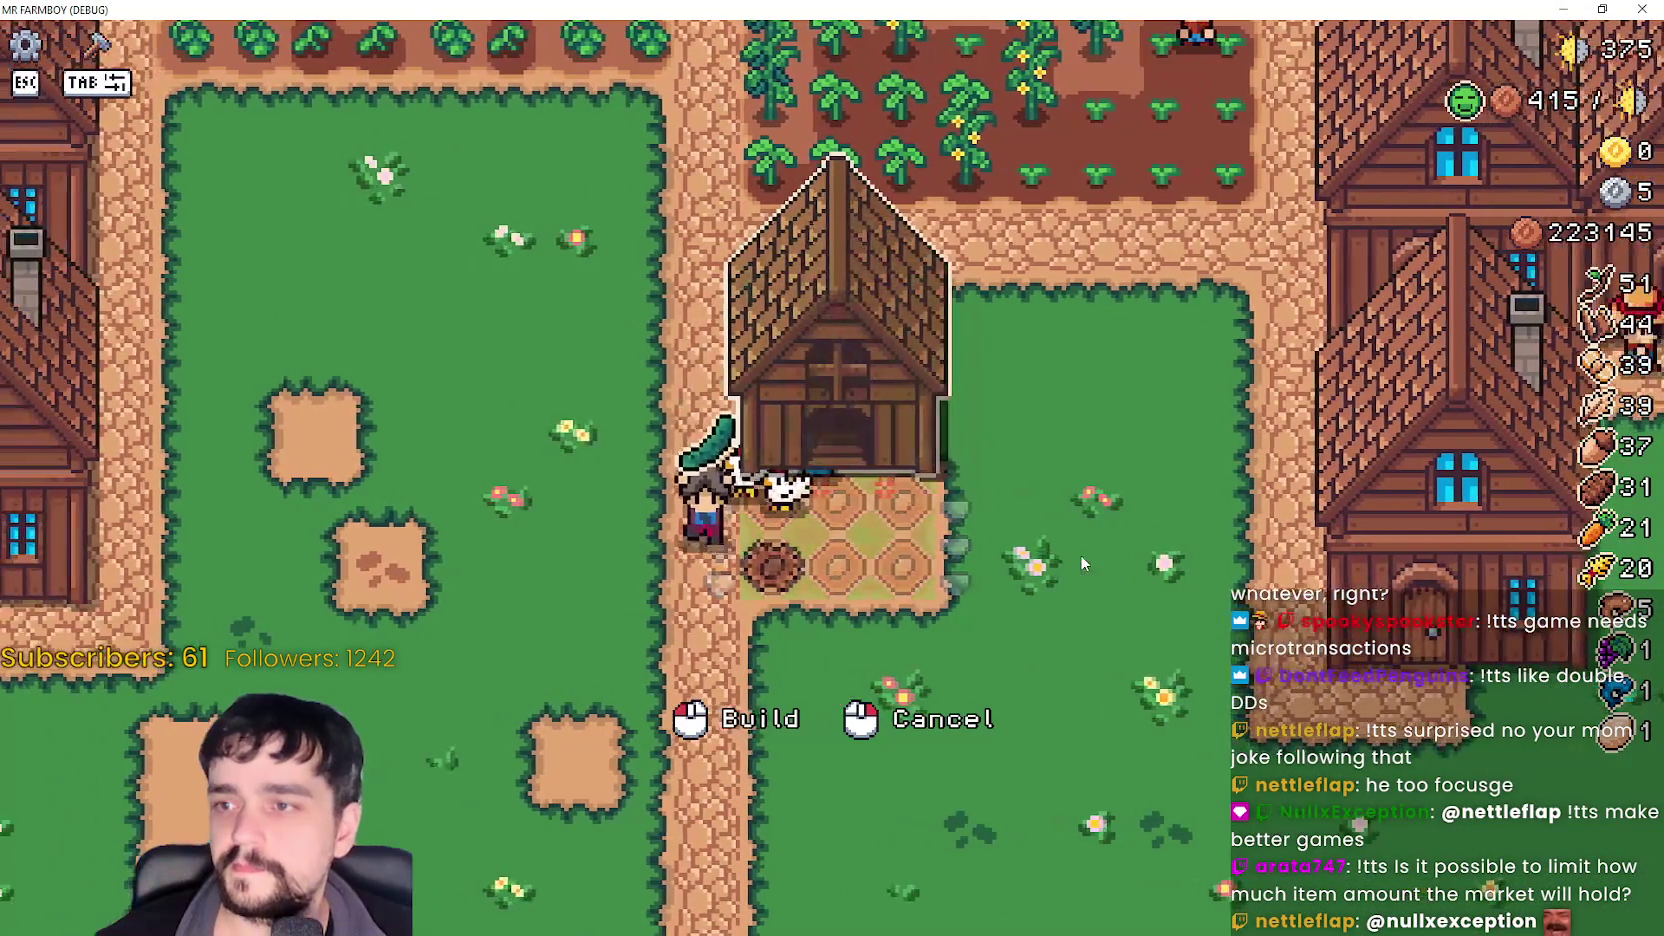
{"action": "right_click", "coordinate": [1080, 554]}
{"action": "key", "text": "Tab"}
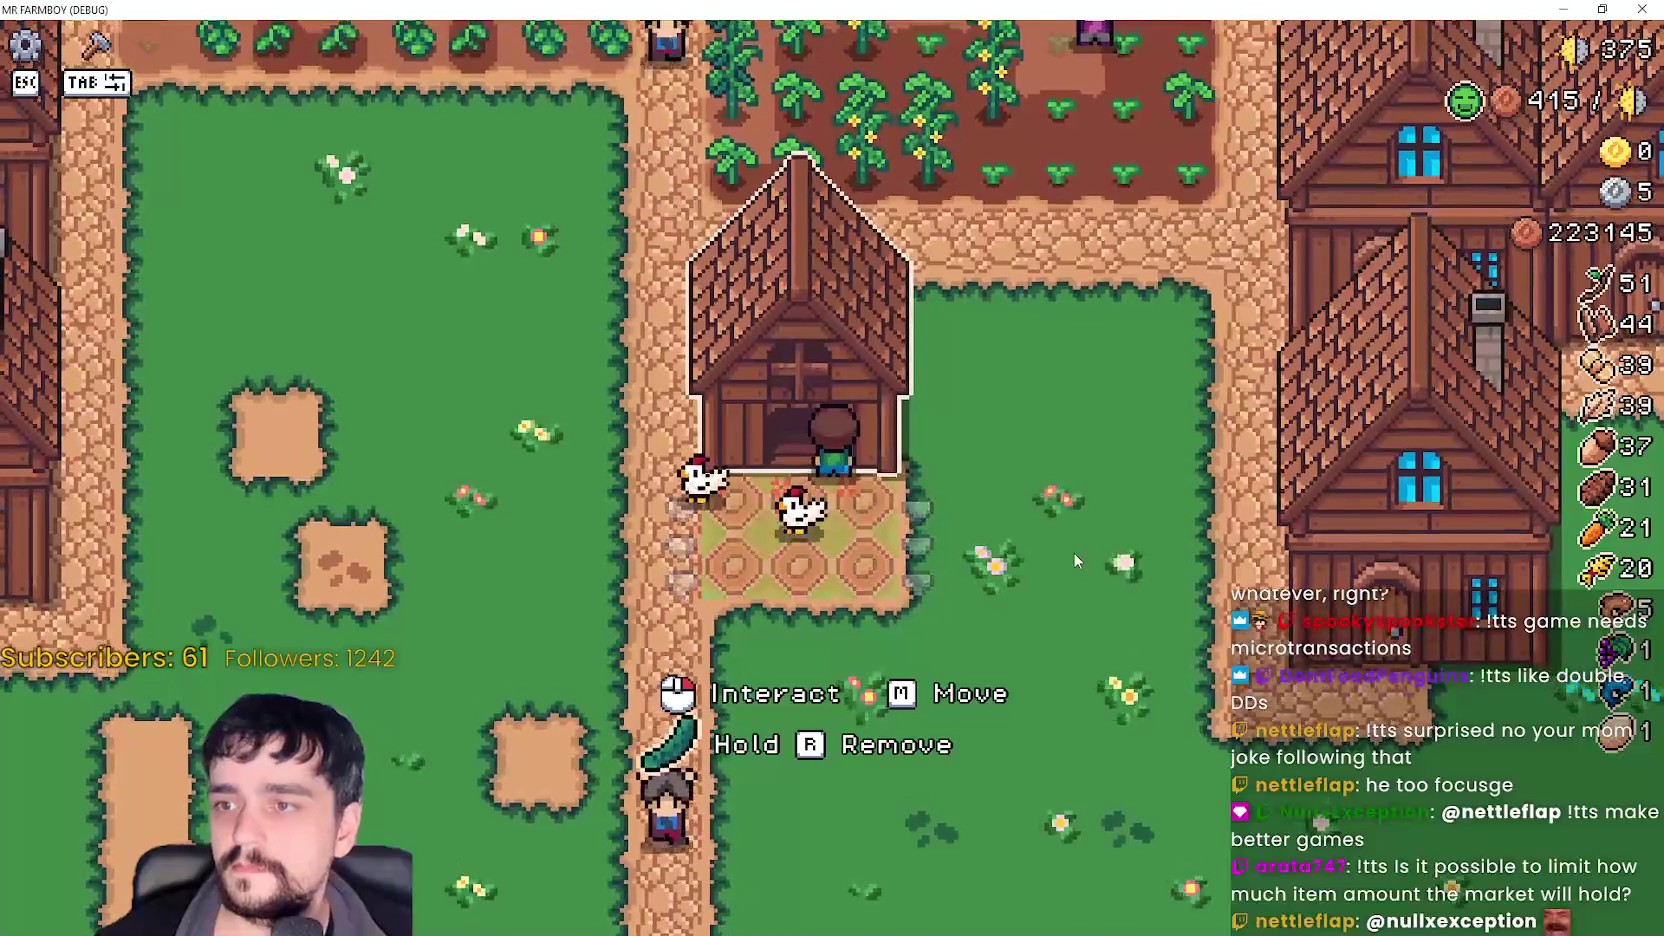
- Move the coop left onto the open grass and check its animal menu
{"action": "left_click", "coordinate": [1072, 552]}
{"action": "key", "text": "w"}
{"action": "key", "text": "a"}
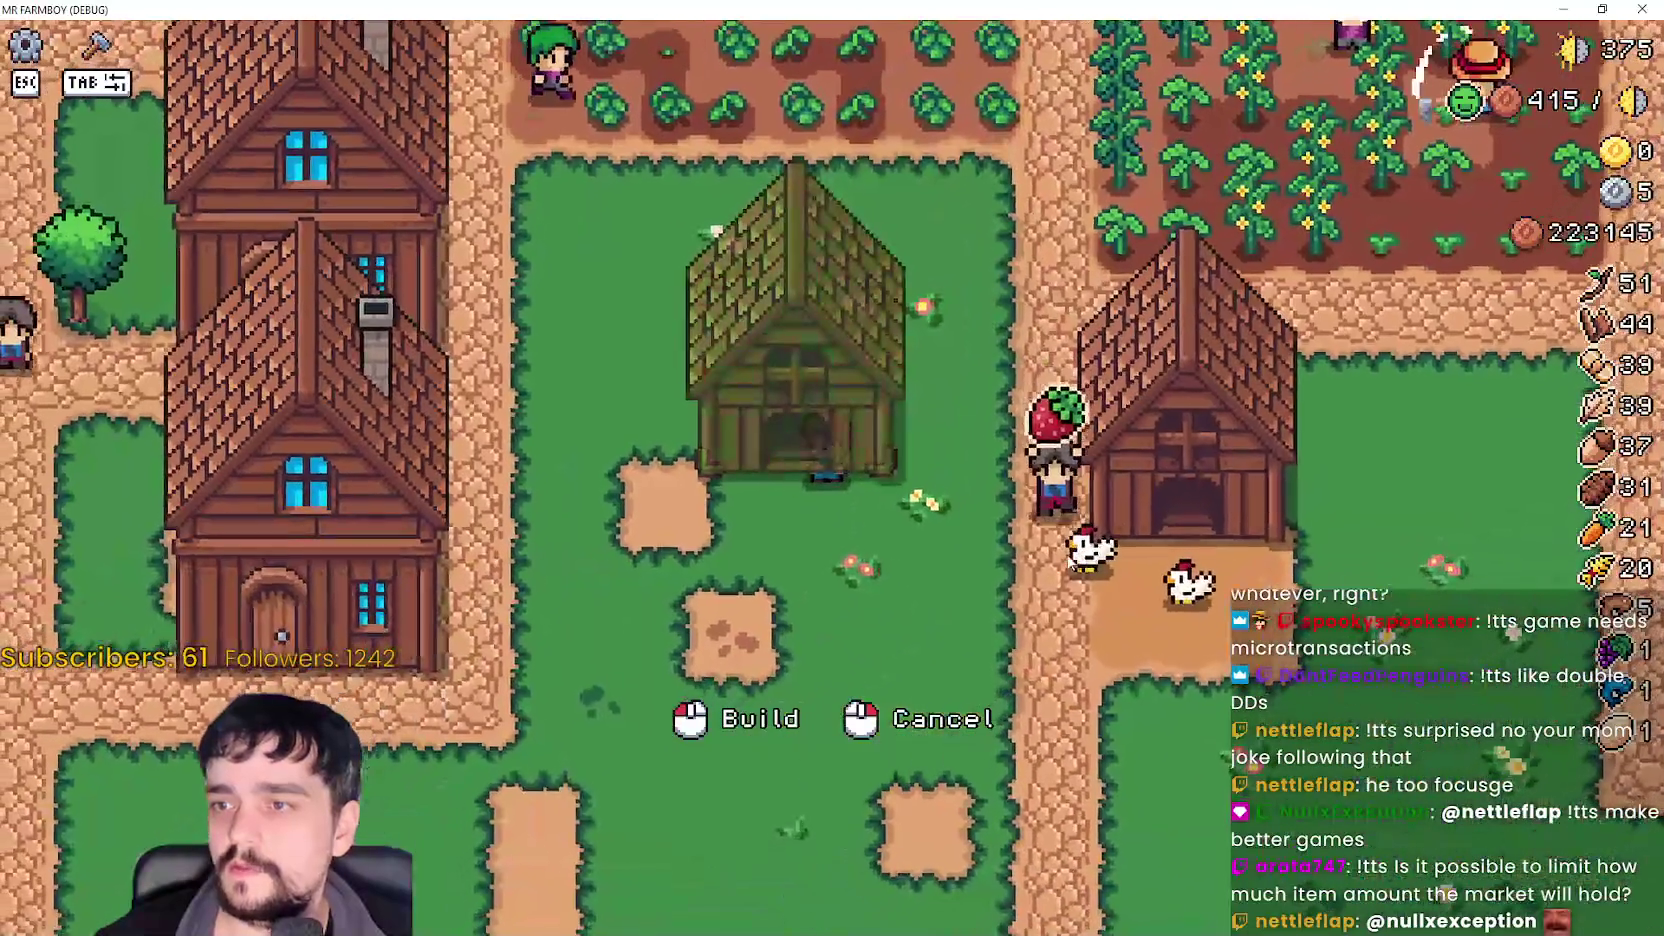
{"action": "left_click", "coordinate": [1066, 558]}
{"action": "key", "text": "s"}
{"action": "left_click", "coordinate": [1066, 561]}
{"action": "key", "text": "Escape"}
- Pick the coop up again and cancel so it returns below the crop field
{"action": "key", "text": "Tab"}
{"action": "key", "text": "m"}
{"action": "key", "text": "d"}
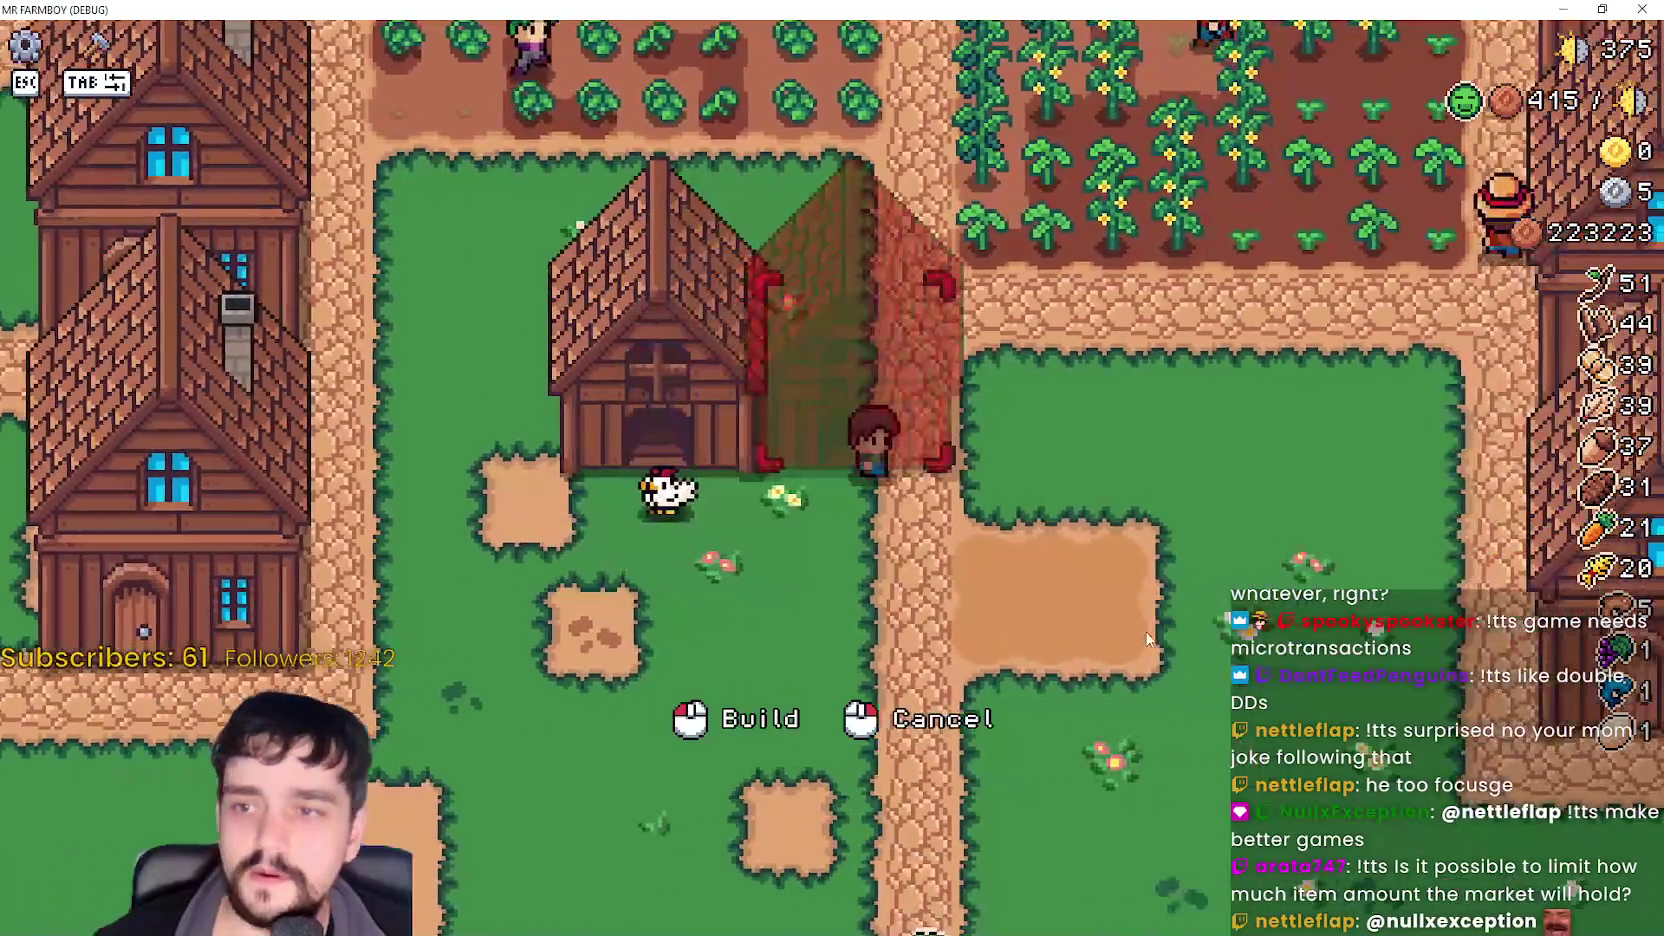
{"action": "key", "text": "Tab"}
{"action": "key", "text": "Tab"}
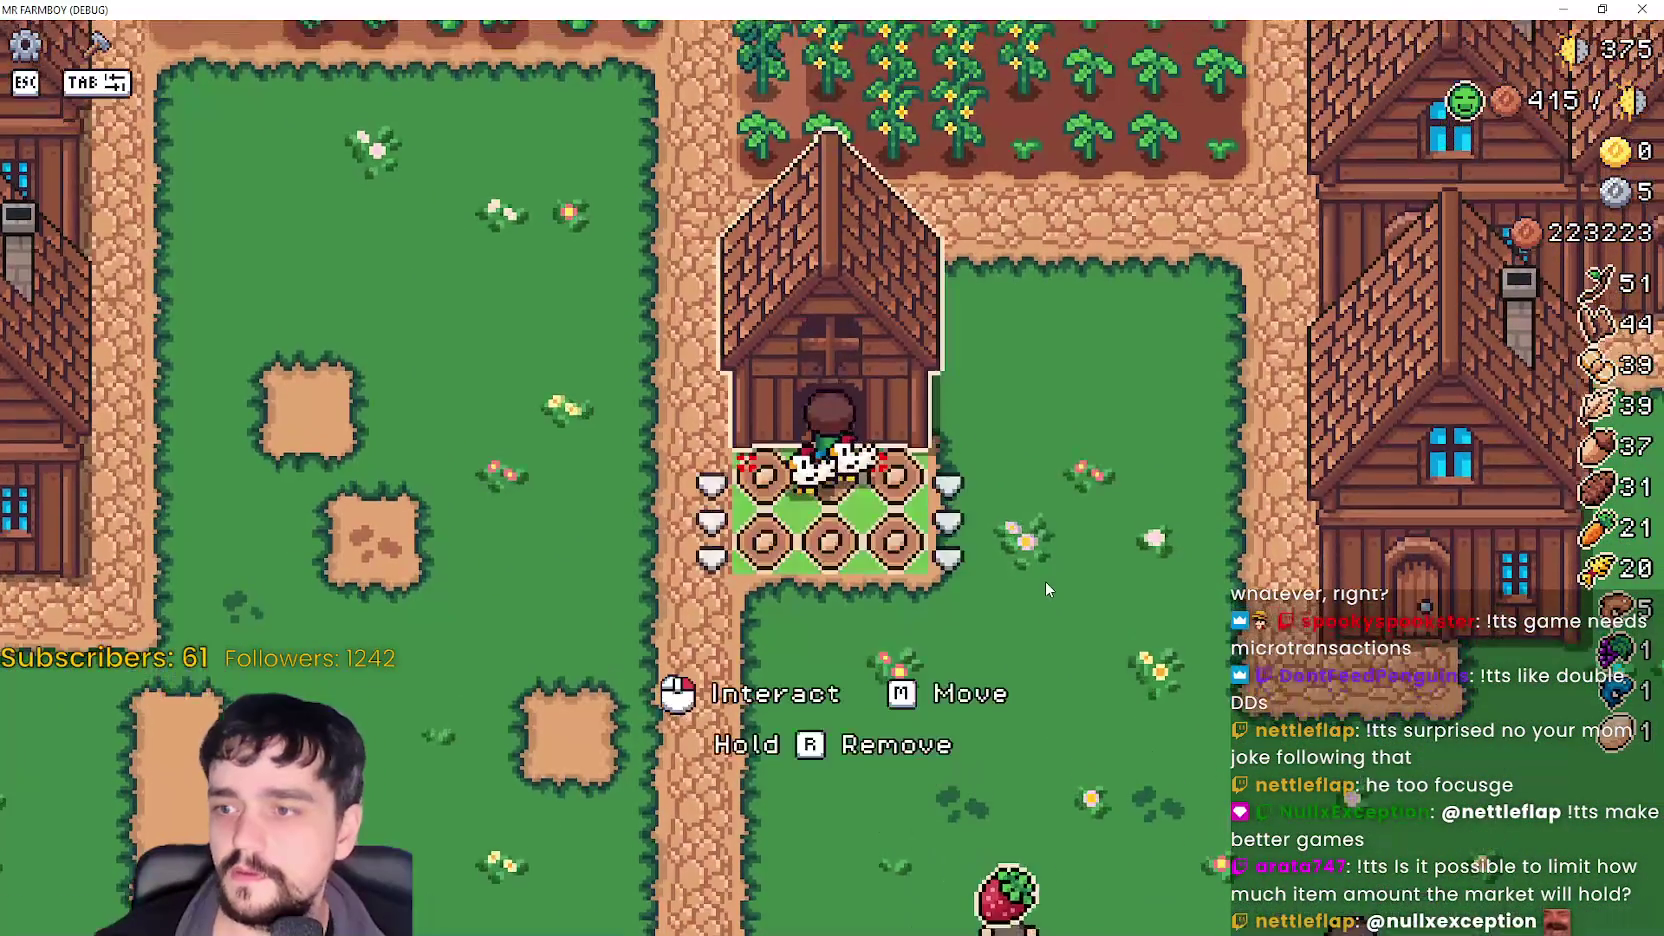
{"action": "key", "text": "Tab"}
{"action": "key", "text": "a"}
{"action": "key", "text": "s"}
{"action": "scroll", "coordinate": [1045, 583], "scroll_direction": "down", "scroll_amount": 5}
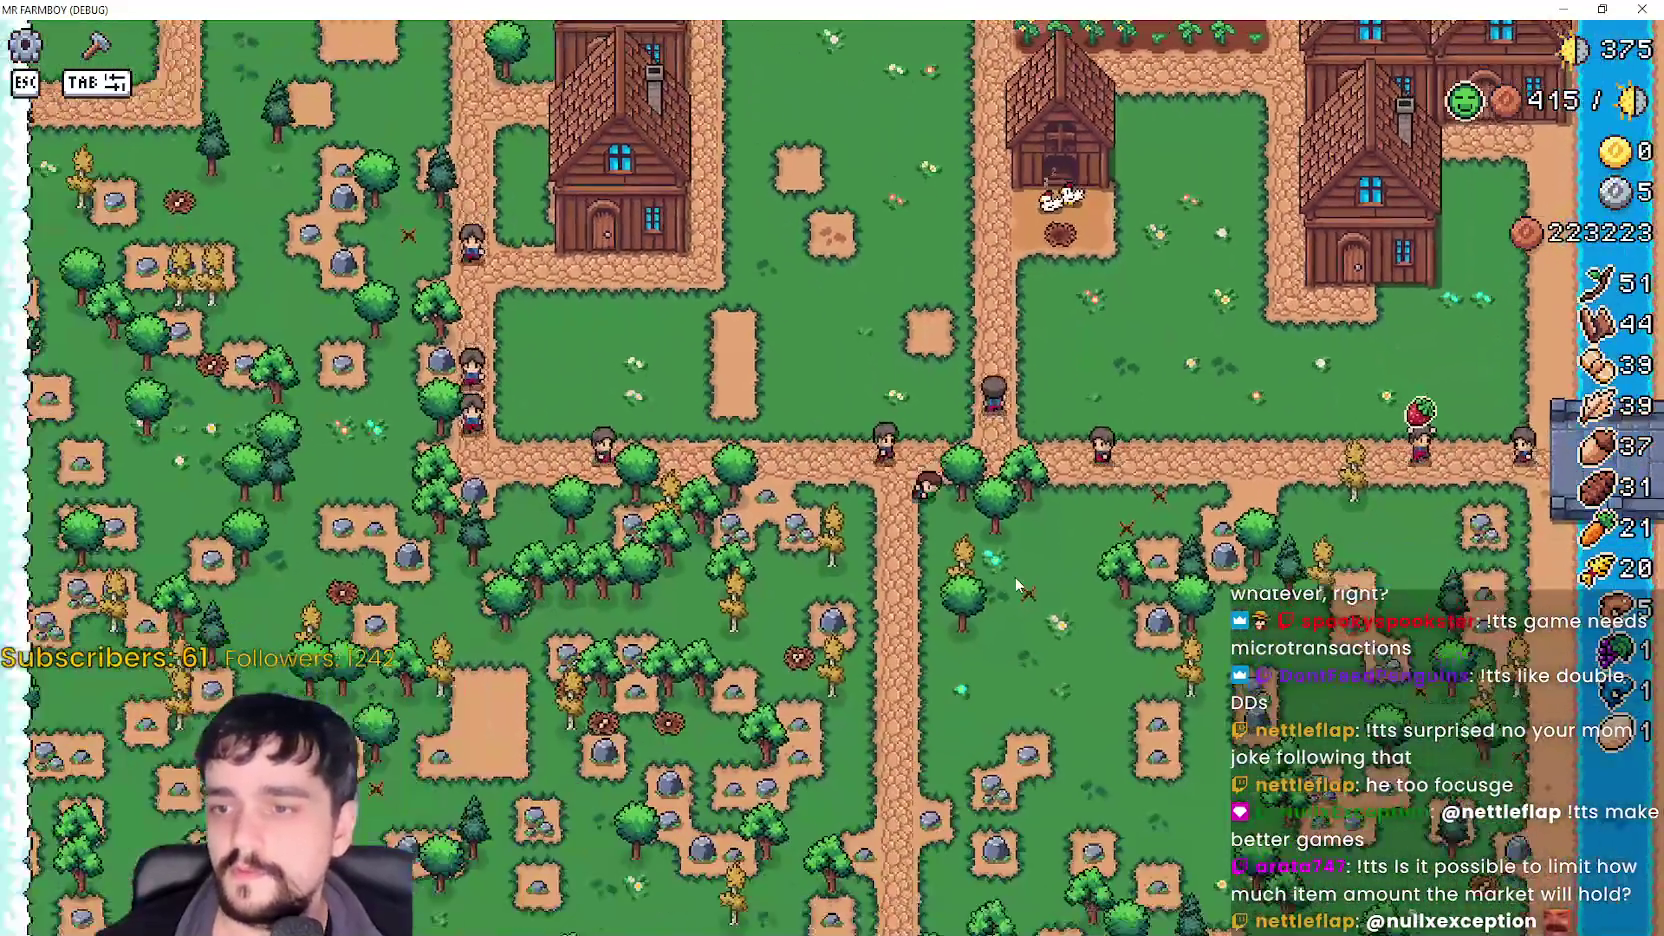
- Open the crafting panel and choose the first sign in the Signs section
{"action": "key", "text": "s"}
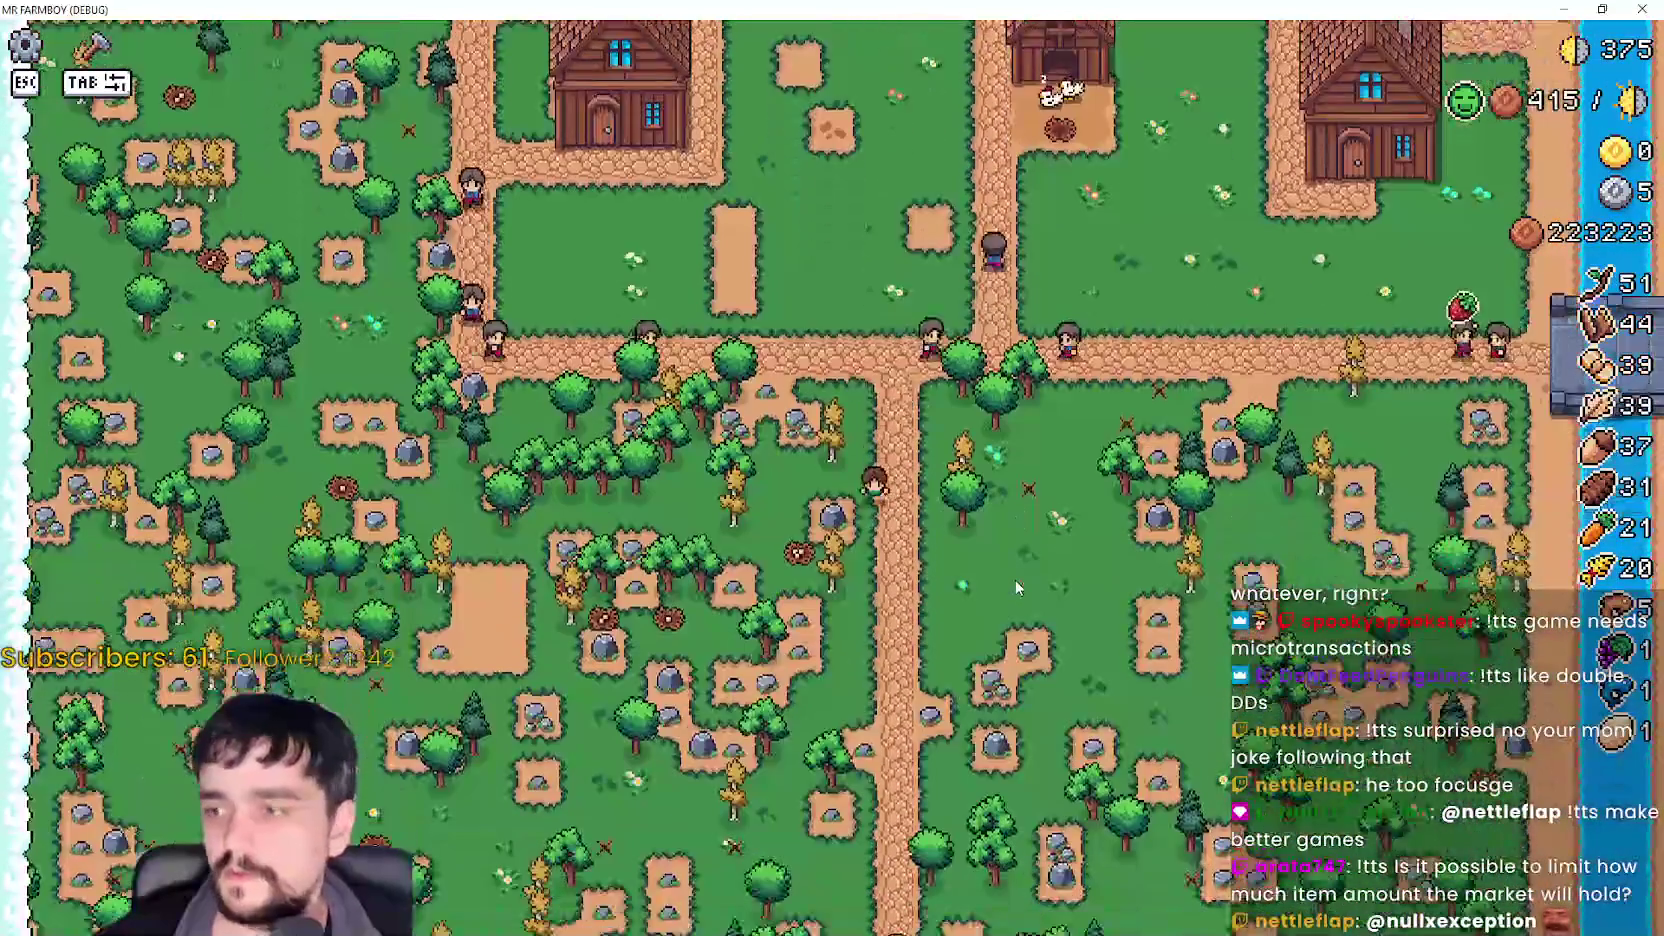
{"action": "key", "text": "Tab"}
{"action": "key", "text": "w"}
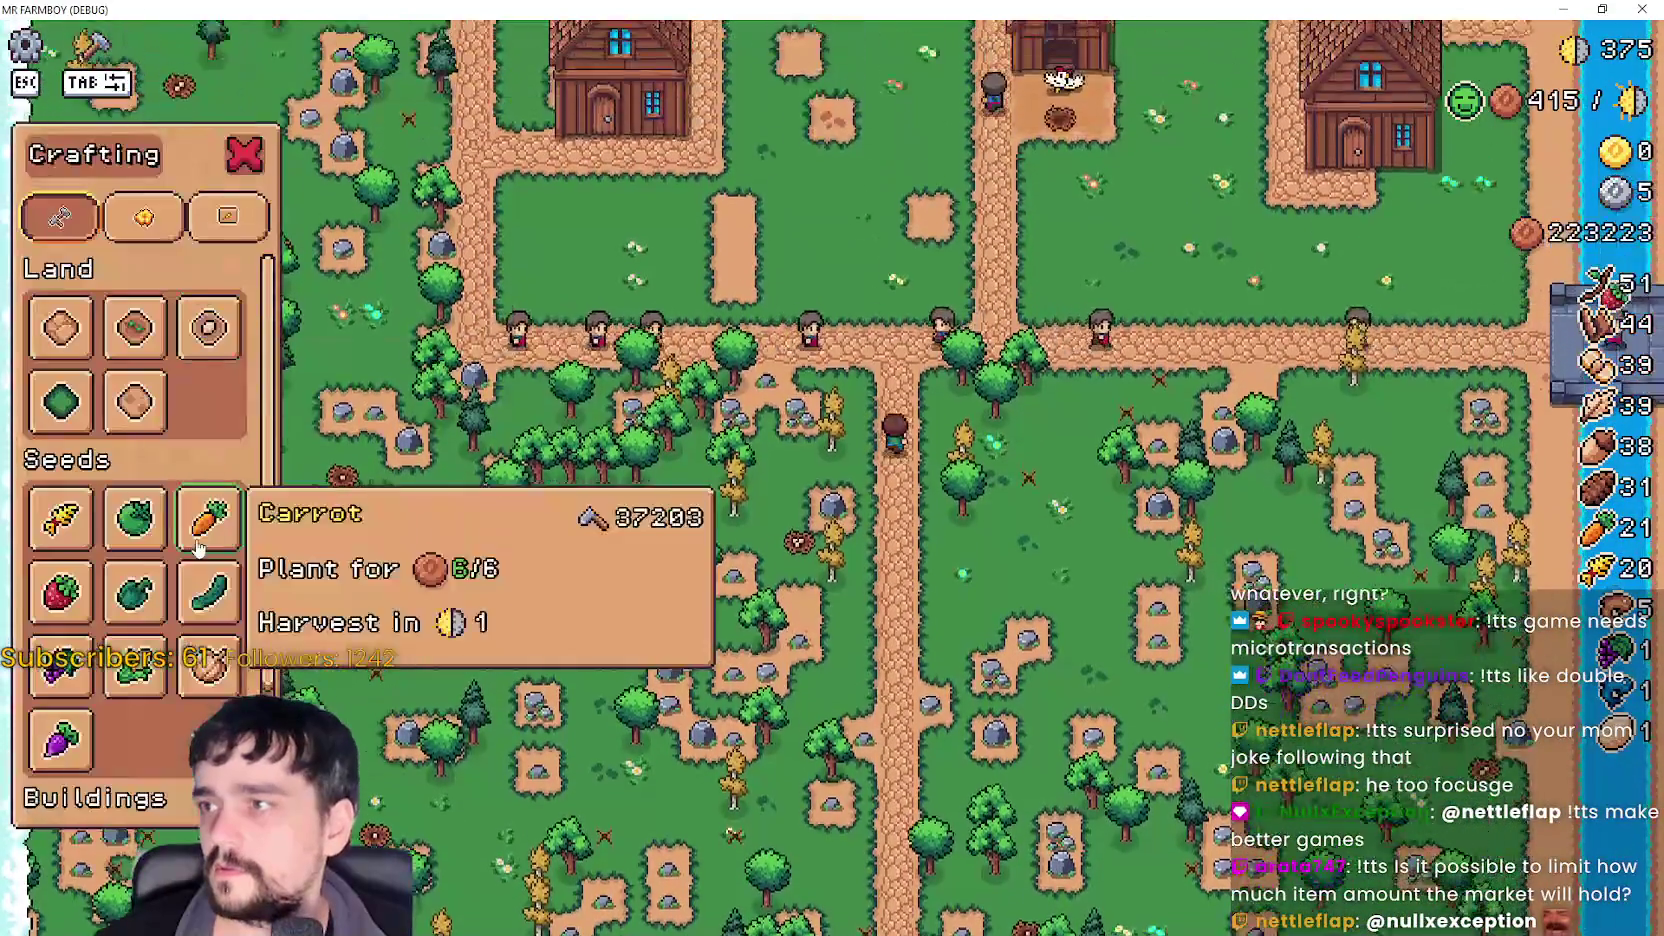
{"action": "left_click", "coordinate": [143, 217]}
{"action": "left_click", "coordinate": [228, 217]}
{"action": "left_click", "coordinate": [245, 157]}
{"action": "key", "text": "w"}
{"action": "key", "text": "Tab"}
- Build two signs near the farmer, then stop placing and close crafting
{"action": "left_click", "coordinate": [60, 326]}
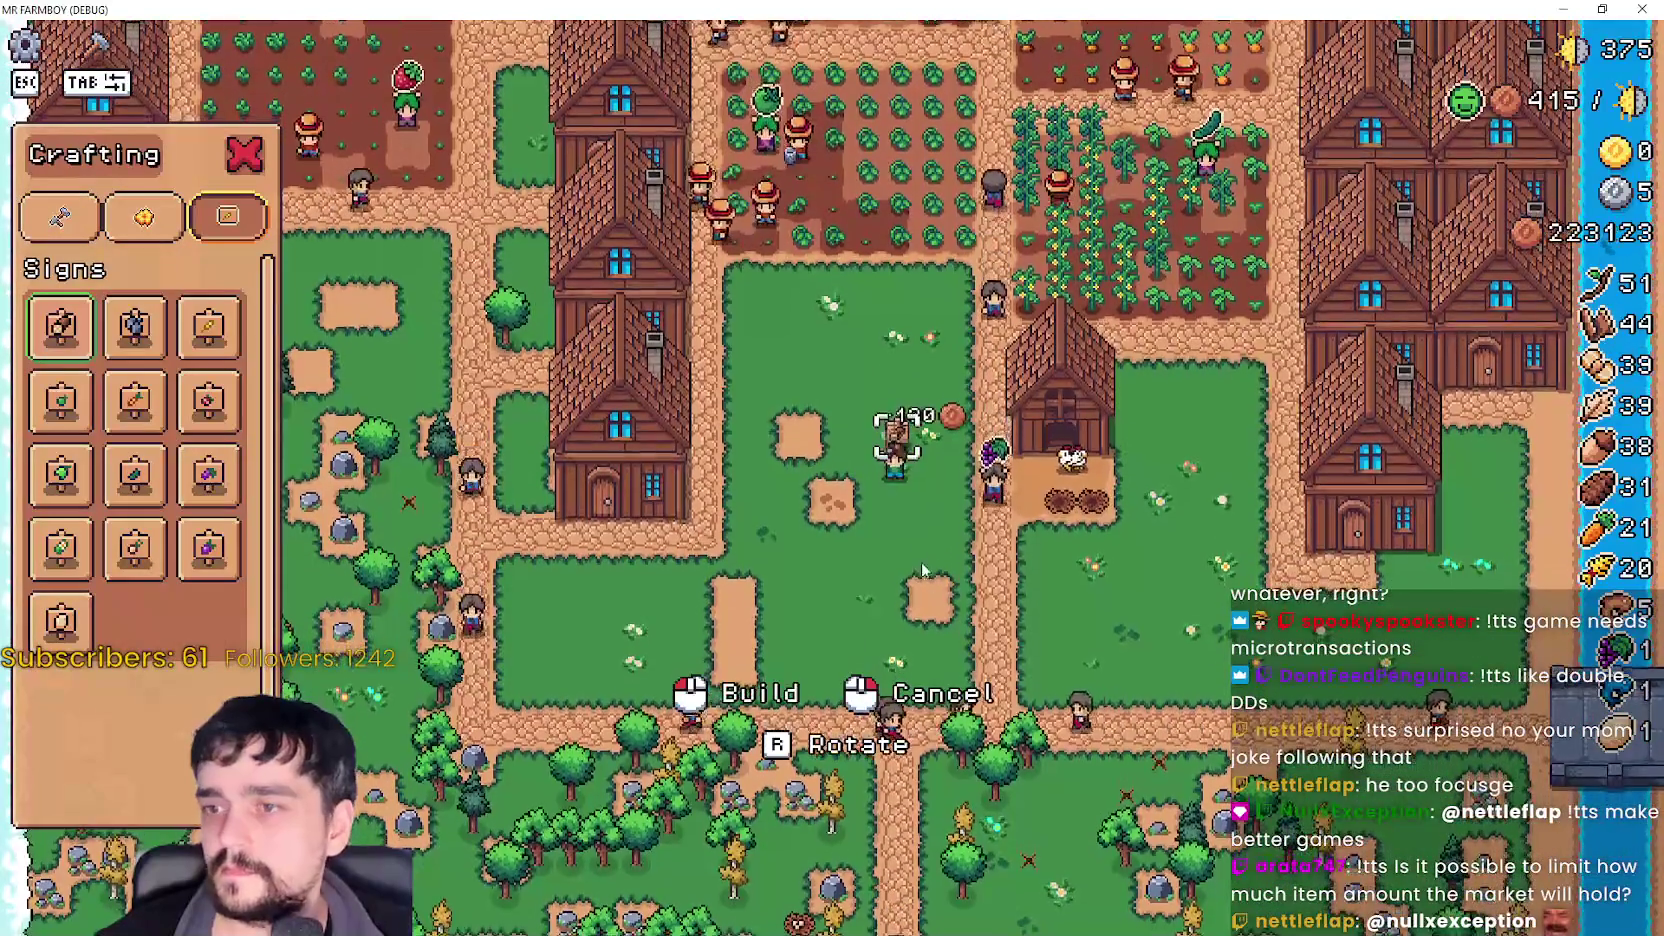
{"action": "left_click", "coordinate": [930, 540]}
{"action": "key", "text": "a"}
{"action": "scroll", "coordinate": [994, 595], "scroll_direction": "up", "scroll_amount": 3}
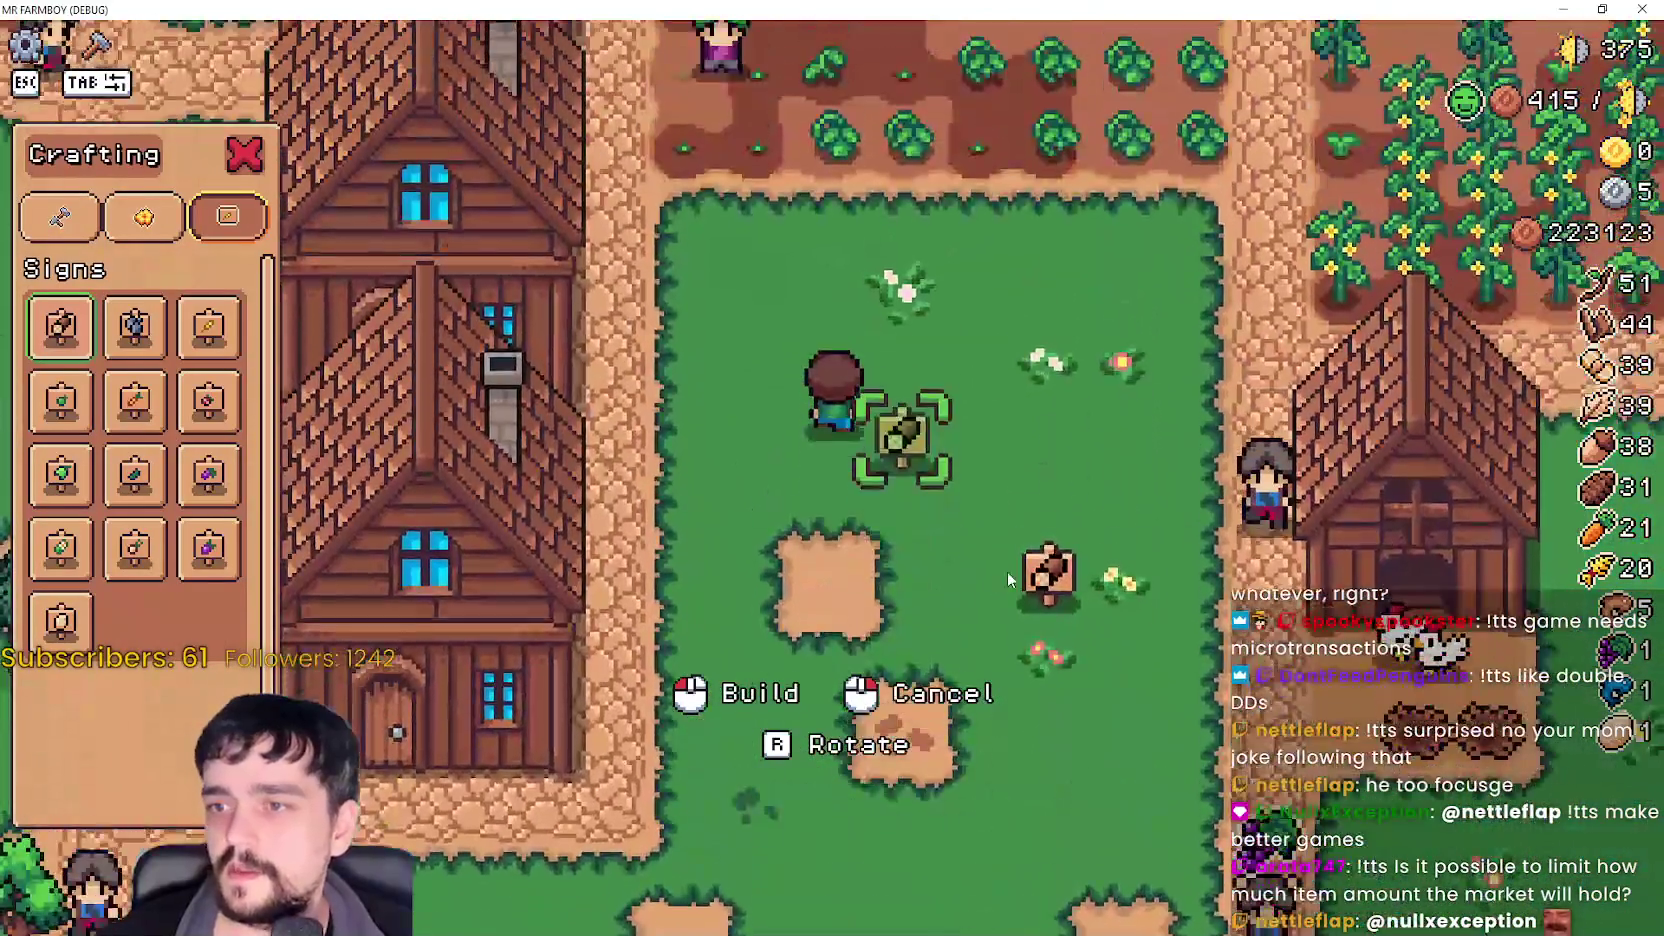
{"action": "key", "text": "w"}
{"action": "left_click", "coordinate": [1020, 568]}
{"action": "key", "text": "s"}
{"action": "right_click", "coordinate": [1035, 558]}
{"action": "key", "text": "w"}
{"action": "key", "text": "w"}
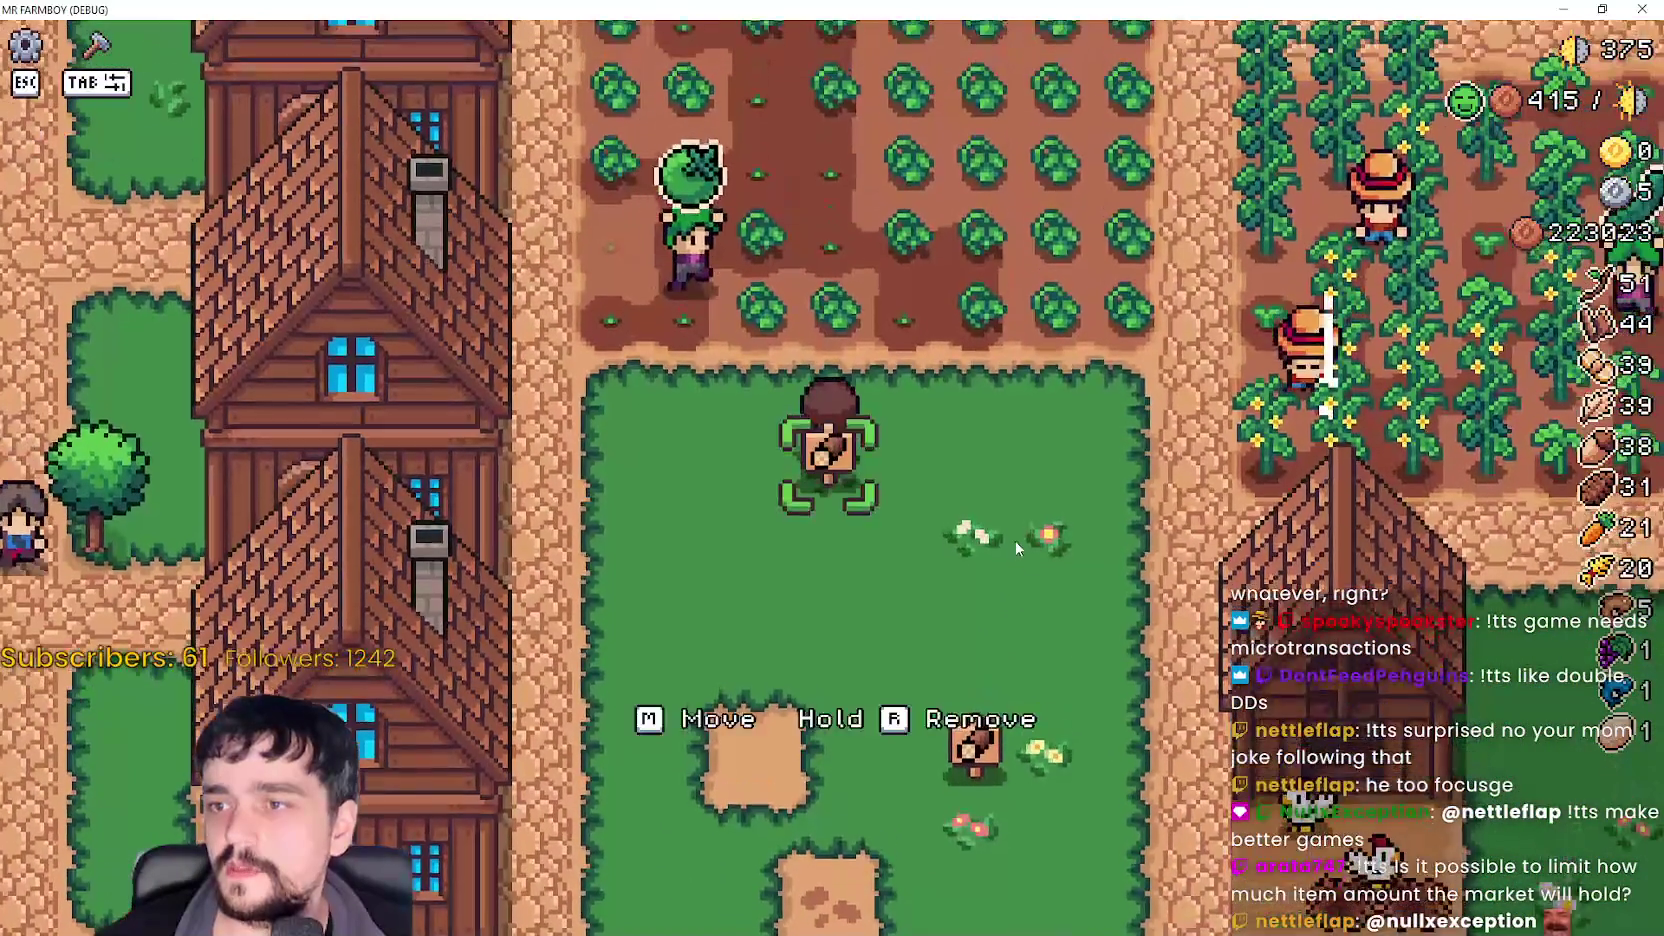
- Carry a sign down and right and place it on the grass
{"action": "key", "text": "s"}
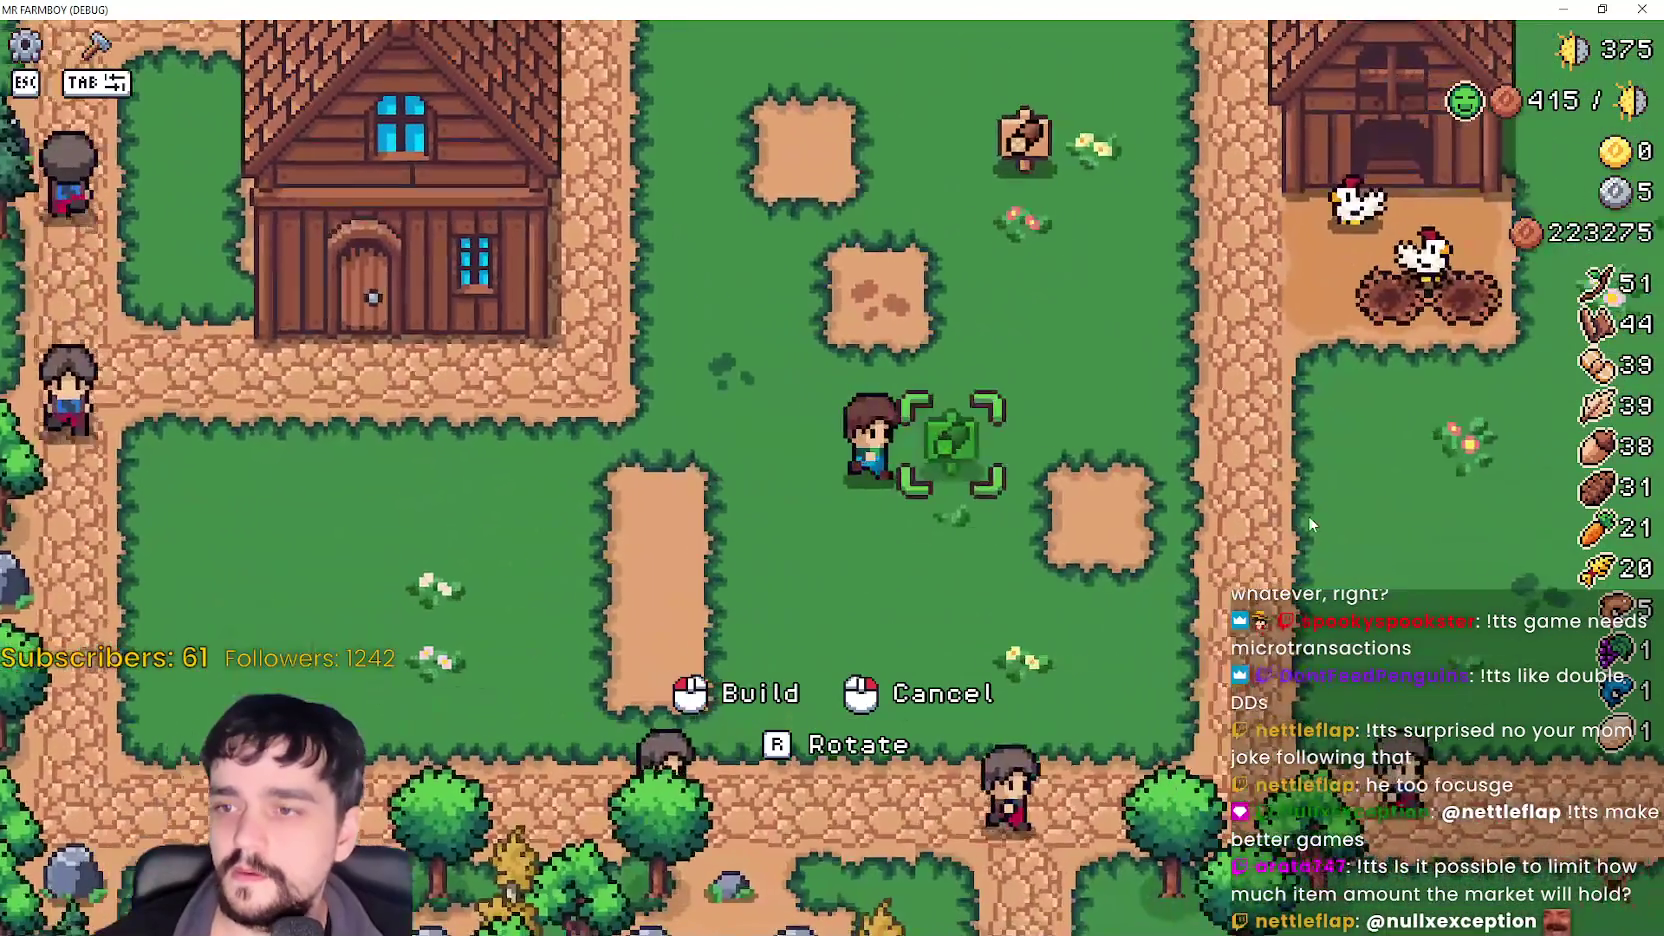
{"action": "key", "text": "d"}
{"action": "key", "text": "w"}
{"action": "left_click", "coordinate": [1164, 566]}
{"action": "key", "text": "a"}
{"action": "key", "text": "w"}
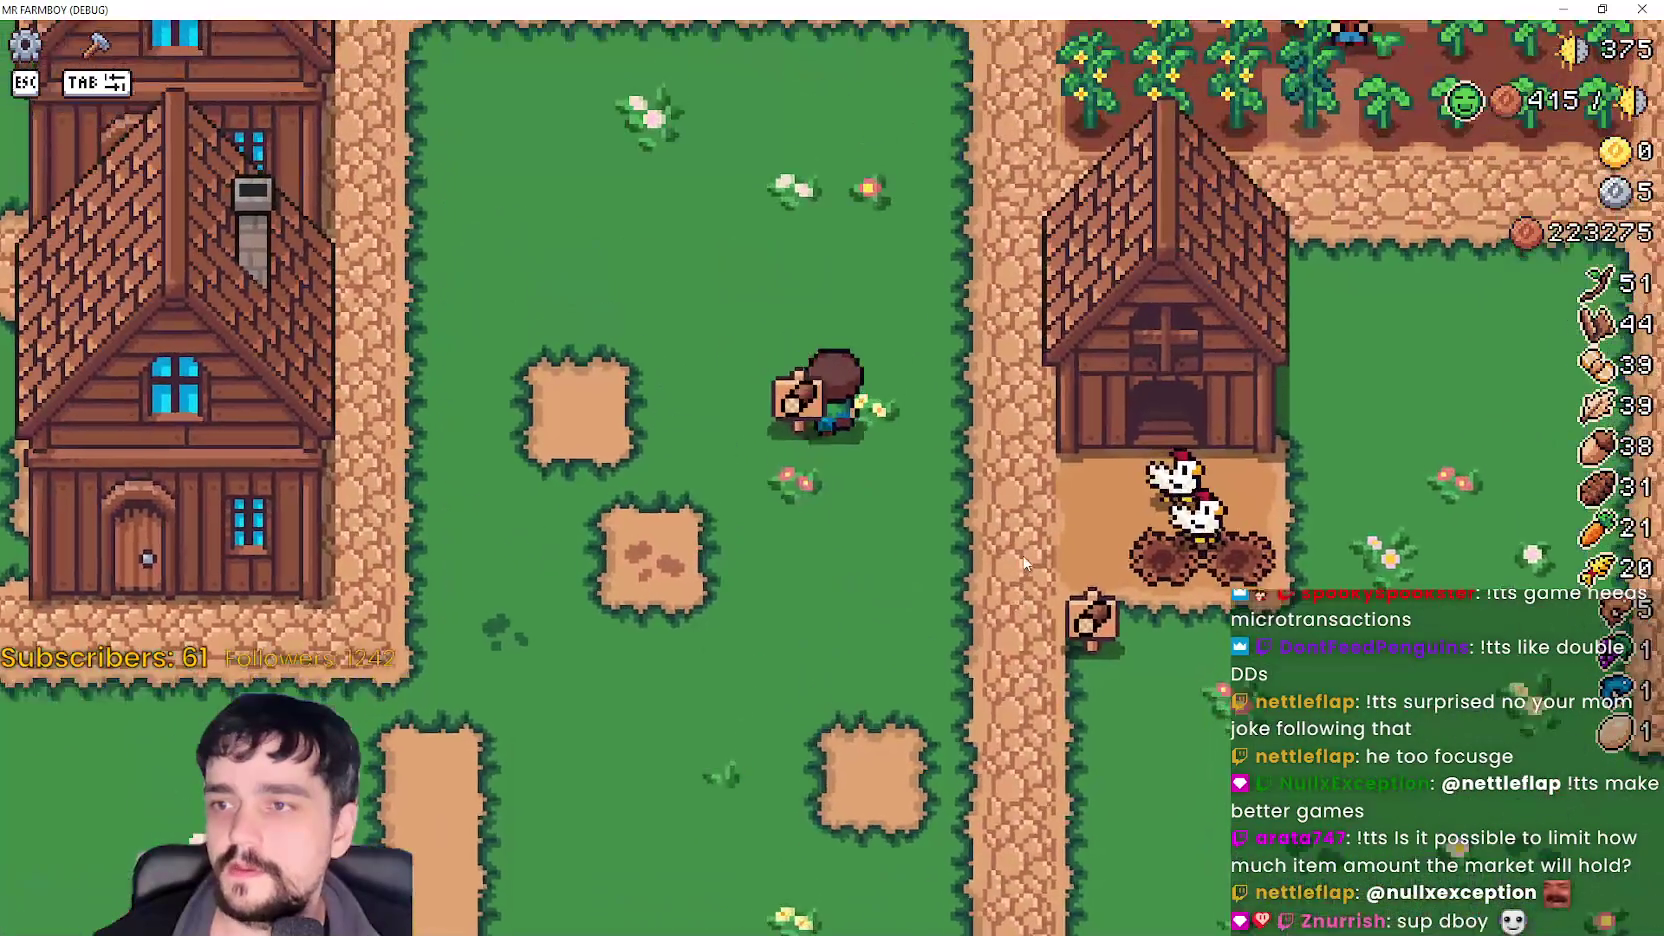
- Pick the sign back up and place it beside the farmhouse
{"action": "left_click", "coordinate": [653, 541]}
{"action": "key", "text": "a"}
{"action": "key", "text": "s"}
{"action": "key", "text": "a"}
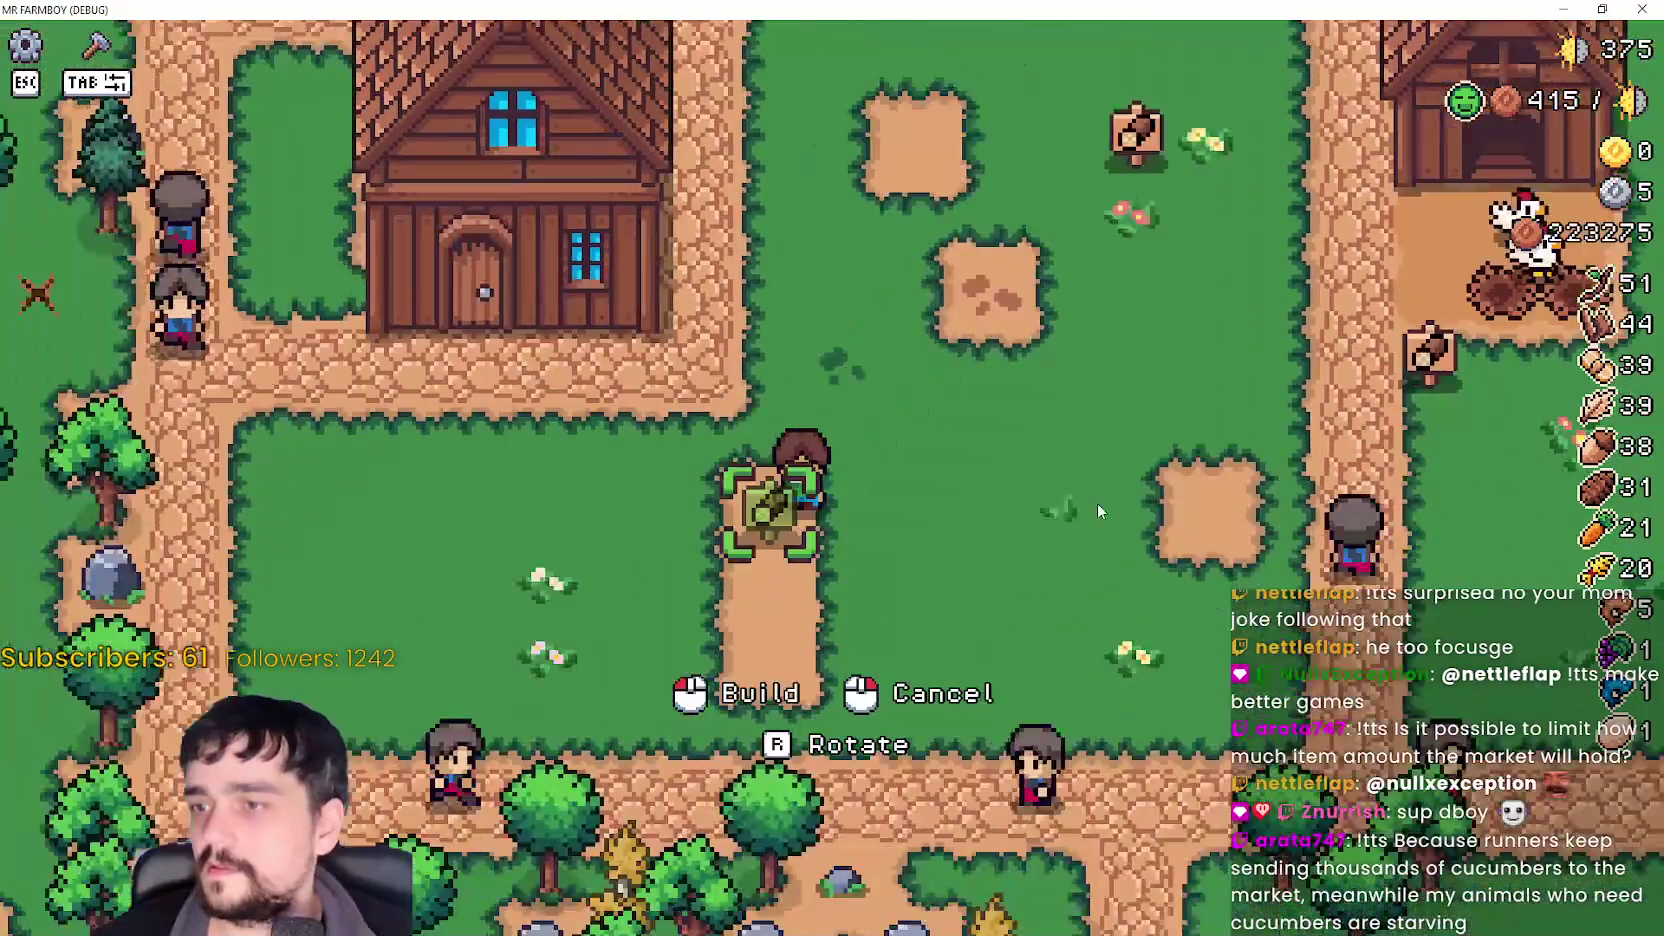
{"action": "key", "text": "w"}
{"action": "left_click", "coordinate": [1108, 622]}
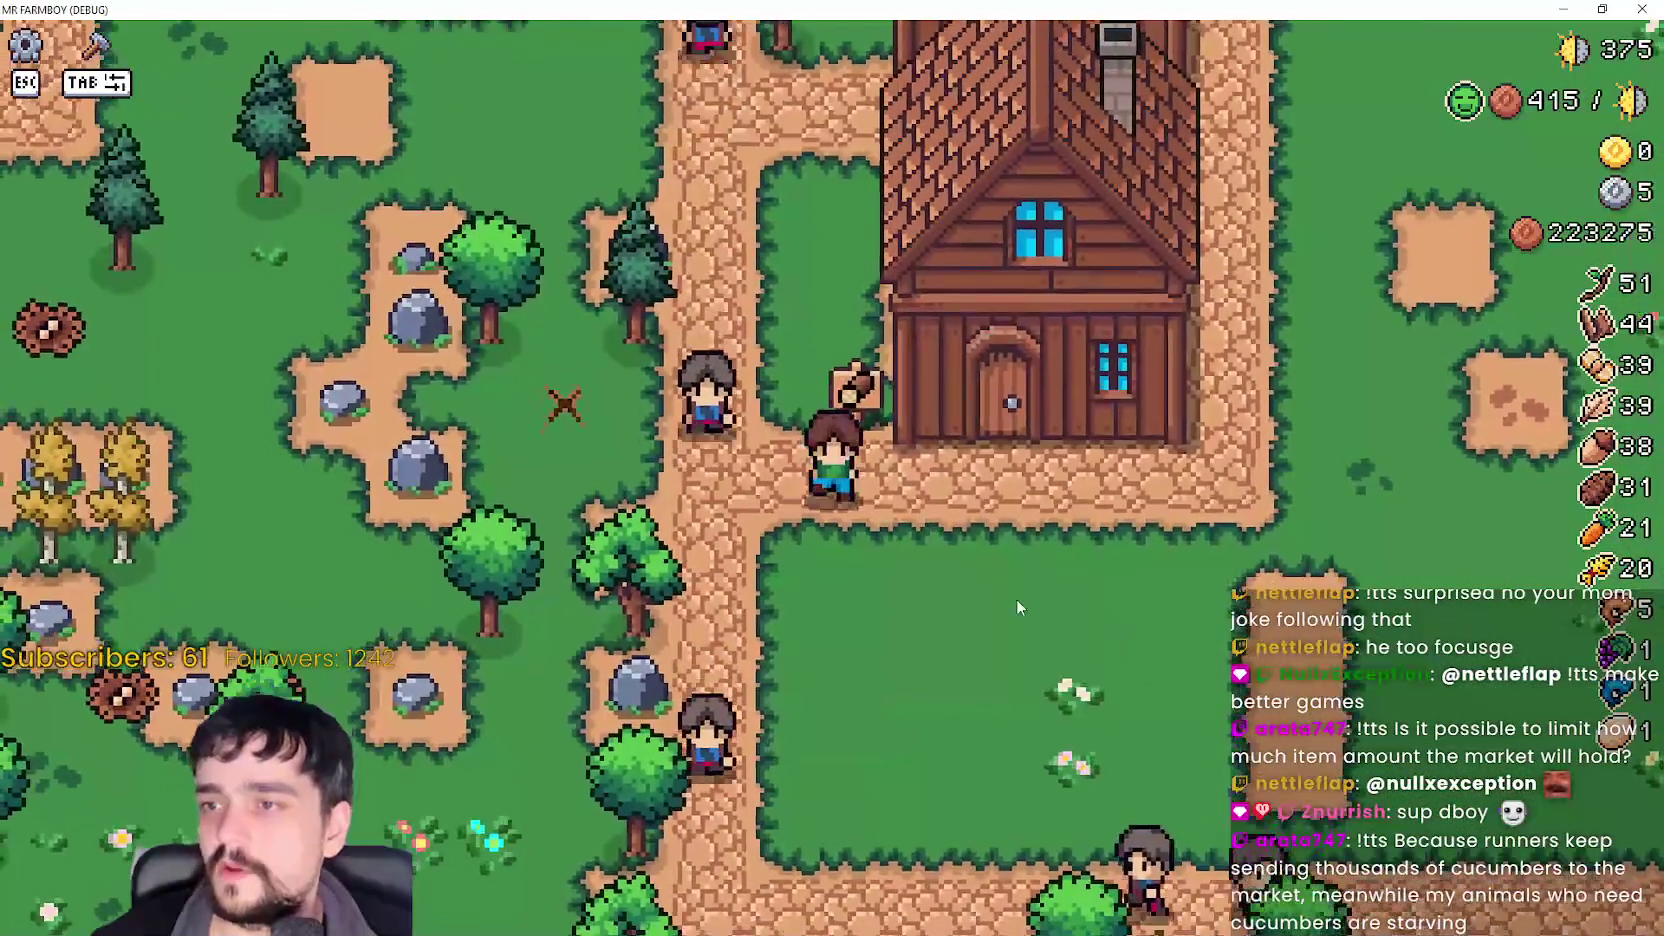
- Walk over to the sign by the chicken coop and pause to view the farm stats
{"action": "key", "text": "d"}
{"action": "key", "text": "s"}
{"action": "key", "text": "w"}
{"action": "key", "text": "d"}
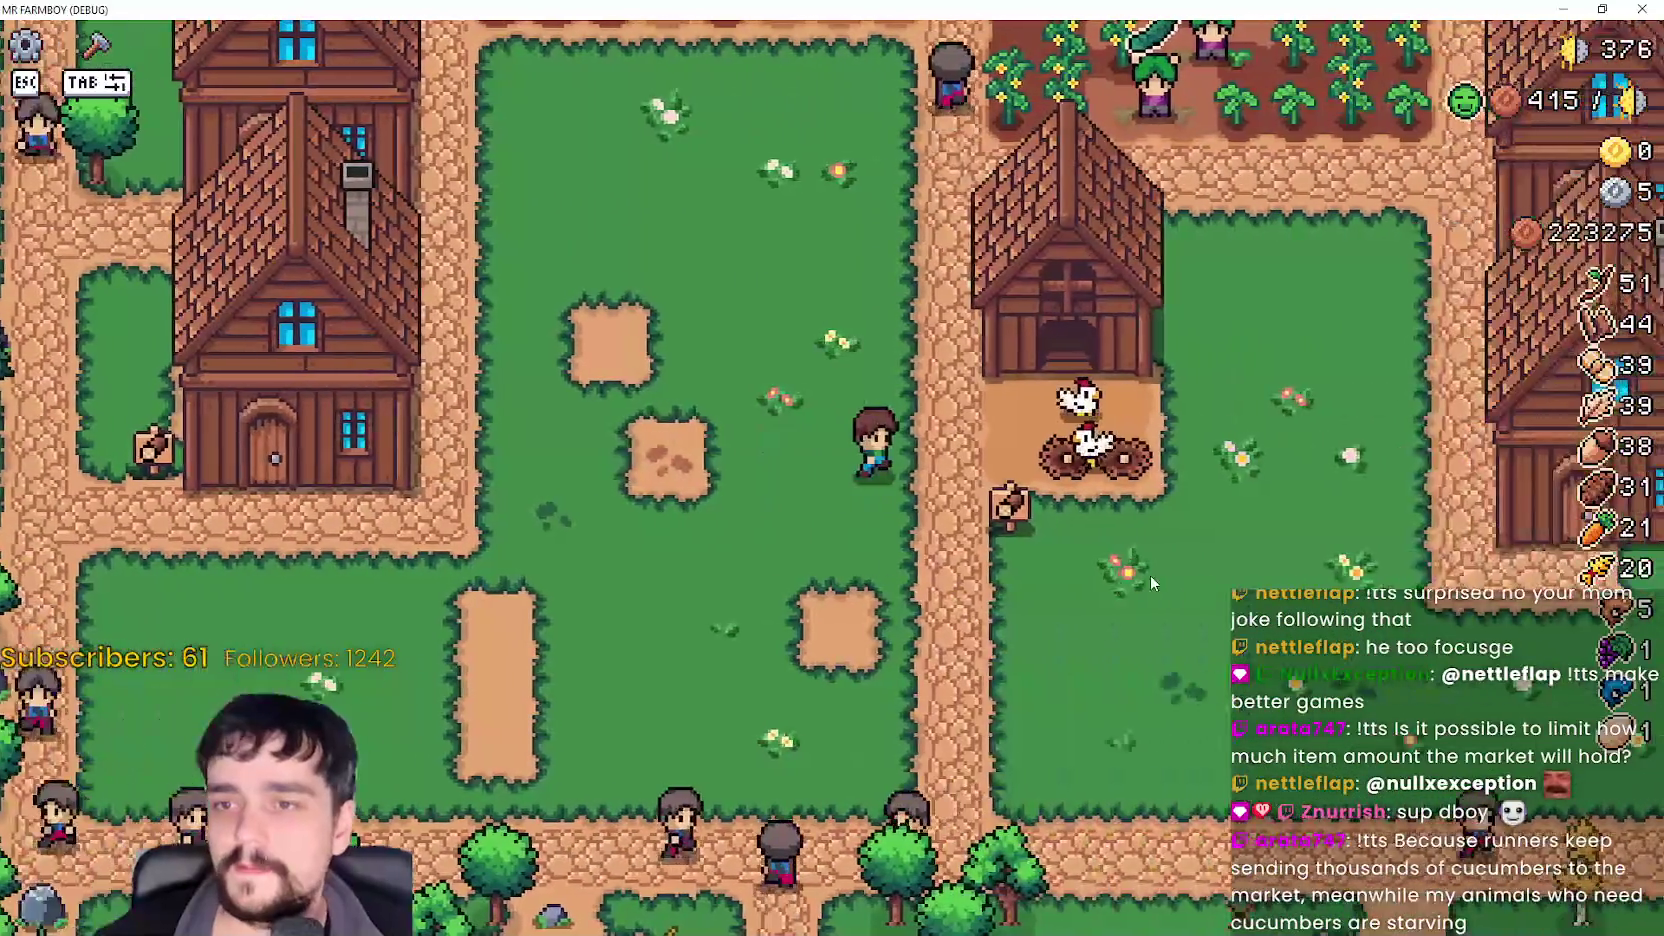
{"action": "key", "text": "w"}
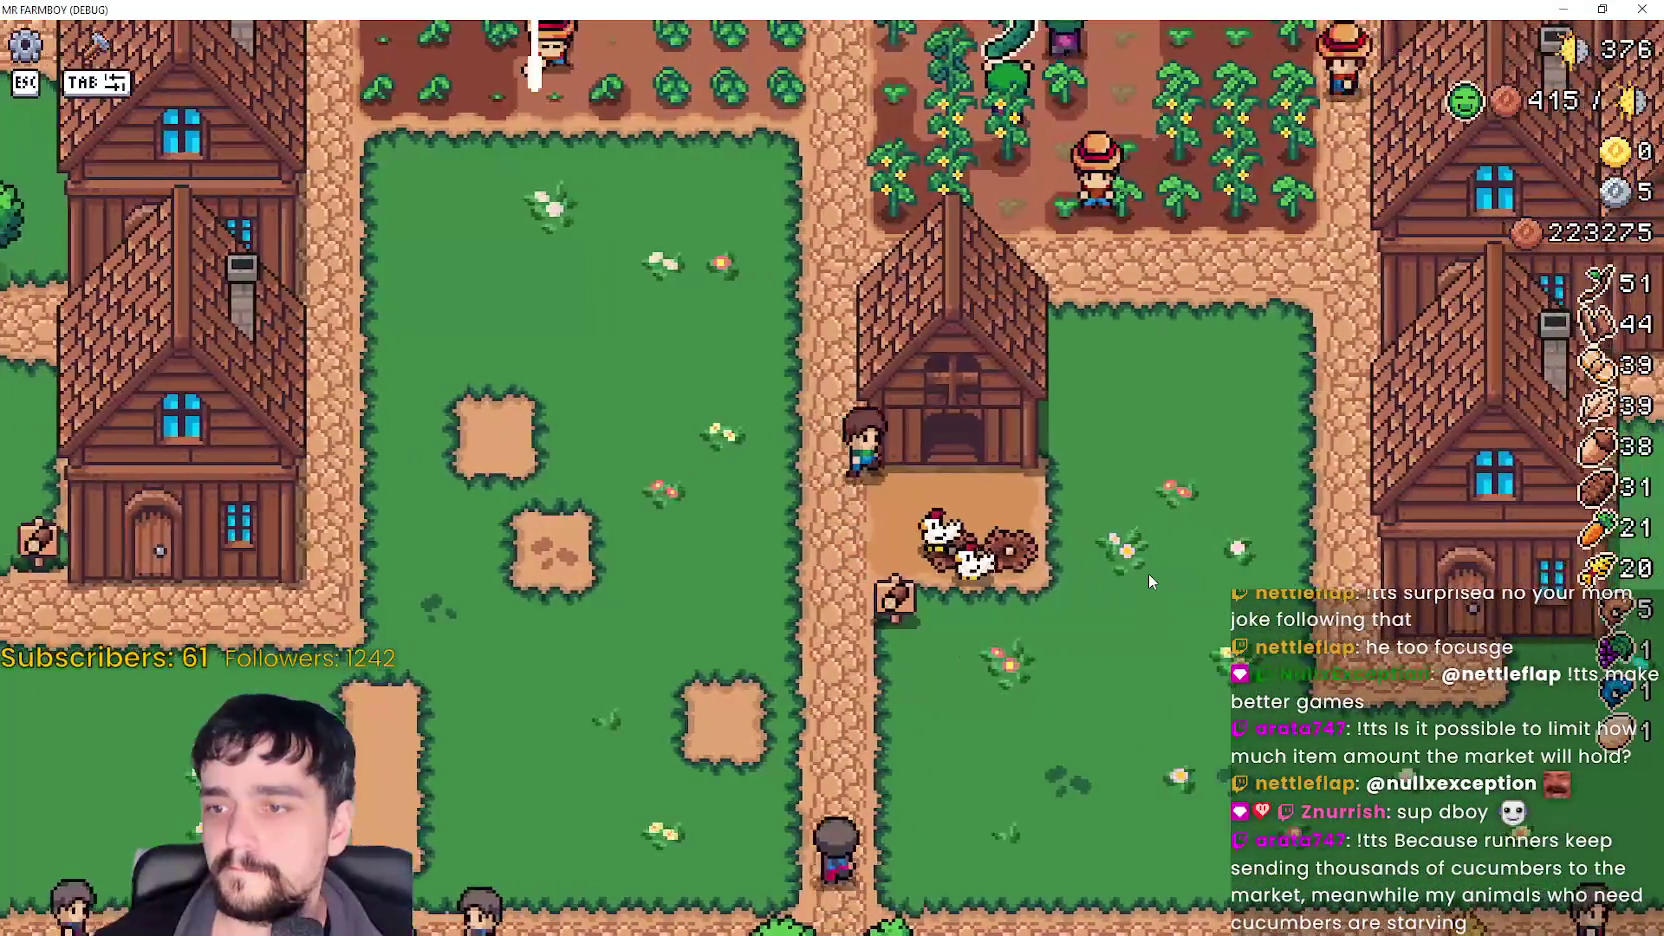
{"action": "key", "text": "a"}
{"action": "key", "text": "d"}
{"action": "key", "text": "s"}
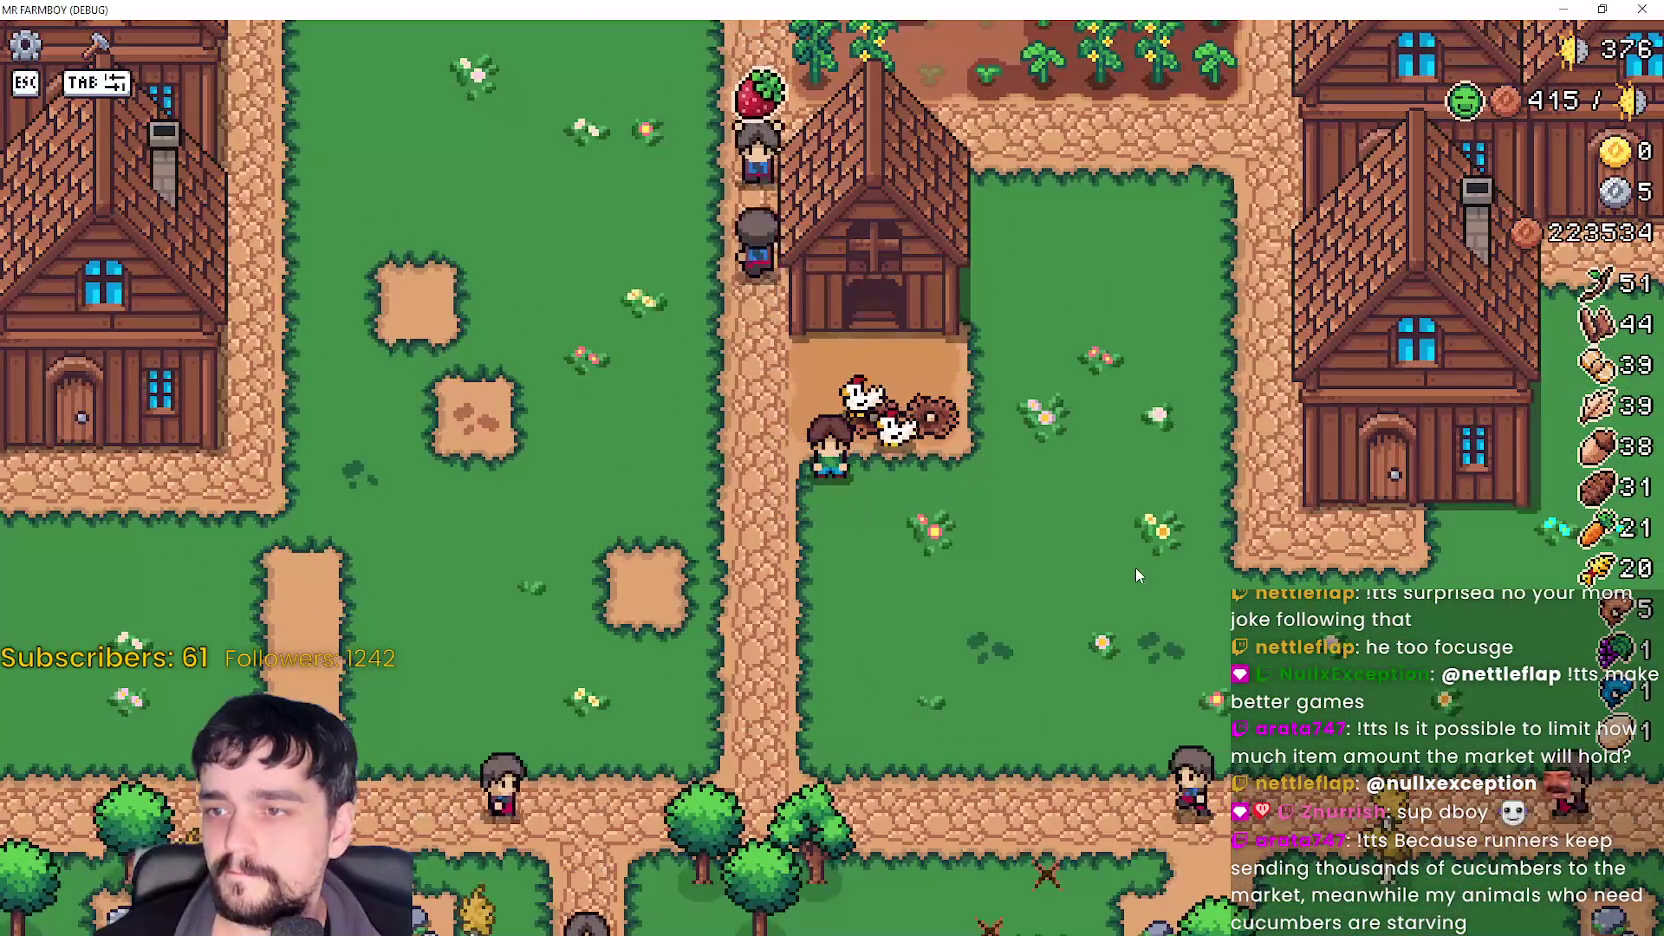
{"action": "scroll", "coordinate": [1136, 573], "scroll_direction": "down", "scroll_amount": 5}
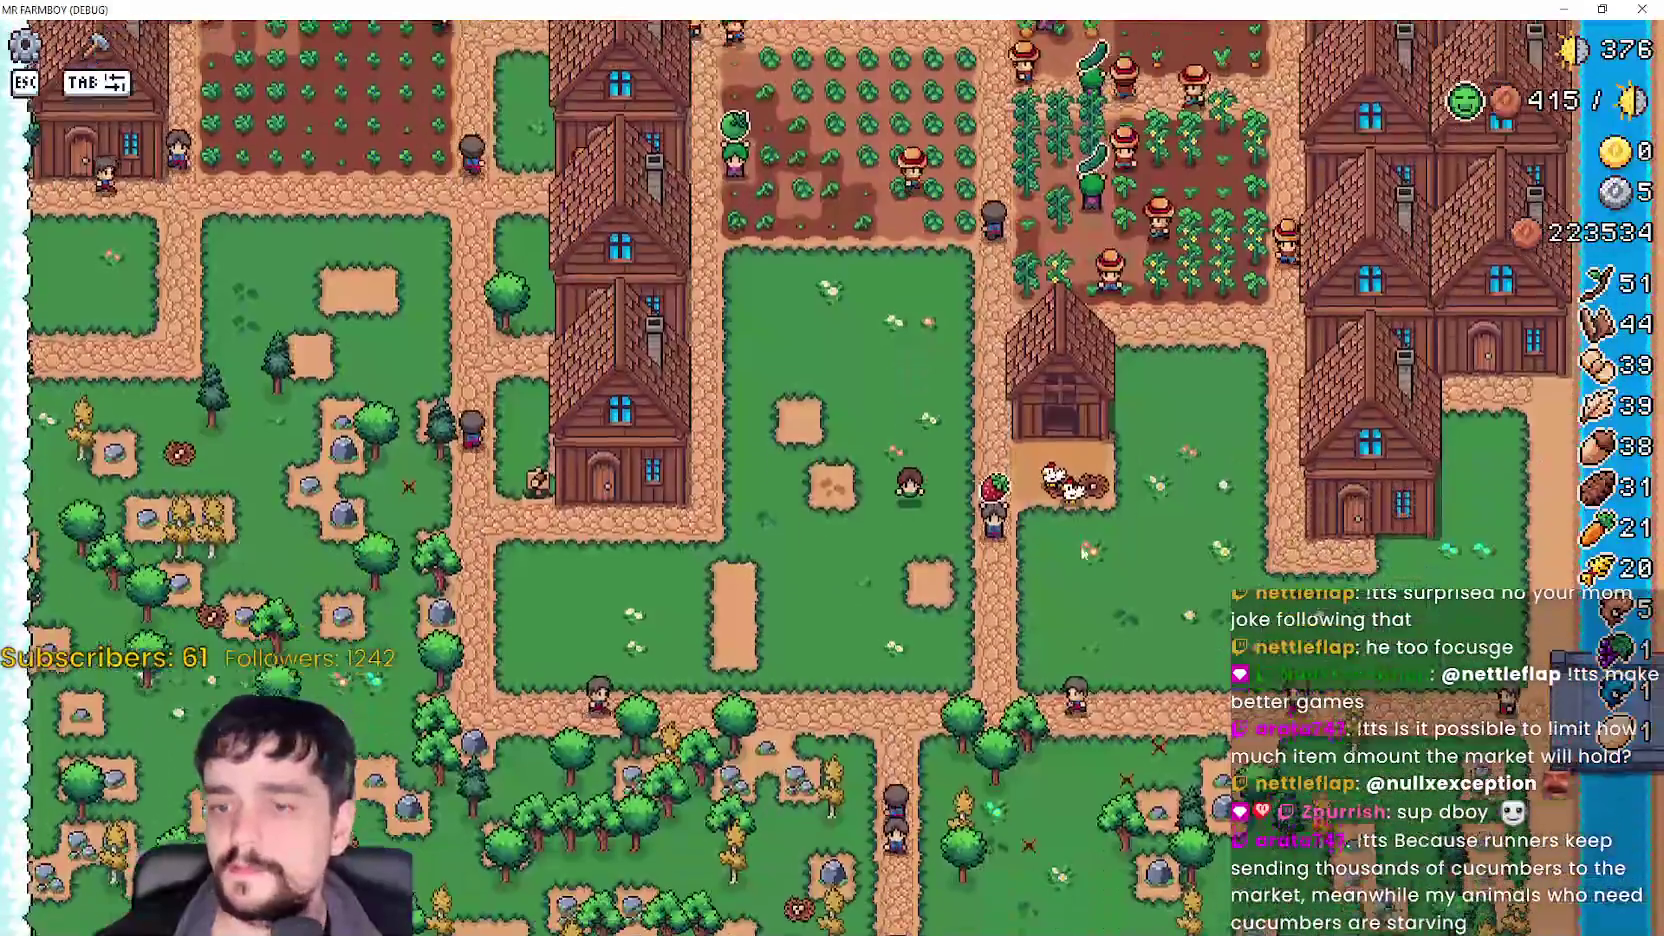
{"action": "scroll", "coordinate": [1070, 543], "scroll_direction": "up", "scroll_amount": 5}
{"action": "key", "text": "Escape"}
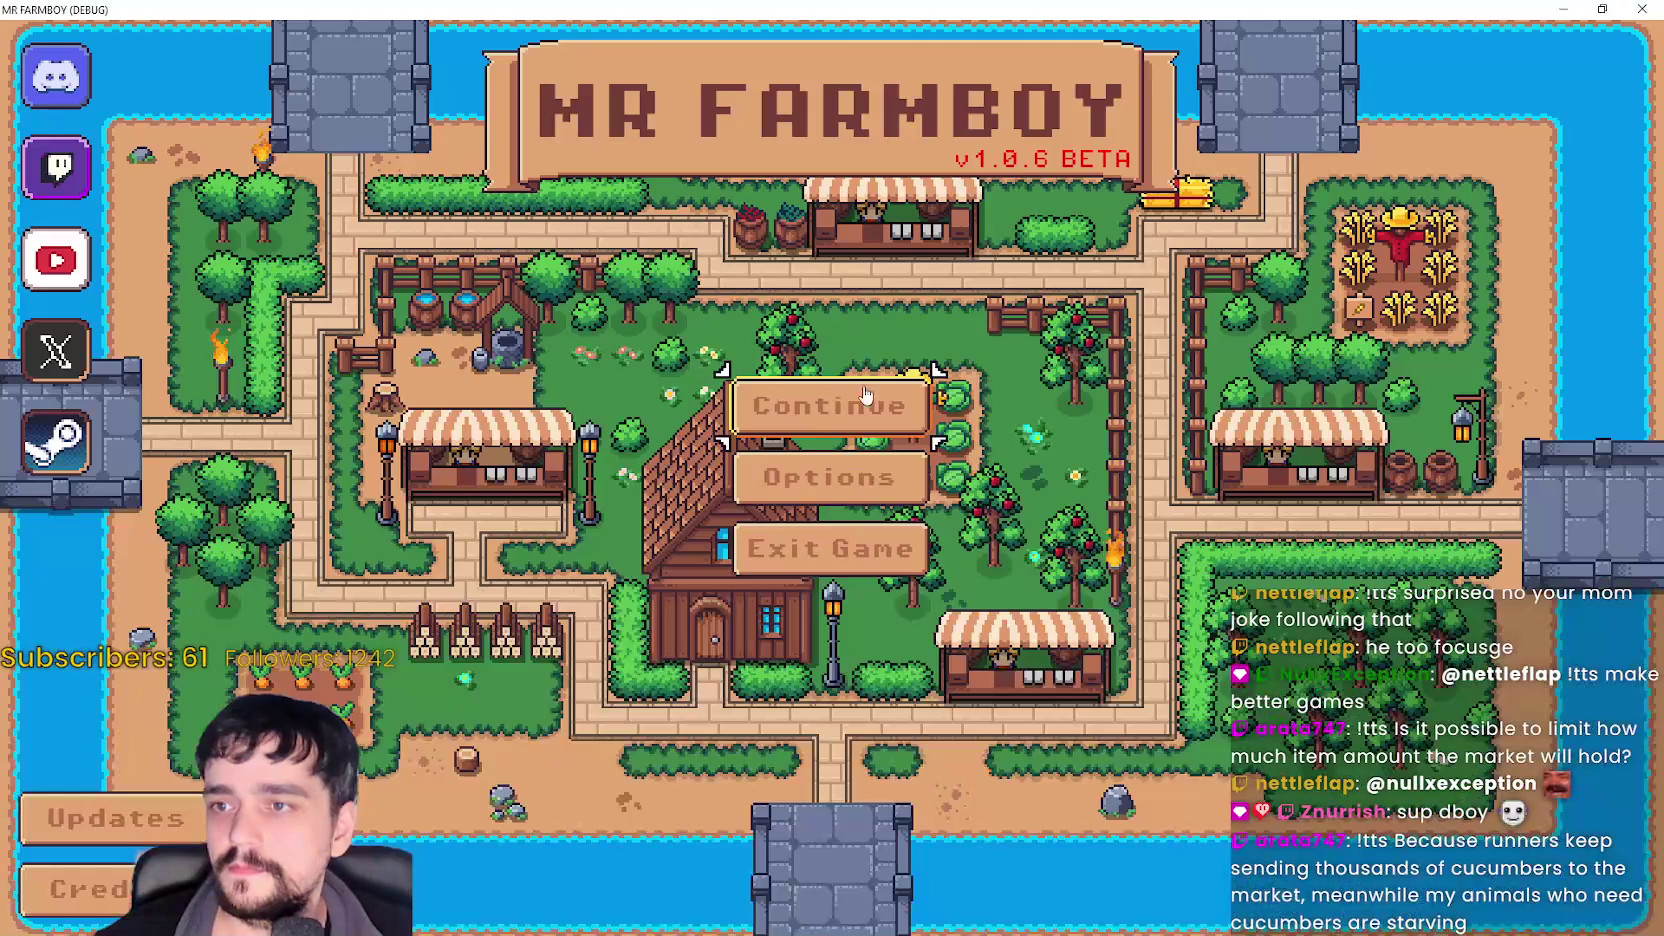
- Return to the title screen, create a new save in the New Game dialog, and dismiss the intro letter
{"action": "left_click", "coordinate": [860, 392]}
{"action": "scroll", "coordinate": [900, 490], "scroll_direction": "down", "scroll_amount": 4}
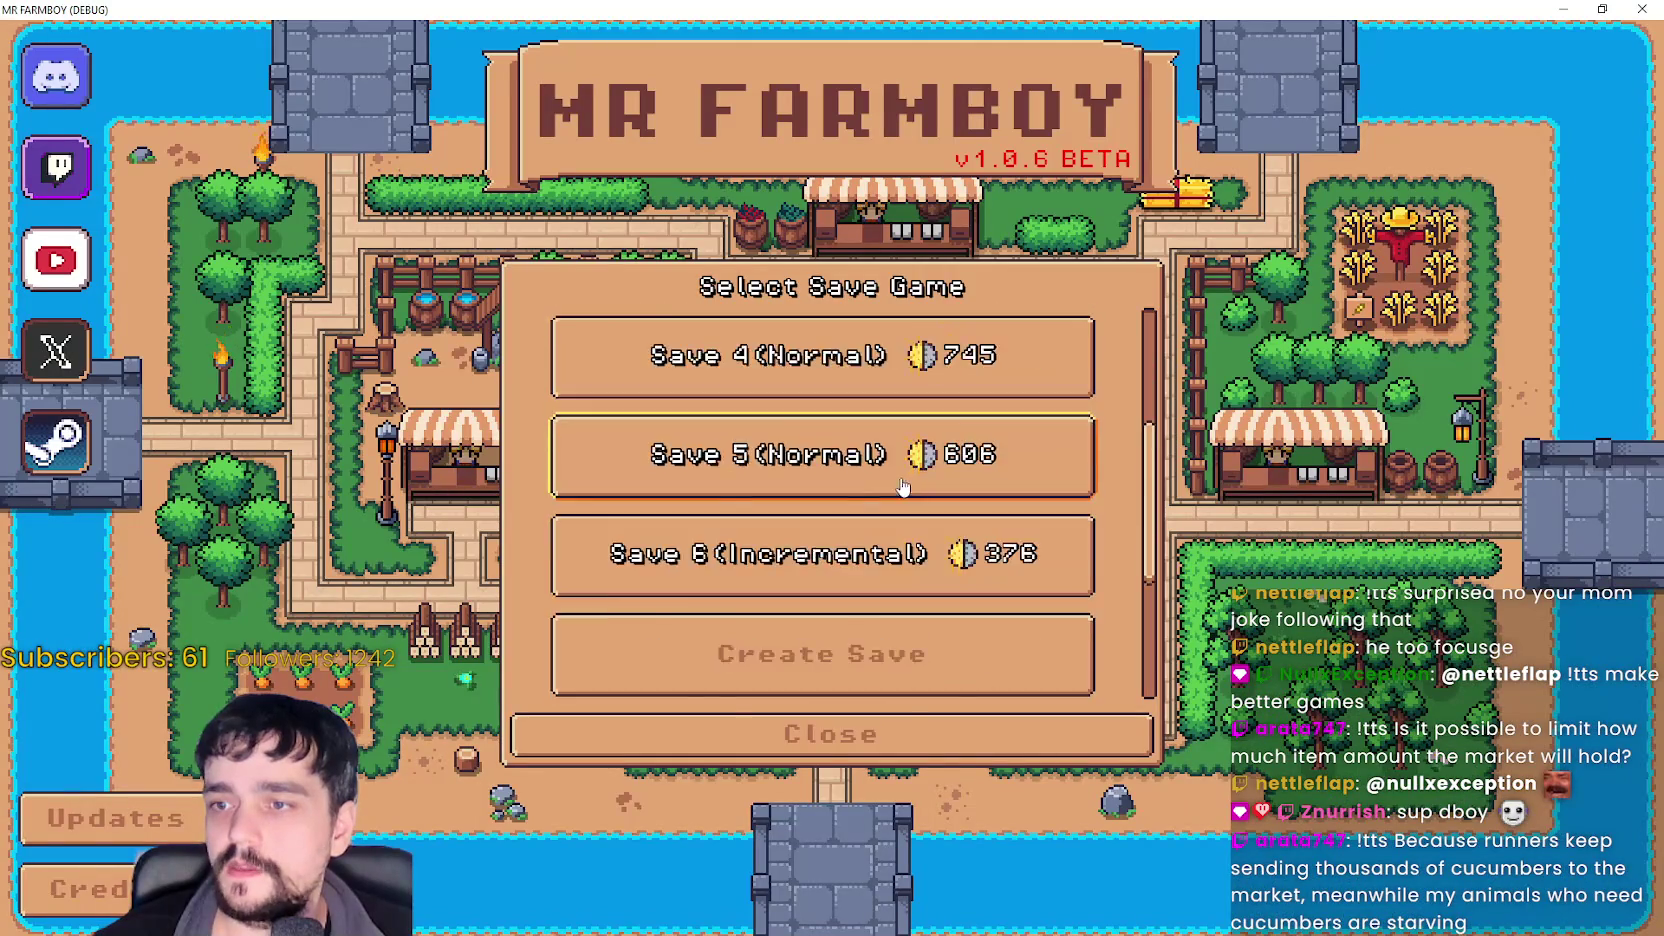
{"action": "scroll", "coordinate": [900, 478], "scroll_direction": "up", "scroll_amount": 5}
{"action": "scroll", "coordinate": [895, 480], "scroll_direction": "down", "scroll_amount": 6}
{"action": "scroll", "coordinate": [880, 457], "scroll_direction": "up", "scroll_amount": 1}
{"action": "left_click", "coordinate": [875, 435]}
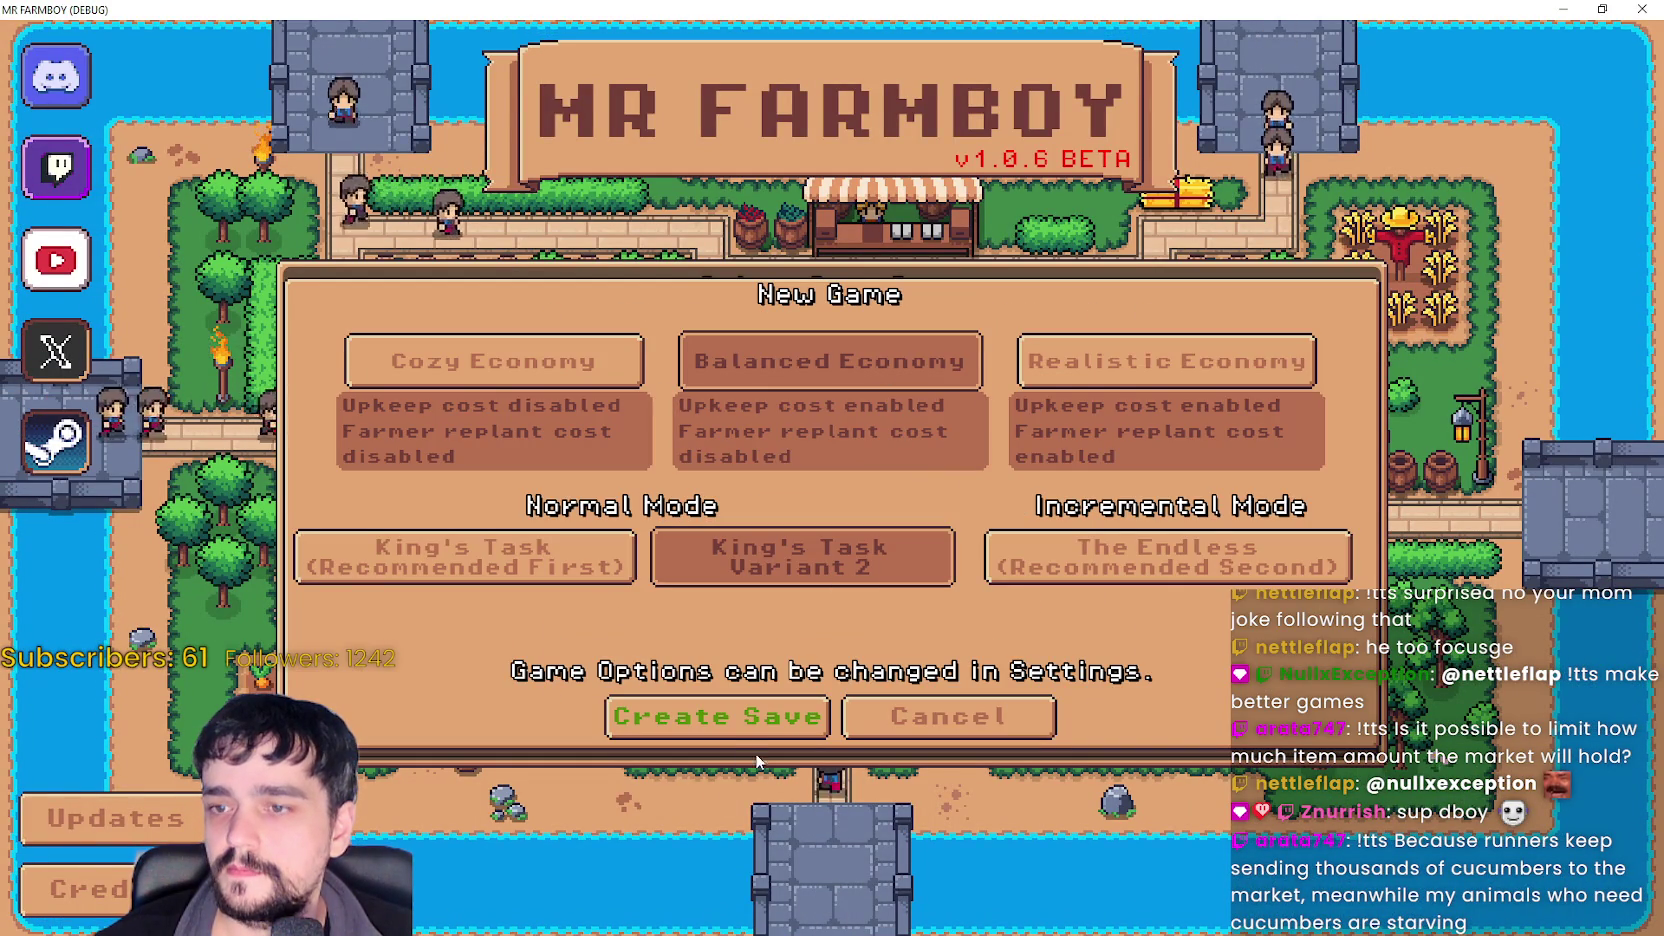
{"action": "left_click", "coordinate": [718, 718]}
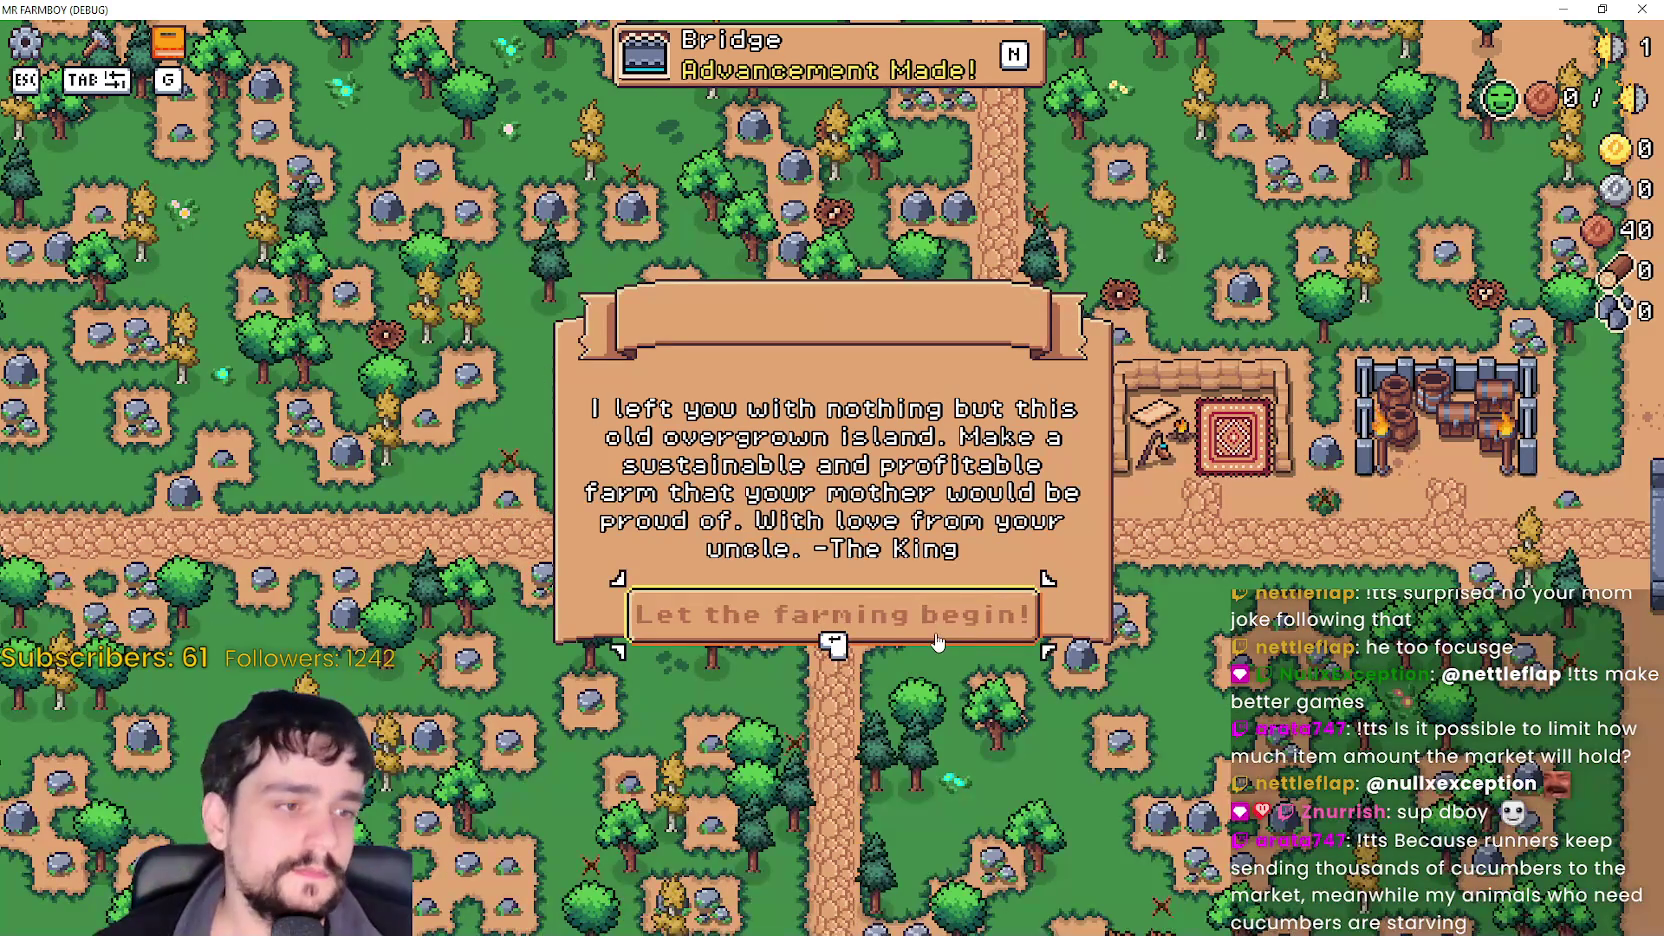
{"action": "left_click", "coordinate": [937, 643]}
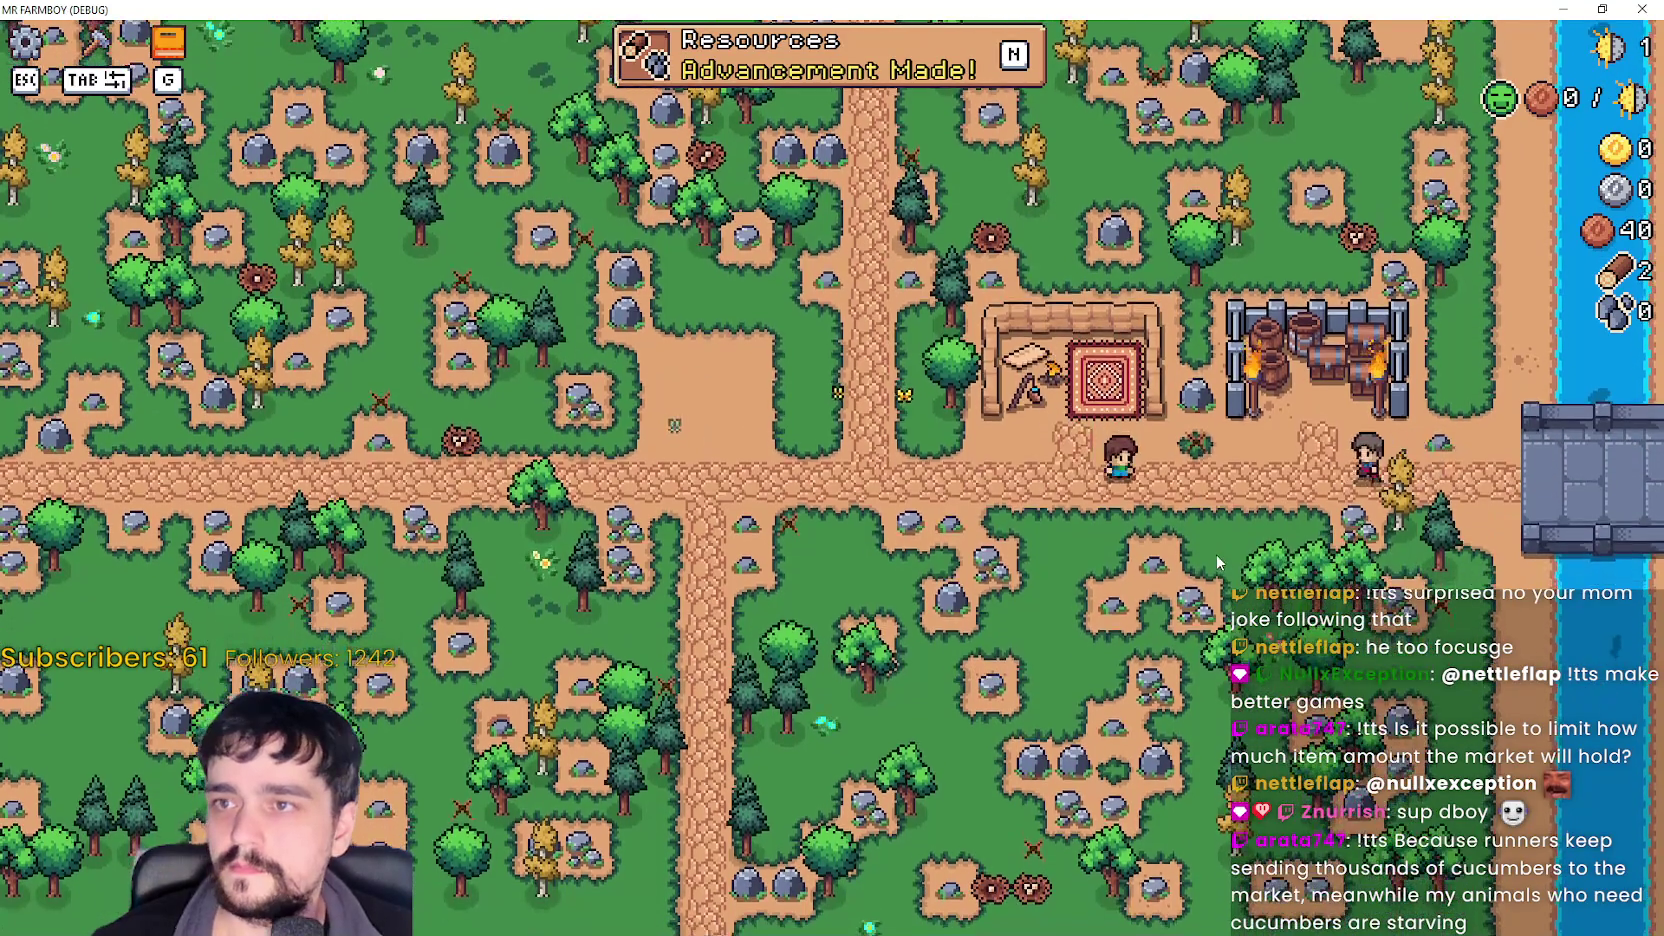
- Browse the crops and decoration advancements, then close the Advancements window
{"action": "key", "text": "n"}
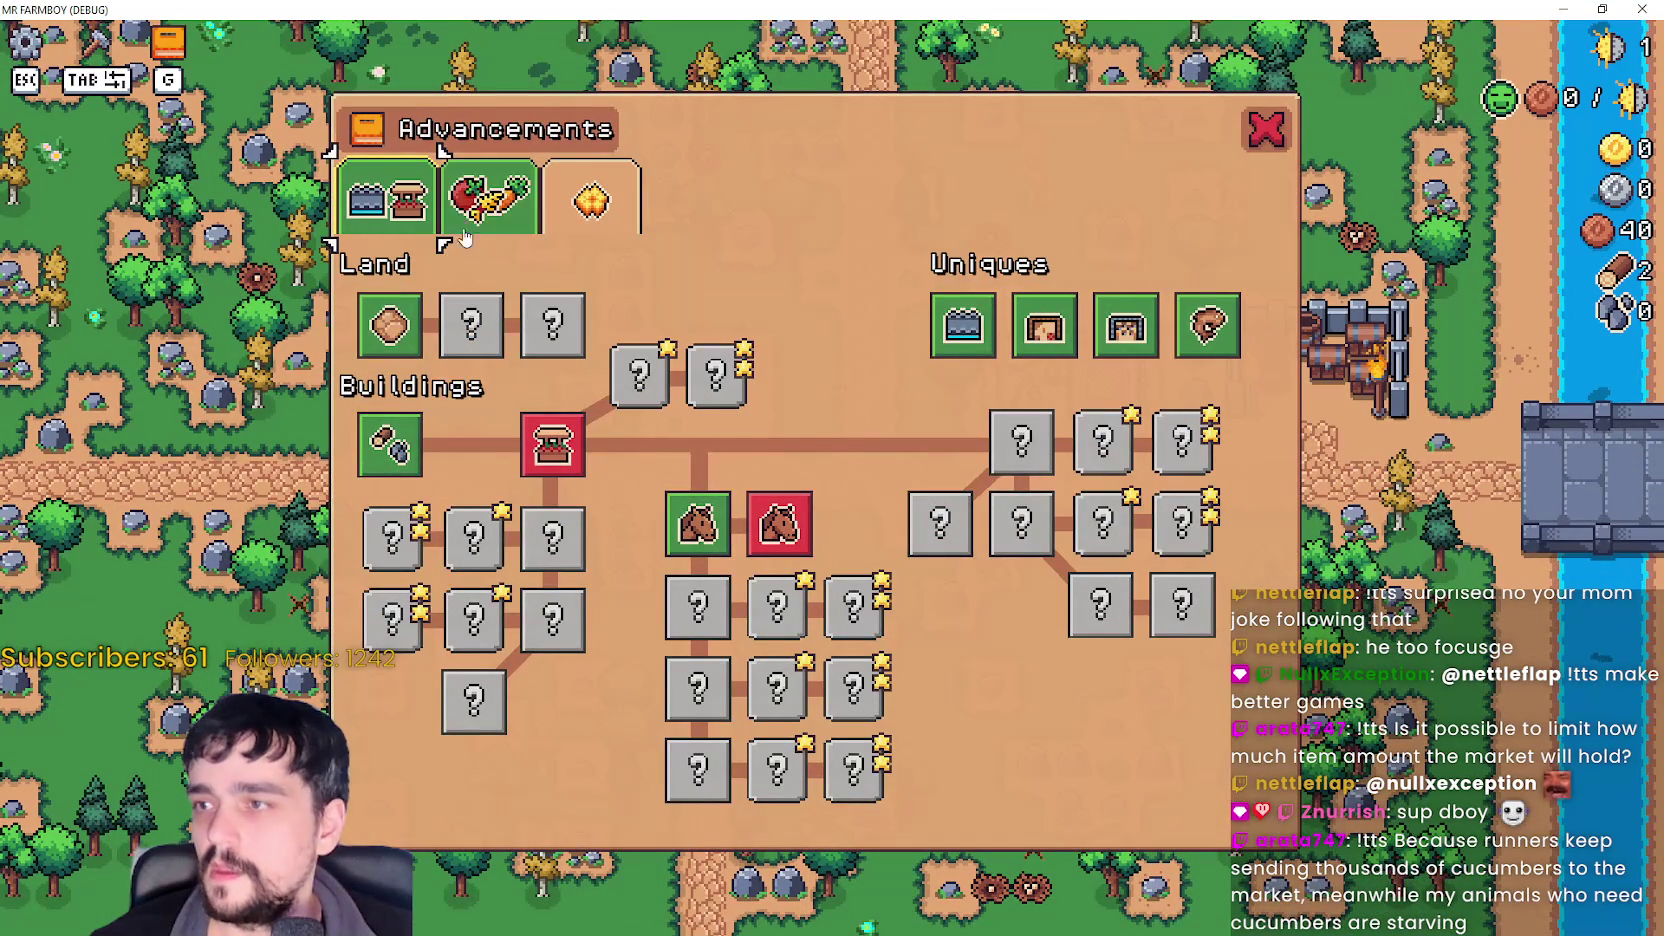
{"action": "left_click", "coordinate": [495, 210]}
{"action": "left_click", "coordinate": [595, 201]}
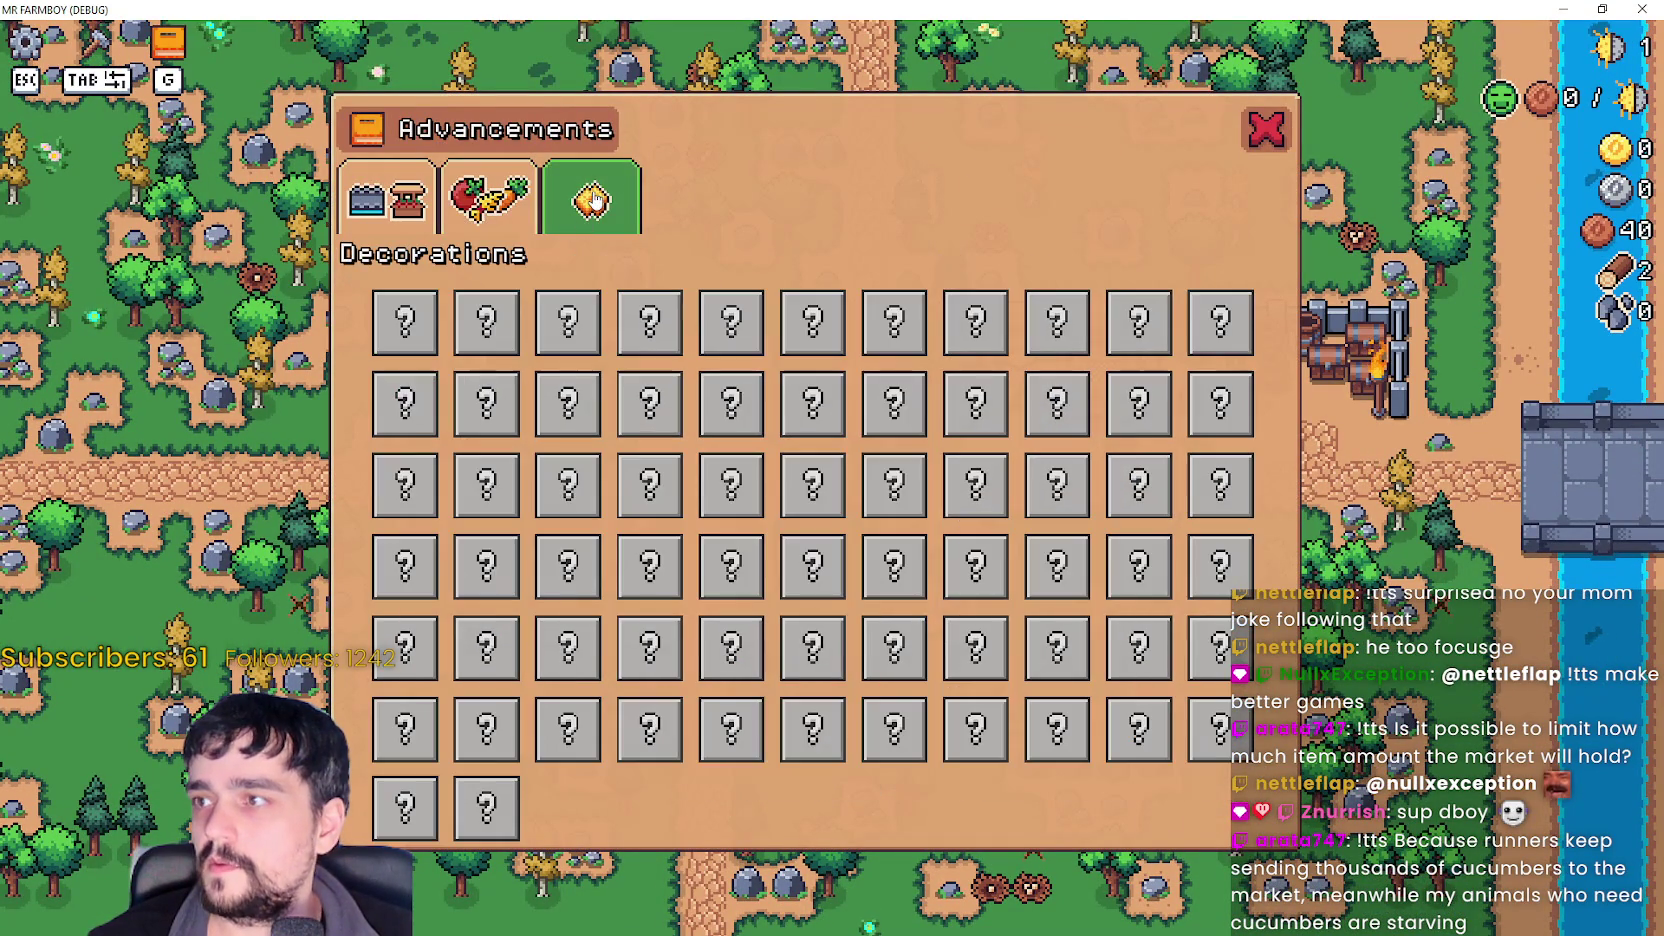
{"action": "left_click", "coordinate": [1272, 118]}
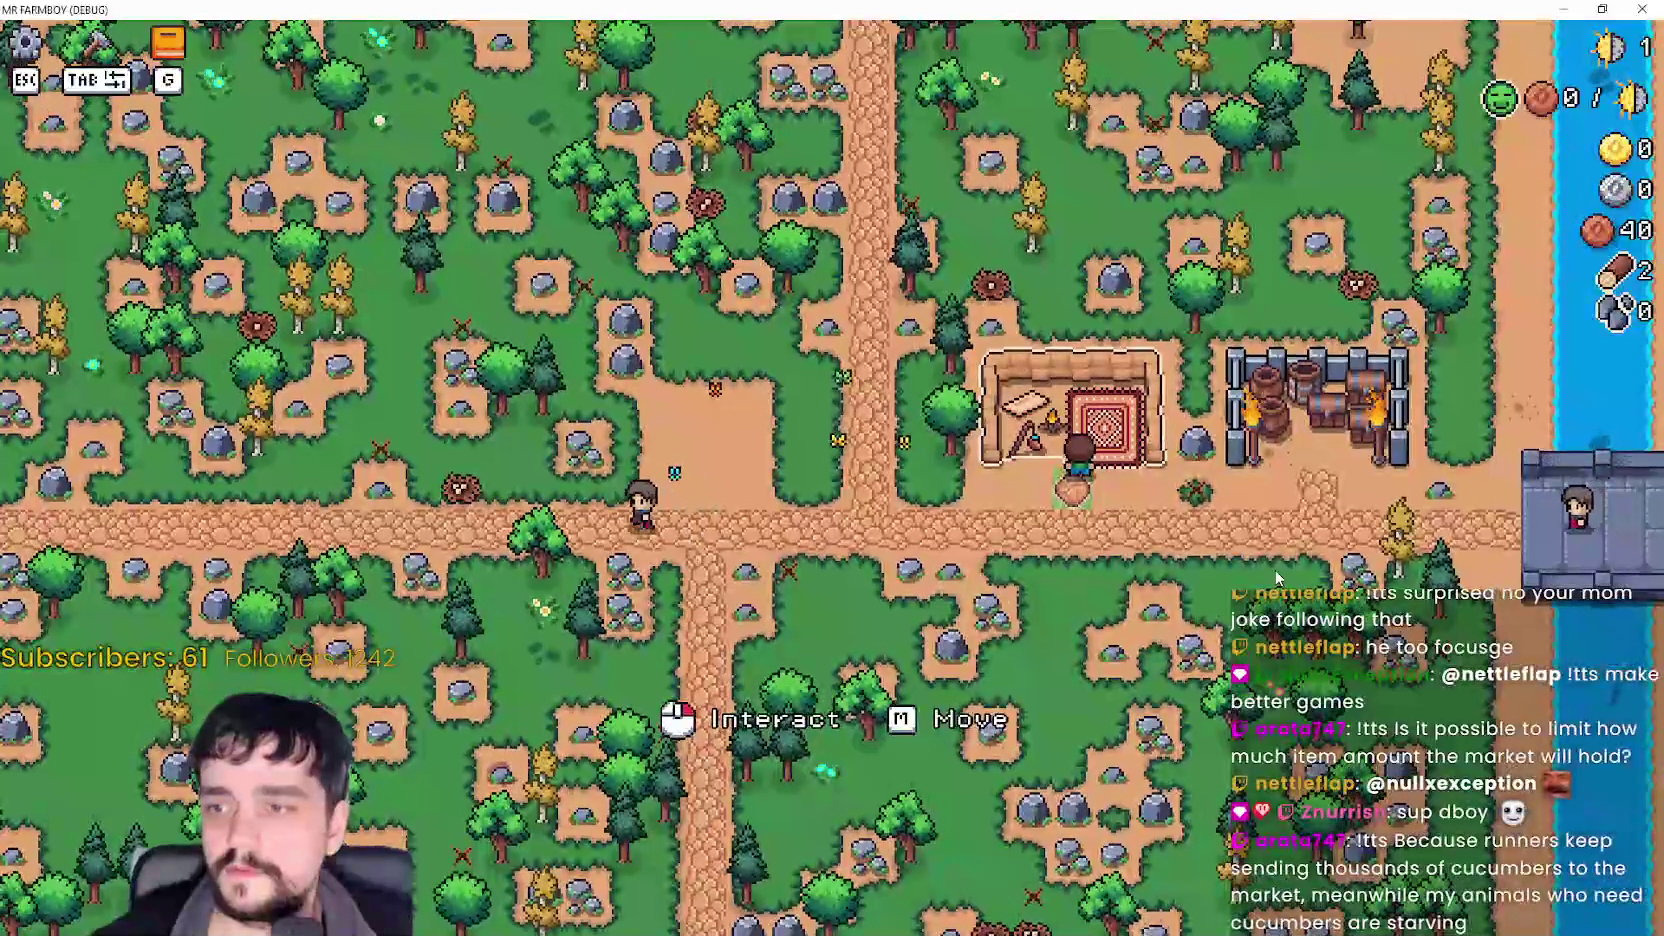
- Move the Merchant's Outpost left, return it beside the barrels, then switch to Steam
{"action": "key", "text": "m"}
{"action": "key", "text": "a"}
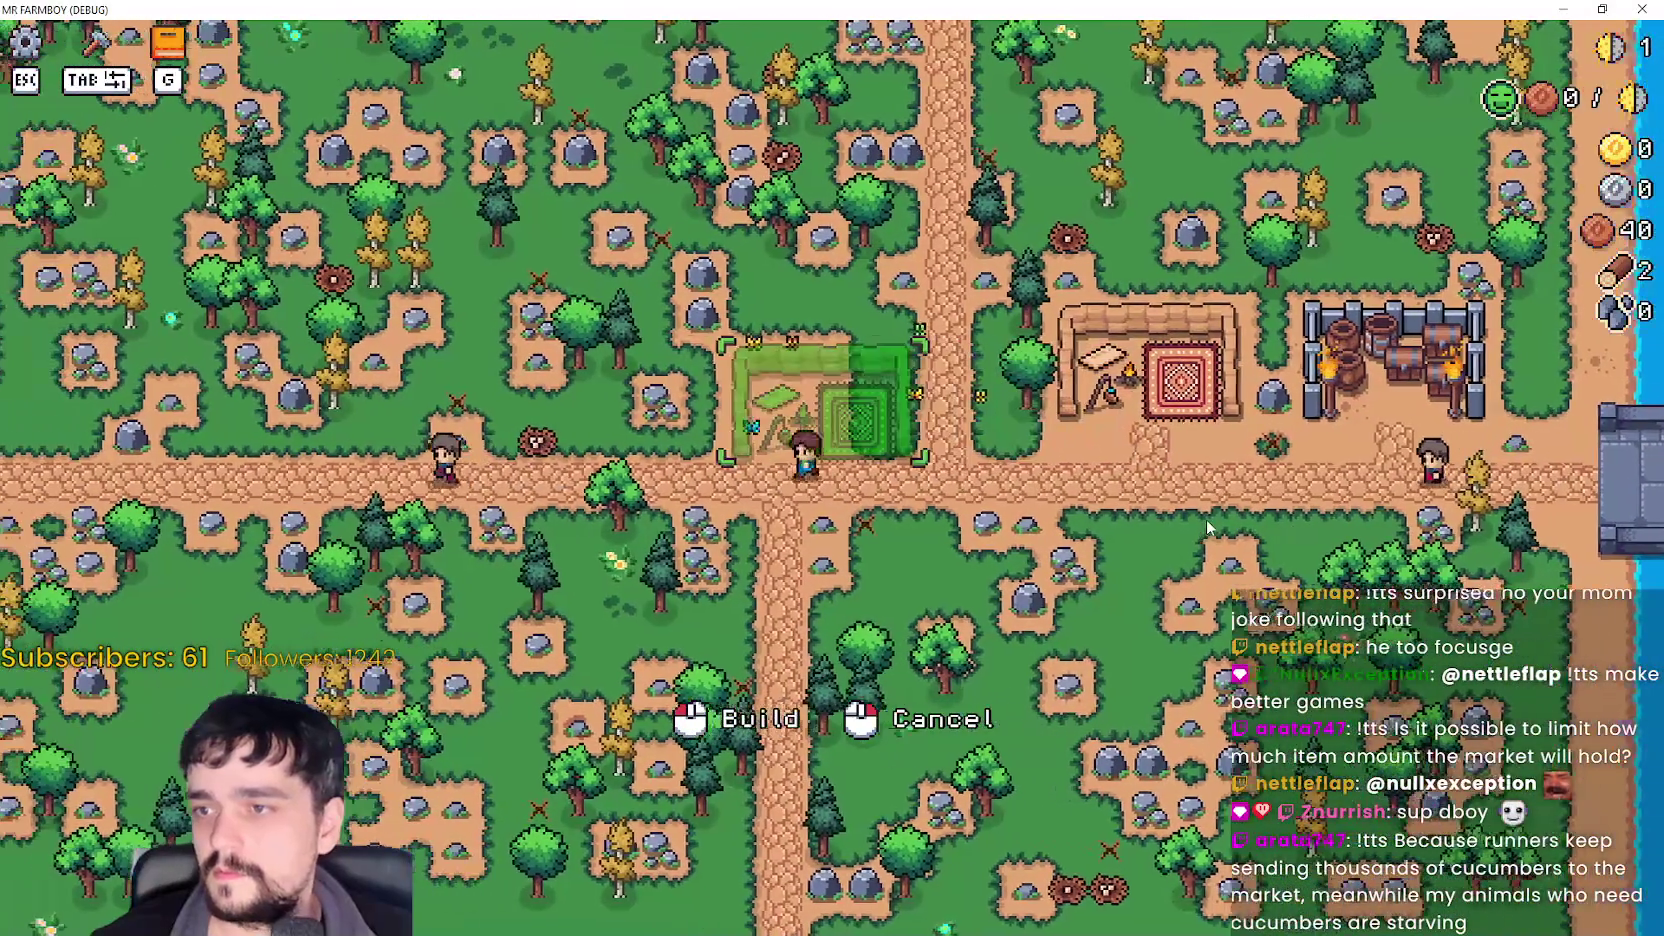
{"action": "left_click", "coordinate": [1206, 519]}
{"action": "key", "text": "m"}
{"action": "key", "text": "d"}
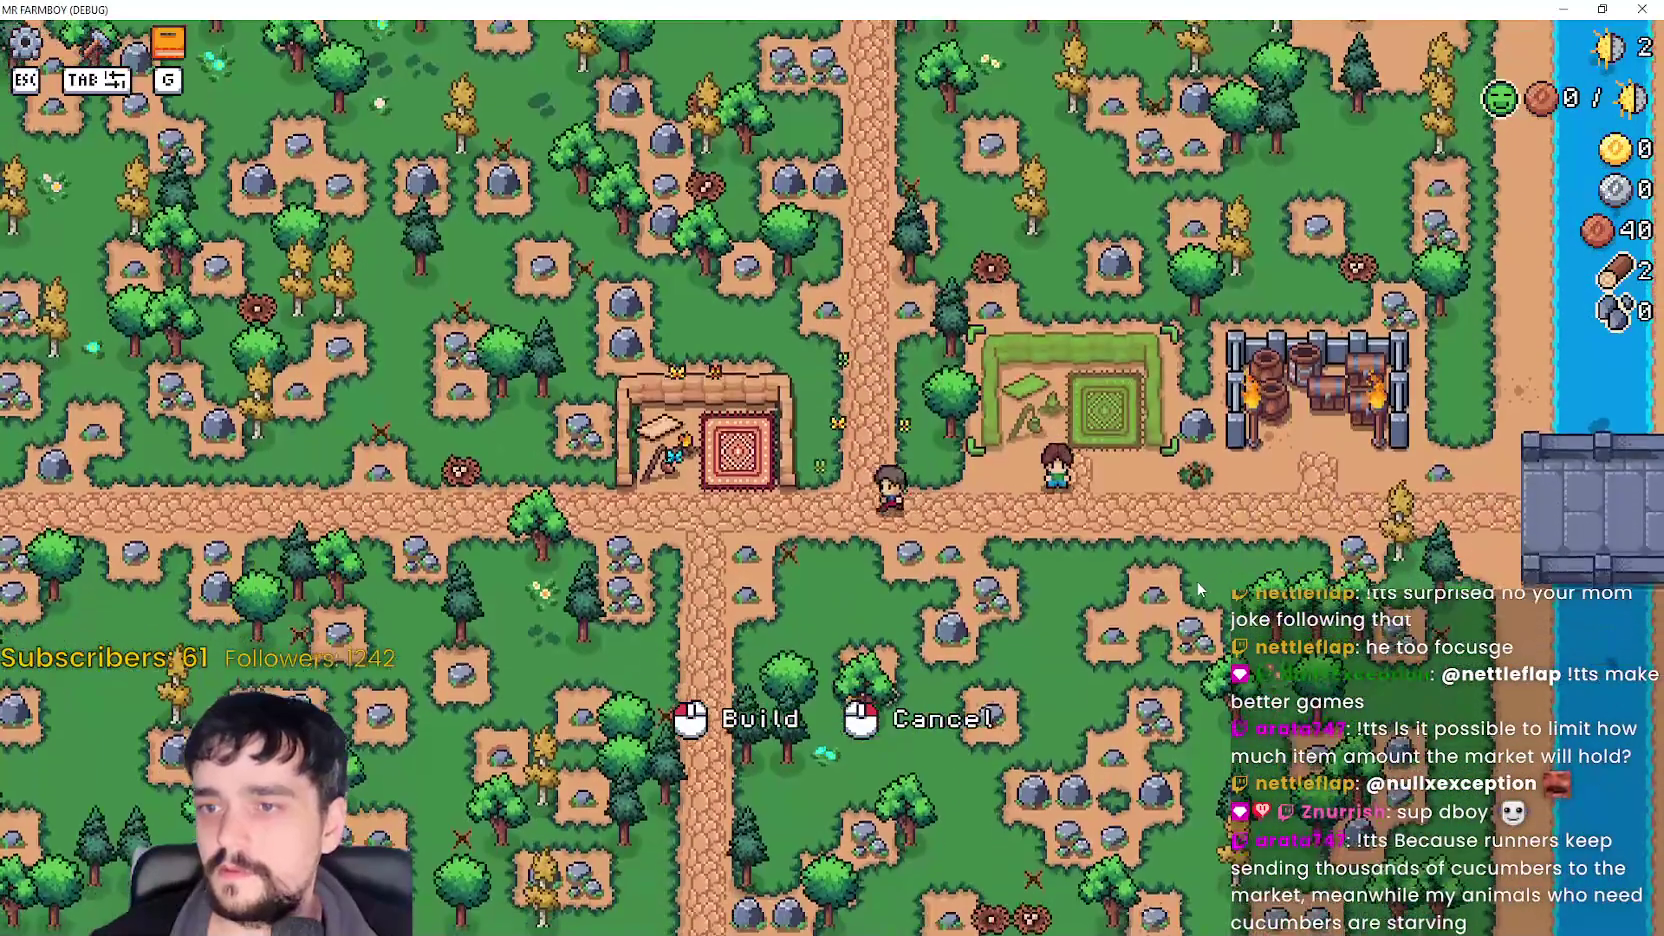
{"action": "left_click", "coordinate": [1196, 580]}
{"action": "key", "text": "a"}
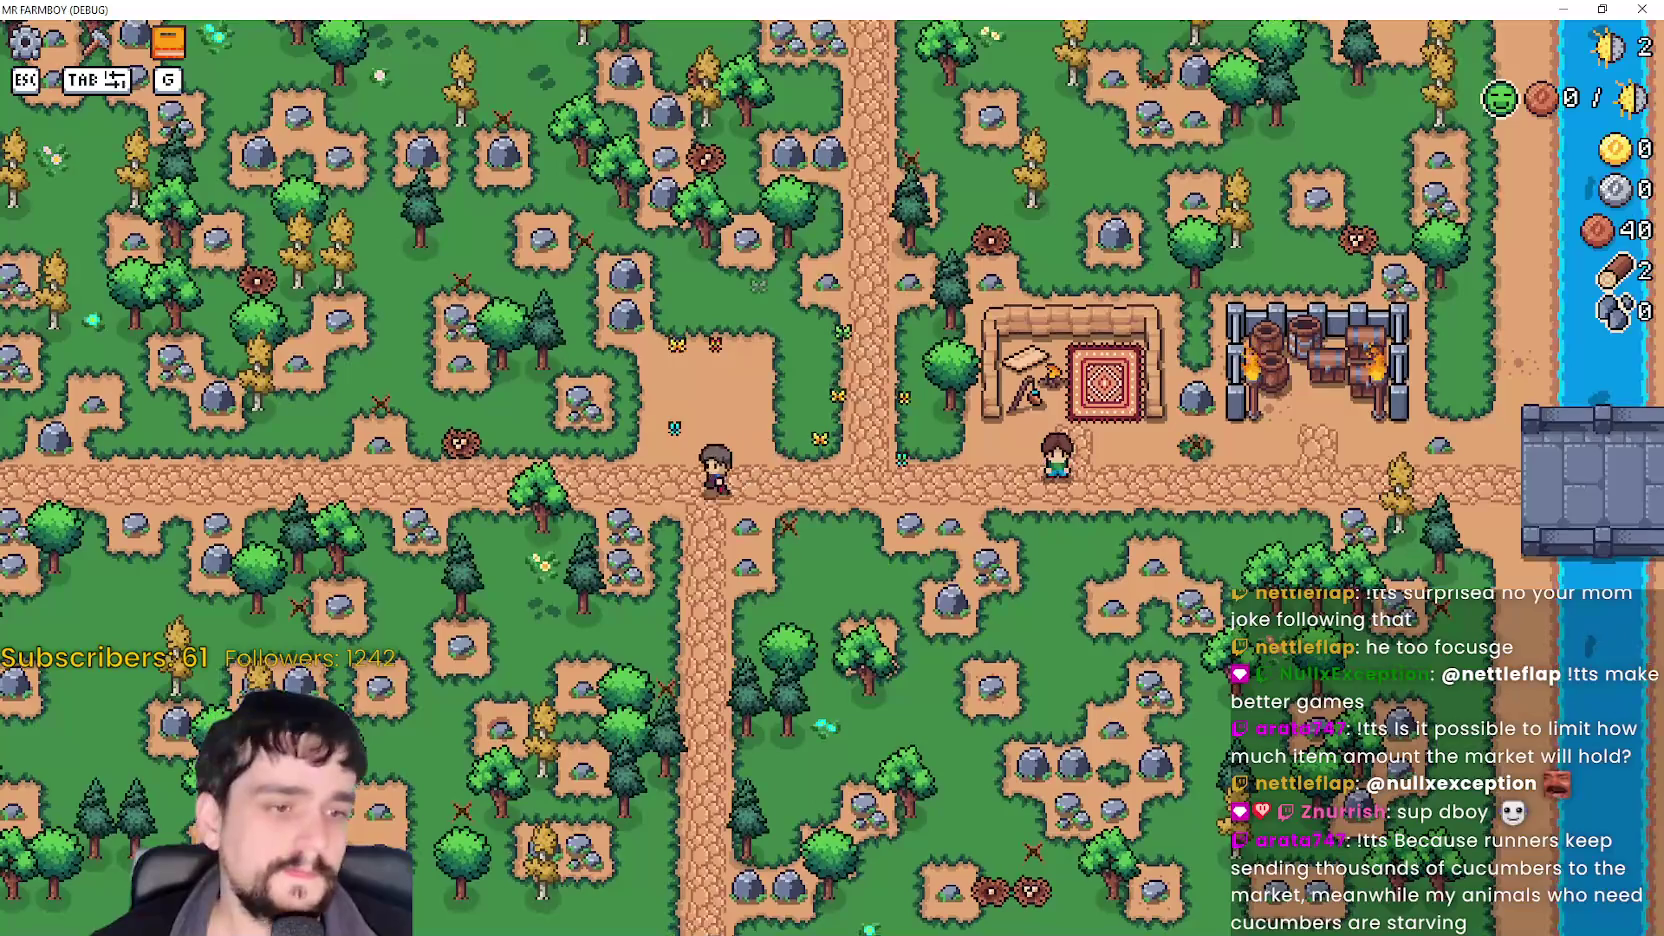
{"action": "key", "text": "alt+Tab"}
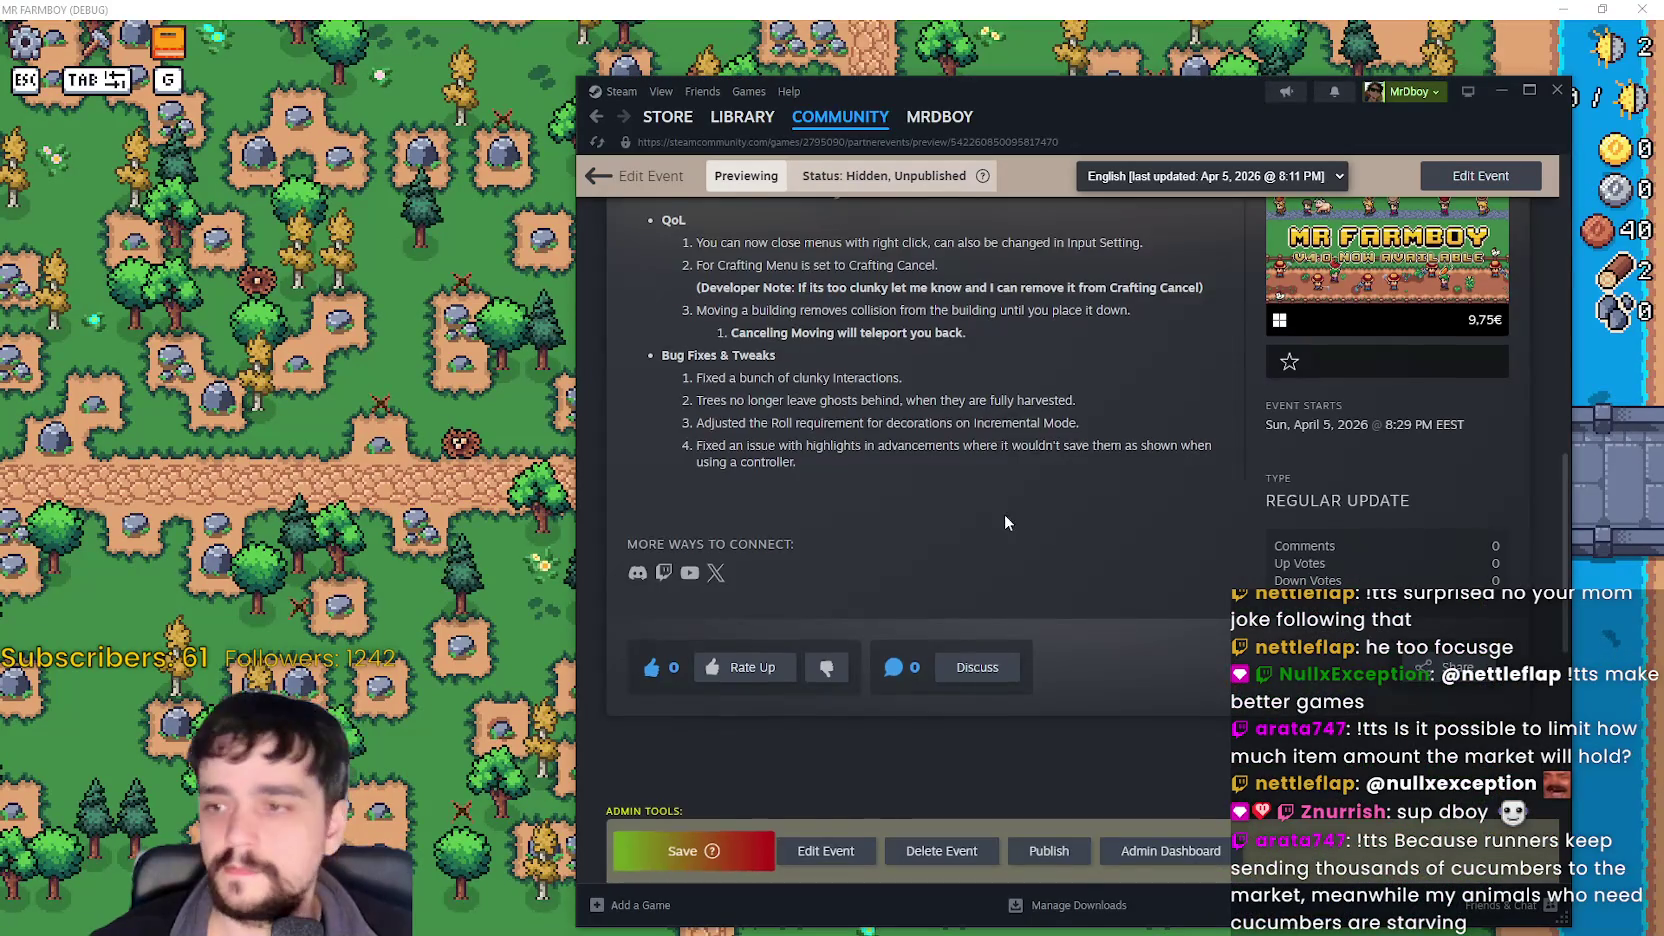
- Highlight and clear a bug-fix line in Steam's patch notes, then return to the game
{"action": "scroll", "coordinate": [1008, 516], "scroll_direction": "up", "scroll_amount": 1}
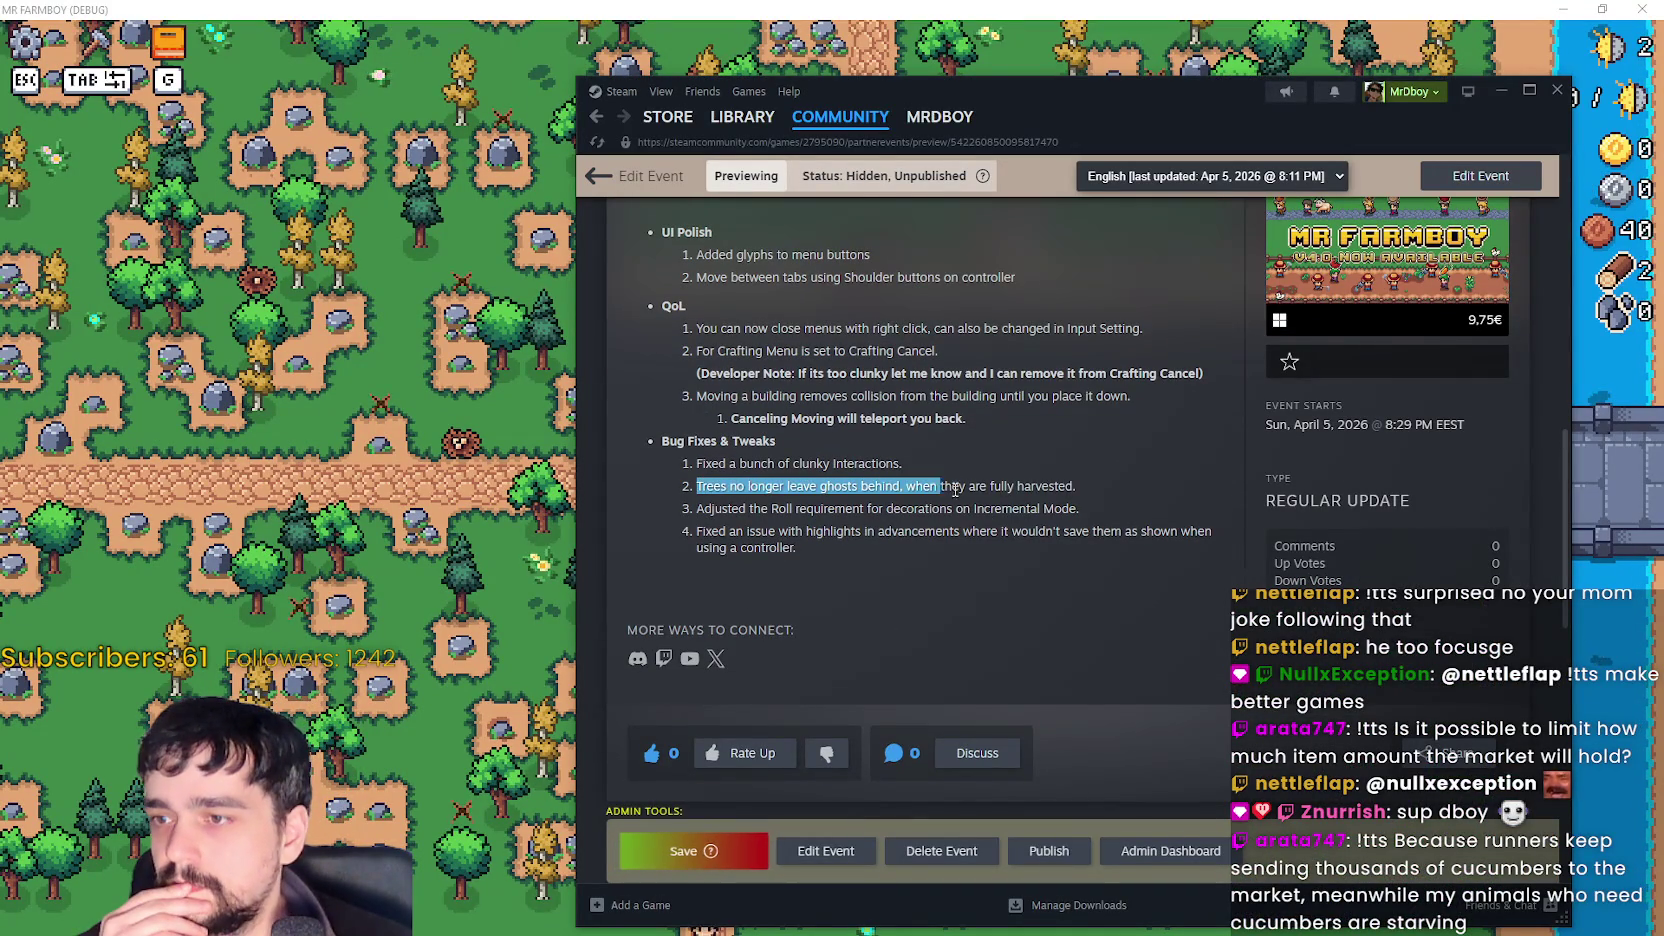
{"action": "left_click_drag", "start_coordinate": [902, 463], "coordinate": [644, 481]}
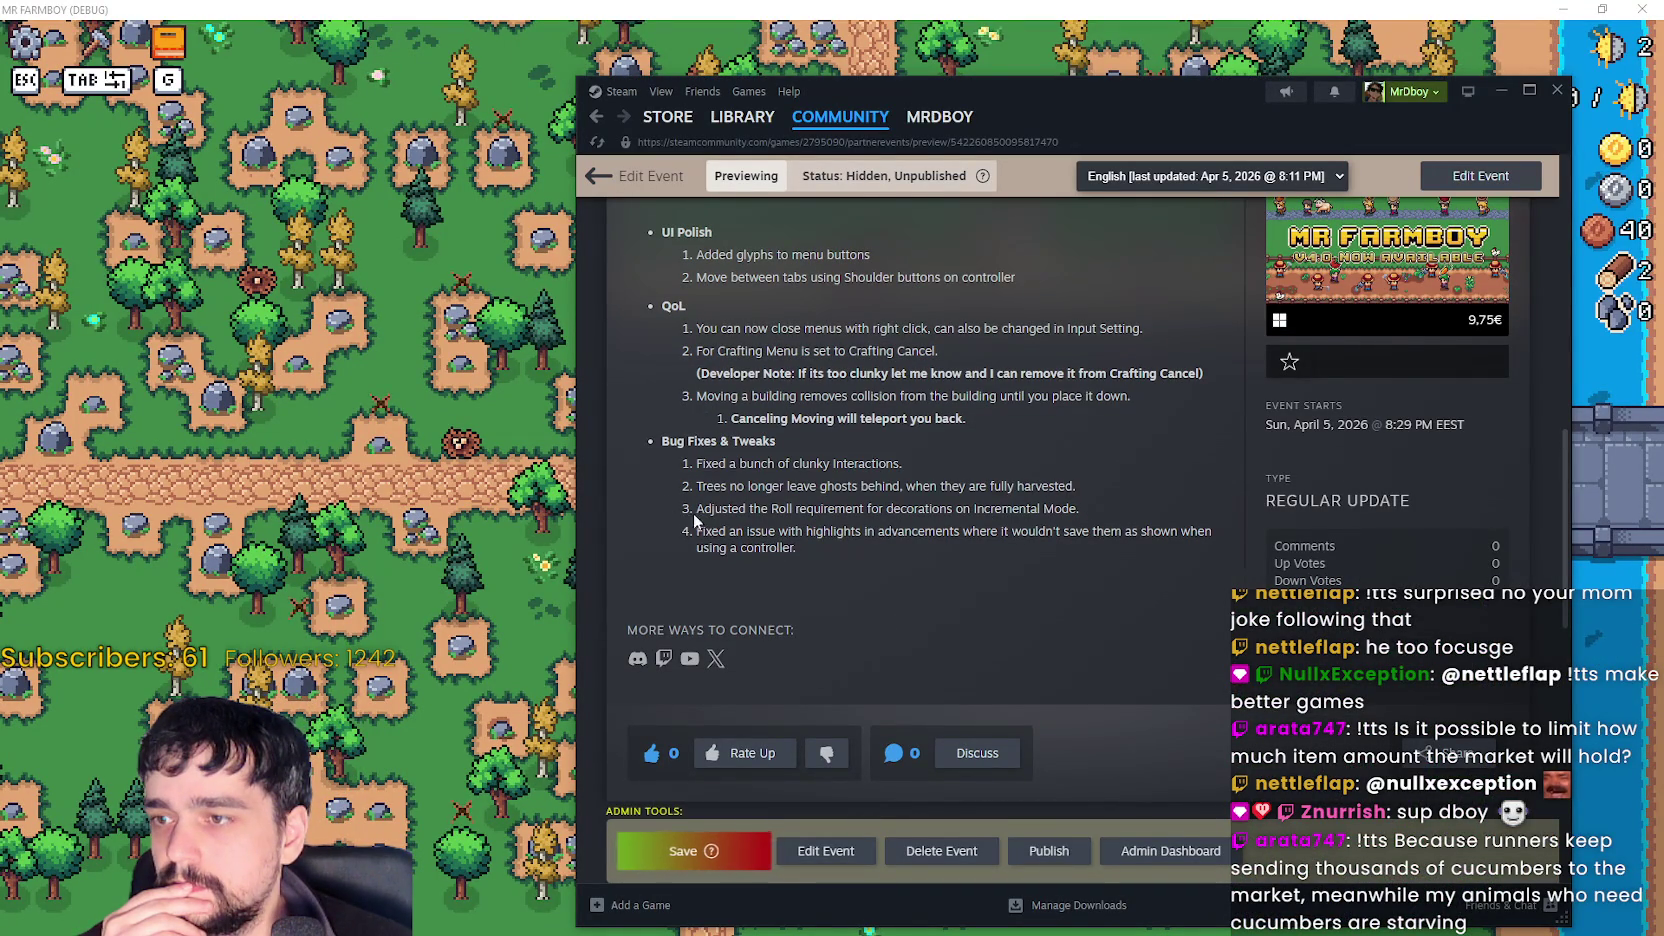
{"action": "left_click", "coordinate": [887, 558]}
{"action": "scroll", "coordinate": [884, 552], "scroll_direction": "up", "scroll_amount": 1}
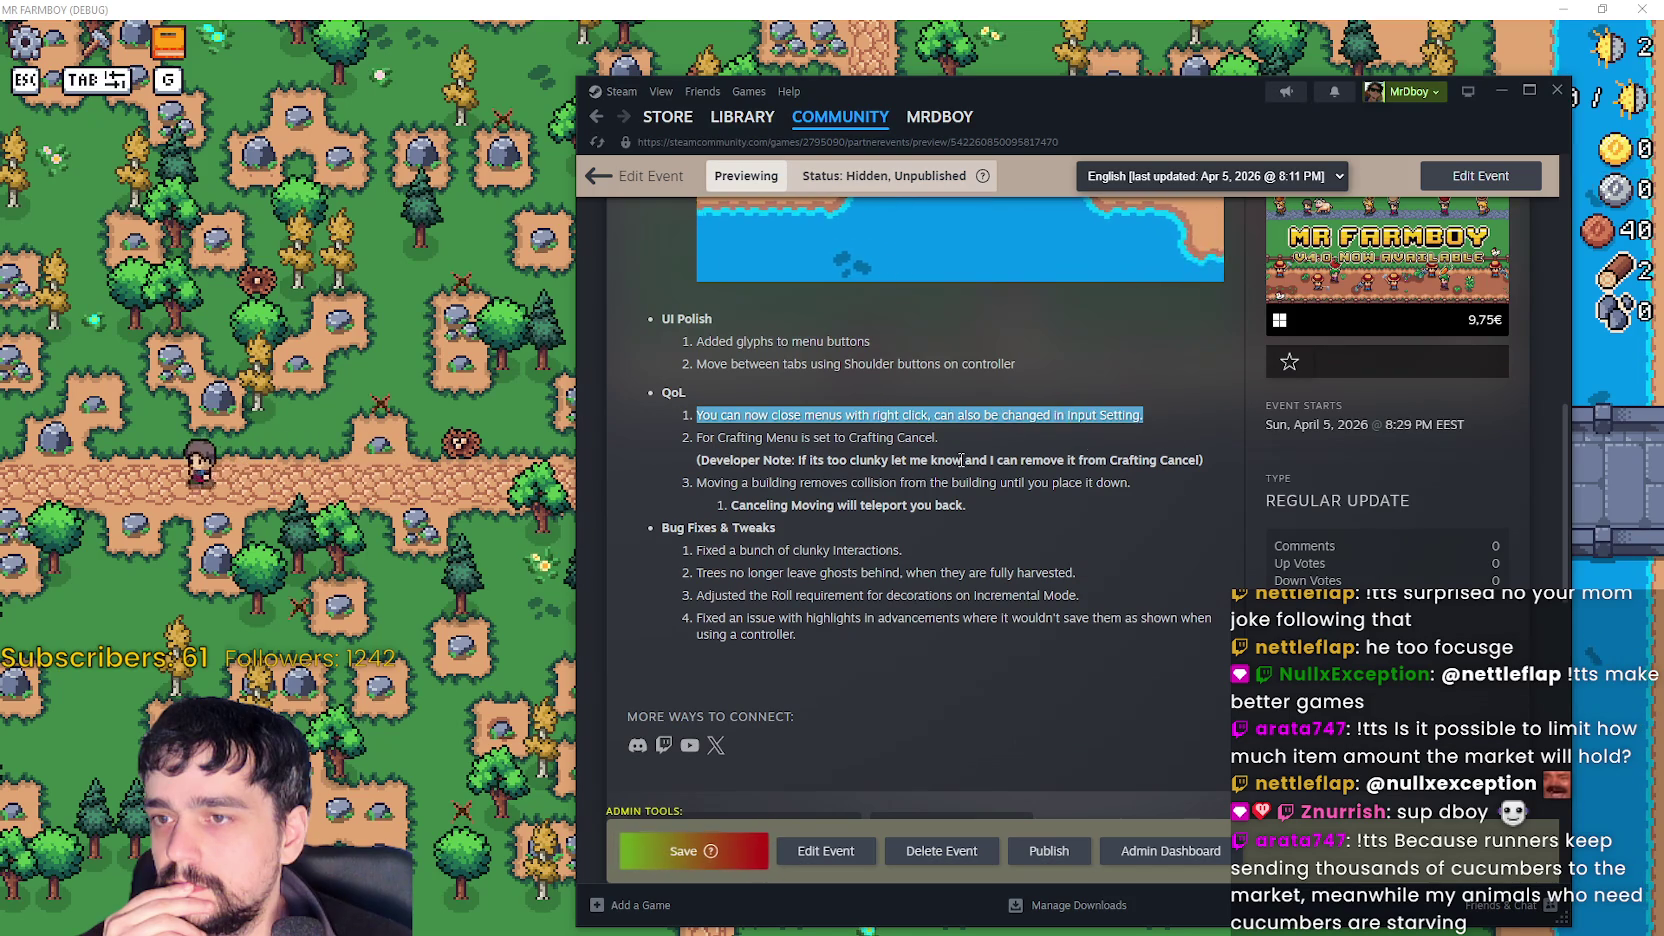
{"action": "left_click", "coordinate": [1122, 503]}
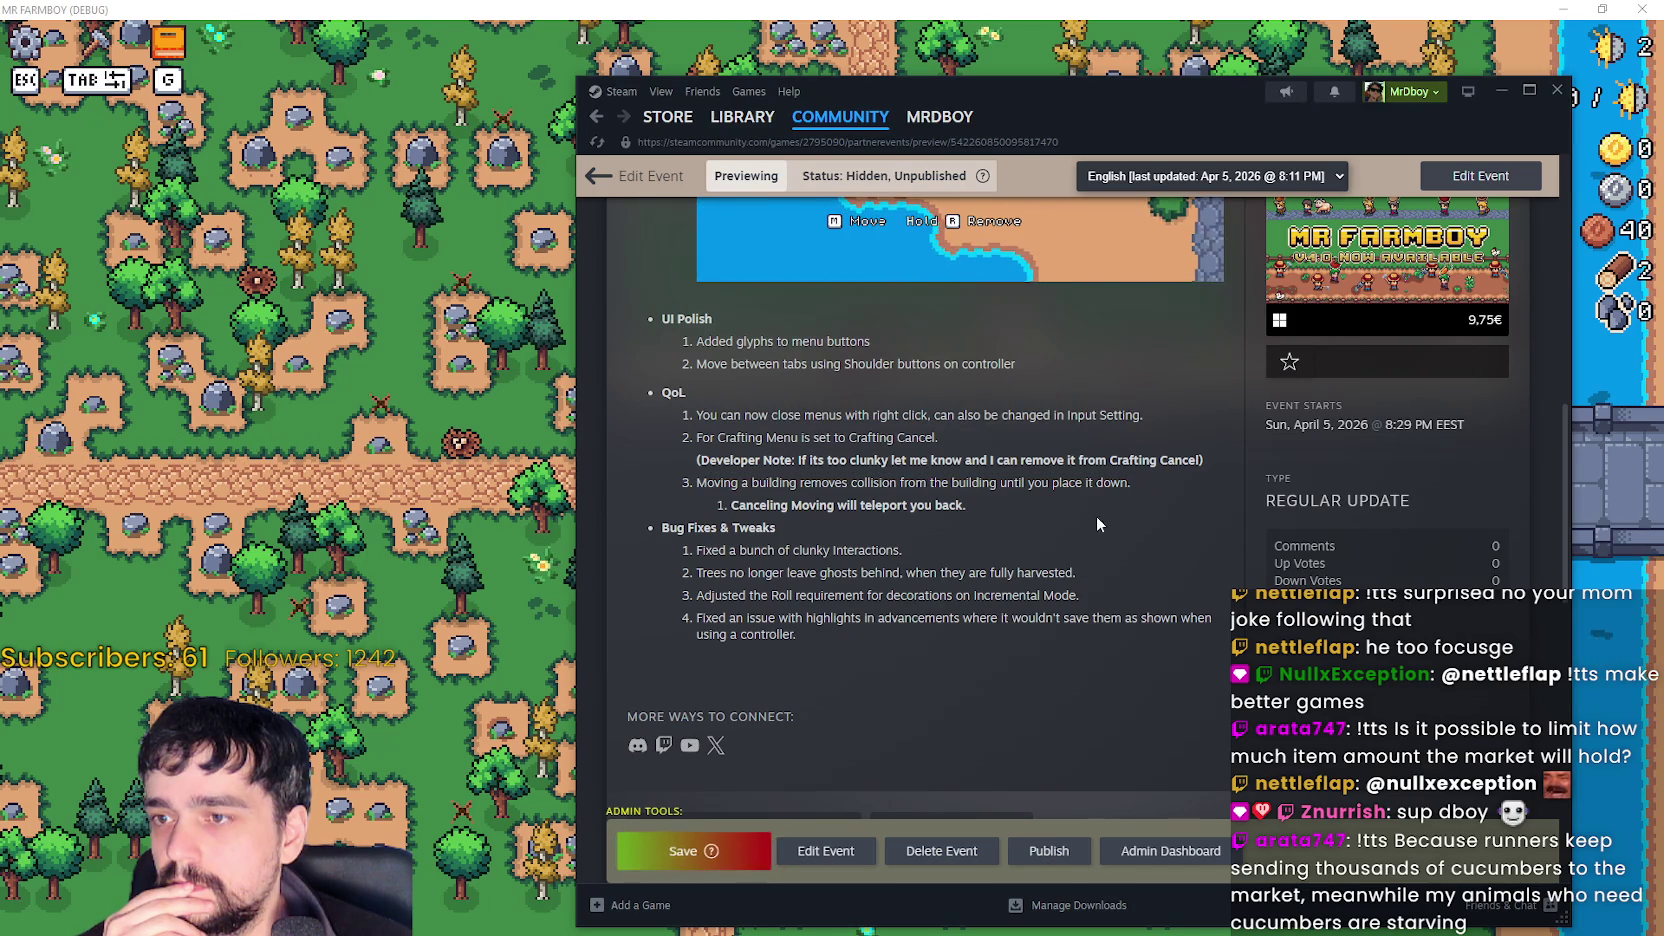
{"action": "left_click", "coordinate": [545, 452]}
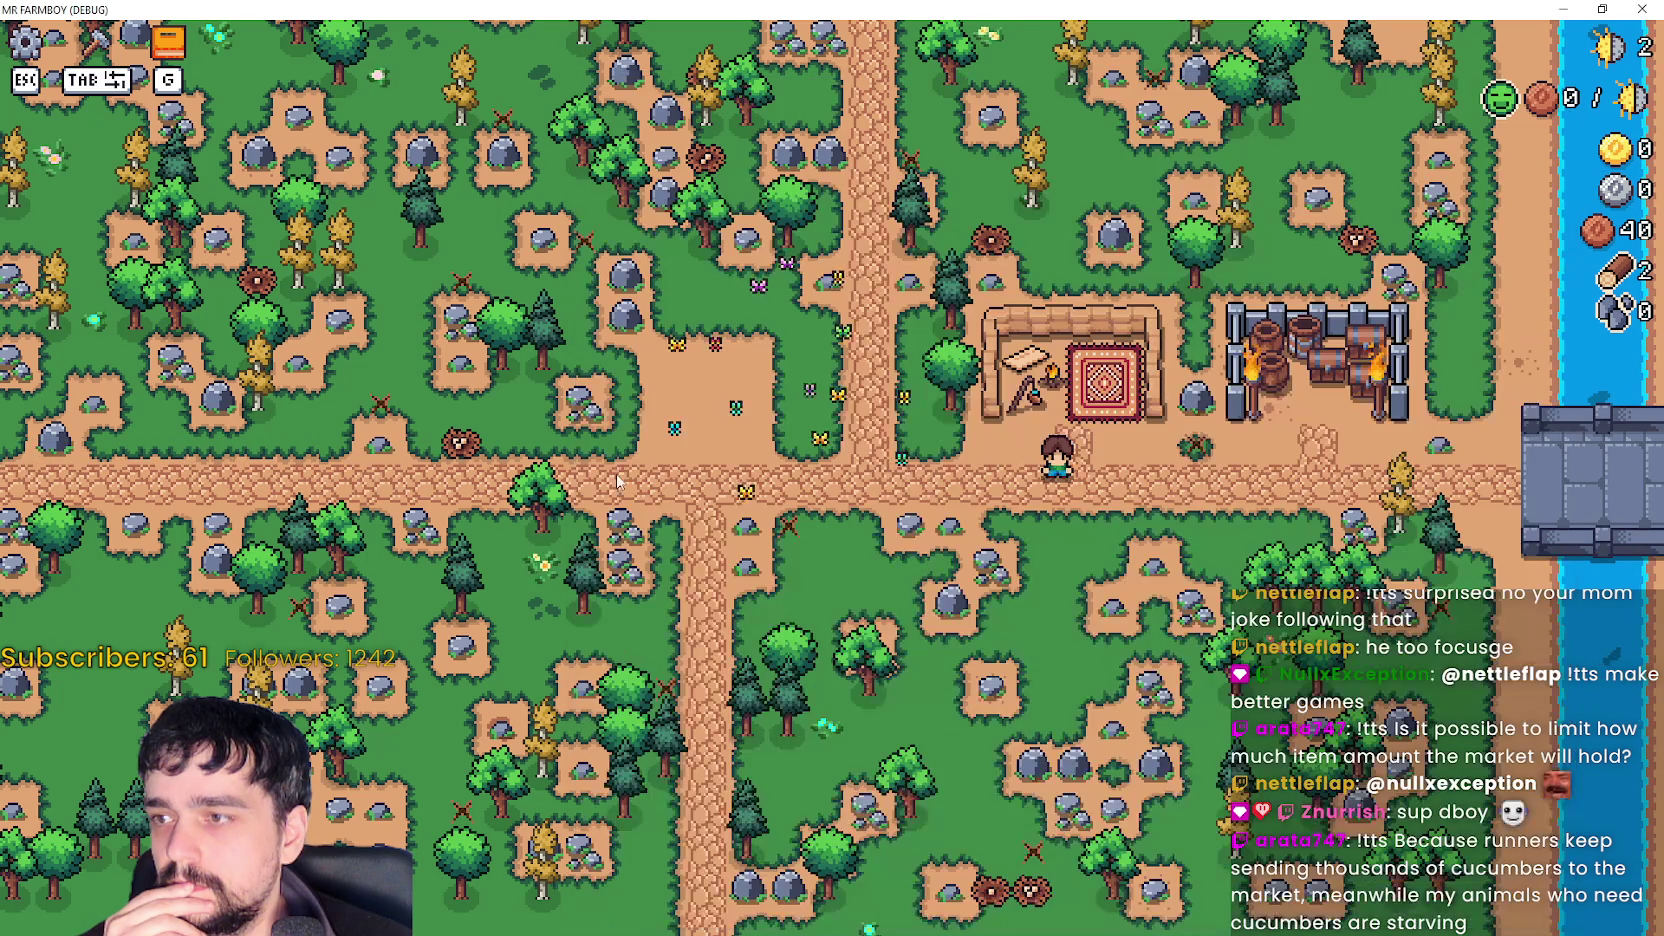
- Walk the farmer around the rug gathering stone, briefly toggling the advancements panel
{"action": "key", "text": "w"}
{"action": "key", "text": "d"}
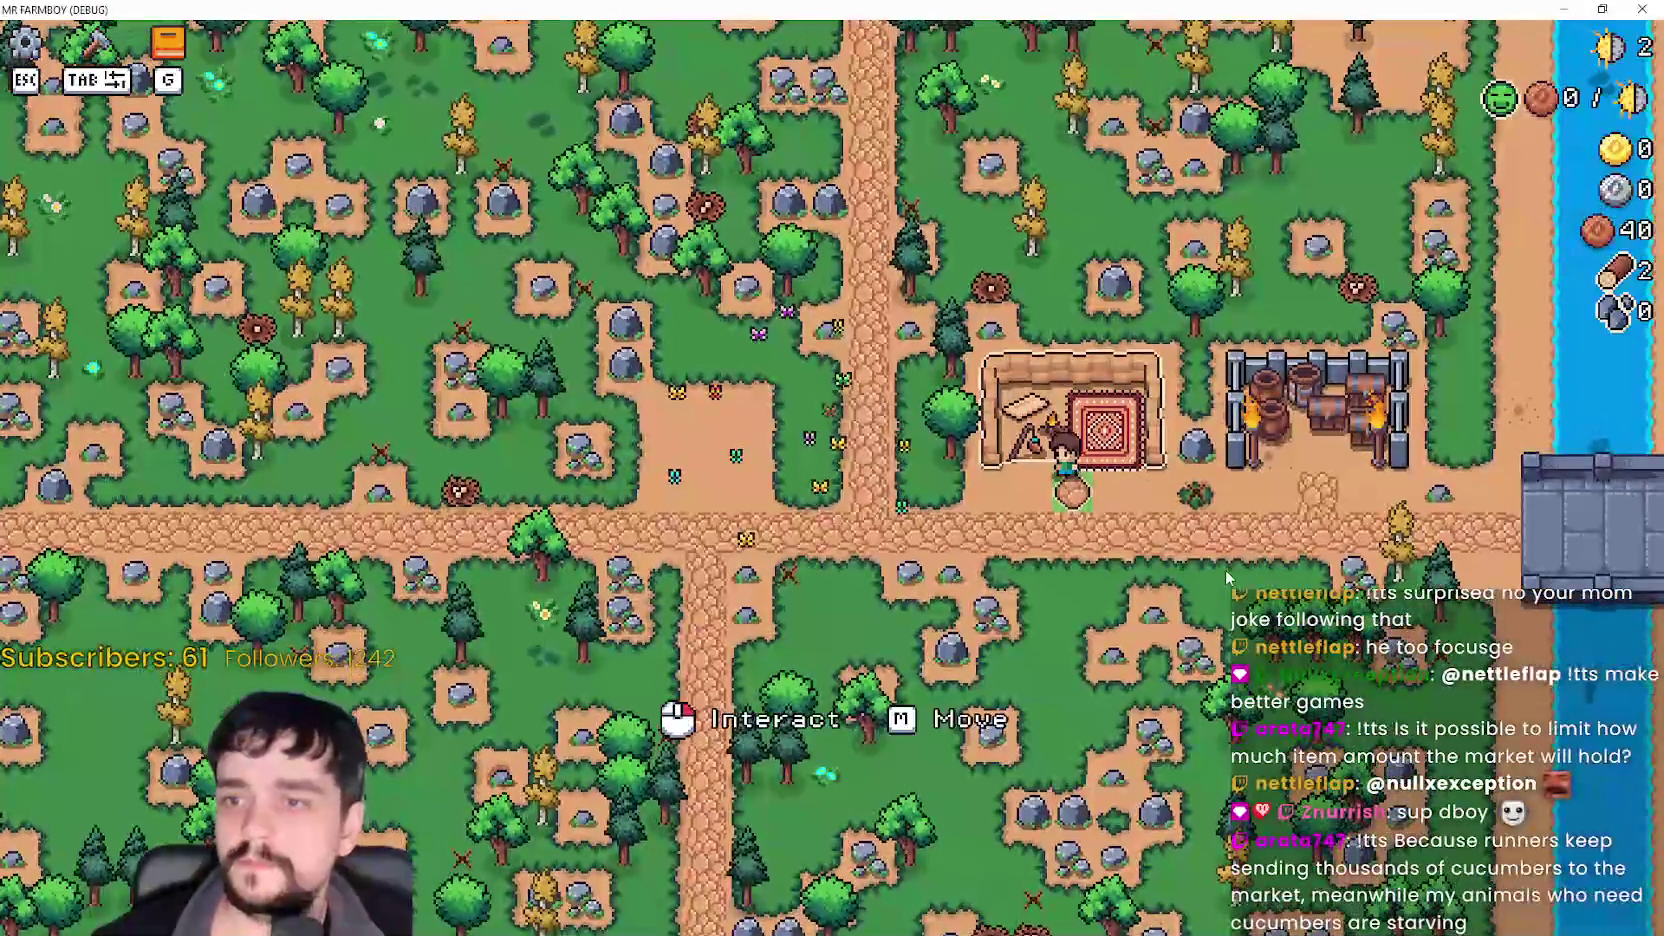
{"action": "key", "text": "w"}
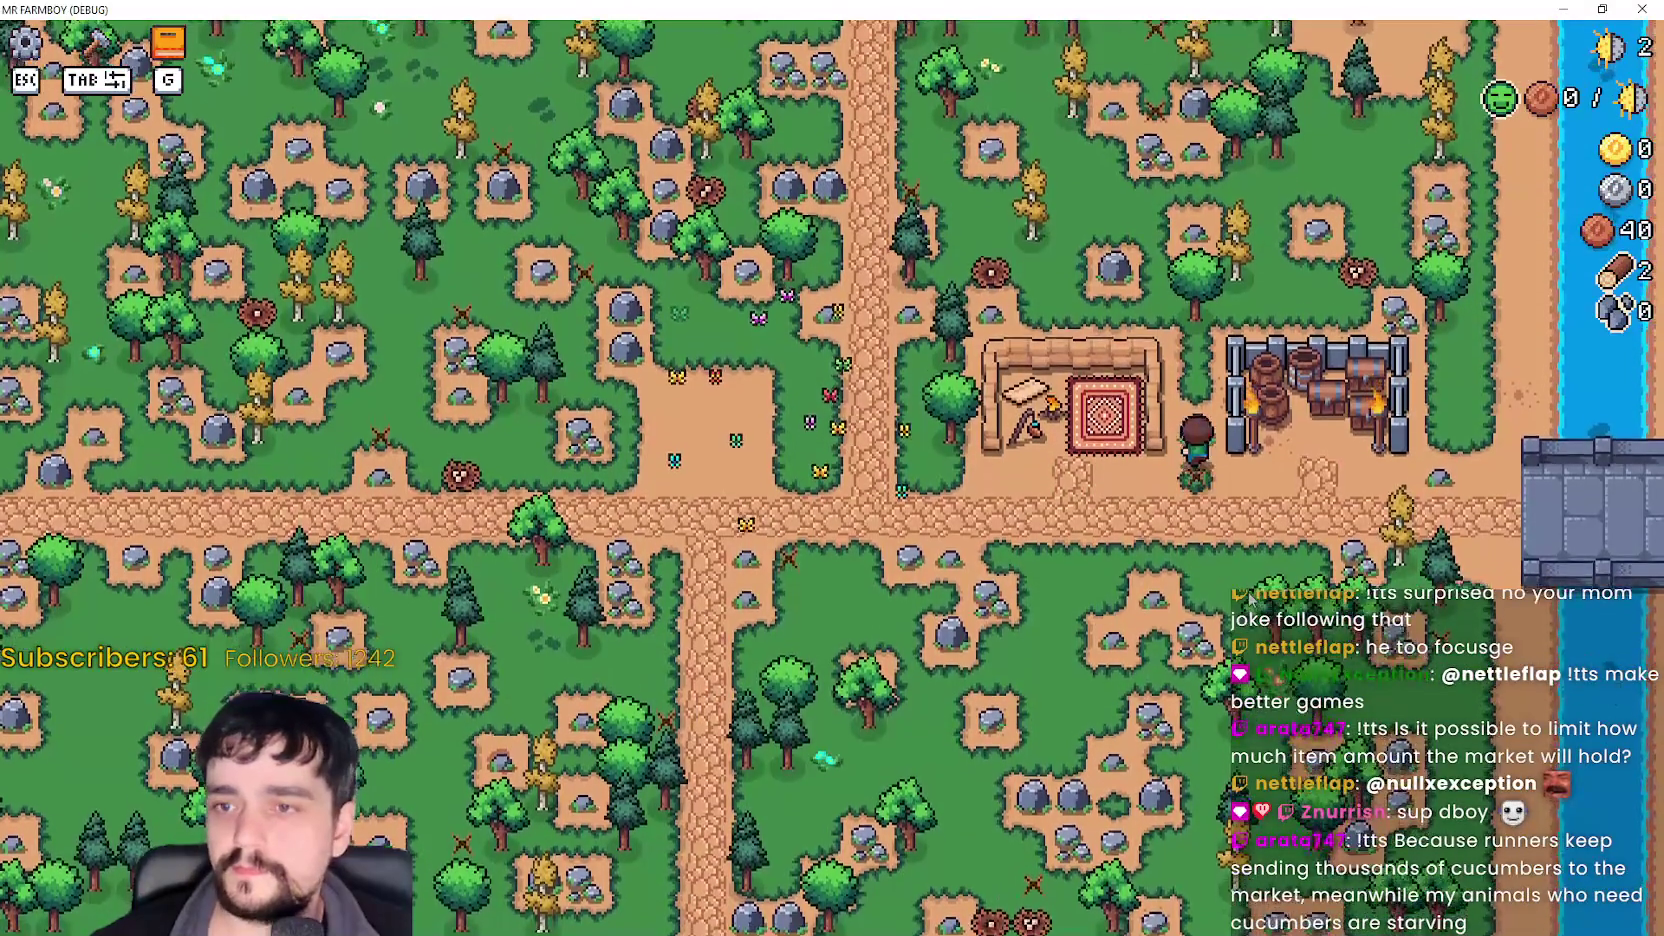
{"action": "key", "text": "s"}
{"action": "key", "text": "a"}
{"action": "key", "text": "Tab"}
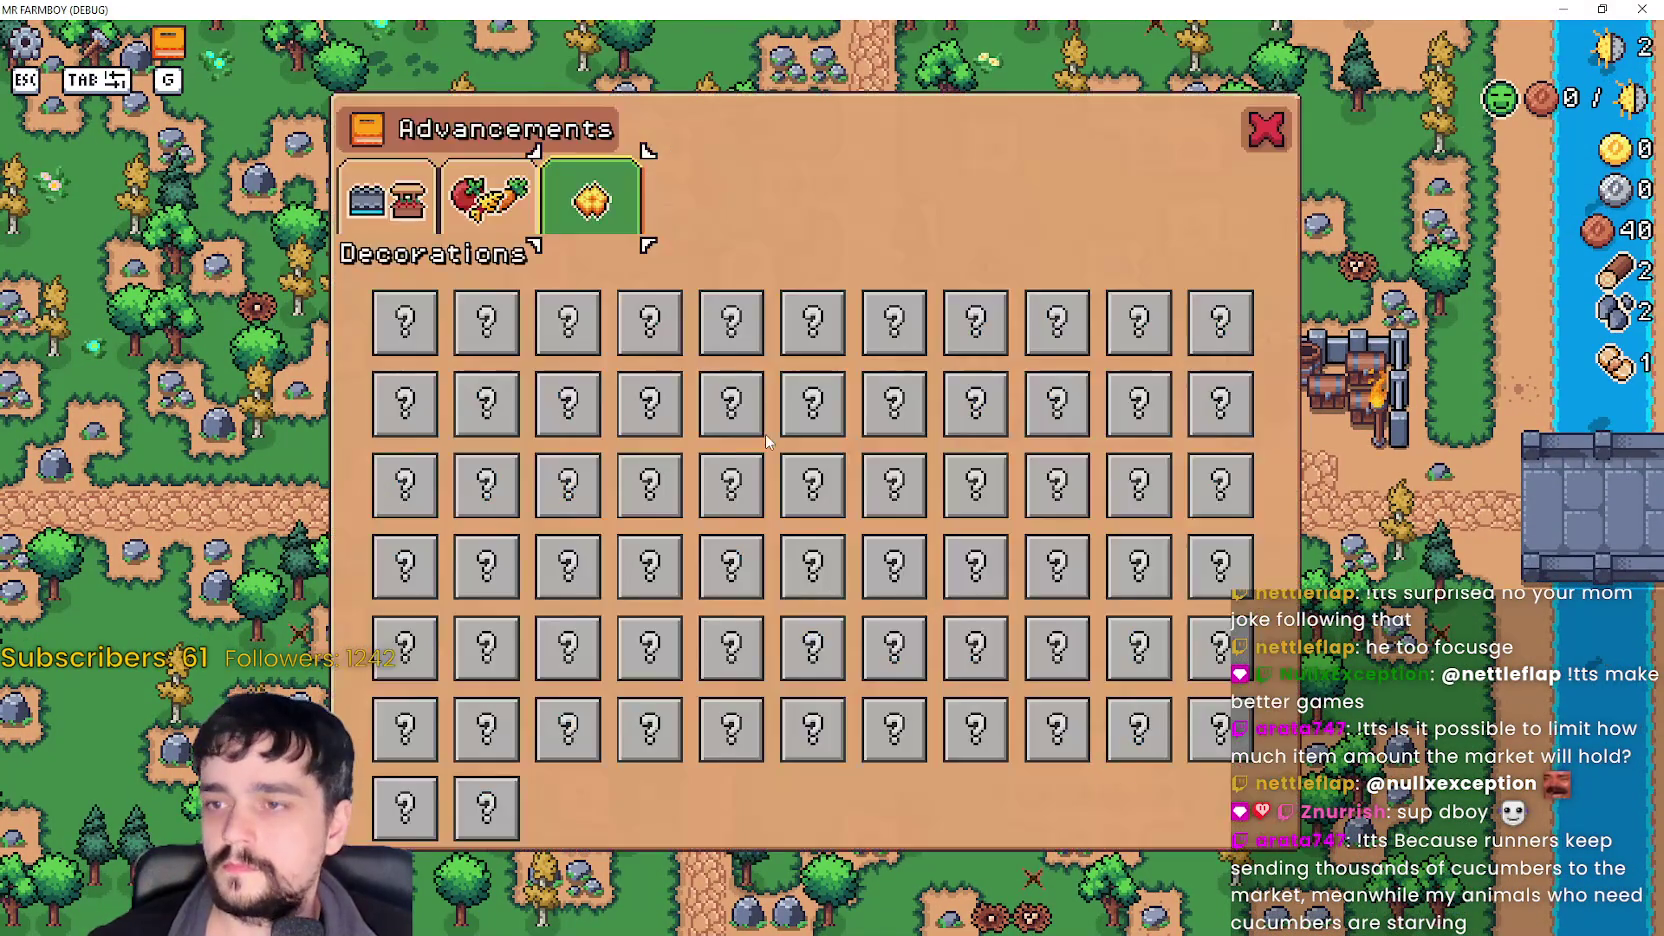
{"action": "key", "text": "Tab"}
{"action": "scroll", "coordinate": [1135, 367], "scroll_direction": "down", "scroll_amount": 5}
{"action": "scroll", "coordinate": [1136, 373], "scroll_direction": "up", "scroll_amount": 5}
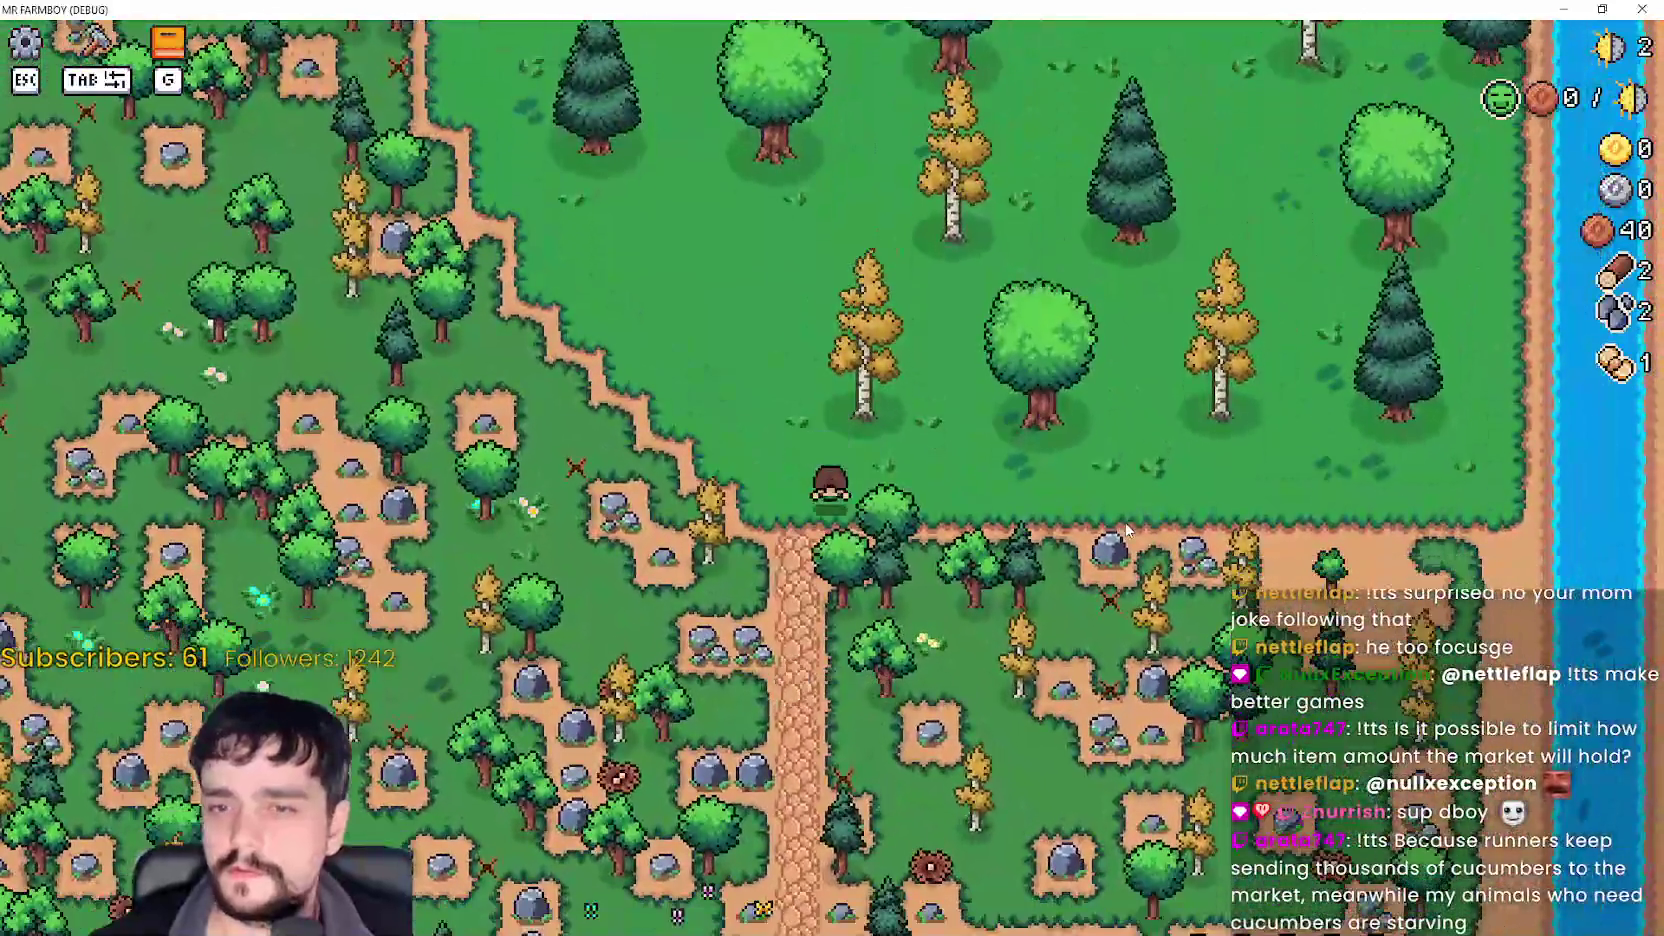
- Walk down the cobbled path and back up to mine a rock for stone
{"action": "key", "text": "s"}
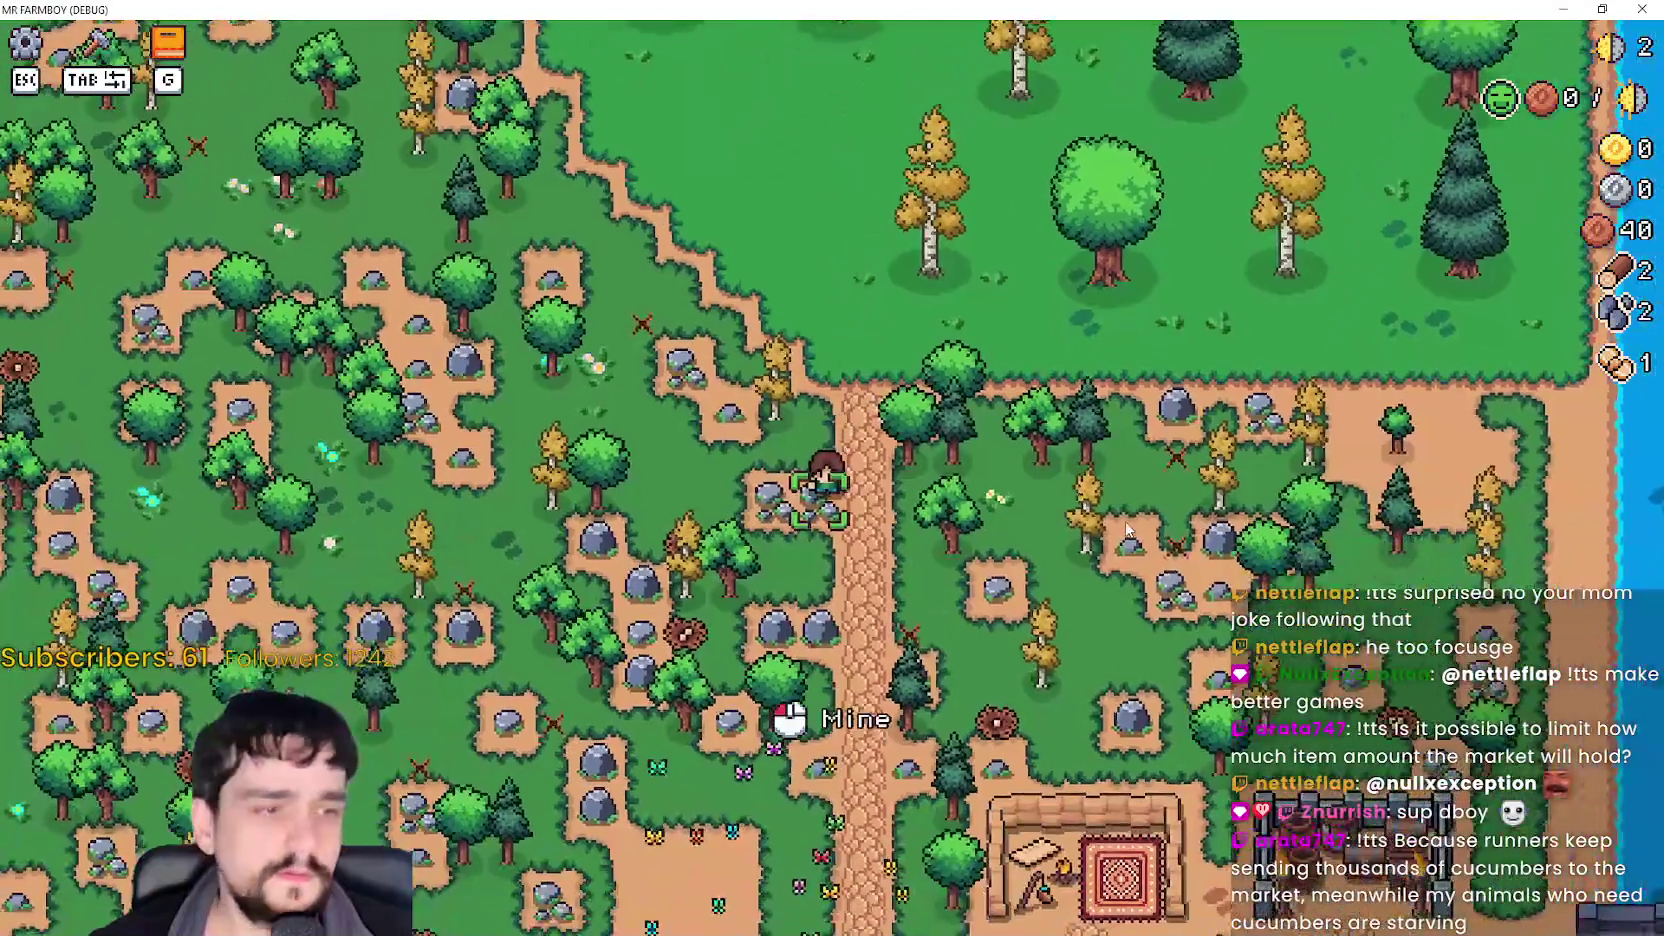
{"action": "key", "text": "s"}
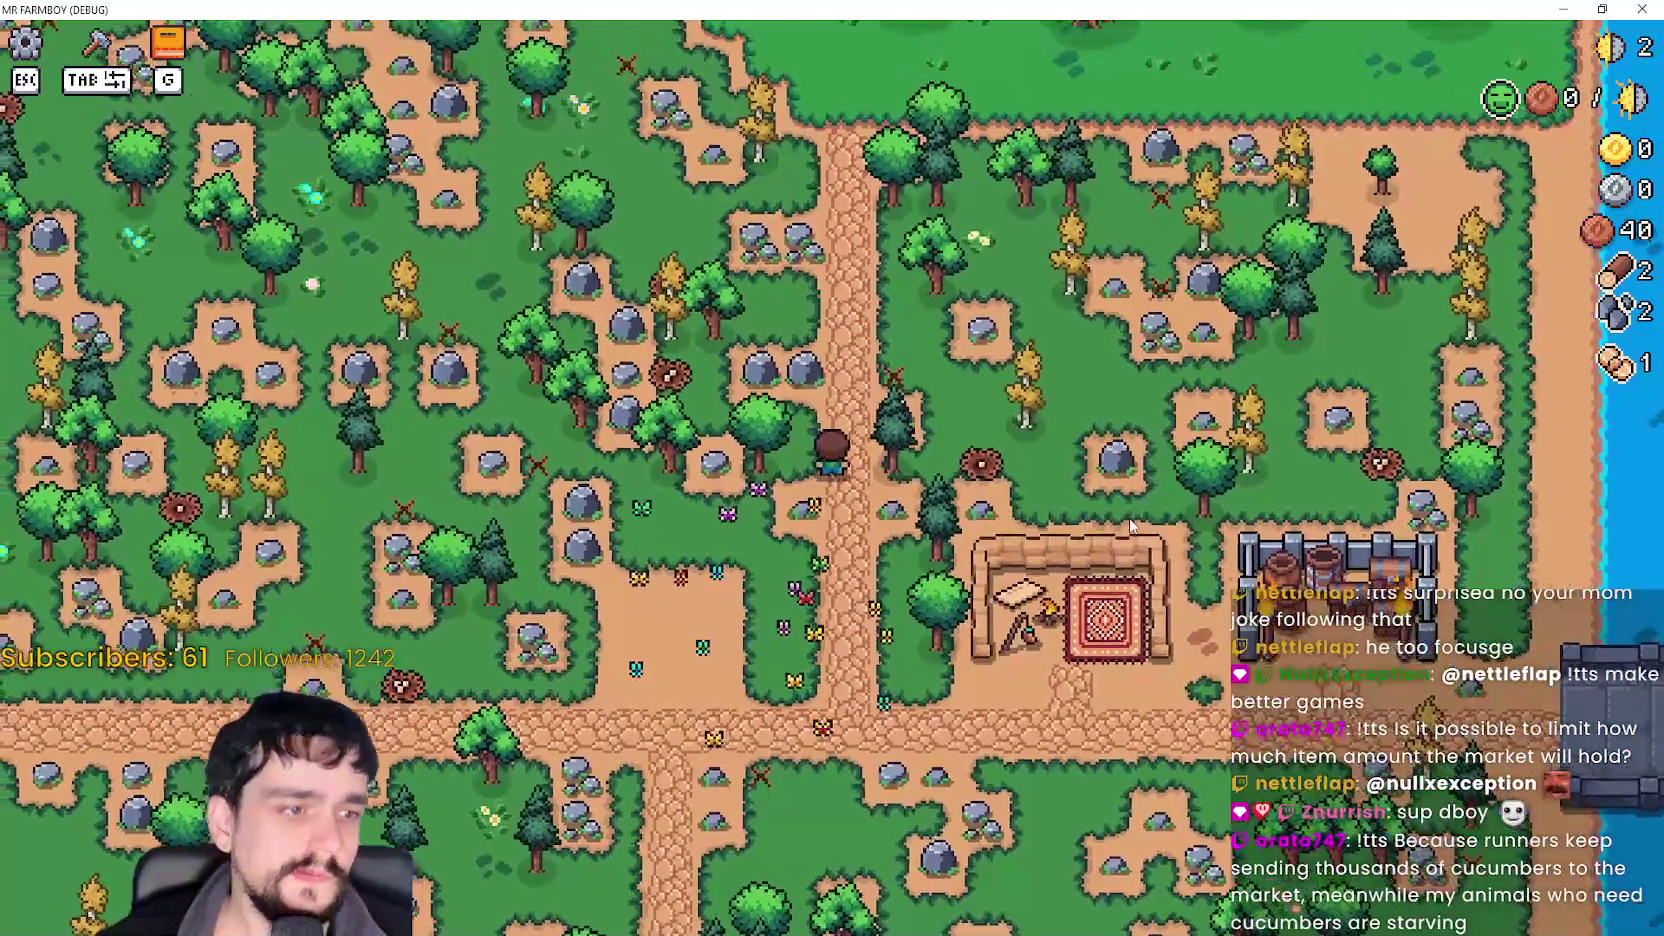
{"action": "key", "text": "w"}
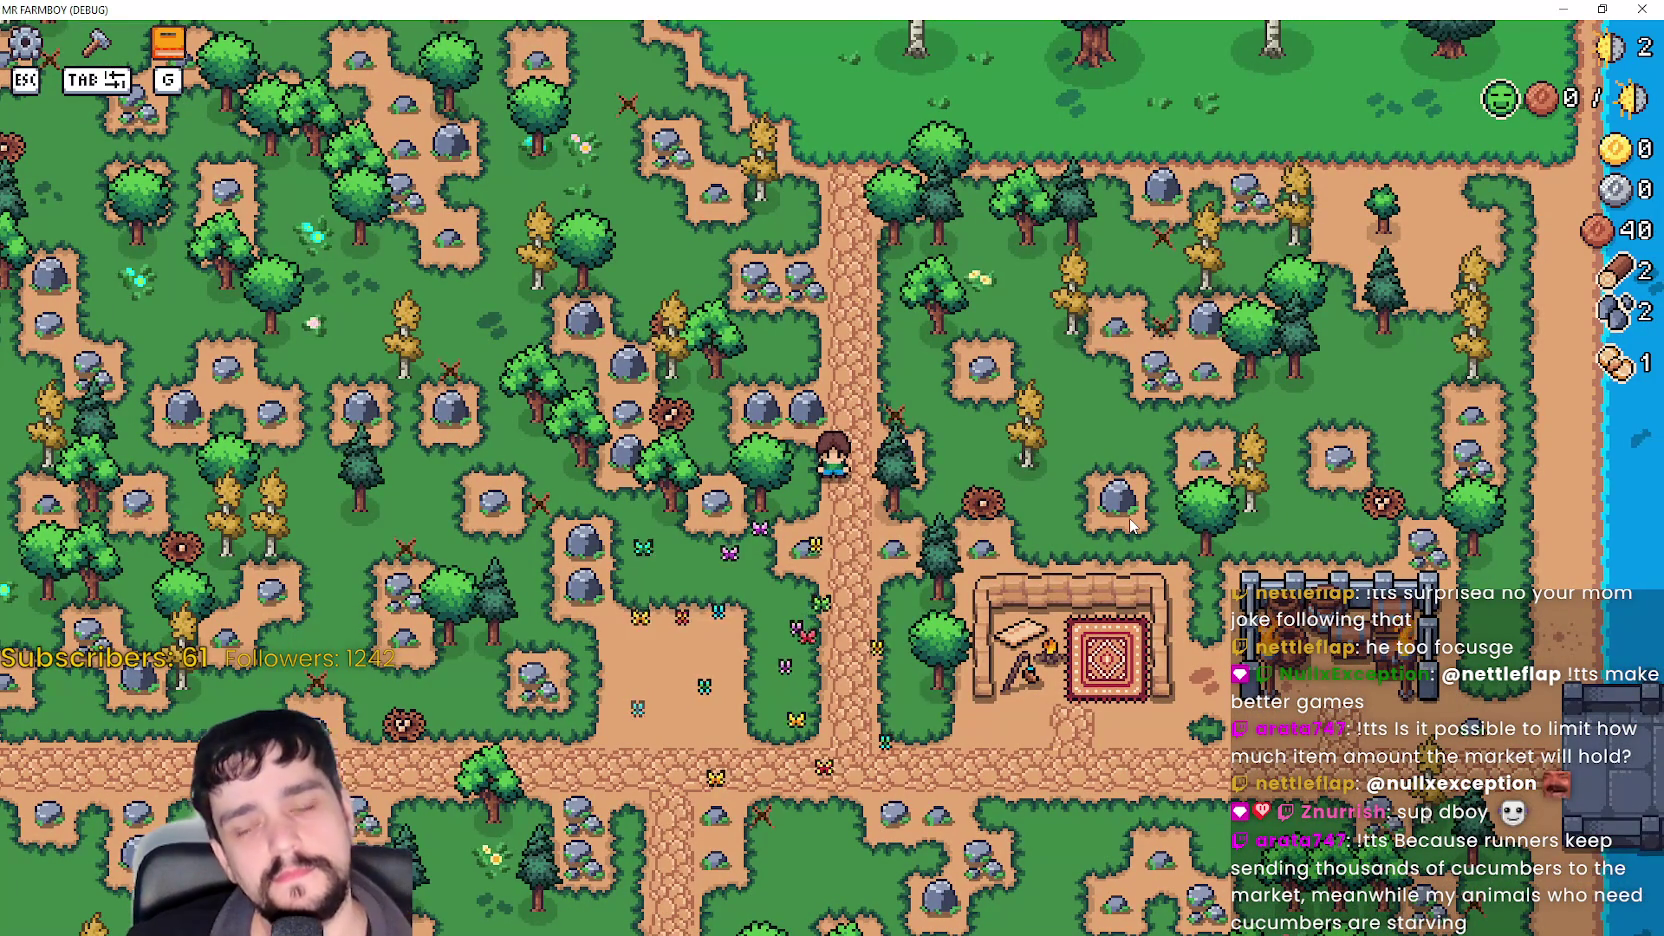
{"action": "key", "text": "w"}
{"action": "key", "text": "d"}
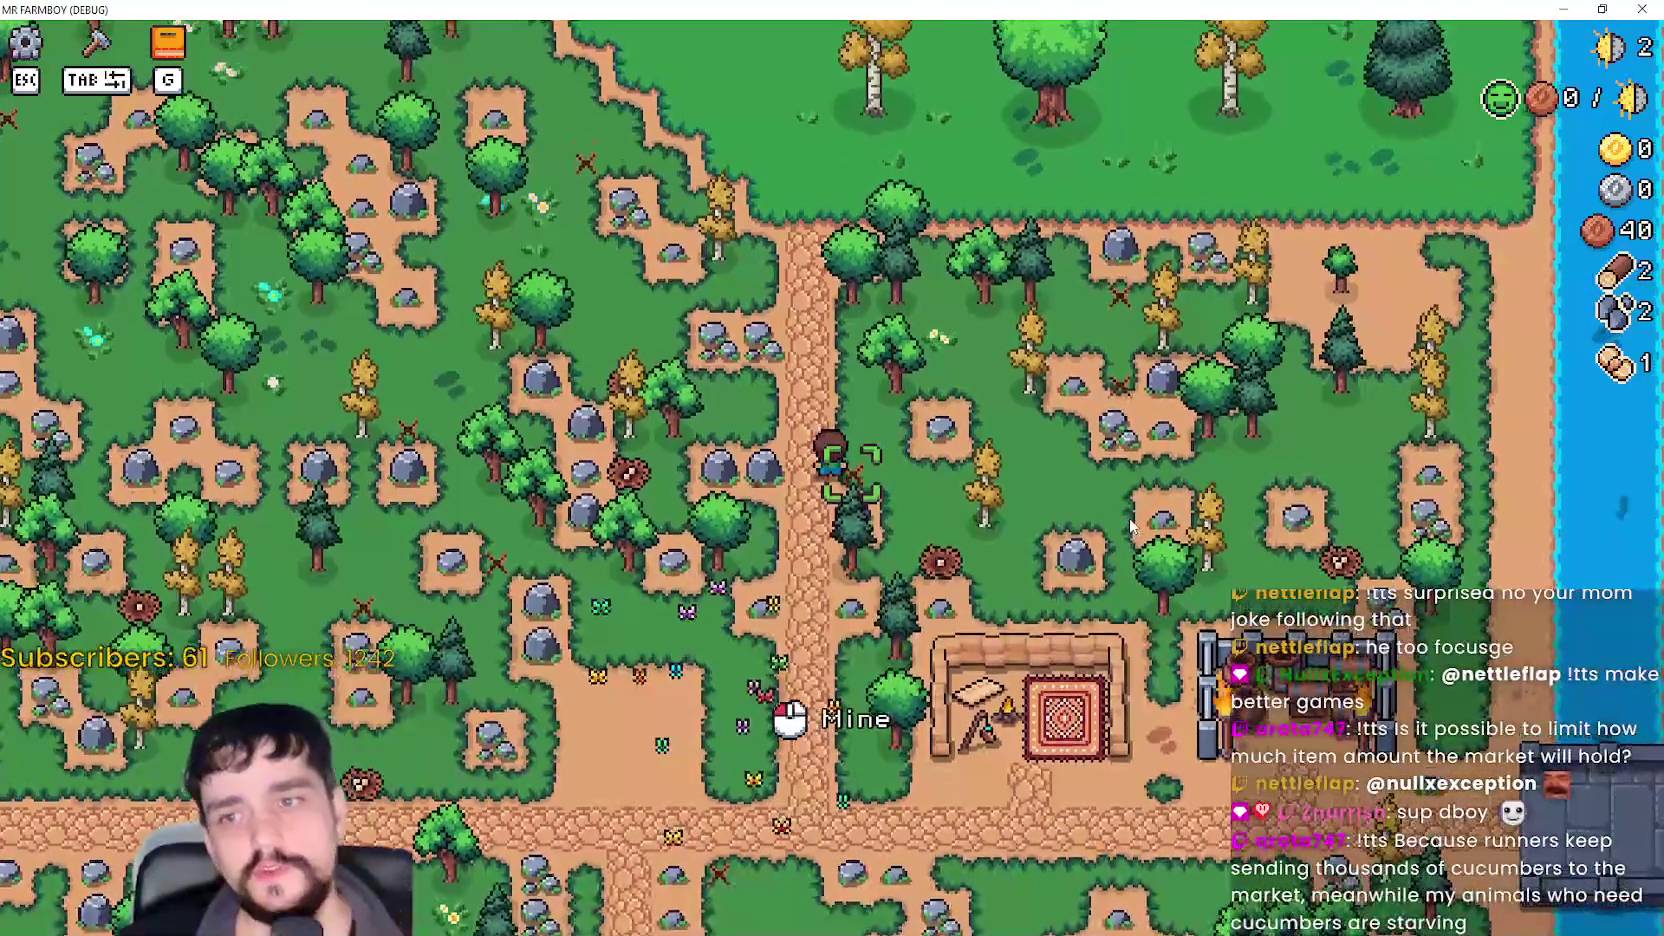
{"action": "left_click", "coordinate": [1131, 525]}
{"action": "key", "text": "s"}
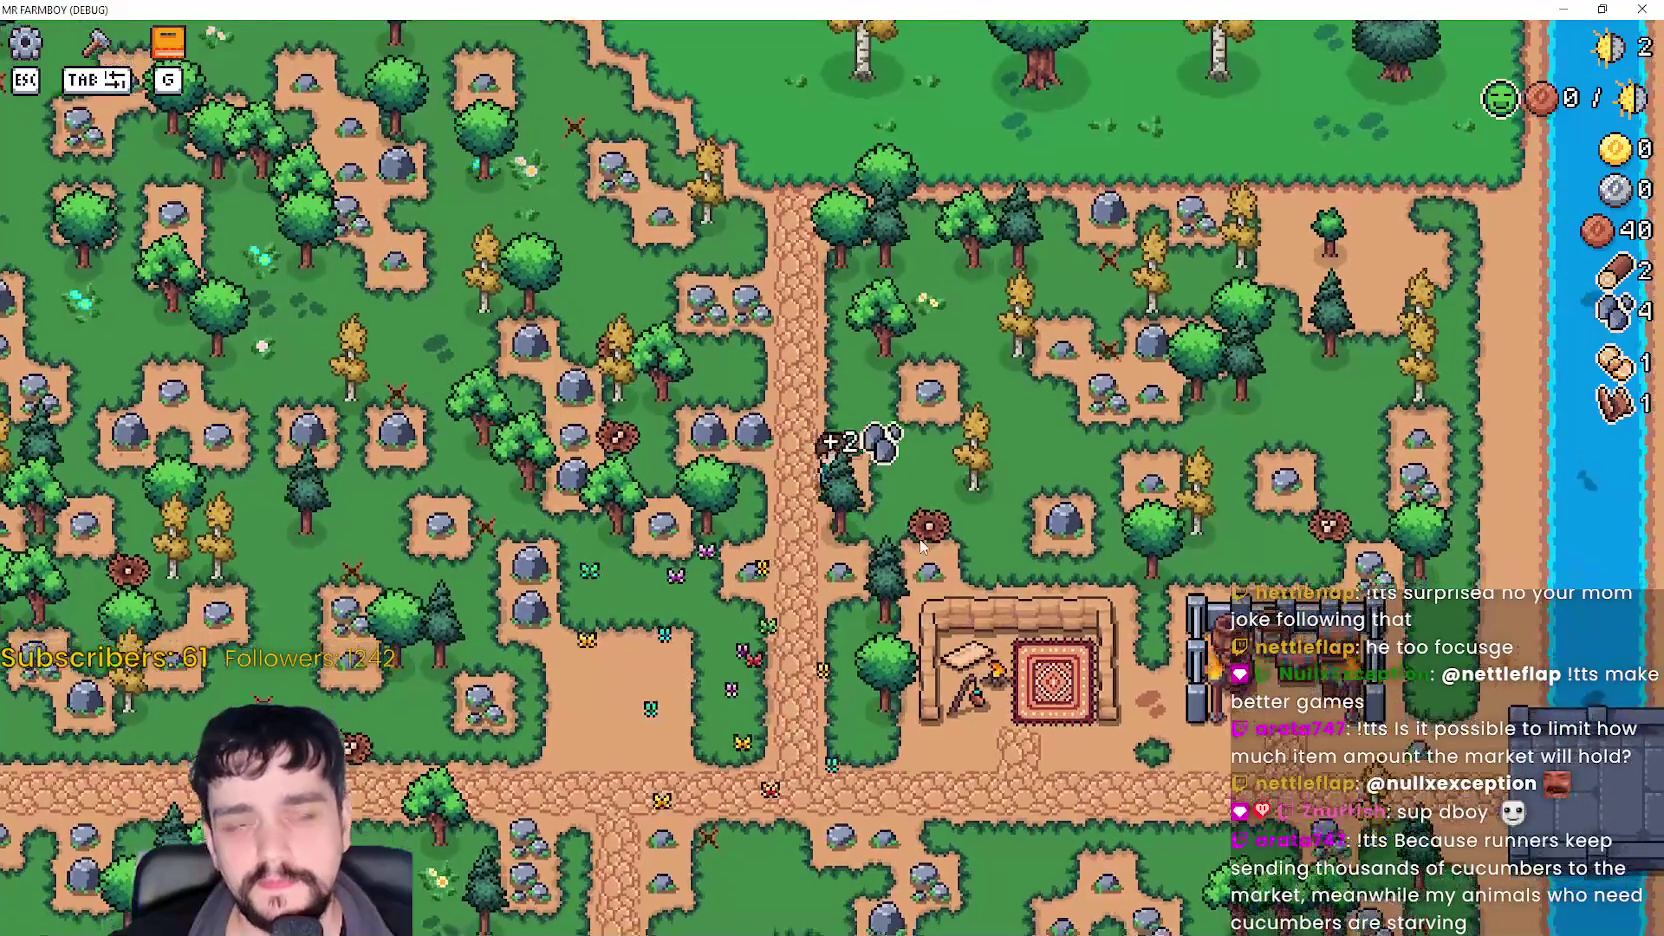
- Walk around the workshop building and right toward the bridge
{"action": "key", "text": "d"}
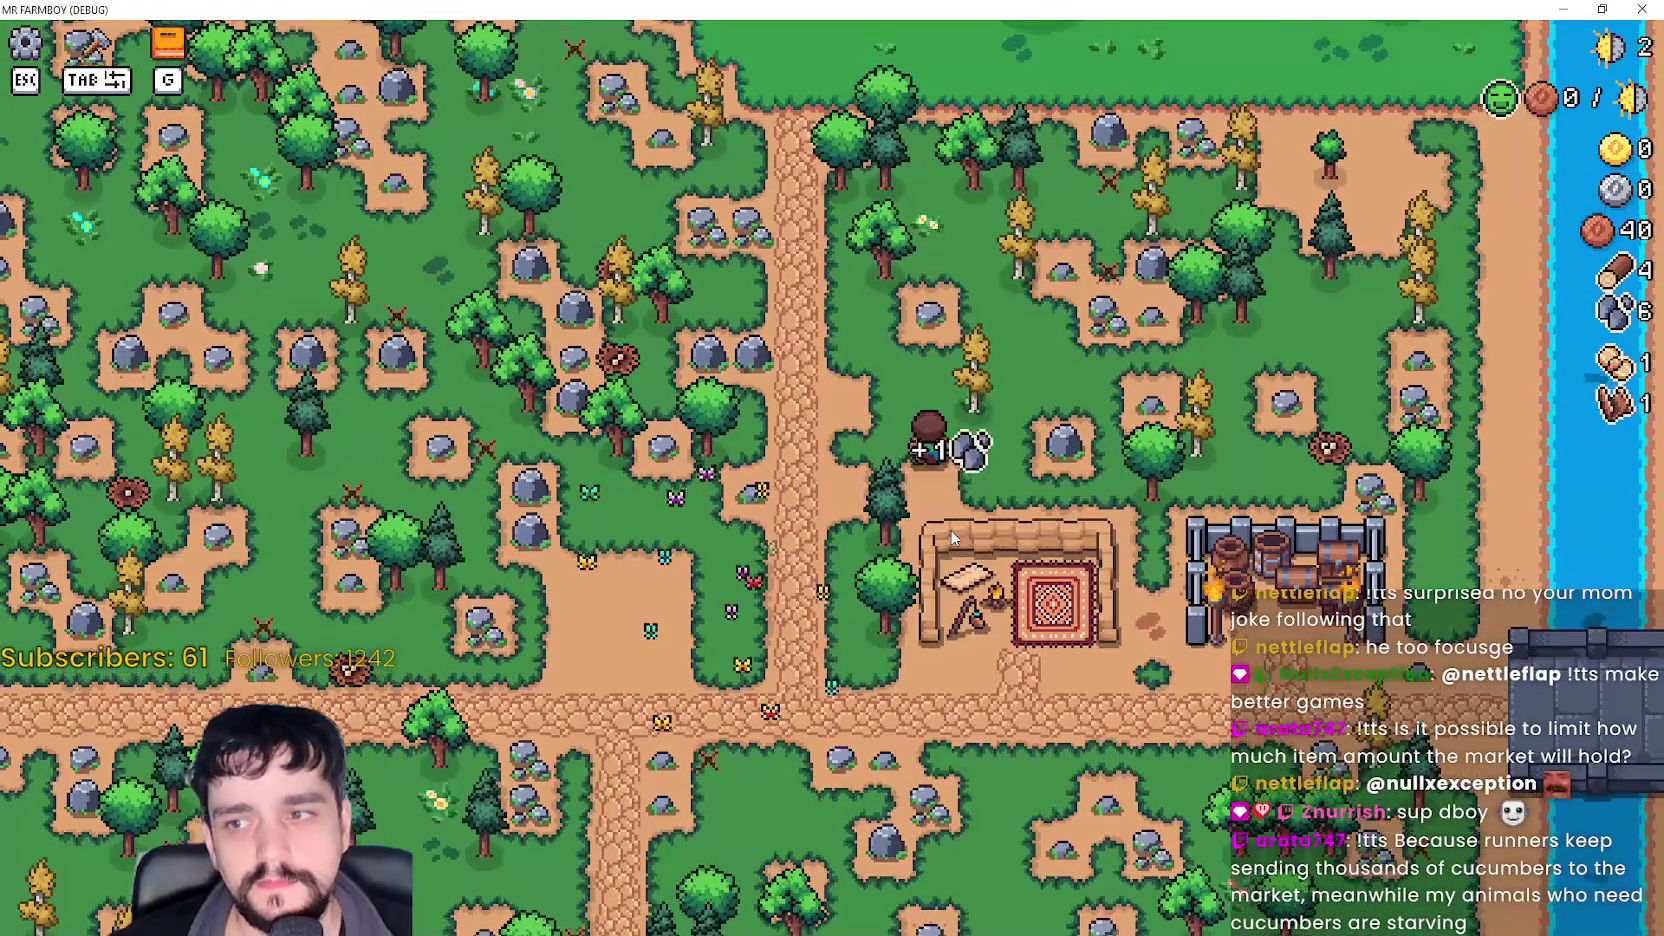
{"action": "key", "text": "s"}
{"action": "key", "text": "a"}
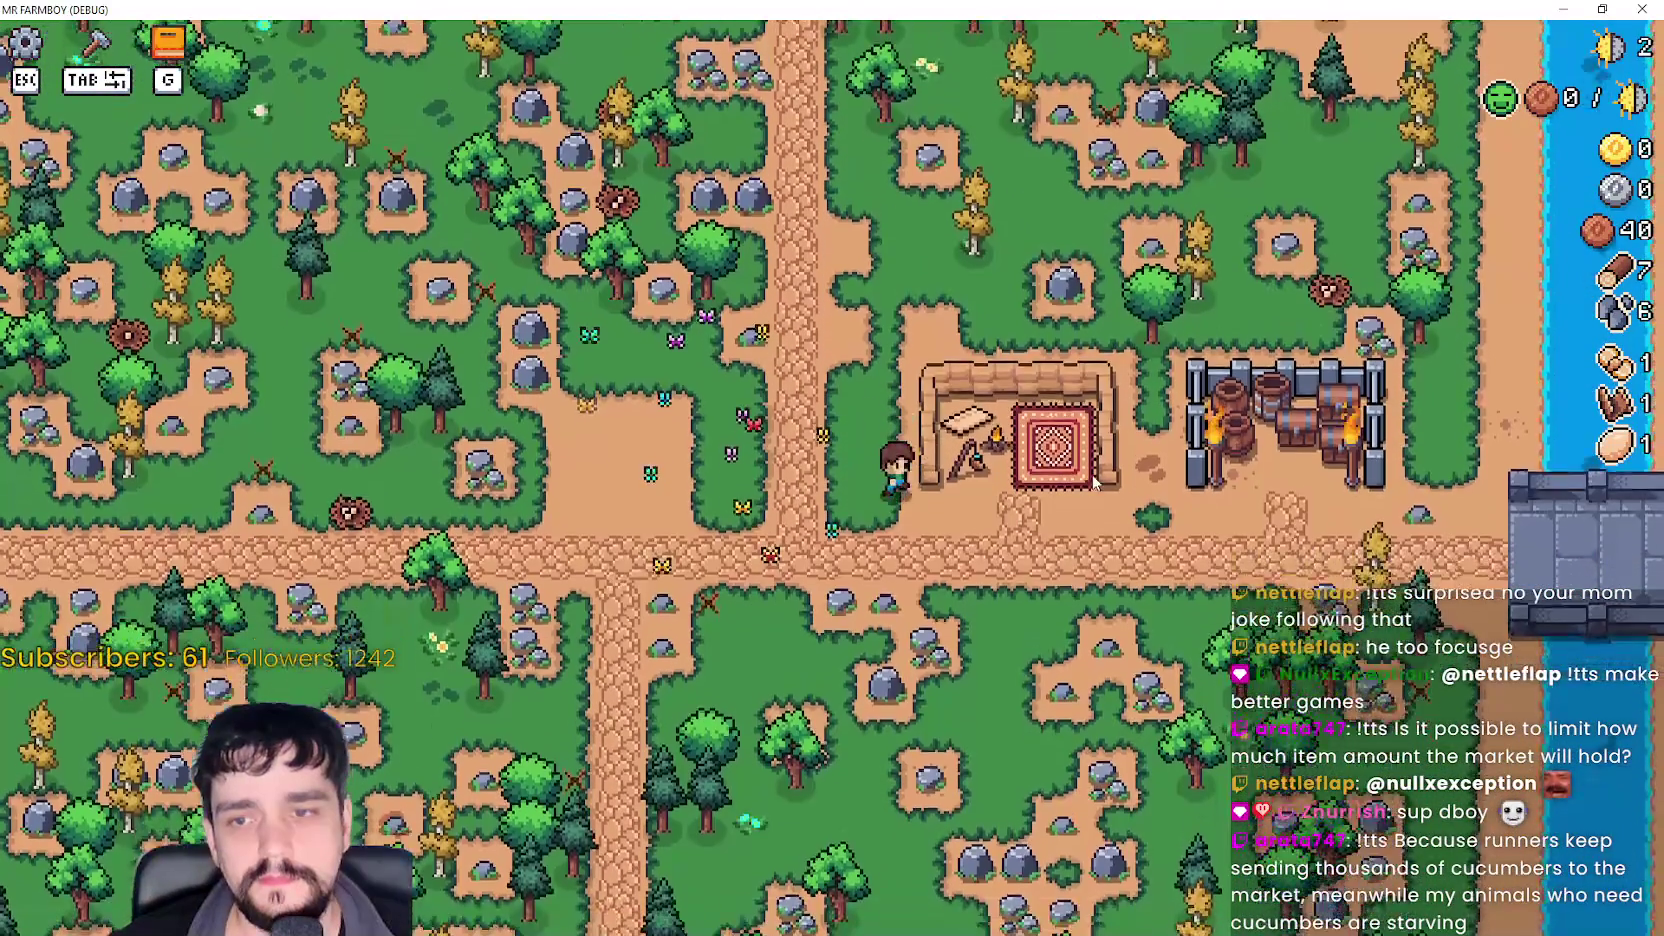
{"action": "key", "text": "d"}
{"action": "key", "text": "s"}
- Chop a tree, mine a rock, and walk to the crossroads picking up an item
{"action": "key", "text": "w"}
{"action": "key", "text": "d"}
{"action": "key", "text": "w"}
{"action": "key", "text": "a"}
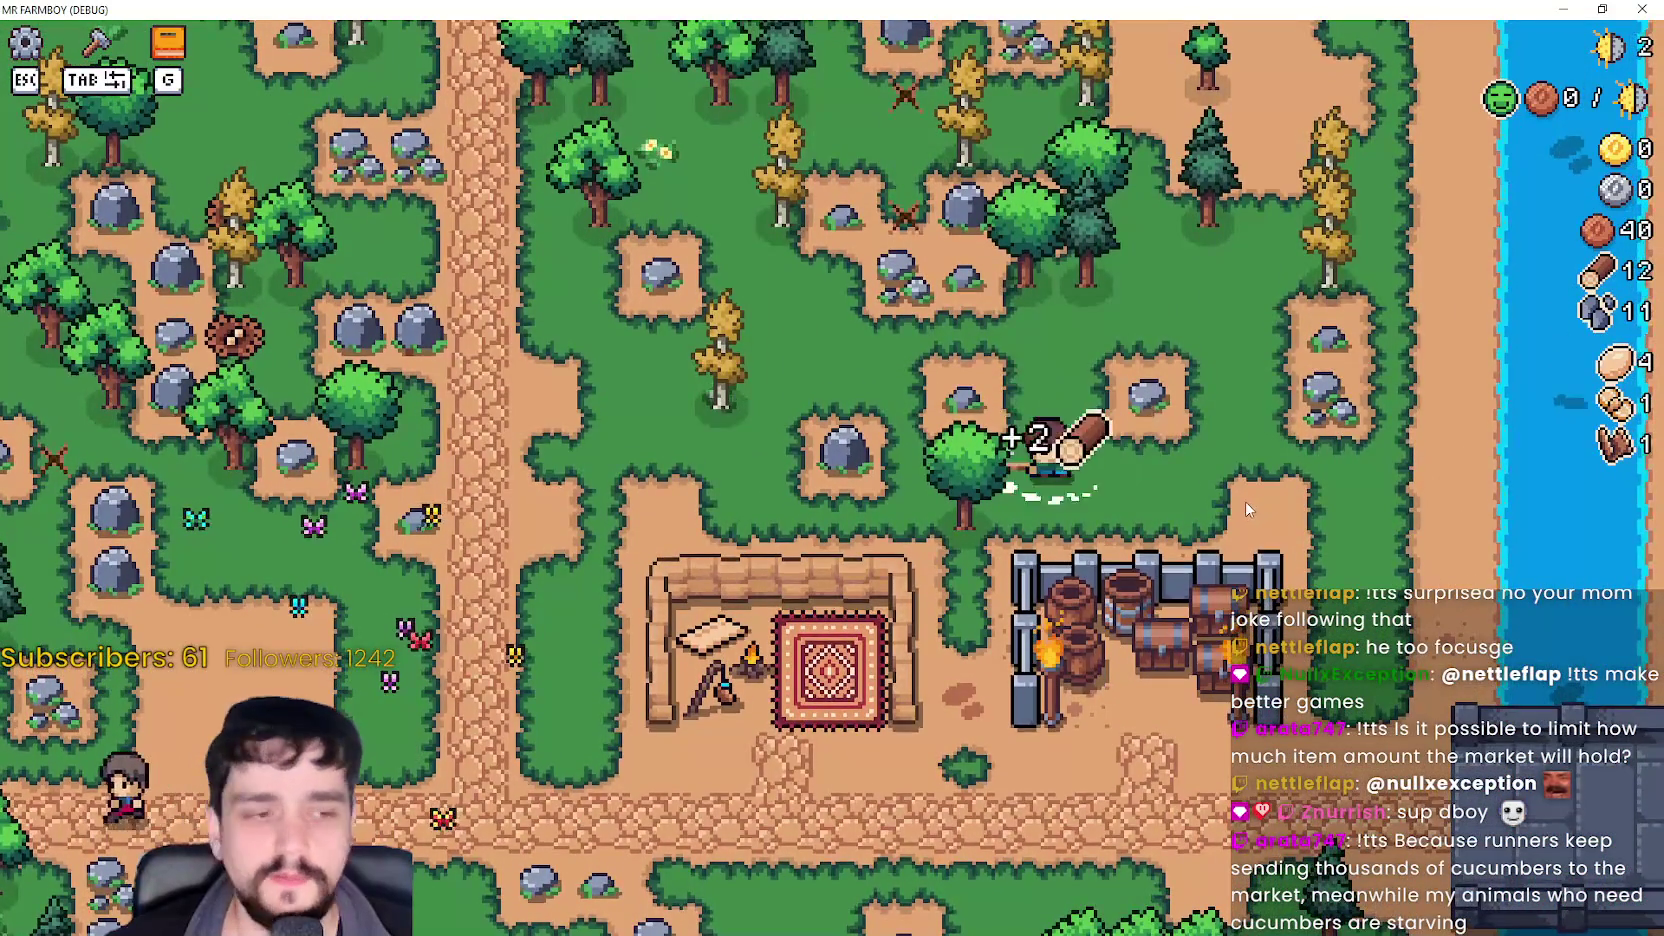
{"action": "key", "text": "a"}
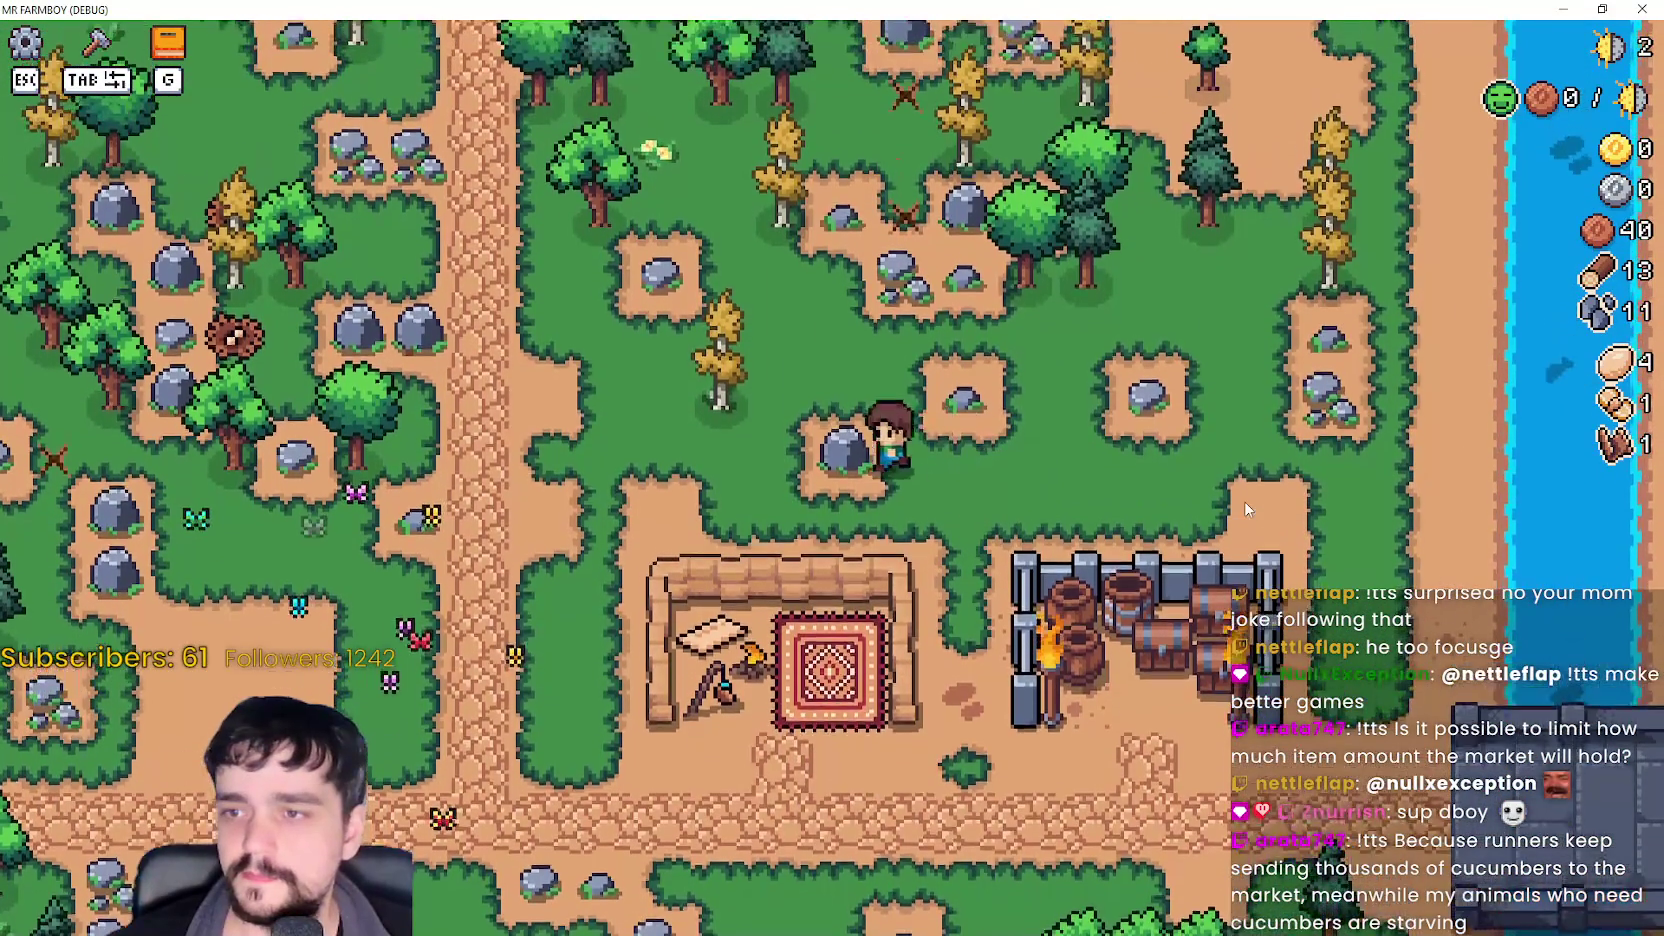
{"action": "key", "text": "a"}
{"action": "key", "text": "s"}
{"action": "key", "text": "s"}
{"action": "key", "text": "a"}
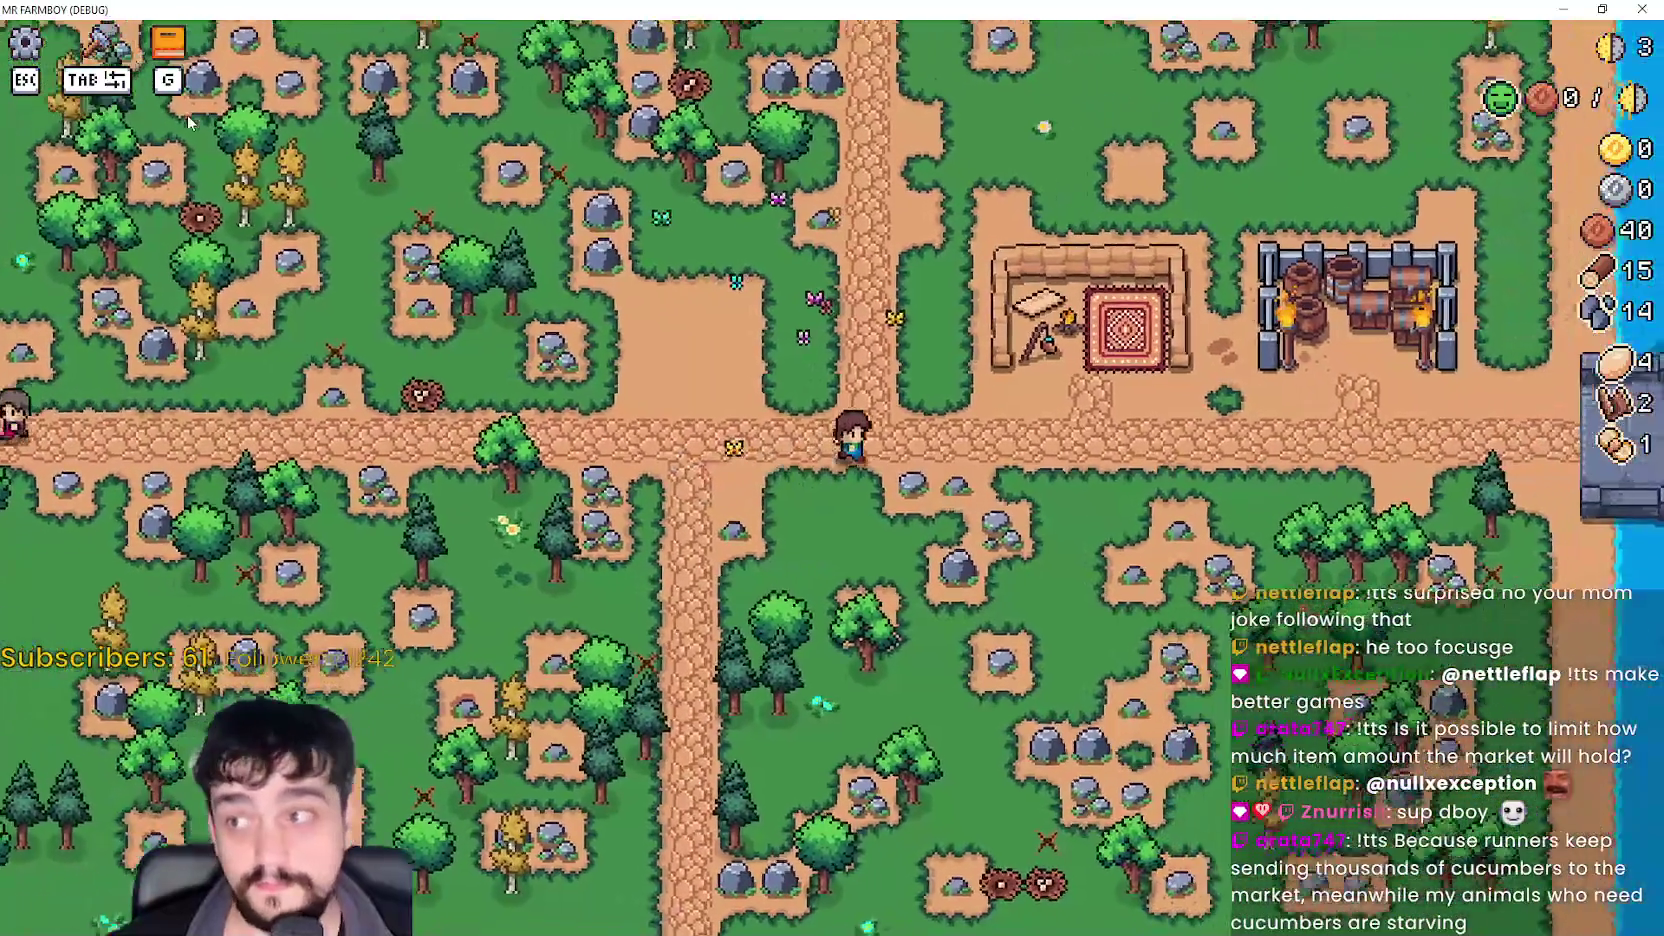
- Check the Land and Buildings advancement tree, then walk across the crossroads onto the grass
{"action": "key", "text": "g"}
{"action": "left_click", "coordinate": [376, 190]}
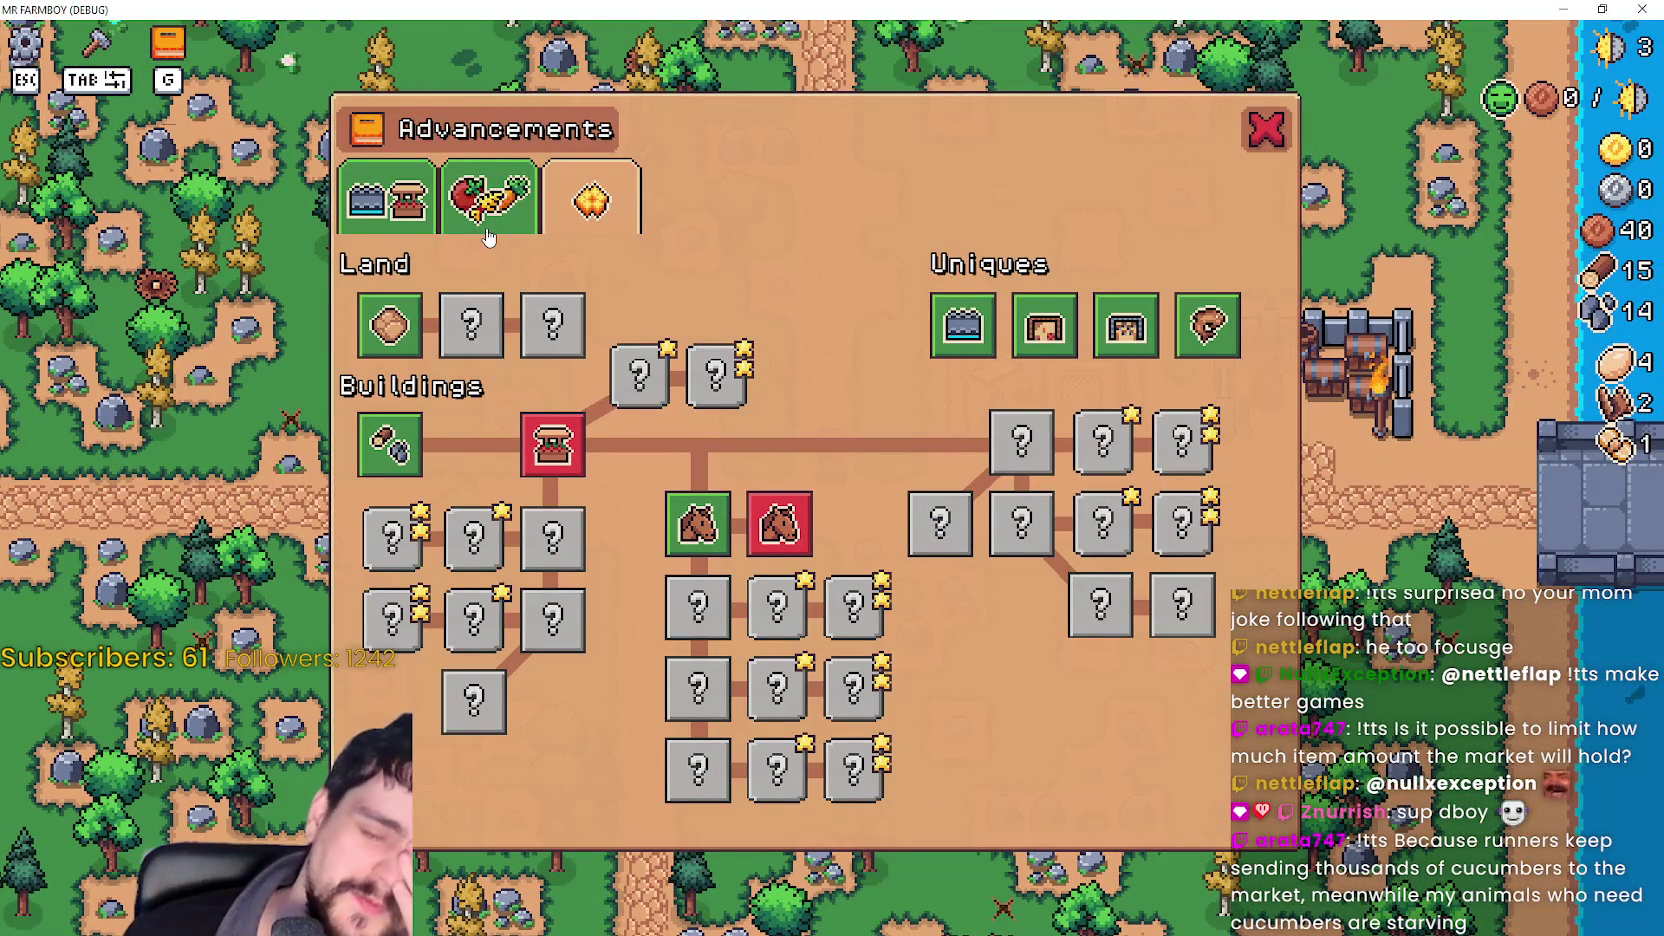
{"action": "key", "text": "g"}
{"action": "key", "text": "a"}
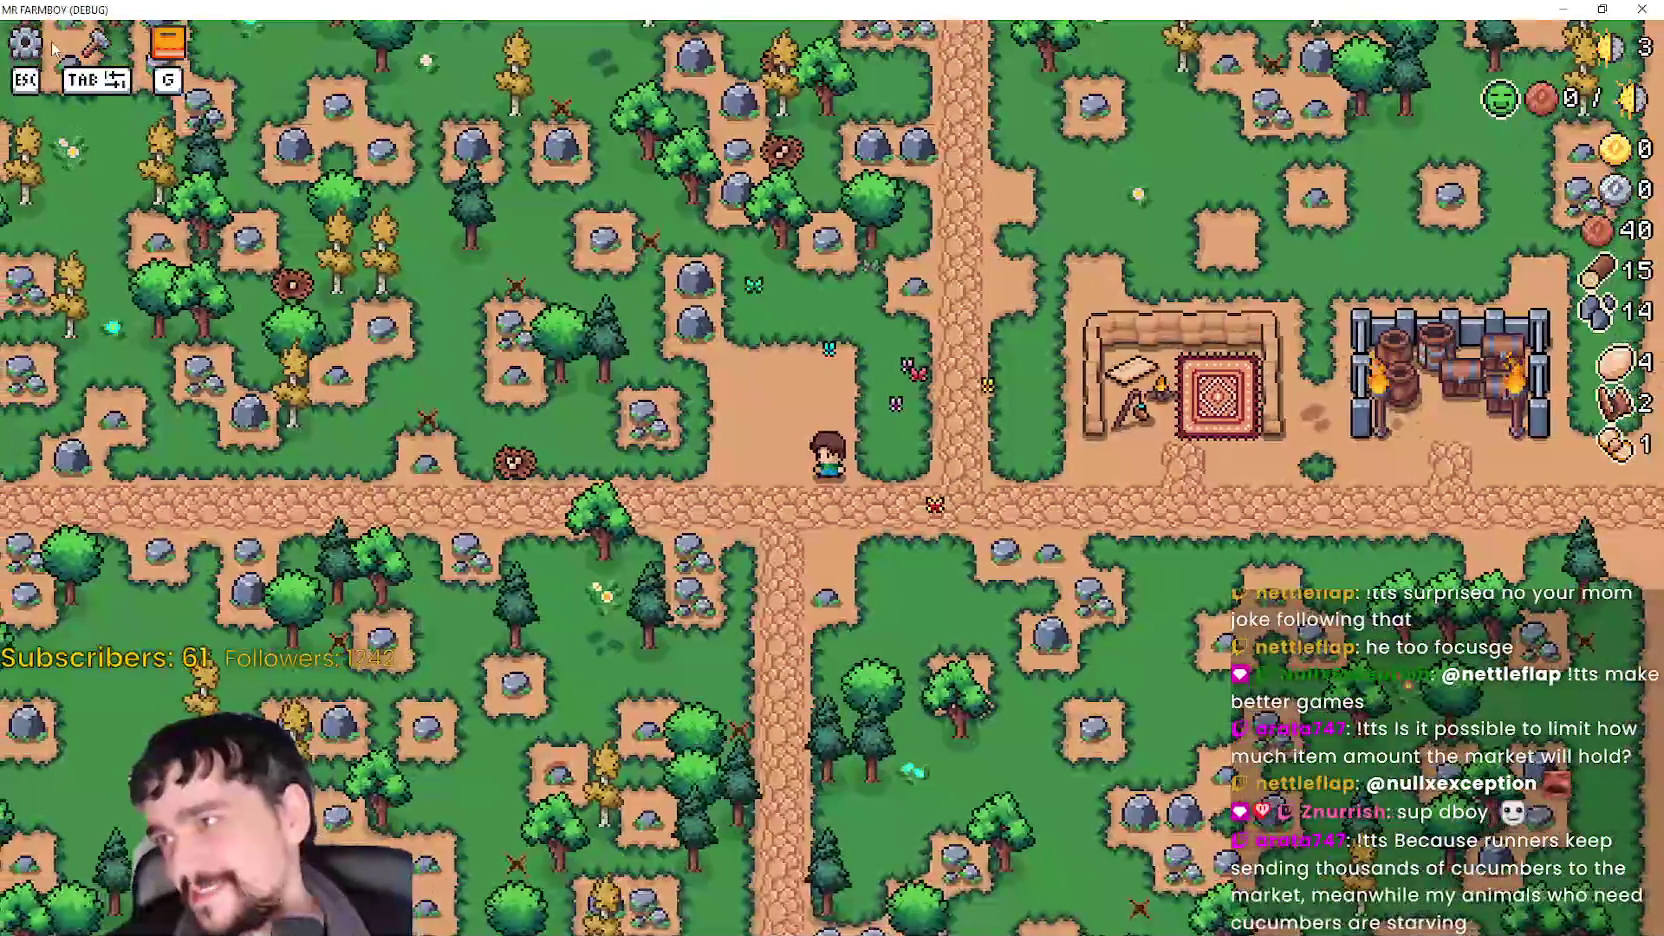
{"action": "key", "text": "d"}
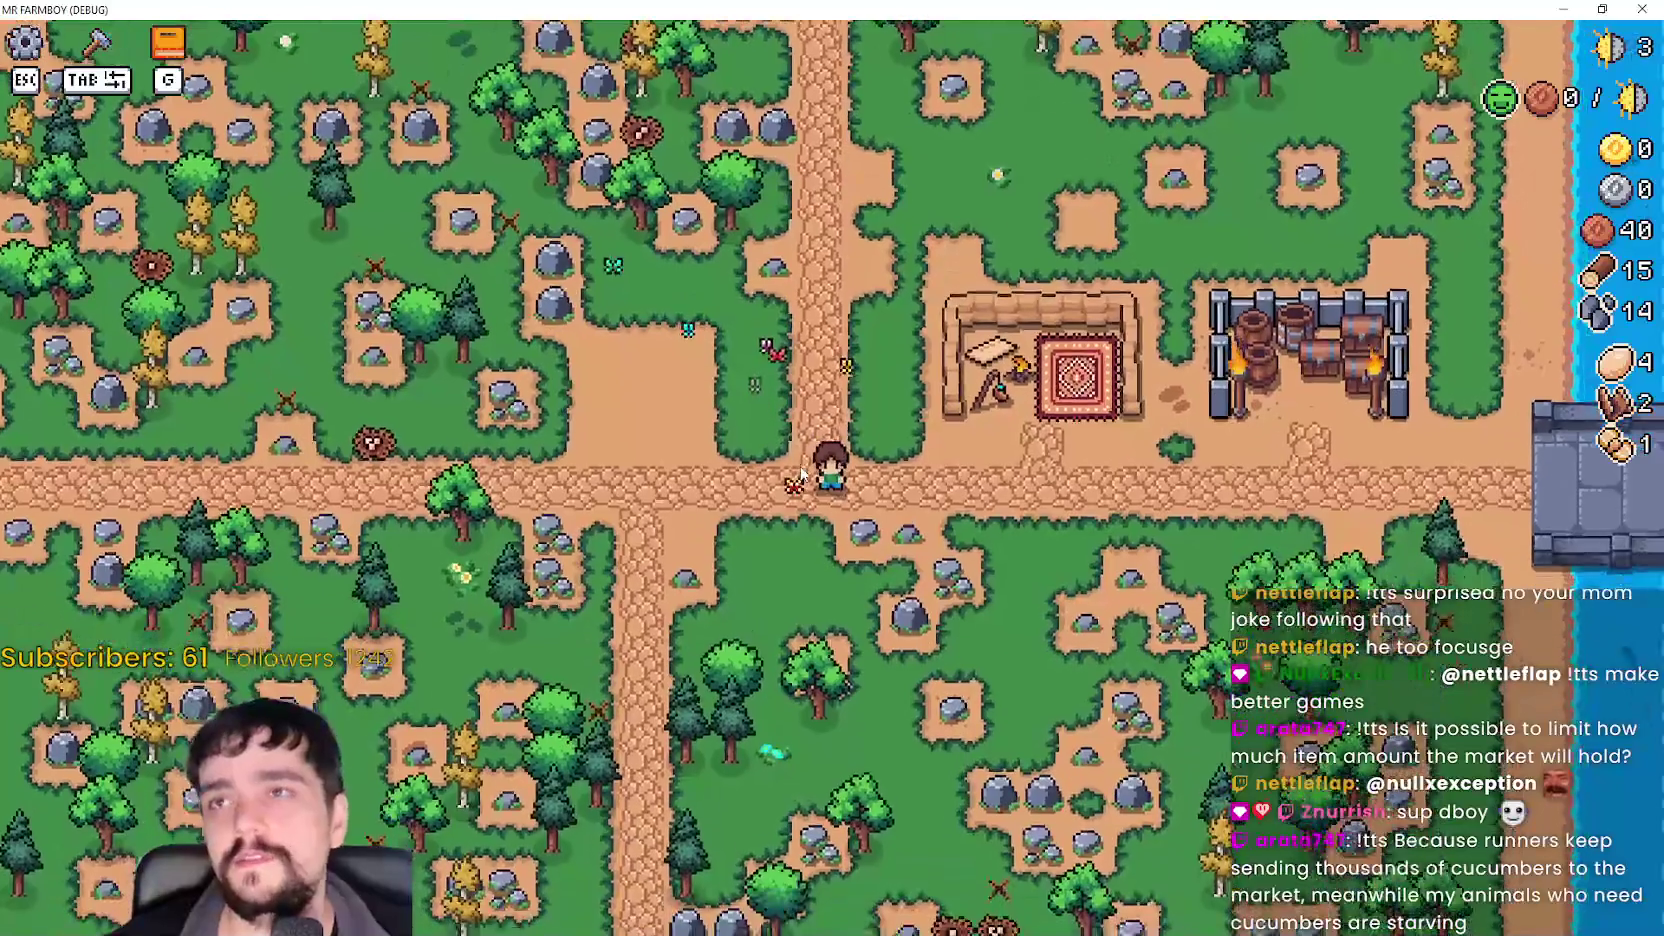
{"action": "key", "text": "s"}
{"action": "key", "text": "d"}
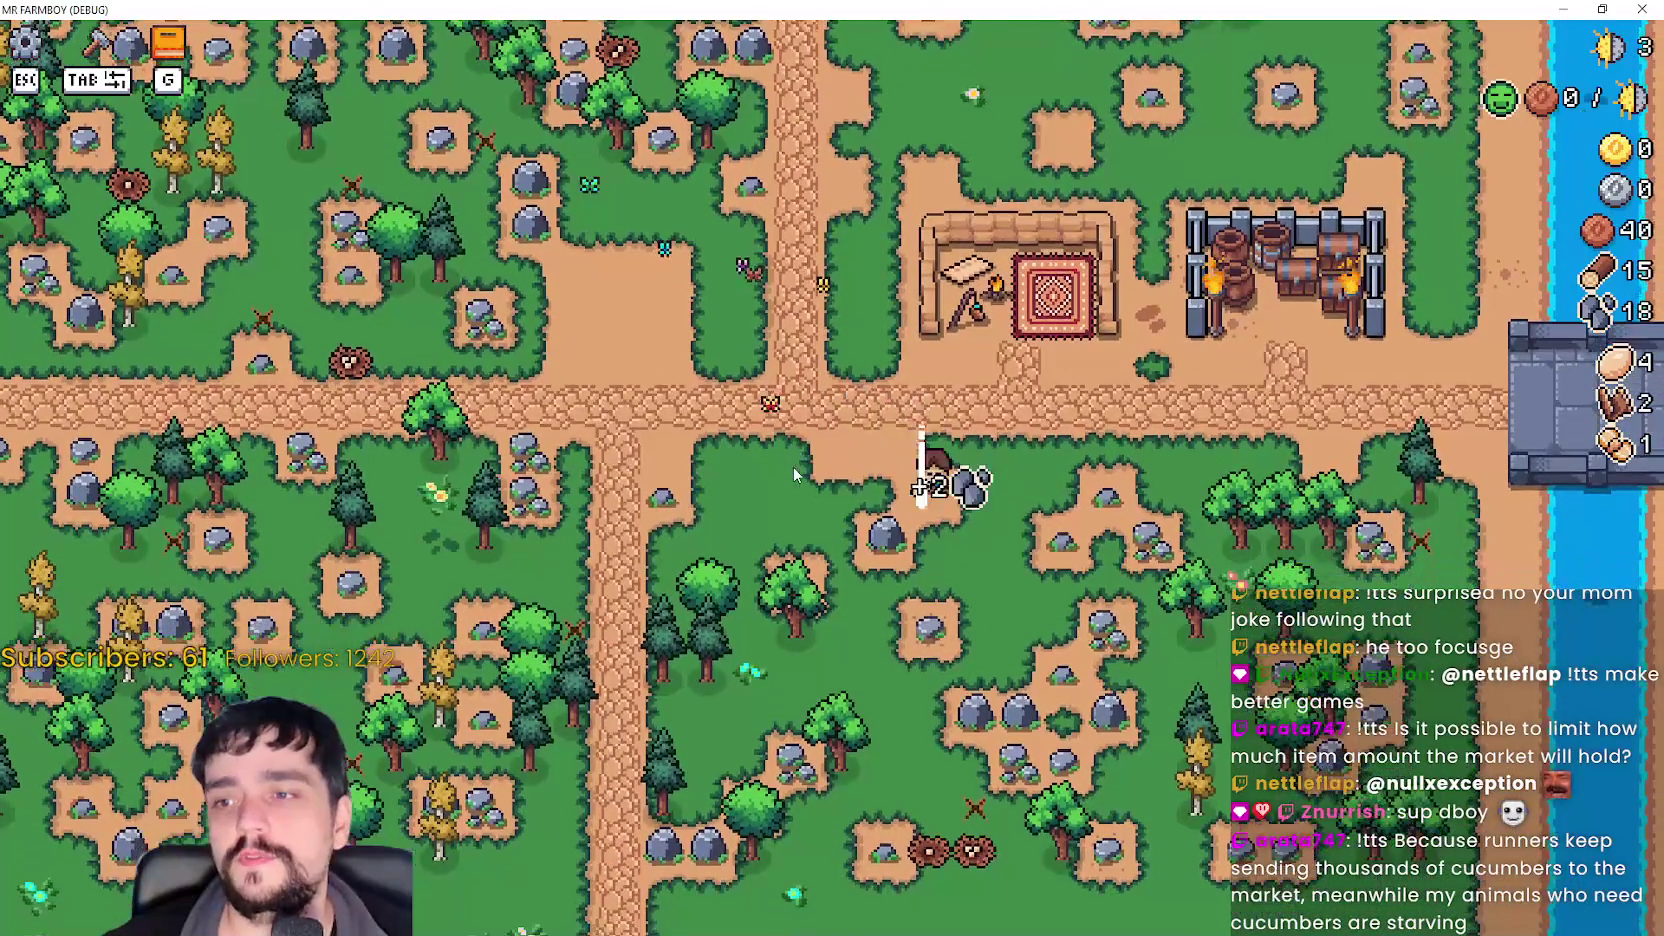
- Mine stone along the row of rocks, then head toward the workshop and storage
{"action": "key", "text": "d"}
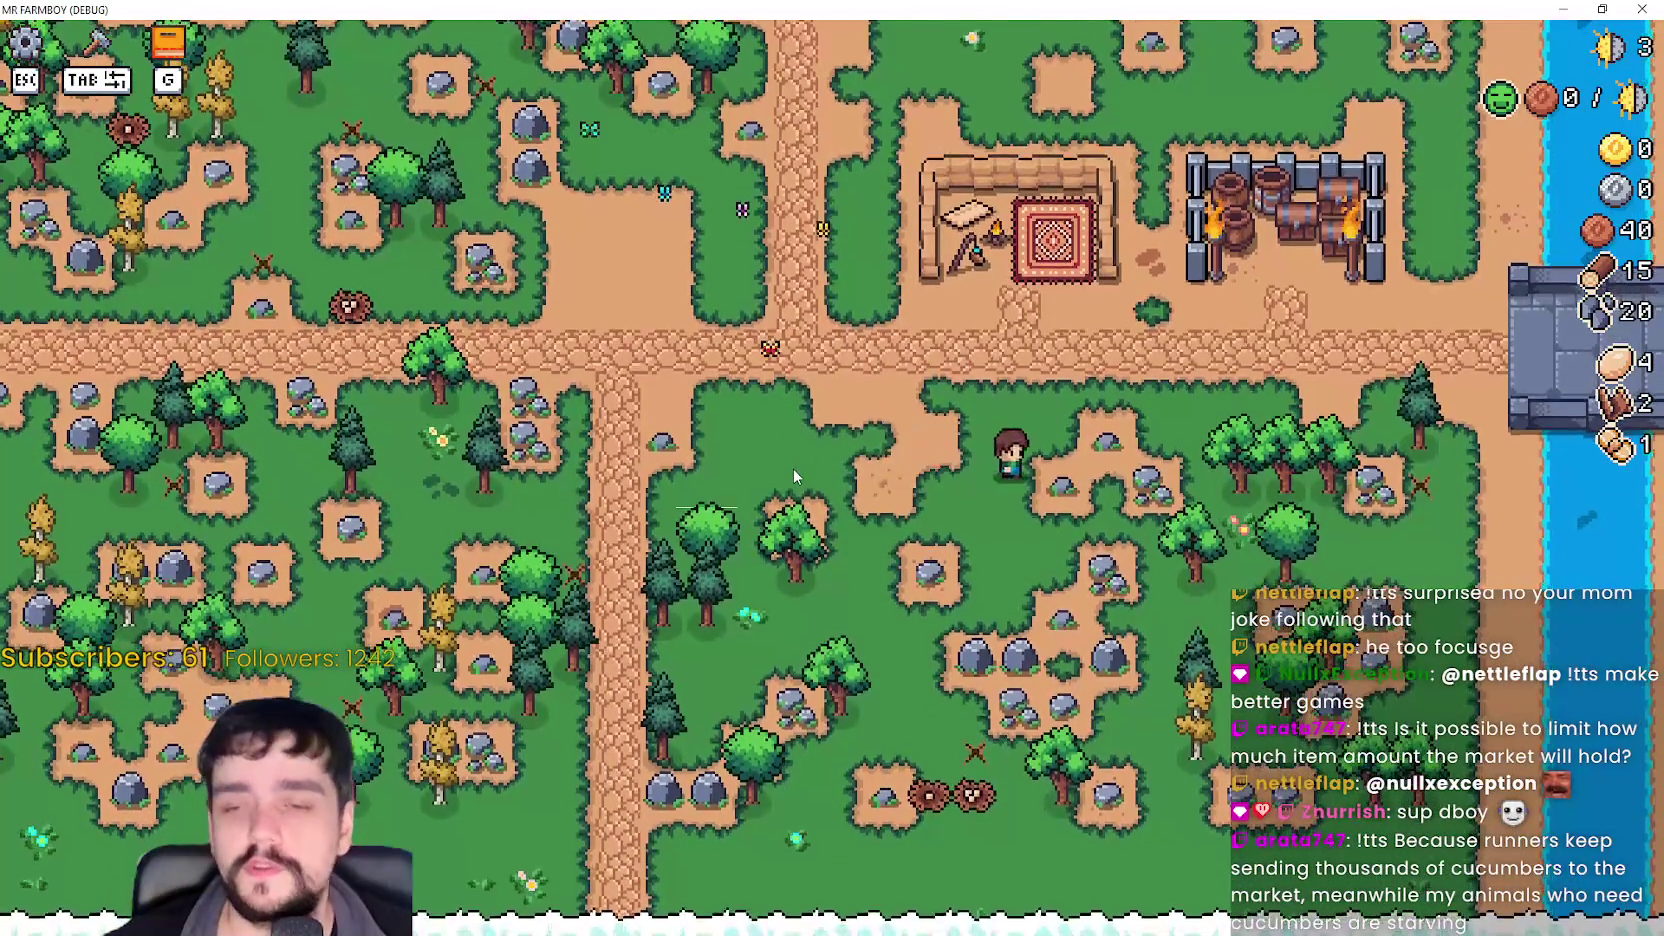
{"action": "key", "text": "s"}
{"action": "key", "text": "a"}
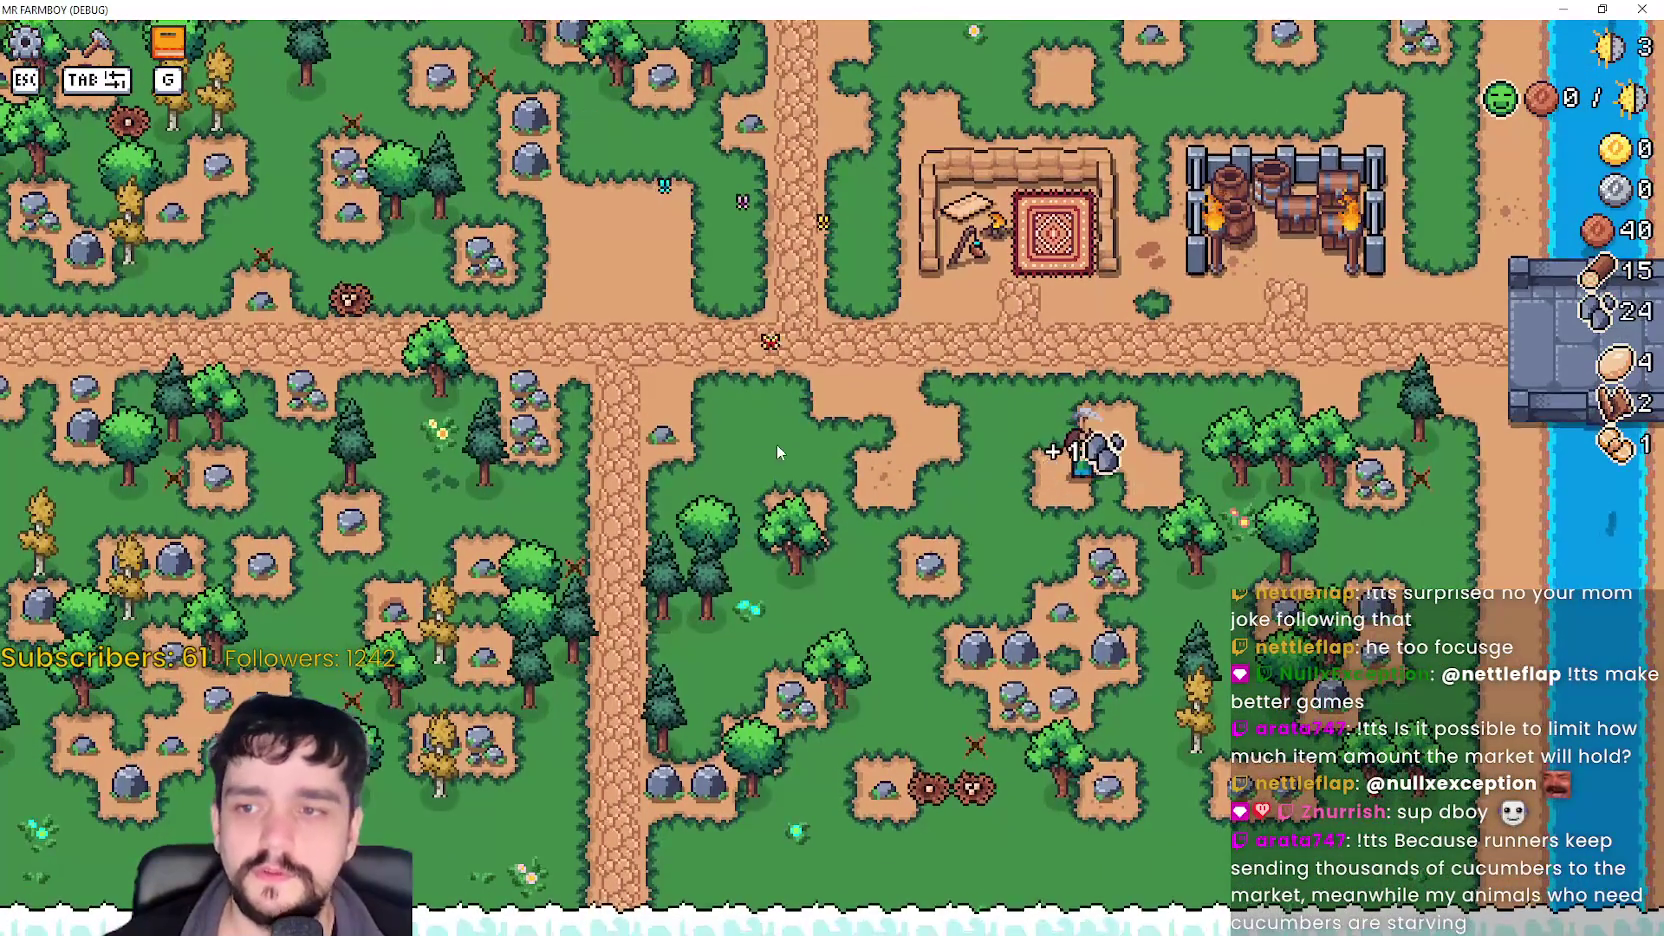
{"action": "key", "text": "a"}
{"action": "key", "text": "s"}
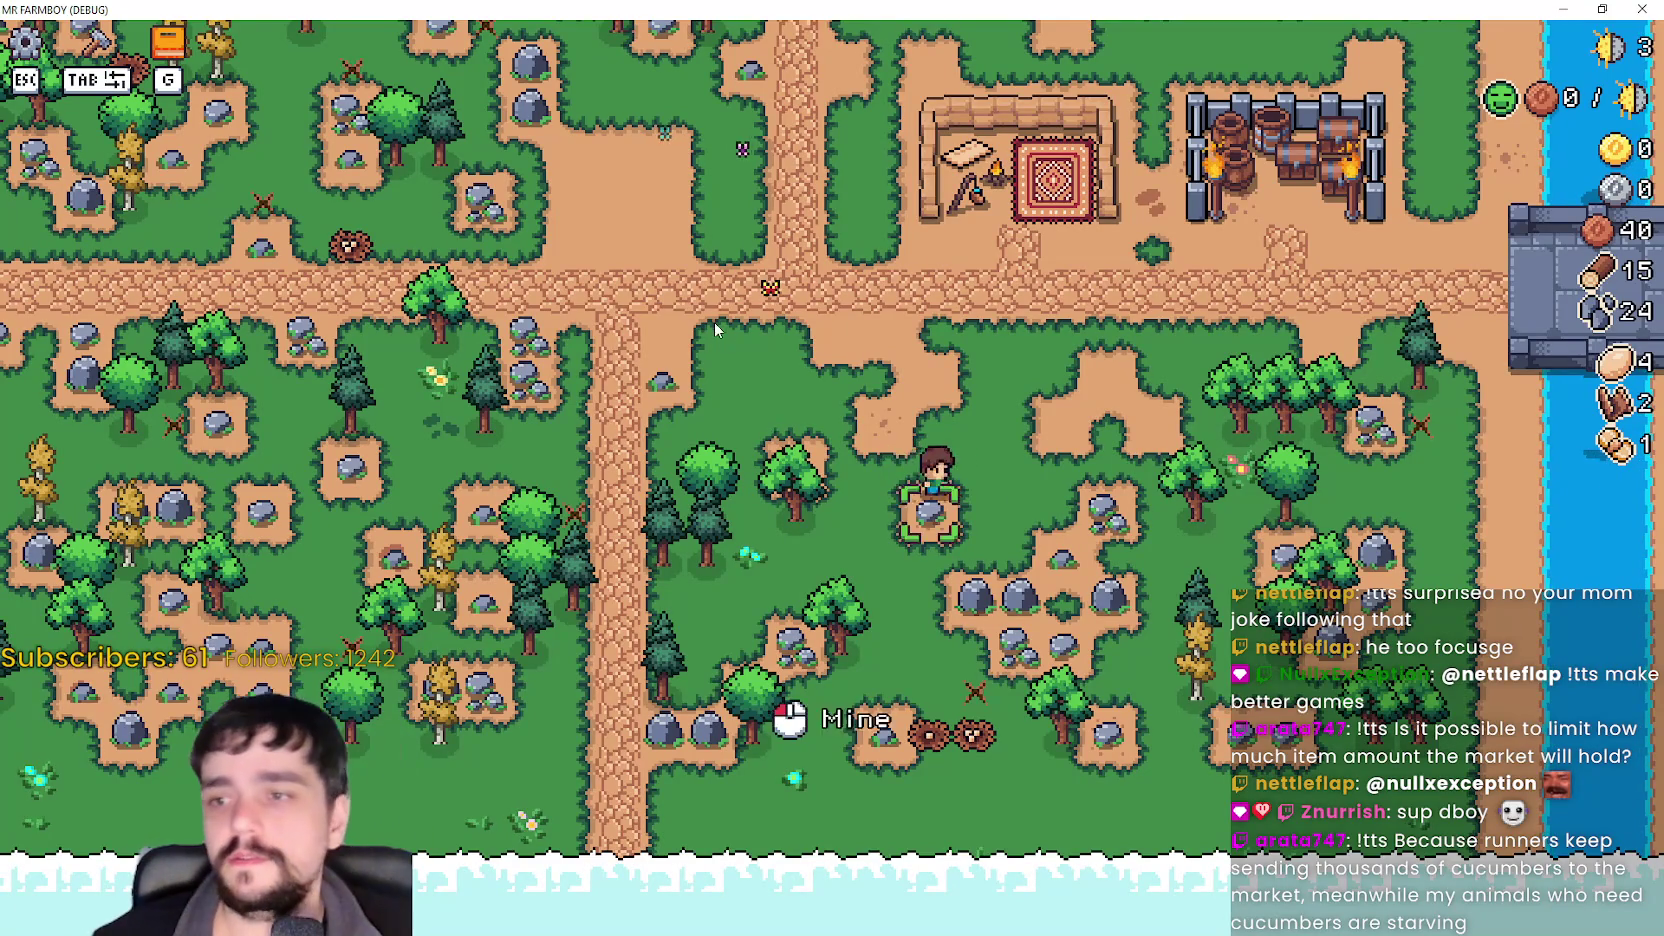
{"action": "key", "text": "w"}
{"action": "key", "text": "d"}
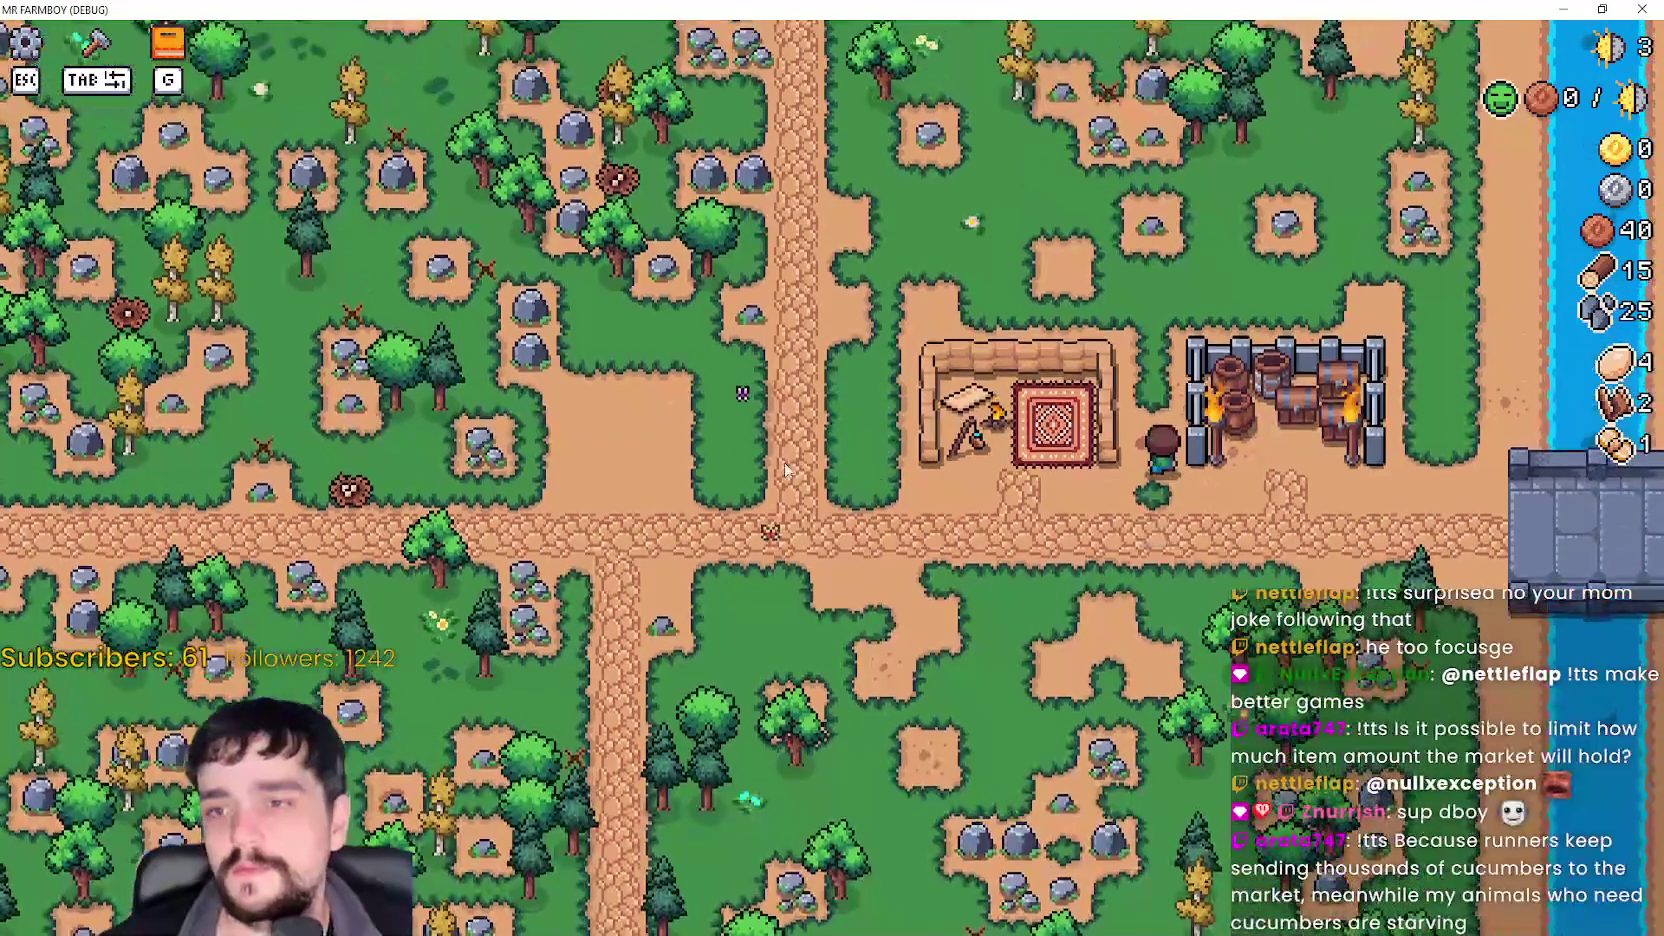
{"action": "key", "text": "w"}
{"action": "key", "text": "a"}
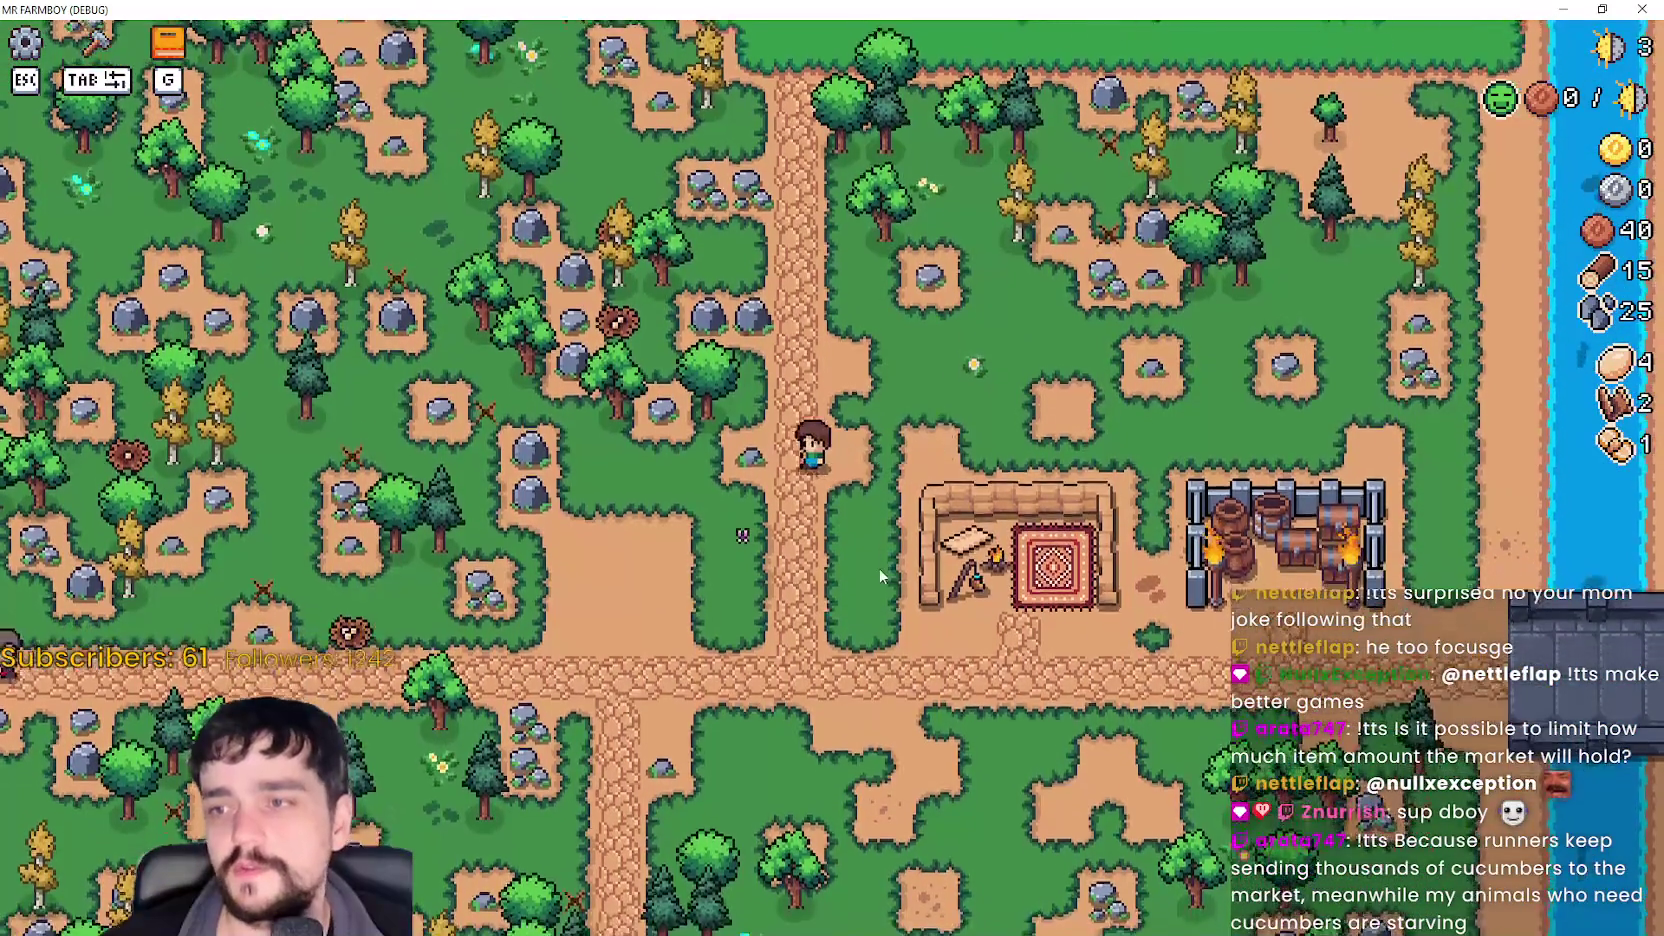
- Gather wood and stone up-left, then return past the crossroads to the rocks below
{"action": "key", "text": "a"}
{"action": "key", "text": "w"}
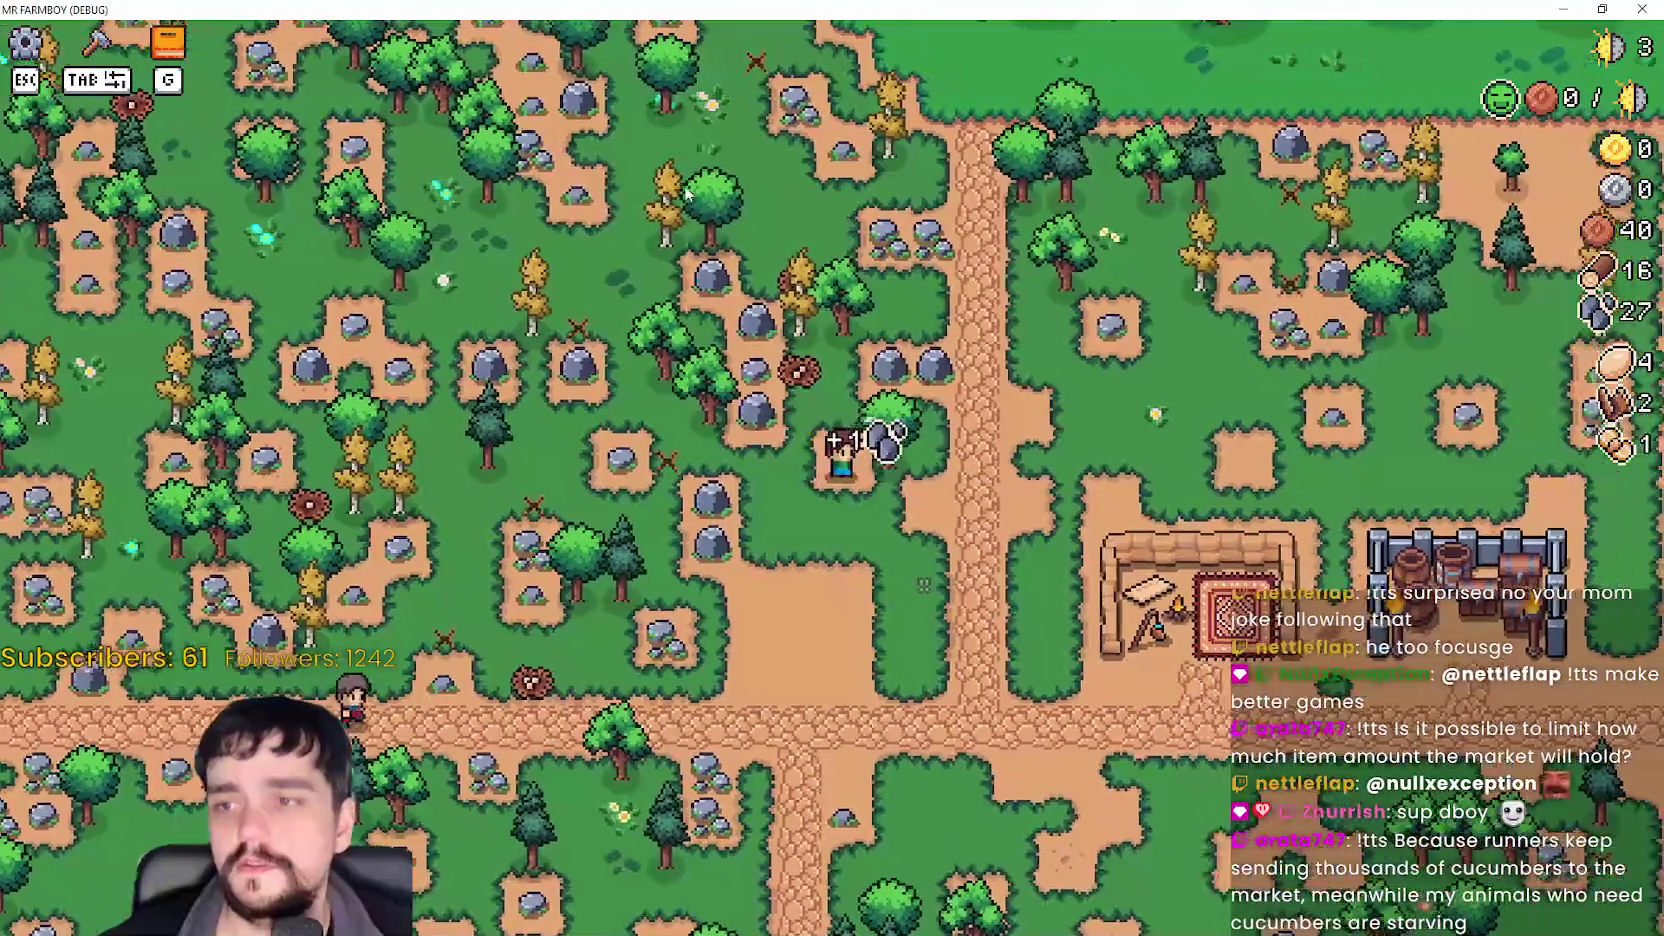
{"action": "key", "text": "a"}
{"action": "key", "text": "w"}
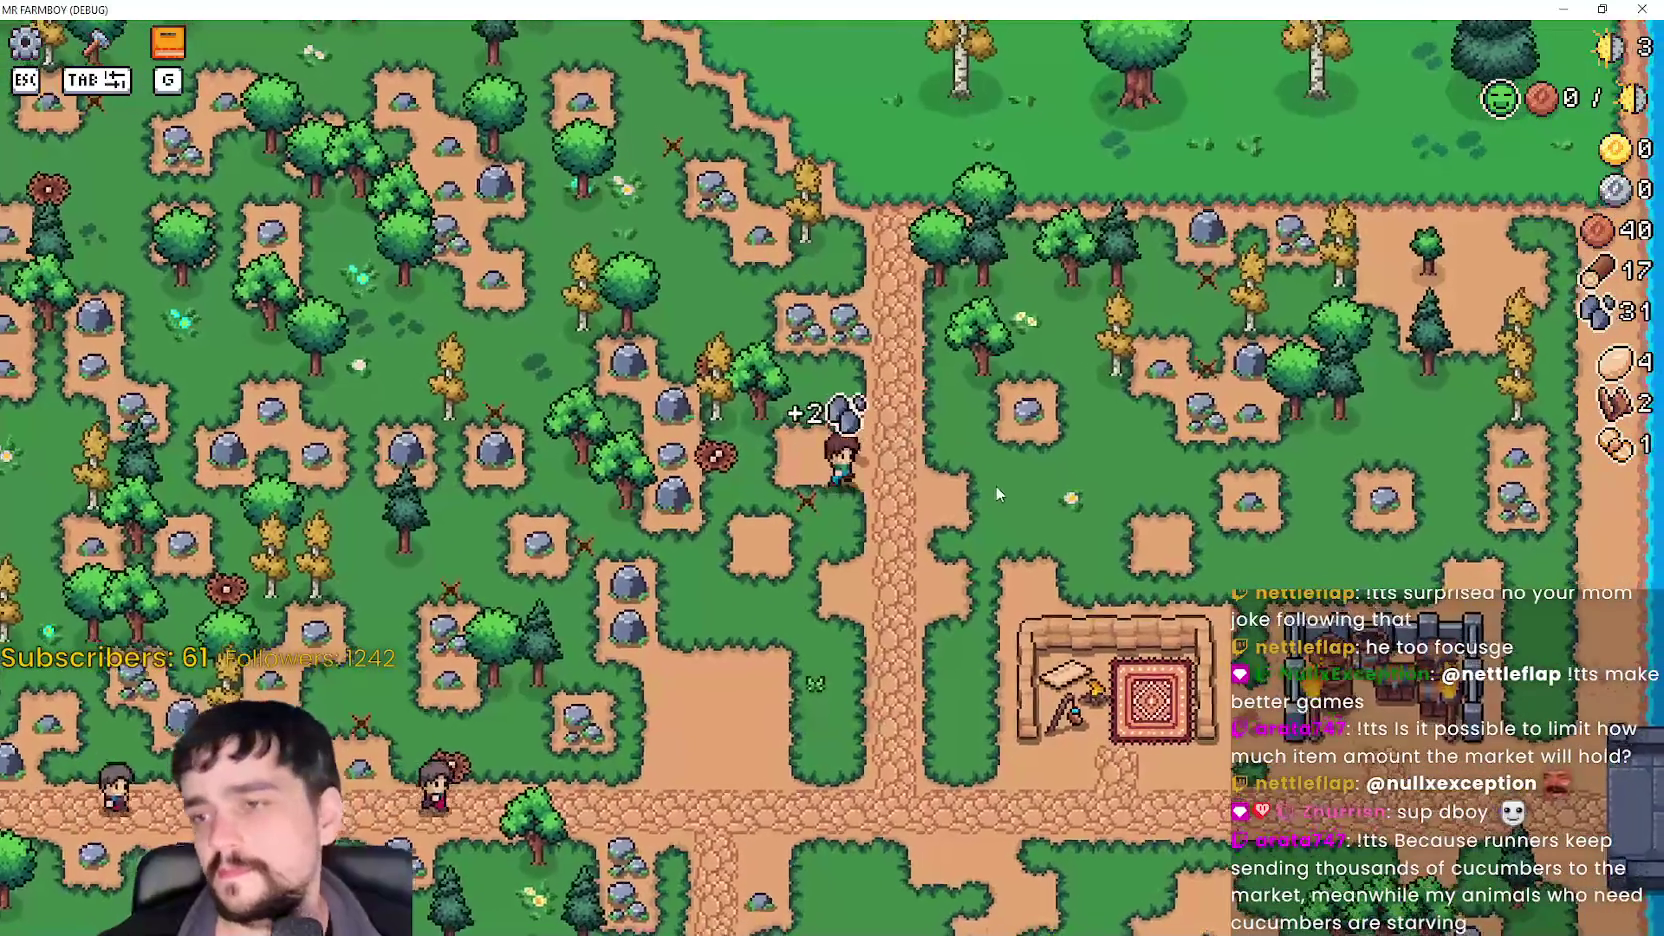
{"action": "key", "text": "d"}
{"action": "key", "text": "s"}
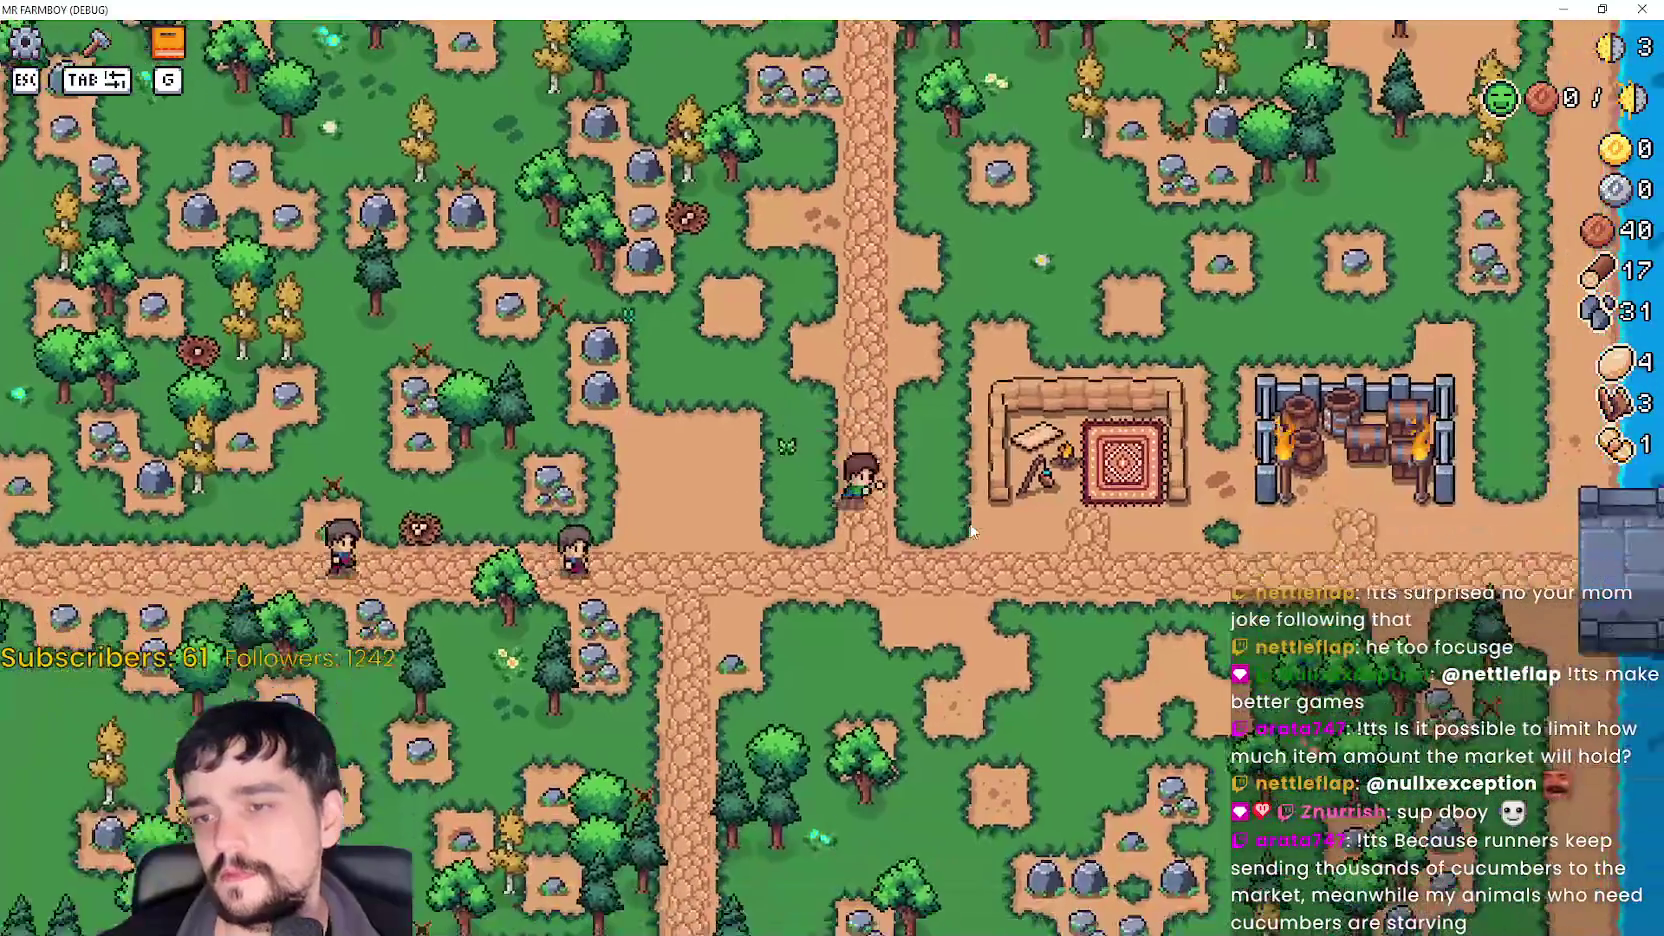
{"action": "key", "text": "s"}
{"action": "key", "text": "d"}
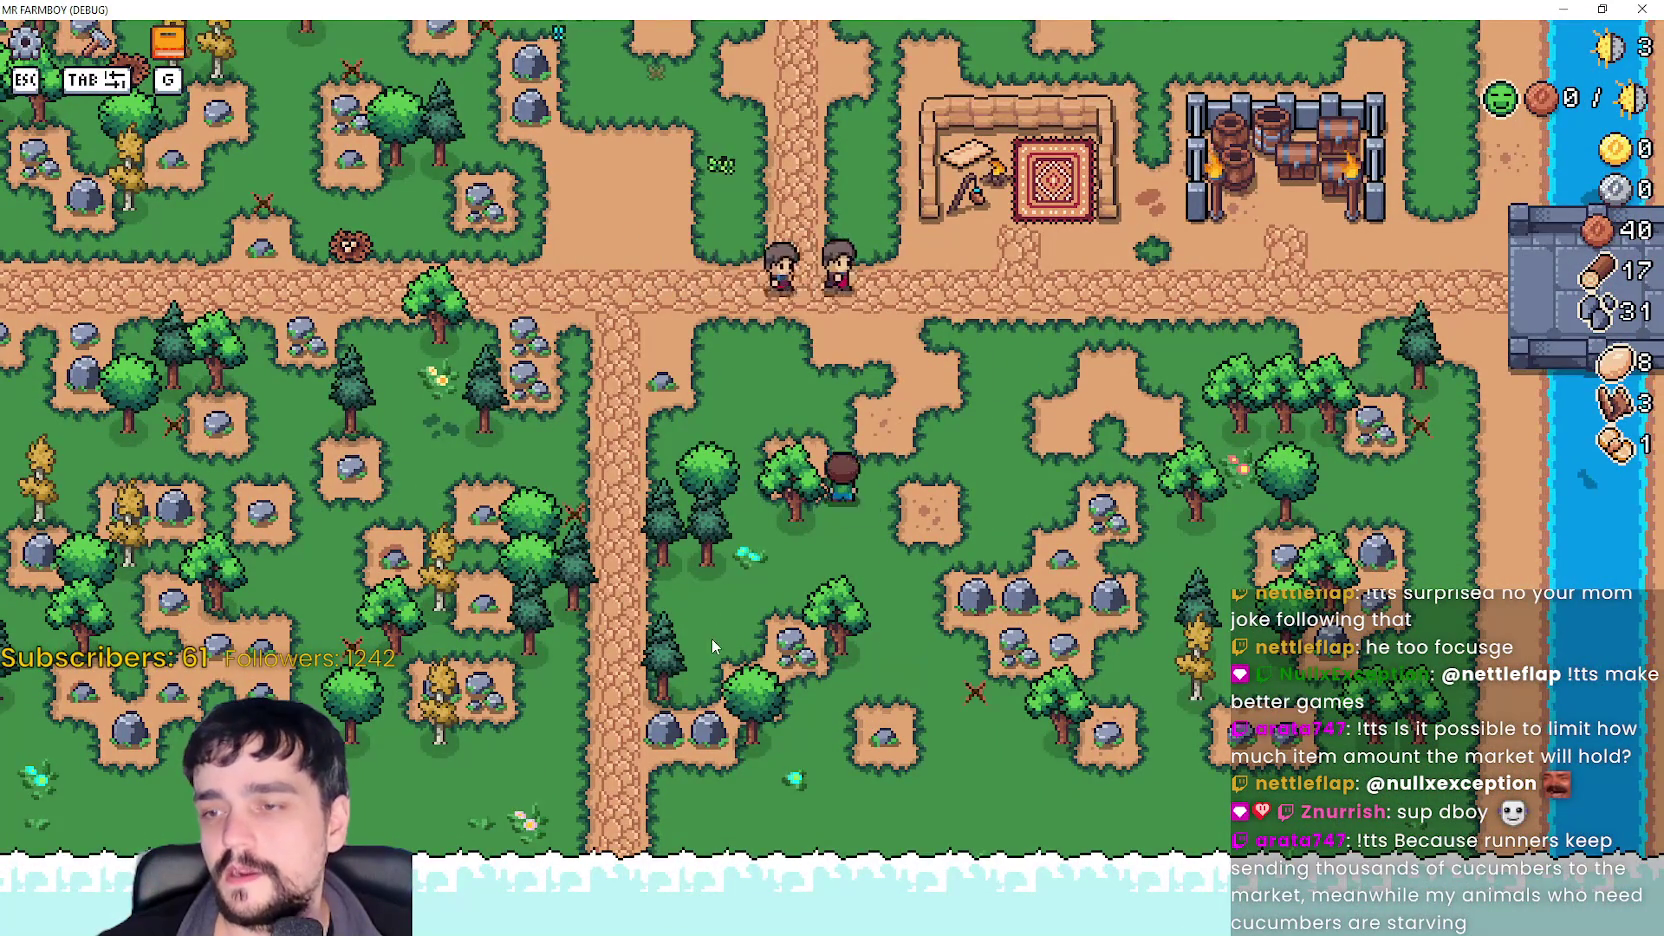
- Walk up into the forest clearing to a tree and back to the crossroads by the house
{"action": "key", "text": "w"}
{"action": "key", "text": "a"}
{"action": "key", "text": "w"}
{"action": "key", "text": "d"}
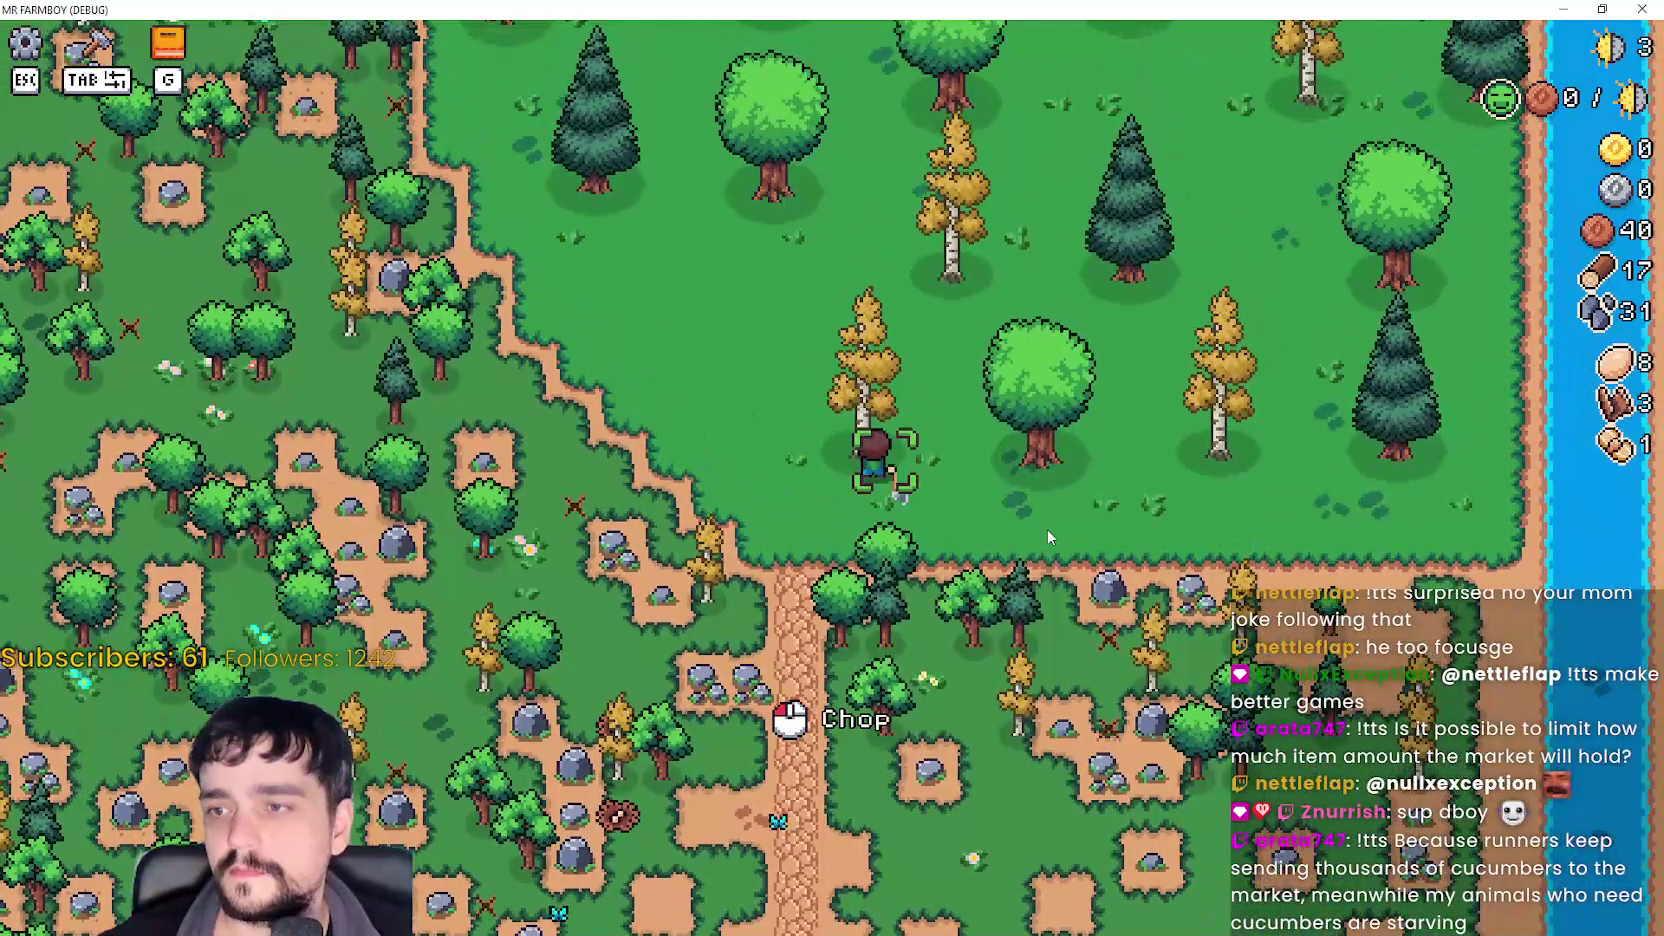
{"action": "key", "text": "s"}
{"action": "key", "text": "a"}
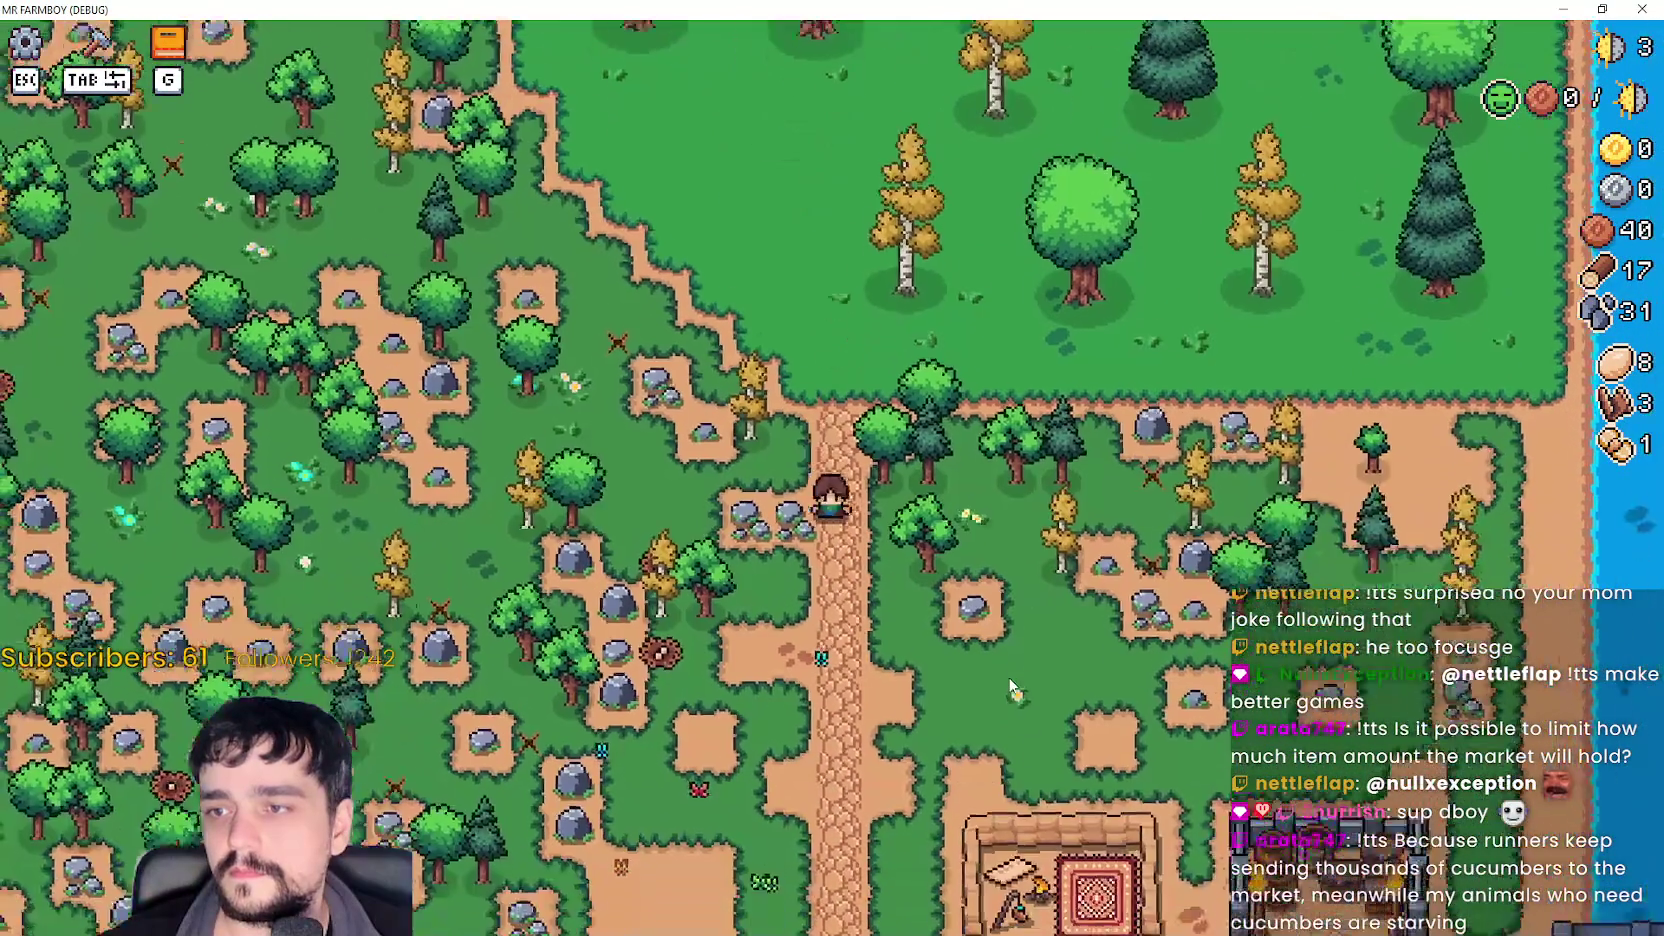
{"action": "key", "text": "s"}
{"action": "key", "text": "d"}
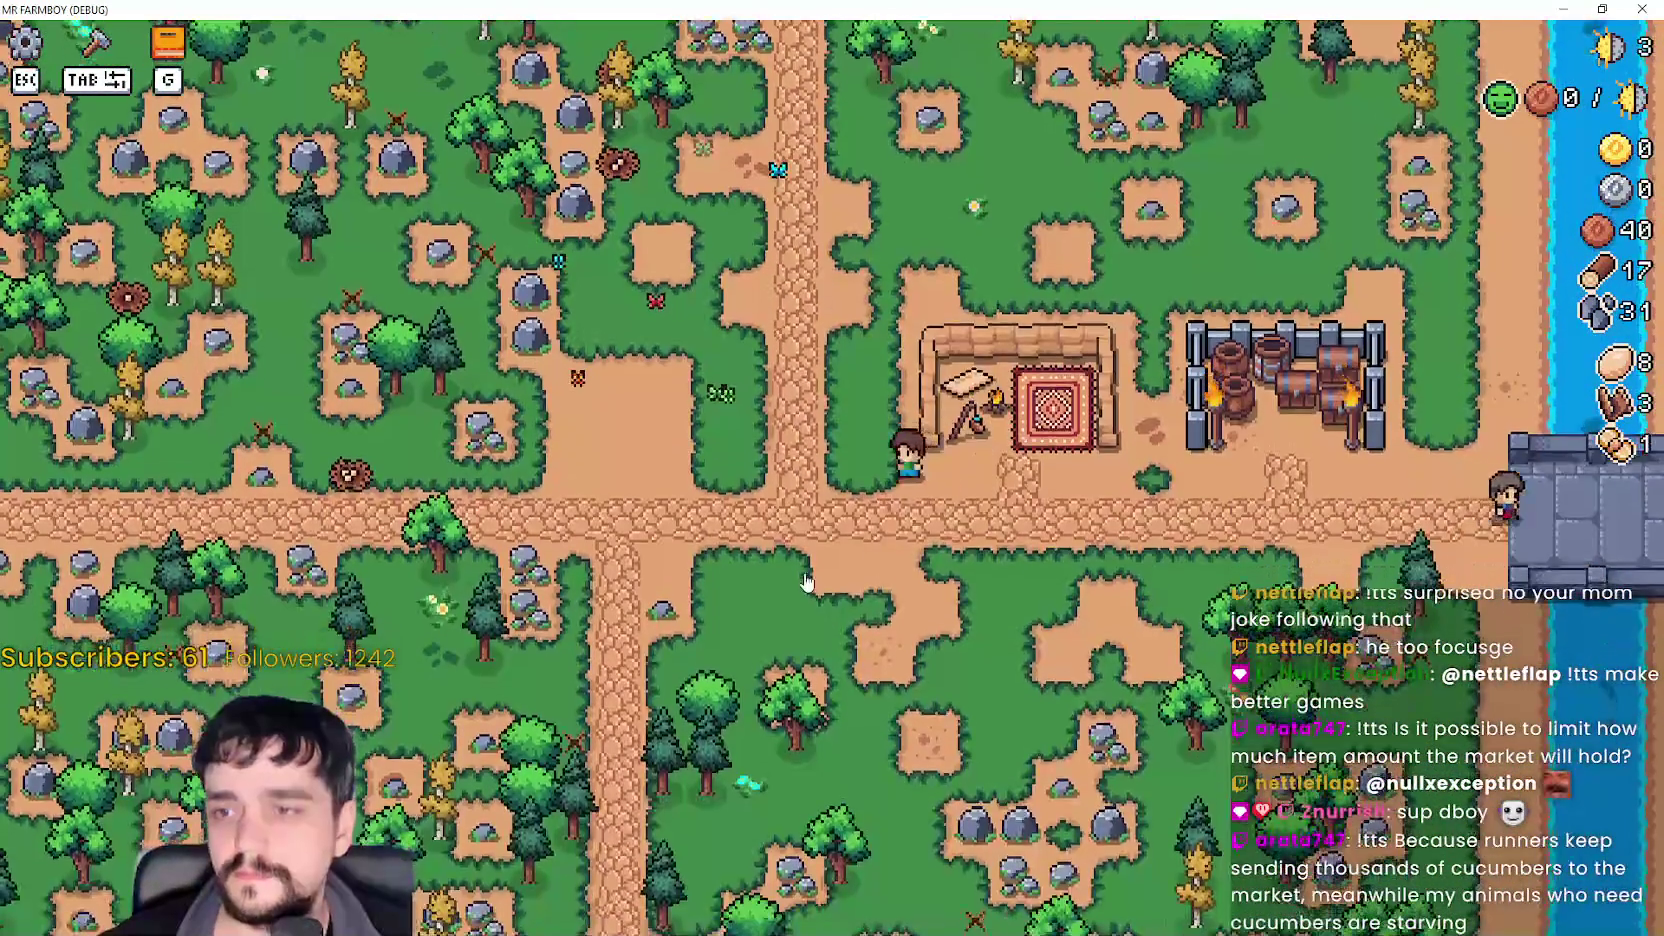
- Pause, return to the title screen, and show the Select Save Game list
{"action": "key", "text": "Escape"}
{"action": "left_click", "coordinate": [960, 587]}
{"action": "left_click", "coordinate": [825, 405]}
- Load Save 1 (Normal) from the save list
{"action": "scroll", "coordinate": [870, 540], "scroll_direction": "down", "scroll_amount": 3}
{"action": "scroll", "coordinate": [860, 585], "scroll_direction": "up", "scroll_amount": 3}
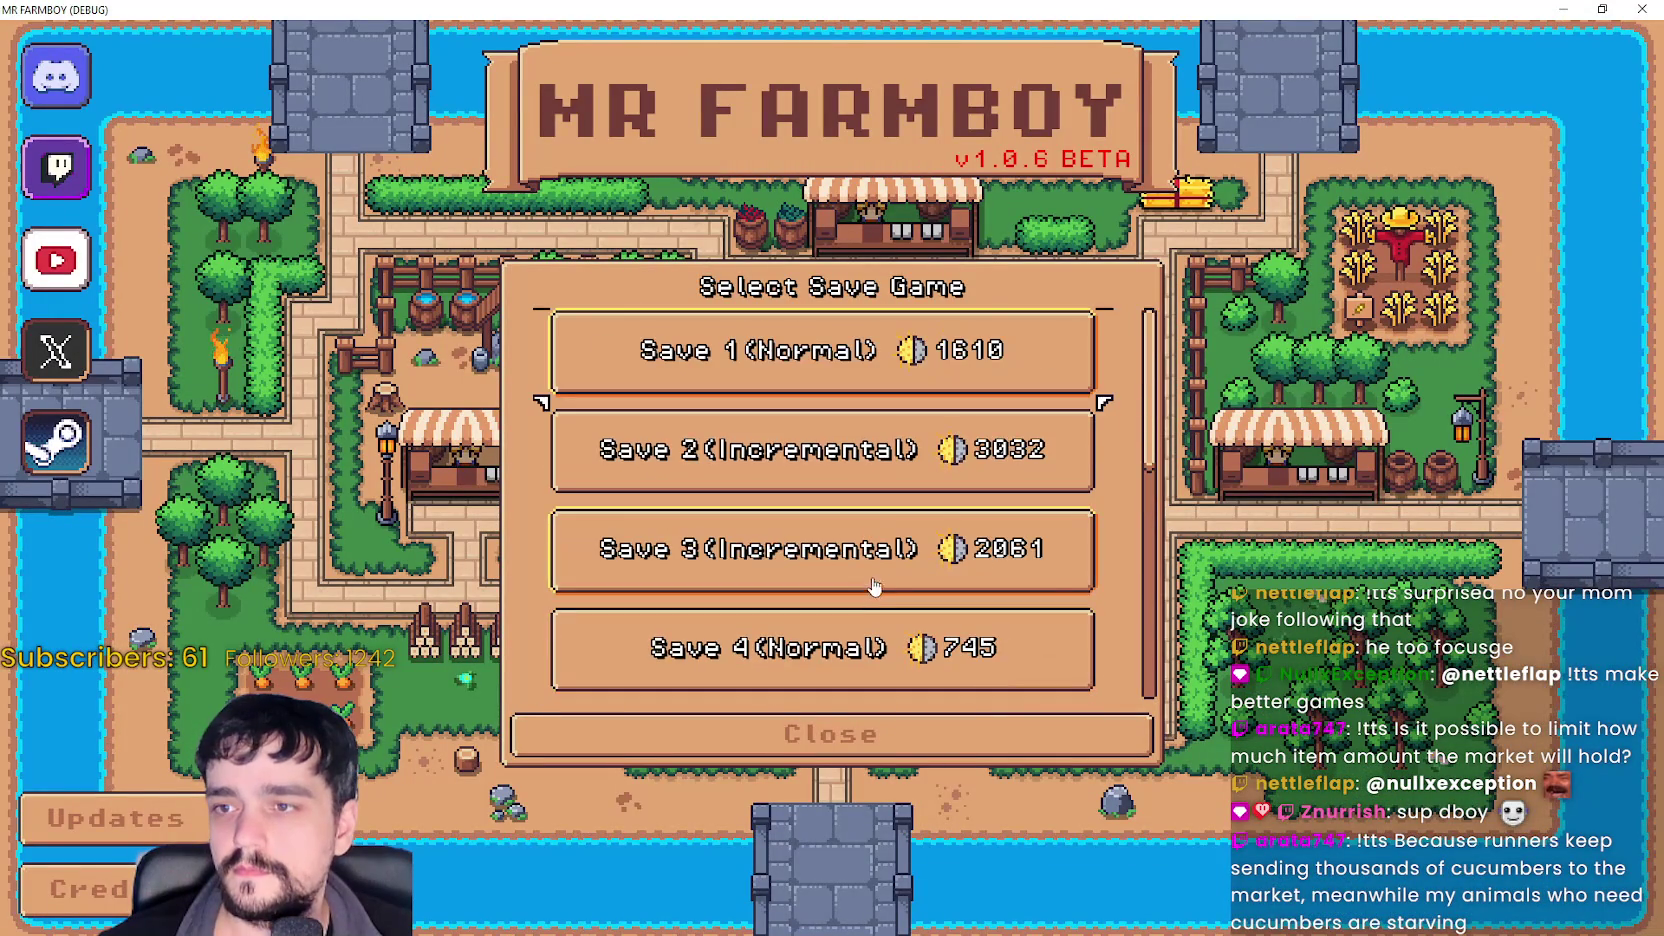
{"action": "left_click", "coordinate": [819, 372]}
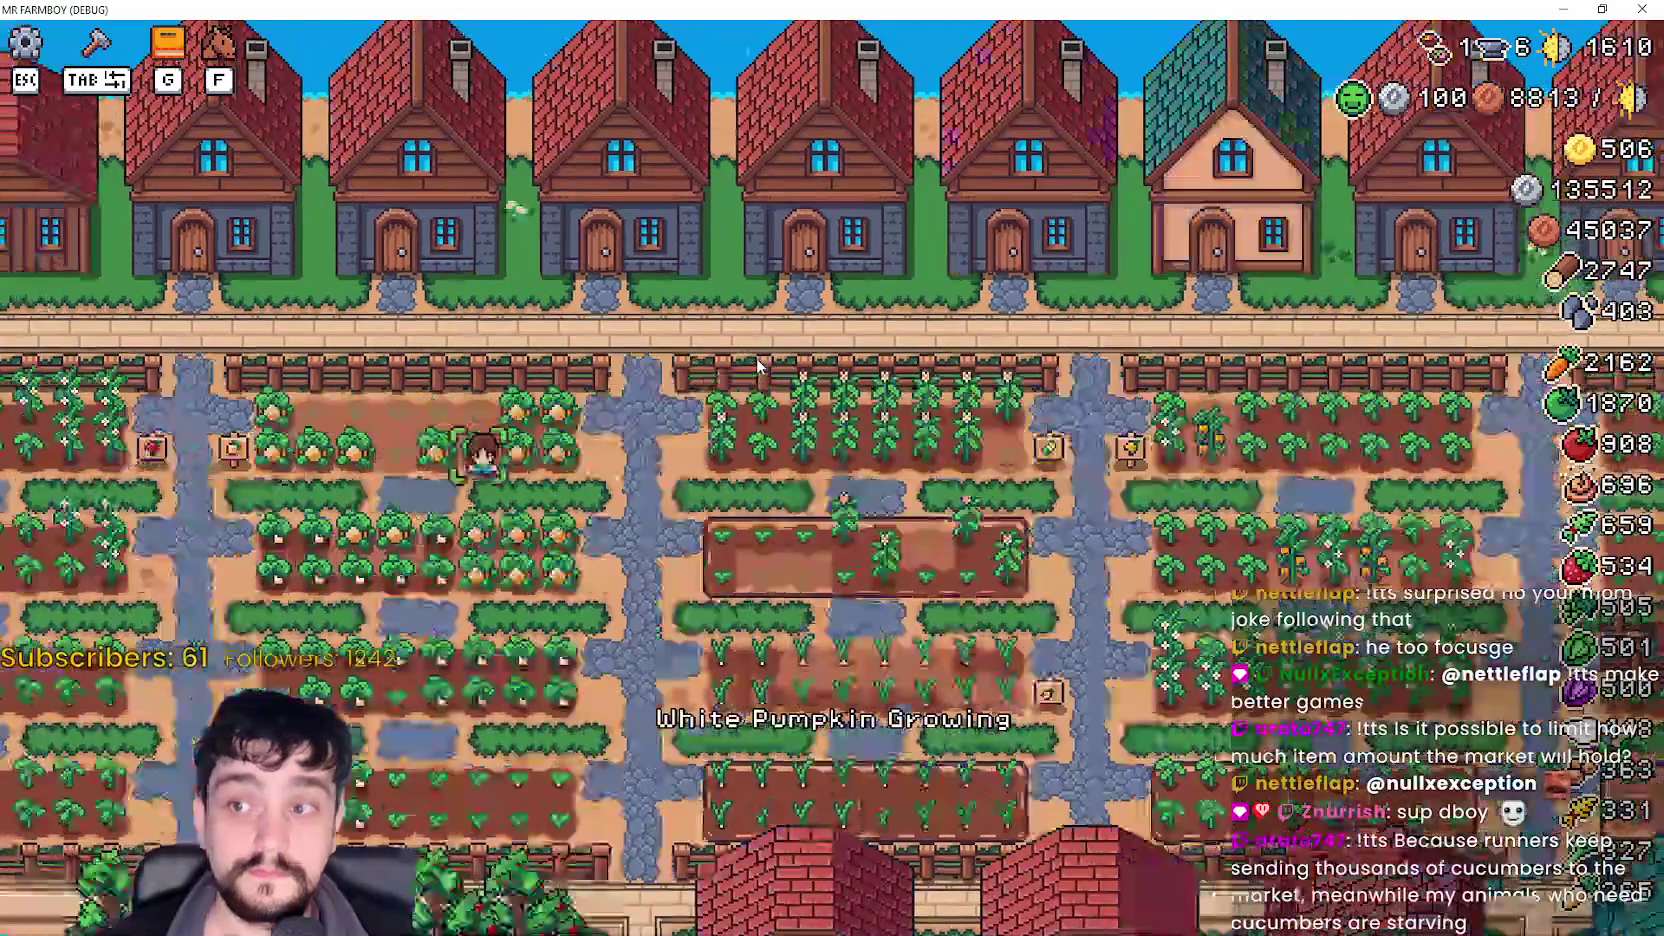
- Walk right along the path to the fence gate, then down to the warehouse and open it
{"action": "key", "text": "d"}
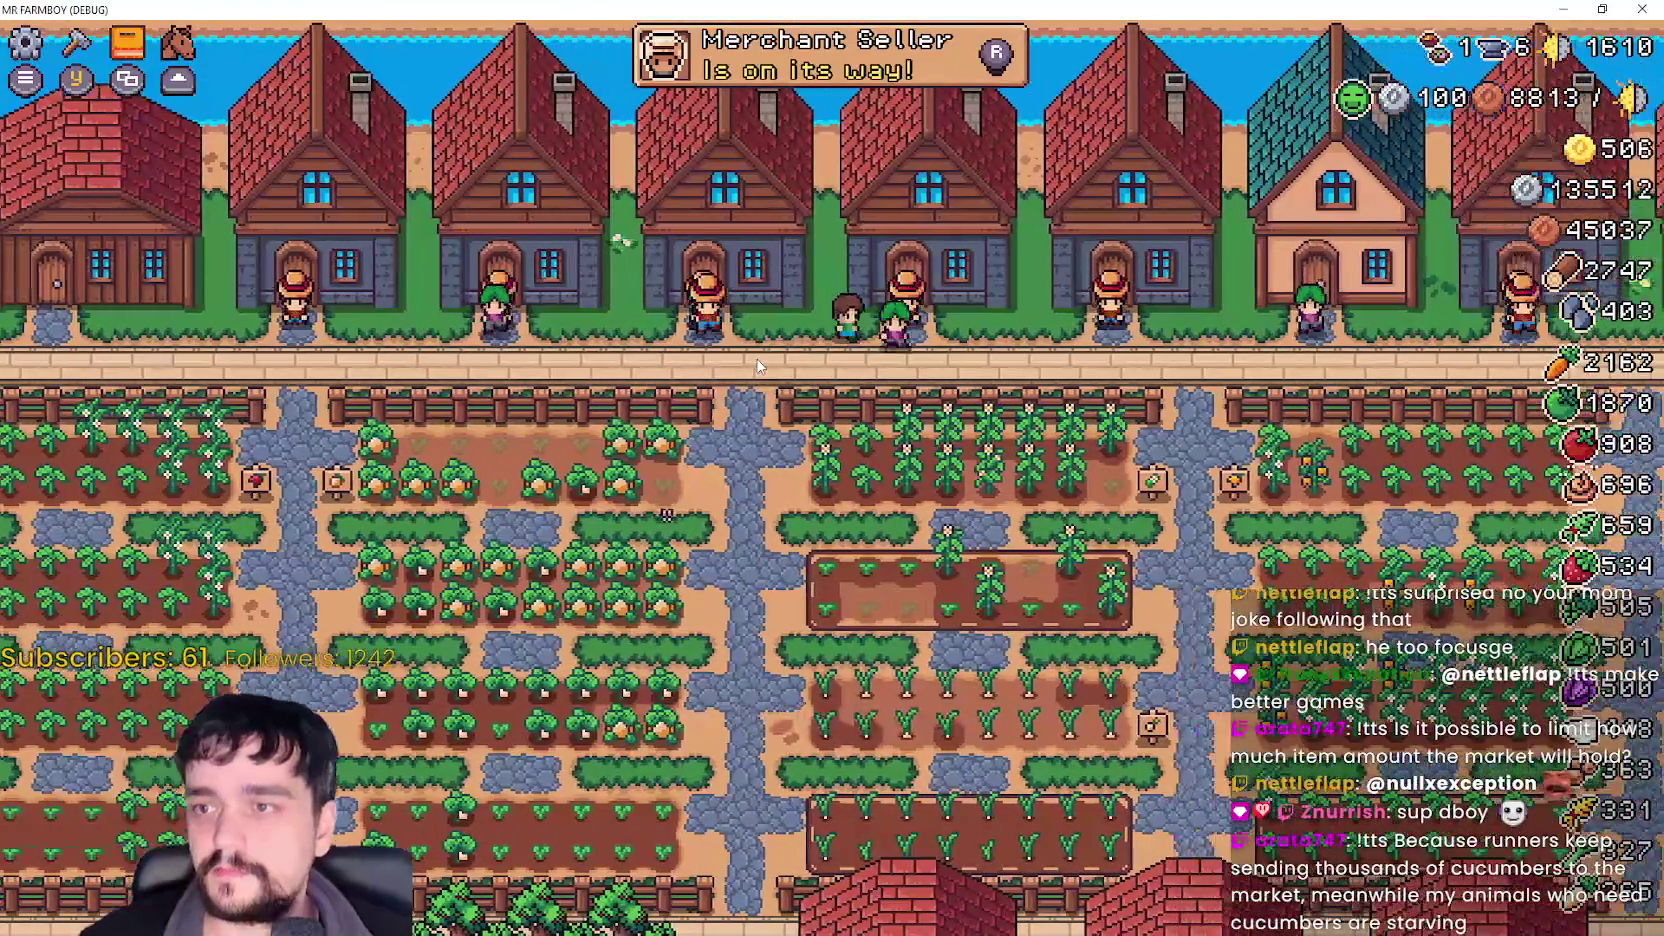
{"action": "key", "text": "k"}
{"action": "key", "text": "Escape"}
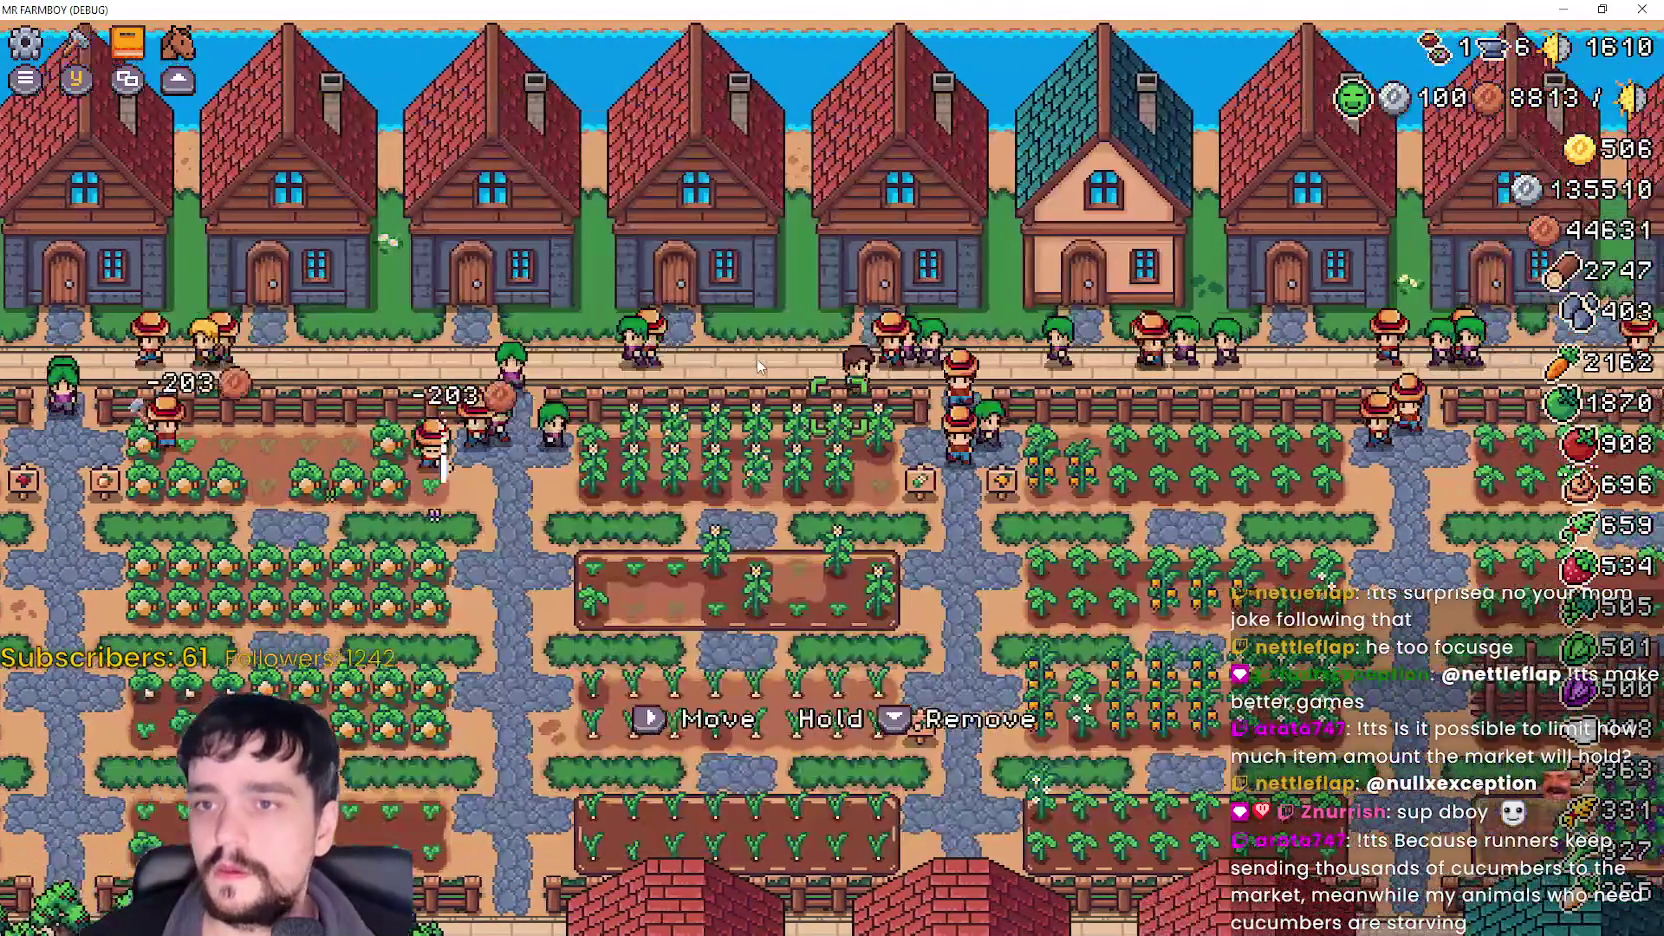
{"action": "key", "text": "d"}
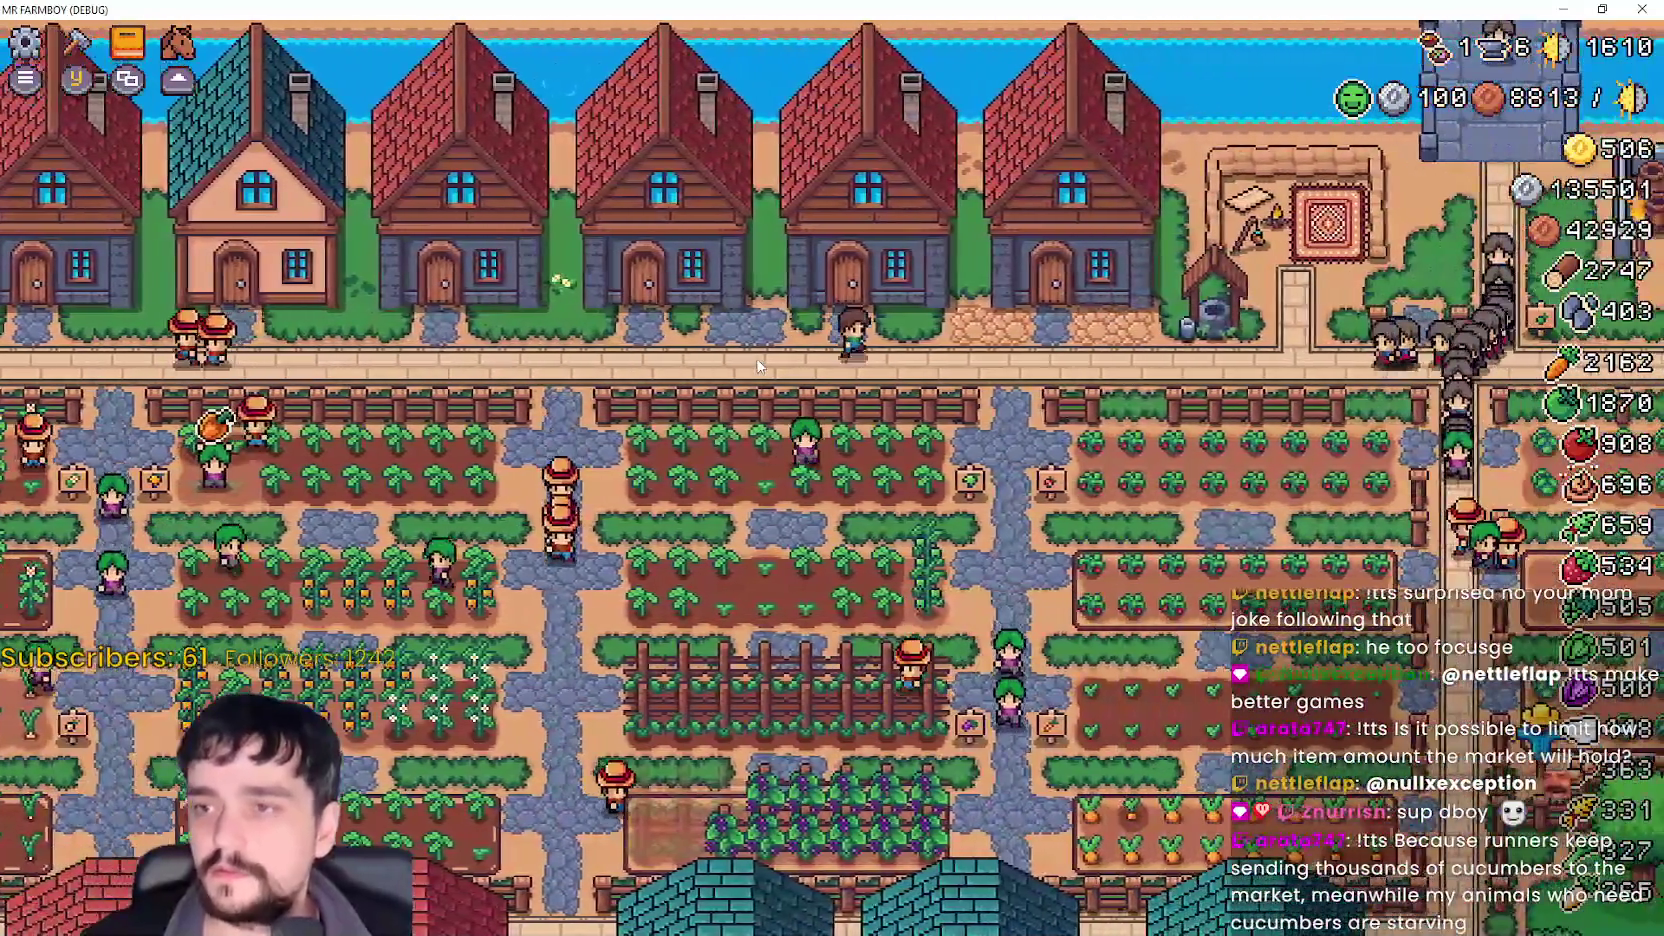
{"action": "key", "text": "d"}
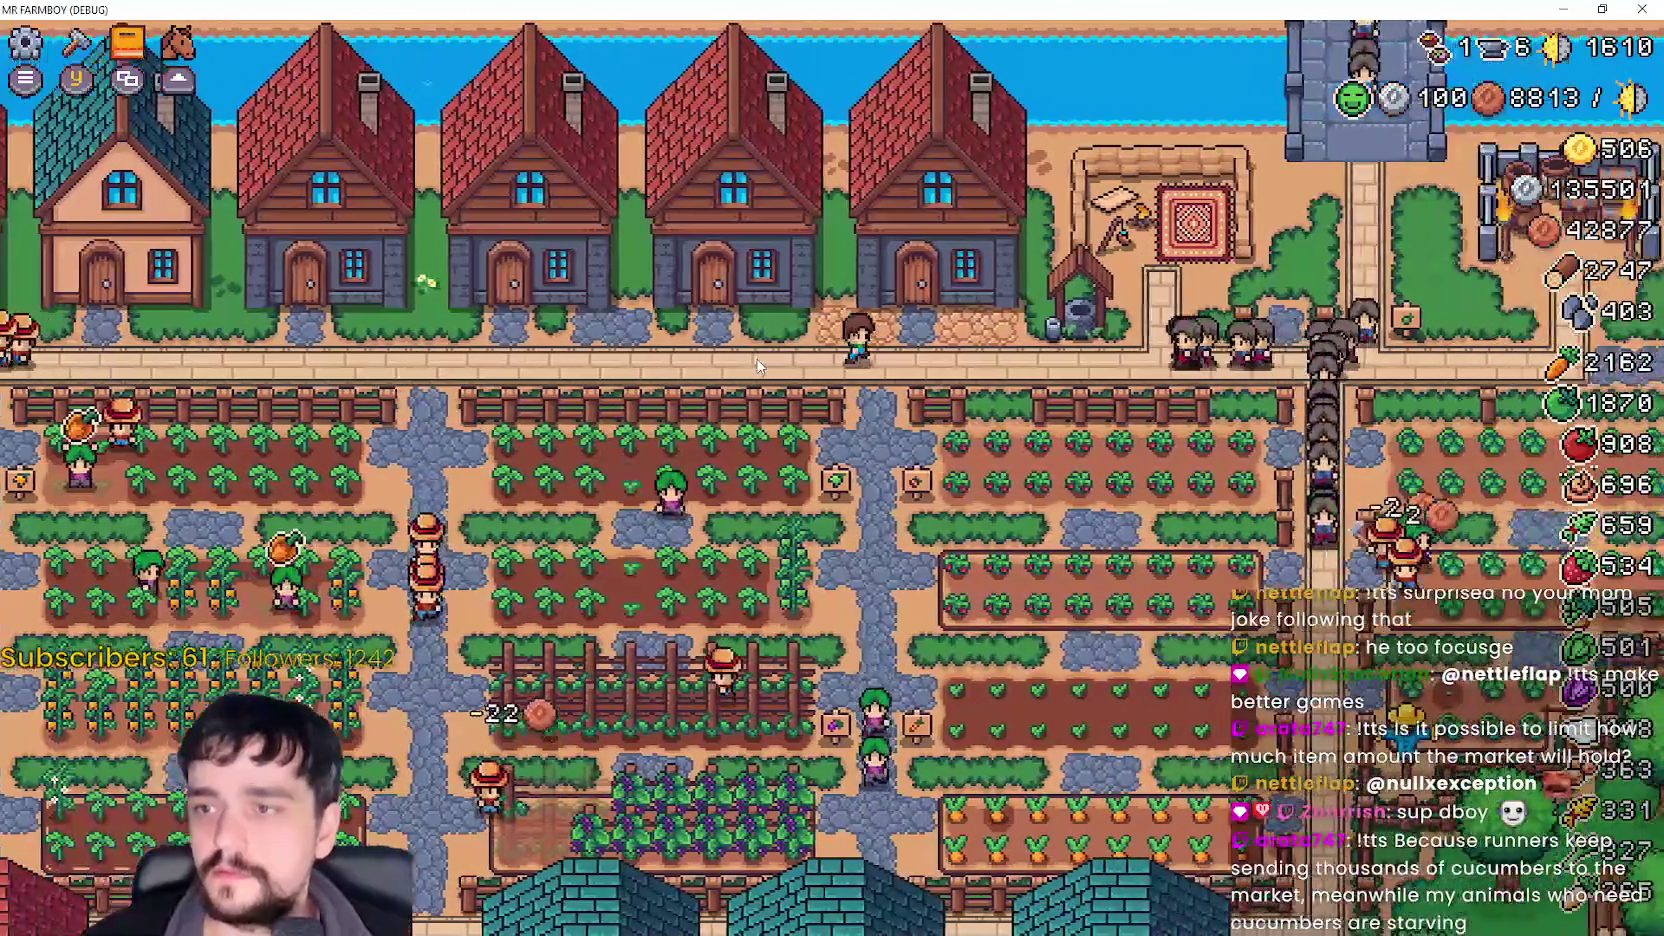
{"action": "key", "text": "d"}
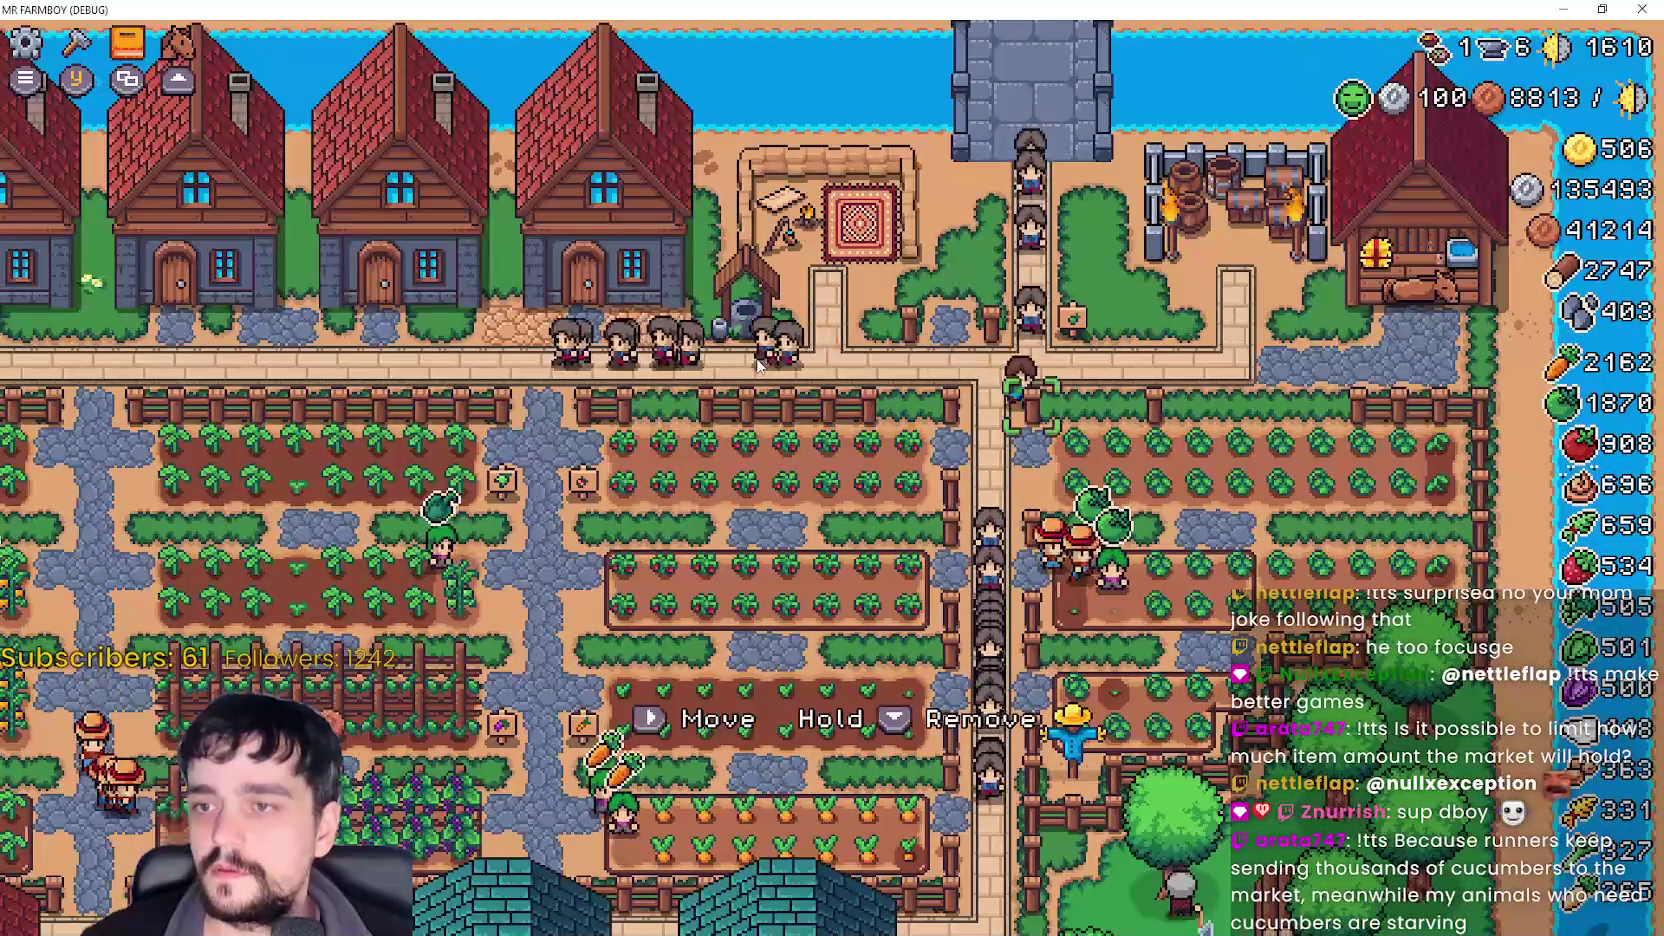
{"action": "key", "text": "s"}
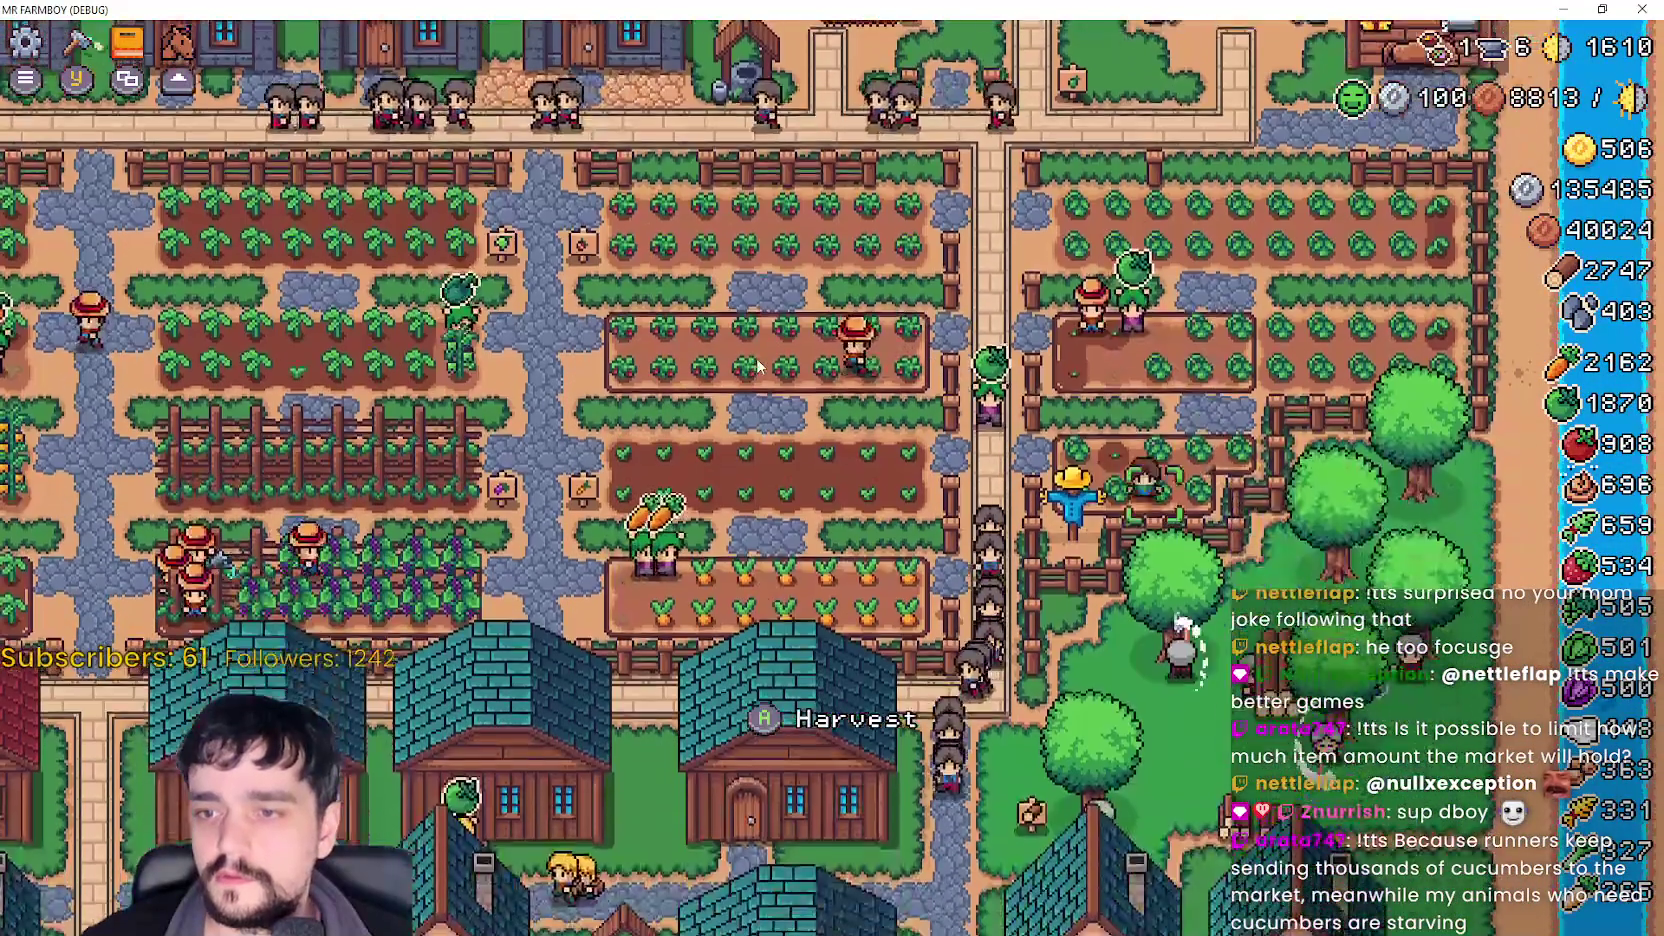
{"action": "key", "text": "s"}
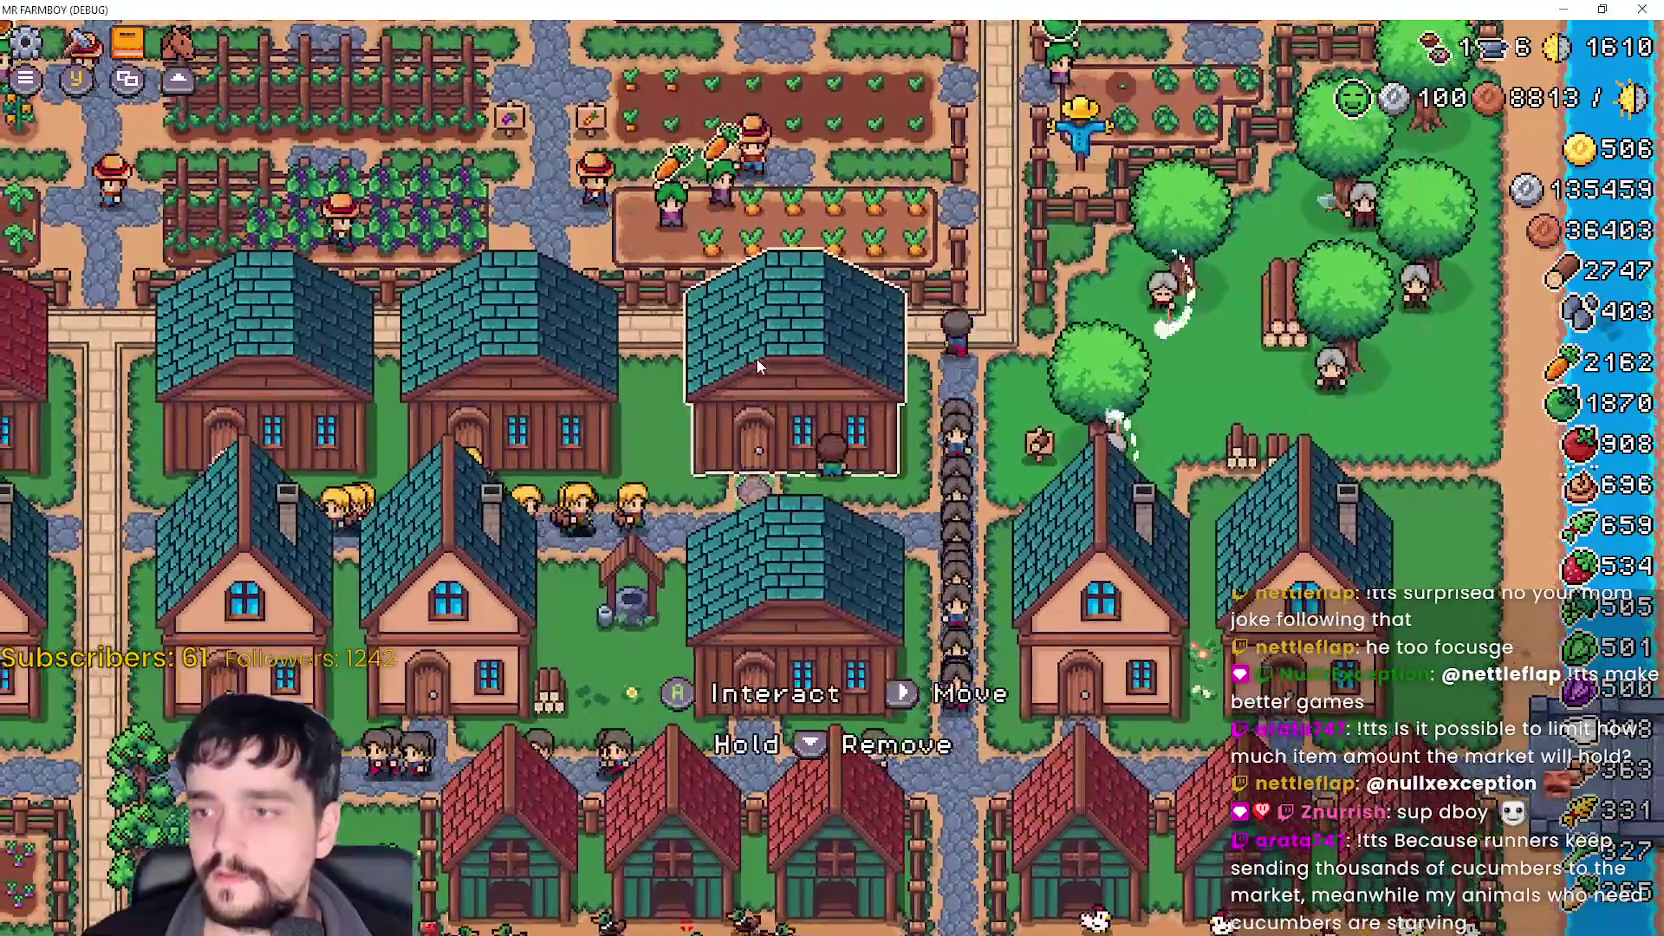
{"action": "left_click", "coordinate": [757, 362]}
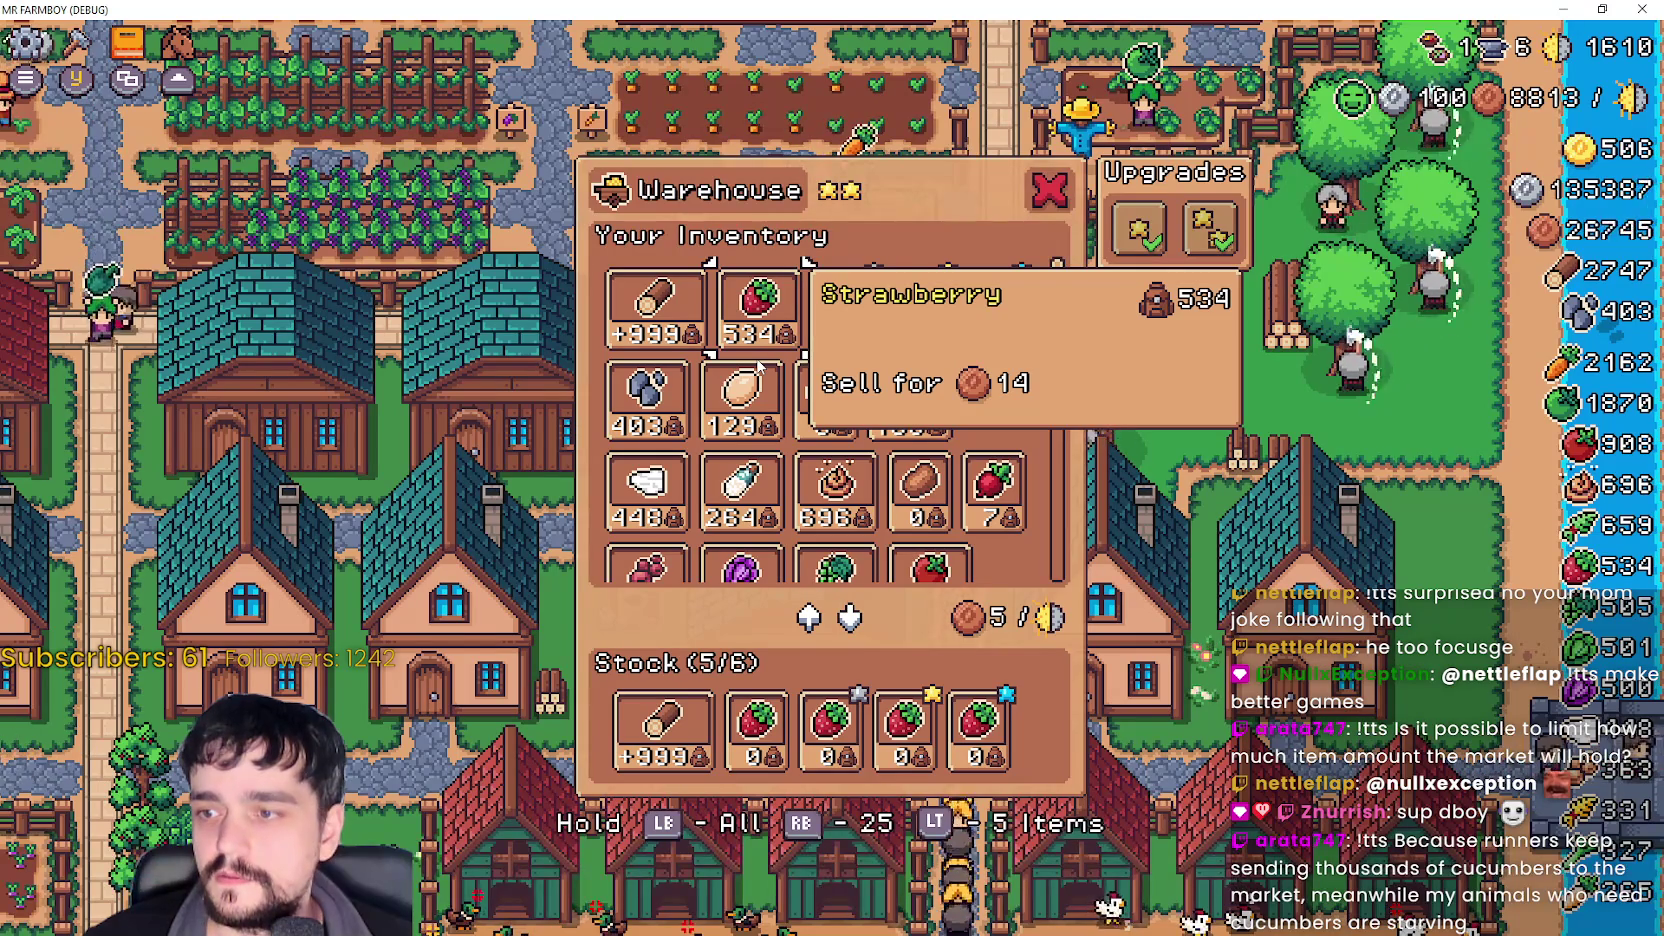
- Transfer strawberries into the warehouse so Stock holds 204 and 330 remain, then close it
{"action": "left_click", "coordinate": [759, 365]}
{"action": "scroll", "coordinate": [759, 366], "scroll_direction": "down", "scroll_amount": 8}
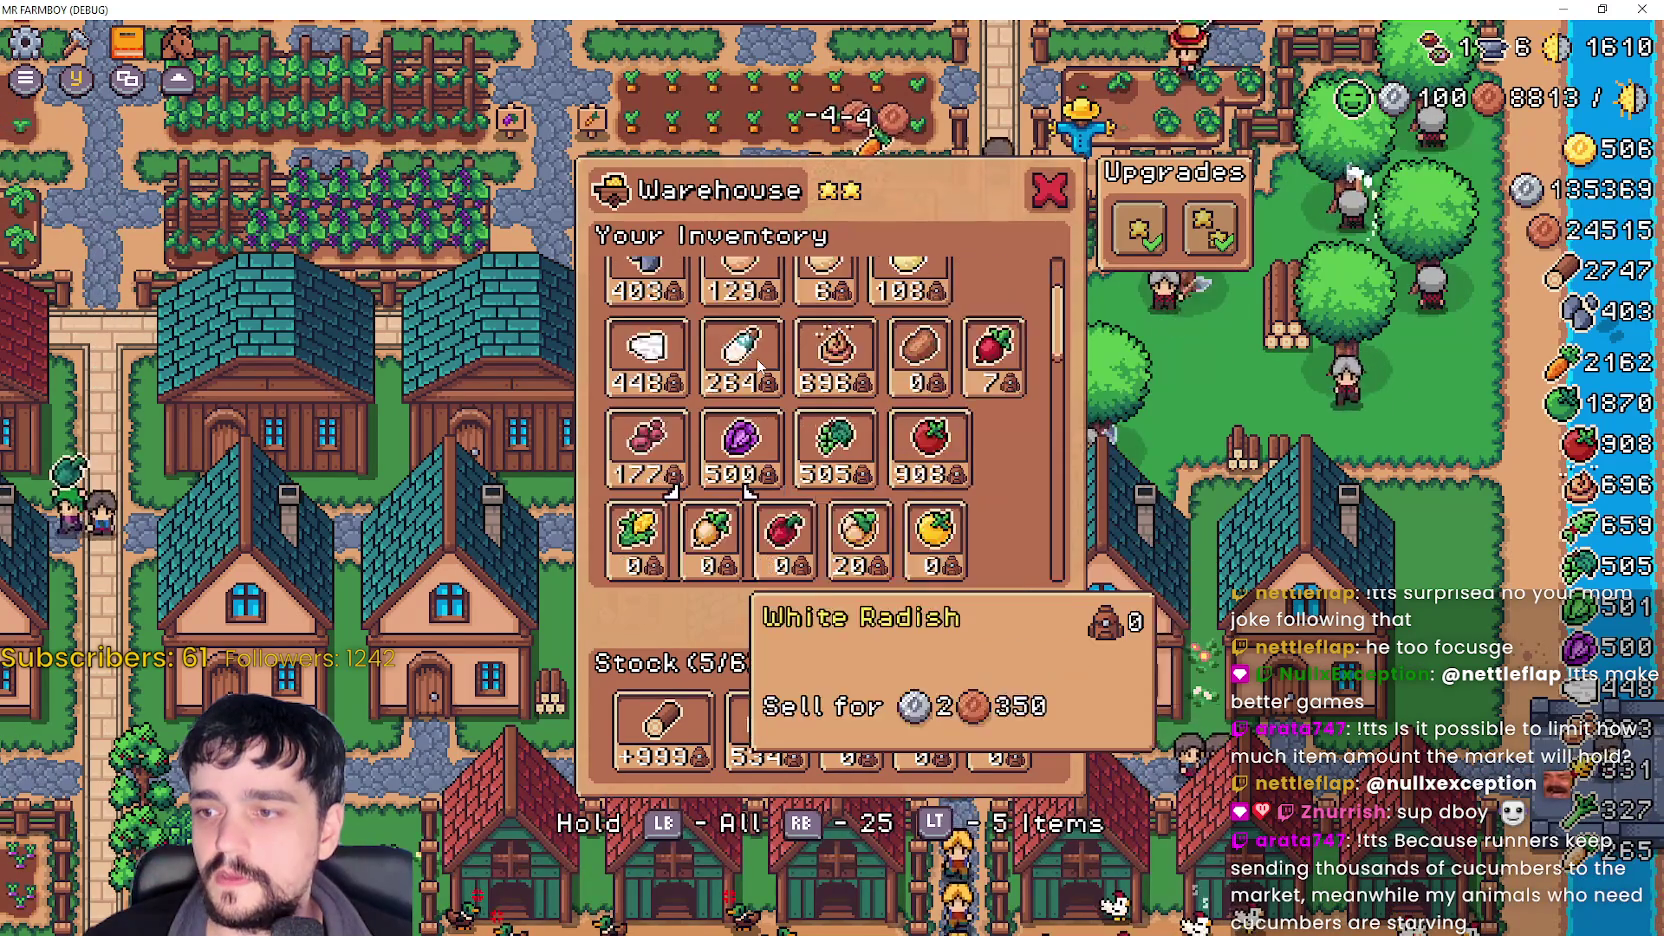
{"action": "scroll", "coordinate": [759, 366], "scroll_direction": "down", "scroll_amount": 8}
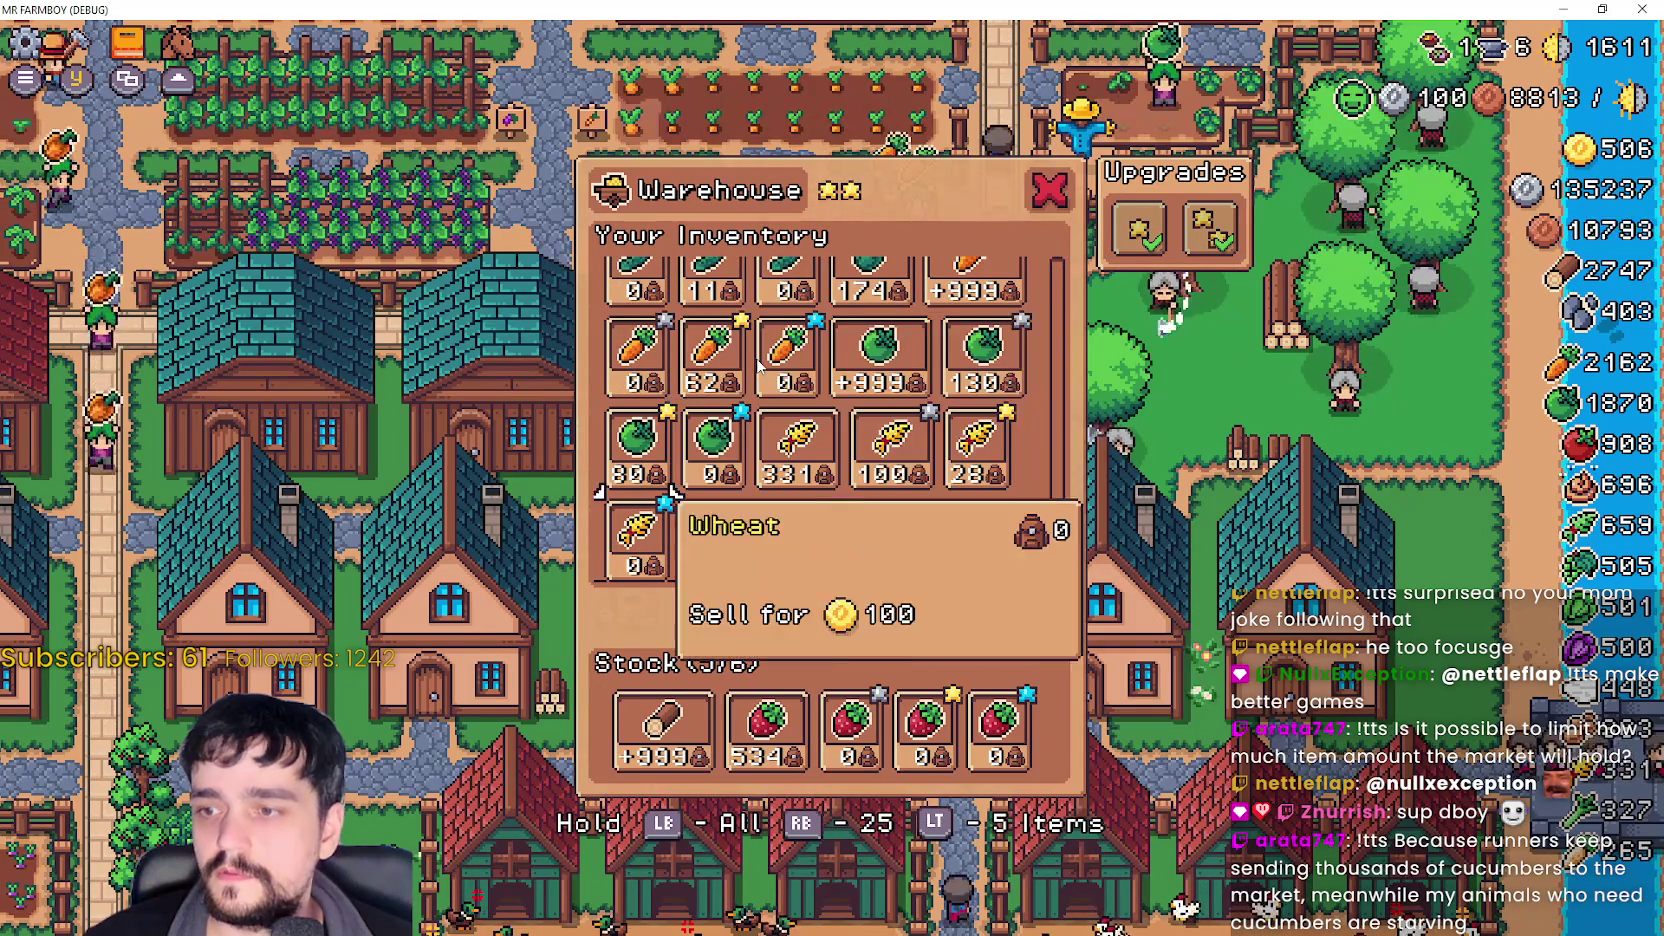
{"action": "key", "text": "Down"}
{"action": "key", "text": "Right"}
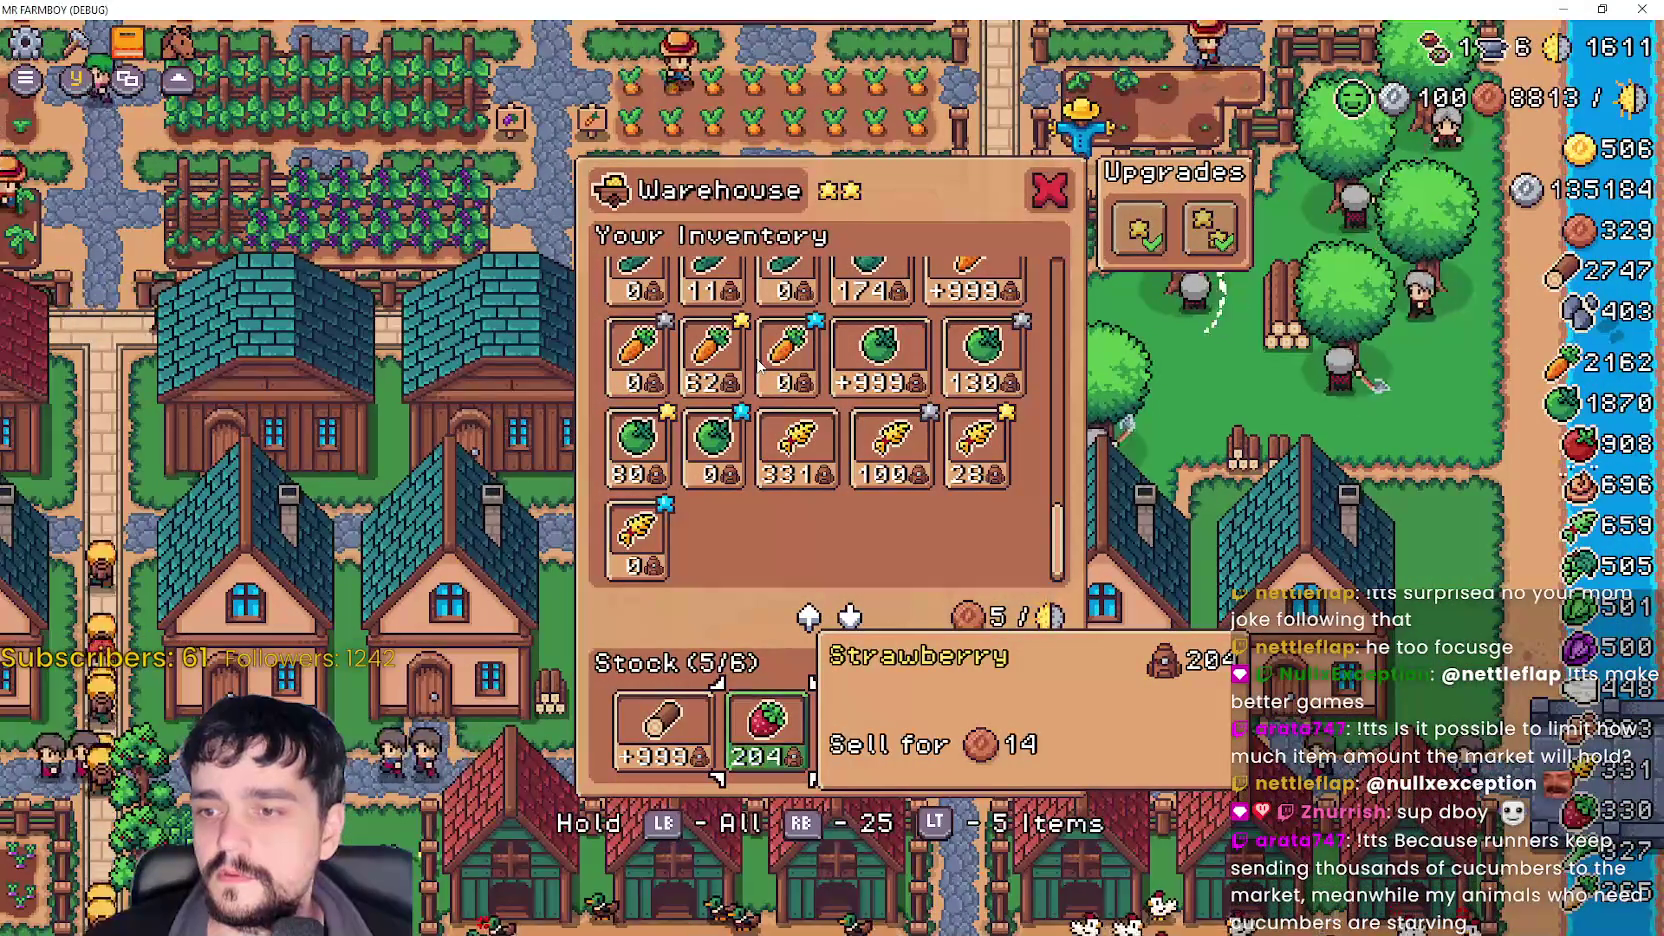
{"action": "key", "text": "Up"}
{"action": "key", "text": "Up"}
{"action": "key", "text": "Up"}
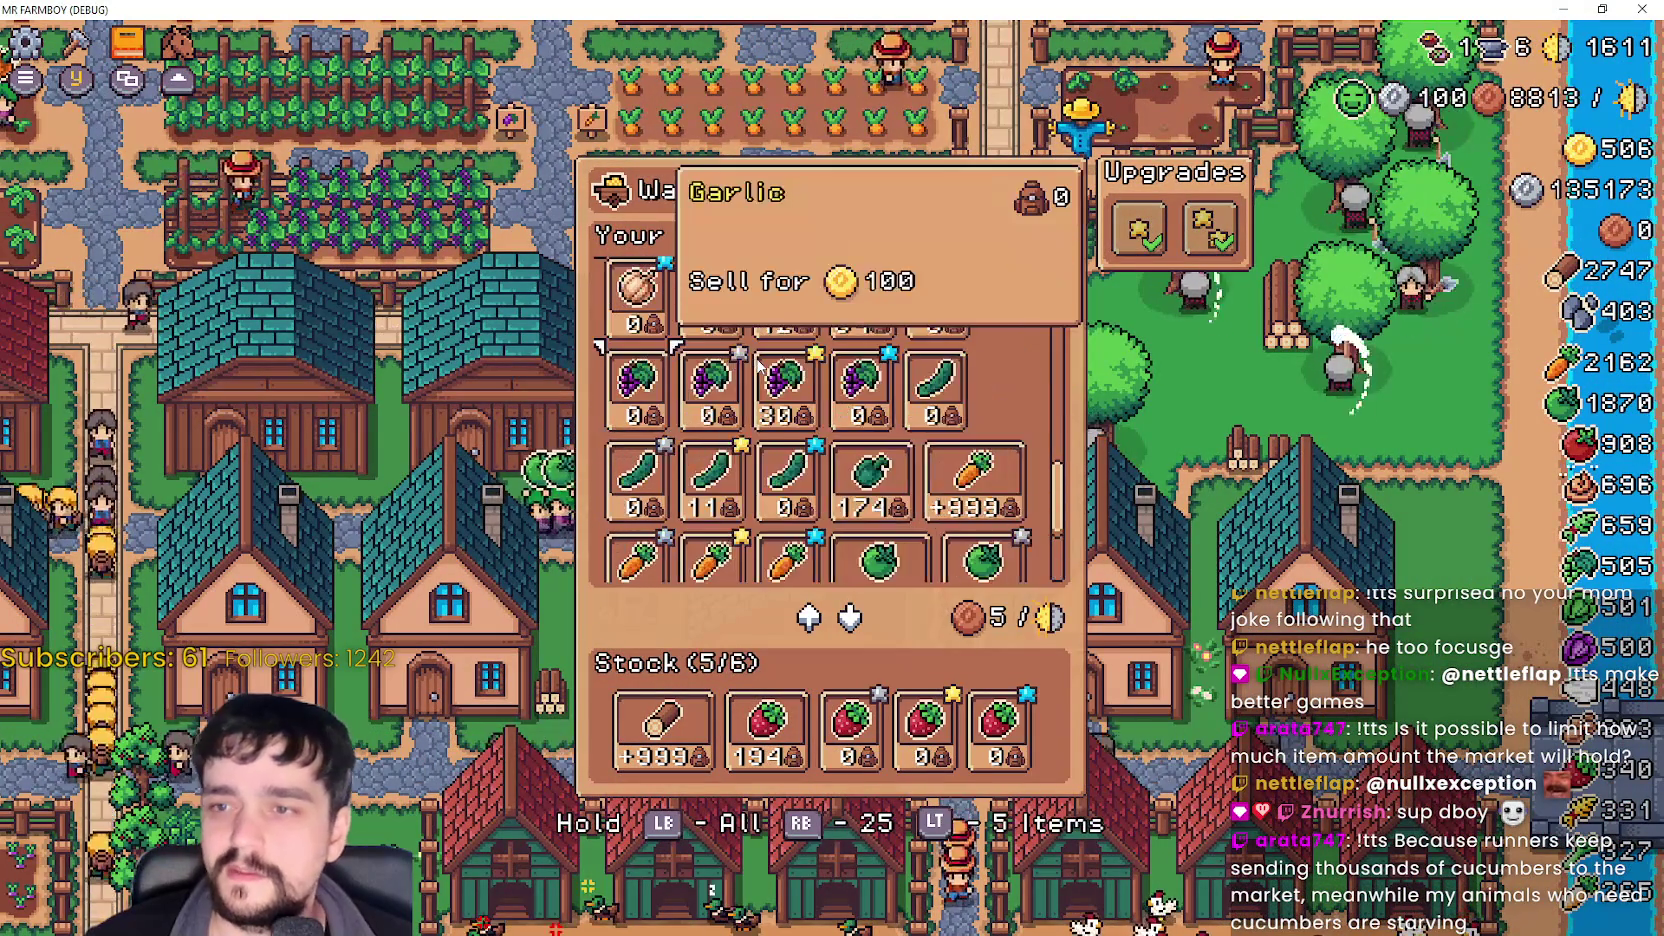
{"action": "key", "text": "Up"}
{"action": "key", "text": "Up"}
{"action": "key", "text": "Up"}
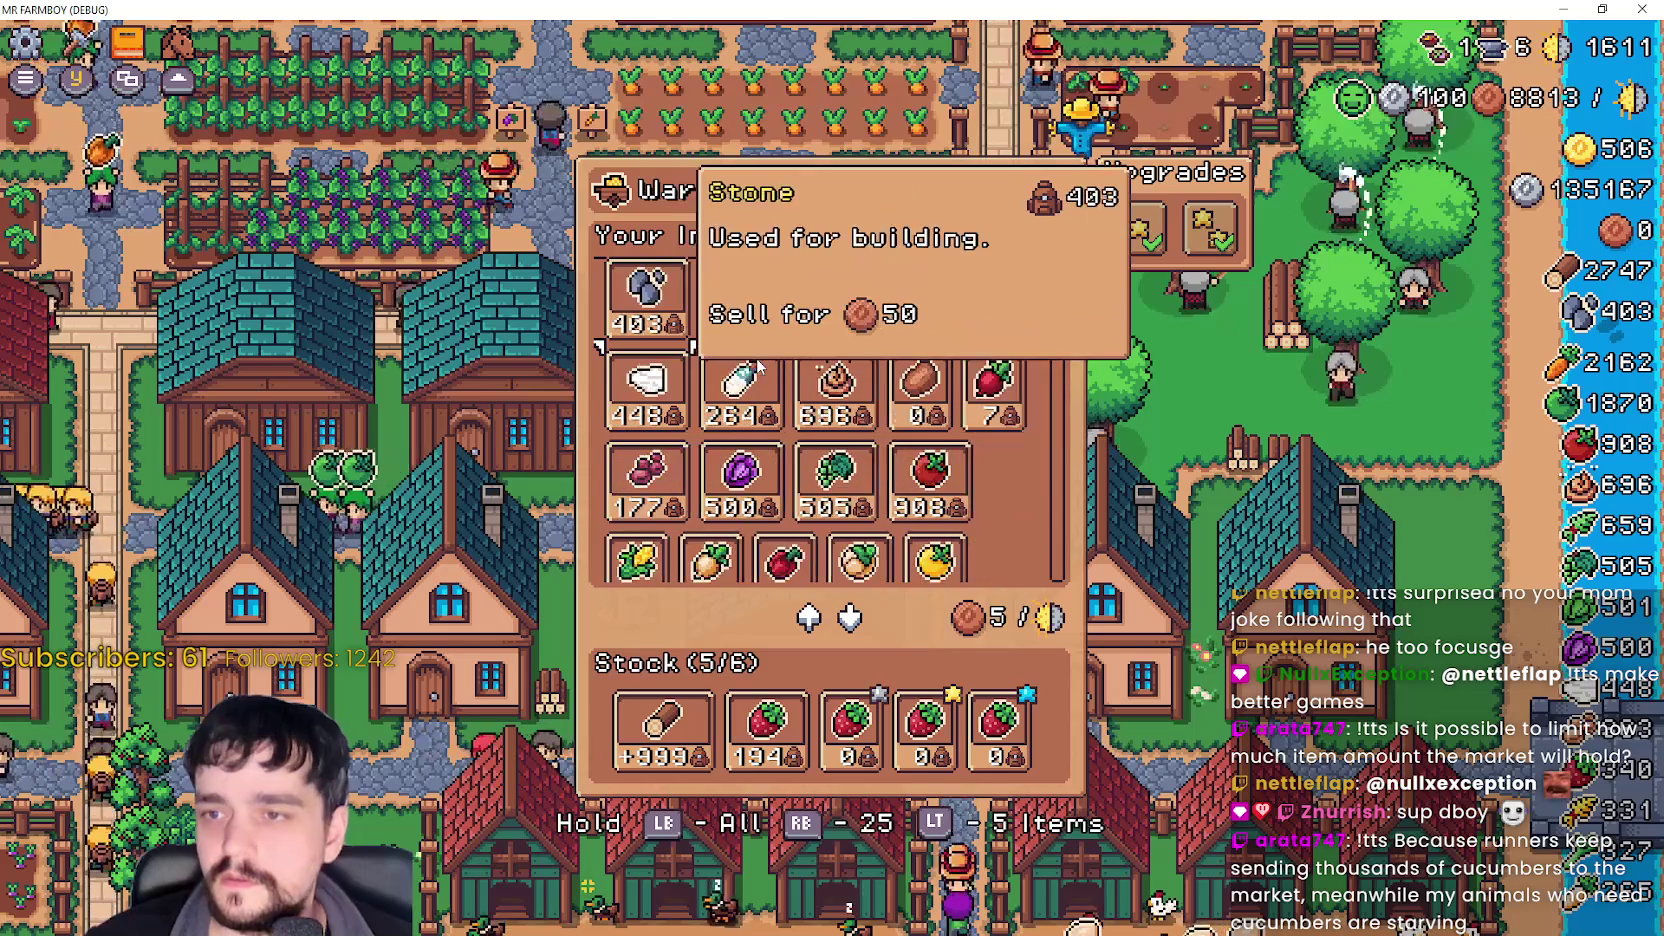
{"action": "key", "text": "Right"}
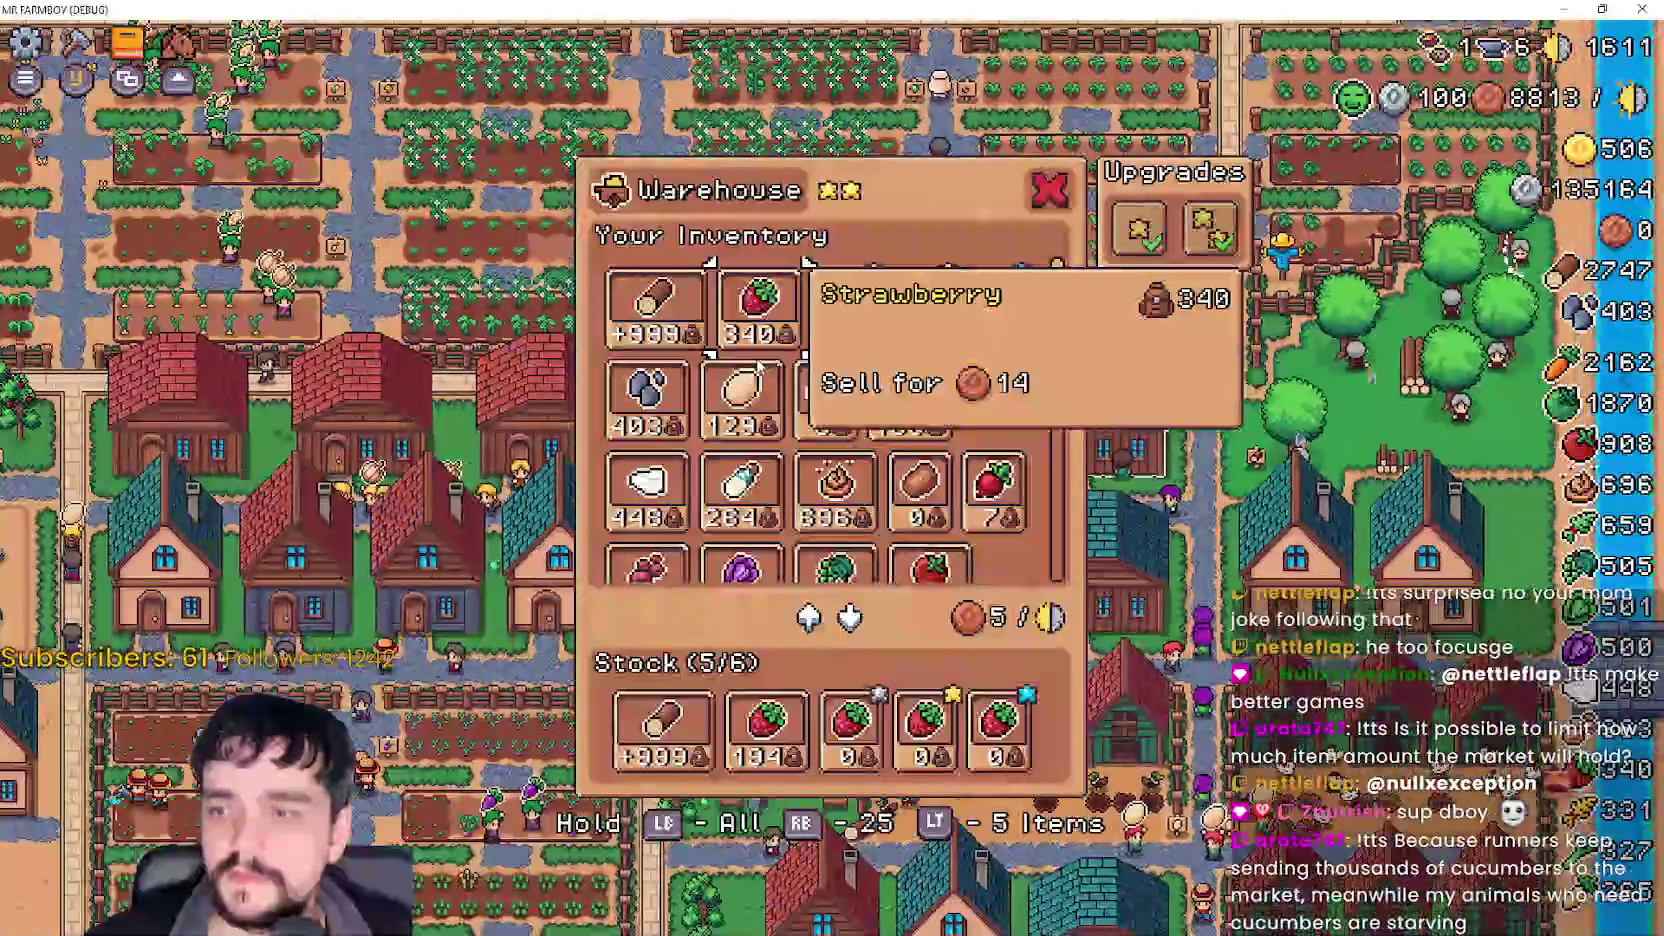
{"action": "key", "text": "Return"}
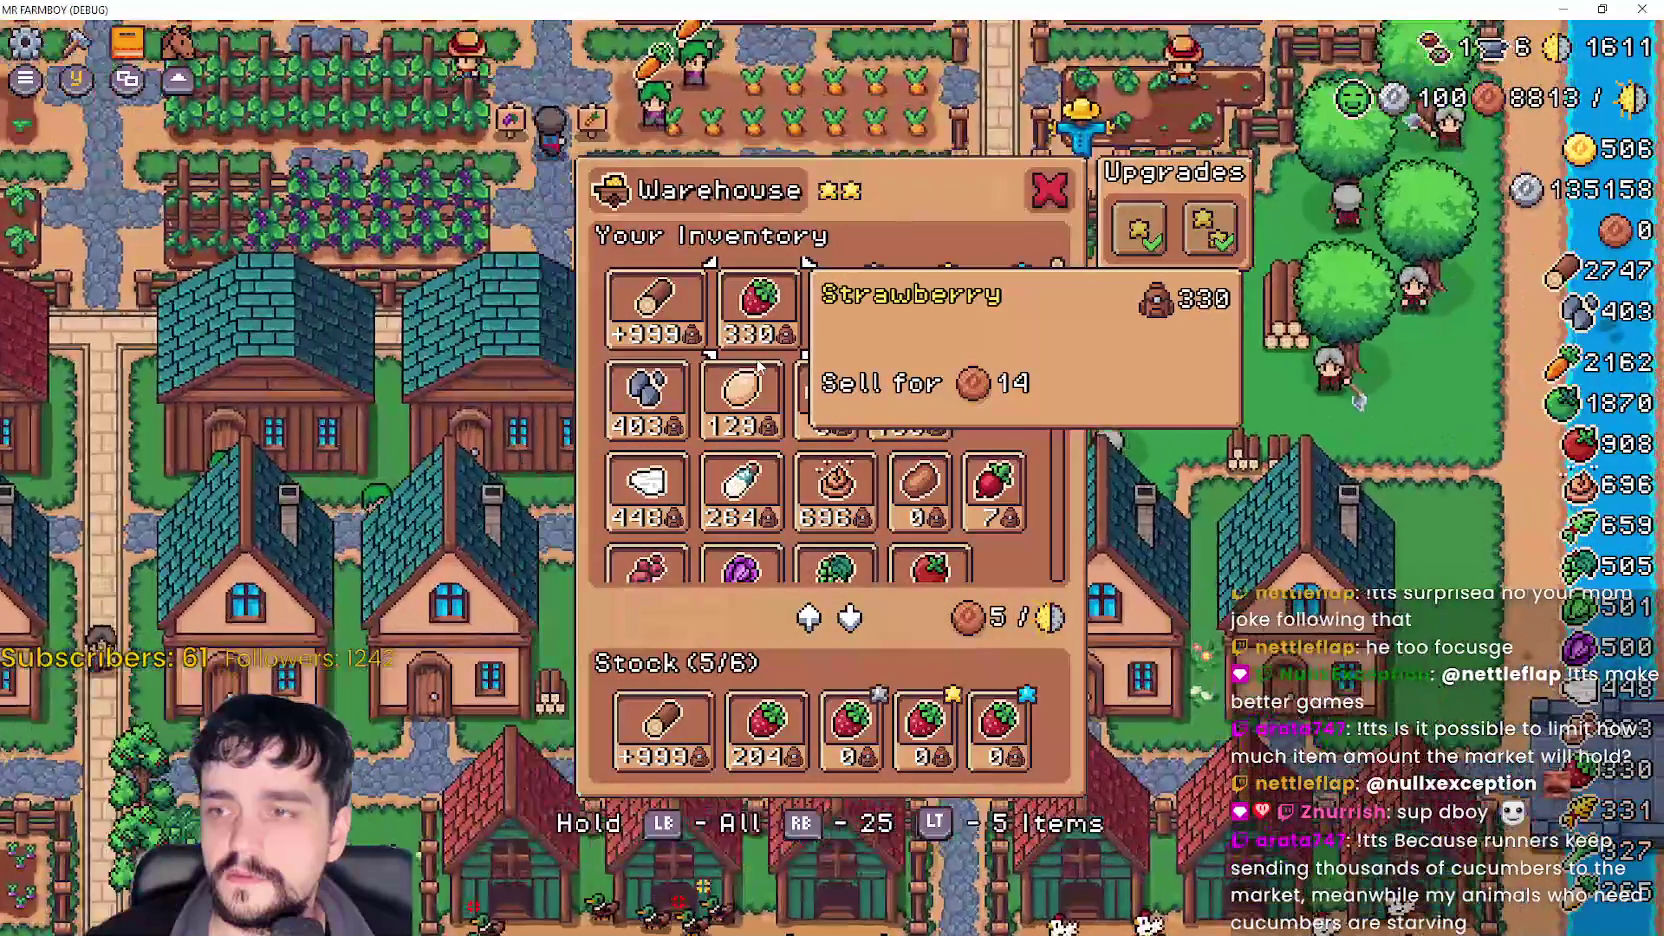
{"action": "key", "text": "Escape"}
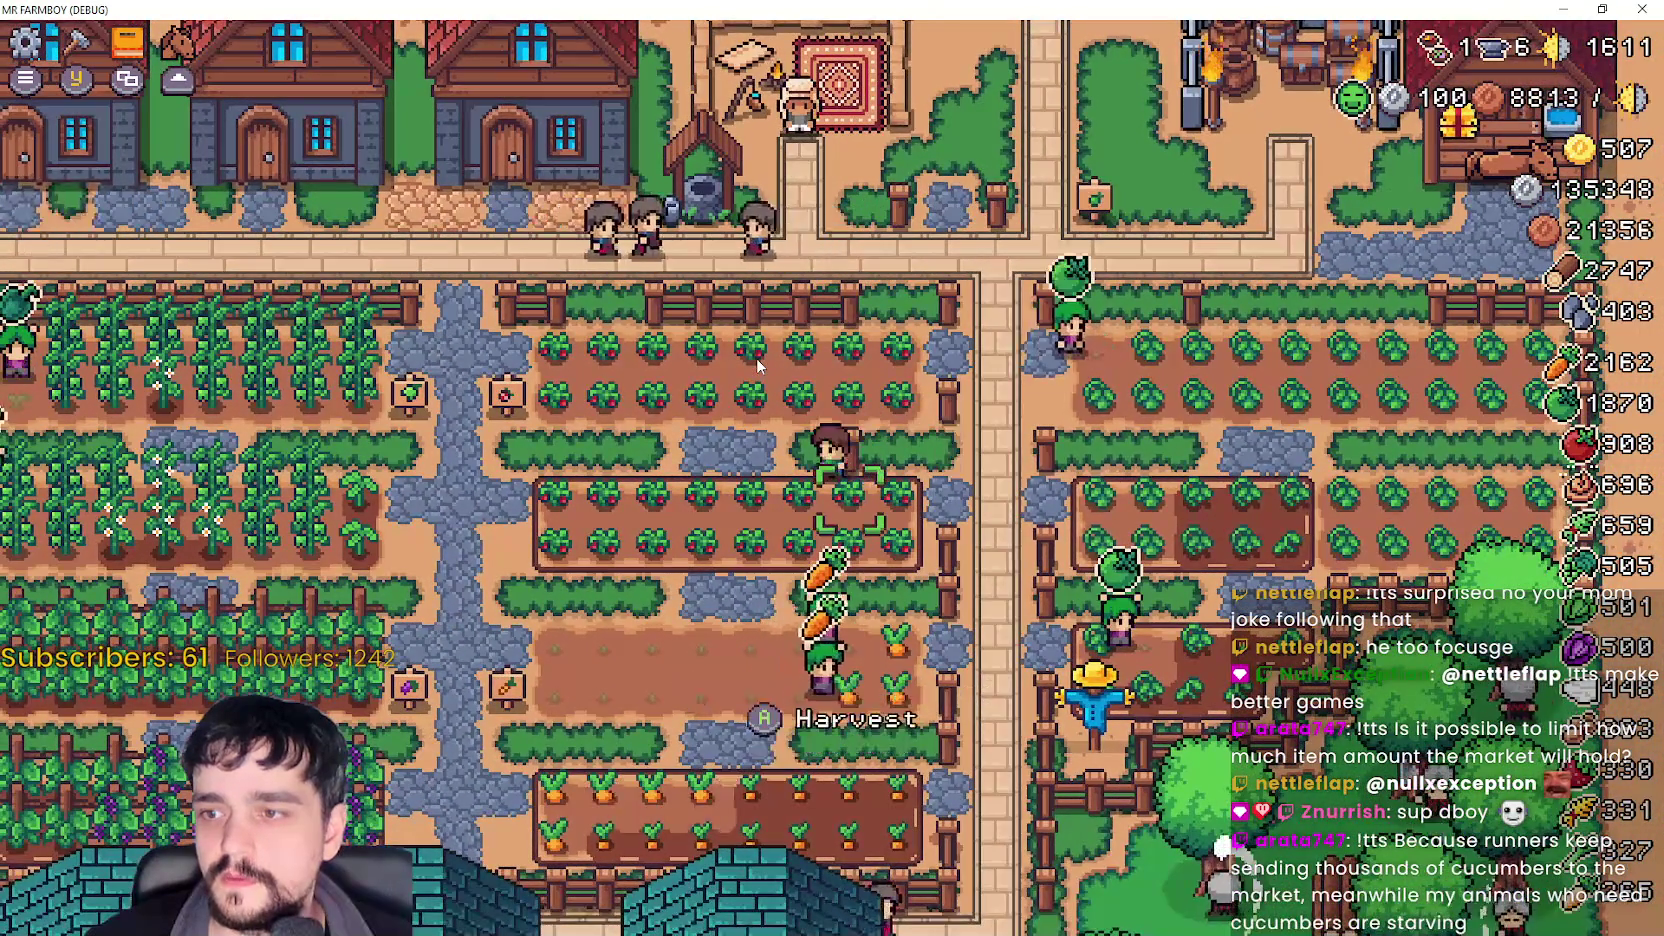
- Enter building placement mode and cancel it
{"action": "key", "text": "Escape"}
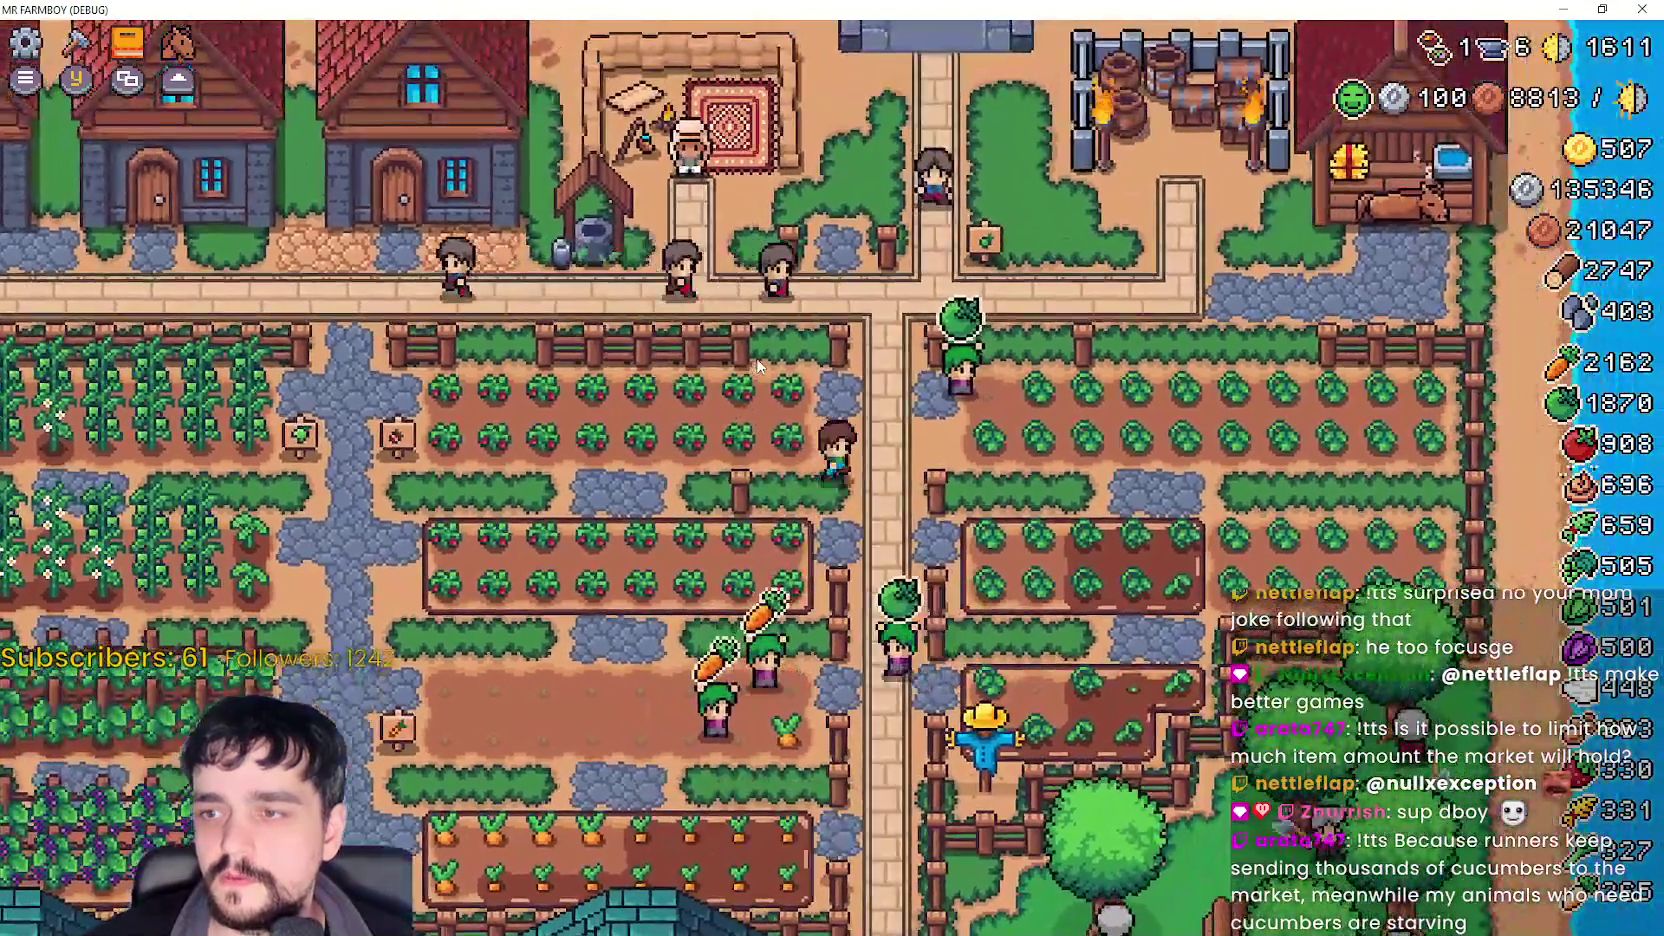
{"action": "key", "text": "b"}
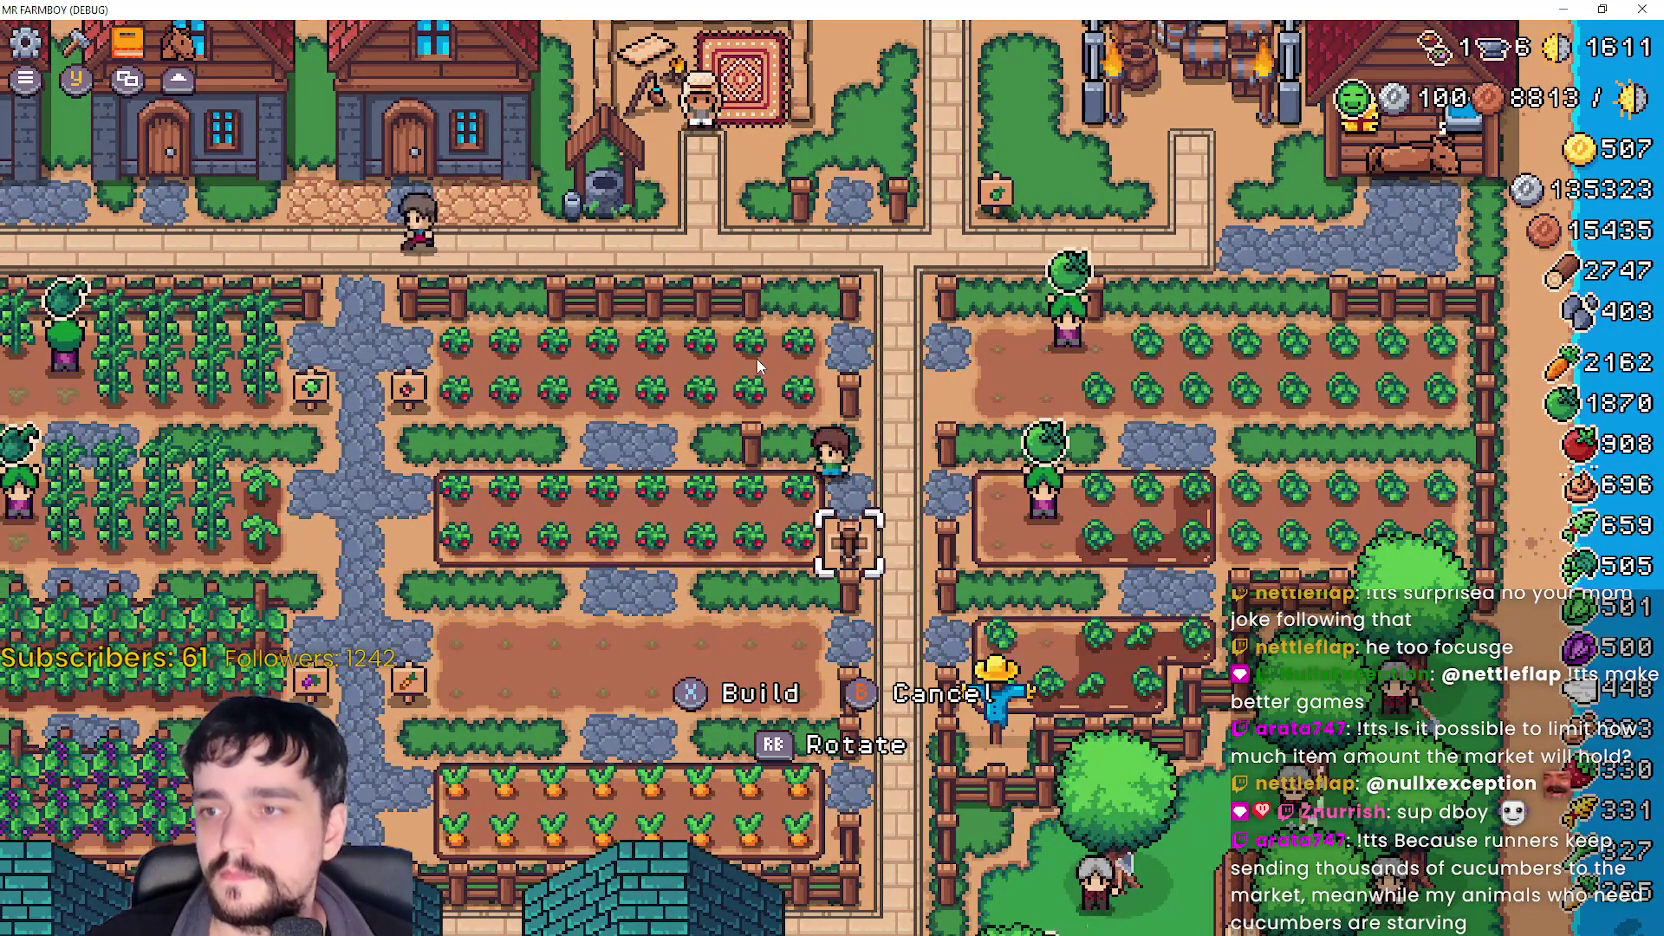
{"action": "key", "text": "Escape"}
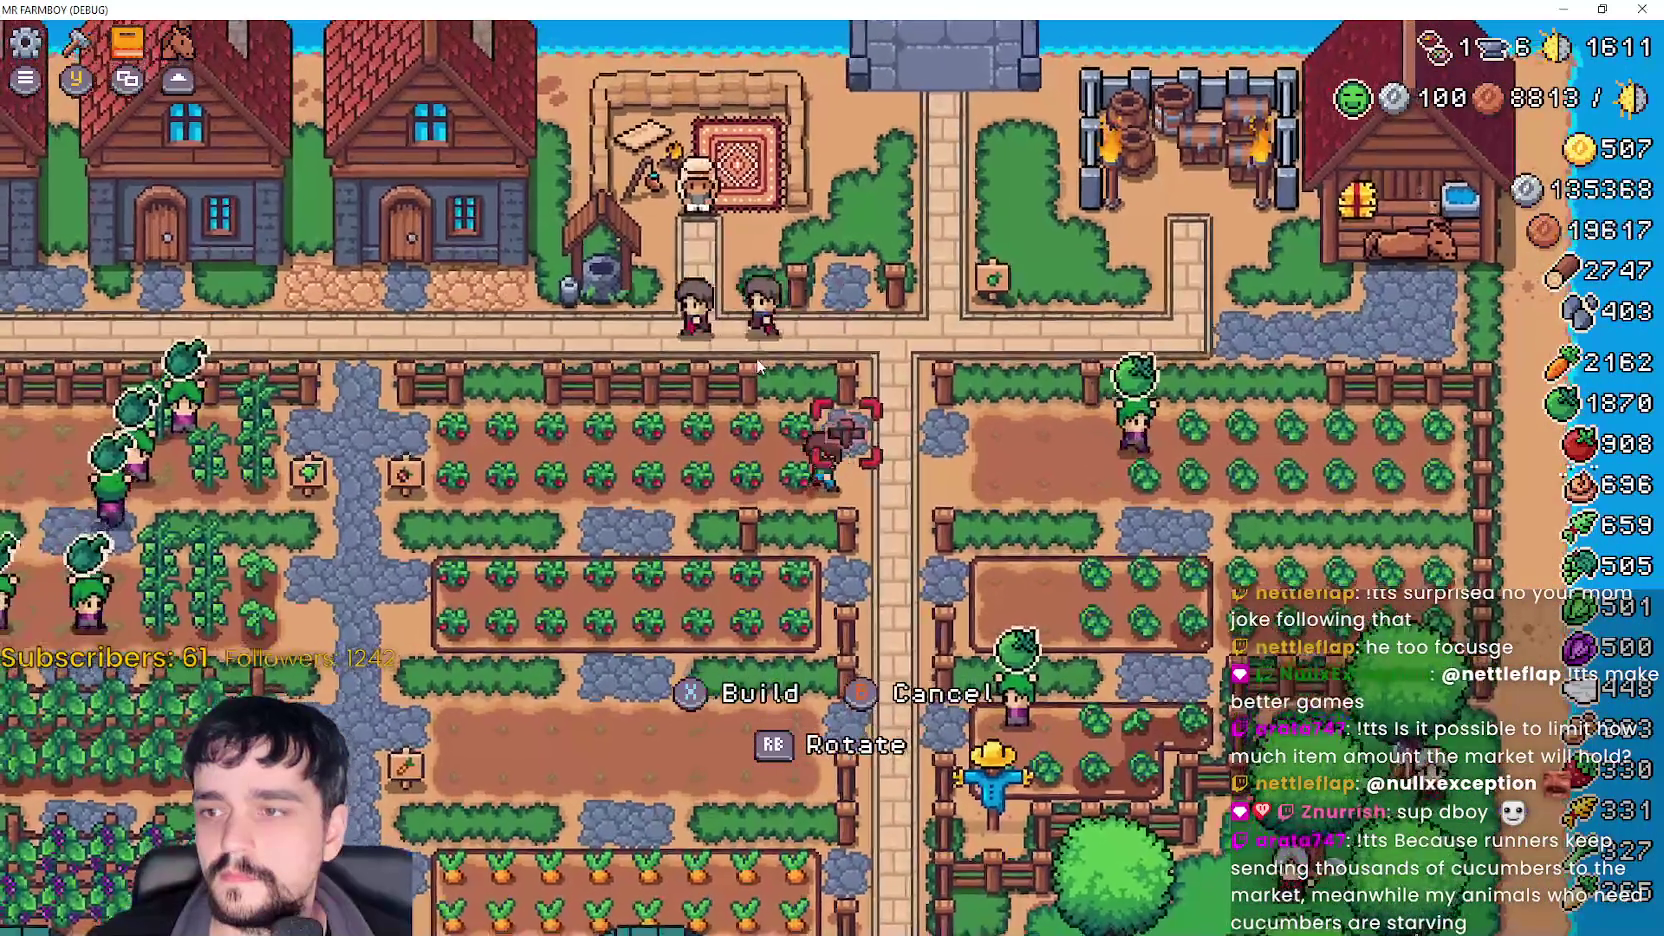
{"action": "key", "text": "Escape"}
- Visit the Merchant Seller shop and the horse stable info, closing each
{"action": "key", "text": "w"}
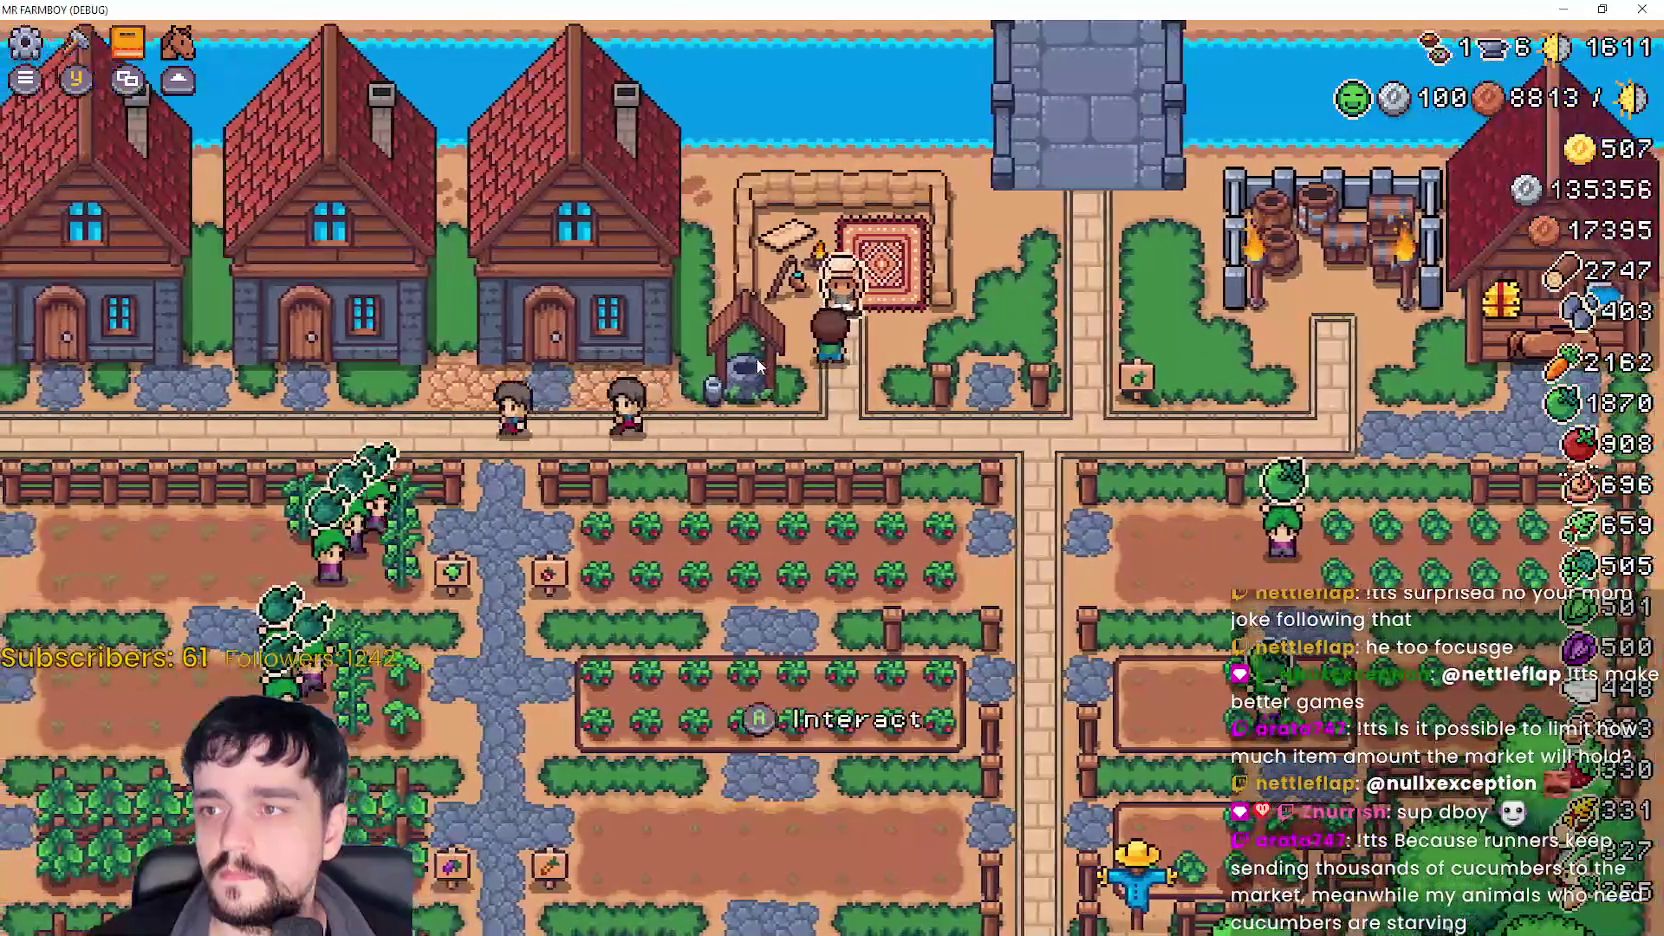
{"action": "key", "text": "e"}
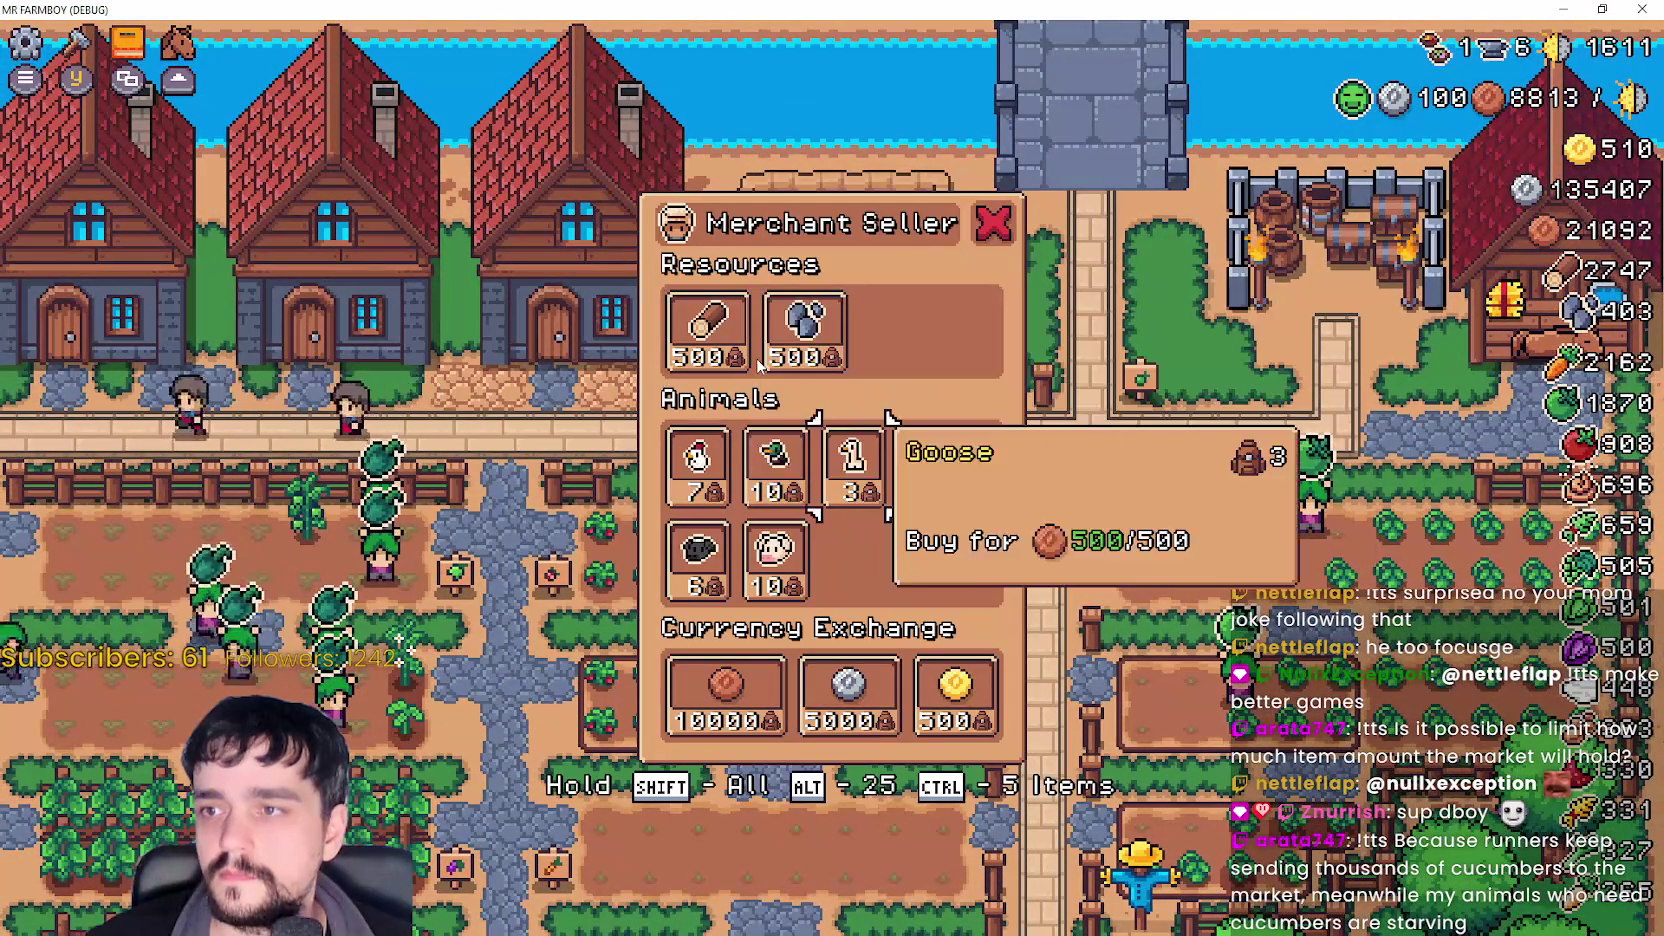
{"action": "key", "text": "d"}
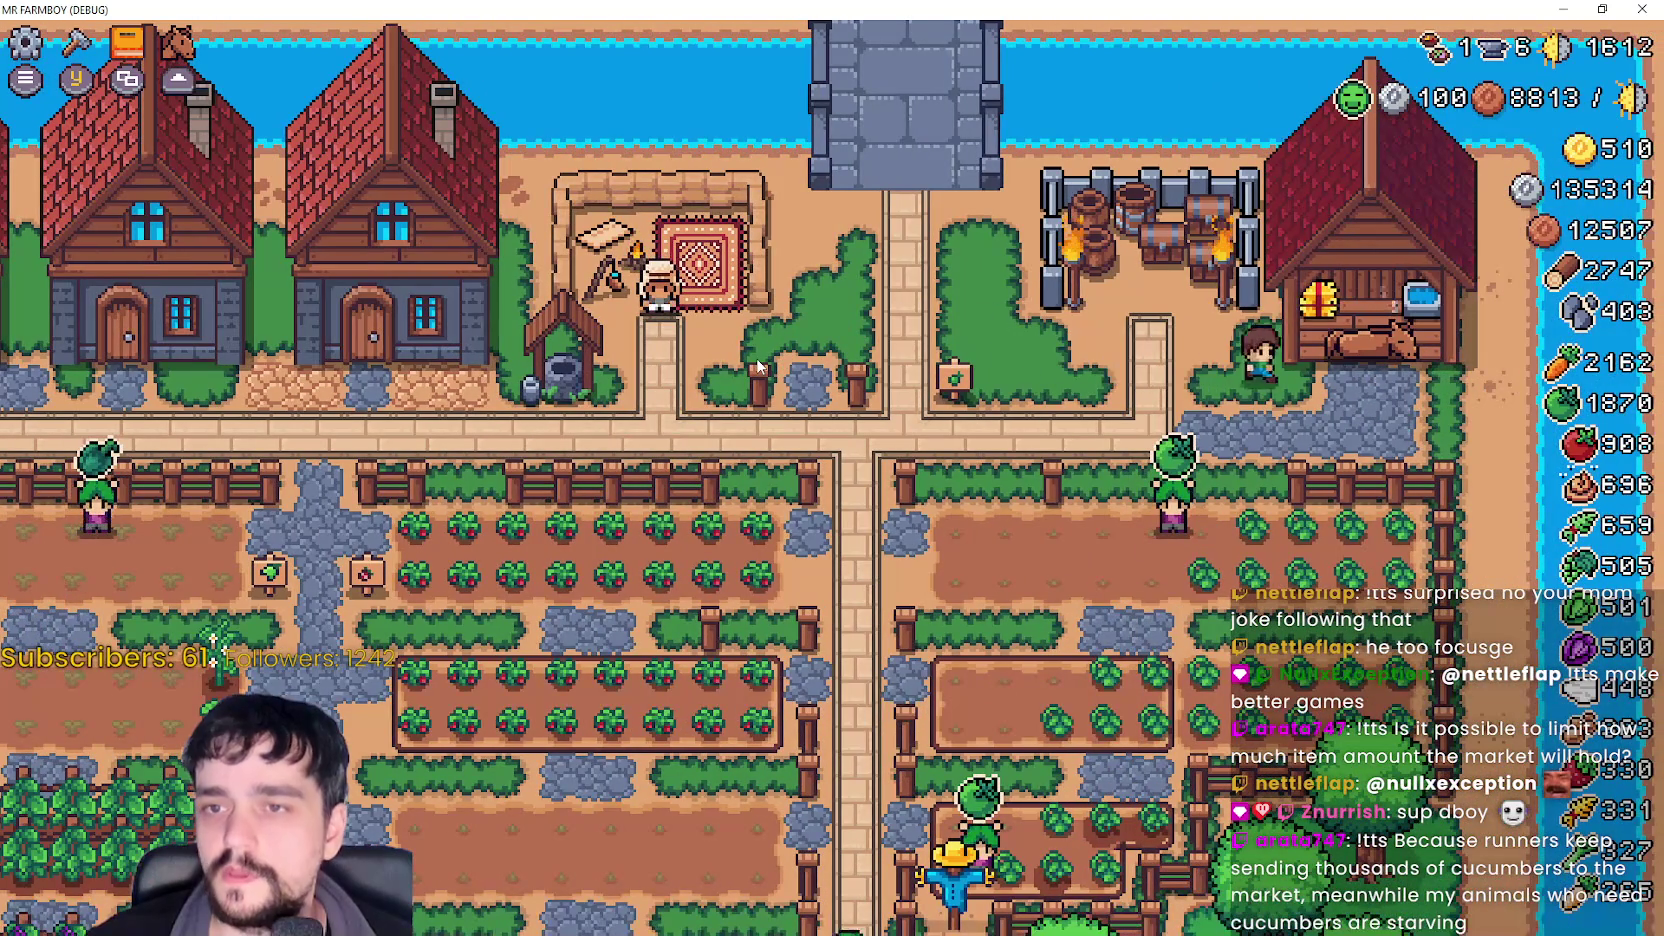
{"action": "key", "text": "e"}
{"action": "key", "text": "Escape"}
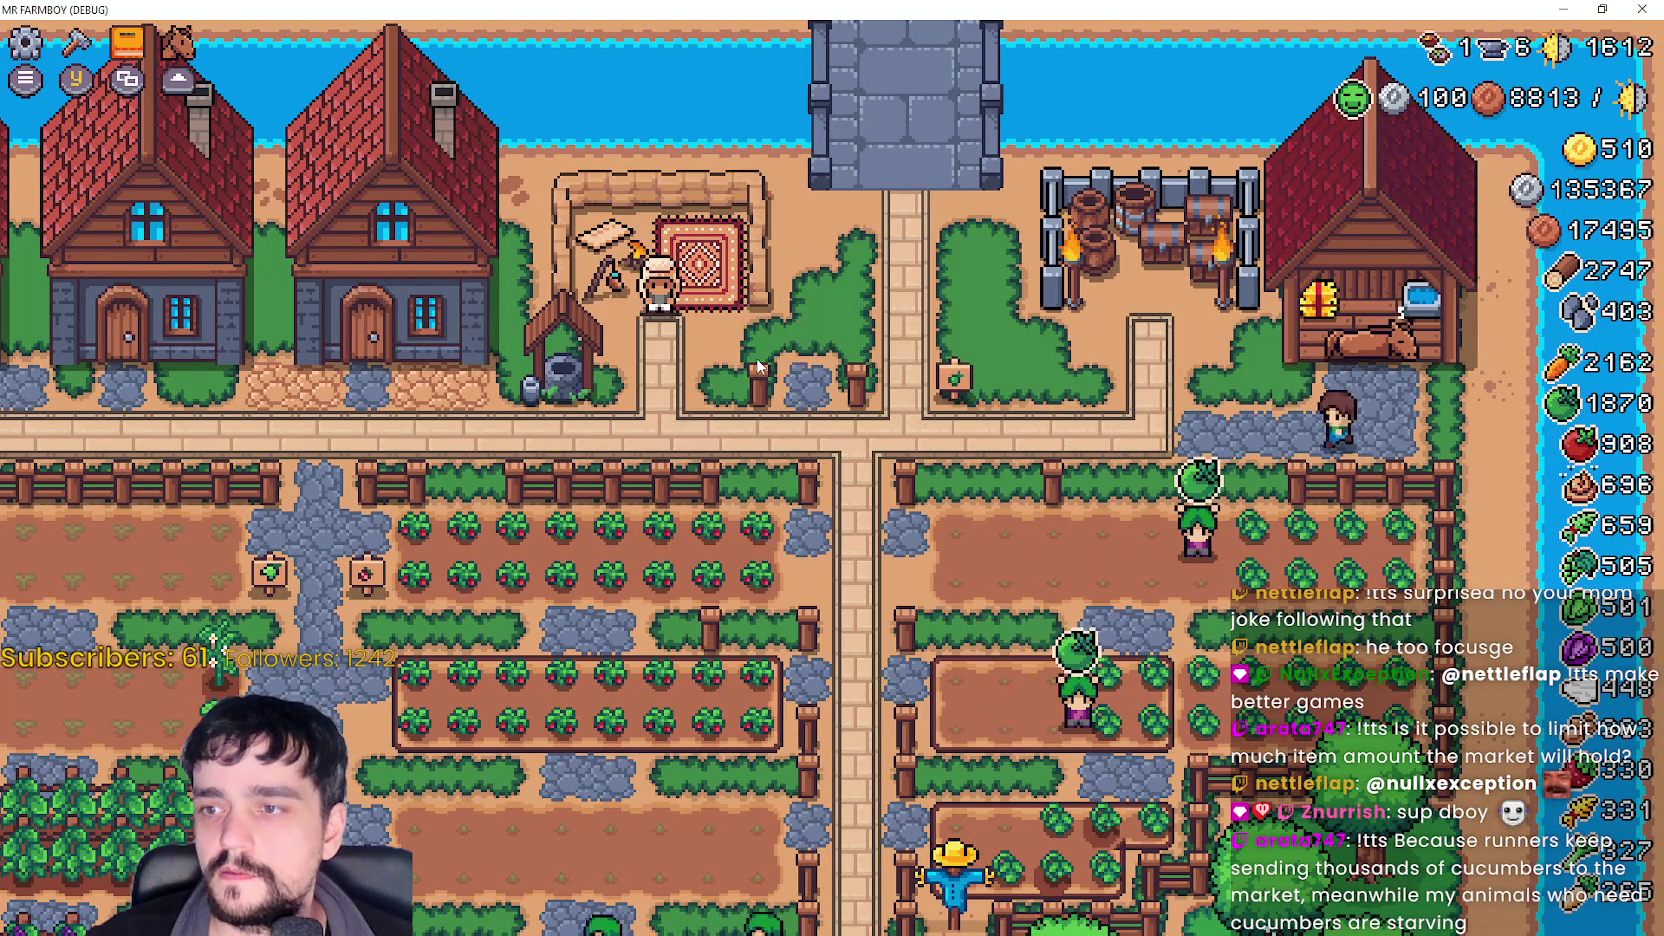
{"action": "key", "text": "s"}
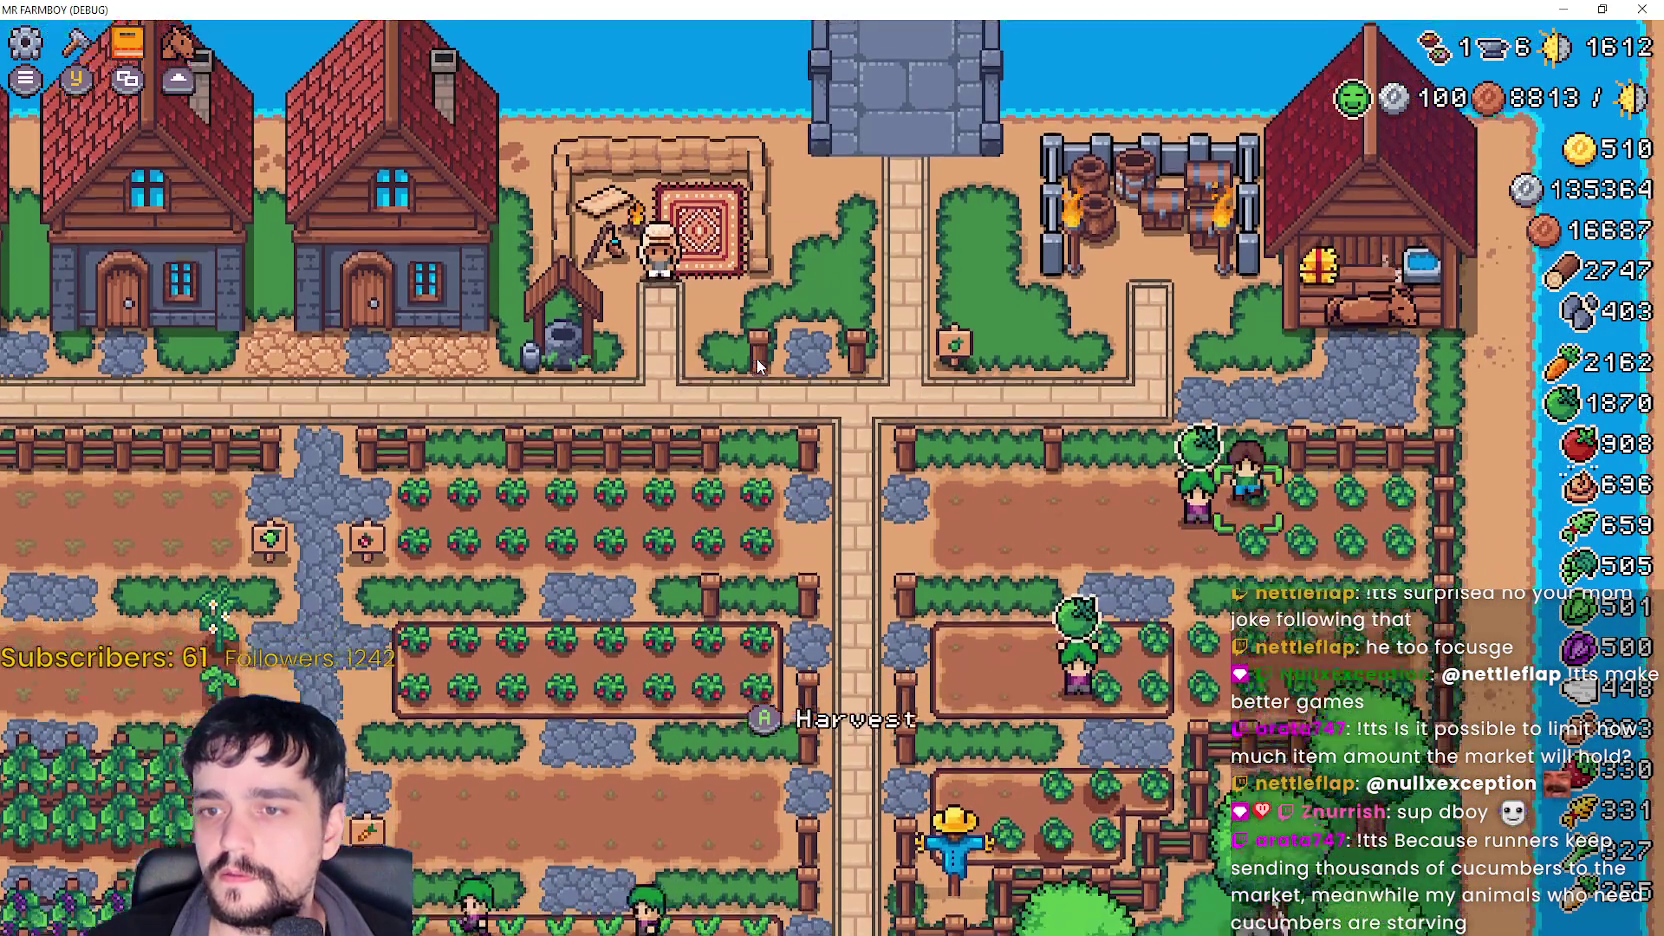
{"action": "key", "text": "s"}
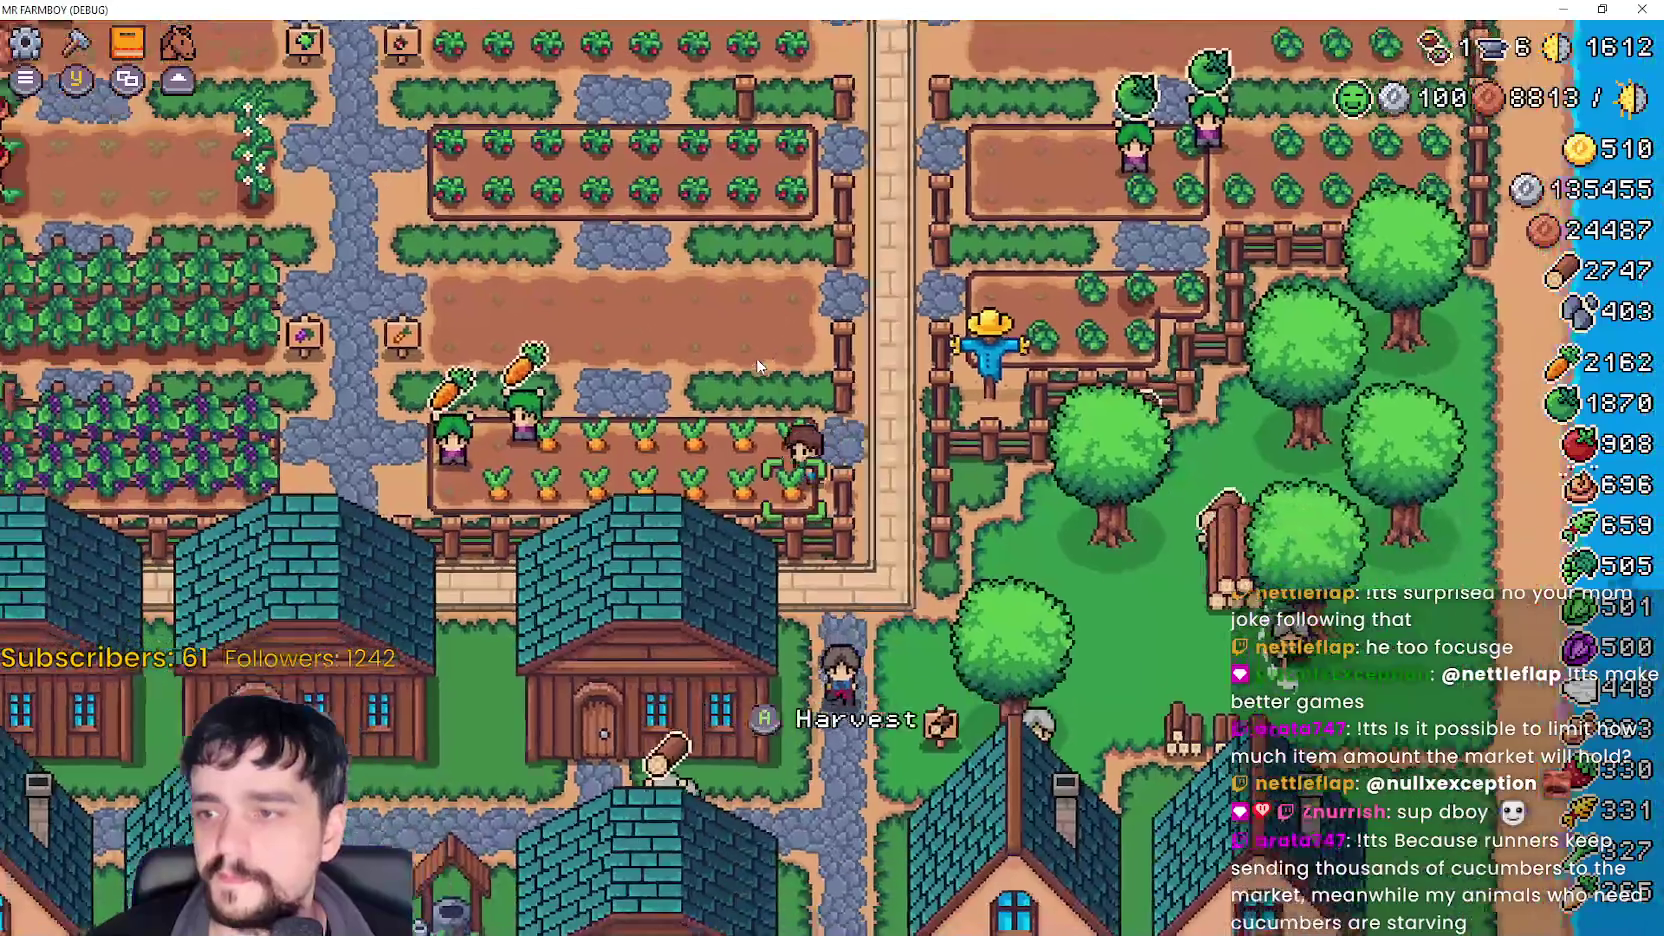
- Walk toward the carrot field, then pause to show Stats with Title Screen selected
{"action": "key", "text": "a"}
{"action": "key", "text": "w"}
{"action": "key", "text": "Escape"}
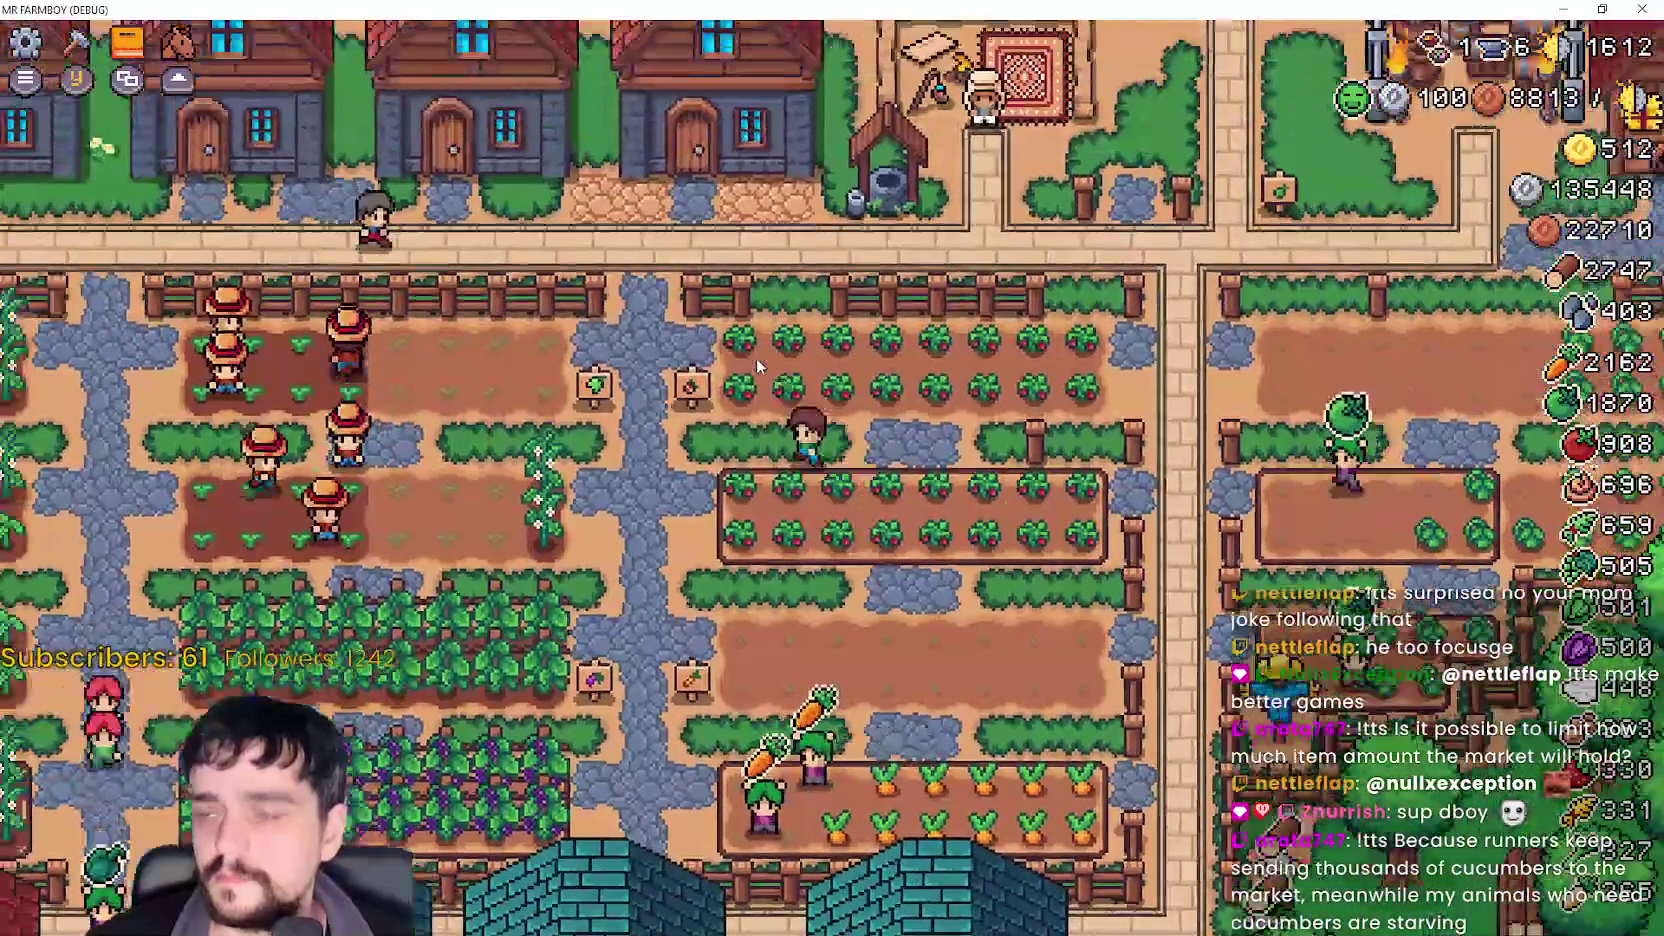
{"action": "key", "text": "Down"}
{"action": "key", "text": "Down"}
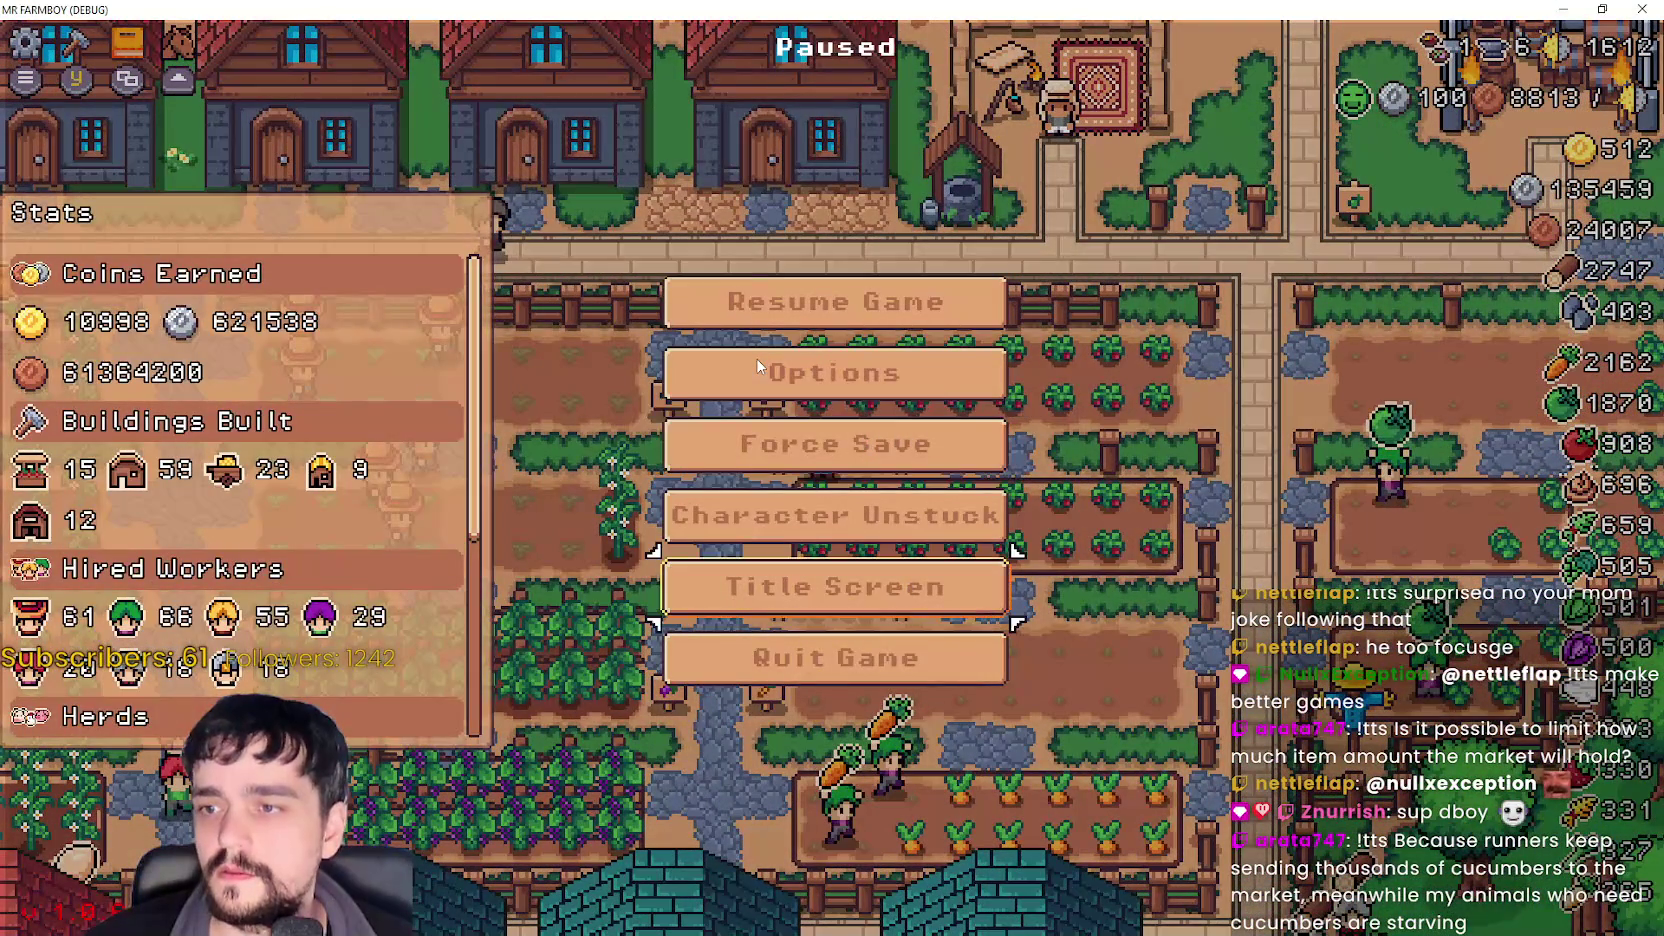
- Return to the title screen and load Save 6 (Incremental) from the save list
{"action": "key", "text": "Return"}
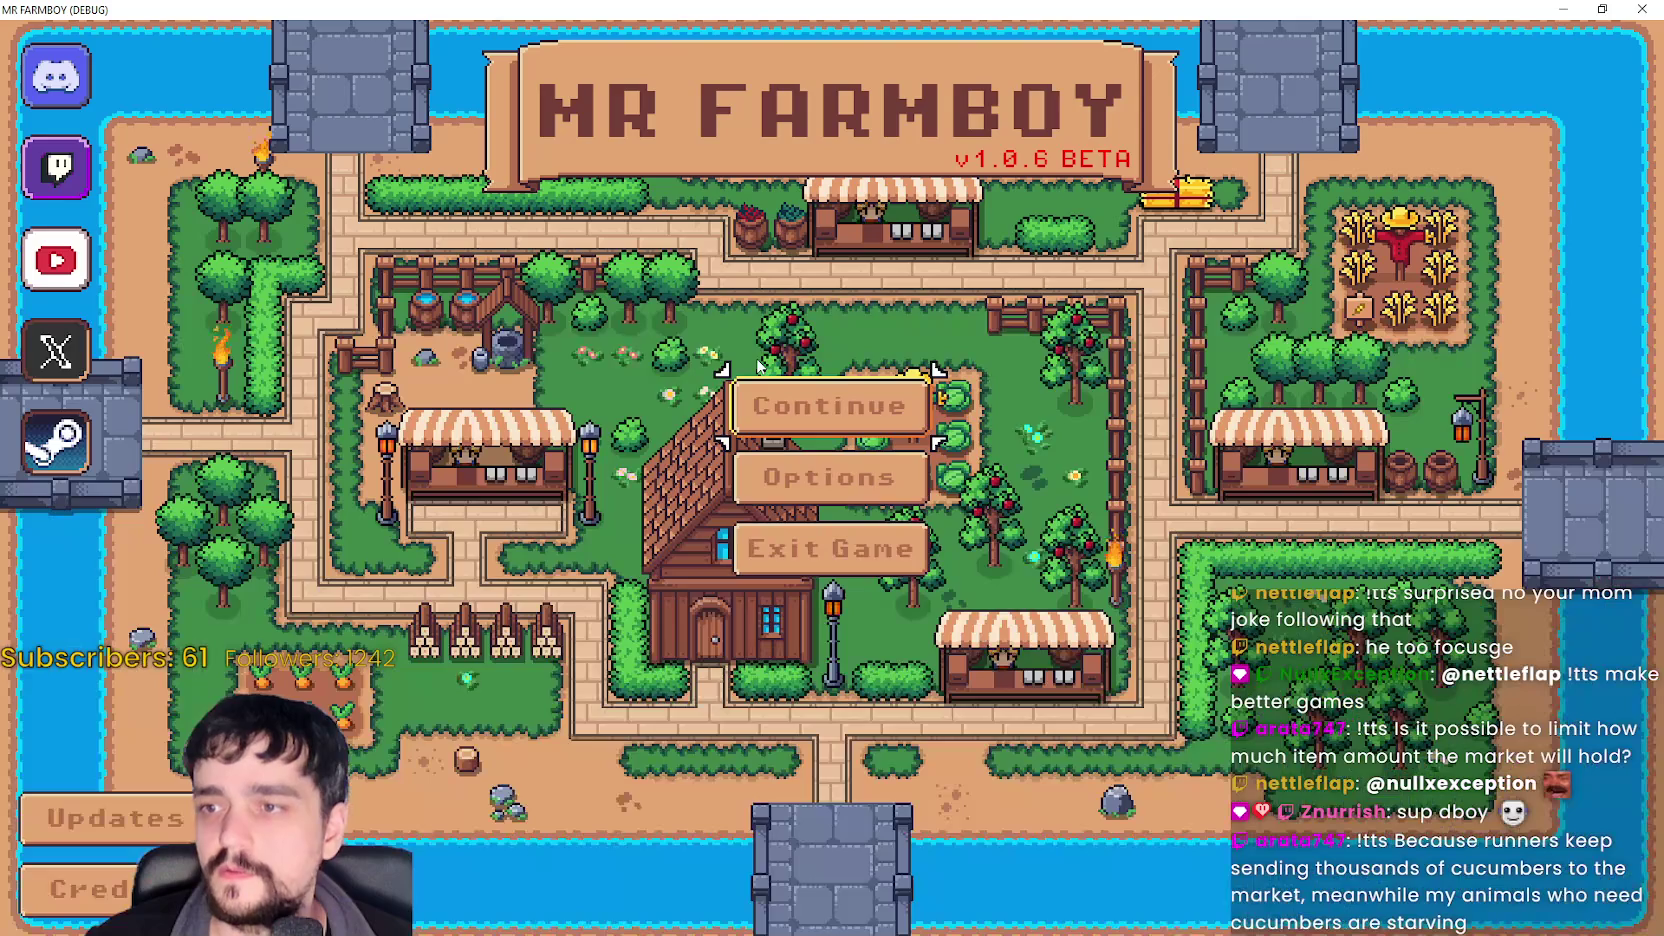
{"action": "key", "text": "Return"}
{"action": "key", "text": "Down"}
{"action": "key", "text": "Down"}
{"action": "key", "text": "Down"}
{"action": "key", "text": "Up"}
{"action": "left_click", "coordinate": [759, 366]}
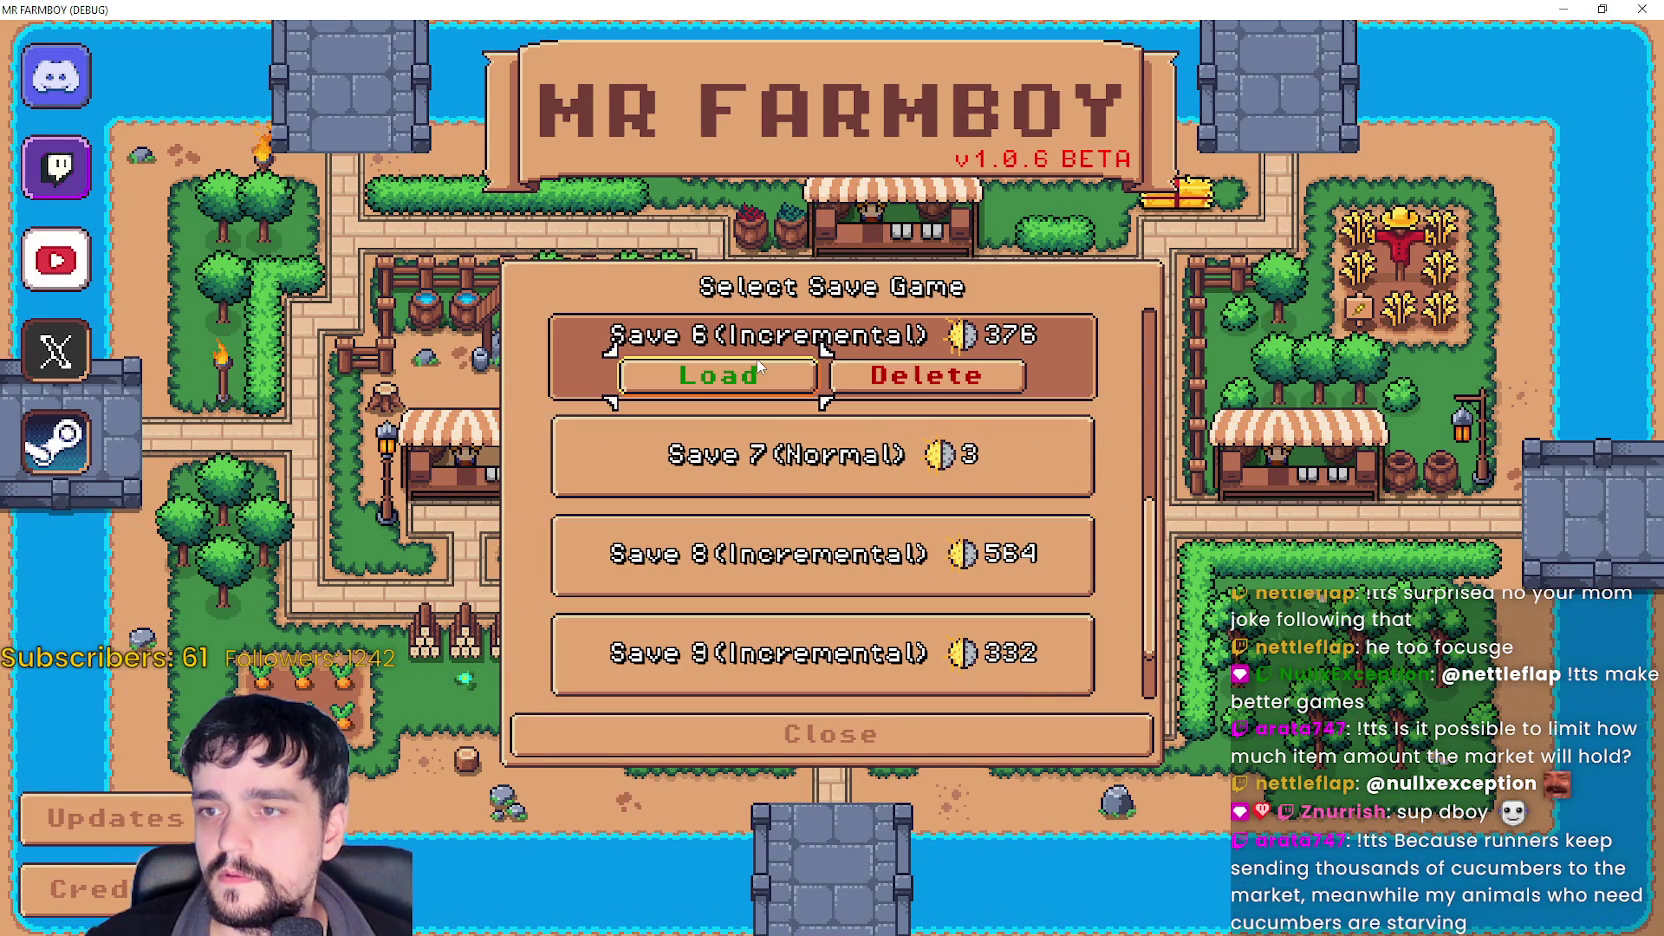
{"action": "left_click", "coordinate": [759, 366]}
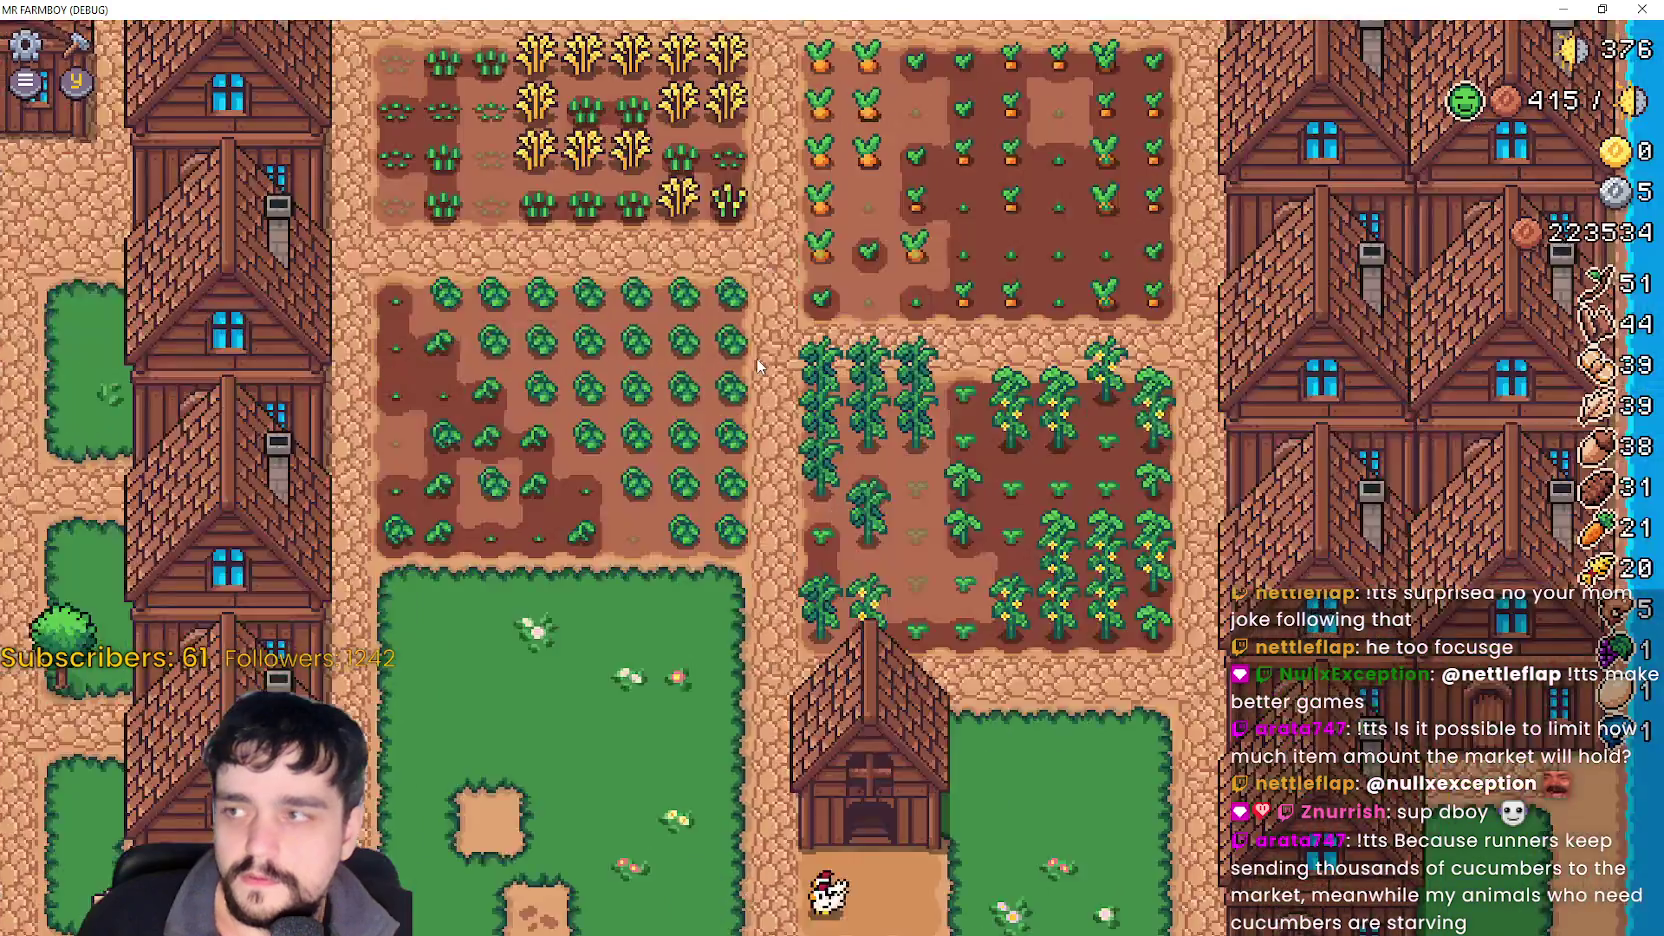
- Walk to the Worker Speed Poneglyph, check its panel, and move it to a new spot
{"action": "key", "text": "w"}
{"action": "key", "text": "a"}
{"action": "key", "text": "w"}
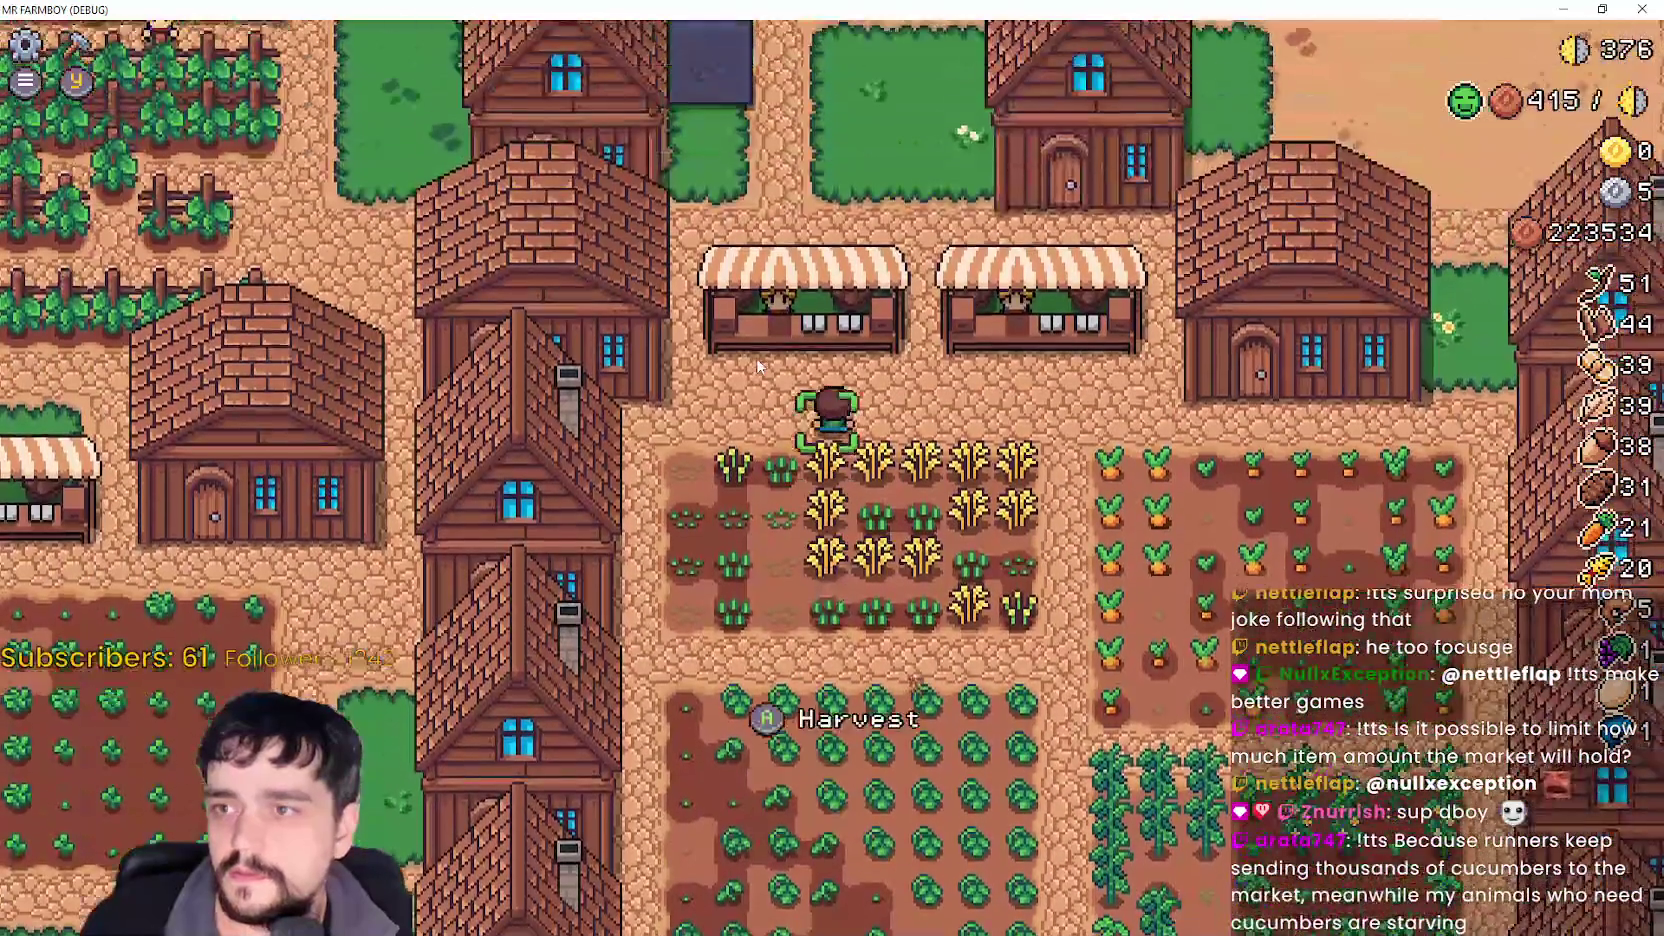
{"action": "key", "text": "w"}
{"action": "key", "text": "a"}
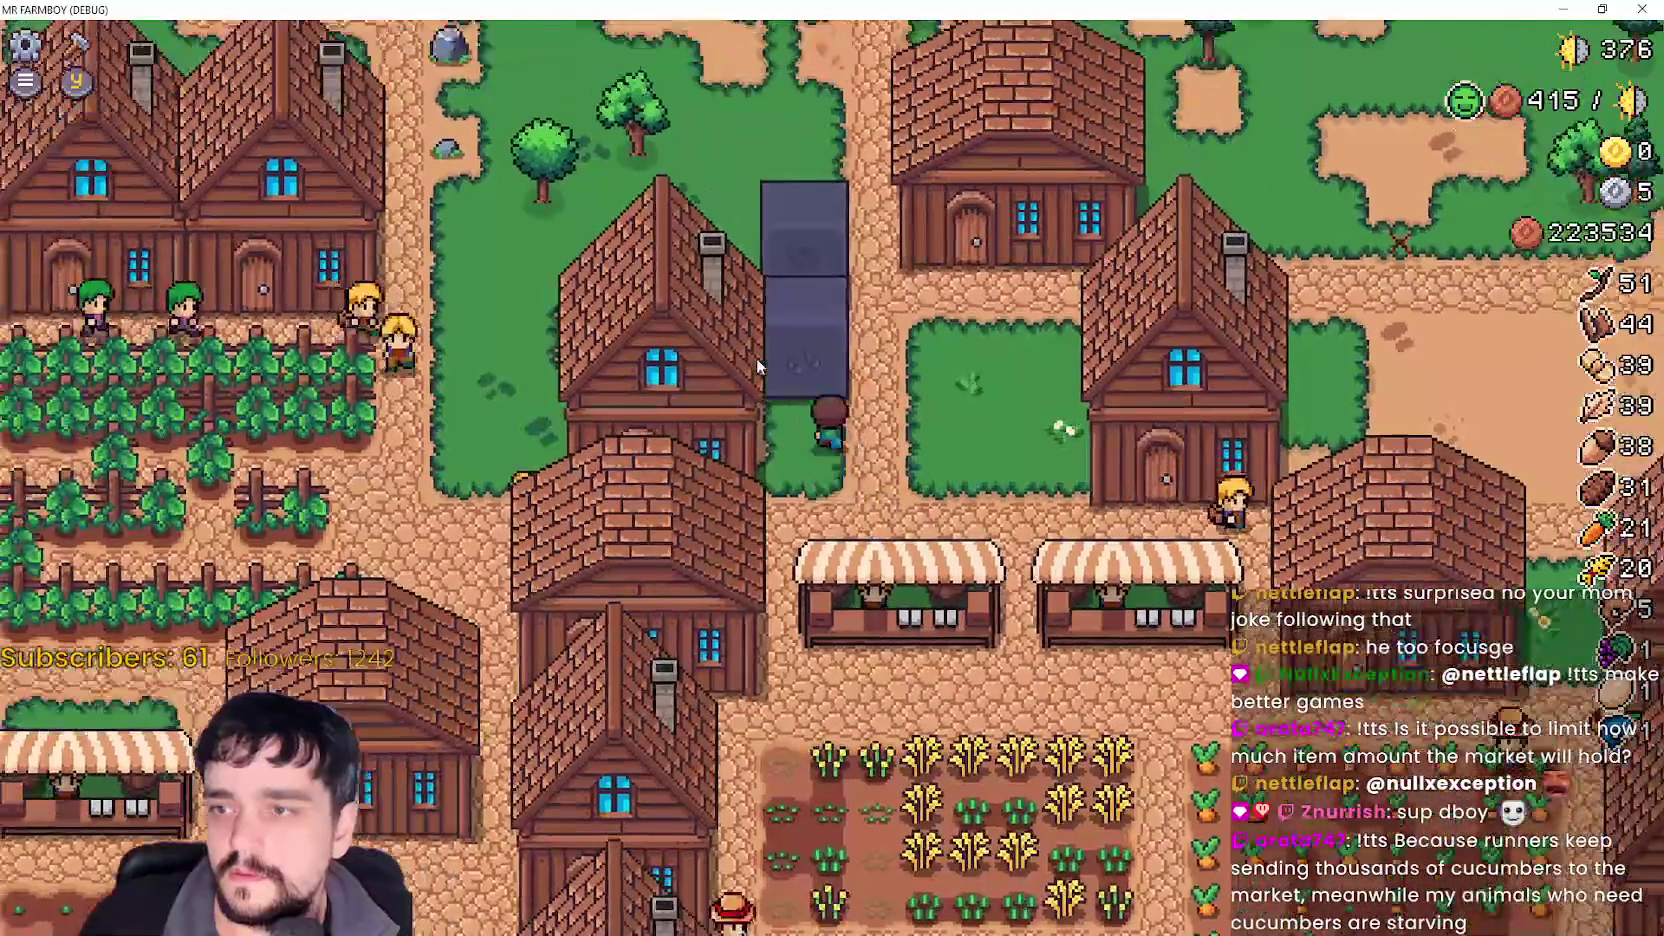
{"action": "key", "text": "e"}
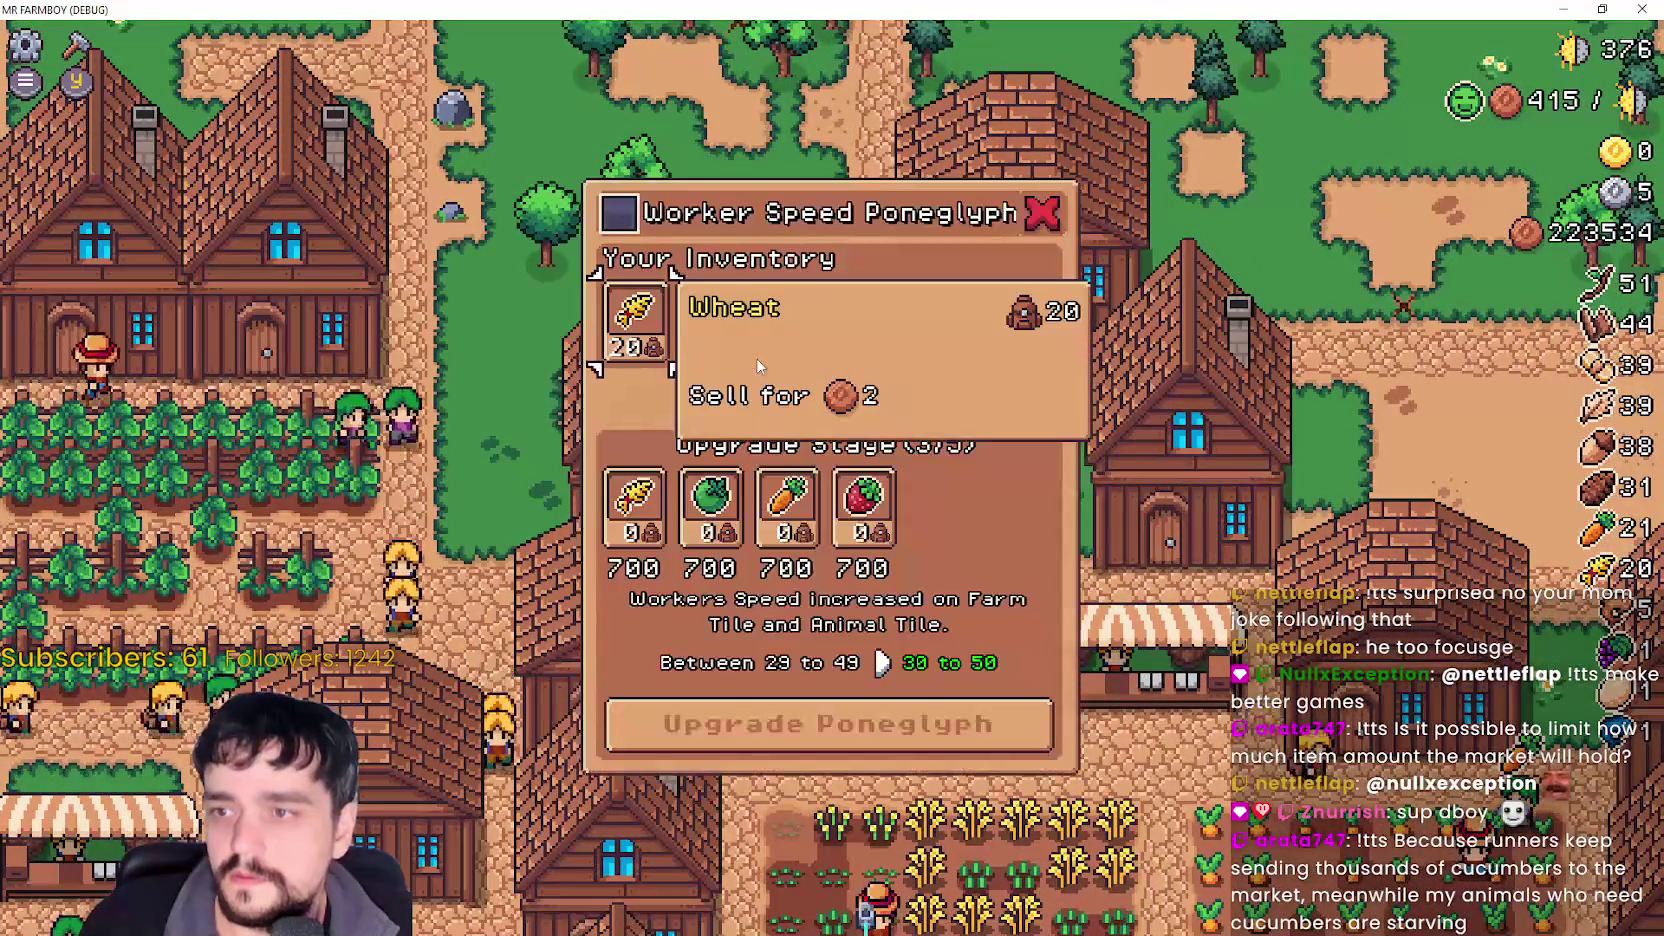
{"action": "key", "text": "e"}
{"action": "key", "text": "e"}
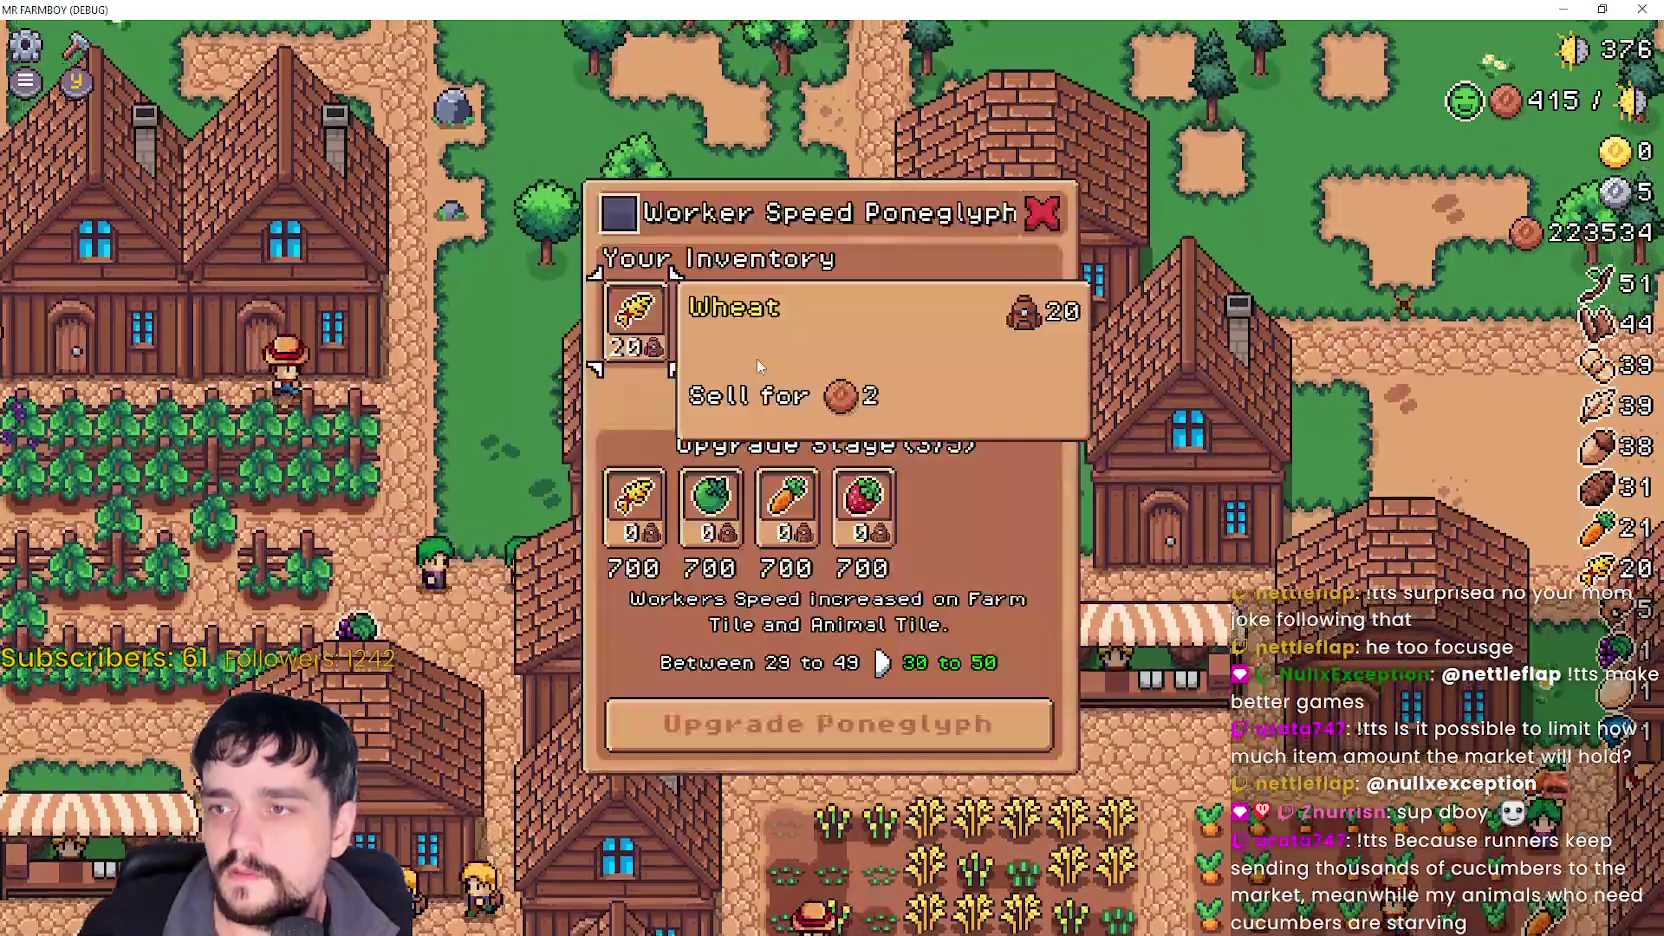
{"action": "key", "text": "d"}
{"action": "key", "text": "d"}
{"action": "key", "text": "d"}
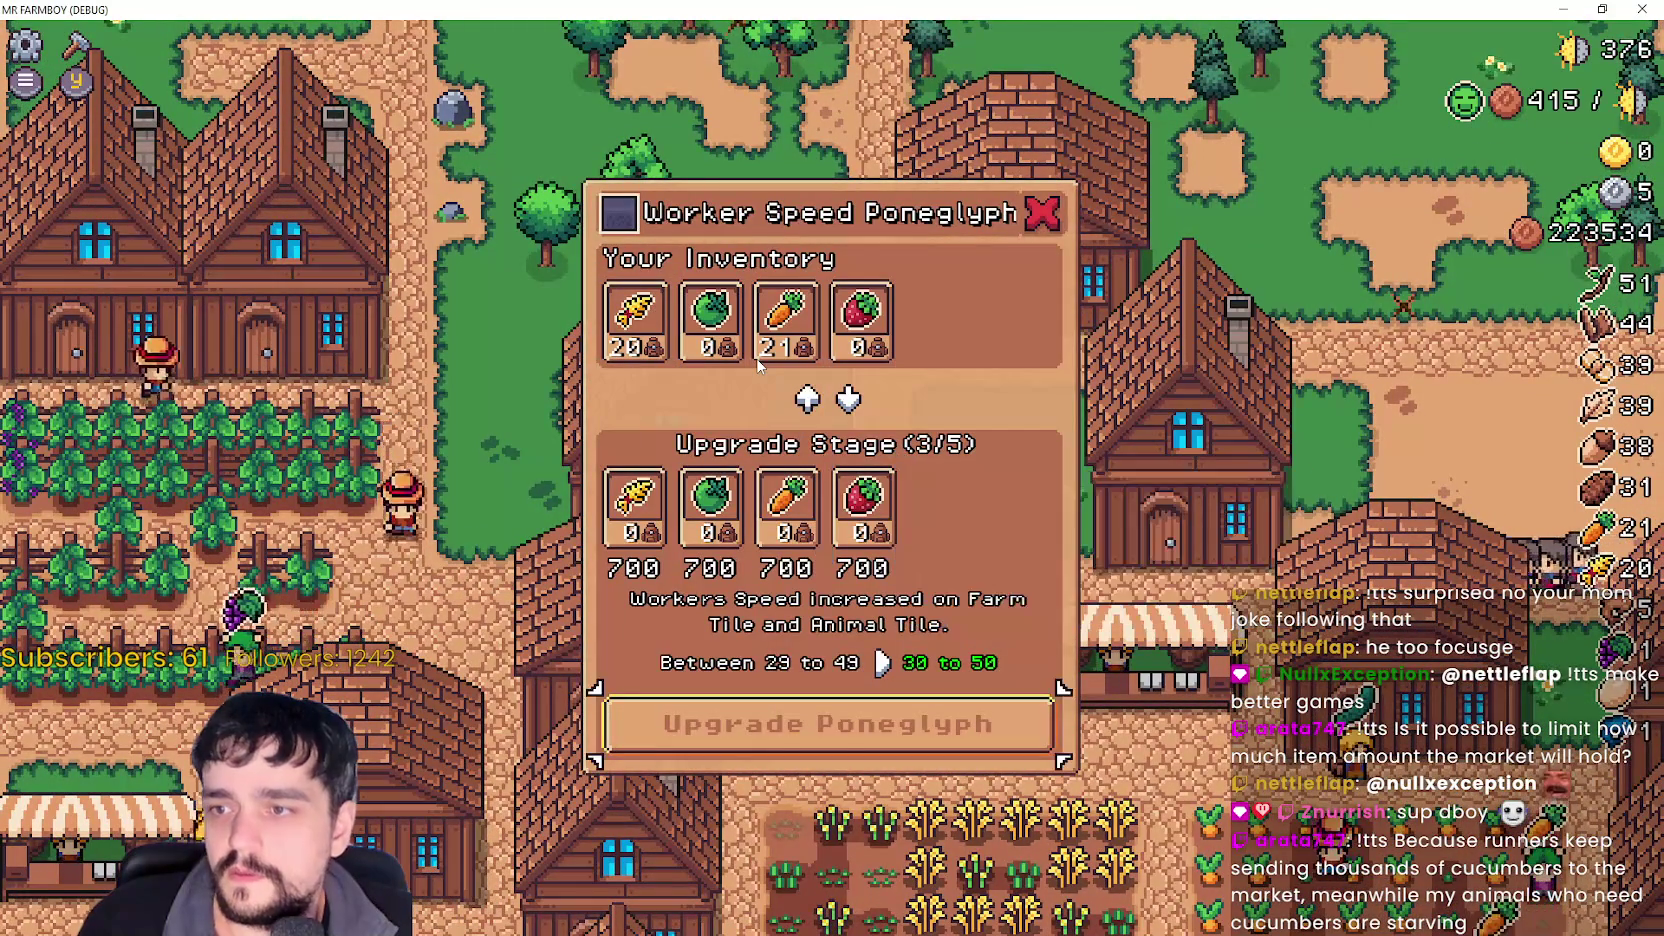
{"action": "key", "text": "e"}
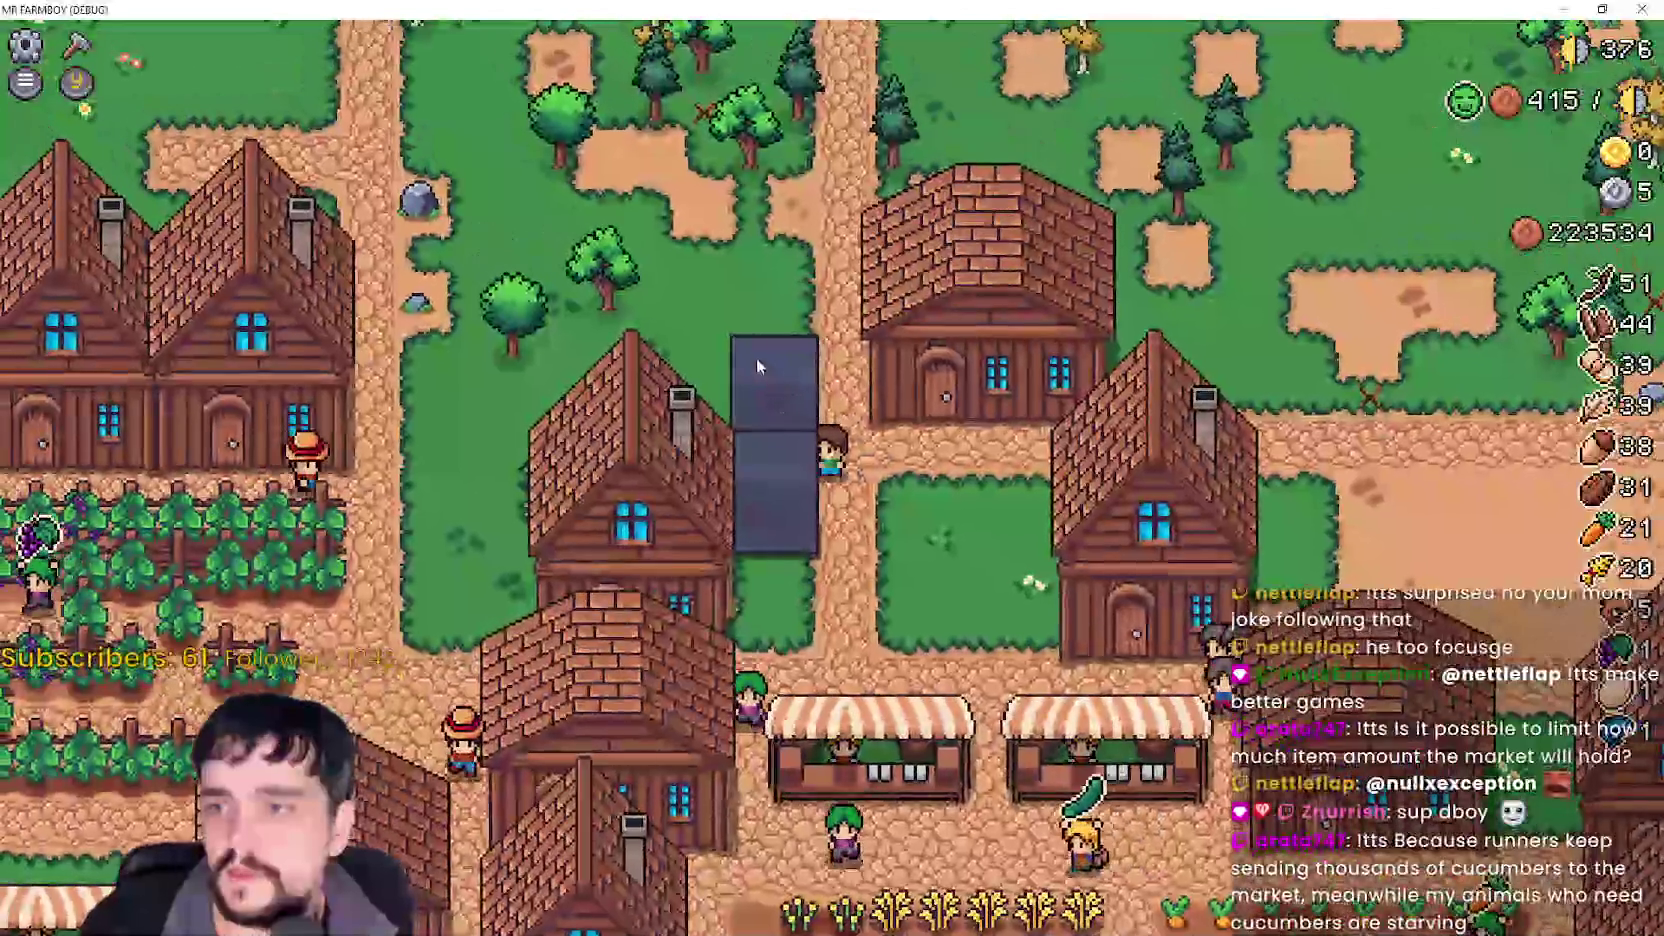
{"action": "key", "text": "s"}
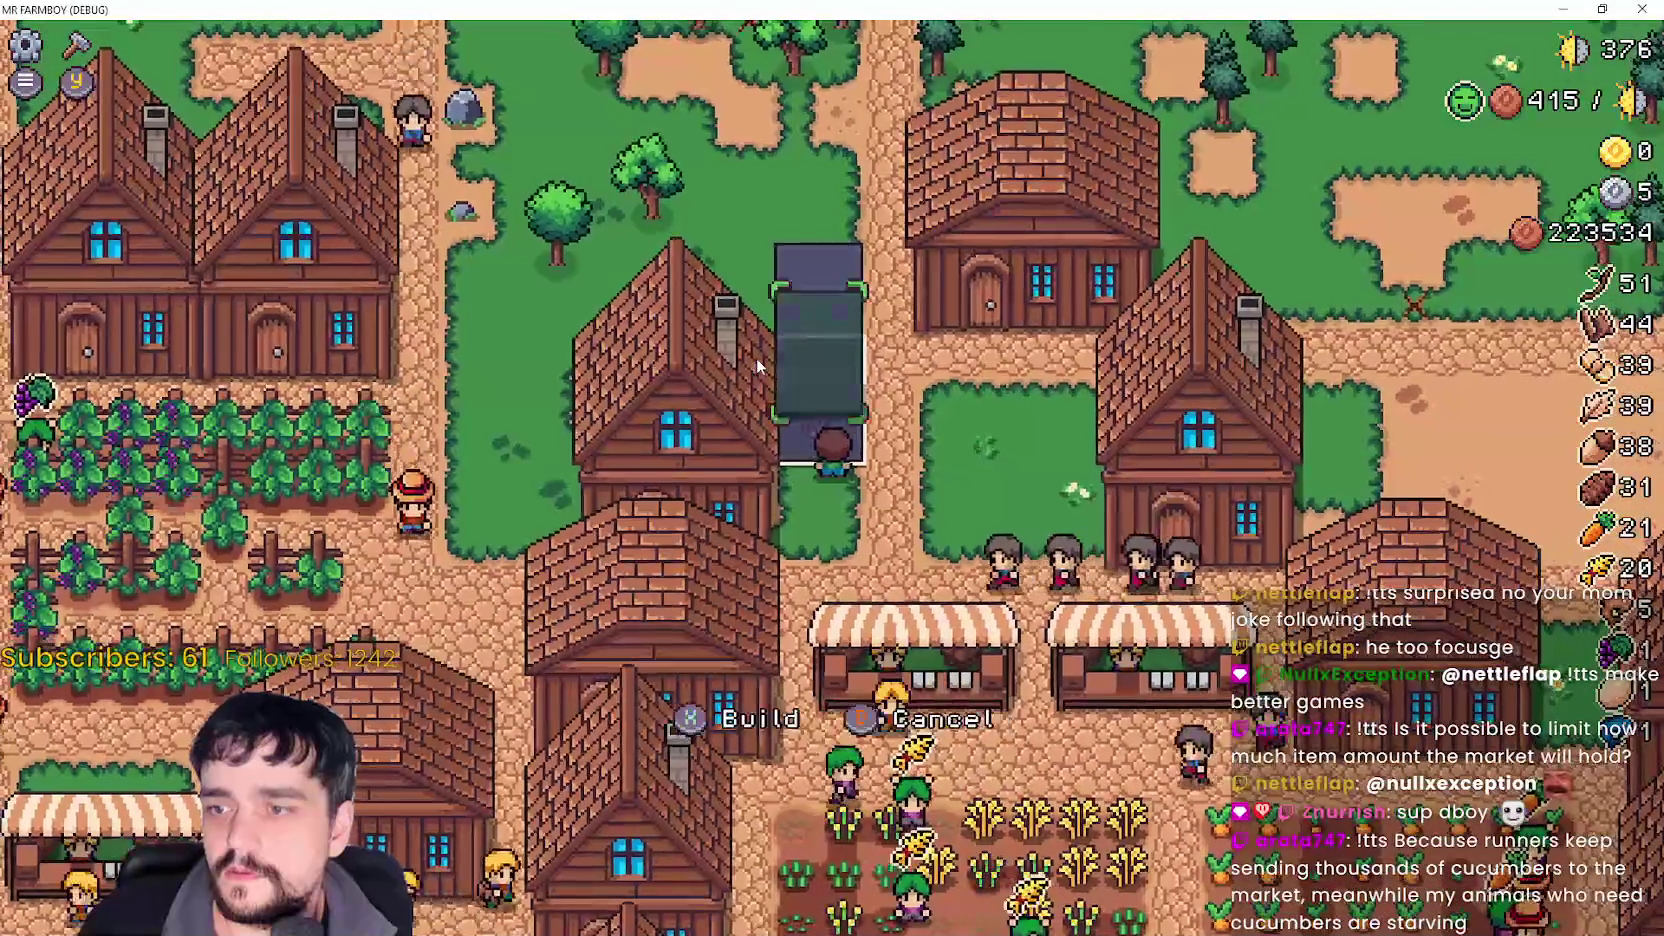
{"action": "key", "text": "d"}
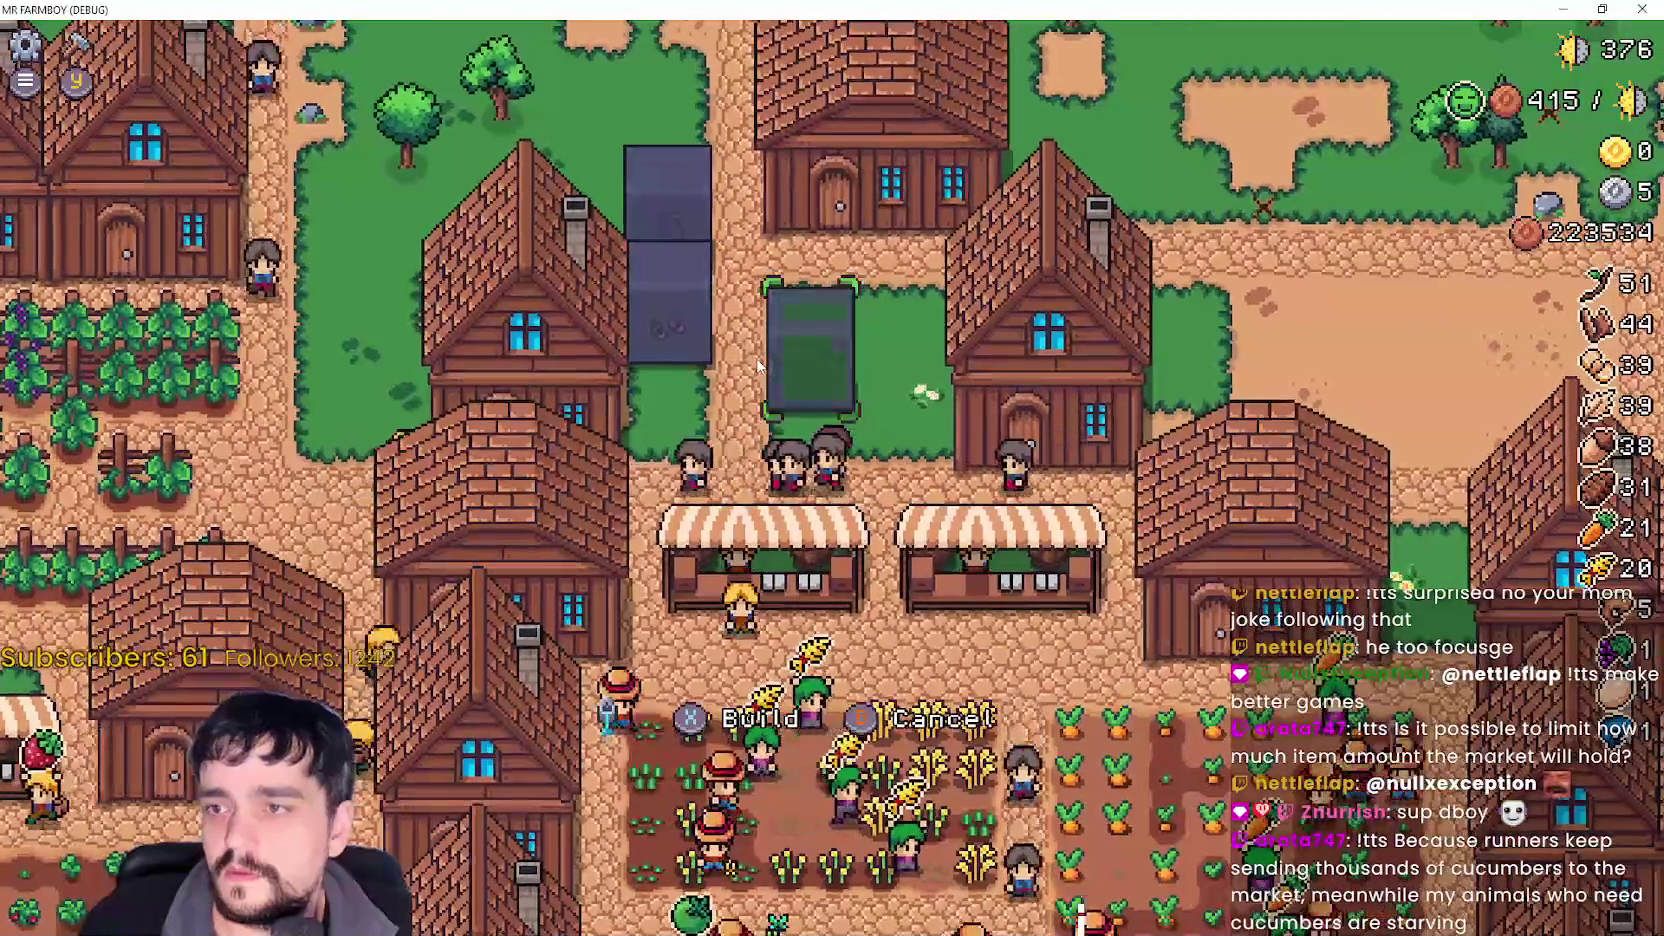
- Check the moved poneglyph's panel, then open and close the nearby Warehouse panel
{"action": "key", "text": "x"}
{"action": "key", "text": "w"}
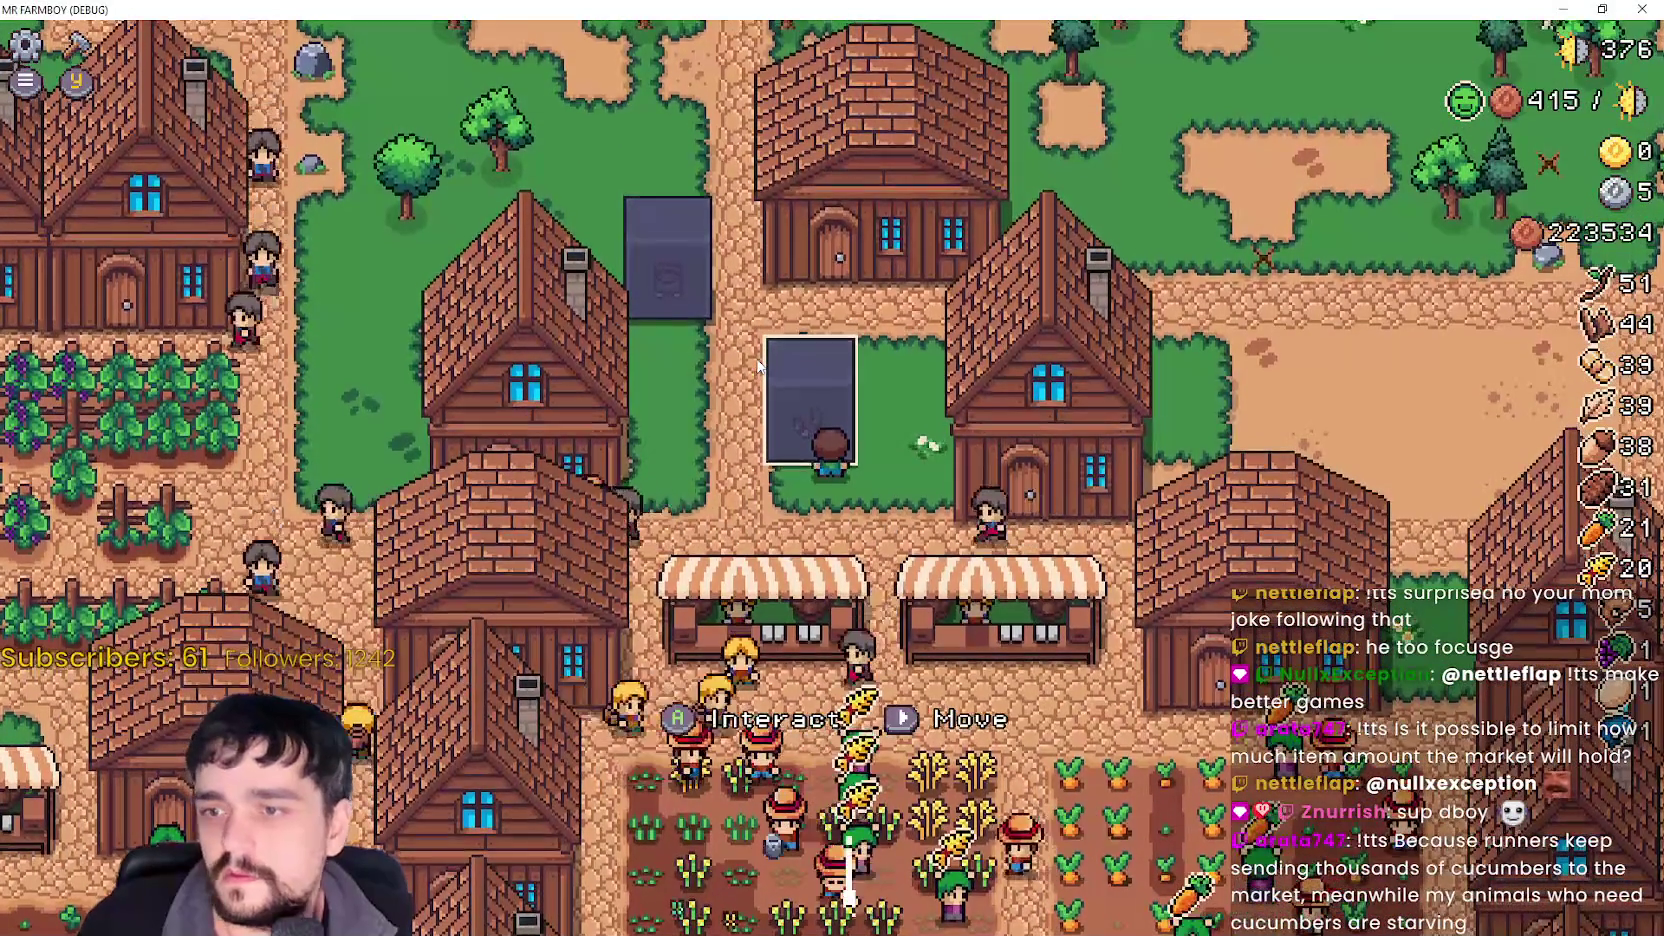
{"action": "key", "text": "e"}
{"action": "key", "text": "d"}
{"action": "key", "text": "d"}
{"action": "key", "text": "d"}
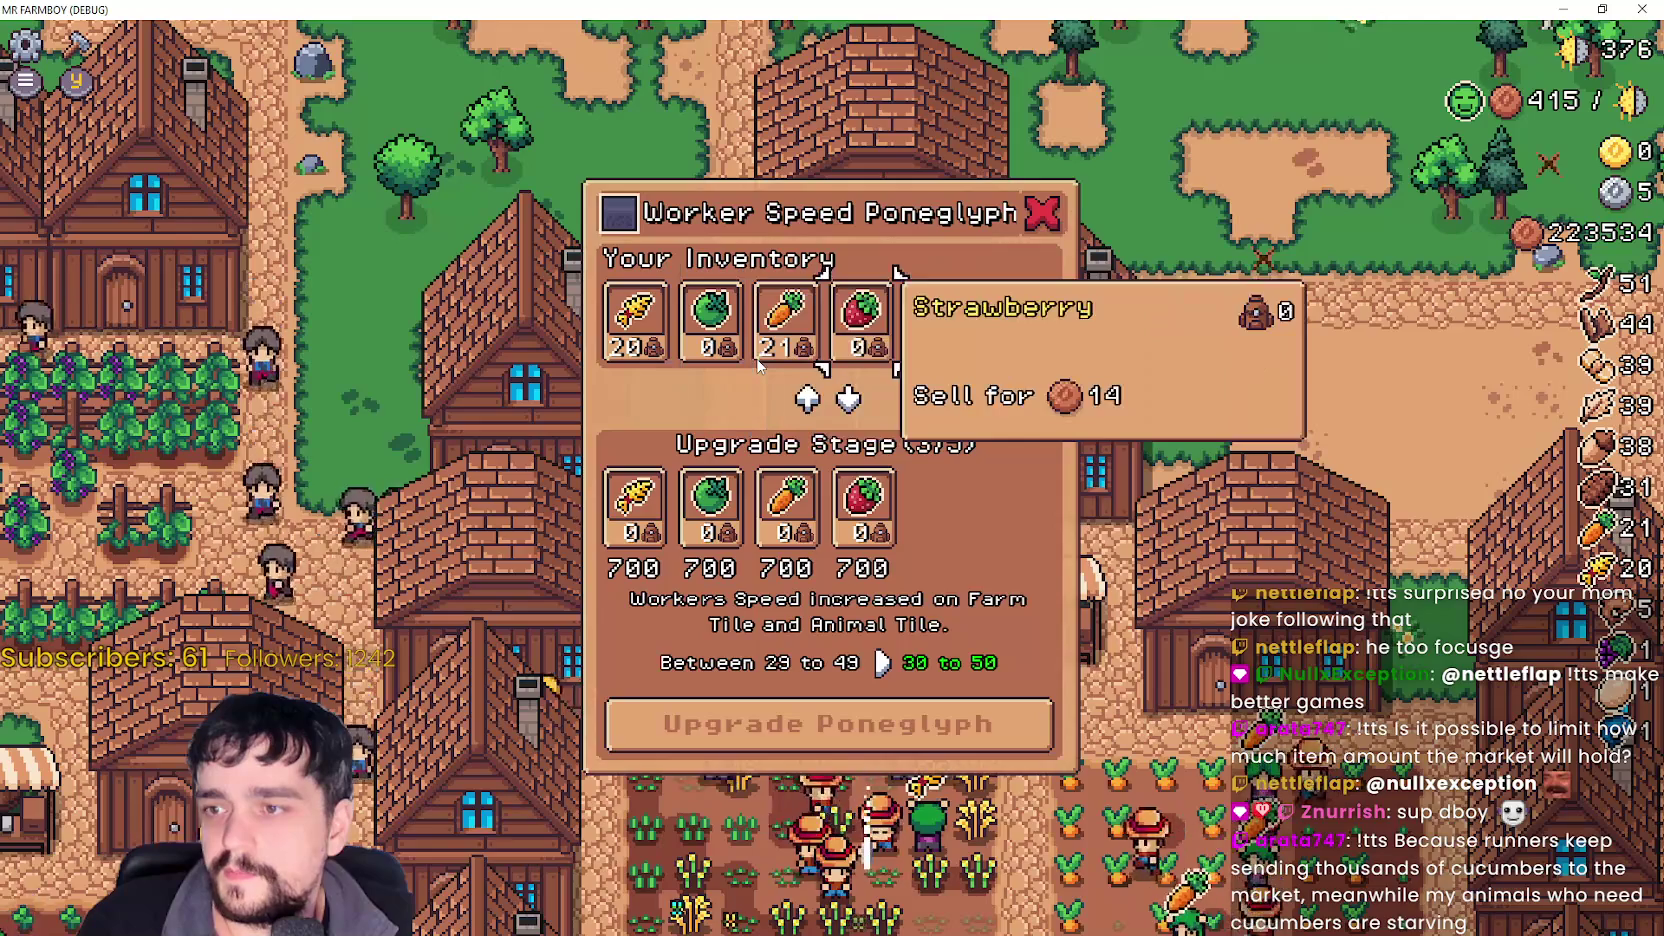
{"action": "key", "text": "Escape"}
{"action": "key", "text": "w"}
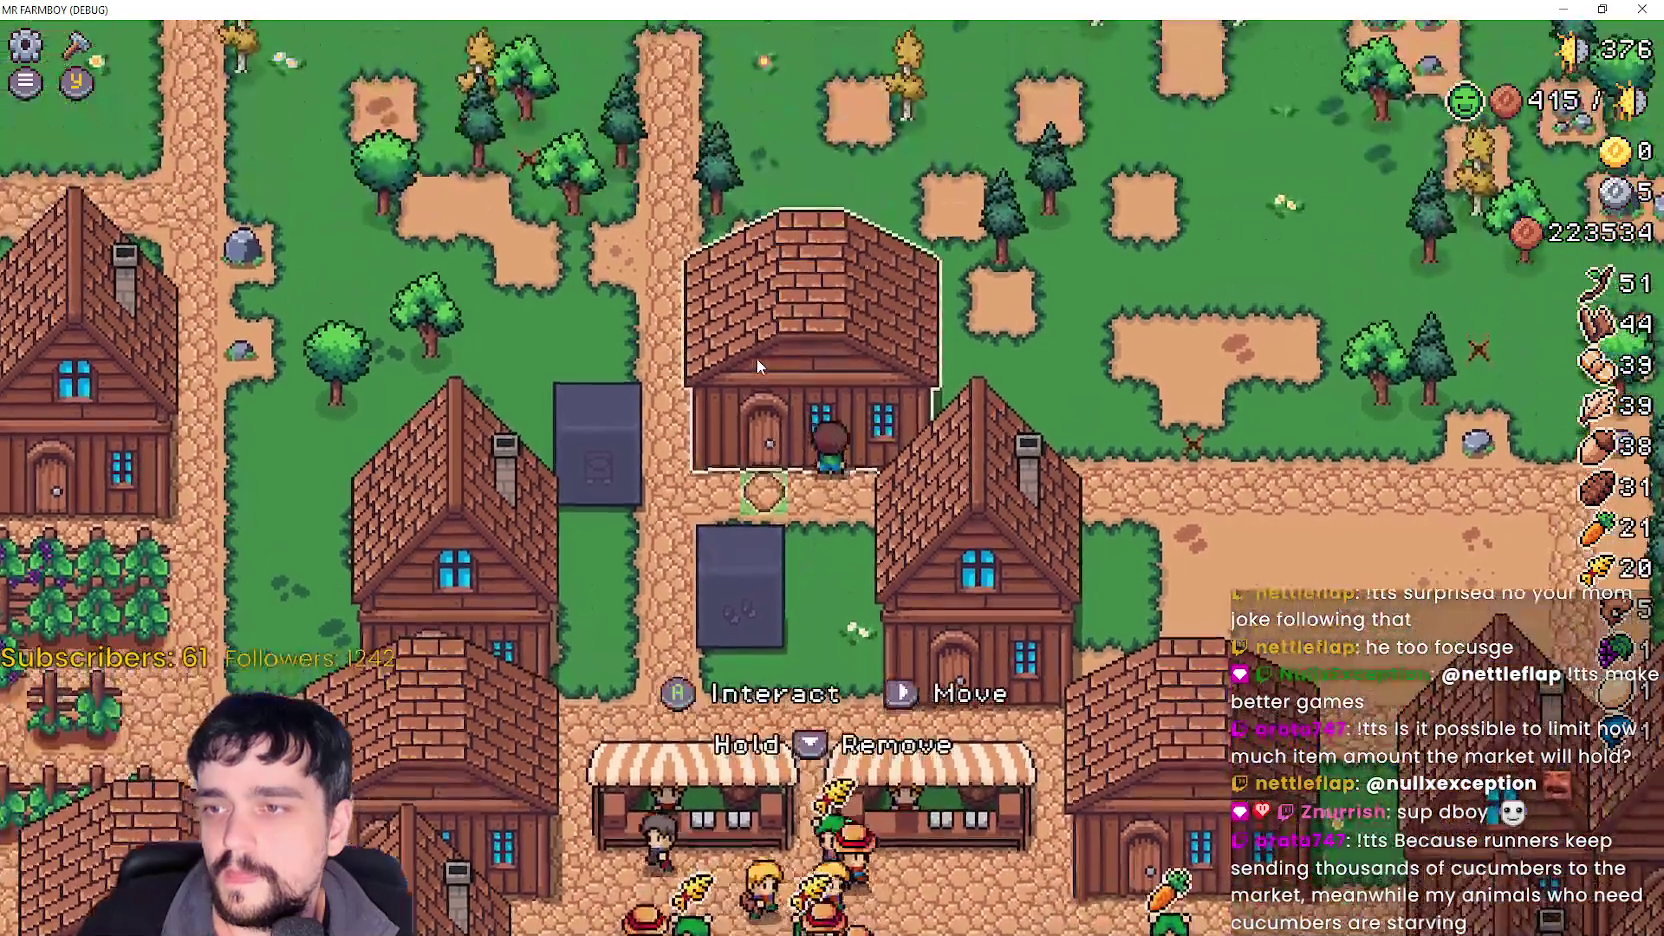
{"action": "key", "text": "e"}
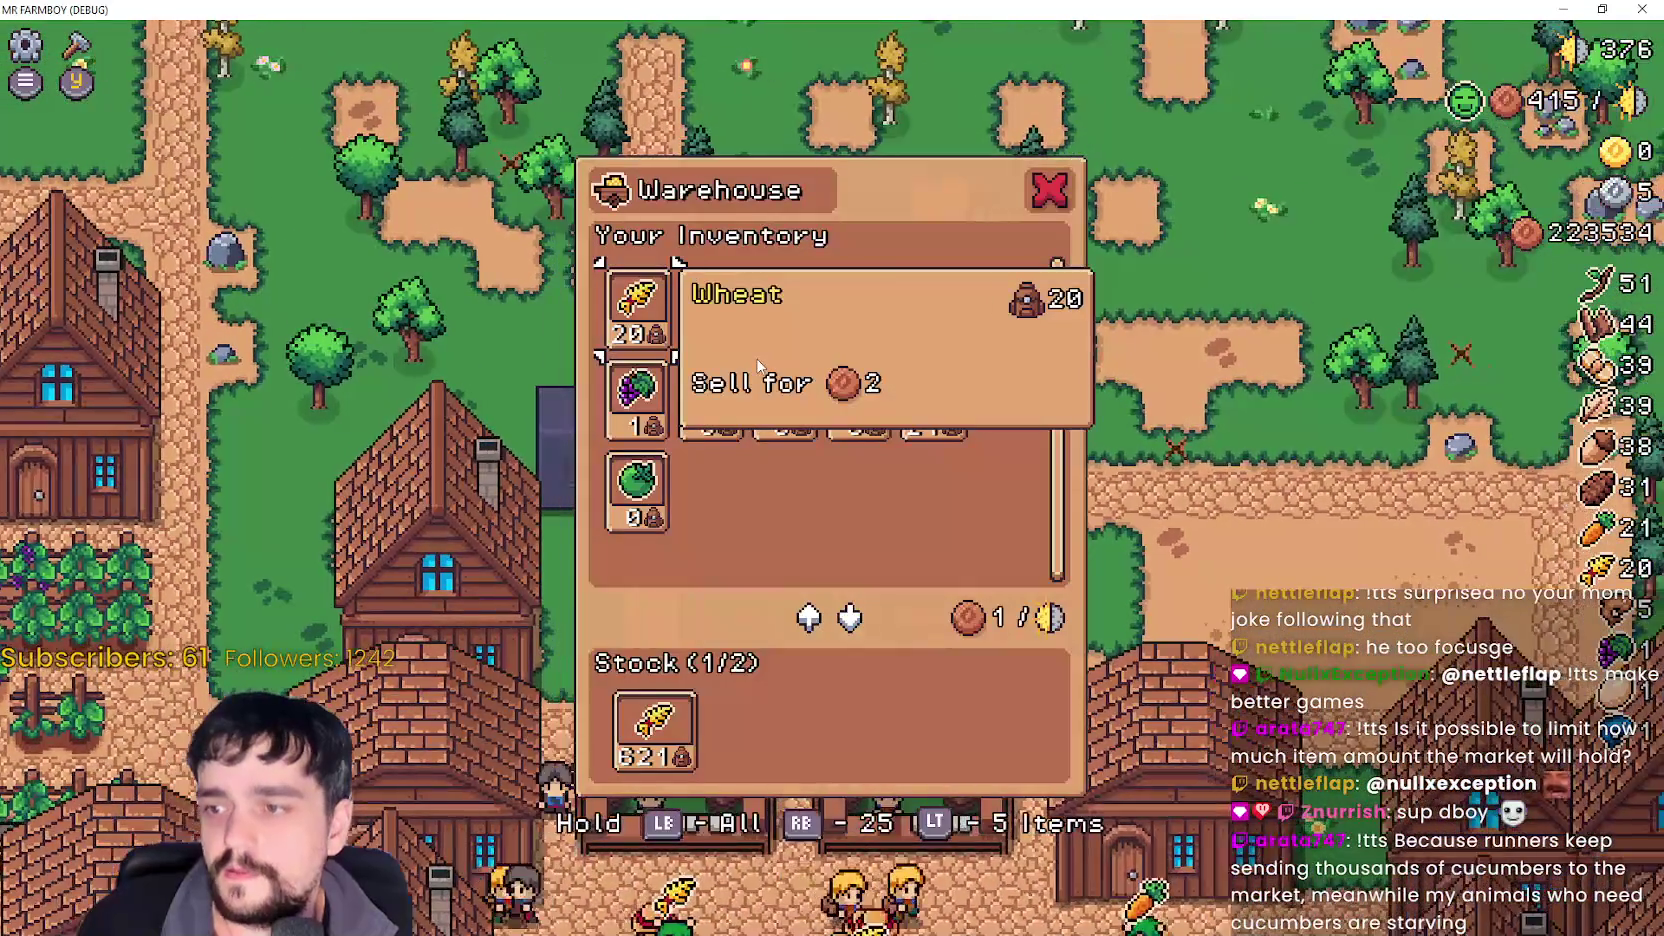
{"action": "key", "text": "Escape"}
- Walk north to the farmhouse and browse the Player House Advancements tree and Decorations
{"action": "key", "text": "d"}
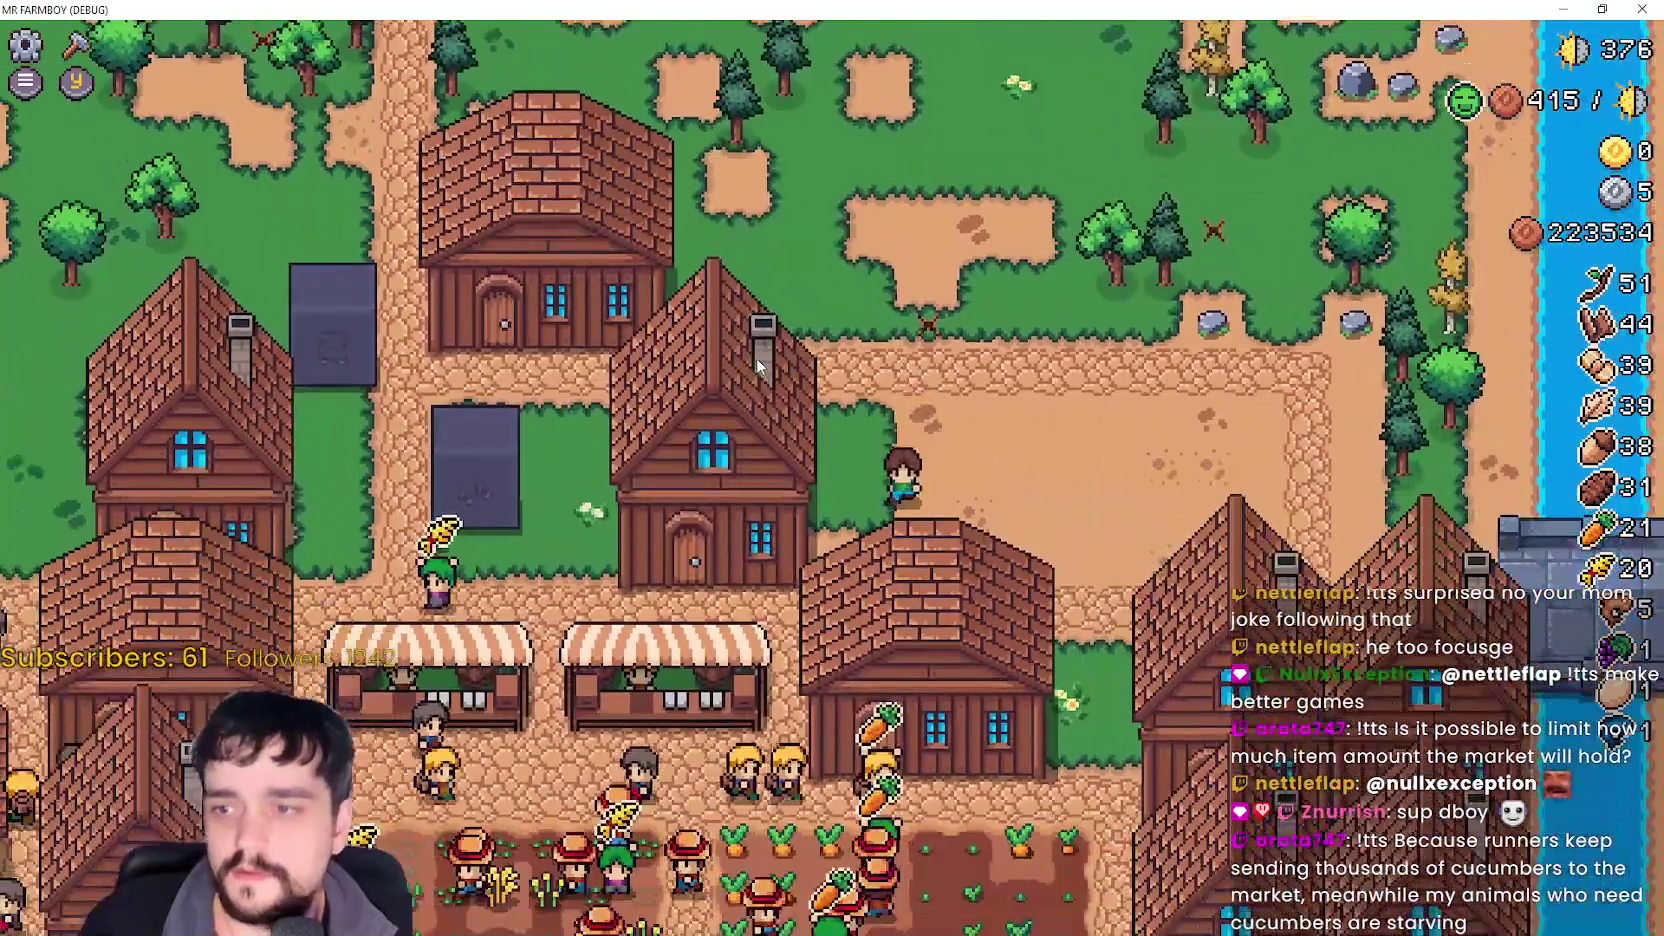
{"action": "key", "text": "w"}
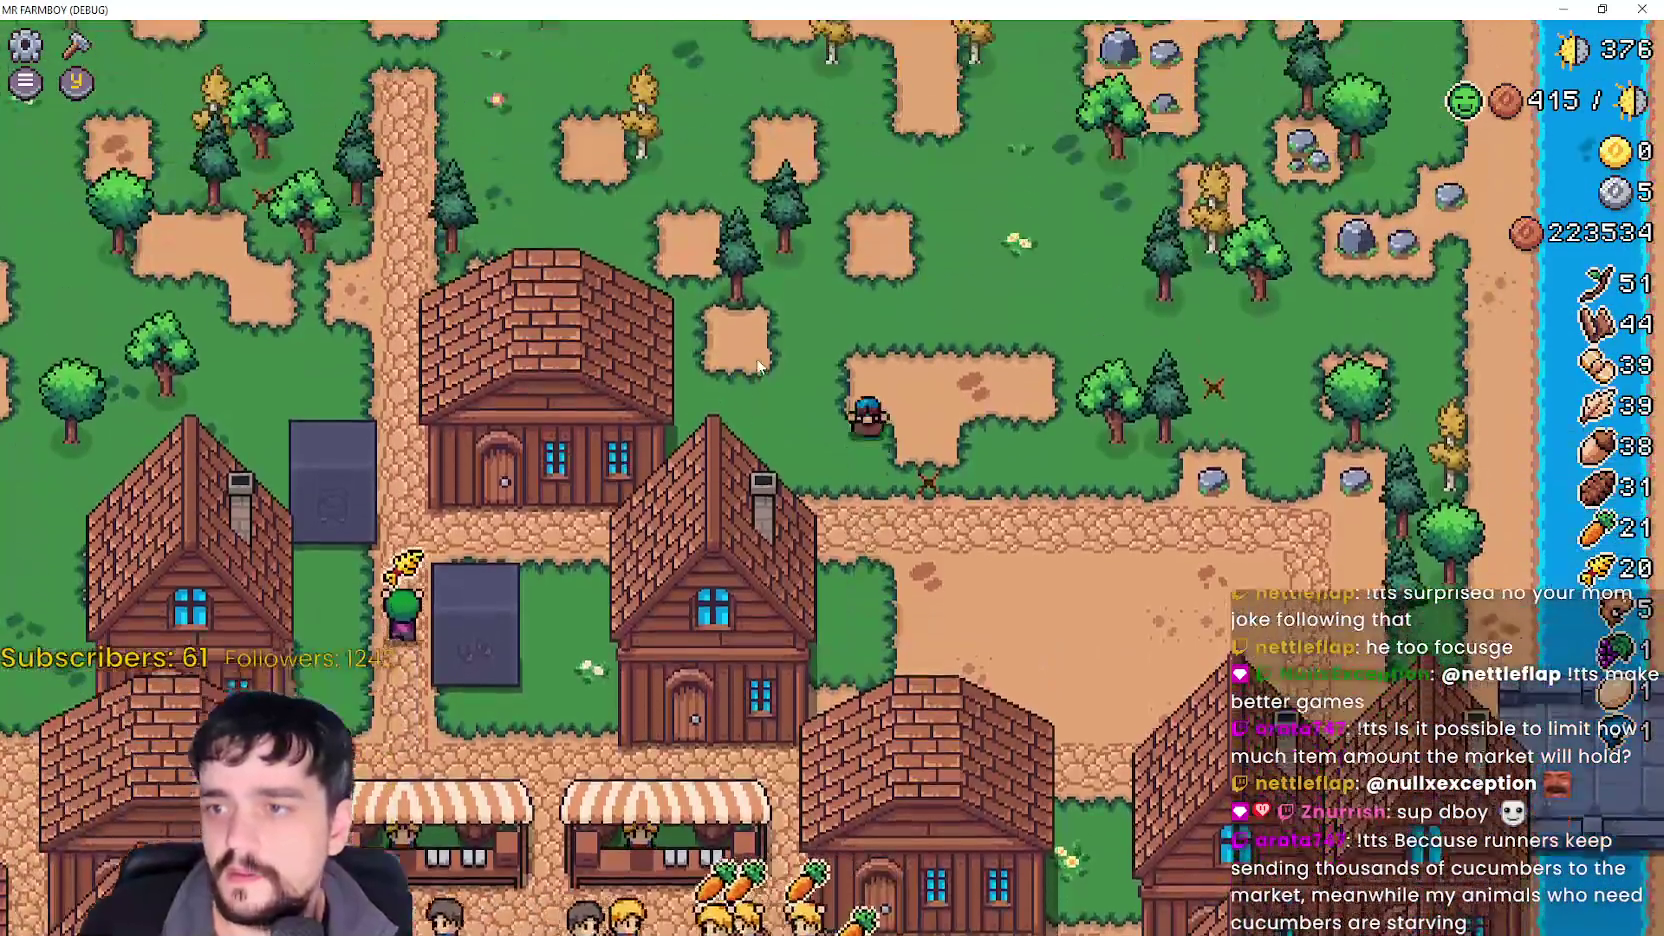
{"action": "key", "text": "w"}
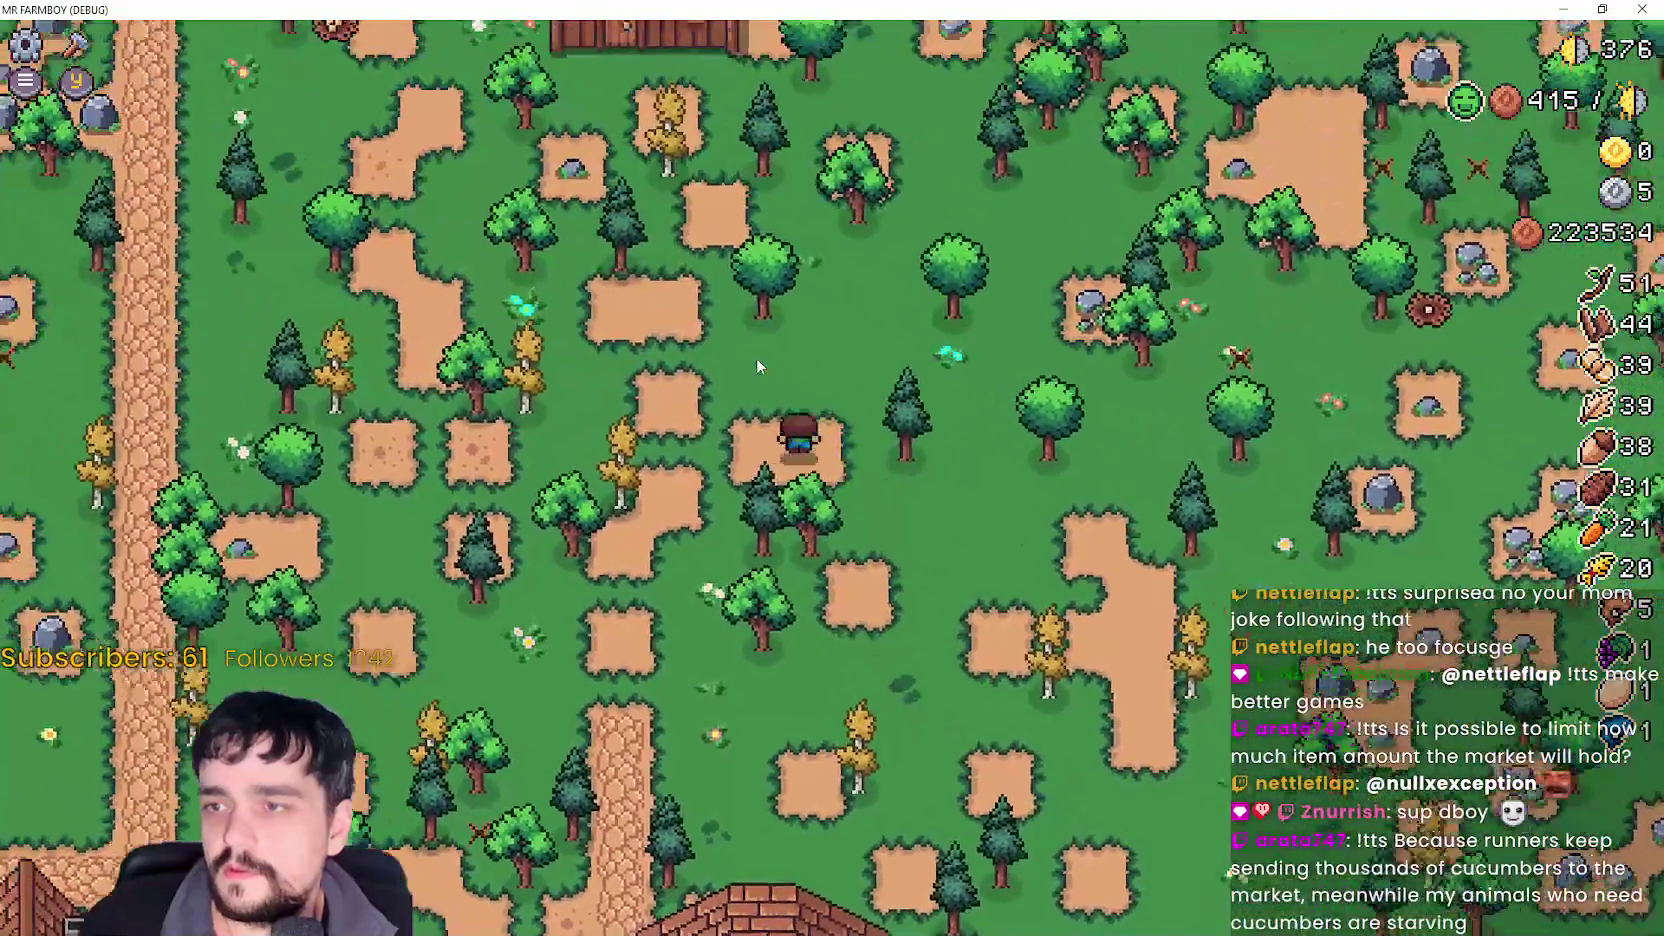
{"action": "key", "text": "w"}
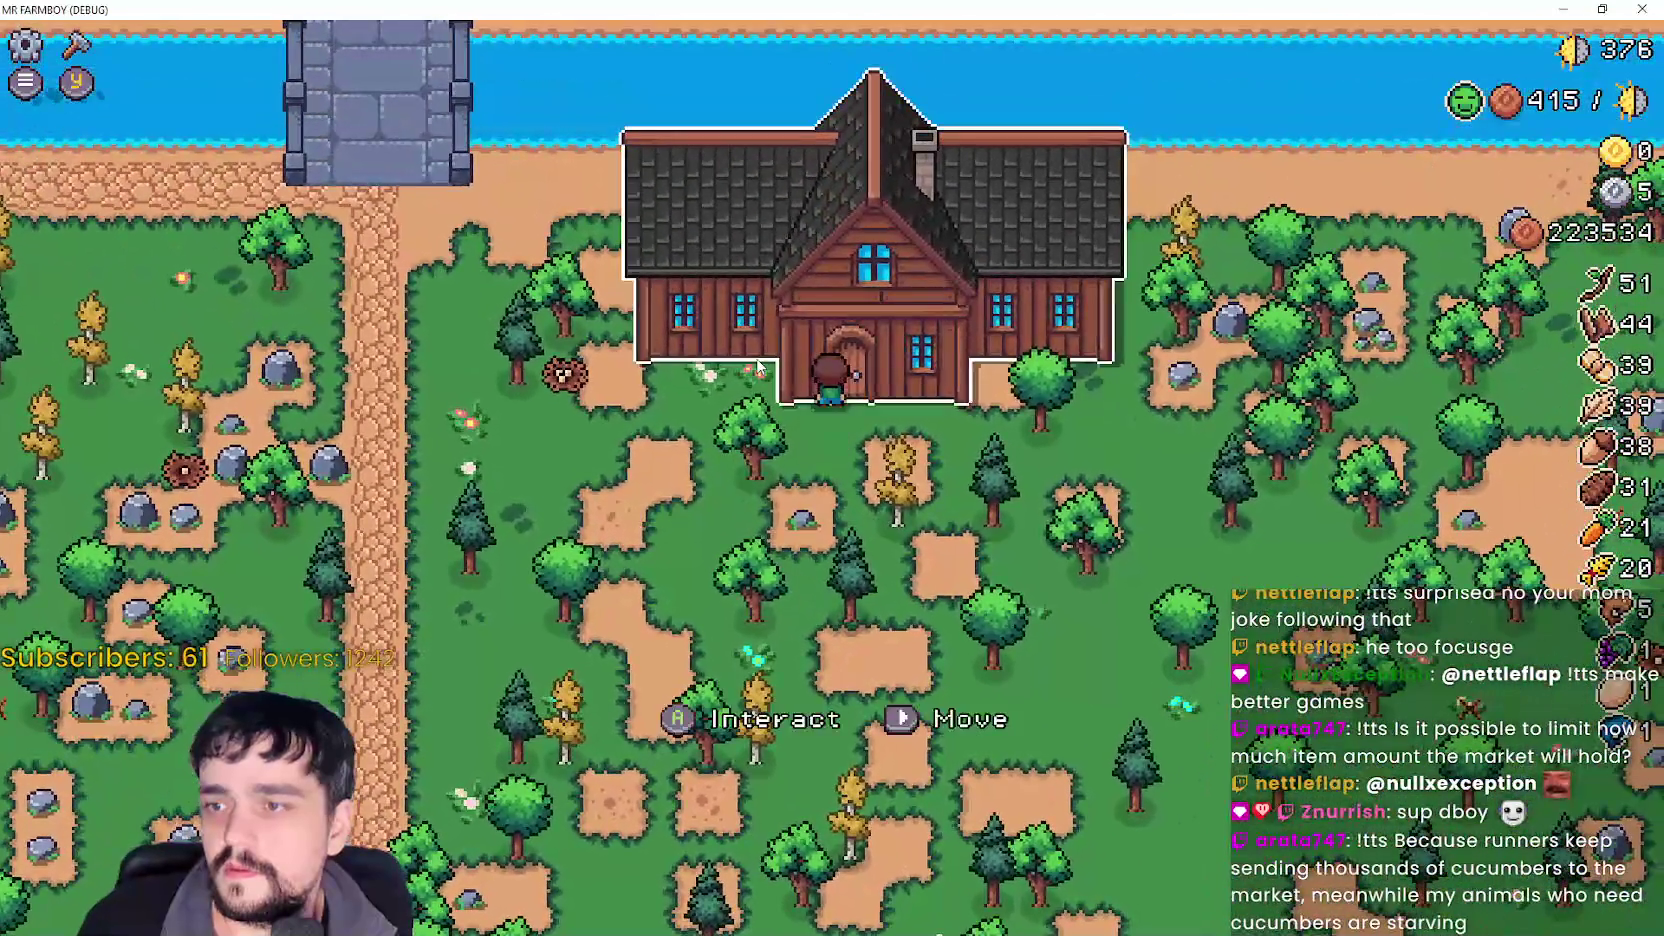
{"action": "key", "text": "e"}
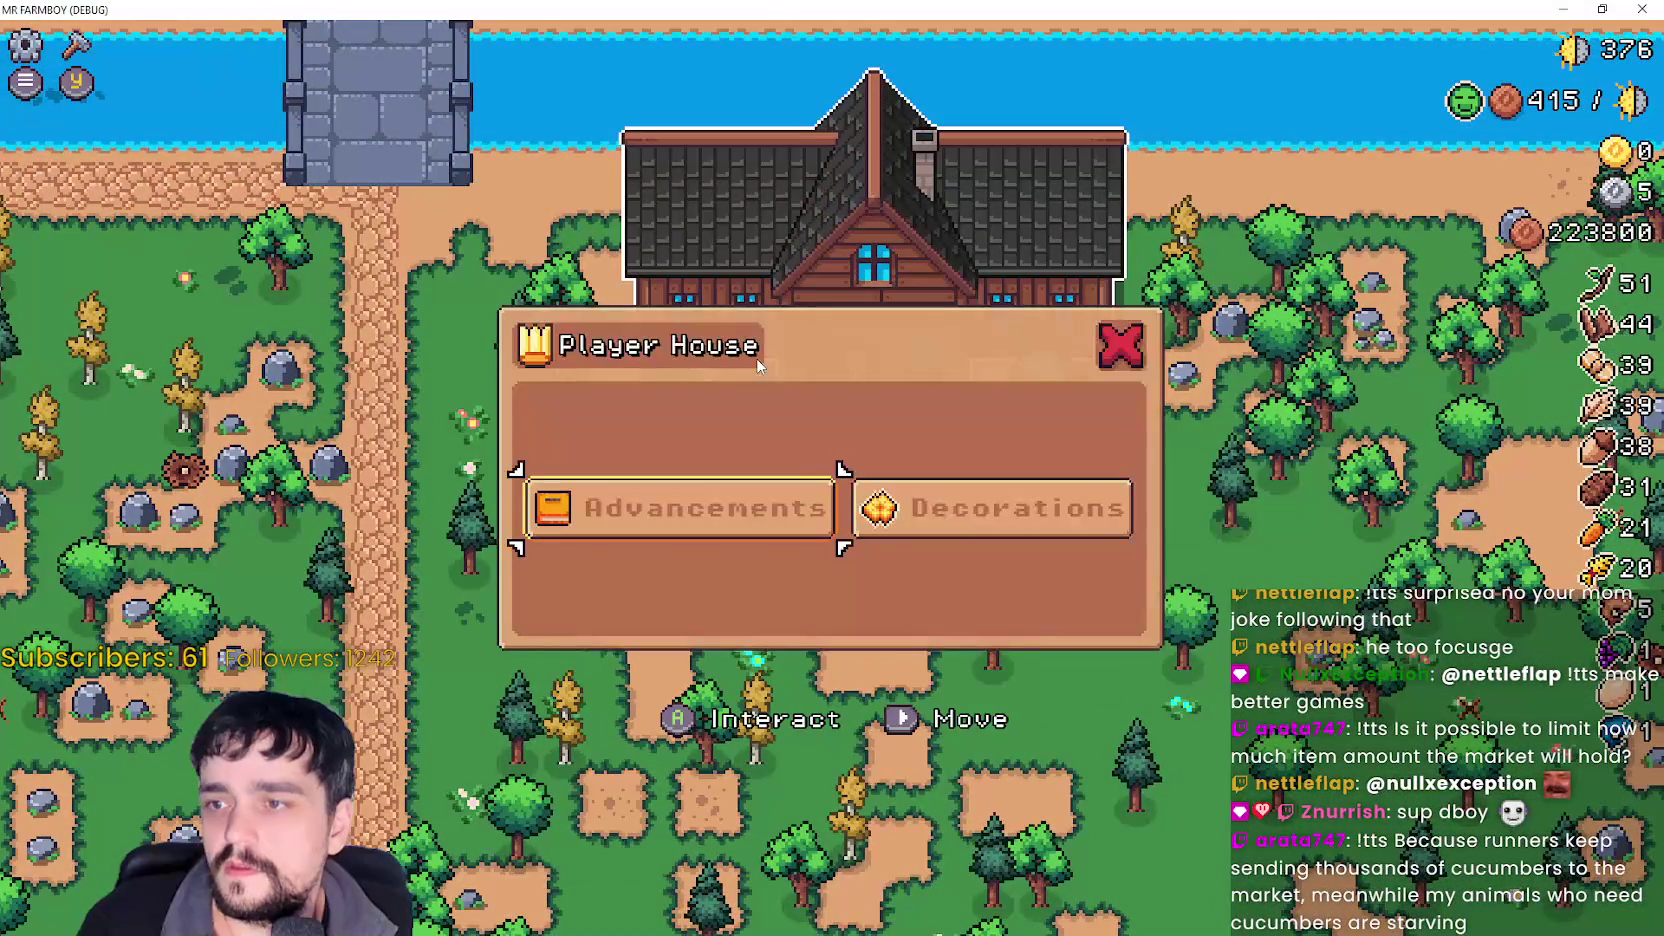
{"action": "key", "text": "e"}
{"action": "key", "text": "e"}
{"action": "key", "text": "e"}
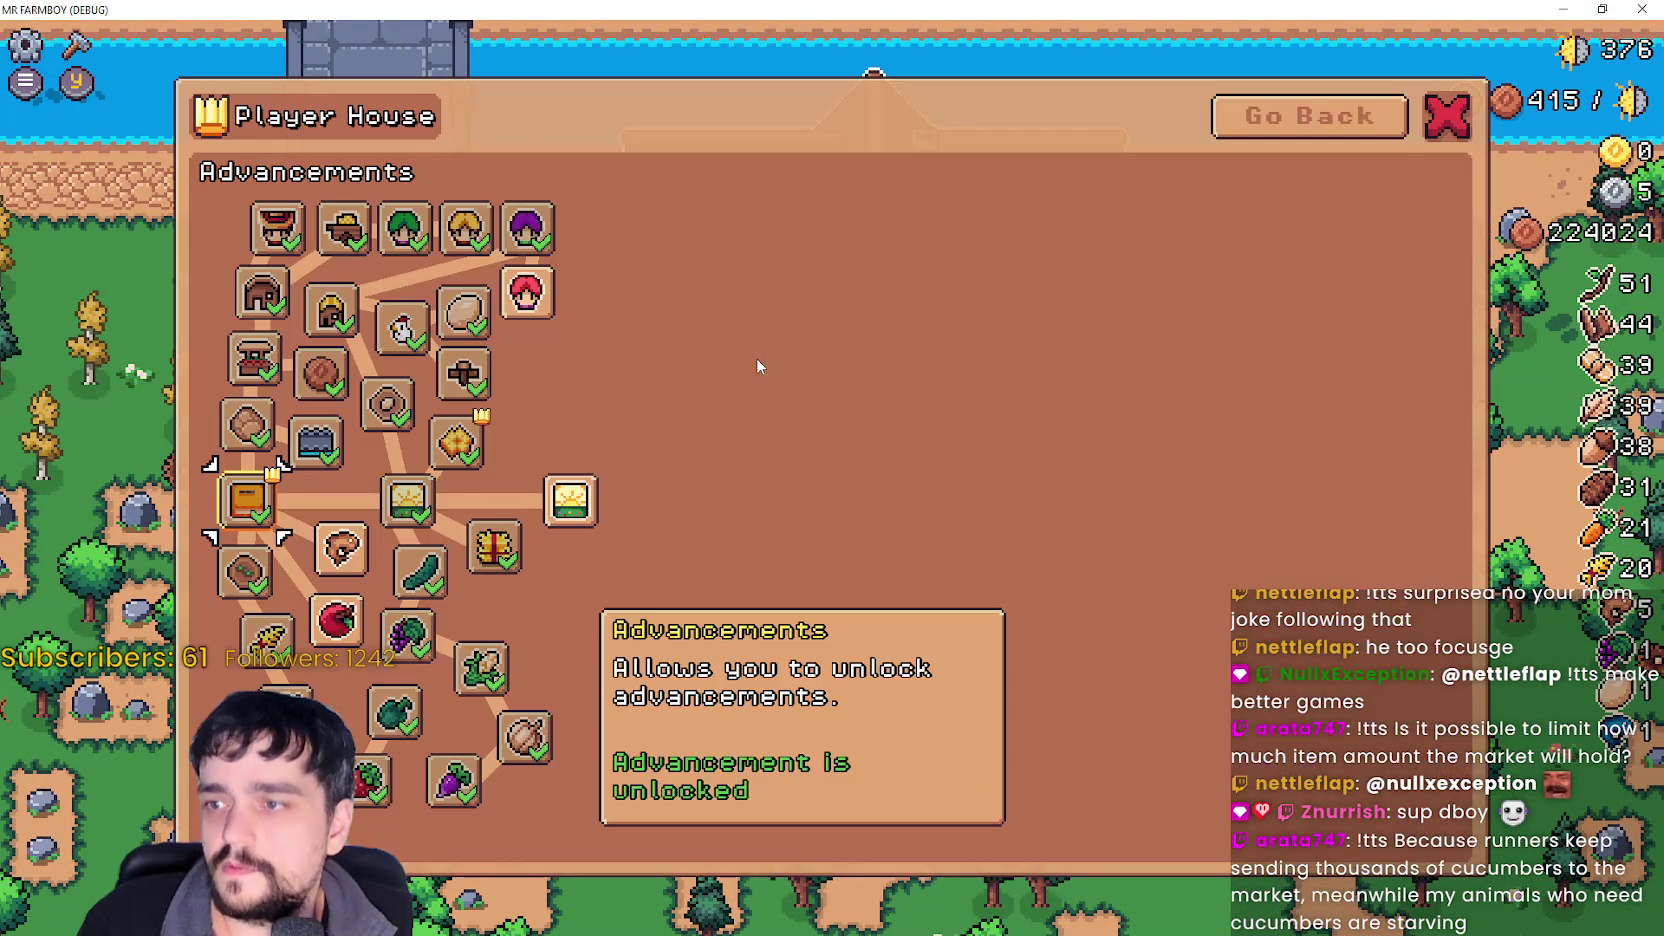
{"action": "key", "text": "w"}
{"action": "key", "text": "Escape"}
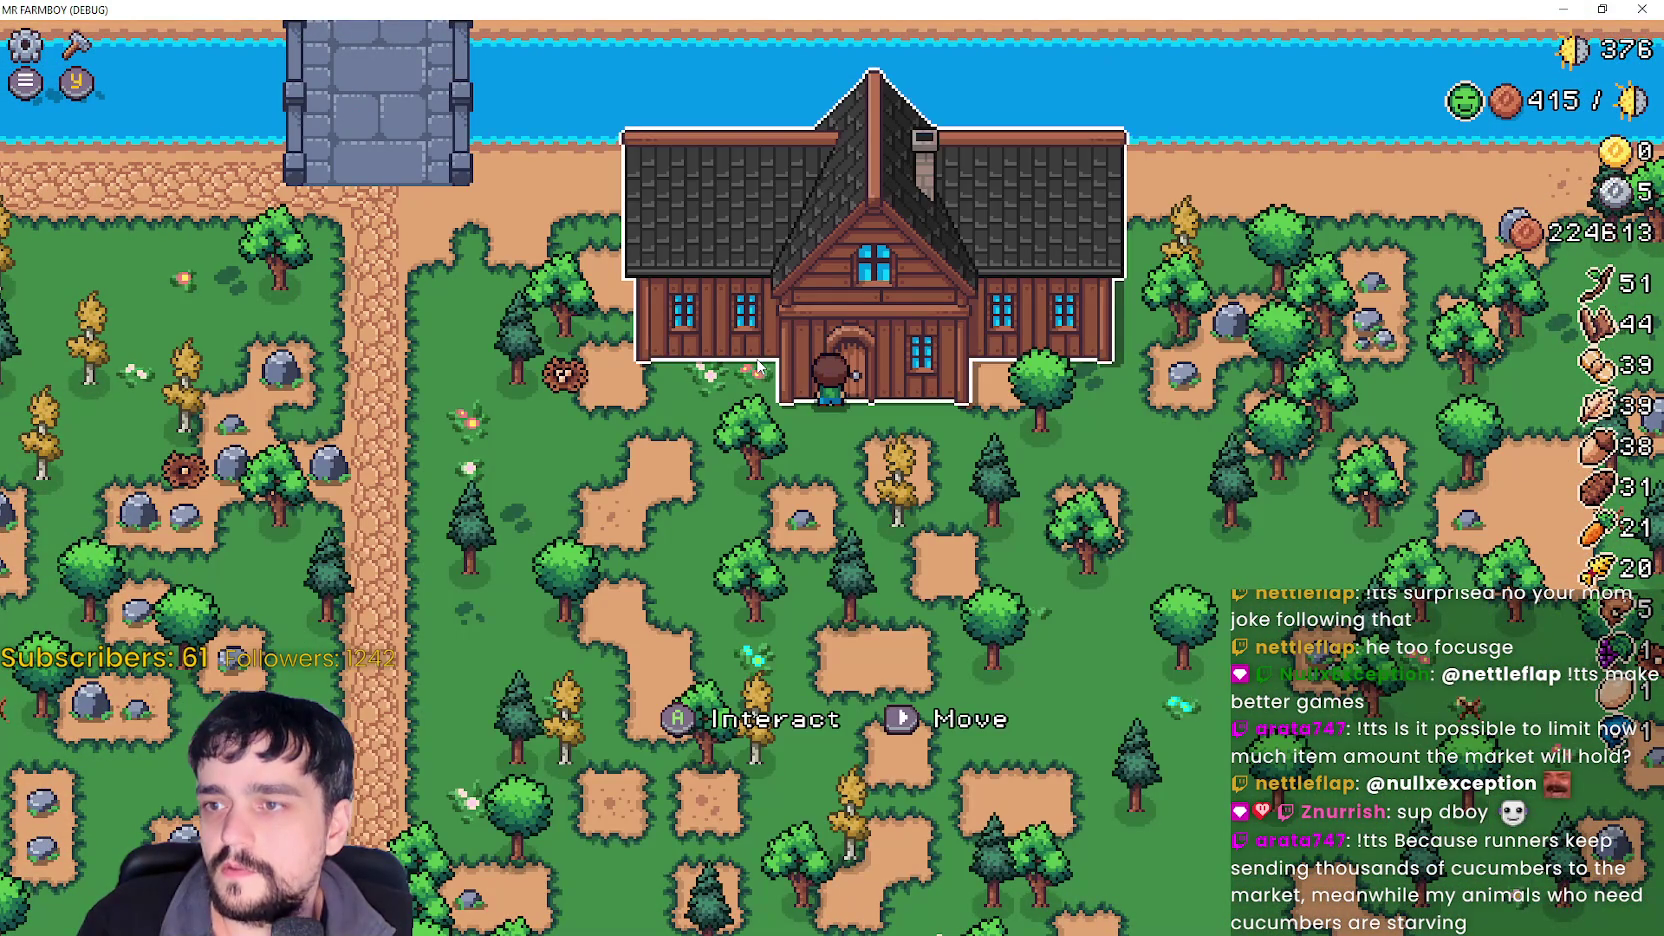
{"action": "key", "text": "e"}
{"action": "key", "text": "d"}
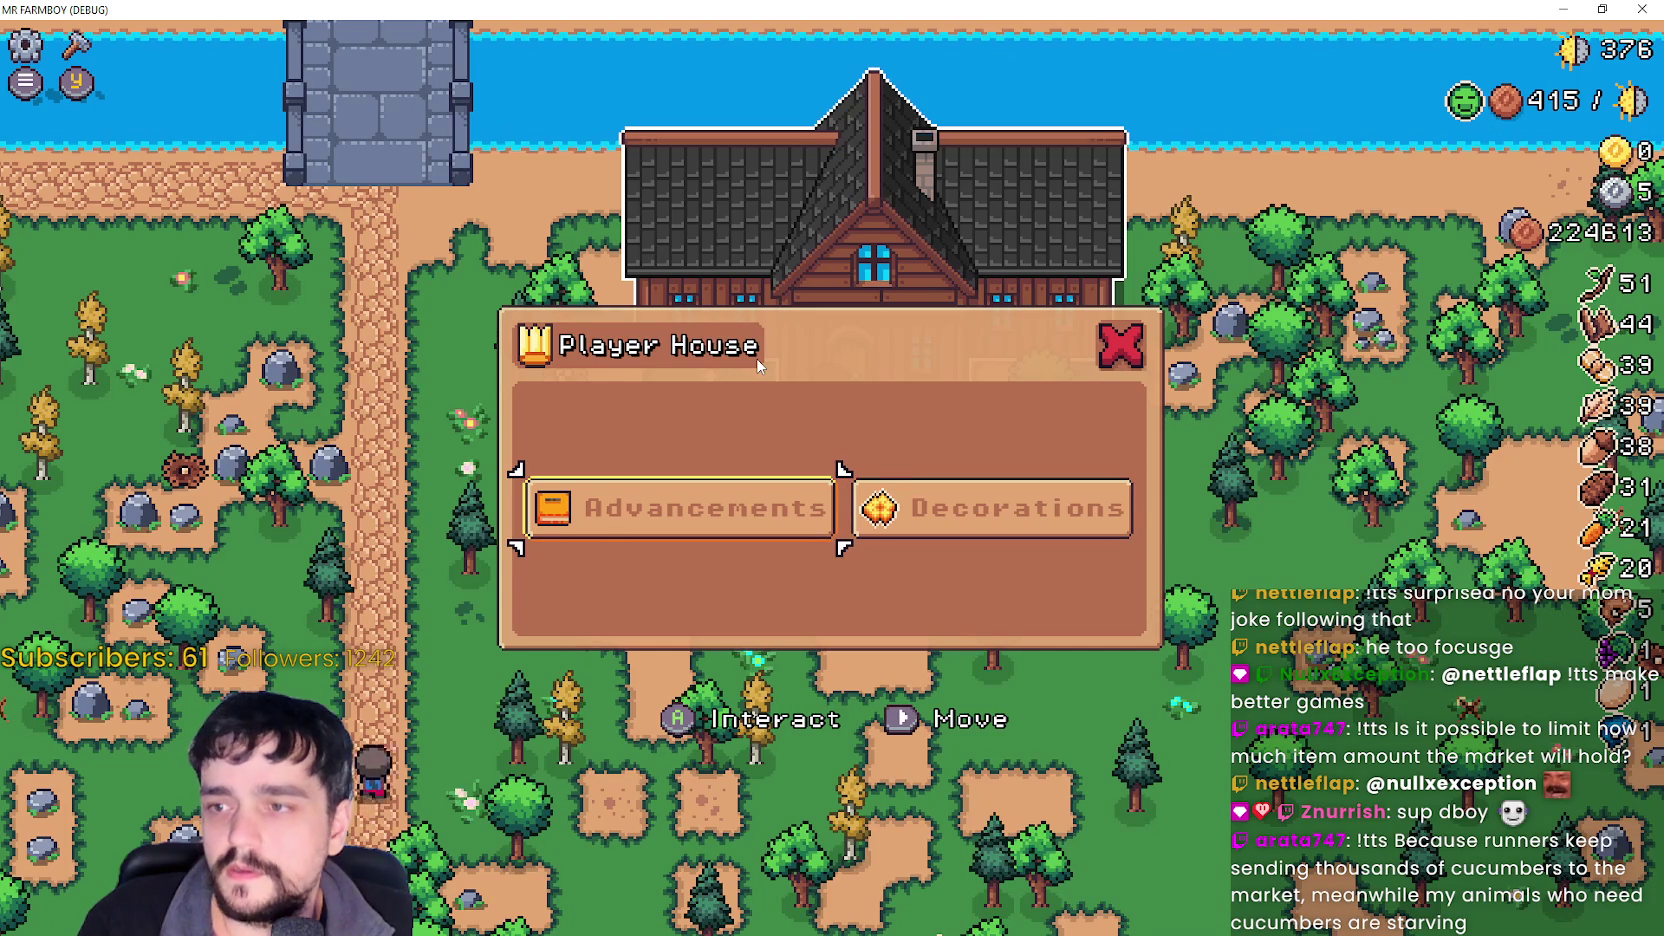
- Pause the game and choose Quit Game to end the debug run
{"action": "key", "text": "Escape"}
{"action": "key", "text": "Escape"}
{"action": "key", "text": "Down"}
{"action": "key", "text": "Down"}
{"action": "key", "text": "Down"}
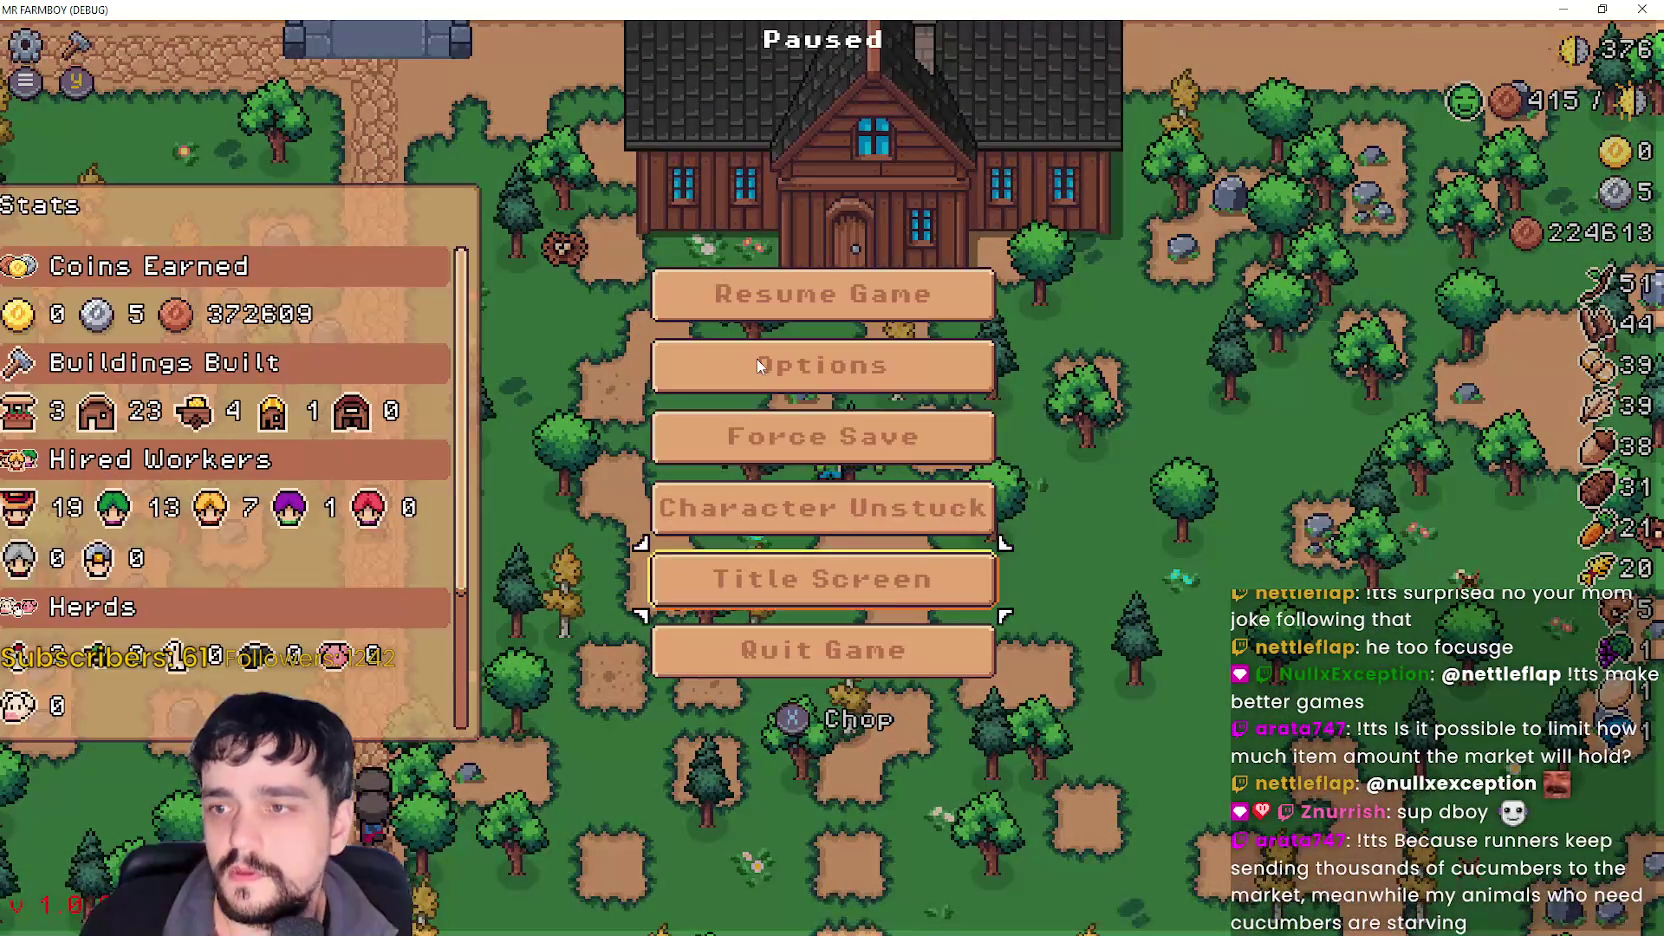
{"action": "key", "text": "Return"}
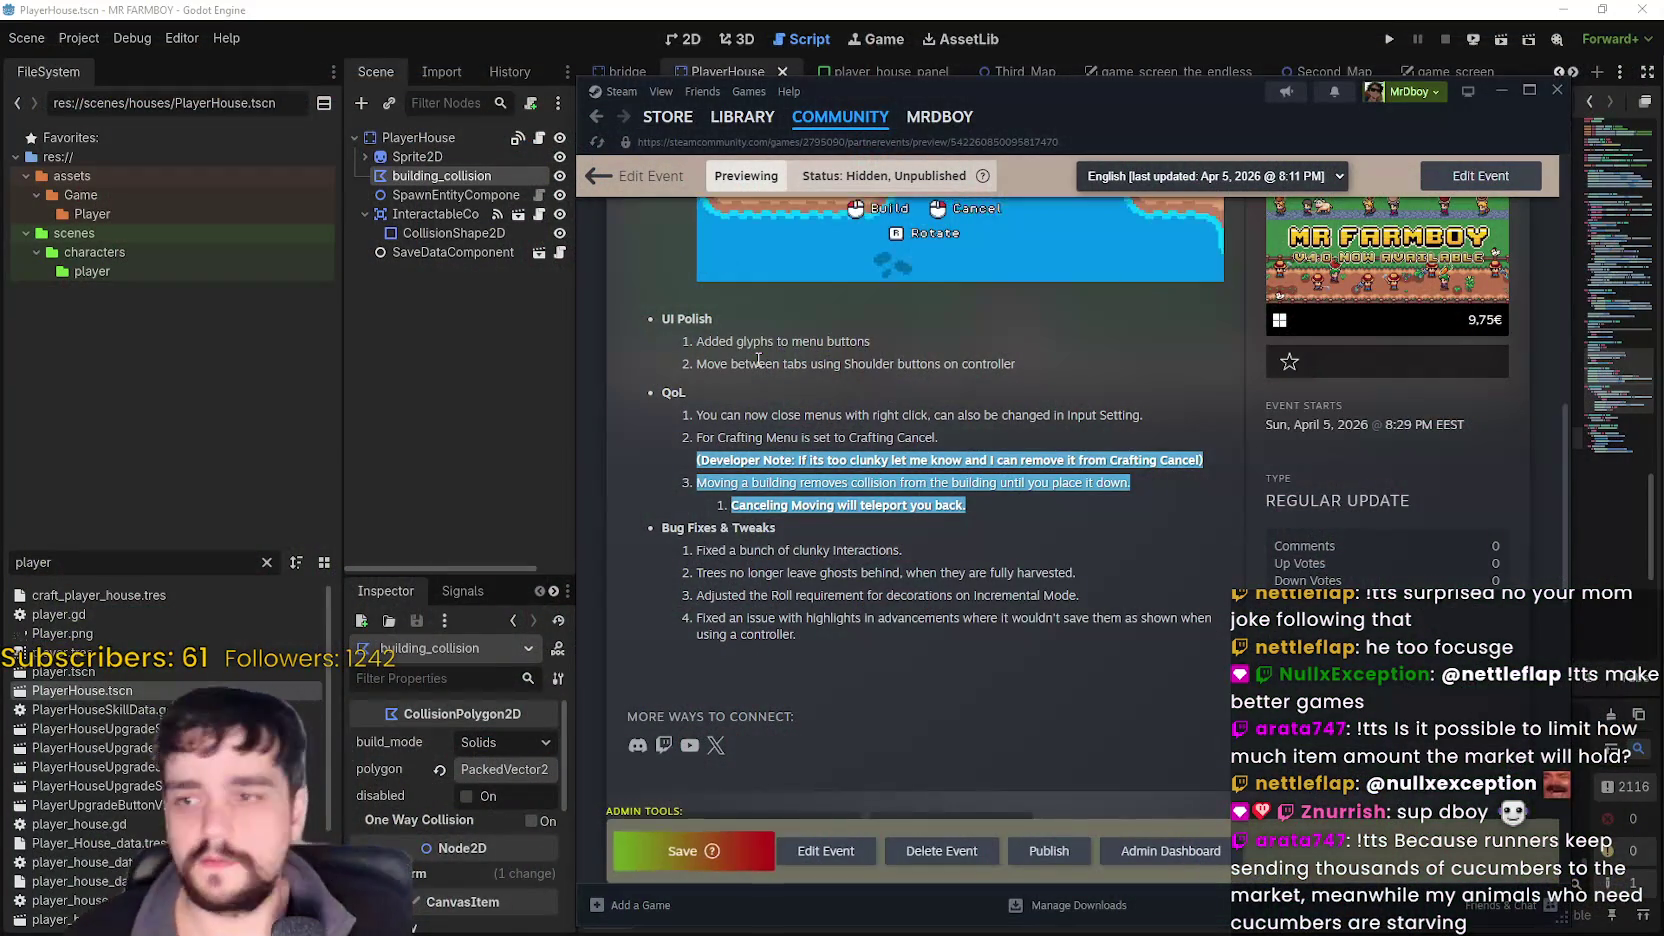
- Save the edited patch-notes event in Steam's Admin Tools, then return to Godot
{"action": "left_click", "coordinate": [690, 851]}
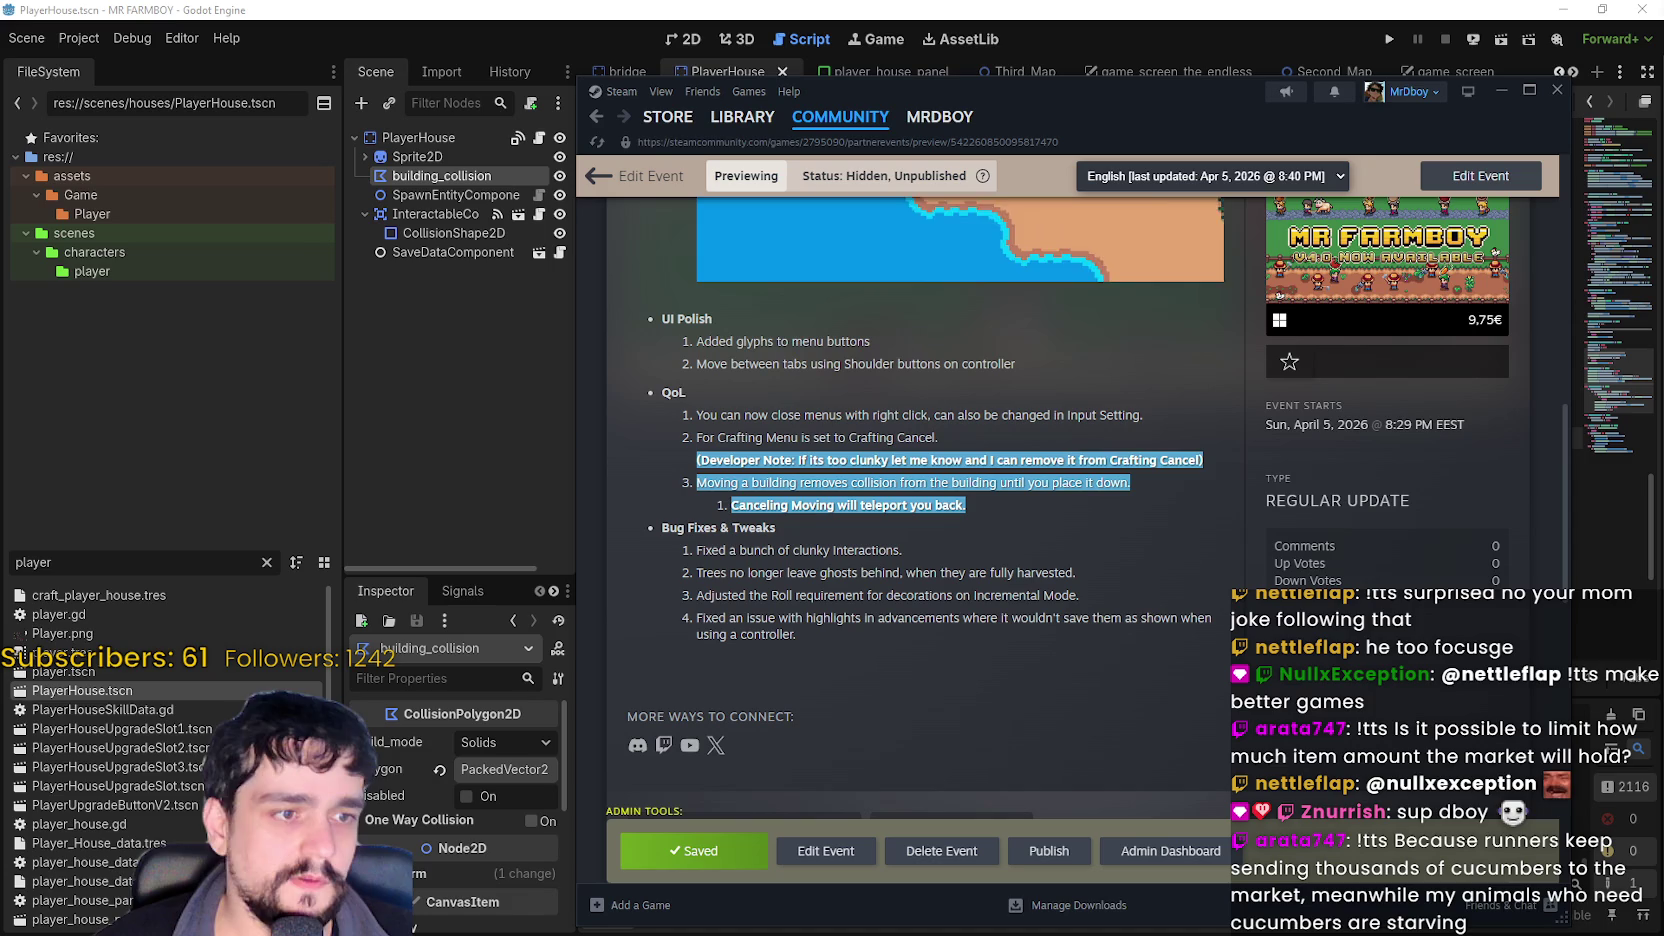
{"action": "left_click", "coordinate": [1027, 699]}
{"action": "left_click", "coordinate": [581, 14]}
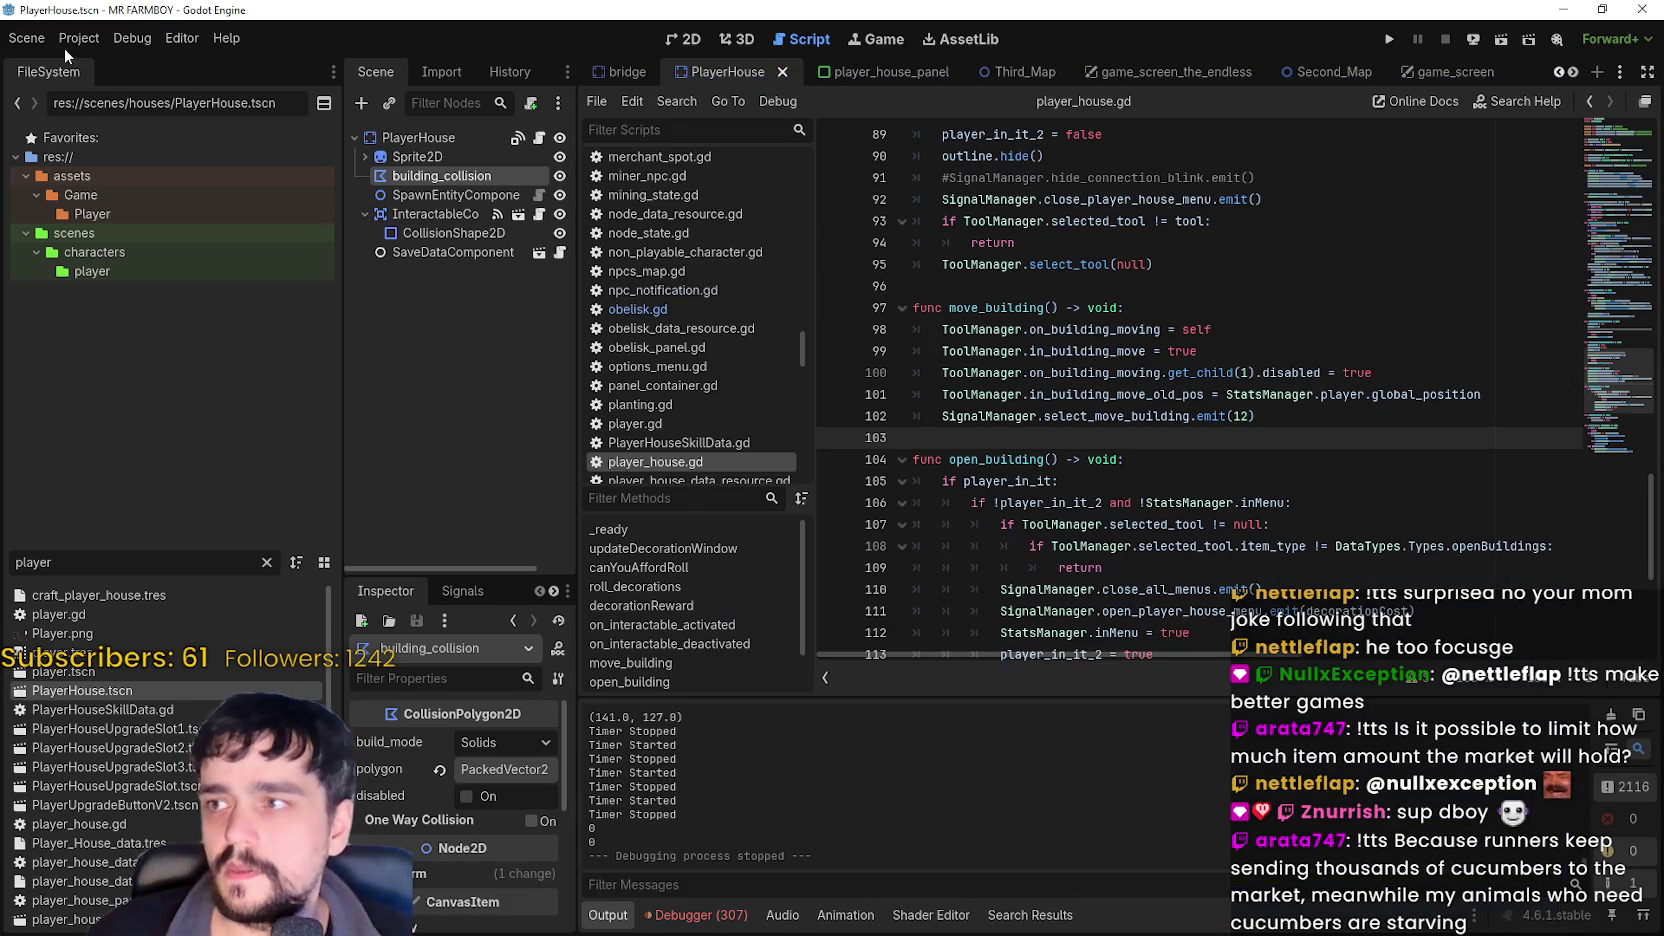
- Open Project > Export and look over the Linux, macOS and Windows Desktop presets
{"action": "left_click", "coordinate": [79, 38]}
{"action": "left_click", "coordinate": [155, 141]}
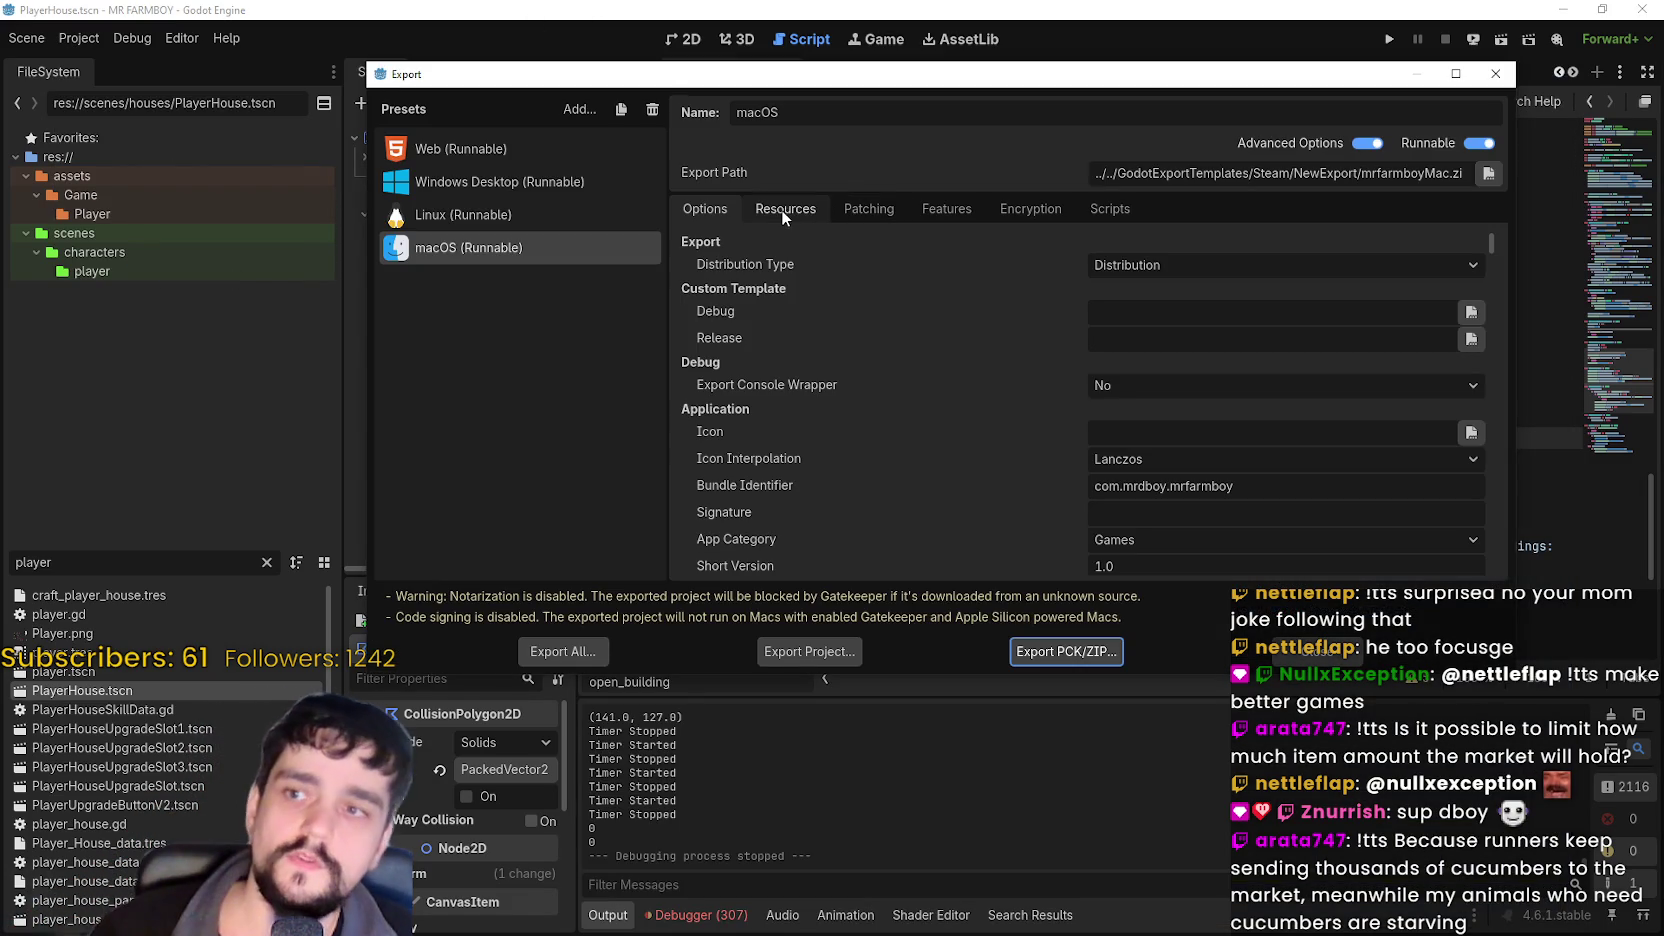
{"action": "left_click", "coordinate": [500, 224]}
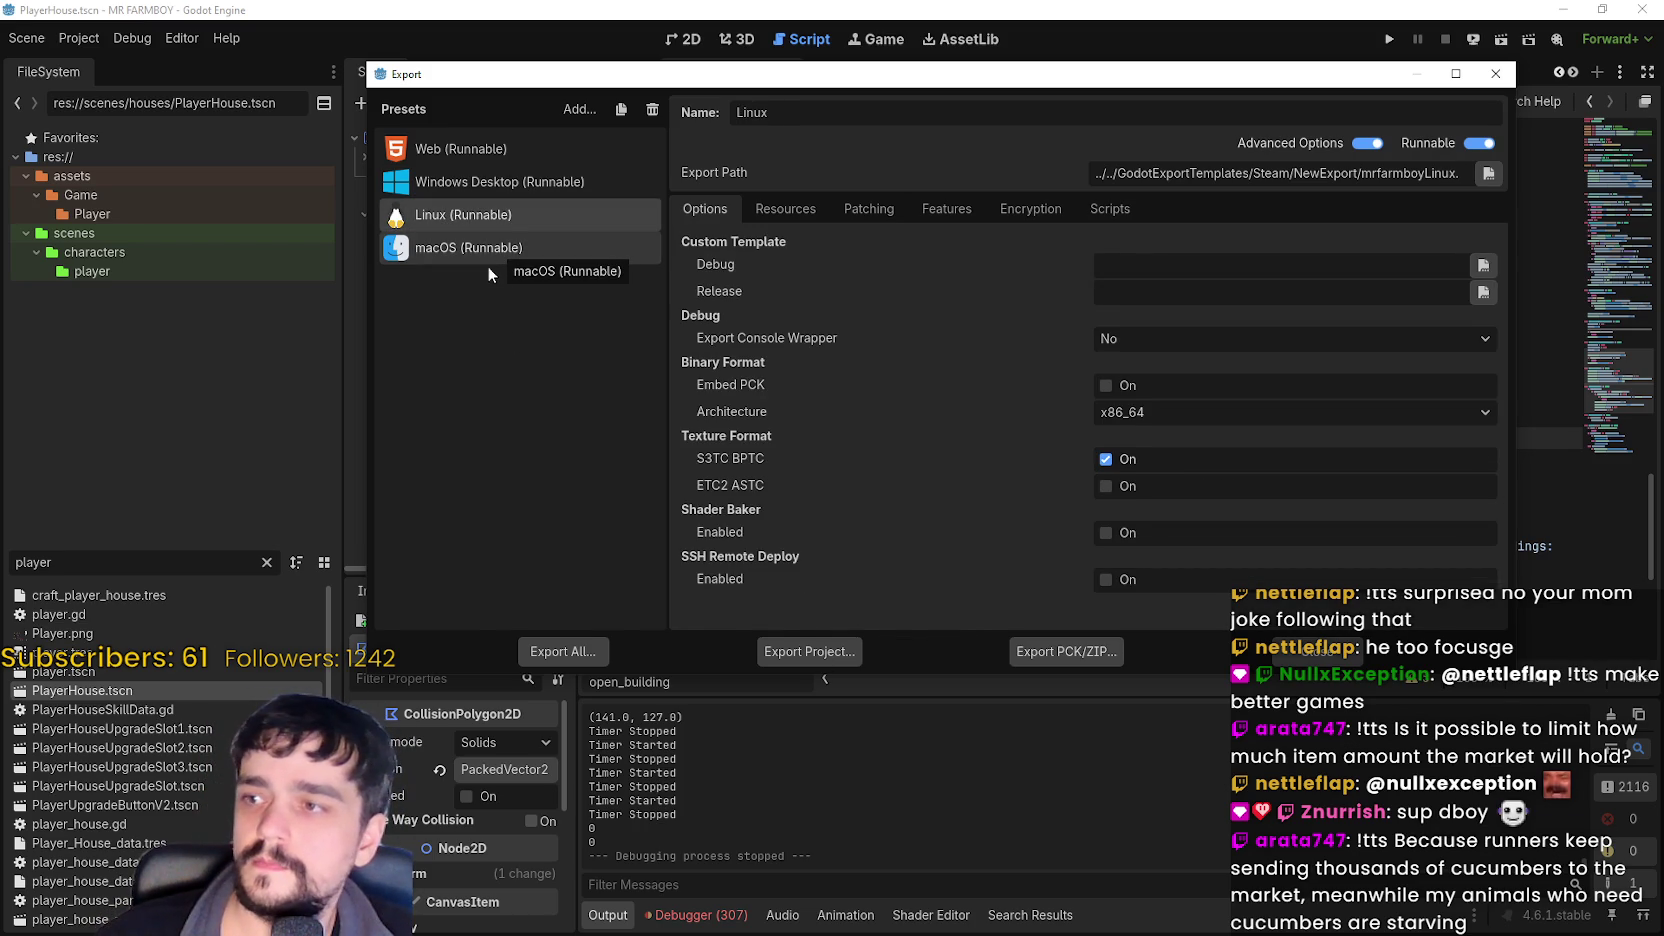
{"action": "left_click", "coordinate": [490, 245]}
{"action": "left_click", "coordinate": [500, 183]}
- Start a Windows Desktop export, cancel it, close the window, and show the debugger's Errors
{"action": "left_click", "coordinate": [818, 655]}
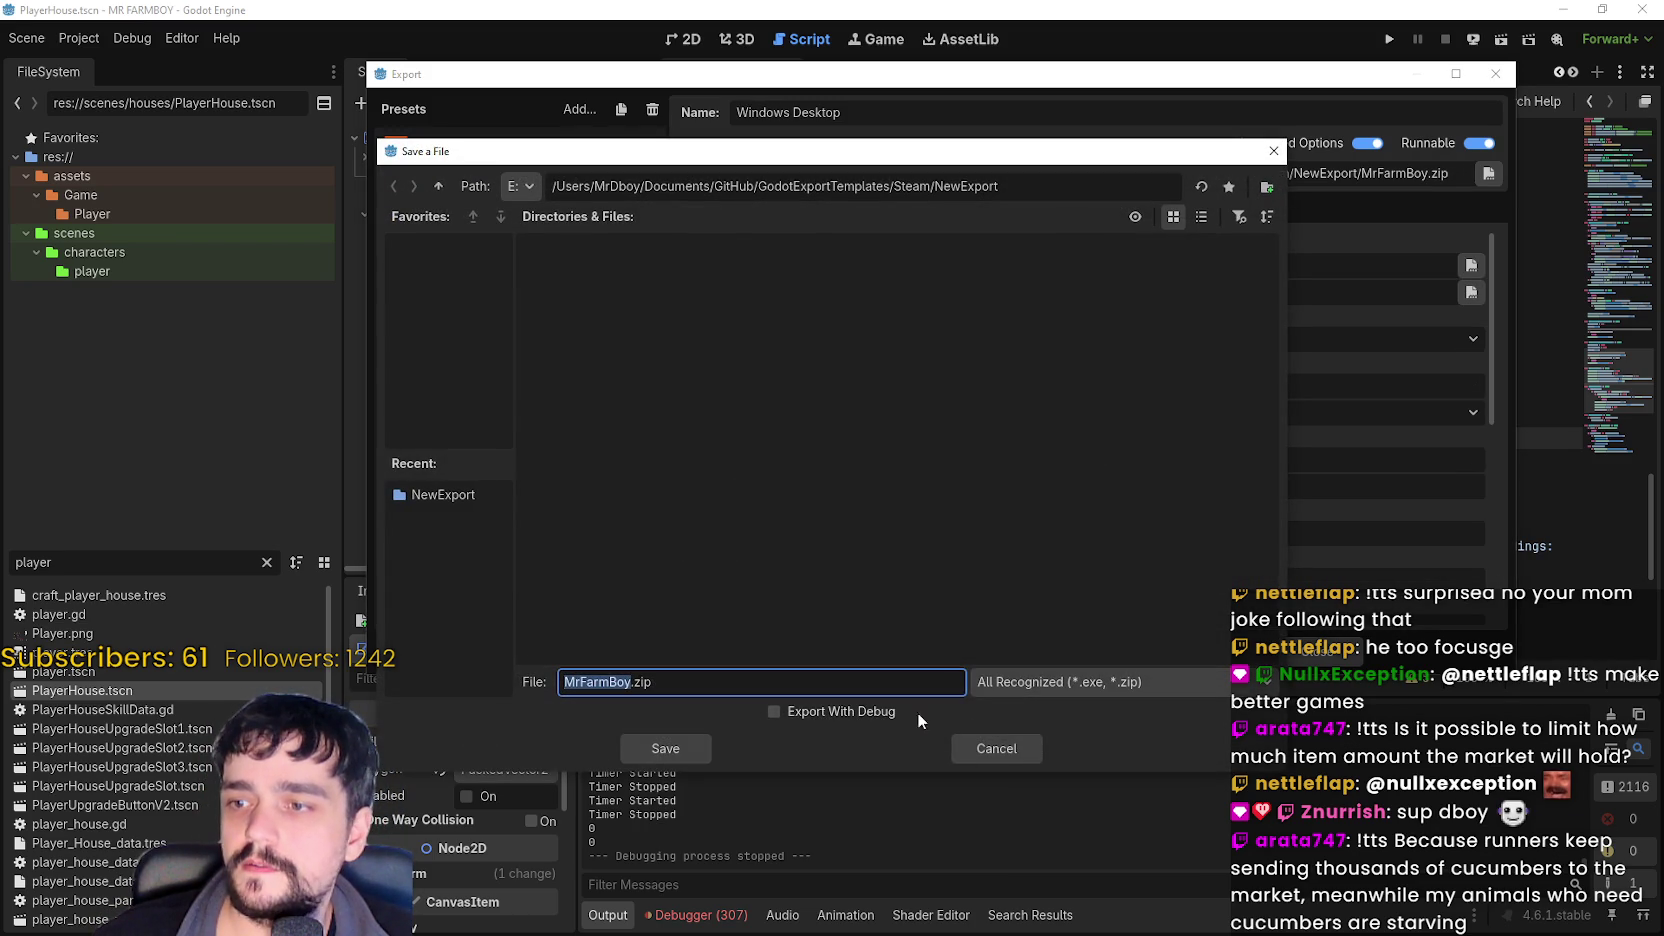
{"action": "left_click", "coordinate": [1005, 758]}
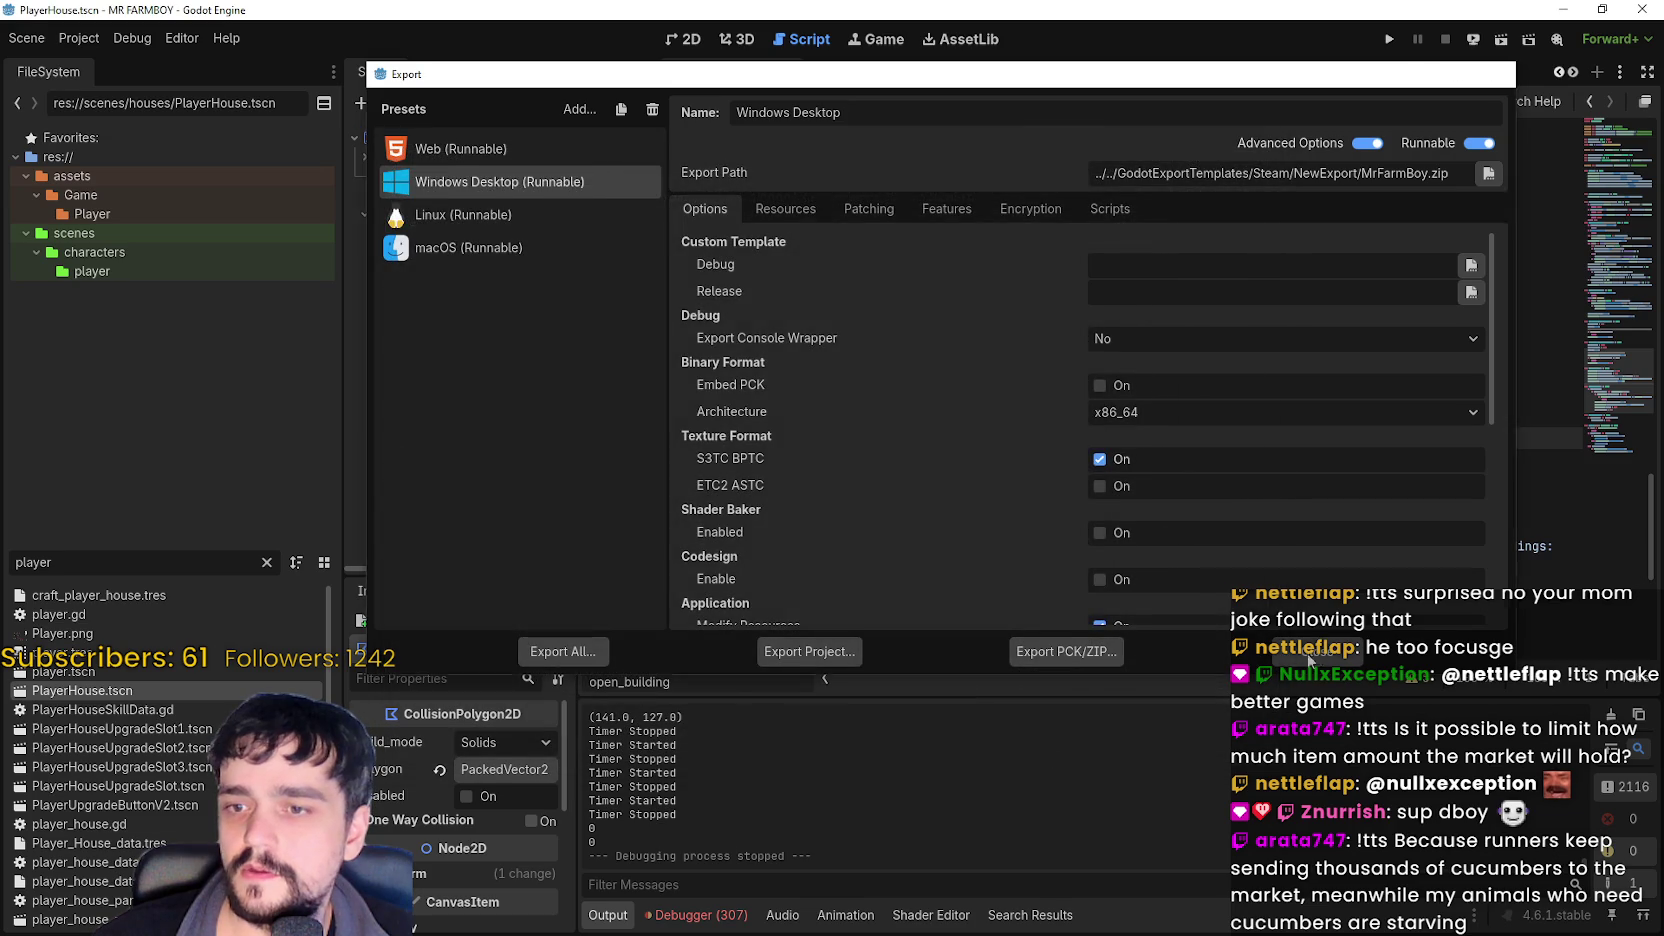
{"action": "left_click", "coordinate": [1318, 656]}
{"action": "left_click", "coordinate": [700, 914]}
{"action": "left_click", "coordinate": [744, 702]}
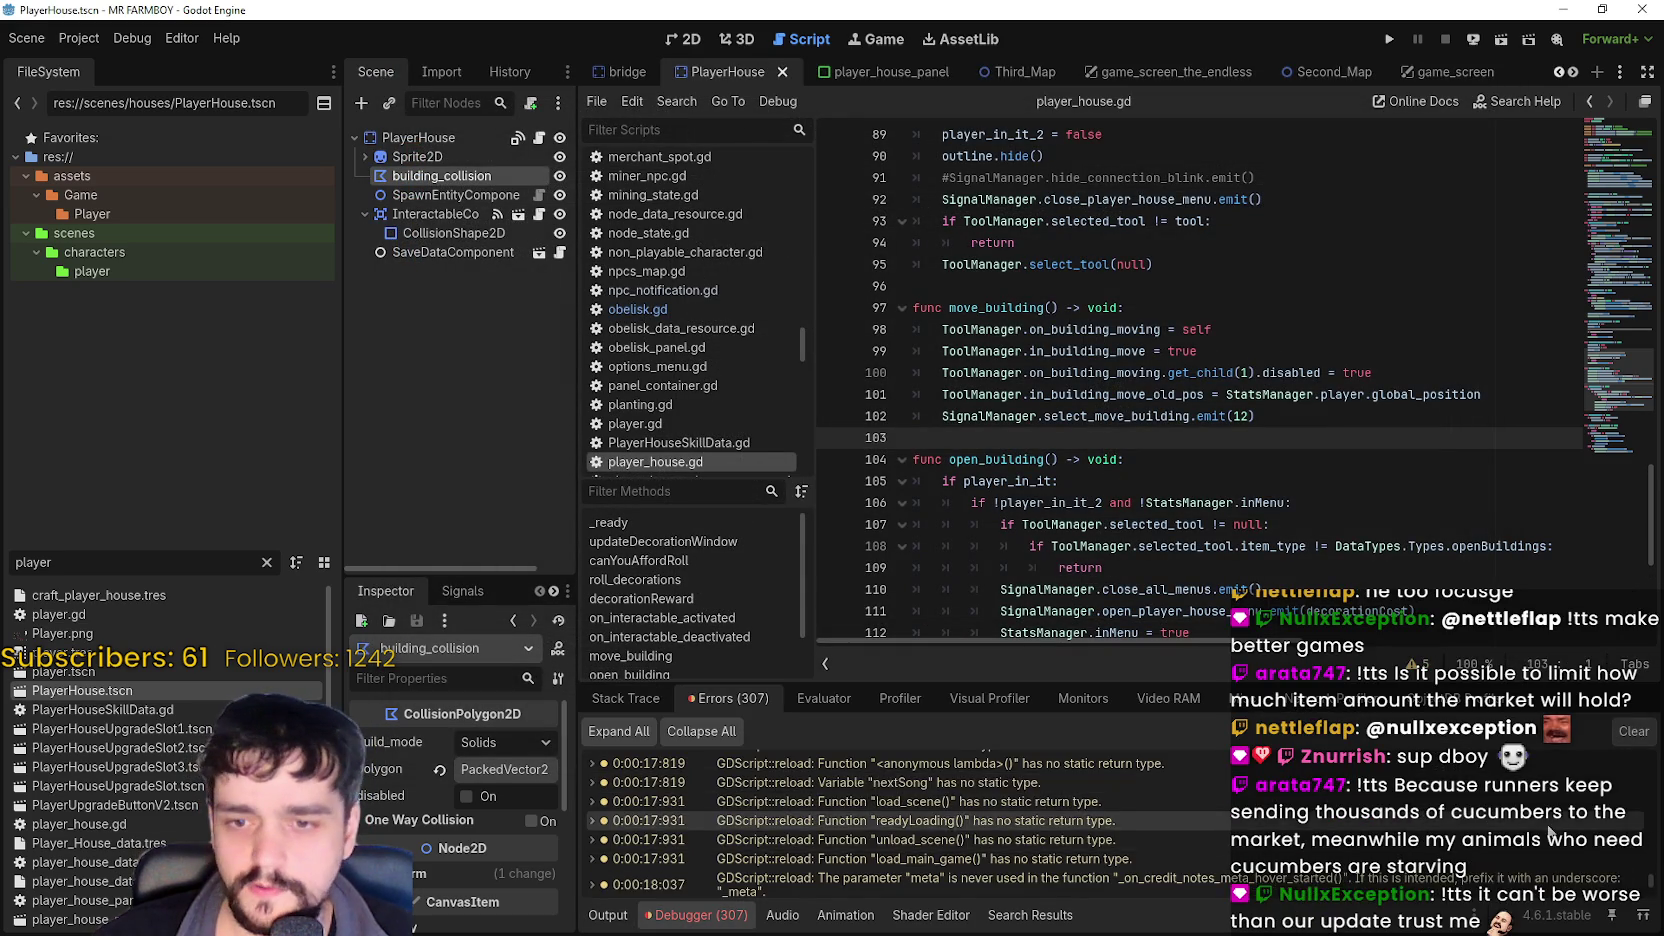
- Open game_menu_panels.gd from its line 6 error and widen the script editor
{"action": "scroll", "coordinate": [1655, 891], "scroll_direction": "down", "scroll_amount": 10}
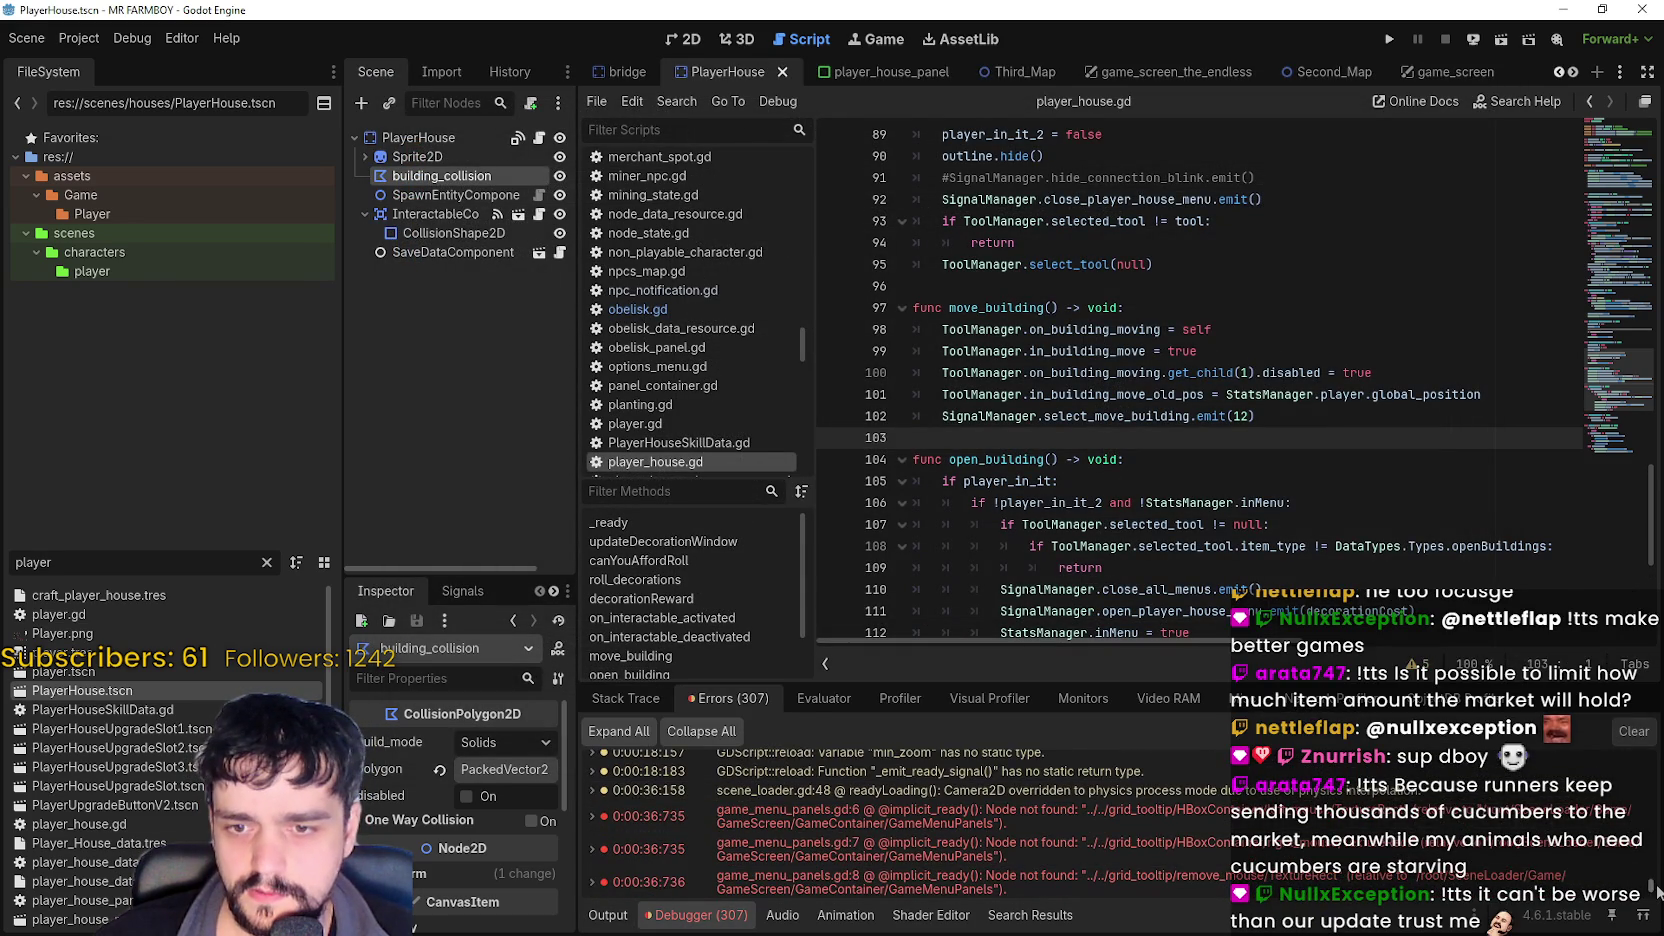
{"action": "scroll", "coordinate": [1655, 900], "scroll_direction": "down", "scroll_amount": 10}
{"action": "left_click_drag", "start_coordinate": [1650, 900], "coordinate": [1652, 731]}
{"action": "scroll", "coordinate": [1196, 840], "scroll_direction": "down", "scroll_amount": 15}
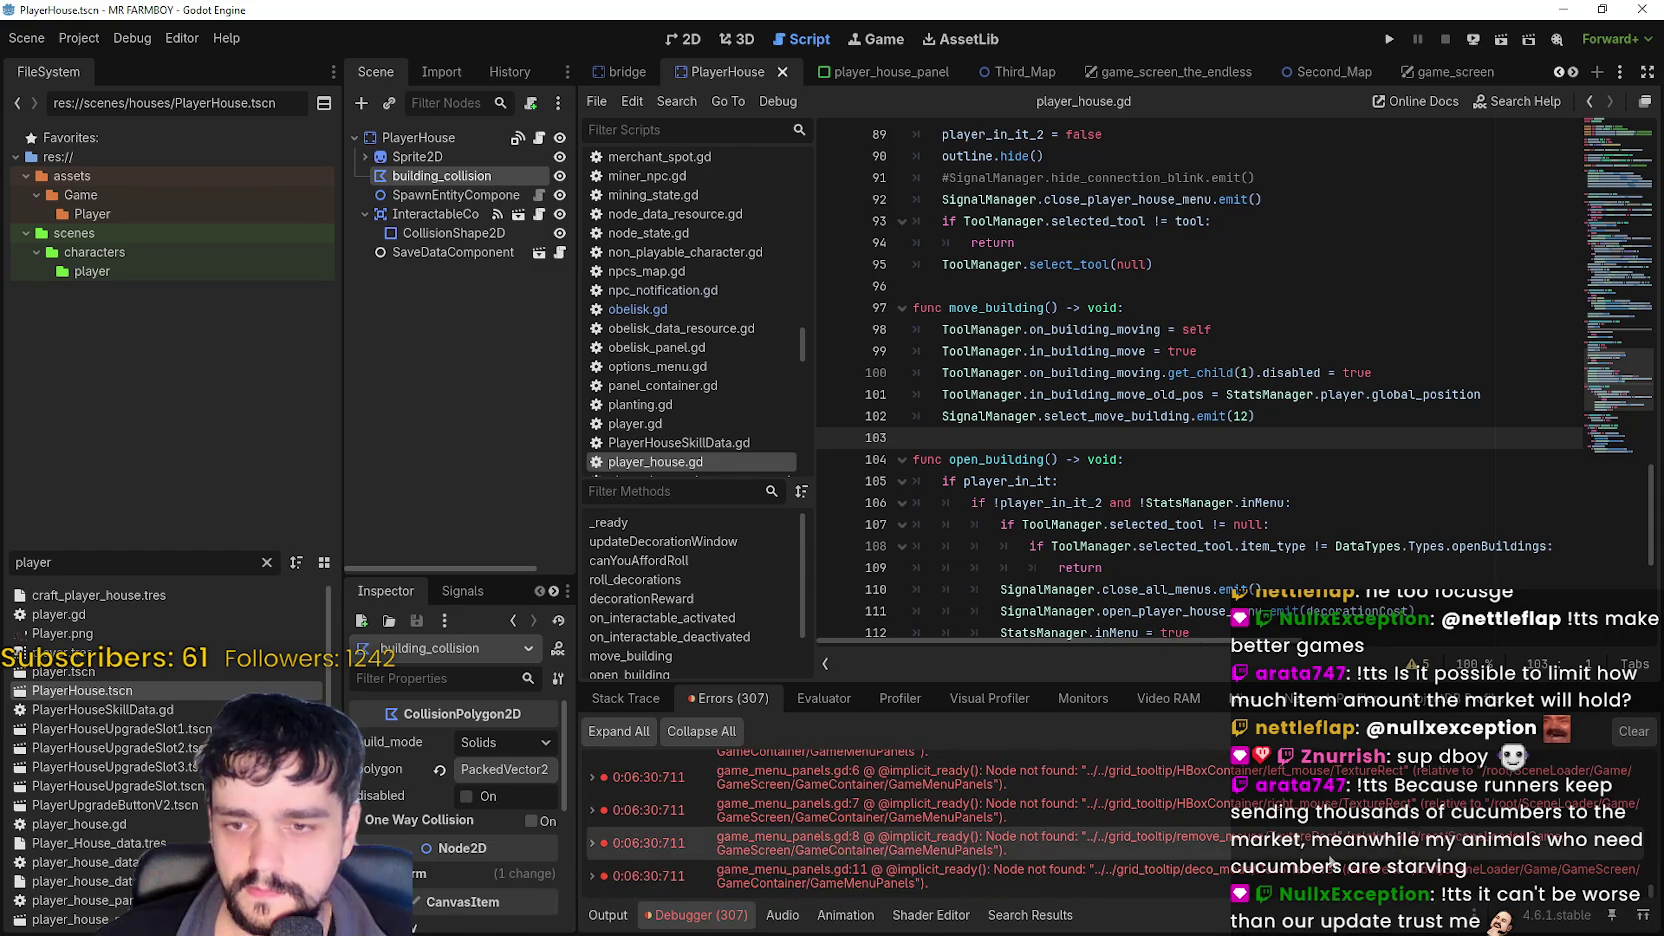
{"action": "scroll", "coordinate": [1198, 830], "scroll_direction": "up", "scroll_amount": 10}
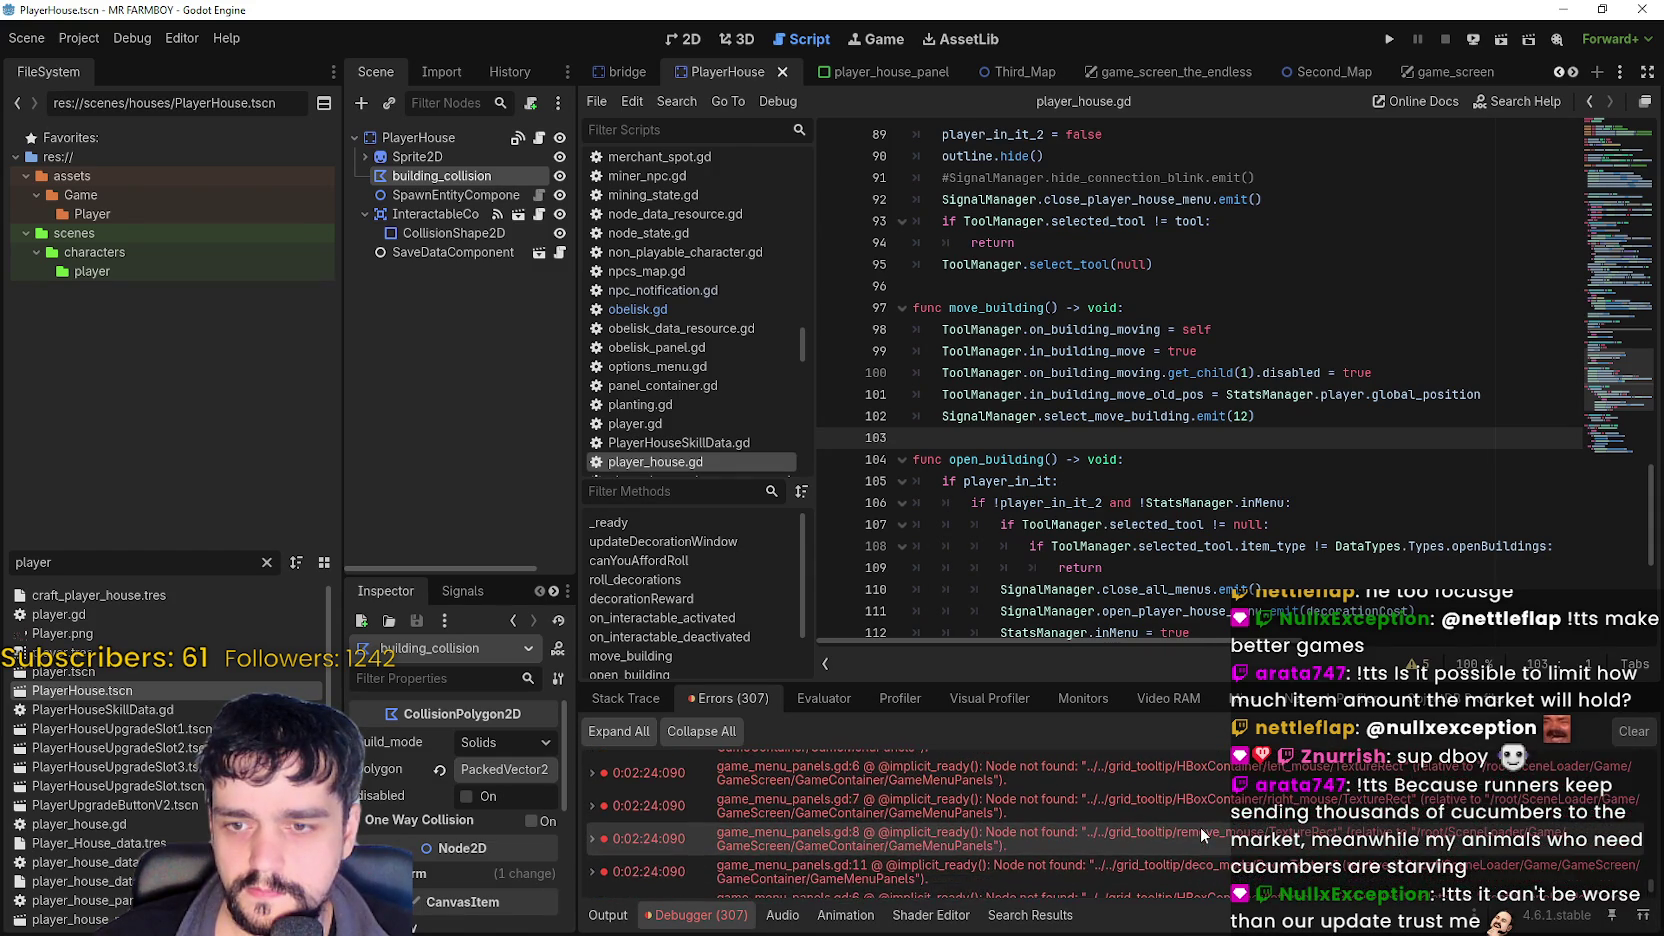
{"action": "scroll", "coordinate": [1238, 834], "scroll_direction": "up", "scroll_amount": 1}
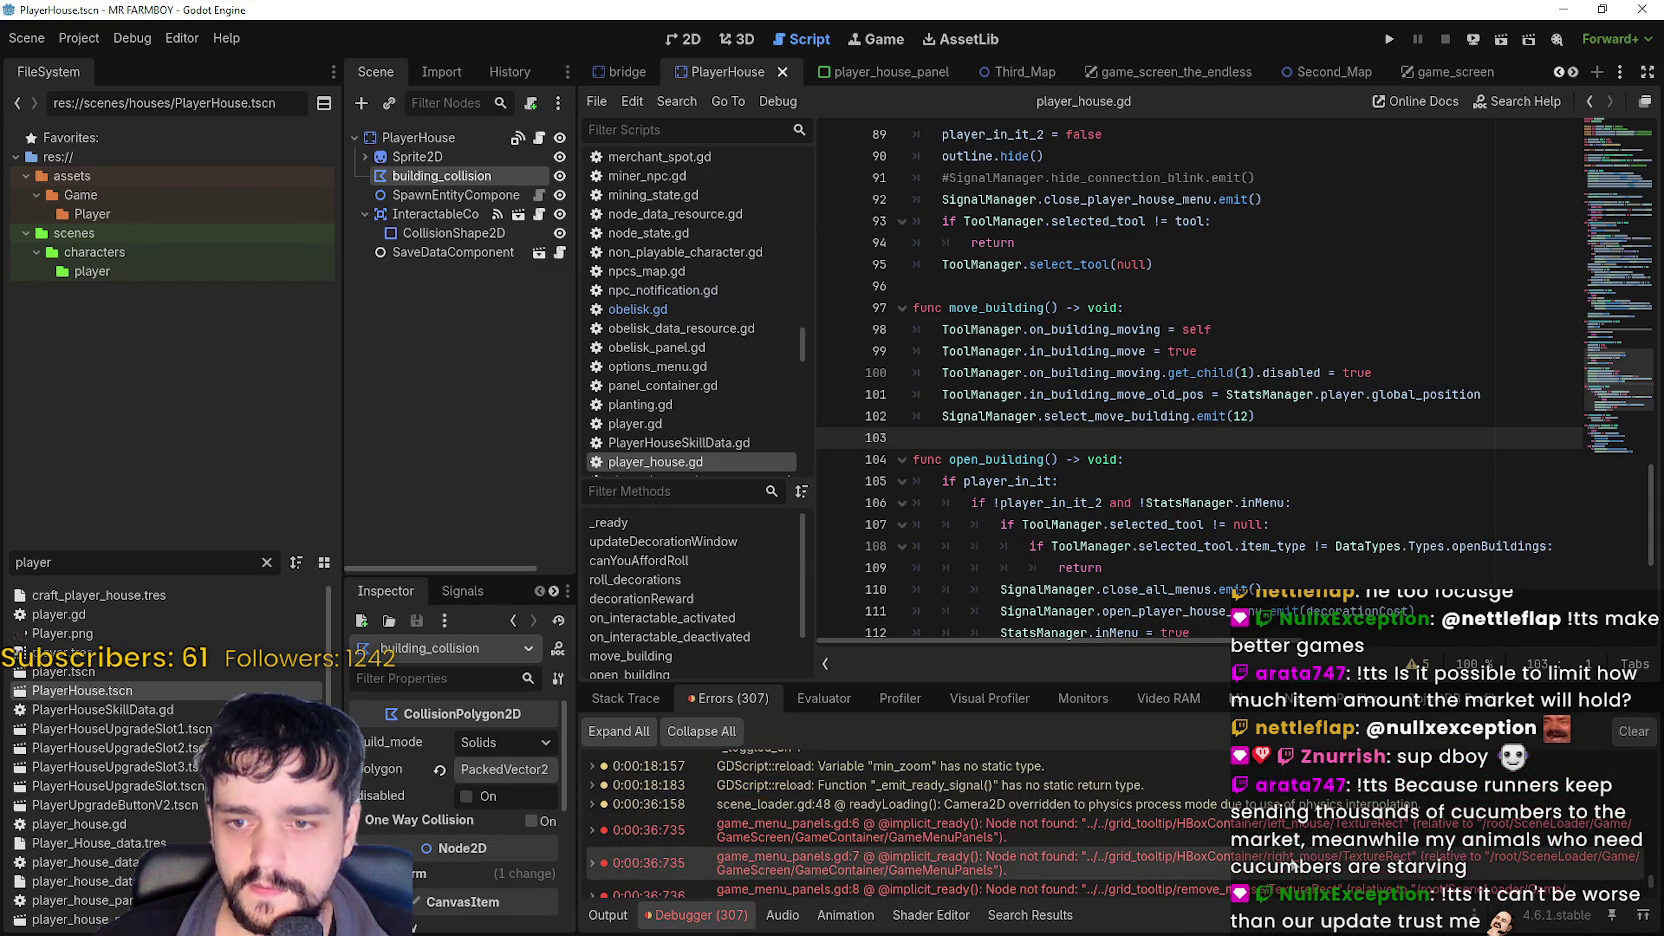
{"action": "left_click", "coordinate": [1238, 830]}
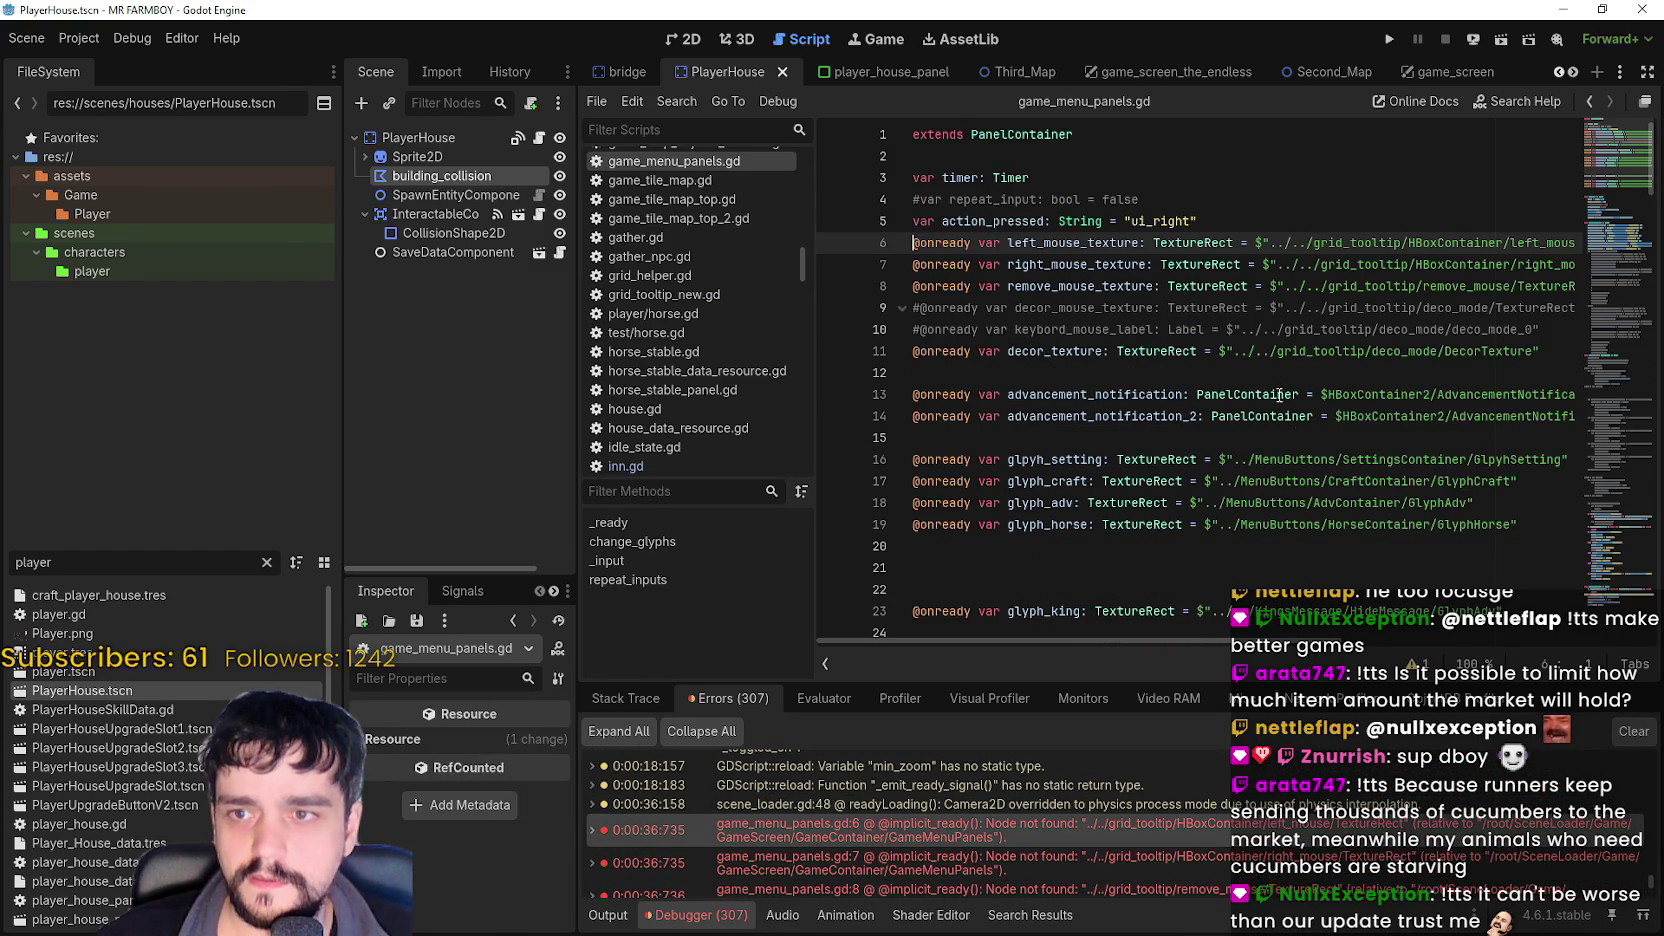
{"action": "mouse_move", "coordinate": [575, 328]}
{"action": "left_mouse_down"}
{"action": "mouse_move", "coordinate": [395, 325]}
{"action": "mouse_move", "coordinate": [451, 320]}
{"action": "left_mouse_up"}
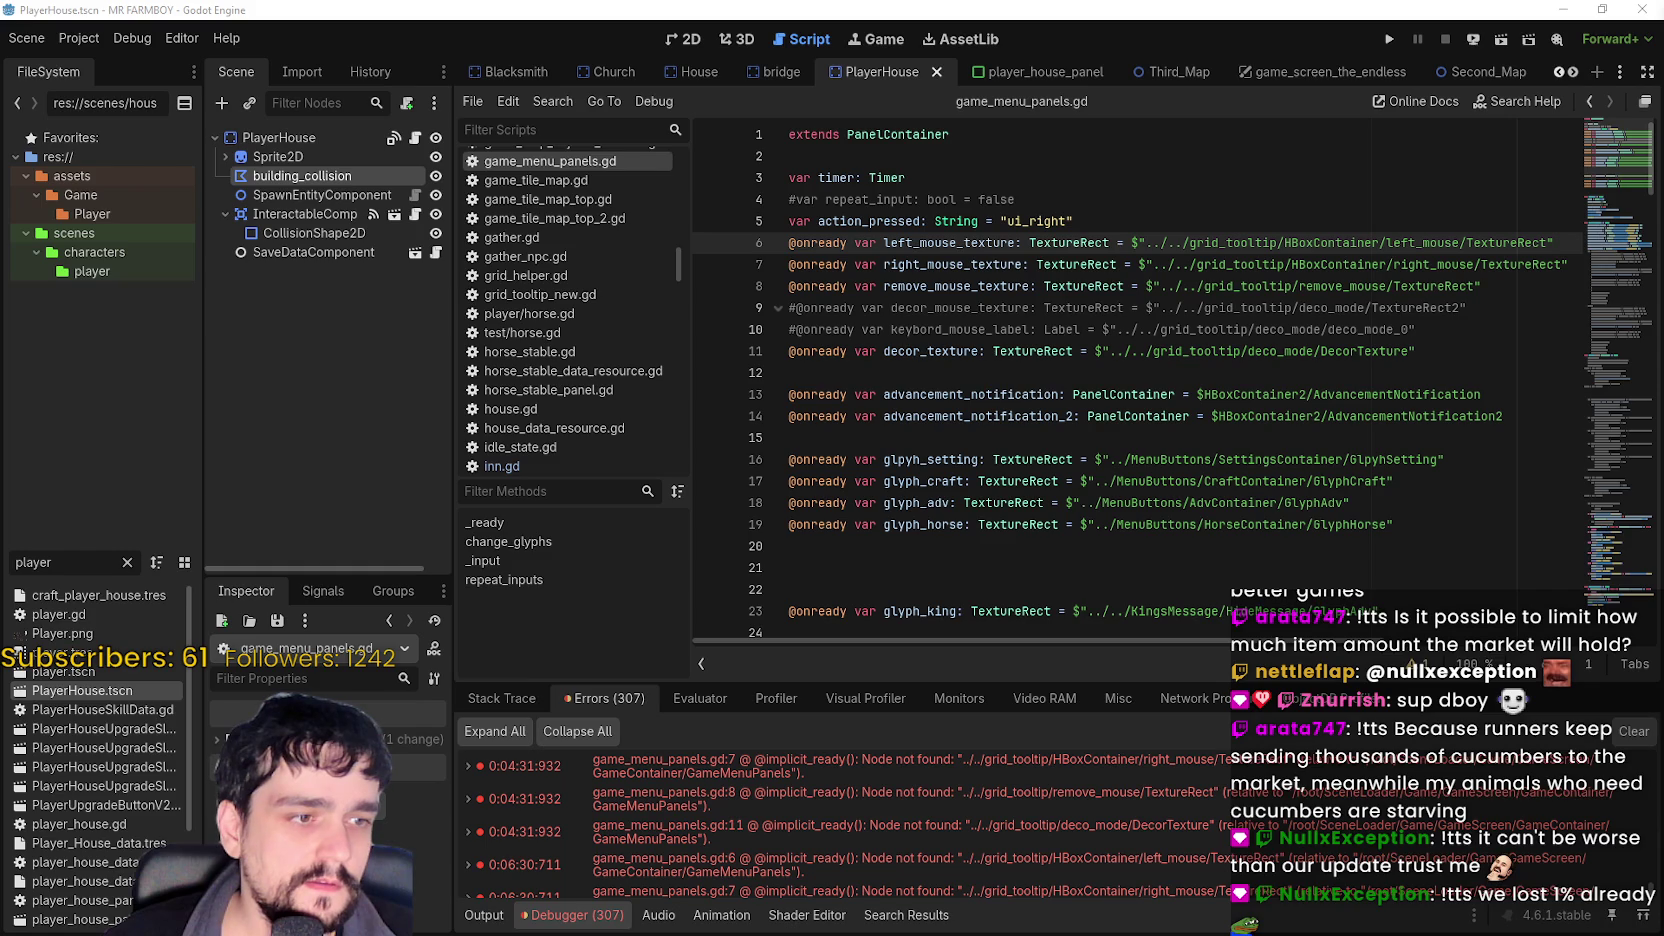
{"action": "left_click", "coordinate": [883, 286]}
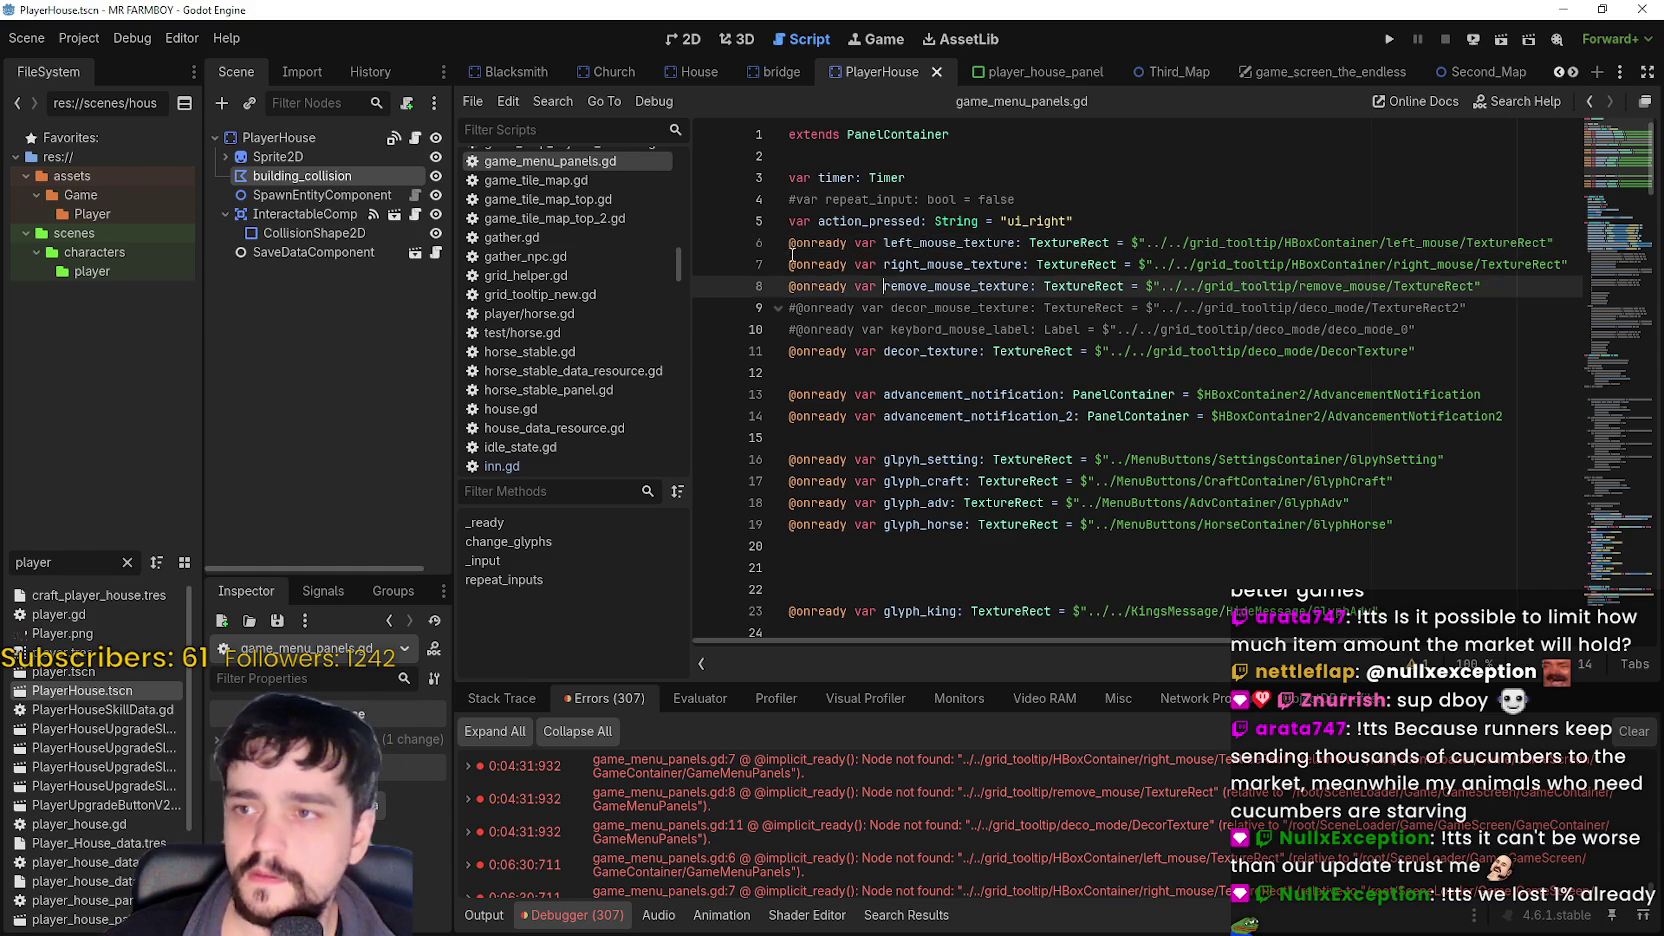
- Add # to comment out the texture declarations on lines 6 and 7
{"action": "left_click", "coordinate": [788, 243]}
{"action": "type", "text": "#"}
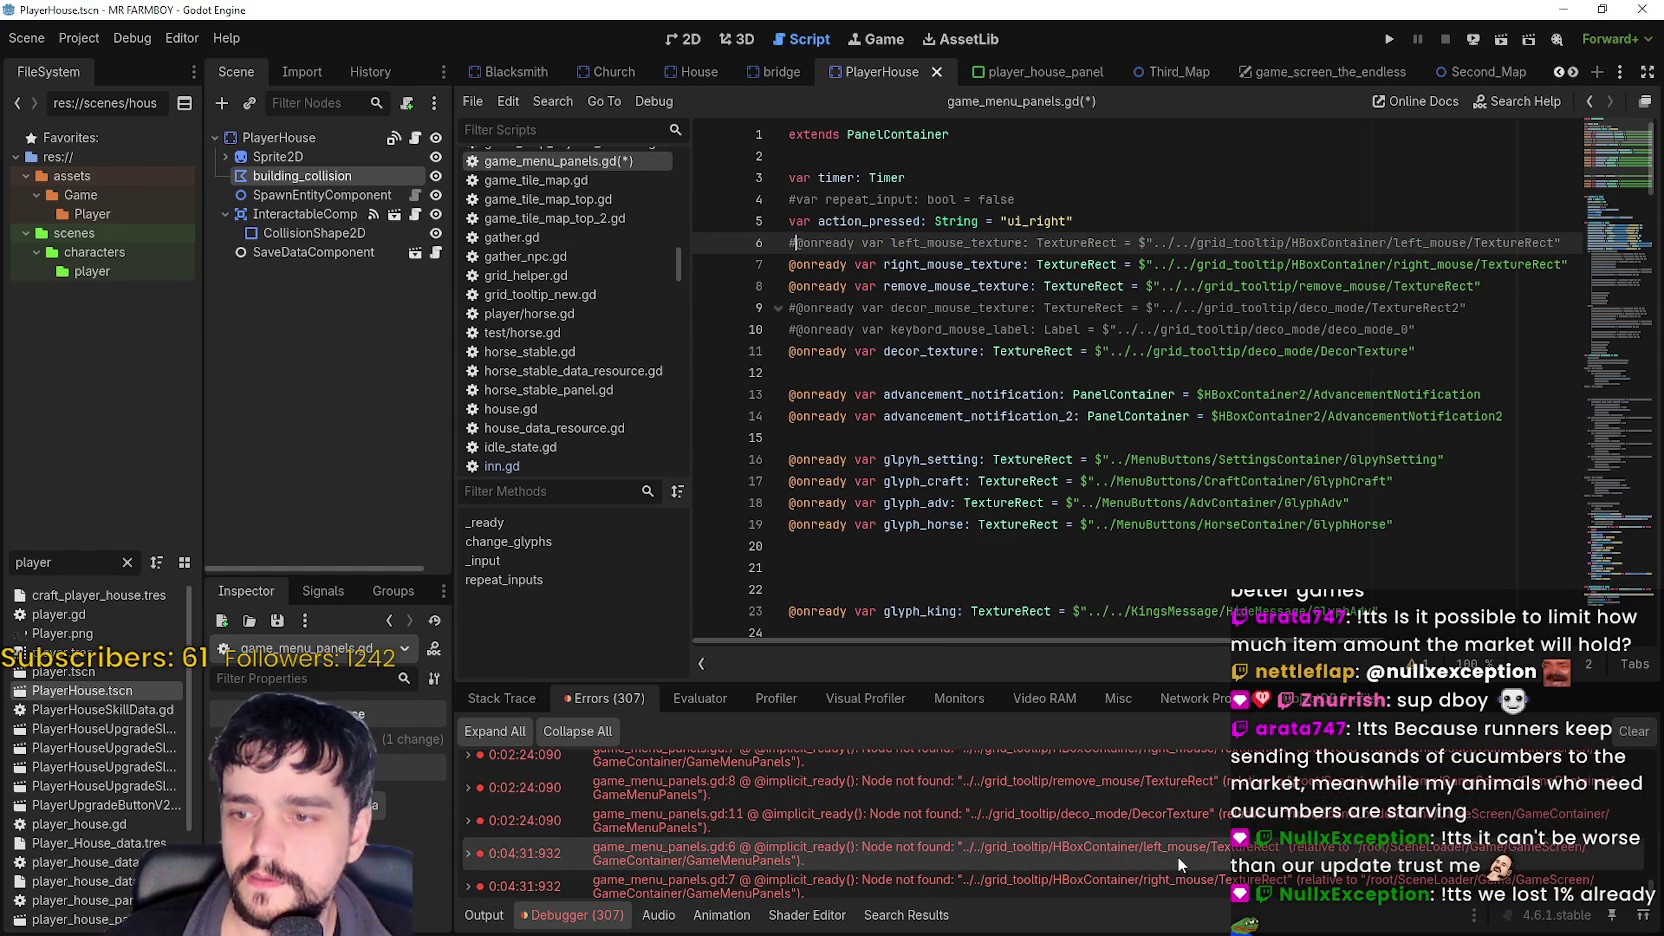
{"action": "scroll", "coordinate": [1115, 842], "scroll_direction": "up", "scroll_amount": 10}
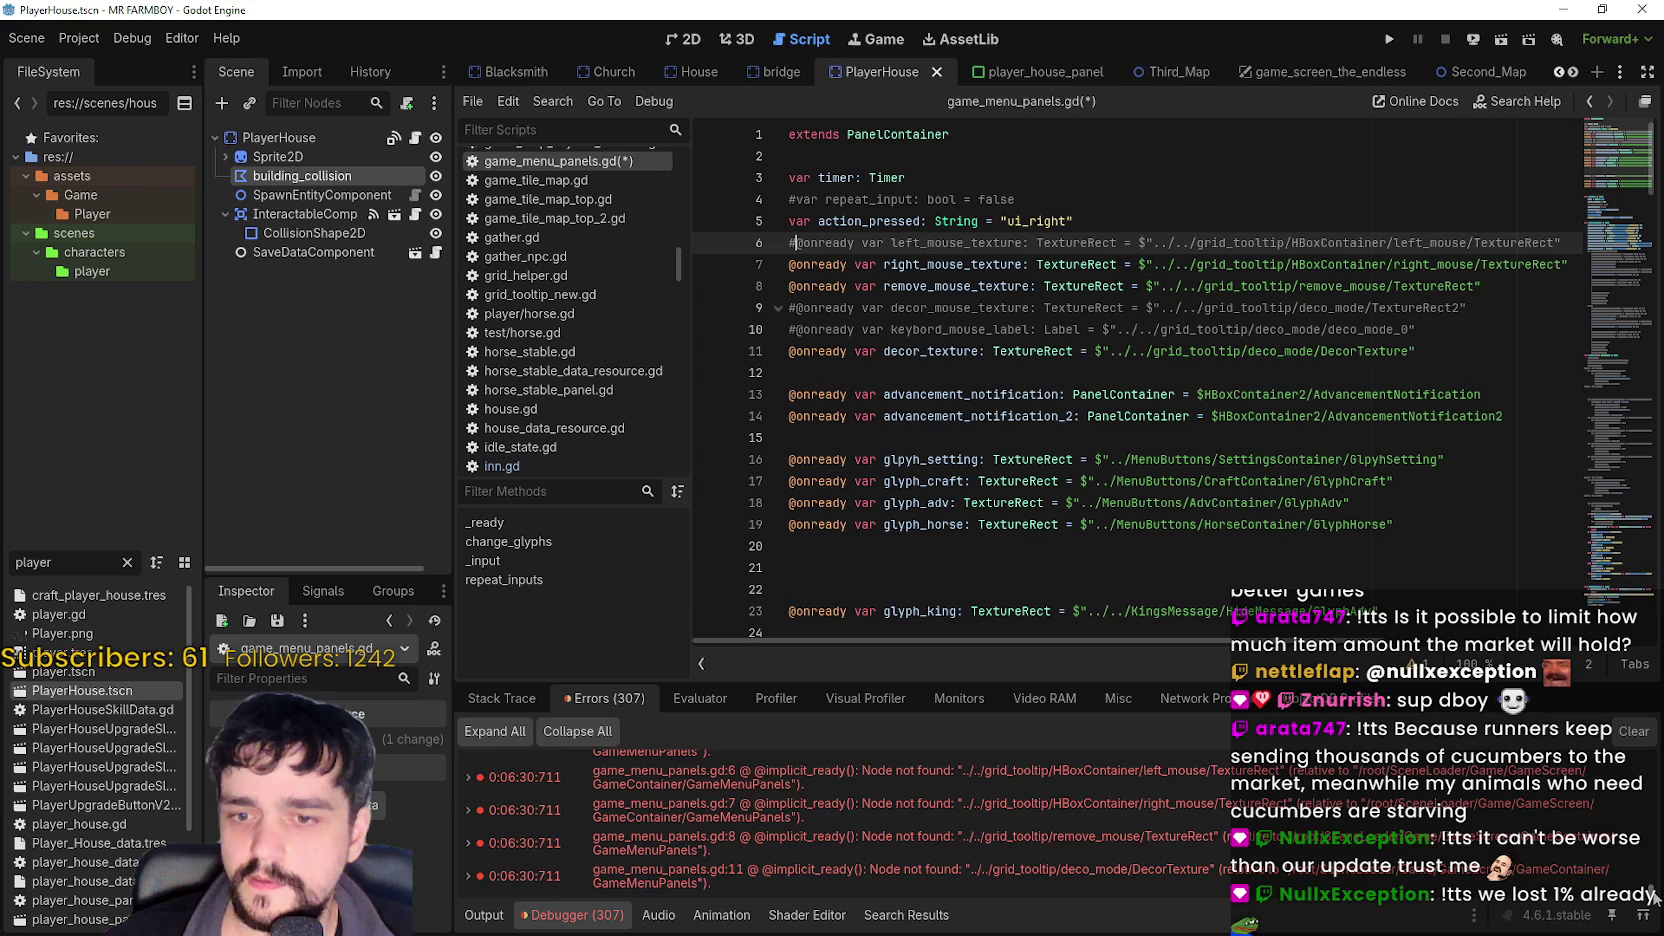
{"action": "scroll", "coordinate": [1000, 820], "scroll_direction": "up", "scroll_amount": 5}
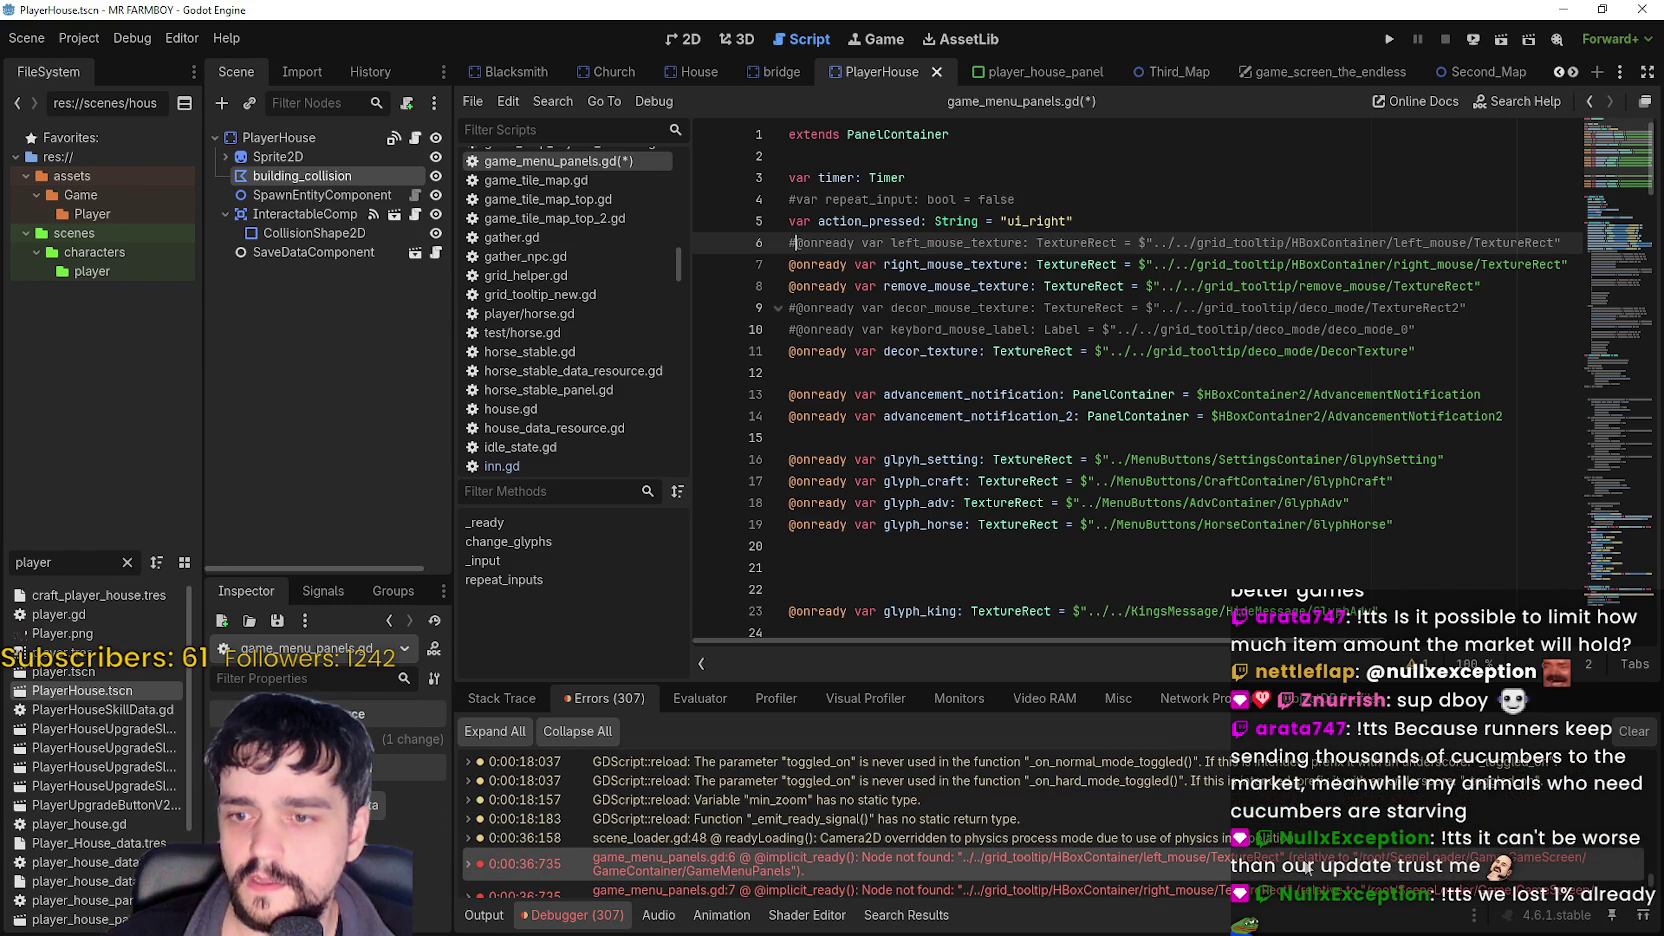
{"action": "left_click", "coordinate": [819, 264]}
{"action": "scroll", "coordinate": [1225, 838], "scroll_direction": "down", "scroll_amount": 1}
{"action": "left_click", "coordinate": [779, 266]}
{"action": "type", "text": "#"}
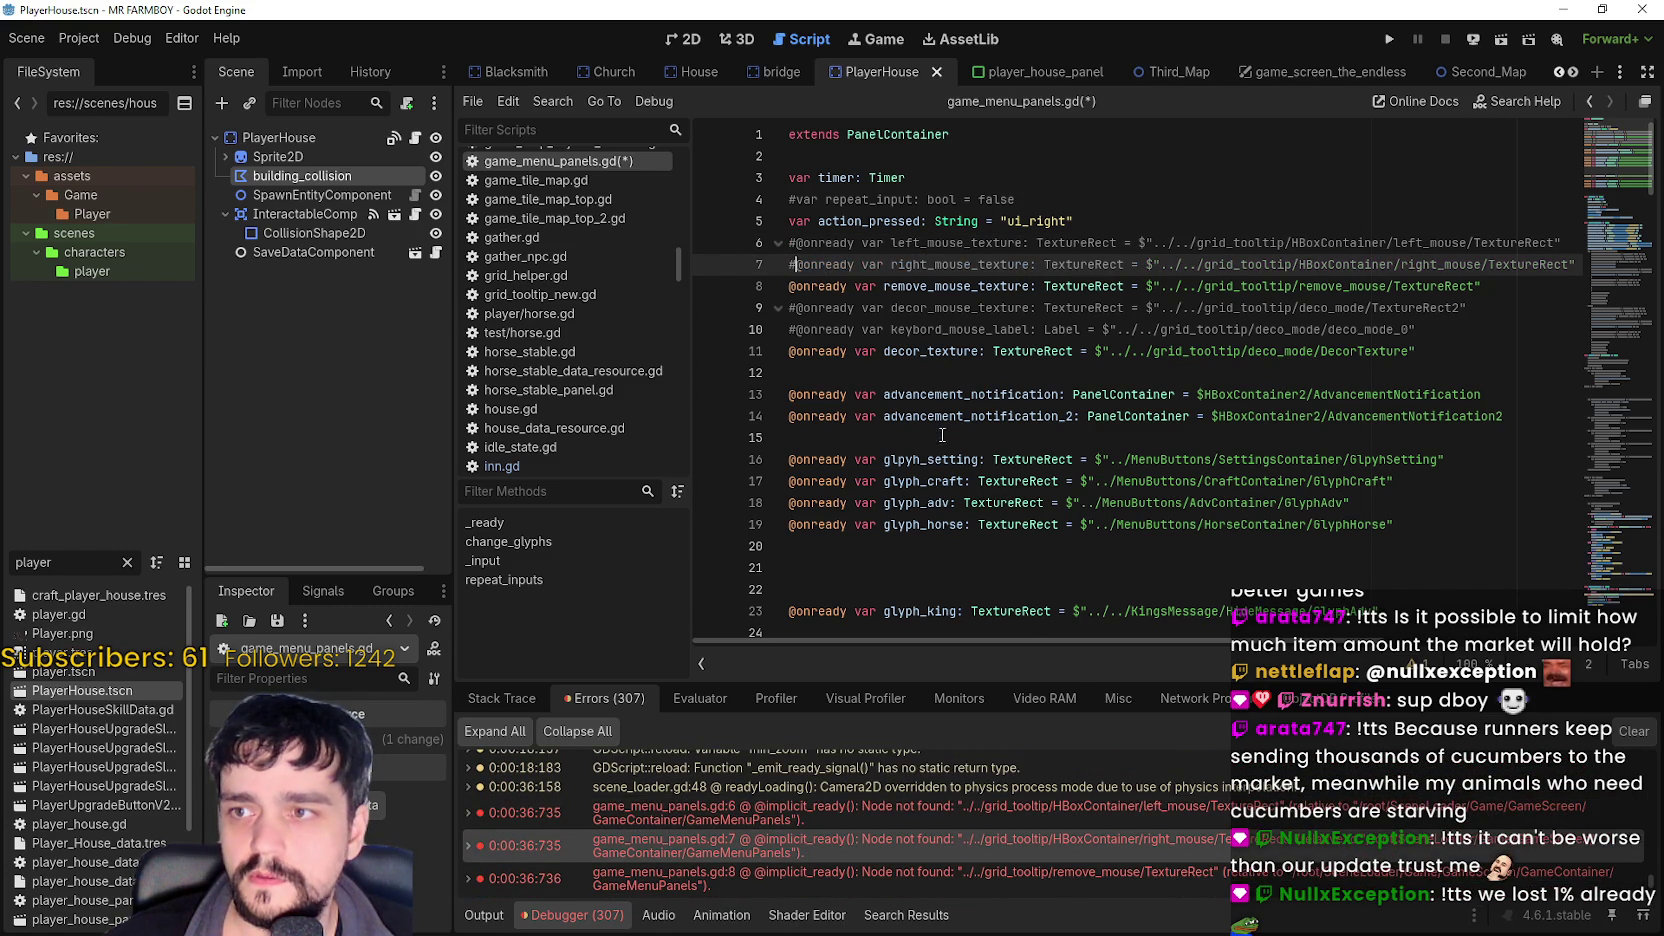
{"action": "scroll", "coordinate": [1143, 844], "scroll_direction": "down", "scroll_amount": 1}
- Comment out the remove_mouse_texture and line 11 decor_texture declarations with Ctrl+K
{"action": "mouse_move", "coordinate": [1152, 848]}
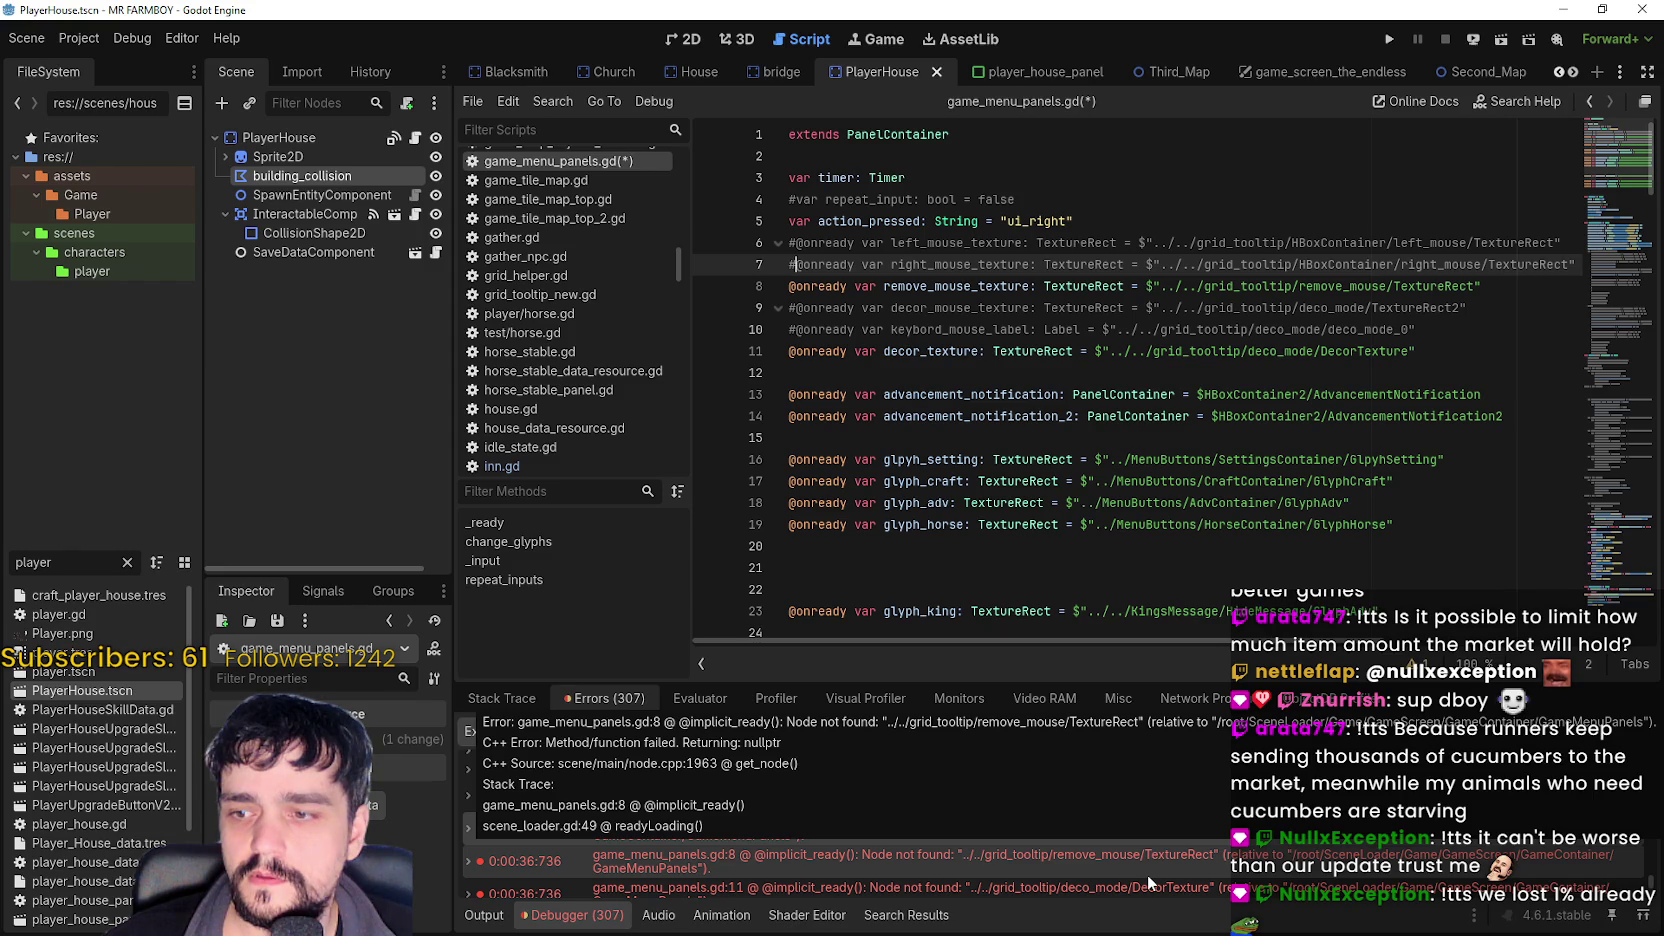
{"action": "key", "text": "Down"}
{"action": "key", "text": "ctrl+k"}
{"action": "scroll", "coordinate": [1170, 883], "scroll_direction": "down", "scroll_amount": 2}
{"action": "left_click", "coordinate": [1105, 827]}
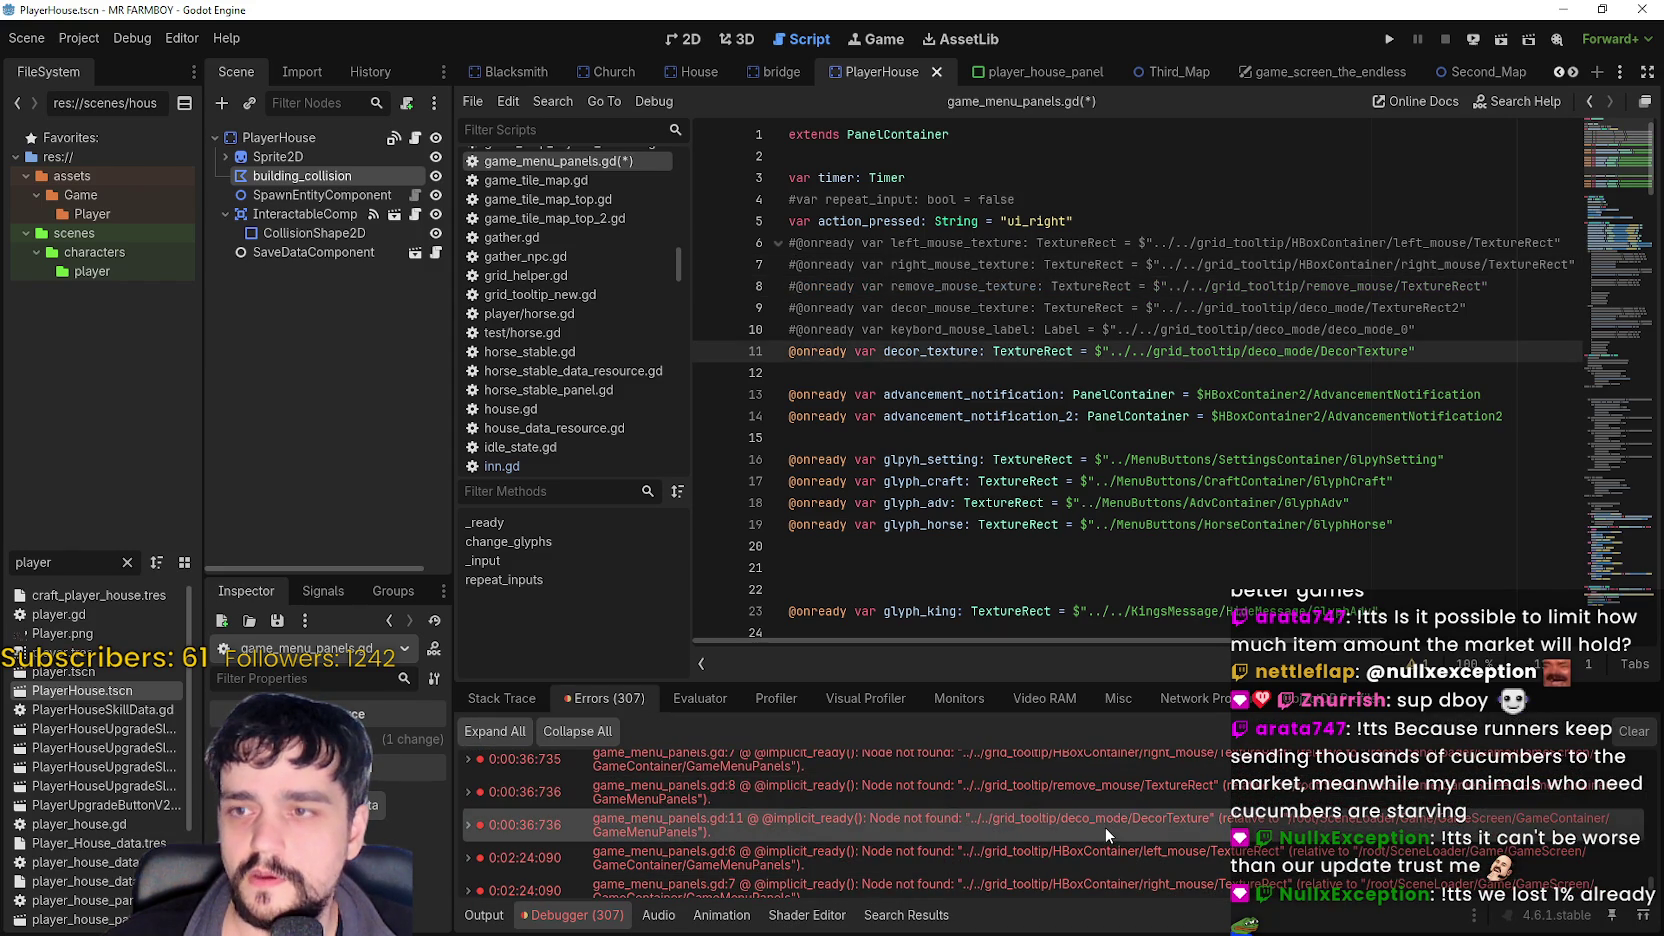
{"action": "key", "text": "ctrl+k"}
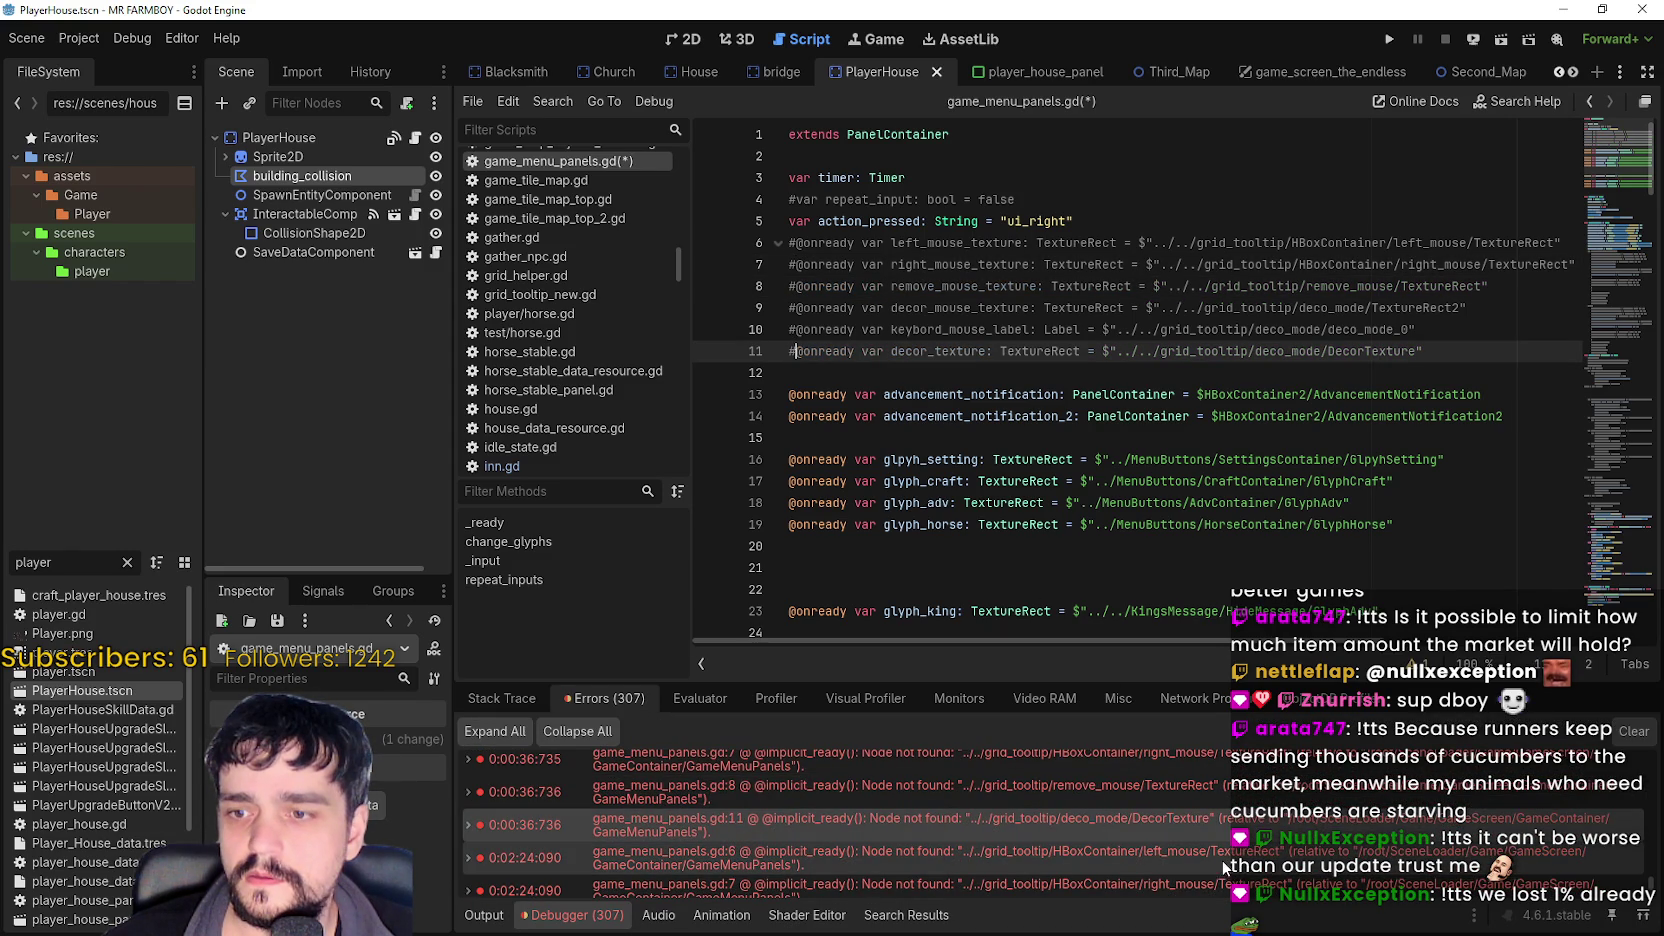
- Confirm the line 6, 7, 8 and 11 errors point to commented-out code, then run the game
{"action": "left_click", "coordinate": [1160, 862]}
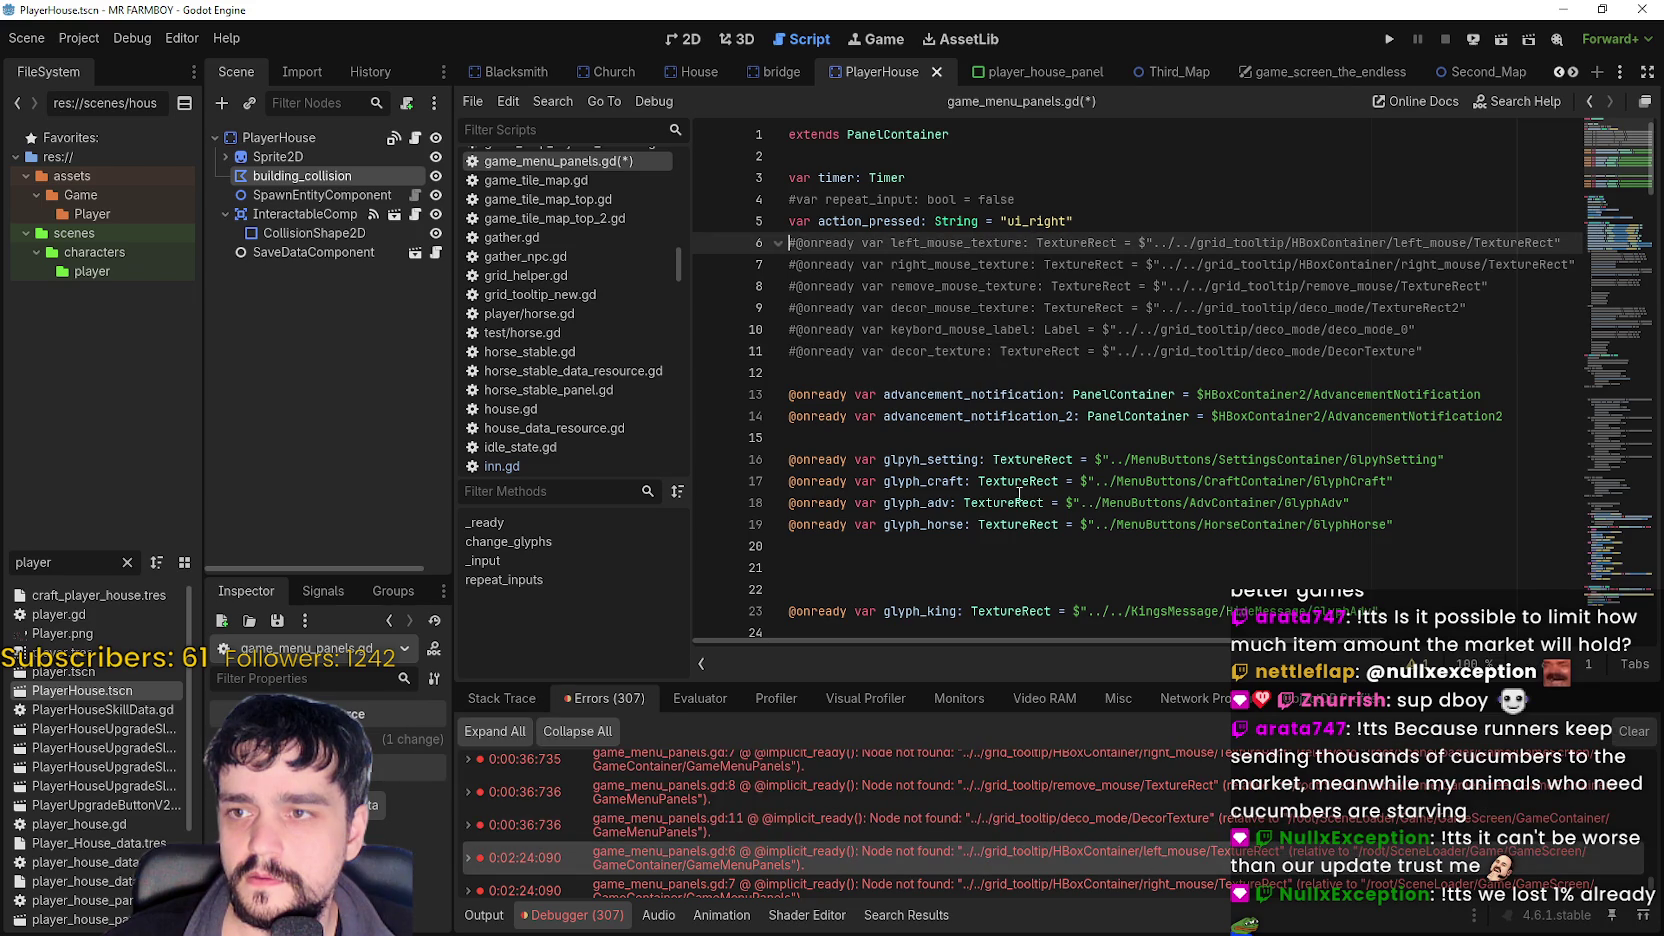
{"action": "scroll", "coordinate": [1167, 840], "scroll_direction": "down", "scroll_amount": 2}
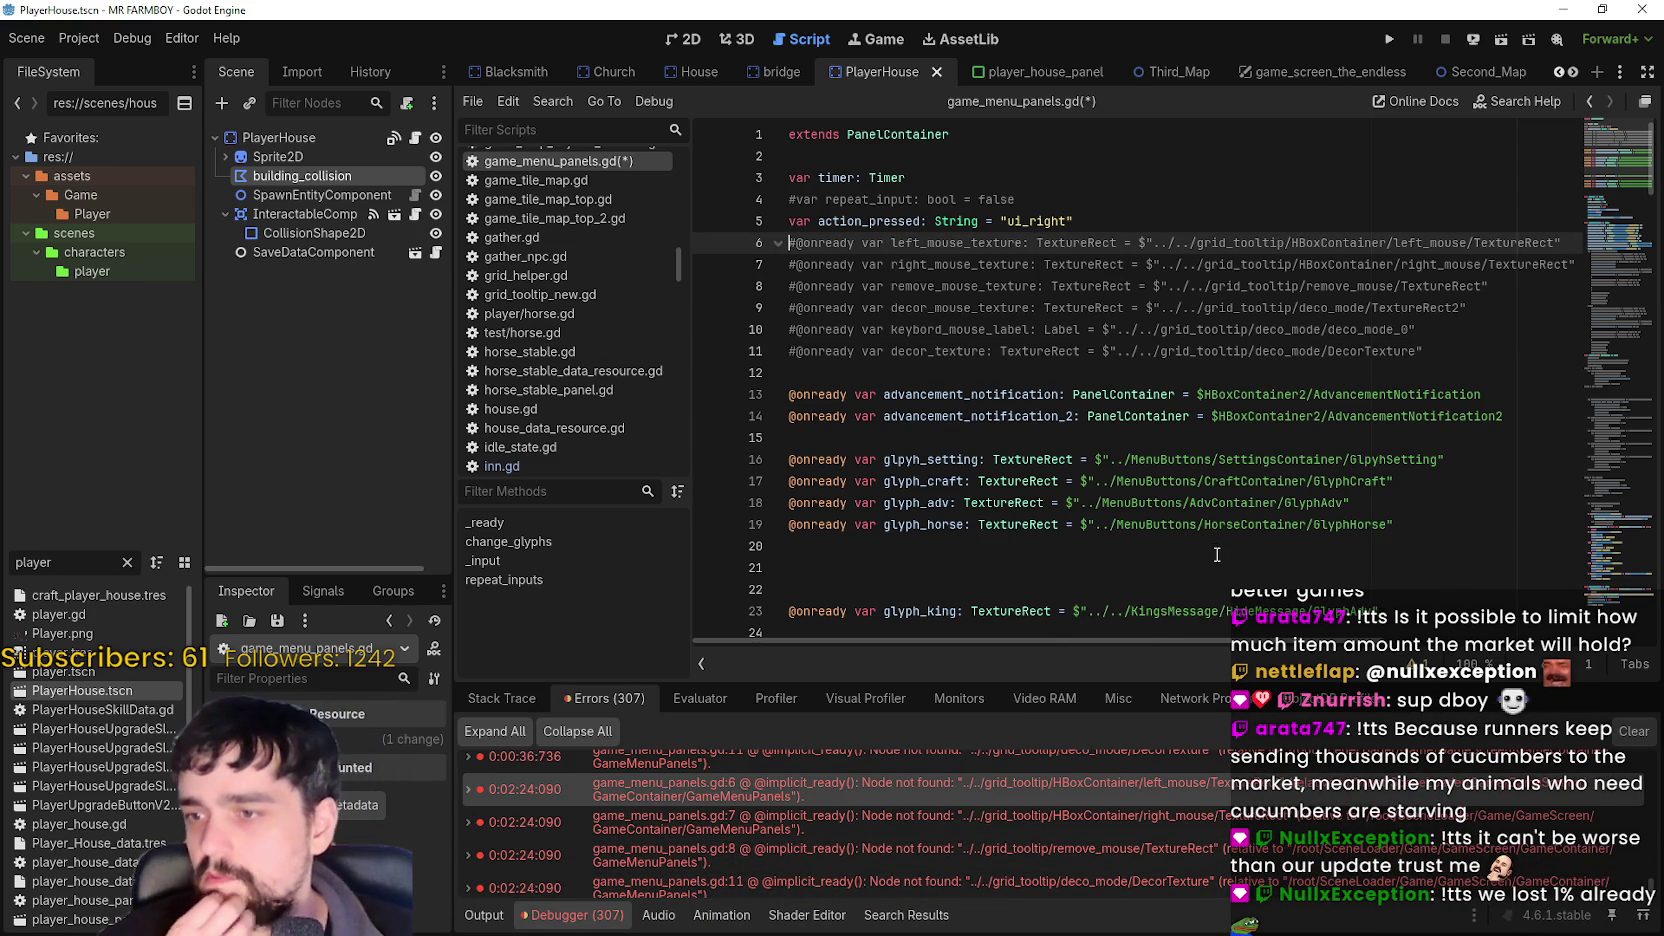
{"action": "left_click", "coordinate": [1053, 822]}
{"action": "scroll", "coordinate": [1060, 830], "scroll_direction": "down", "scroll_amount": 3}
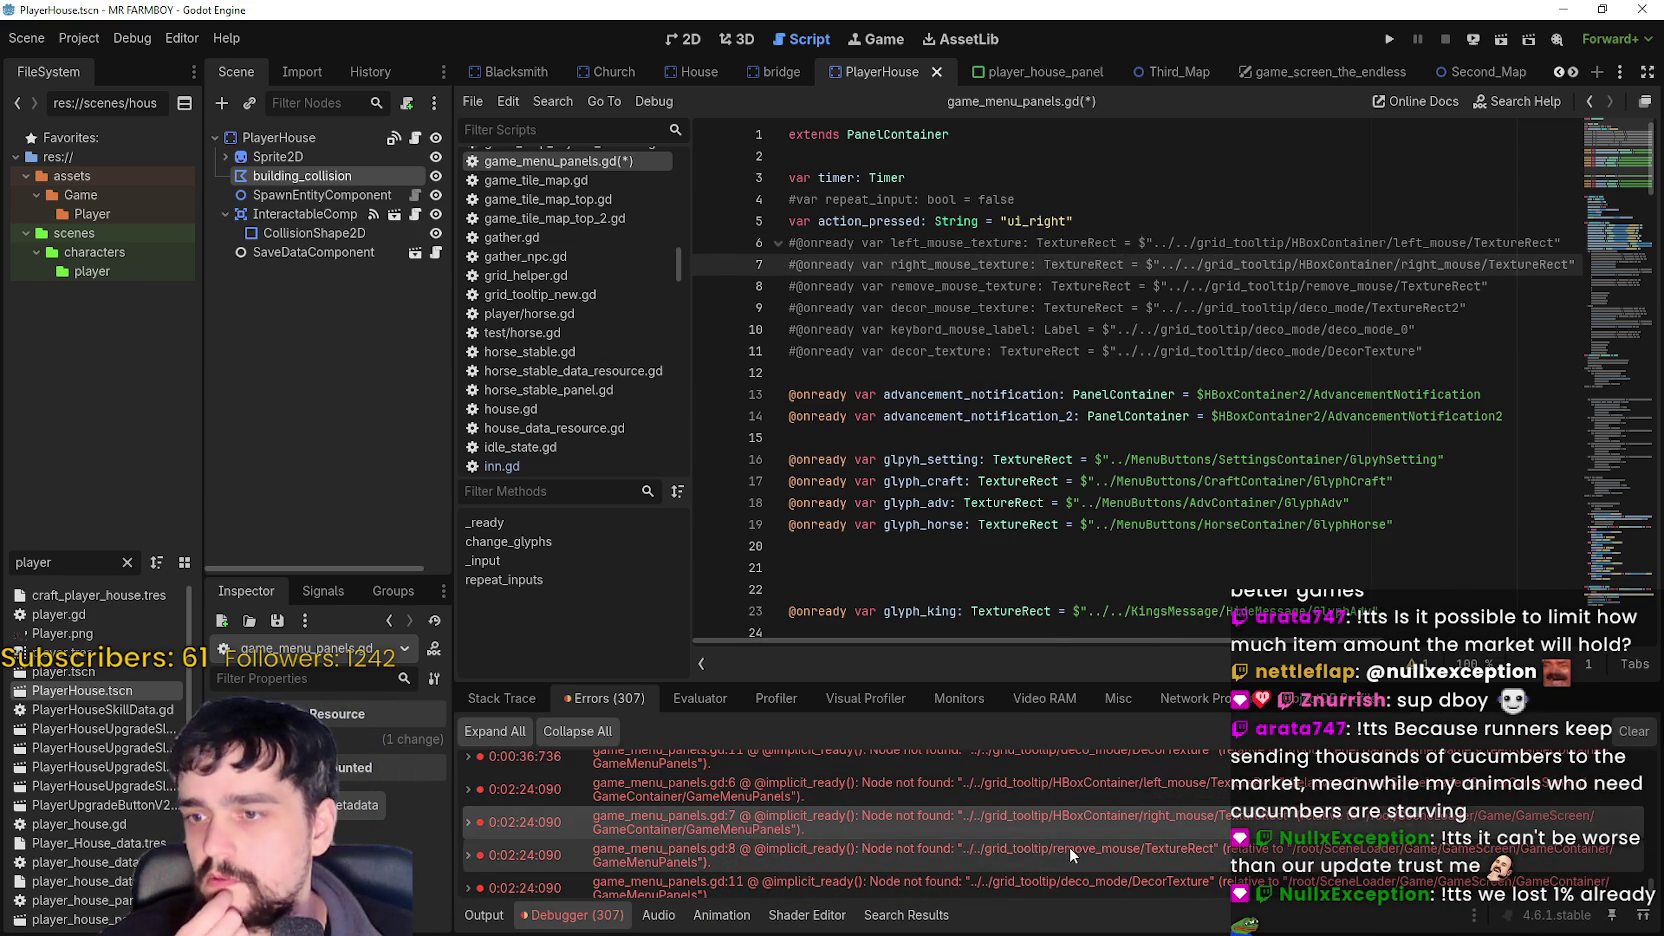
{"action": "left_click", "coordinate": [1058, 789]}
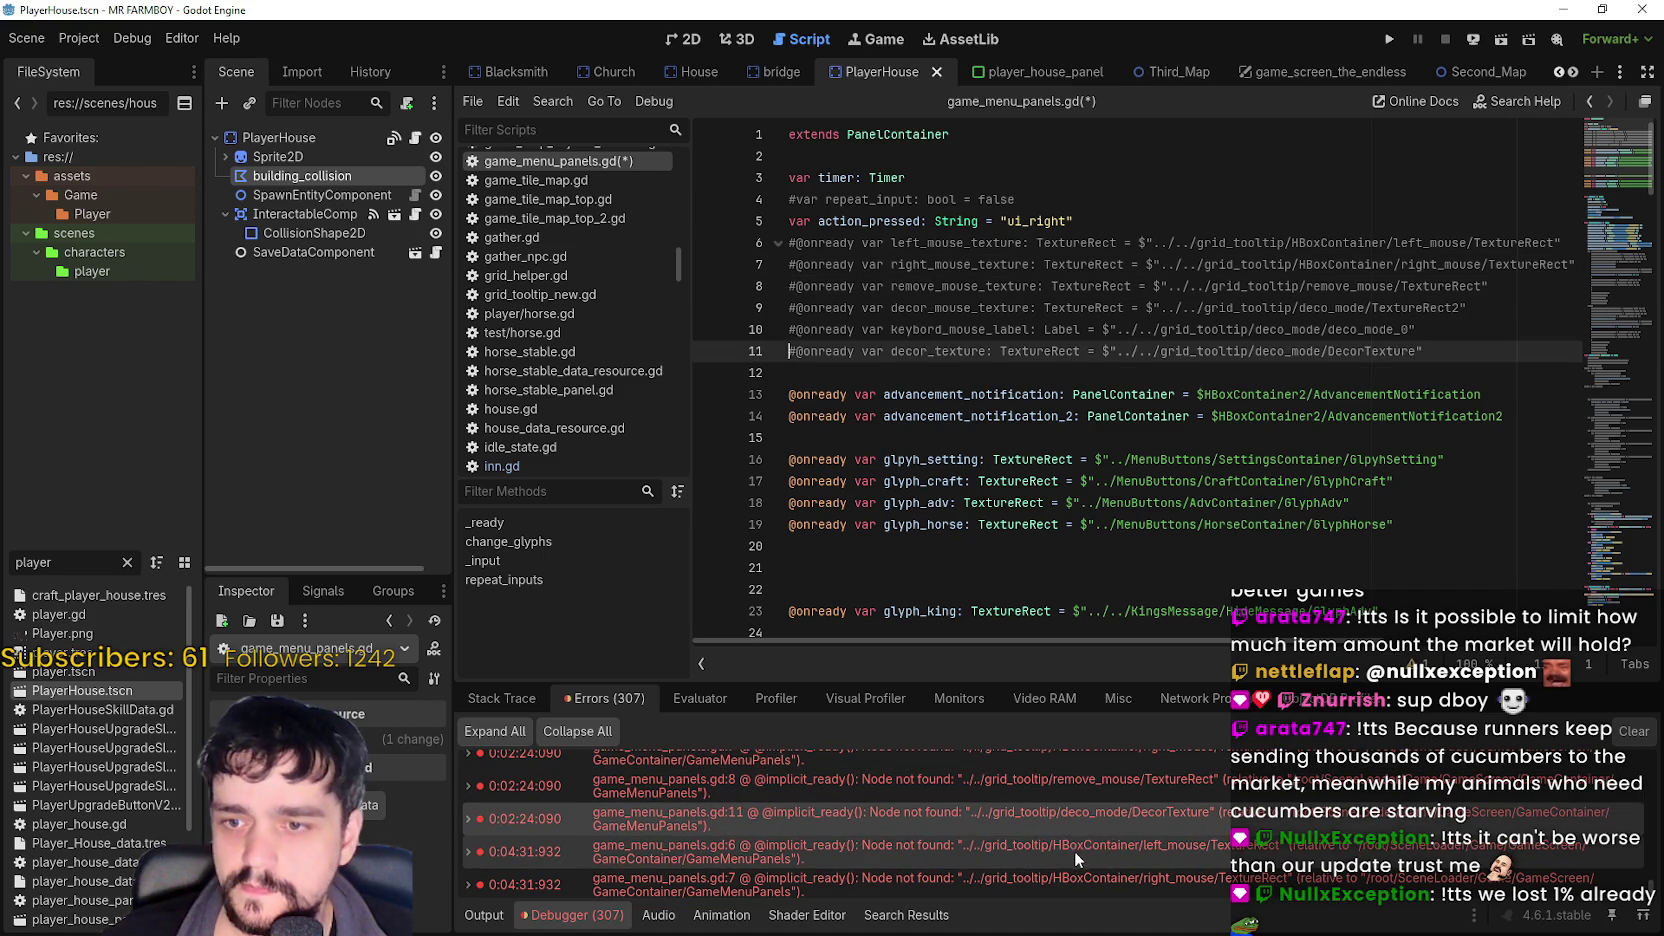
{"action": "left_click", "coordinate": [1074, 849]}
{"action": "scroll", "coordinate": [1072, 811], "scroll_direction": "down", "scroll_amount": 1}
{"action": "scroll", "coordinate": [1075, 818], "scroll_direction": "down", "scroll_amount": 2}
{"action": "left_click", "coordinate": [1079, 796]}
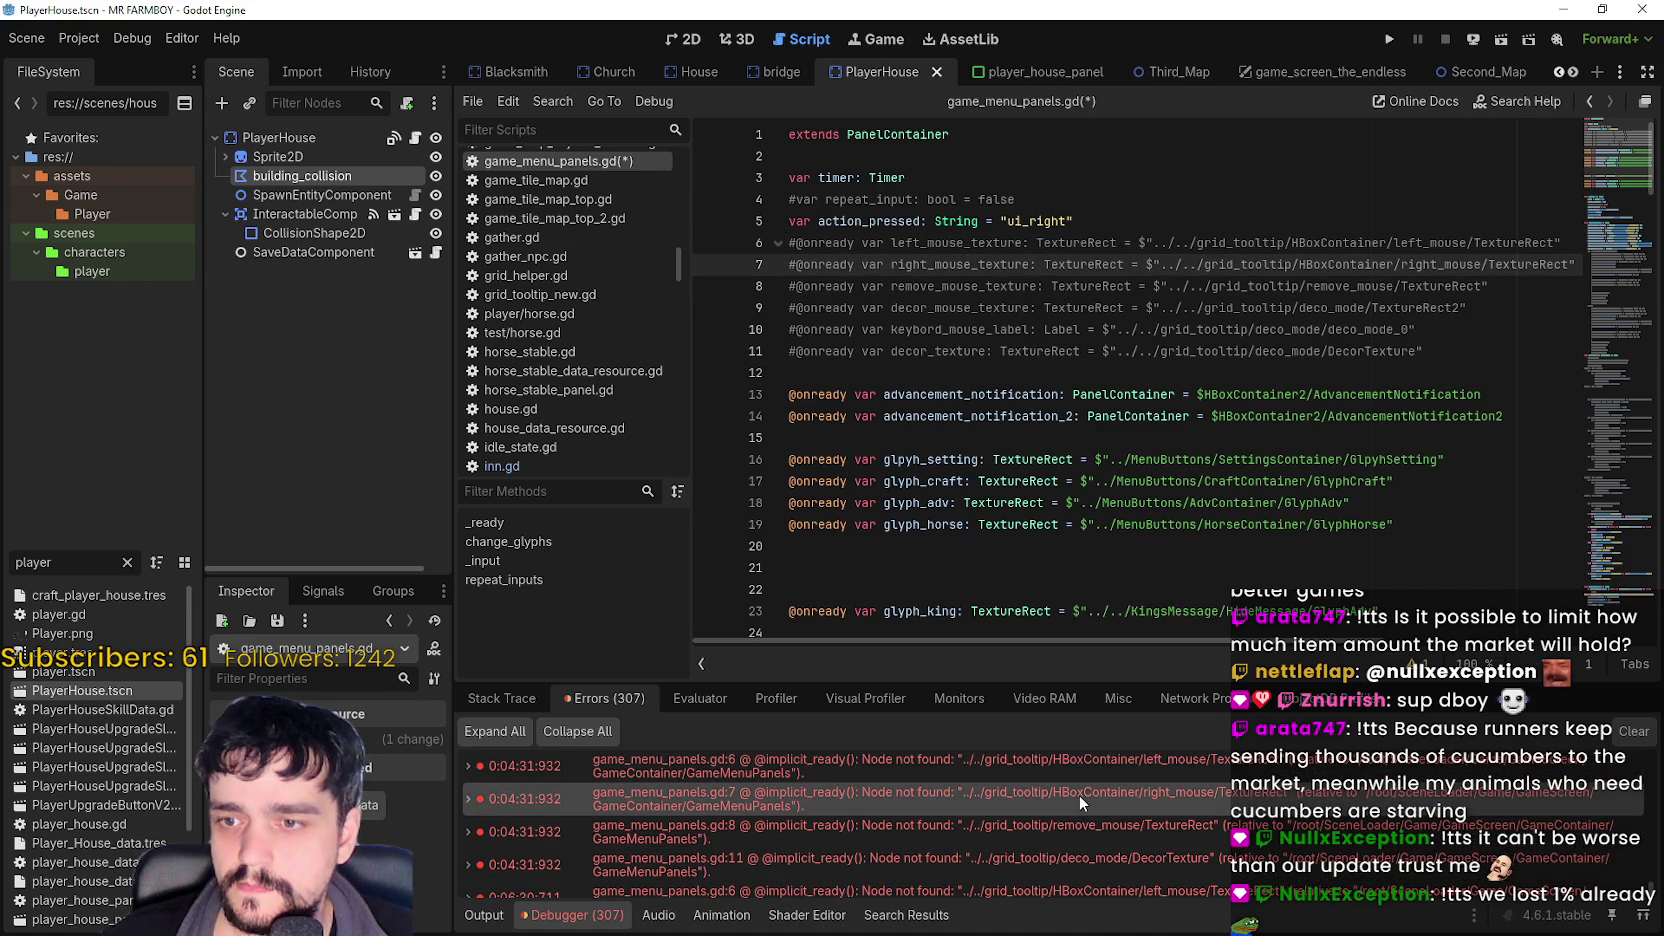
{"action": "scroll", "coordinate": [1089, 812], "scroll_direction": "down", "scroll_amount": 2}
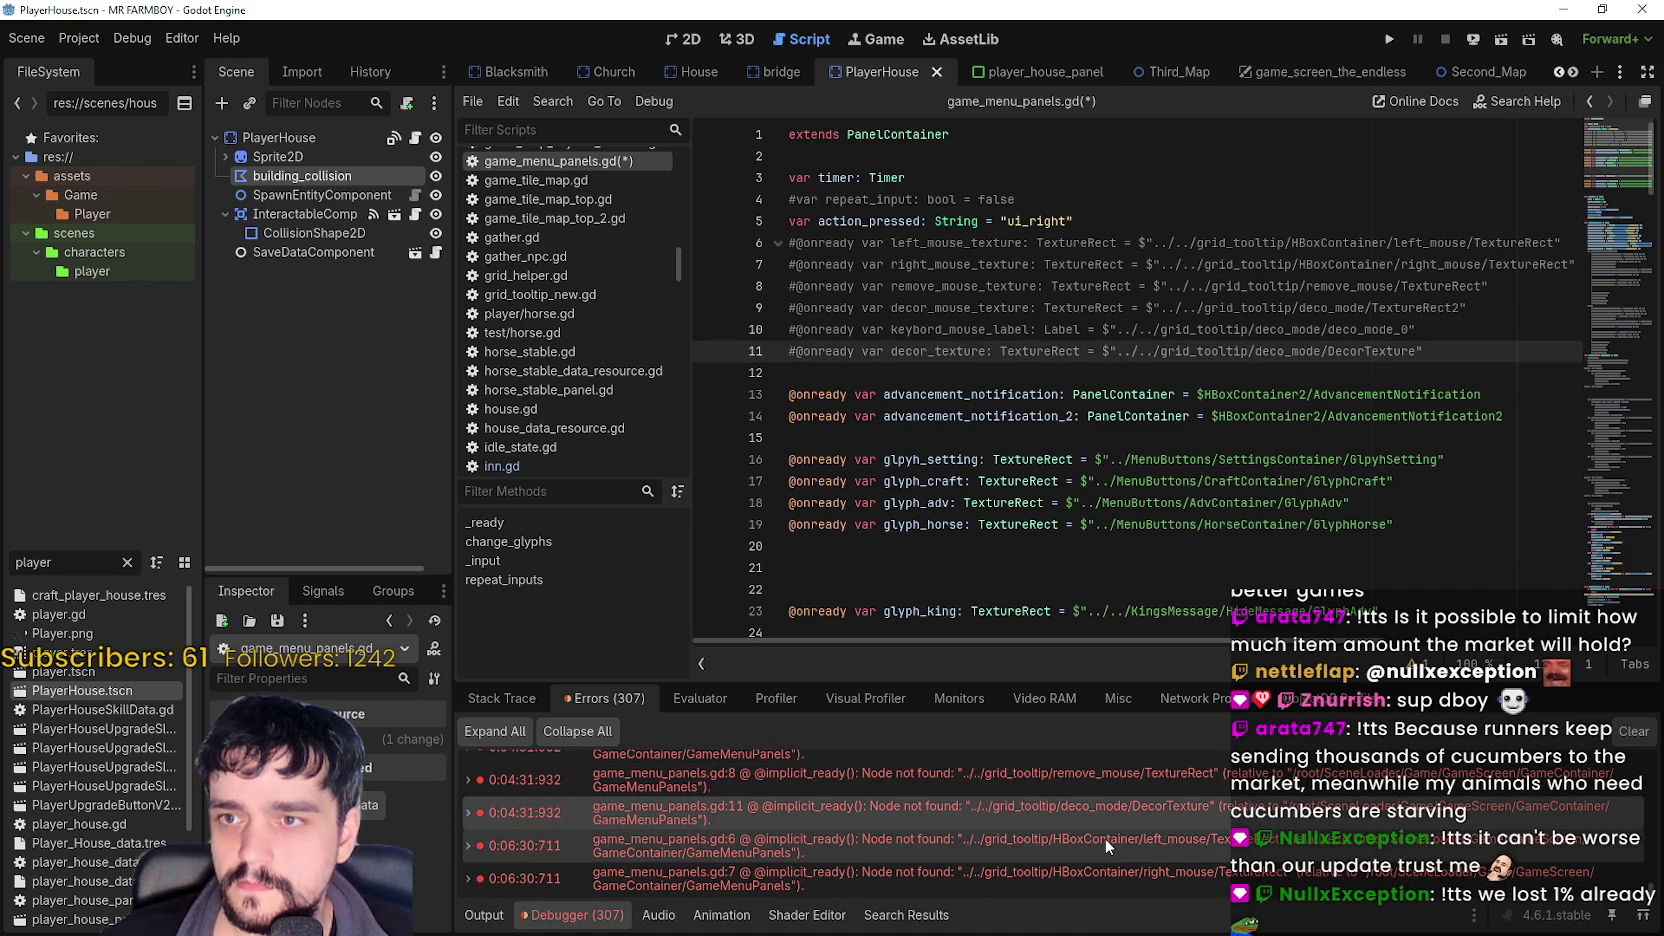
{"action": "left_click", "coordinate": [1110, 842]}
{"action": "scroll", "coordinate": [1117, 849], "scroll_direction": "down", "scroll_amount": 1}
{"action": "left_click", "coordinate": [1117, 849]}
{"action": "scroll", "coordinate": [1136, 872], "scroll_direction": "down", "scroll_amount": 1}
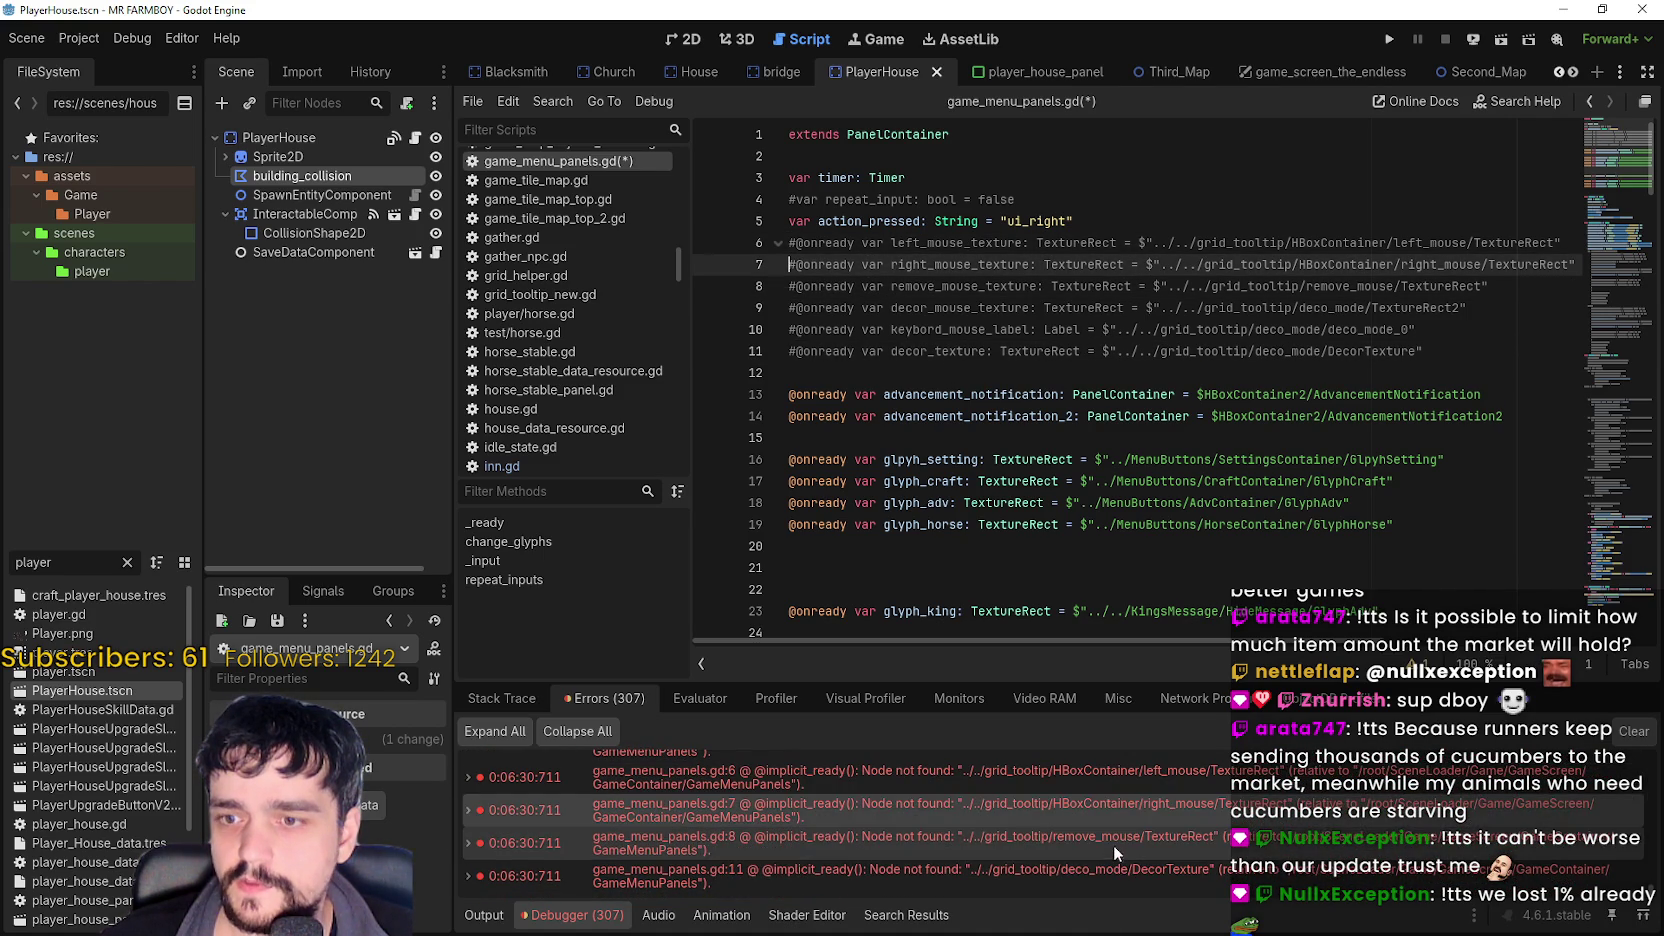
{"action": "left_click", "coordinate": [1115, 852]}
{"action": "left_click", "coordinate": [1128, 870]}
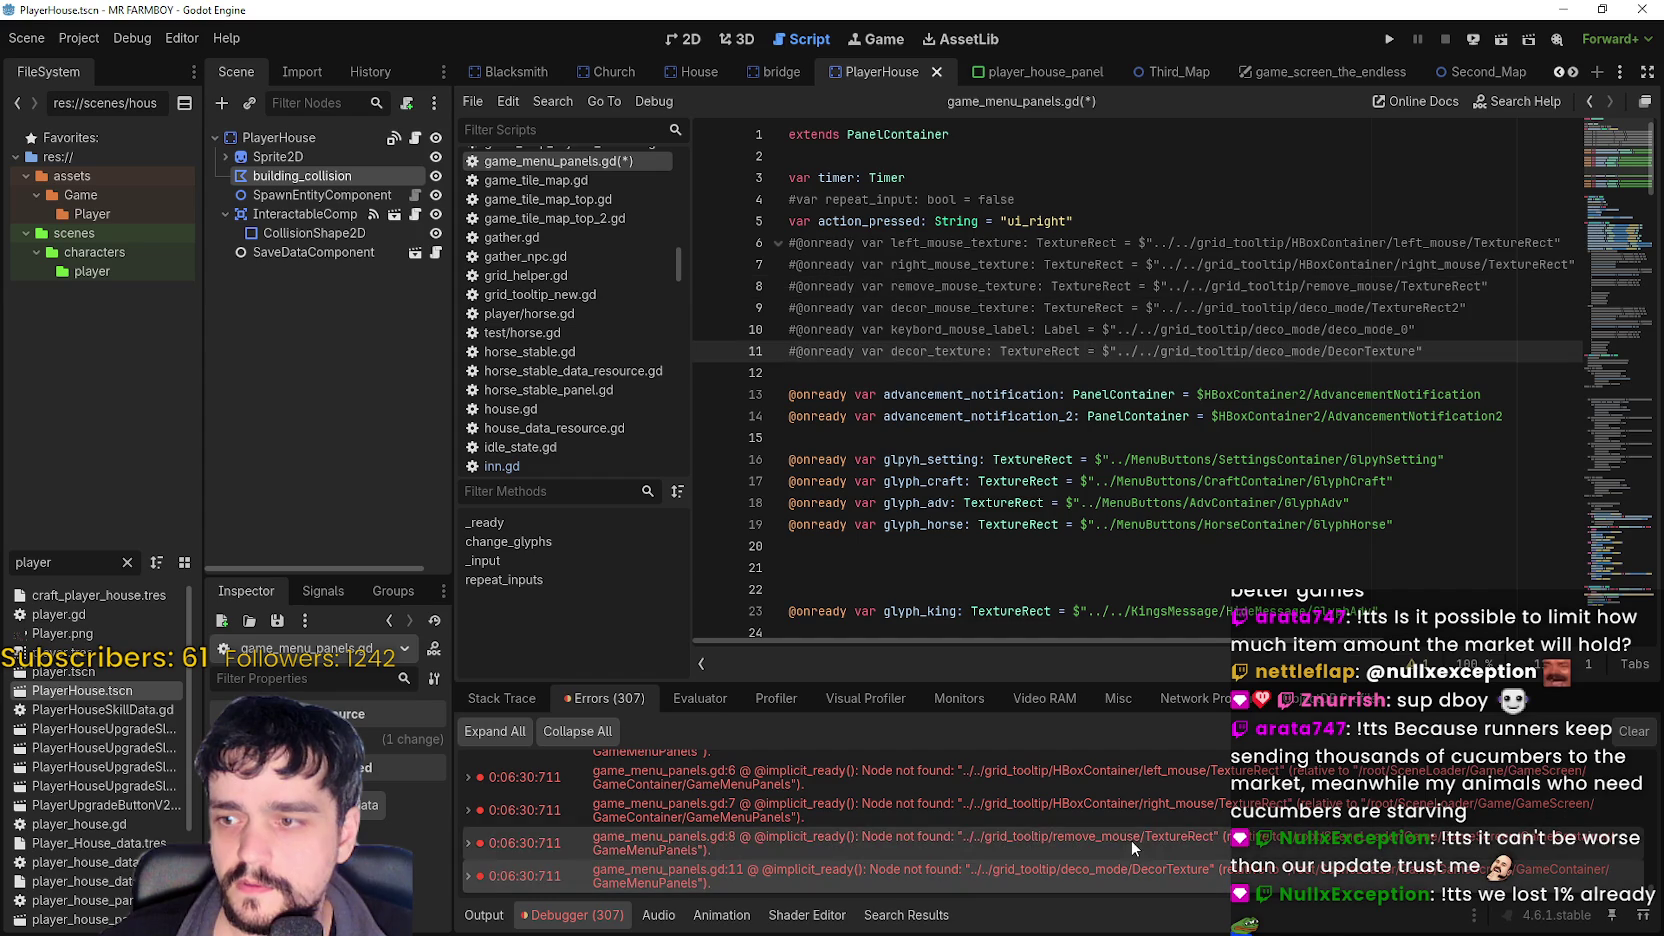
{"action": "left_click", "coordinate": [1122, 378]}
{"action": "left_click", "coordinate": [1389, 39]}
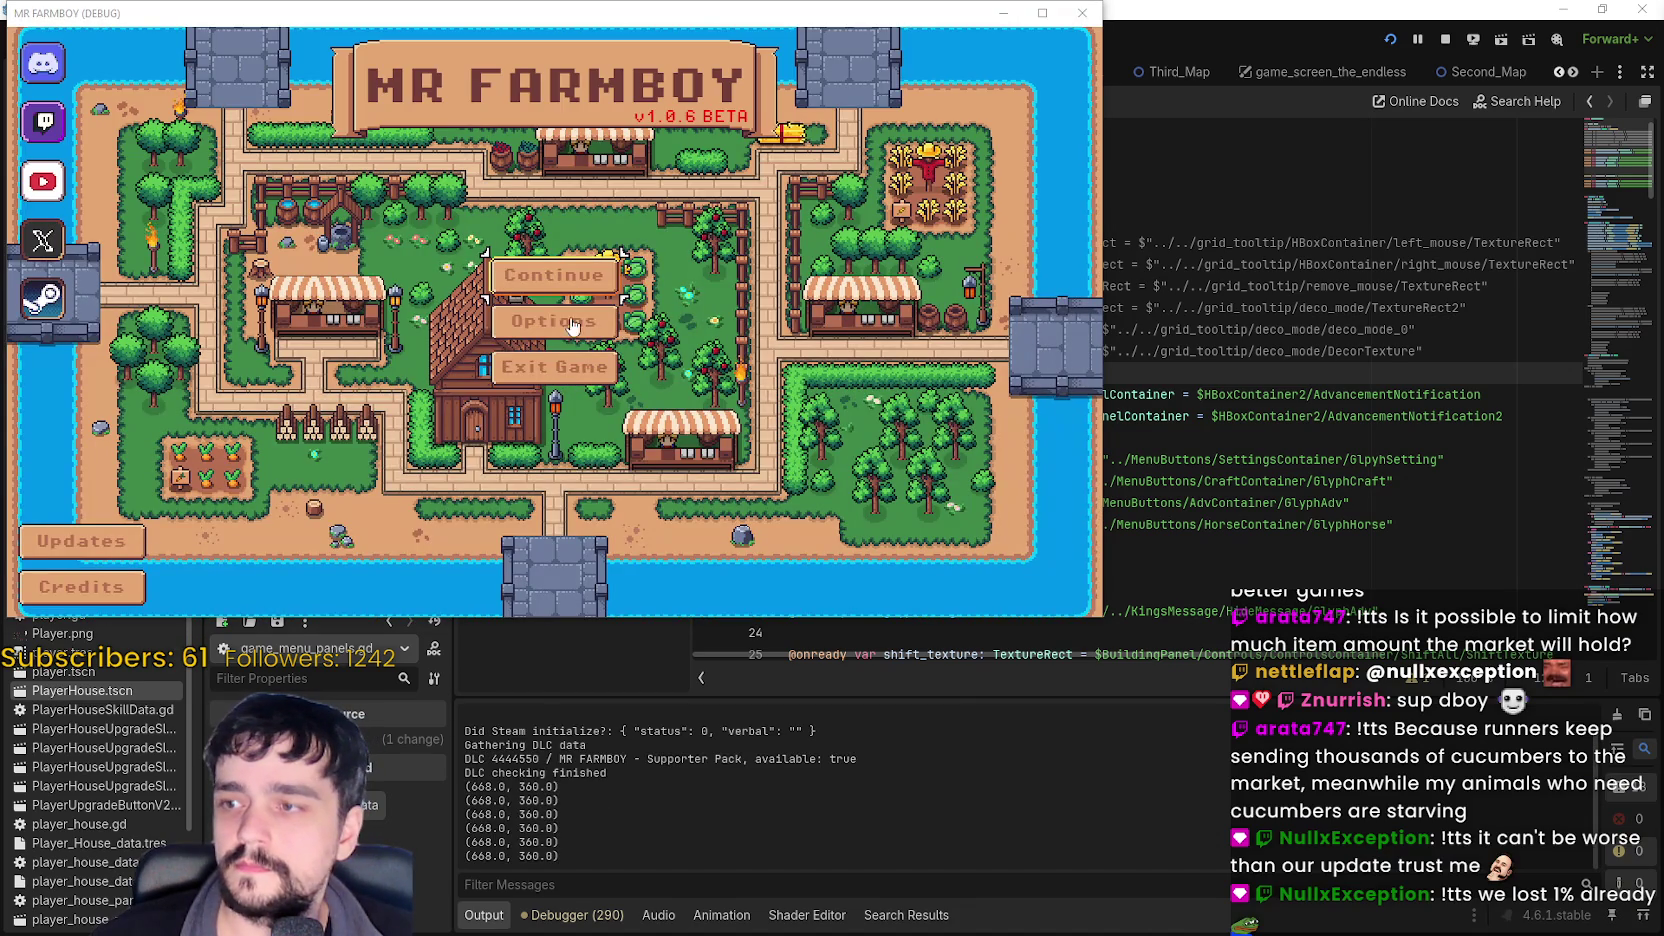
- Load Save 6 from the Continue list, check the farm loads, then stop with F8
{"action": "left_click", "coordinate": [560, 280]}
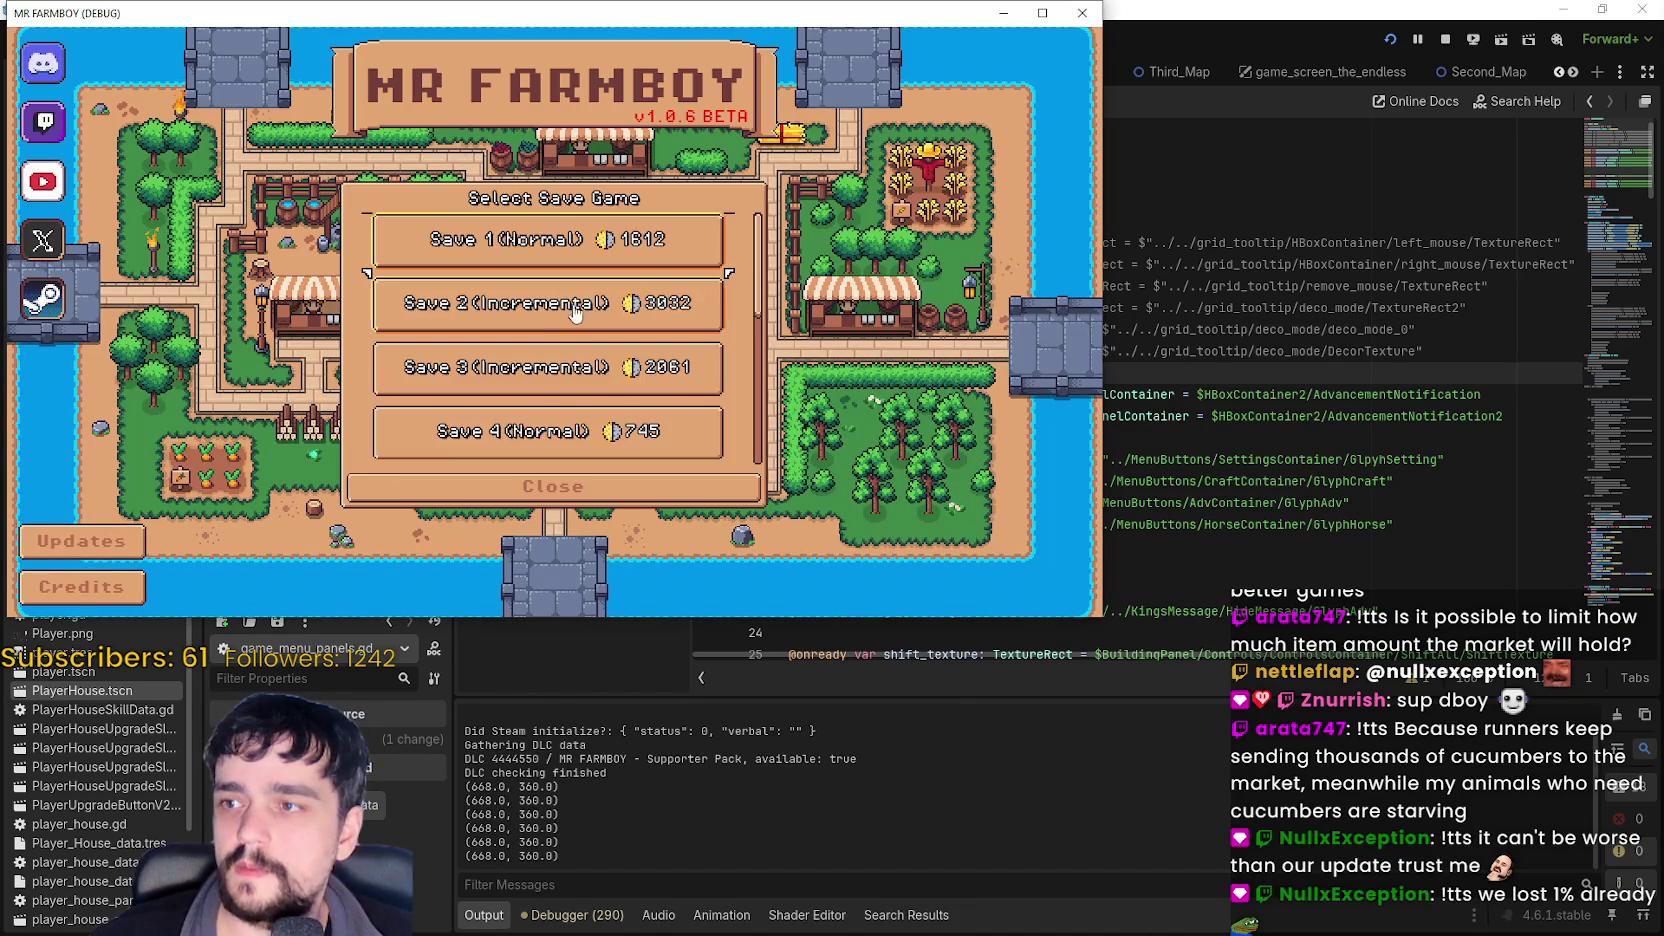
{"action": "scroll", "coordinate": [536, 340], "scroll_direction": "up", "scroll_amount": 1}
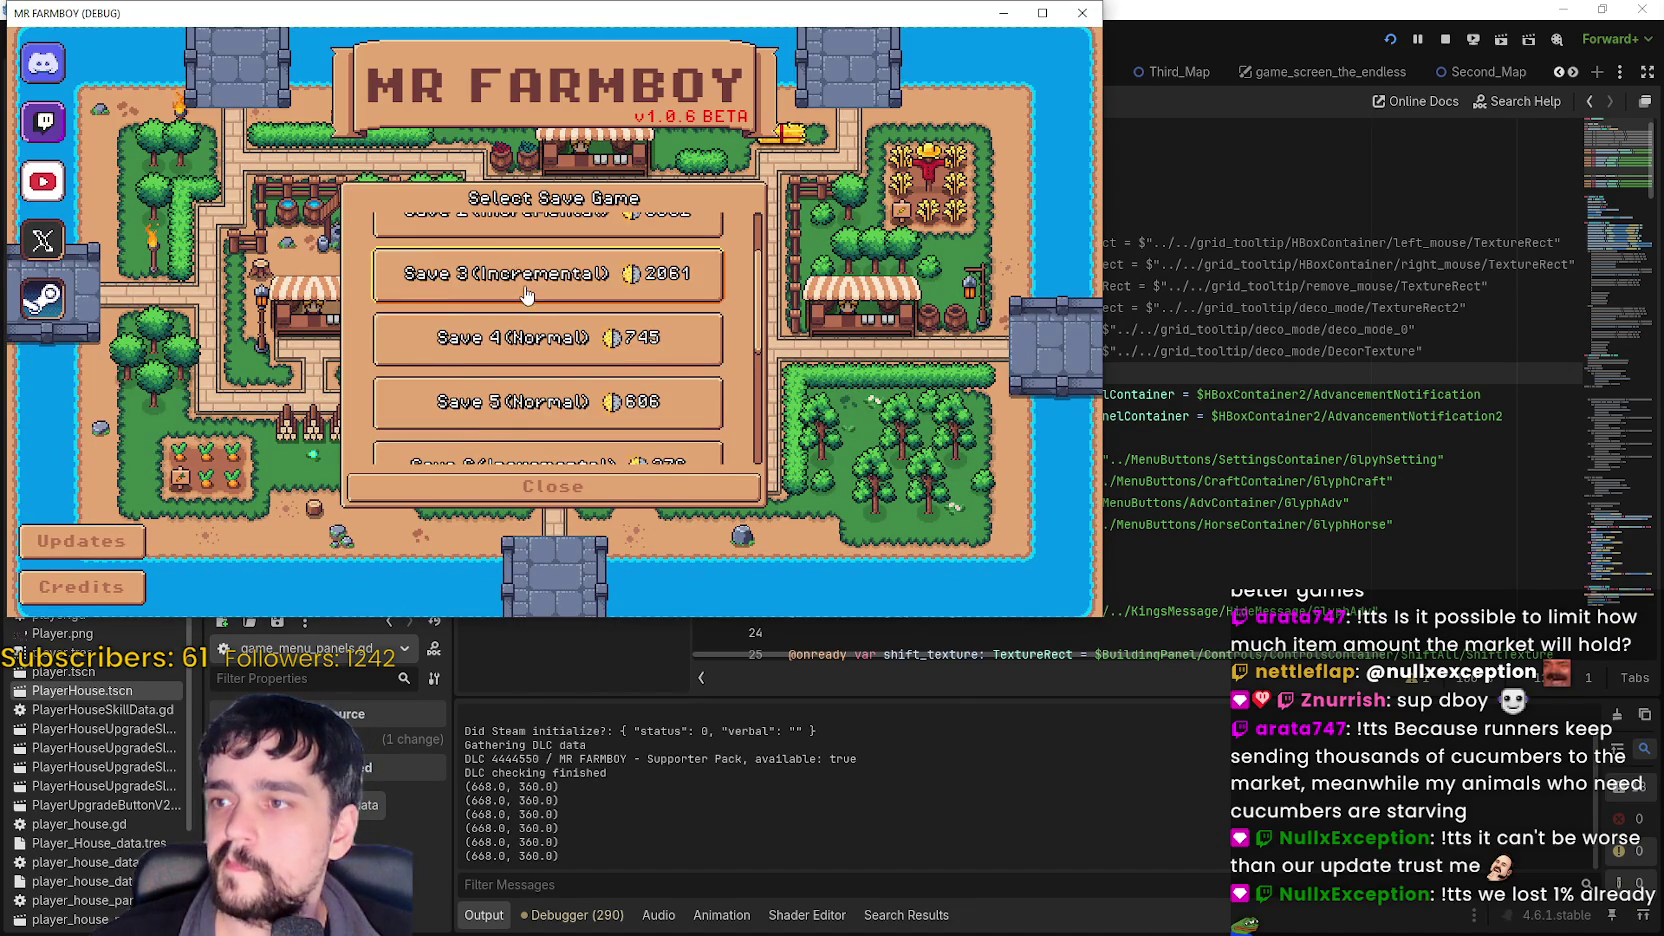
{"action": "left_click", "coordinate": [535, 332]}
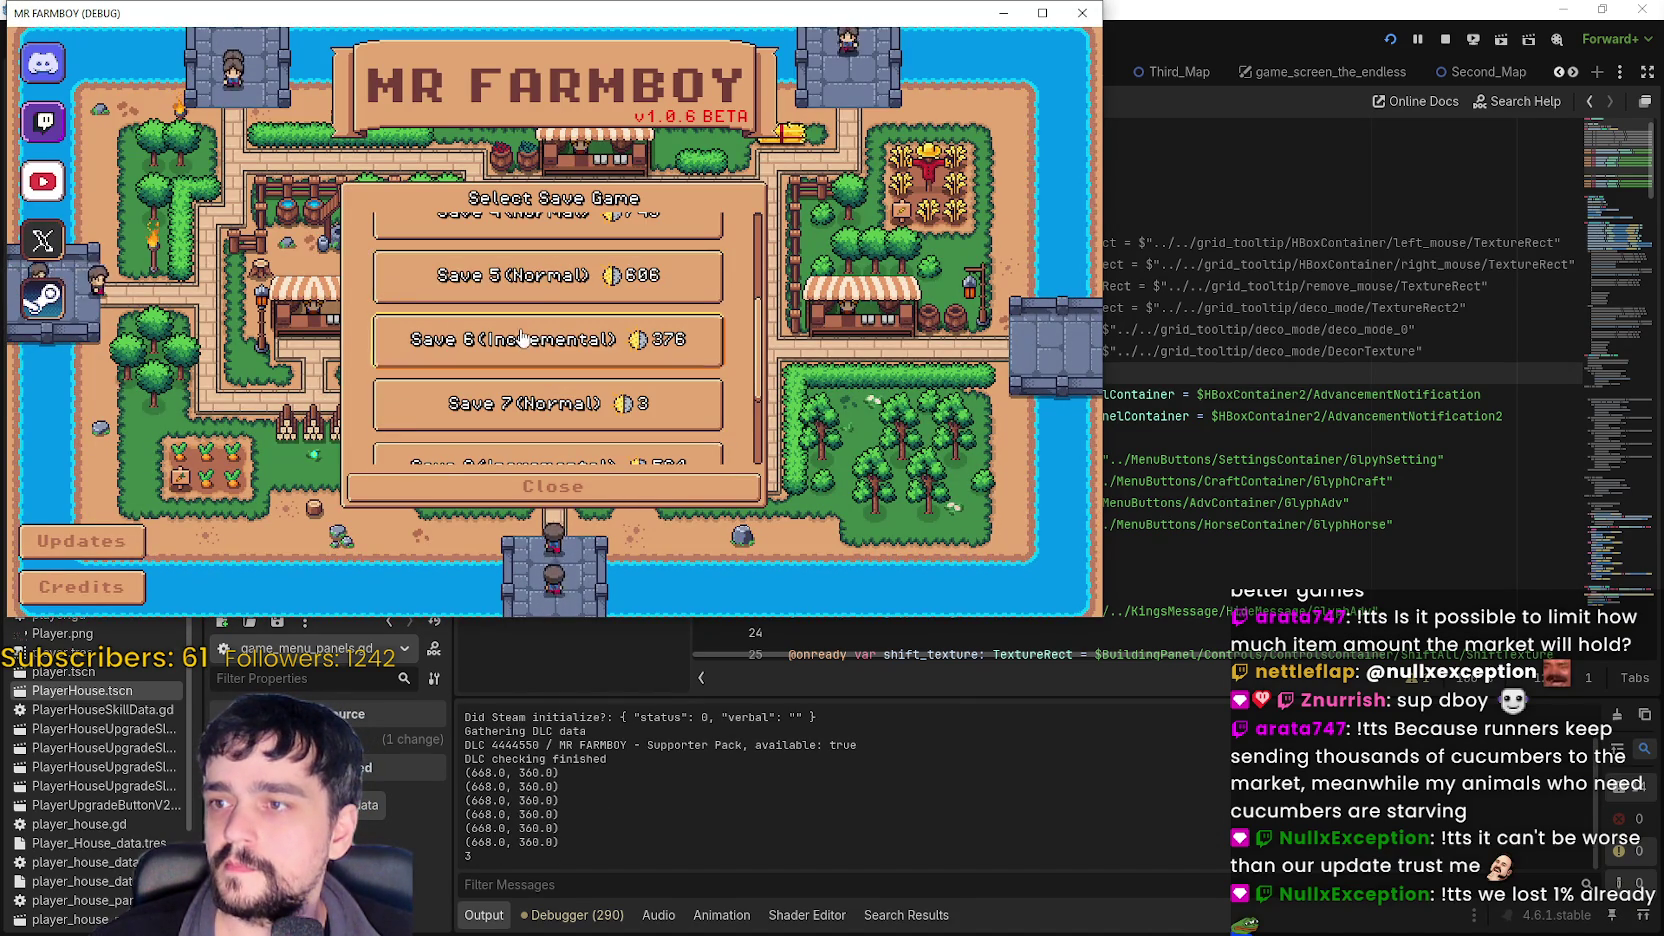
{"action": "left_click", "coordinate": [465, 360]}
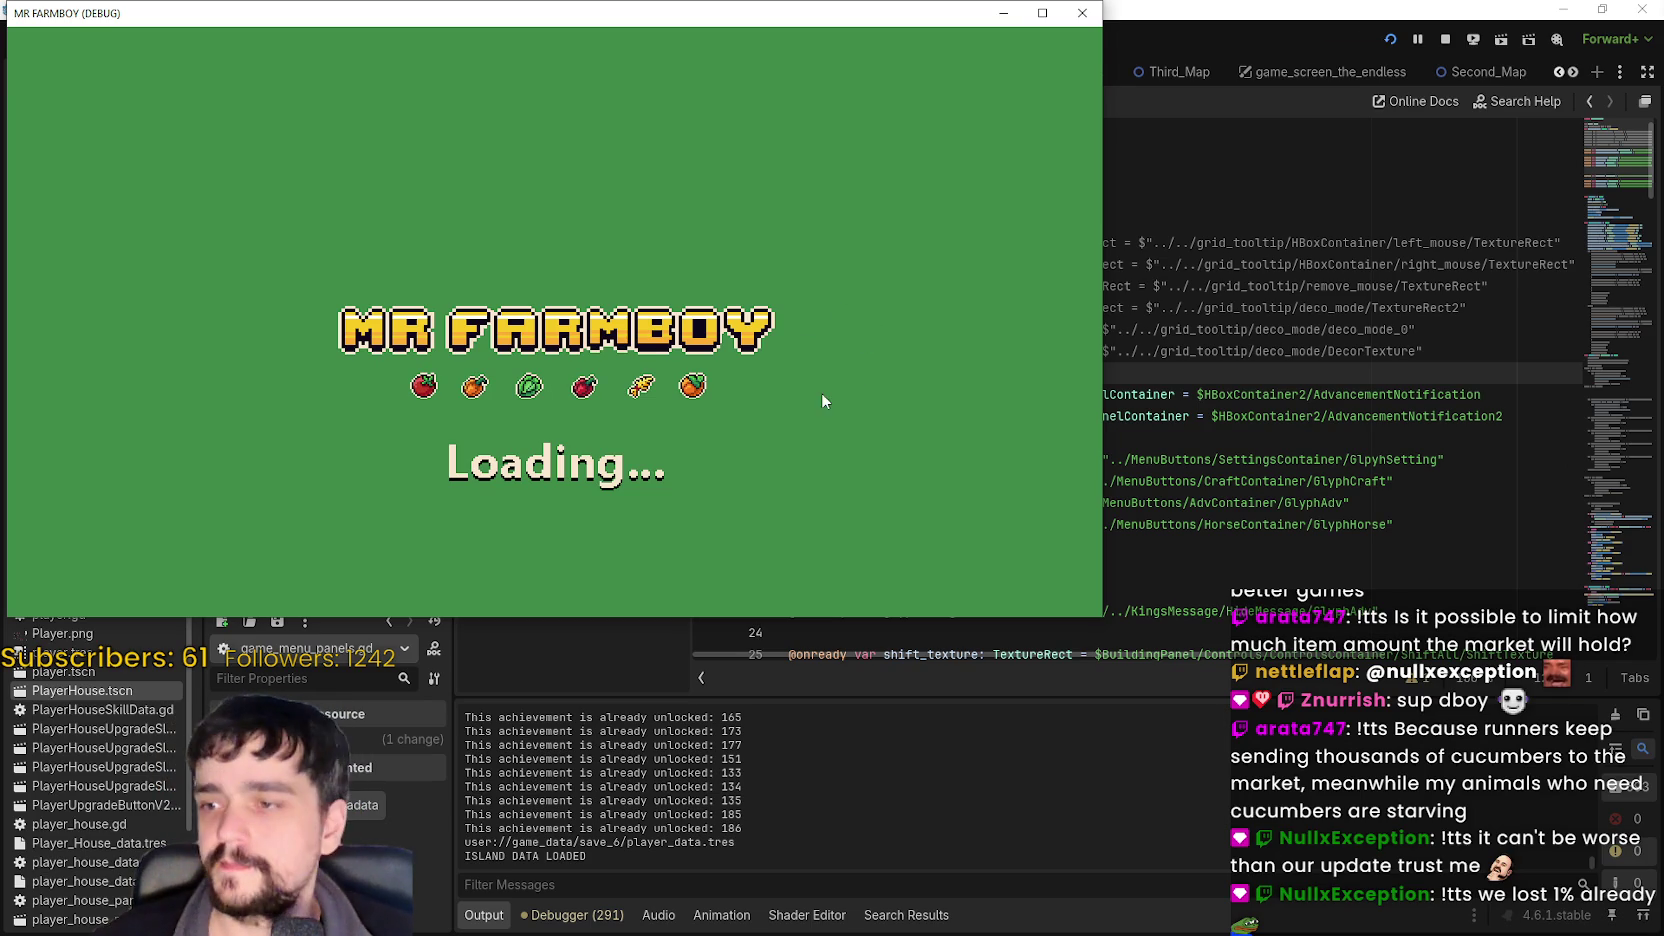
{"action": "scroll", "coordinate": [810, 419], "scroll_direction": "up", "scroll_amount": 2}
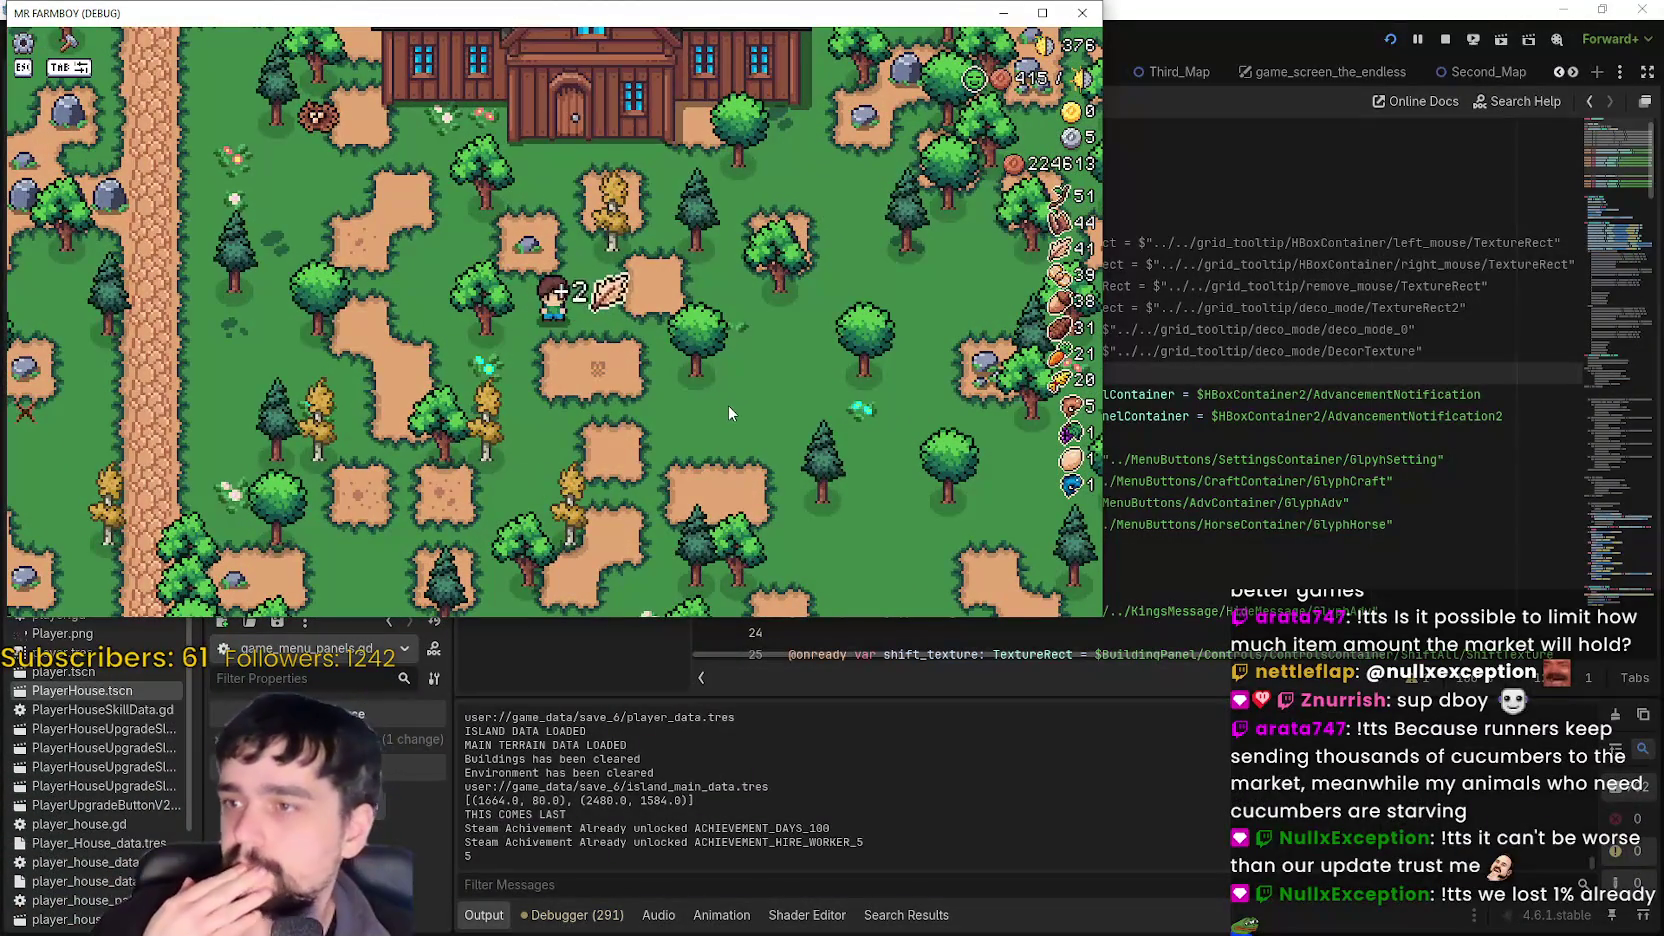
{"action": "key", "text": "F8"}
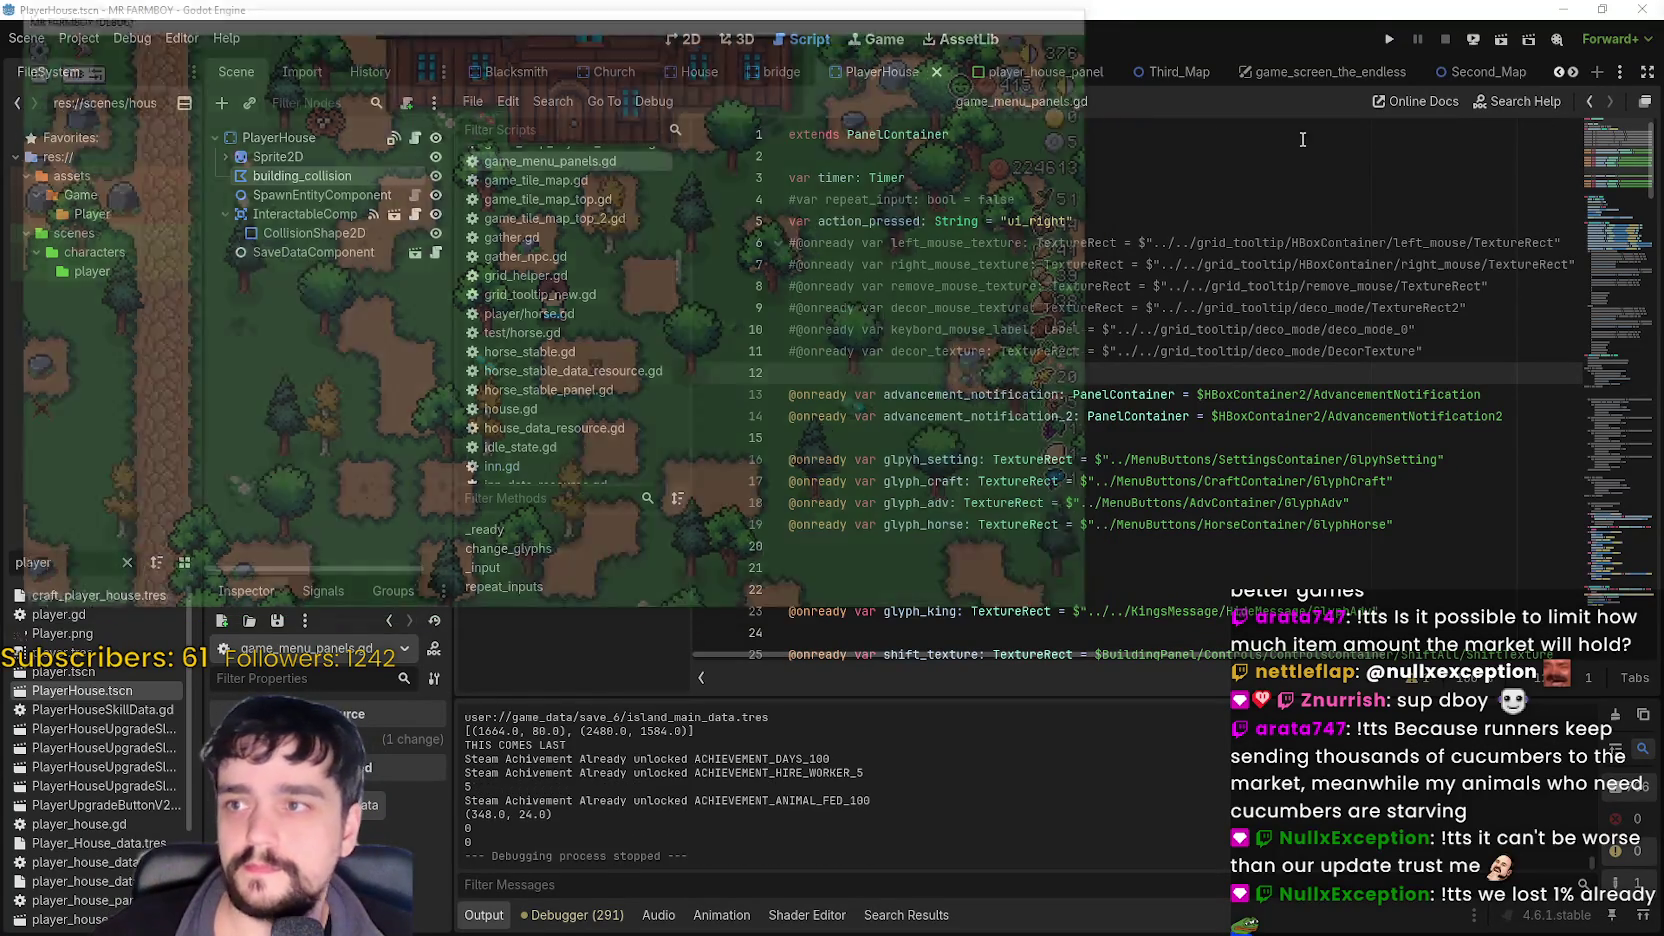
- Export the Windows Desktop preset as MrFarmBoy.zip in the NewExport folder
{"action": "left_click", "coordinate": [79, 38]}
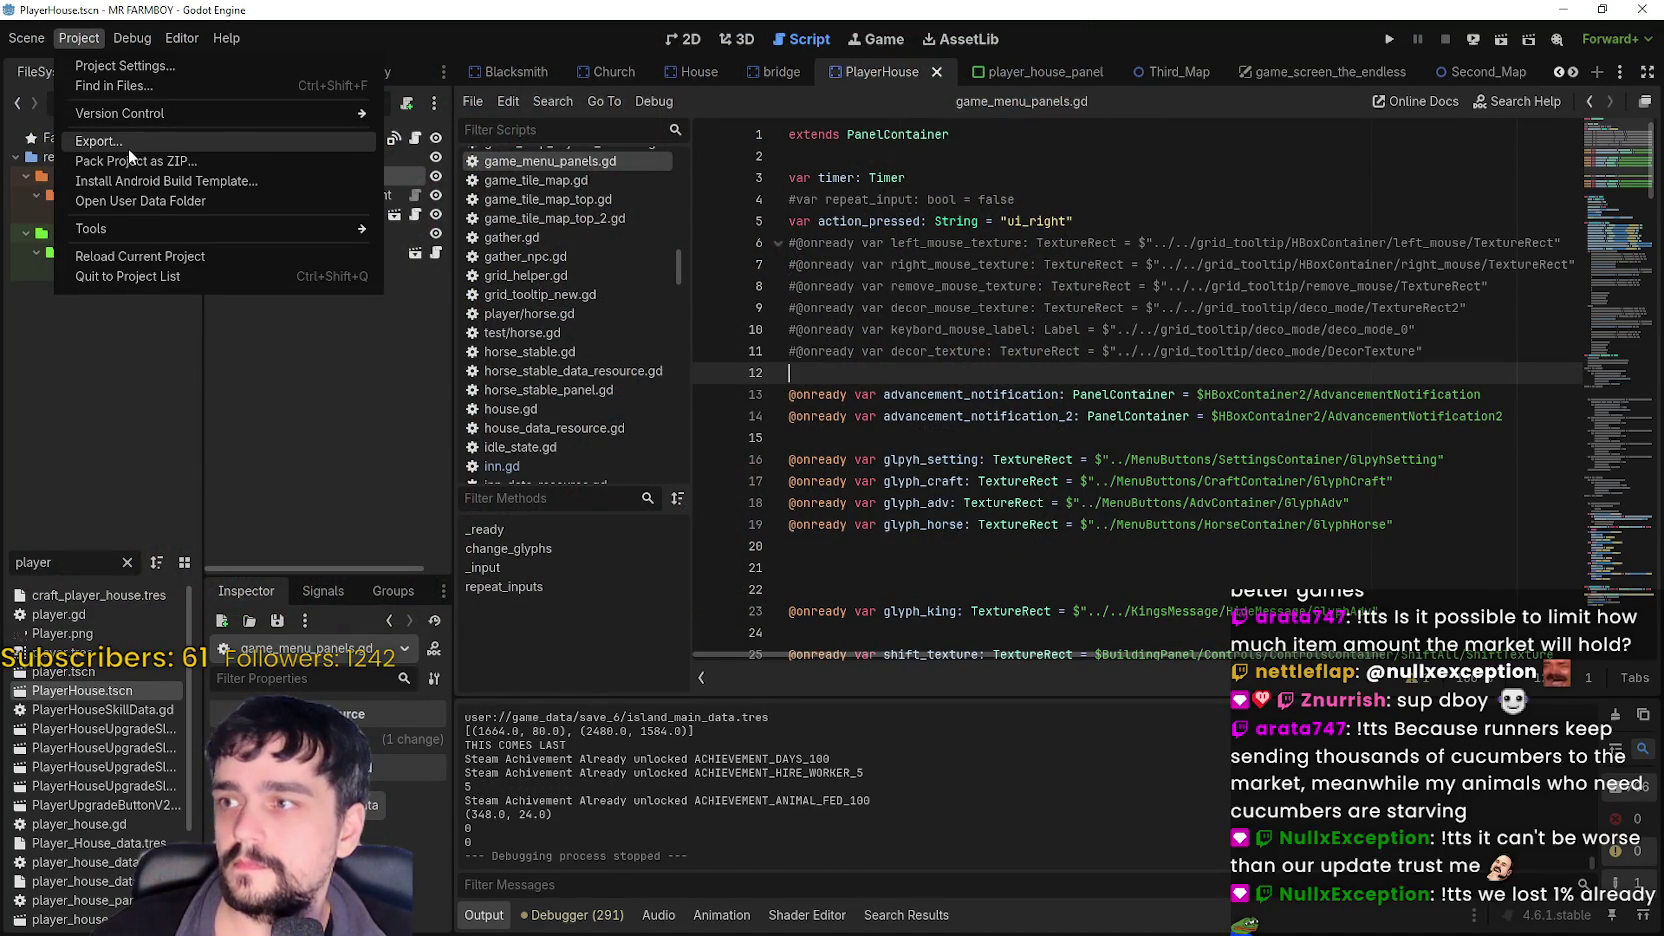
{"action": "left_click", "coordinate": [129, 145]}
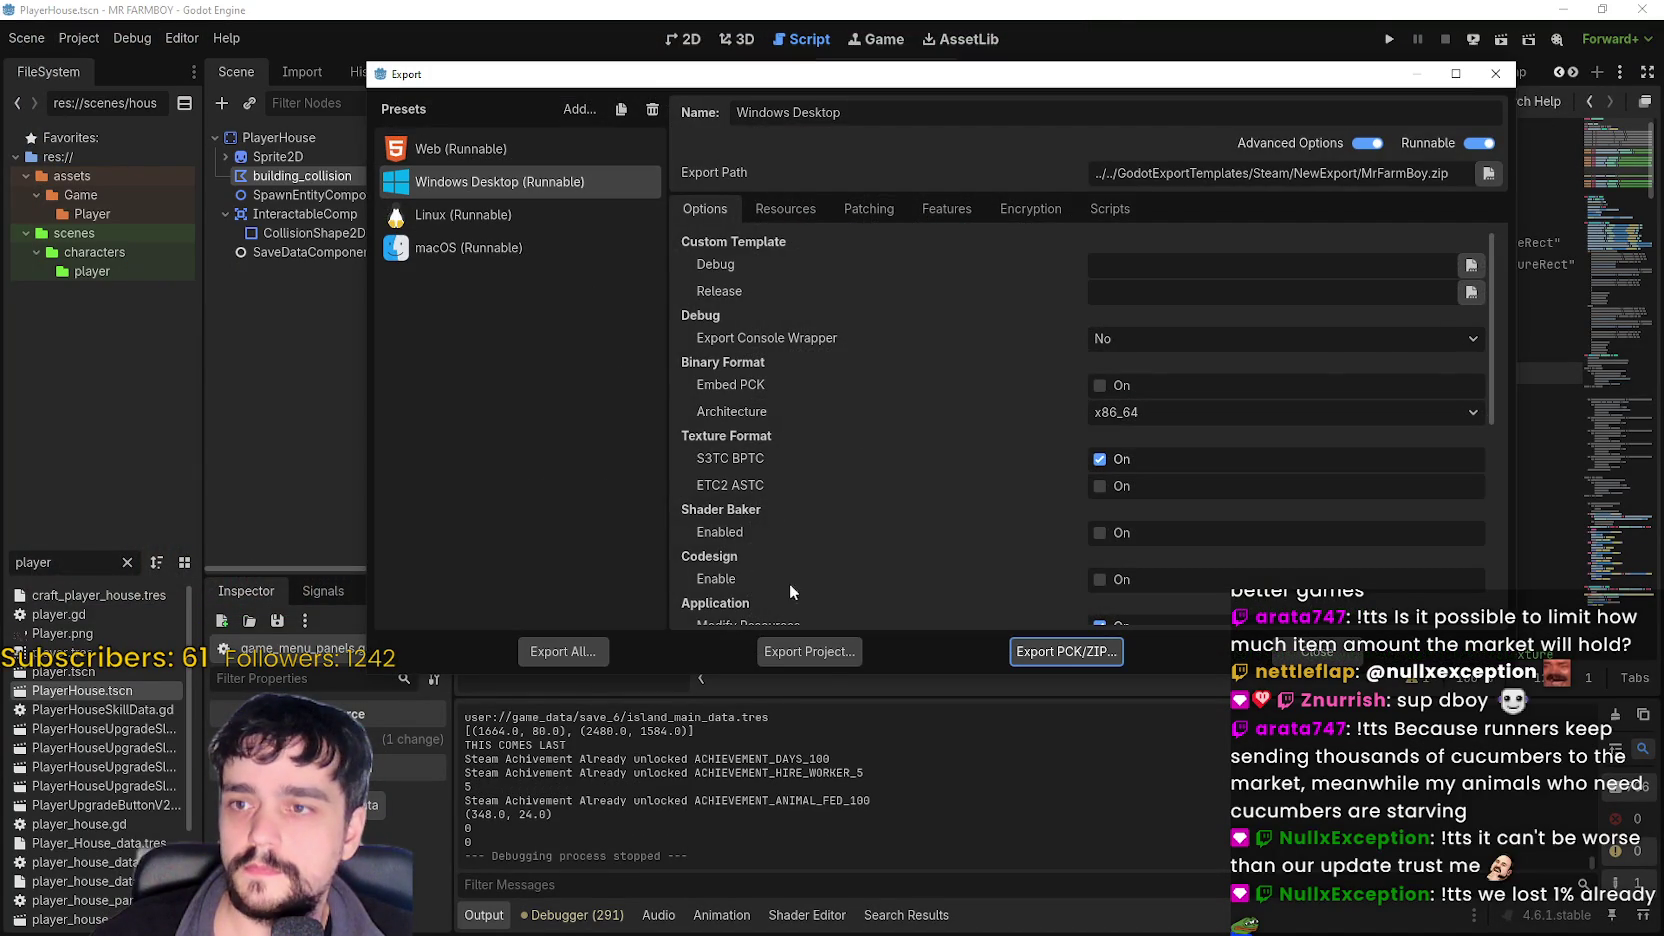
{"action": "left_click", "coordinate": [826, 658]}
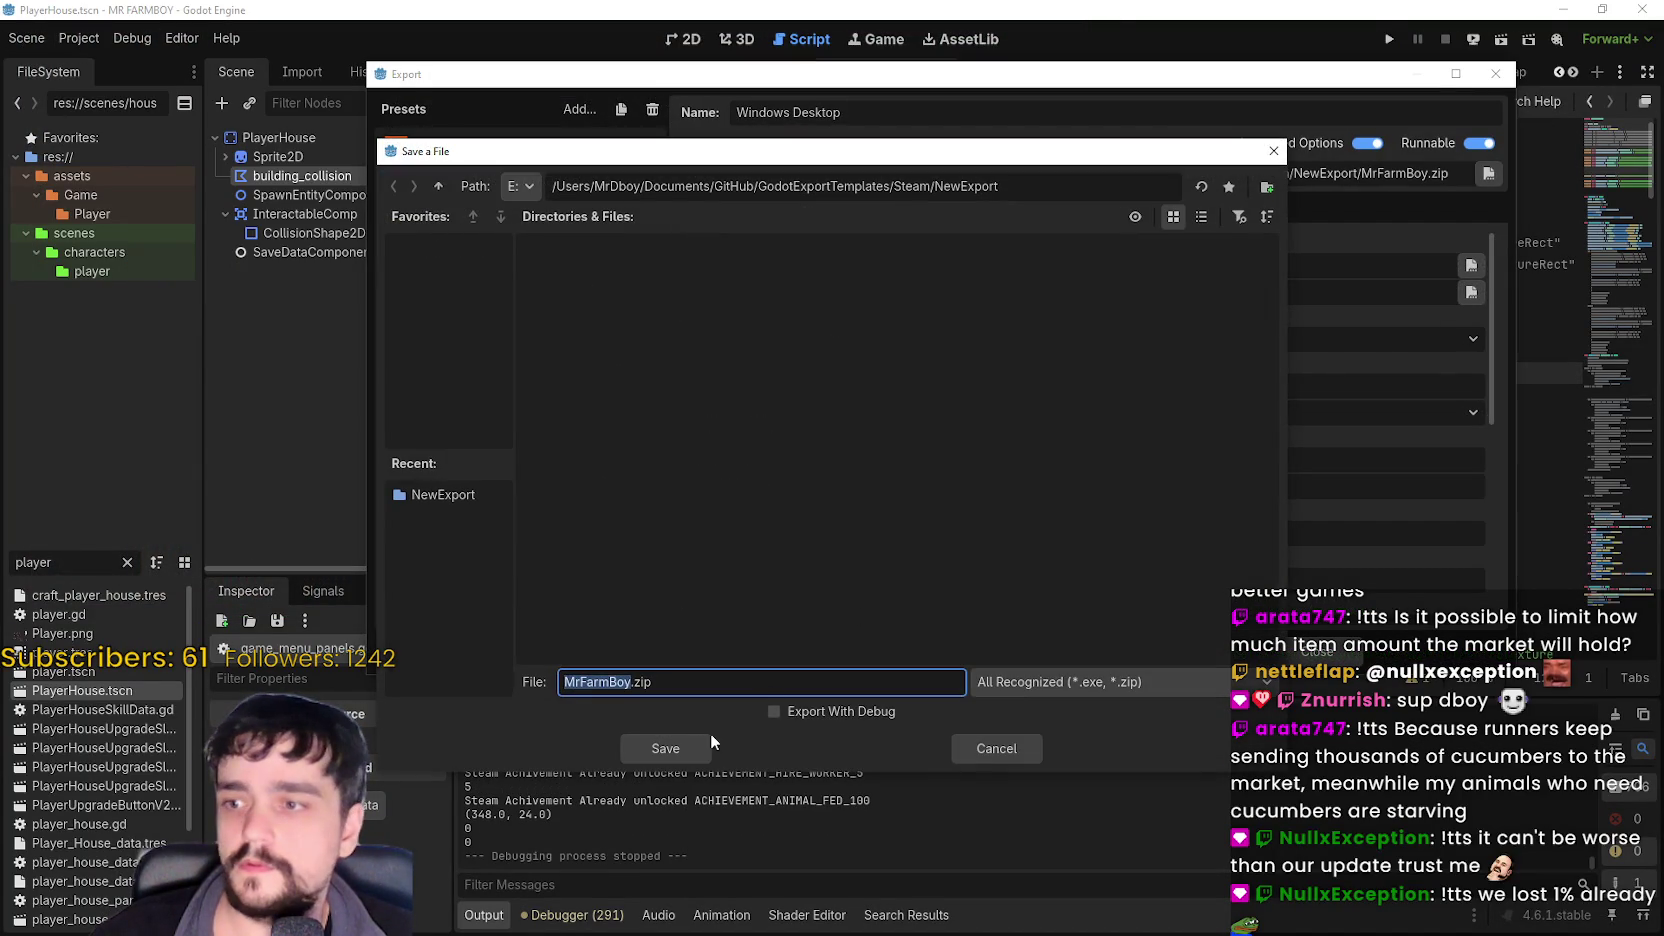
{"action": "left_click", "coordinate": [708, 742]}
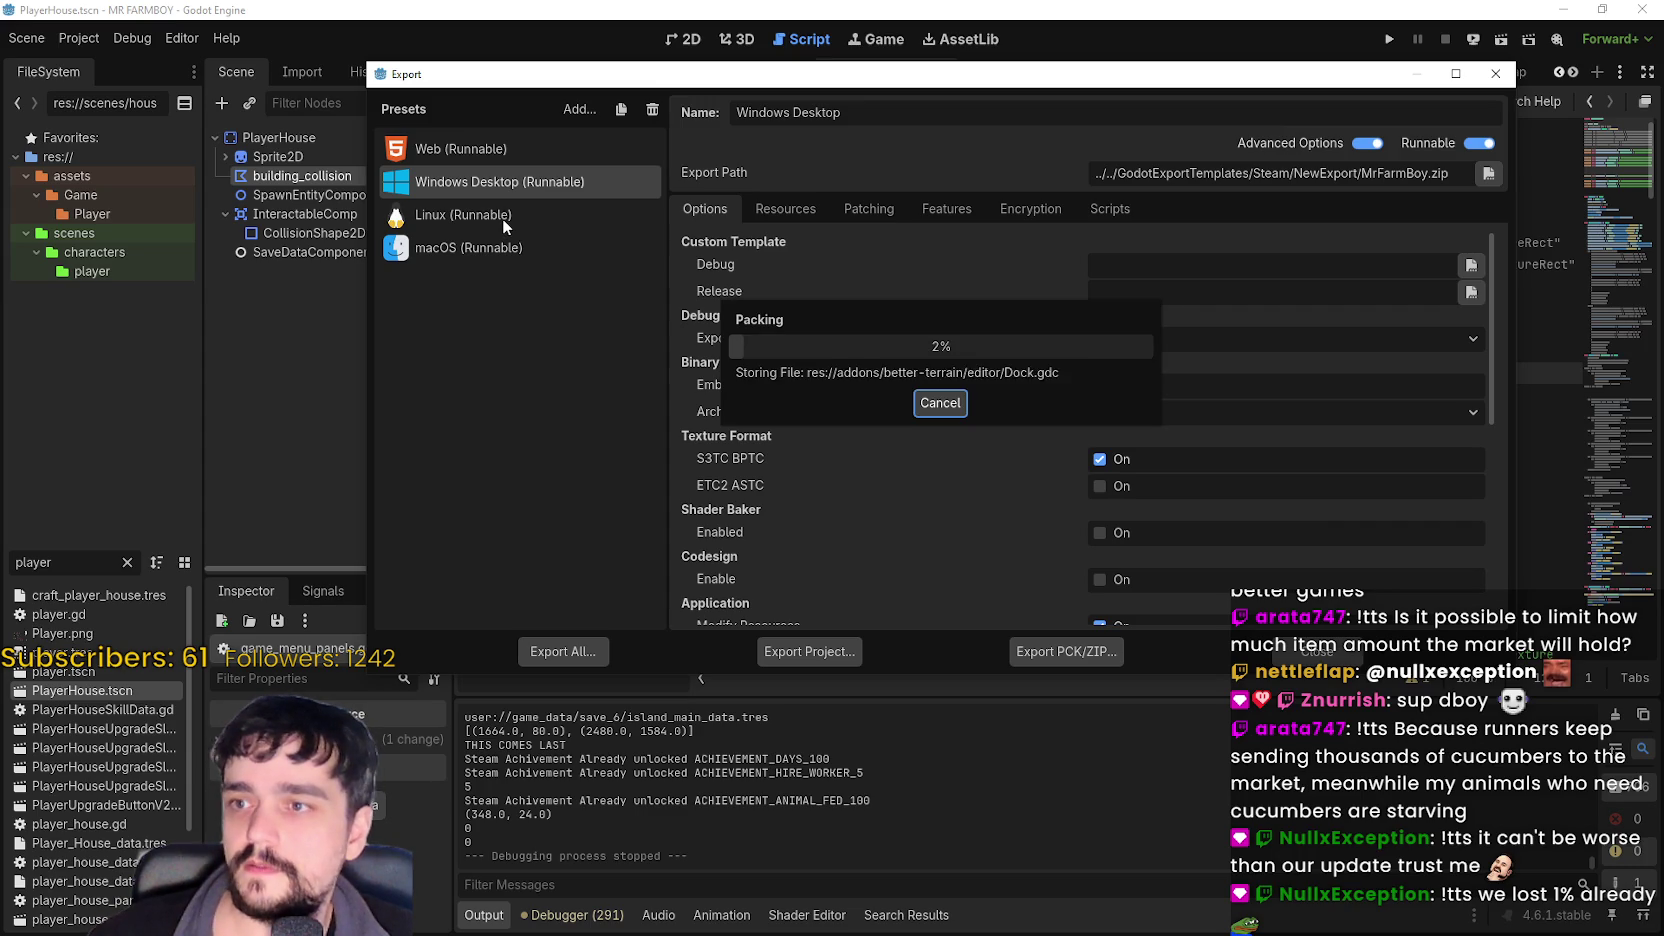
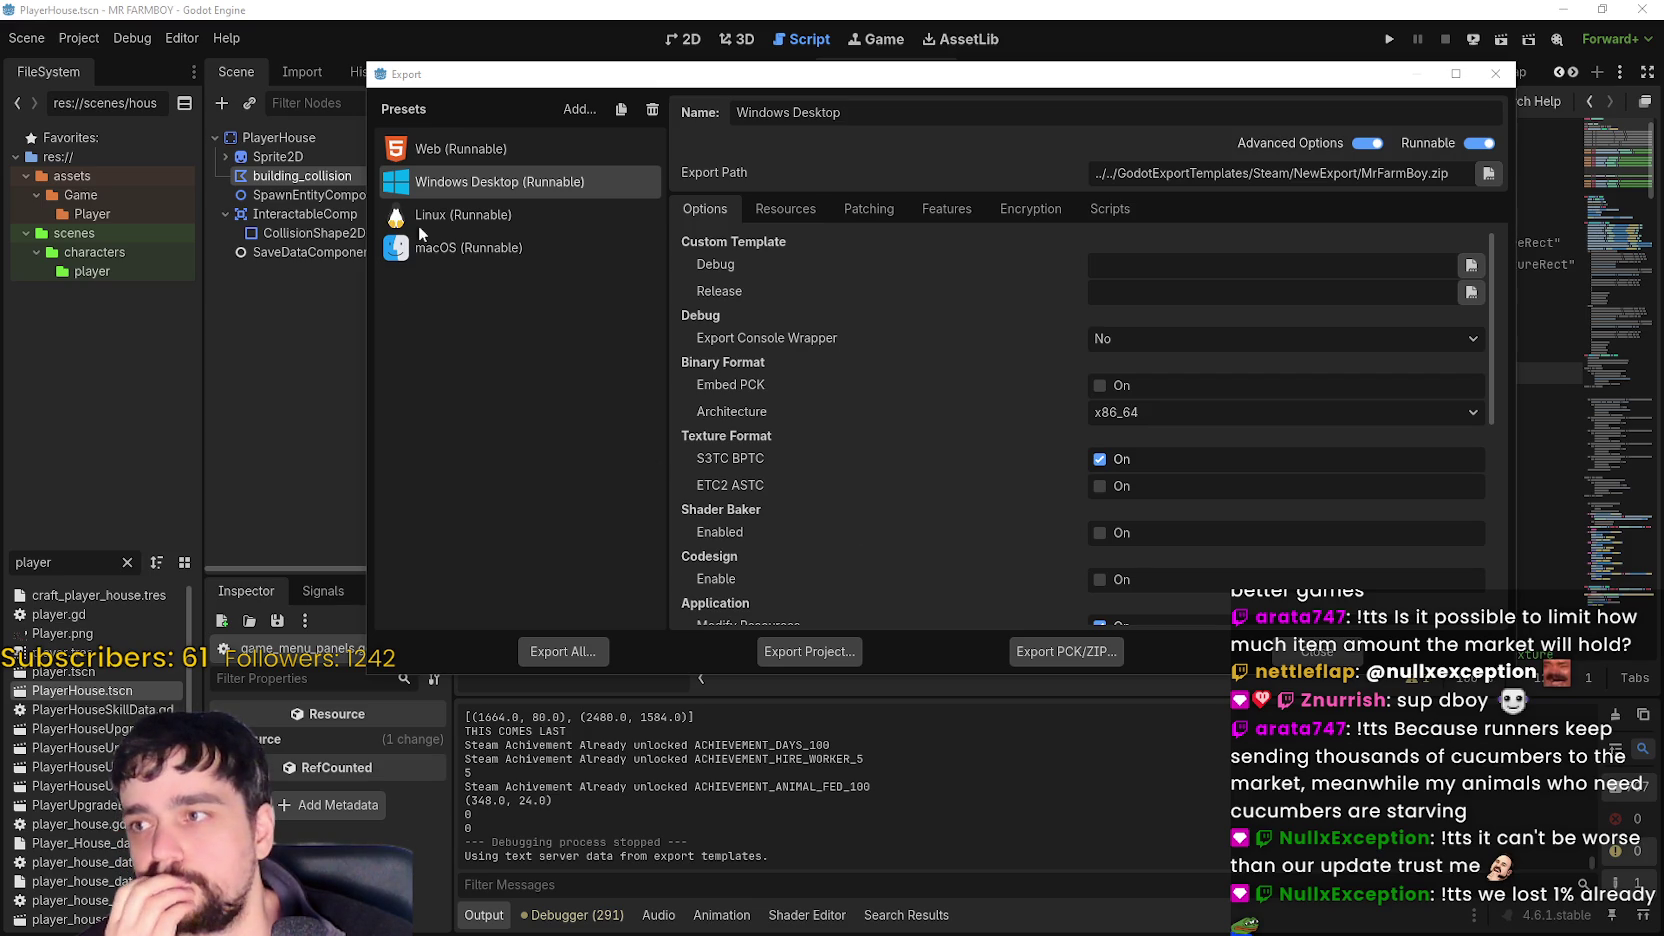
- Export the Linux build into the NewExport folder
{"action": "left_click", "coordinate": [467, 218]}
{"action": "left_click", "coordinate": [809, 649]}
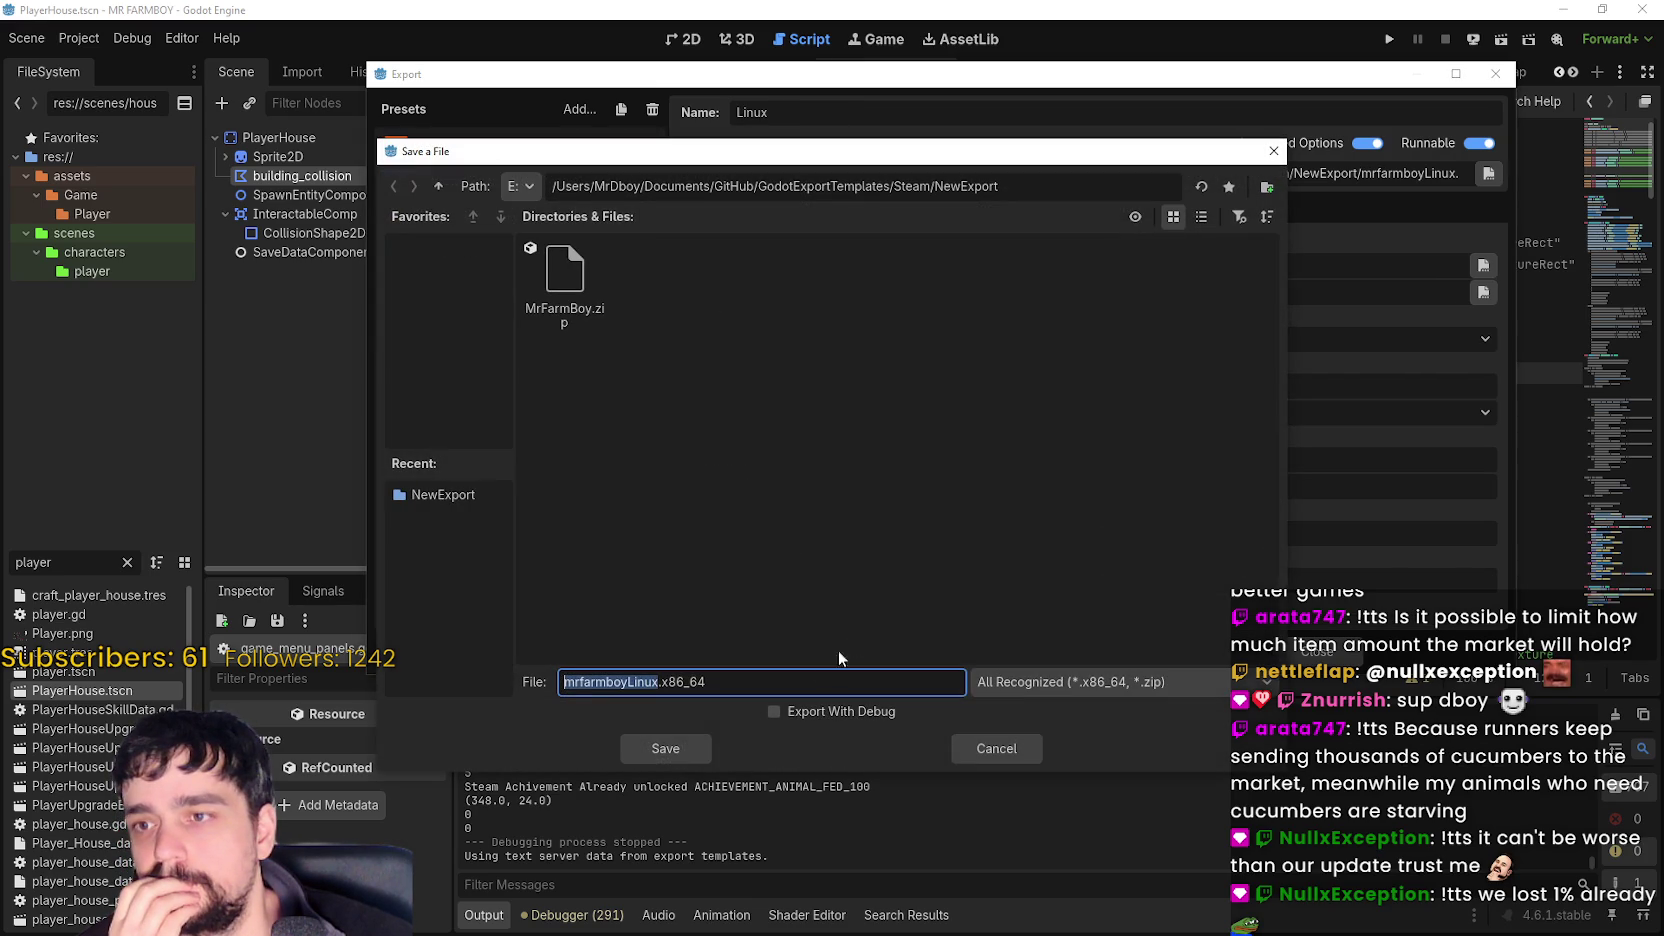
{"action": "left_click", "coordinate": [676, 750]}
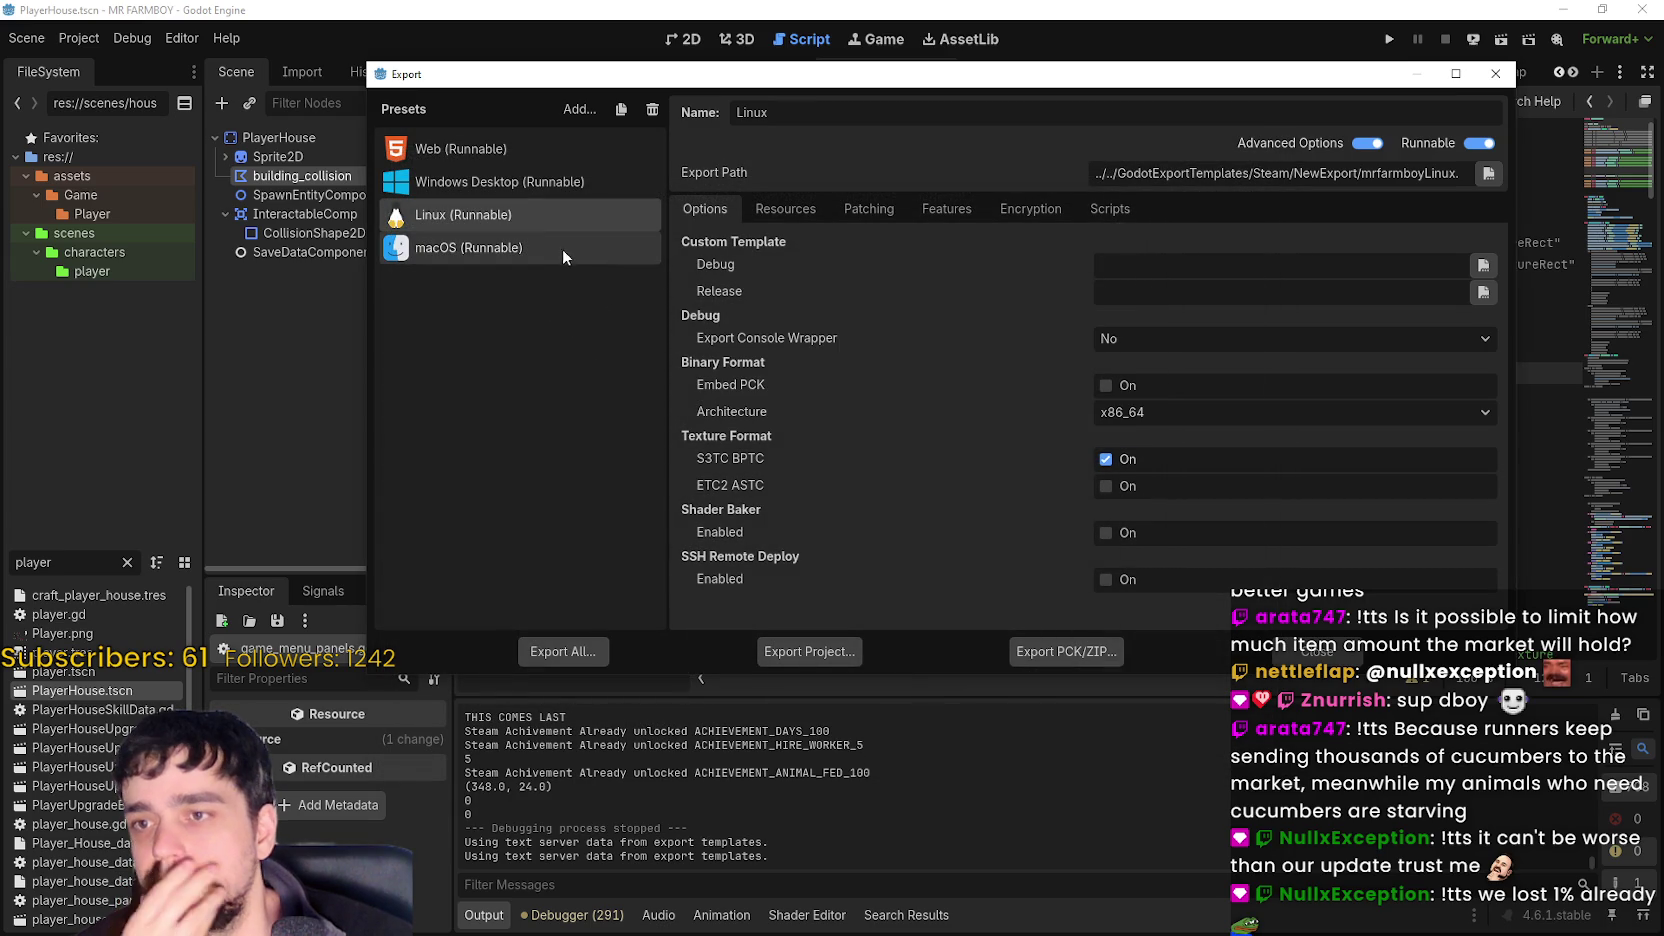
- Export the macOS build to NewExport, then close the completion report and export window
{"action": "key", "text": "Down"}
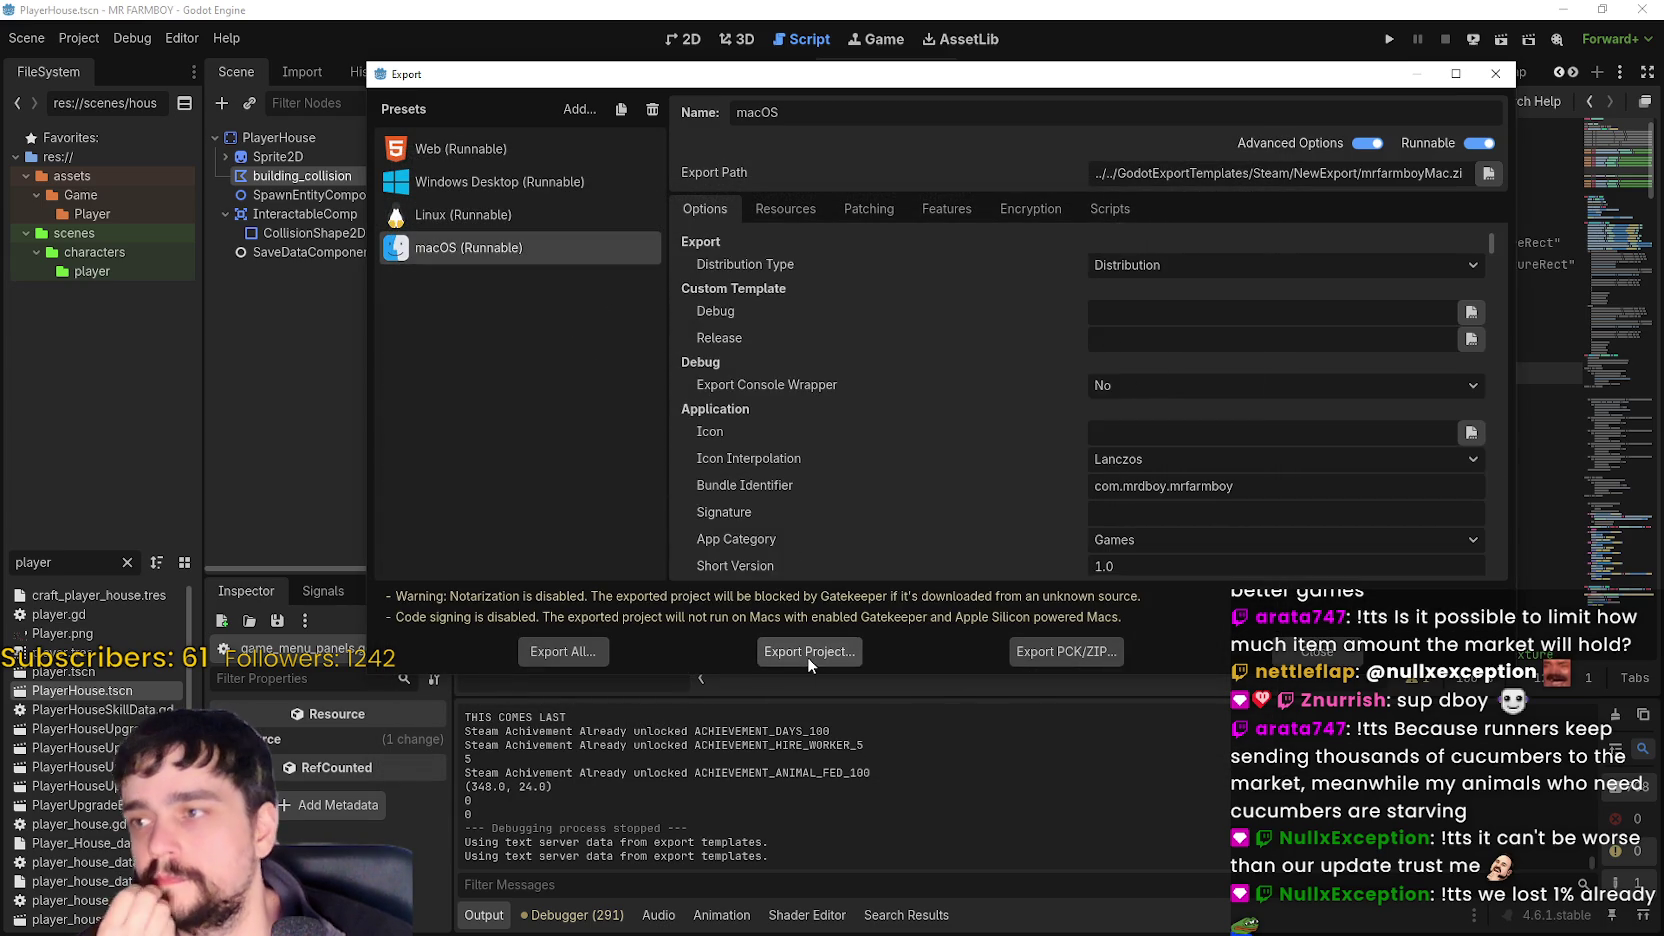
{"action": "left_click", "coordinate": [807, 656]}
{"action": "left_click", "coordinate": [673, 740]}
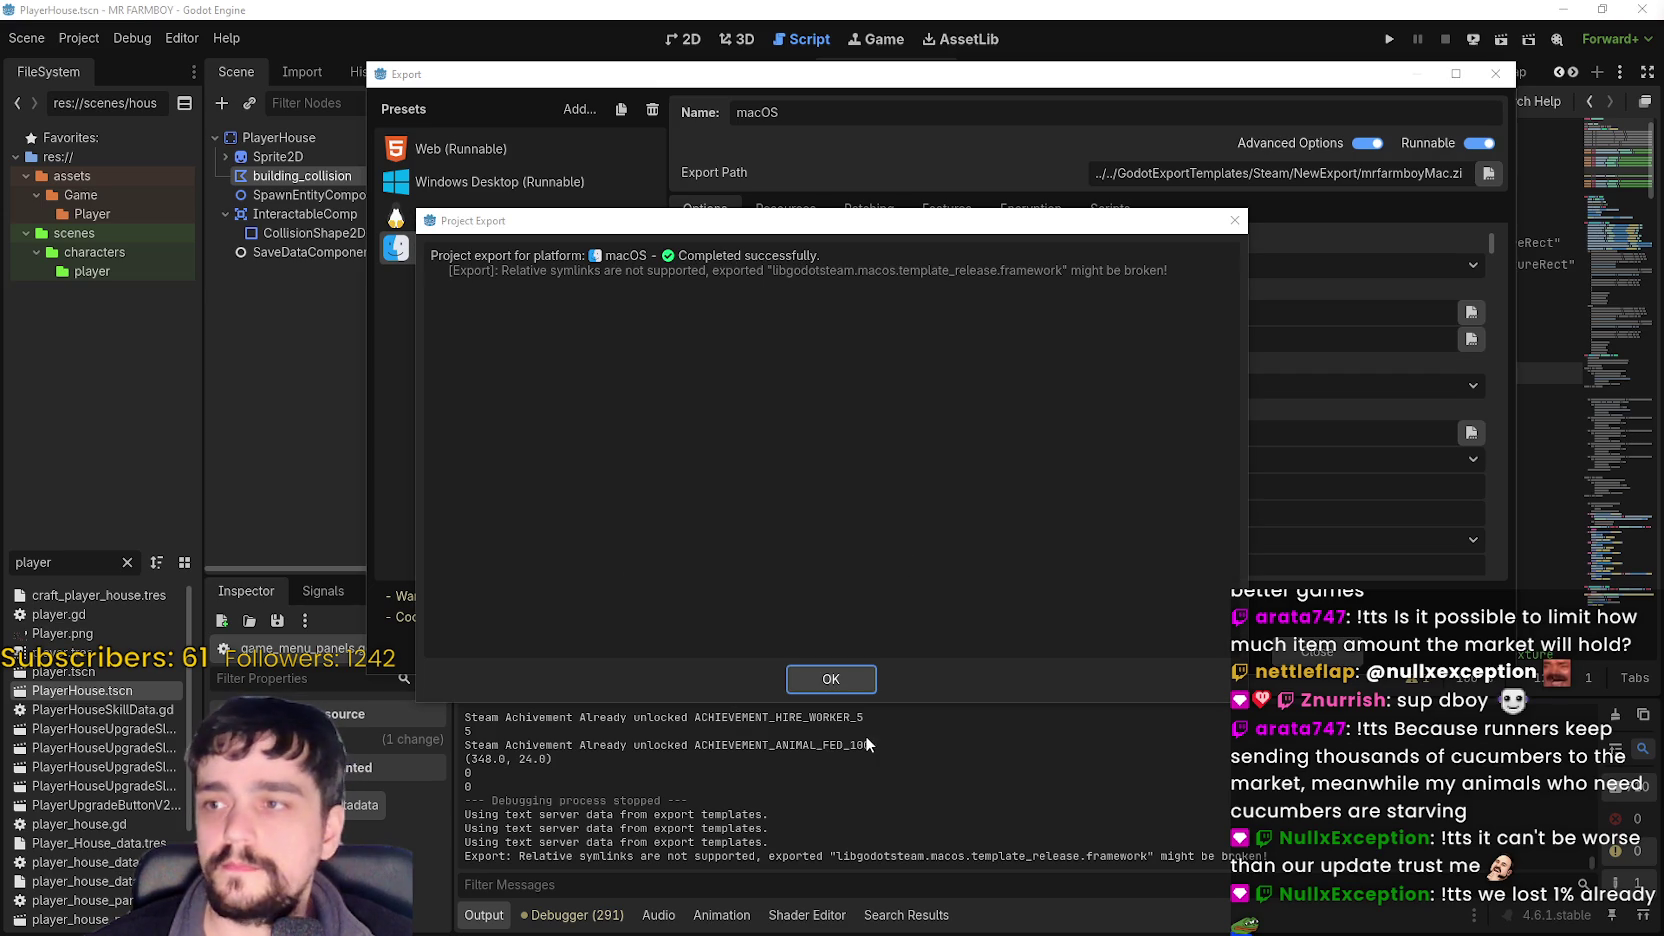
{"action": "left_click", "coordinate": [831, 679]}
{"action": "key", "text": "Escape"}
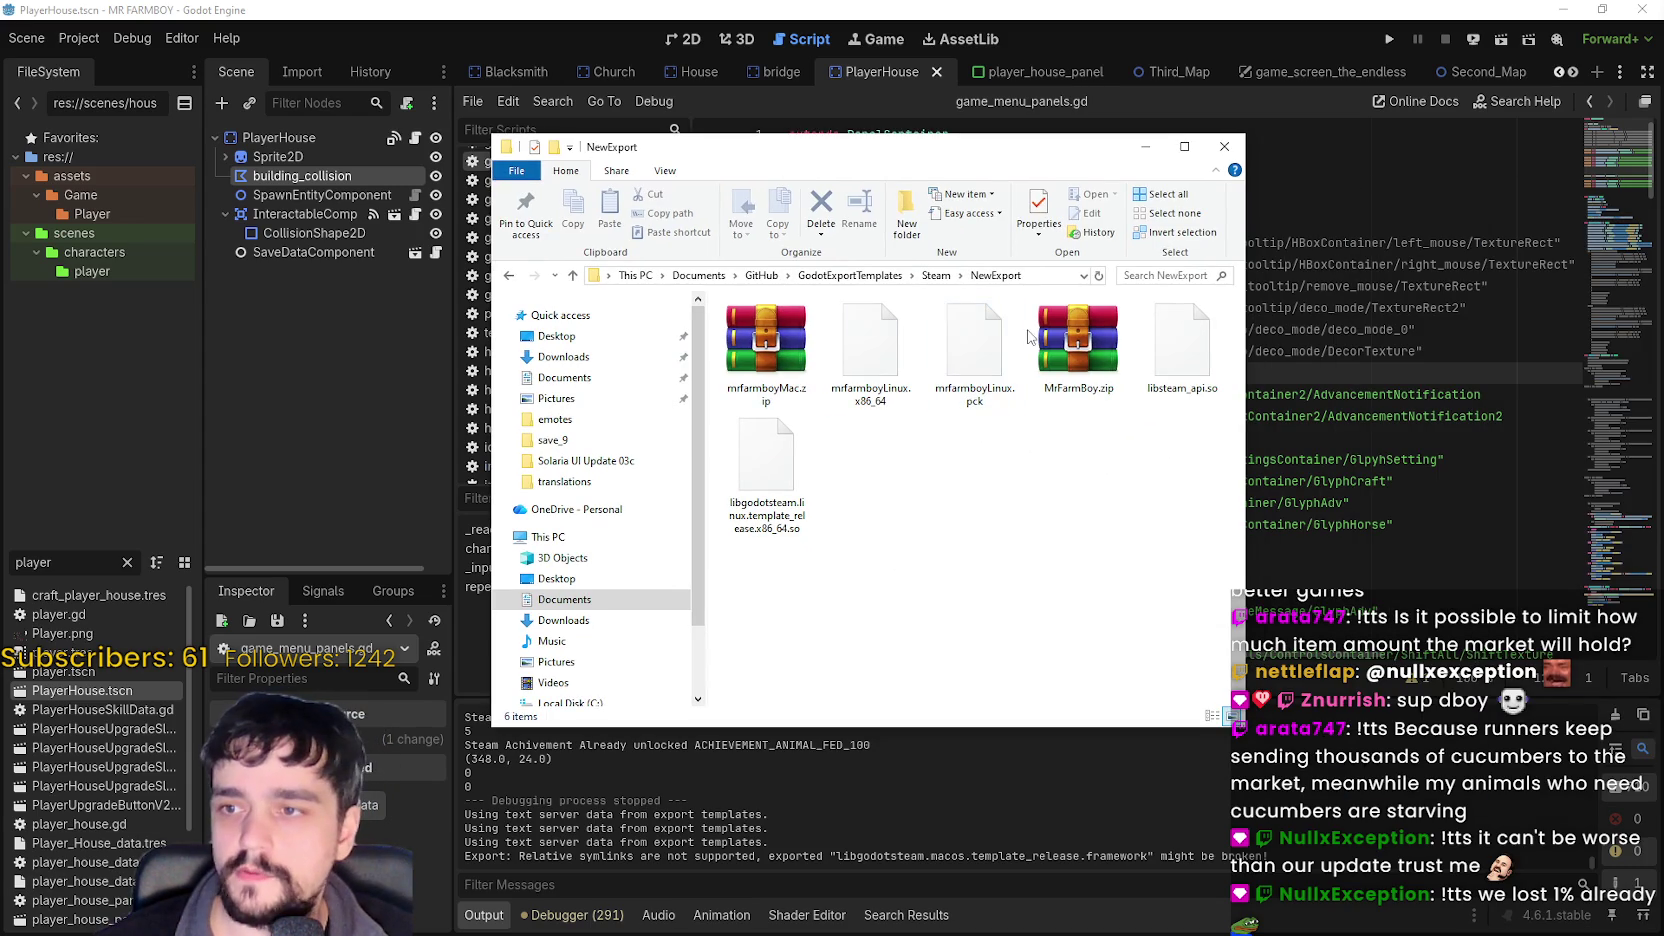
- Pack the four Linux build files into NewExport.zip with WinRAR
{"action": "left_click", "coordinate": [1085, 340]}
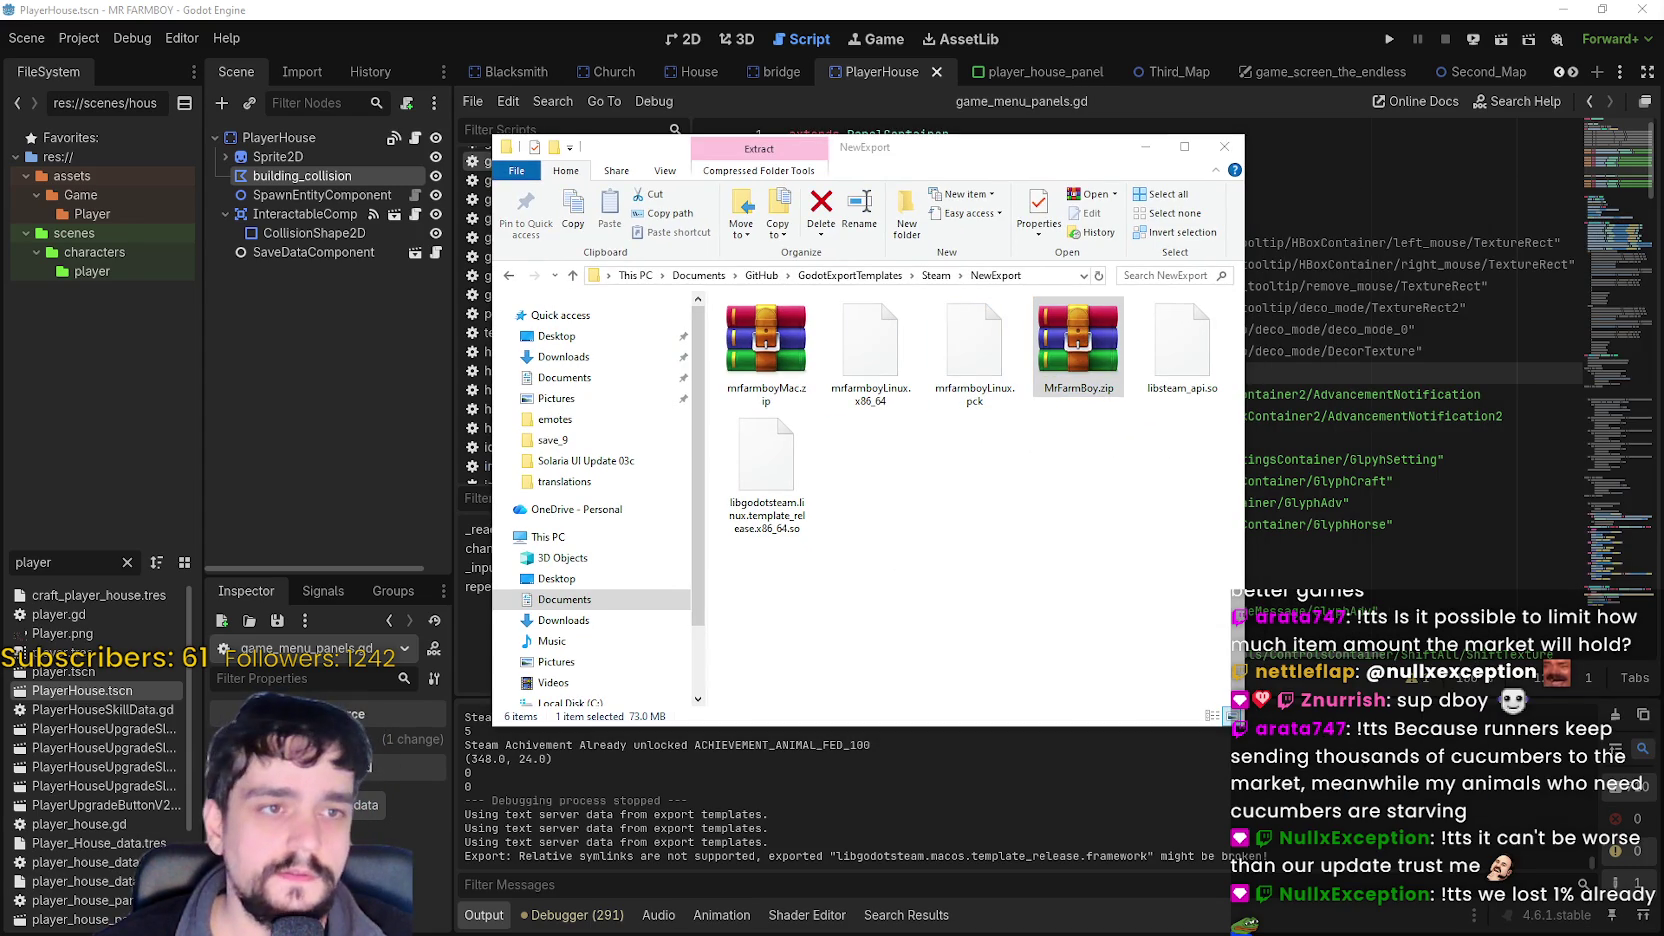
{"action": "key", "text": "Return"}
{"action": "mouse_move", "coordinate": [846, 492]}
{"action": "left_mouse_down"}
{"action": "mouse_move", "coordinate": [712, 430]}
{"action": "mouse_move", "coordinate": [710, 392]}
{"action": "left_mouse_up"}
{"action": "key", "text": "alt+a"}
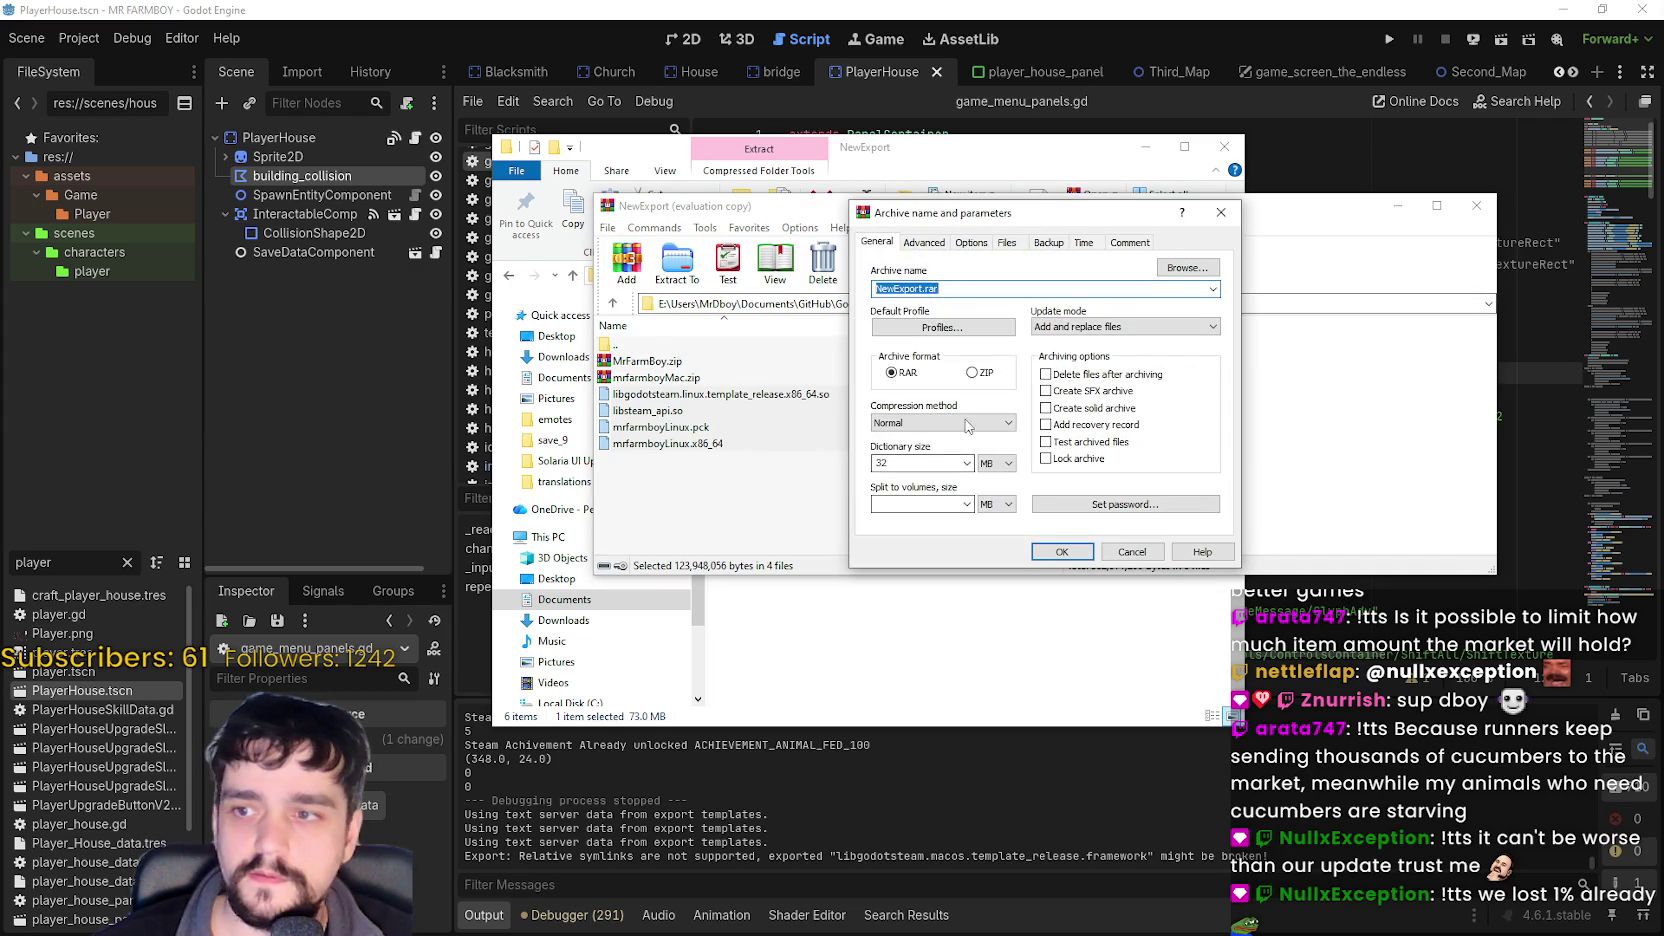
{"action": "left_click", "coordinate": [1063, 556]}
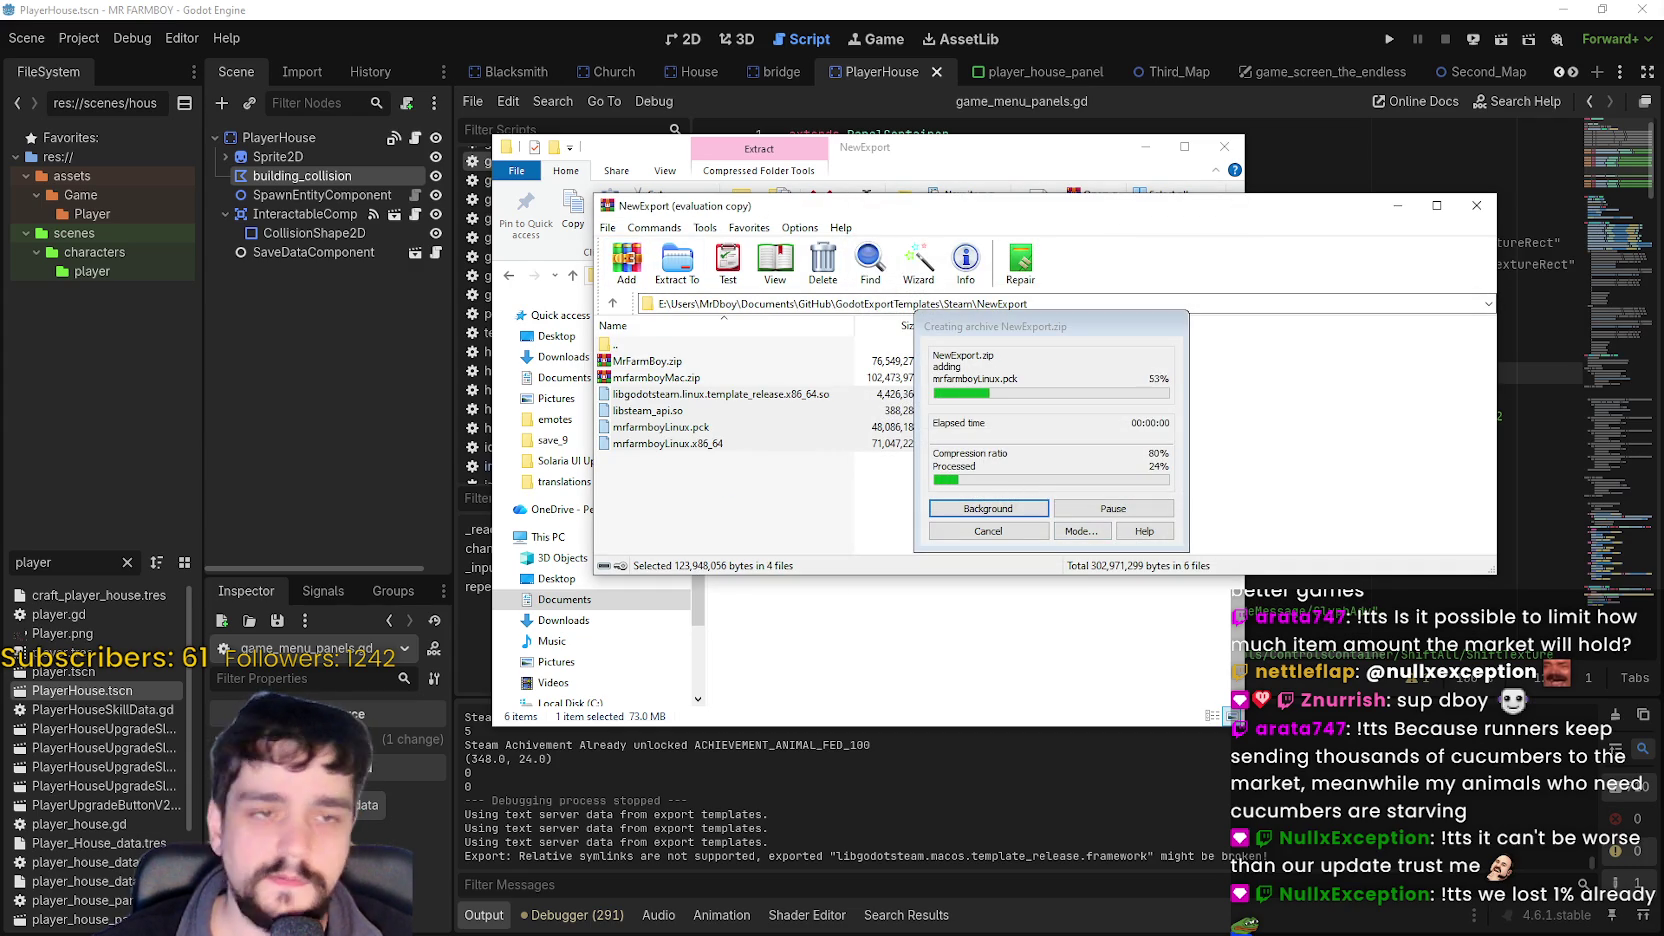
{"action": "left_click", "coordinate": [1478, 207]}
{"action": "left_click", "coordinate": [855, 350]}
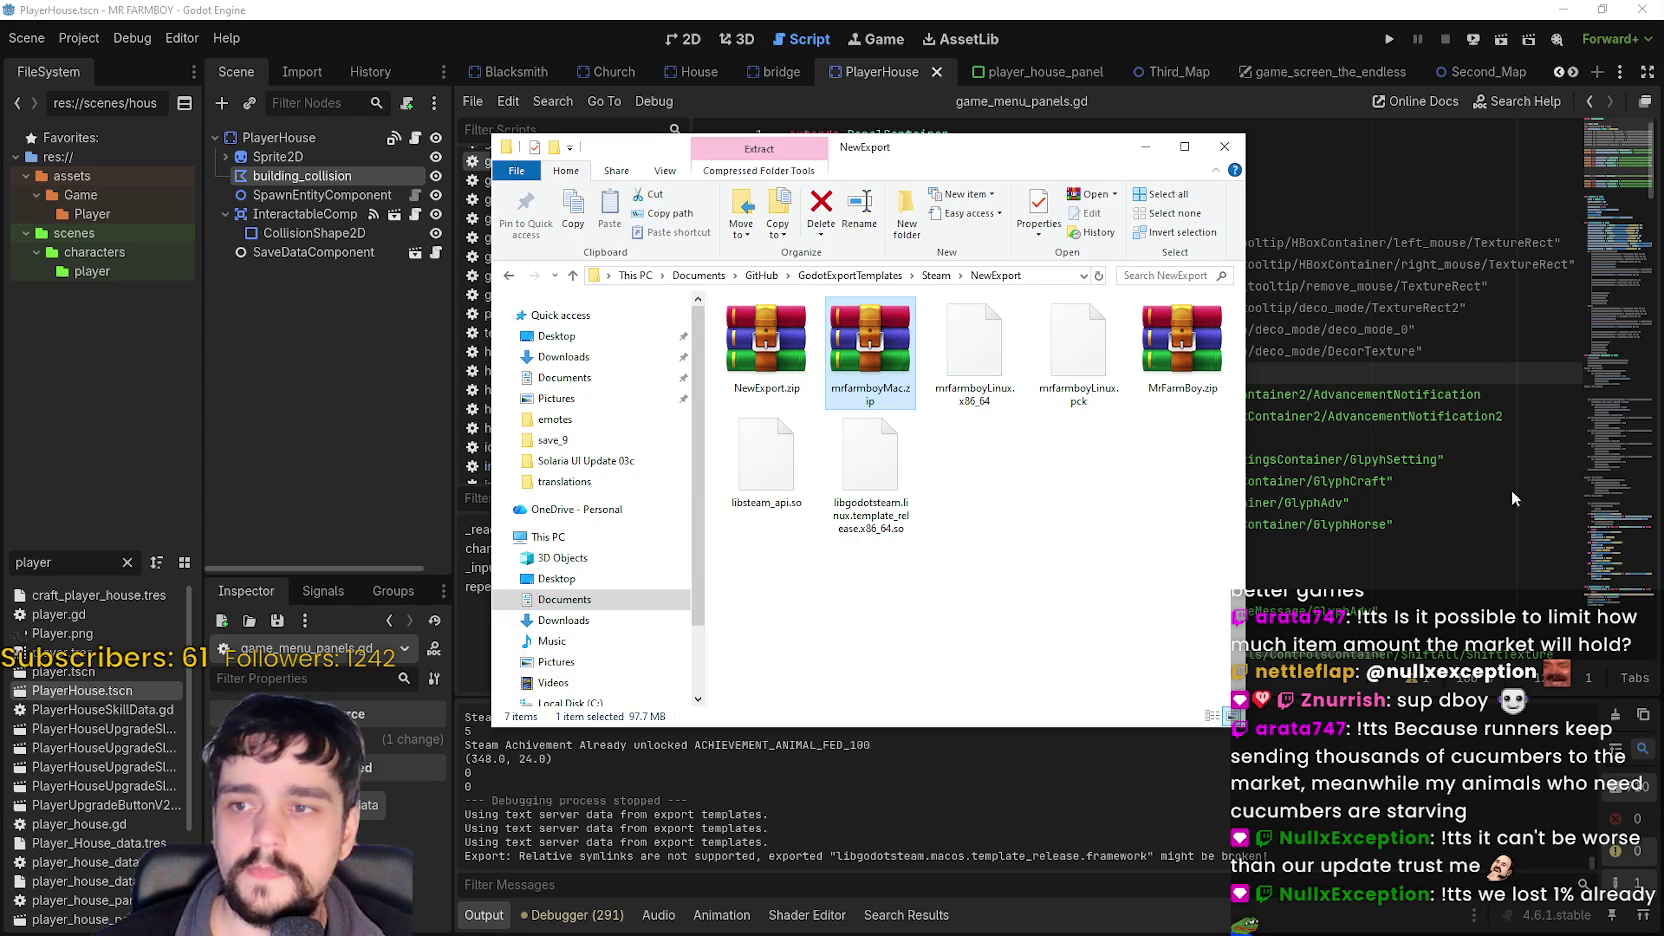
{"action": "mouse_move", "coordinate": [760, 340]}
{"action": "left_mouse_down"}
{"action": "mouse_move", "coordinate": [1167, 456]}
{"action": "mouse_move", "coordinate": [1660, 470]}
{"action": "left_mouse_up"}
{"action": "left_click", "coordinate": [1178, 338]}
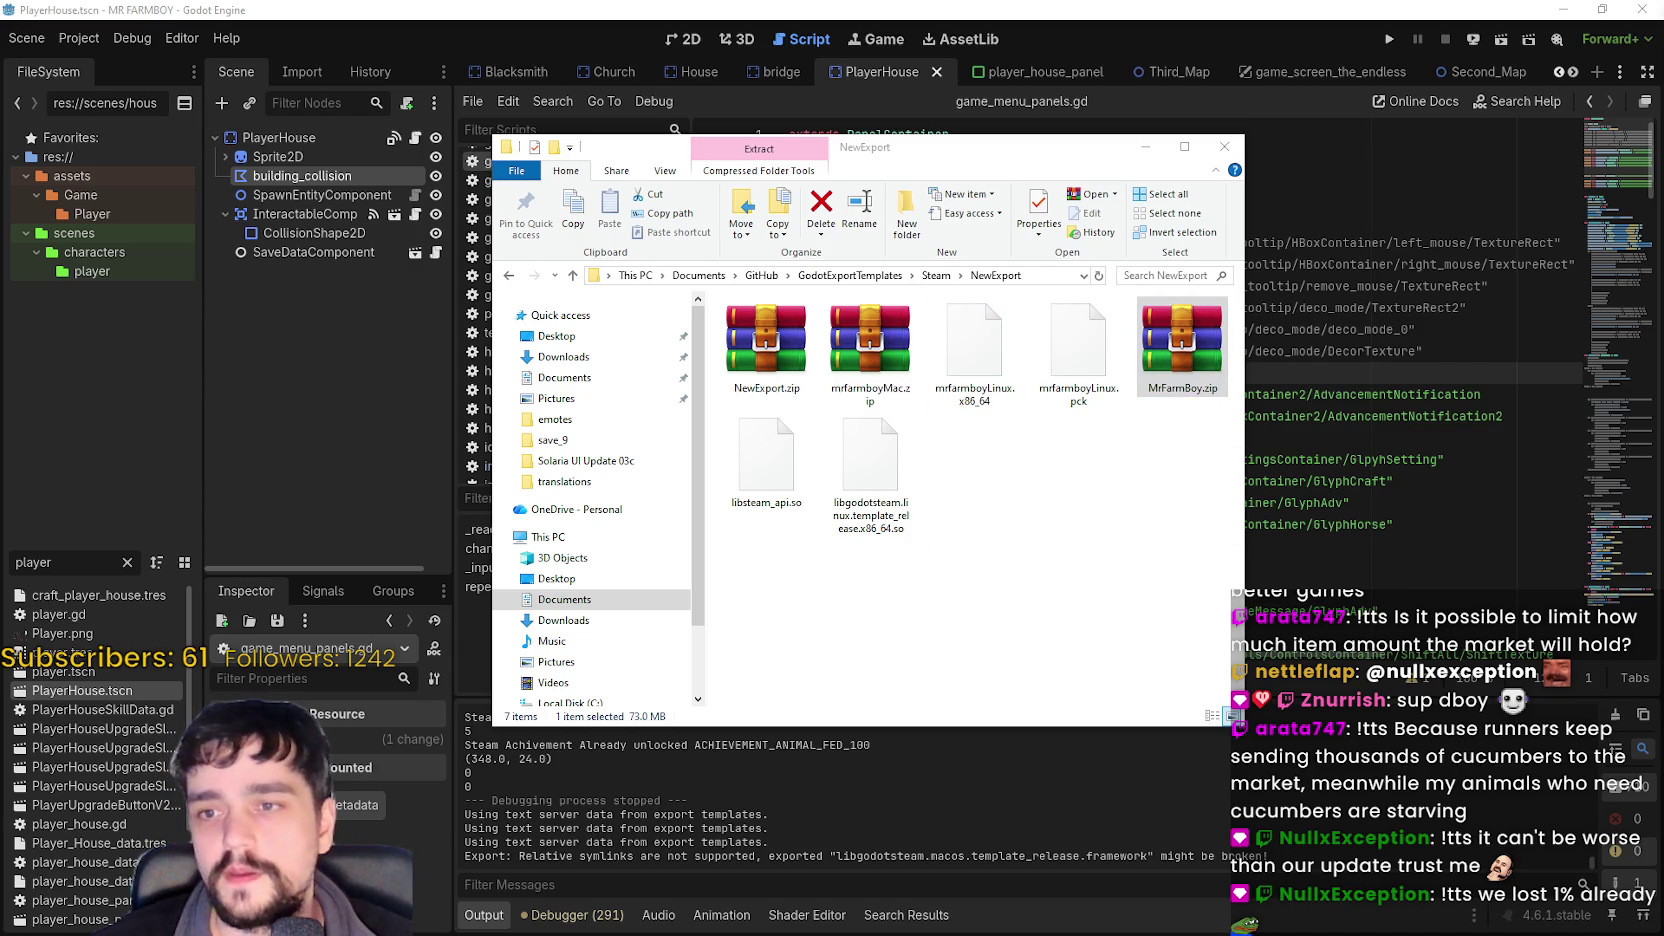
{"action": "left_click", "coordinate": [870, 350]}
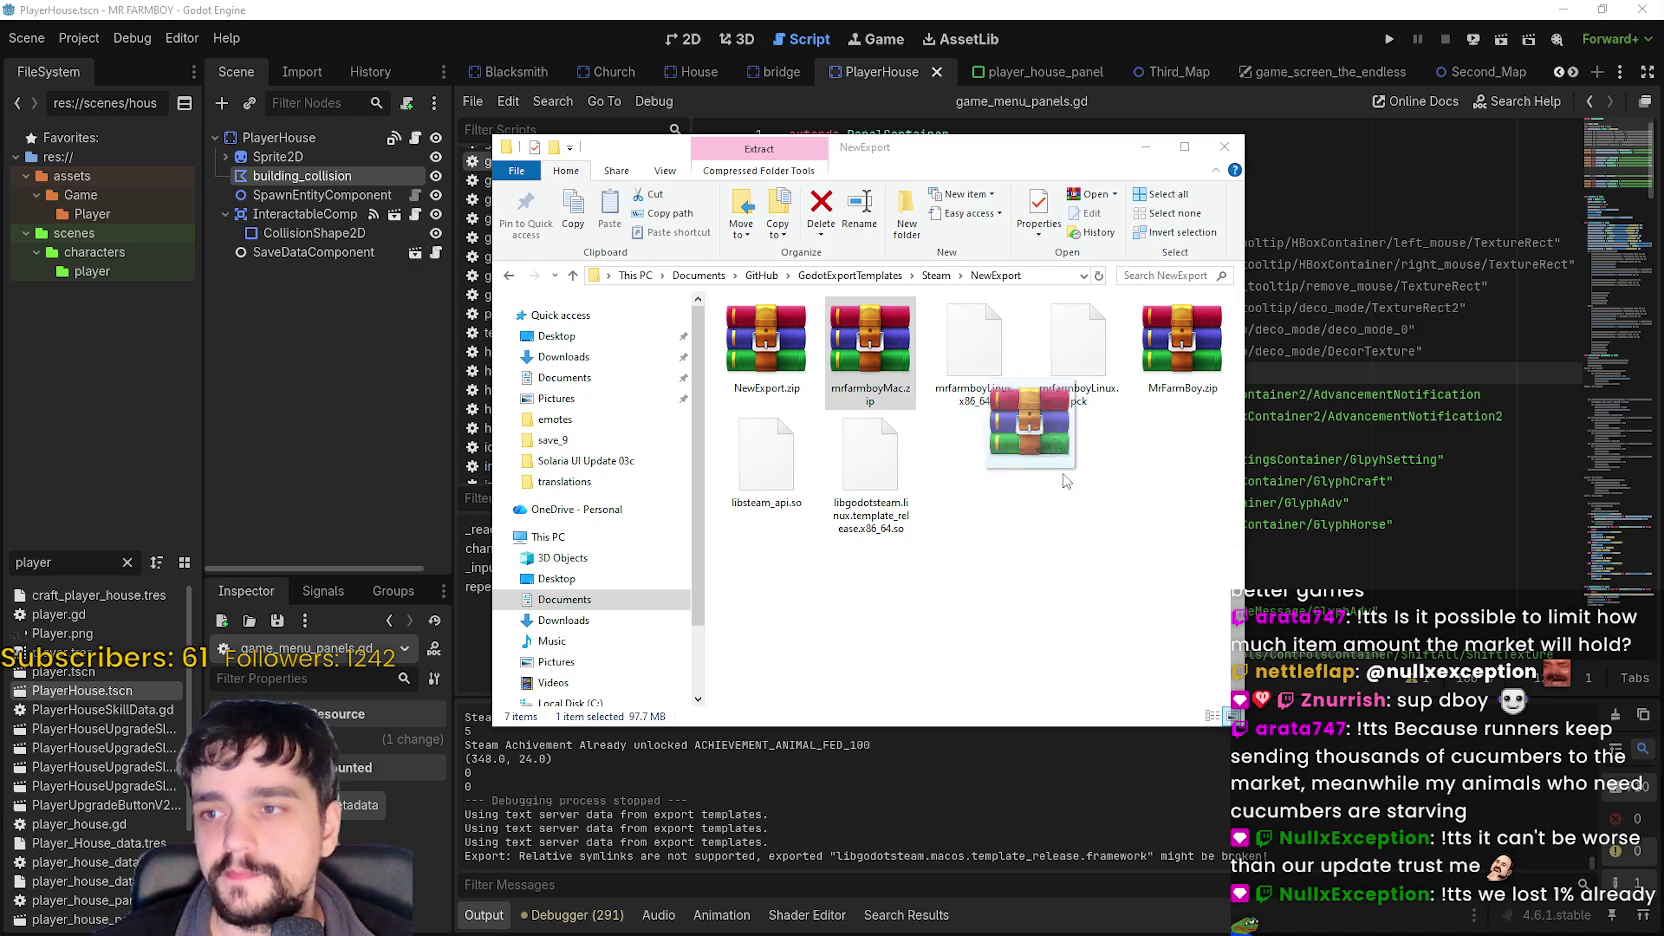
{"action": "left_click", "coordinate": [763, 325]}
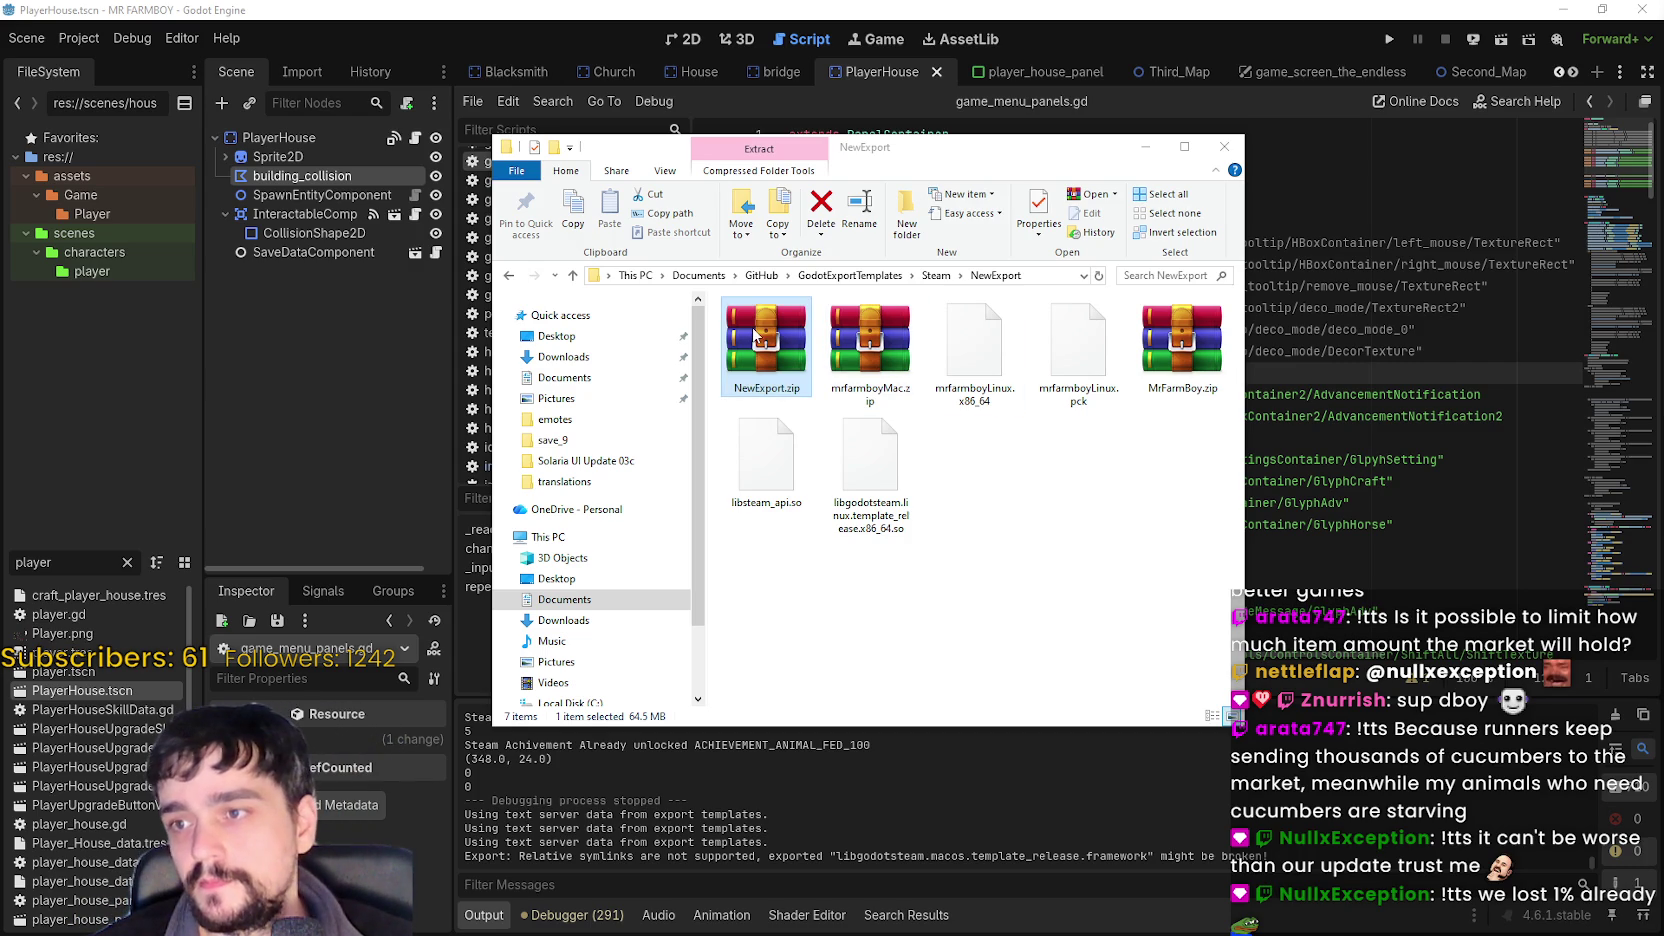
- Drag the MrFarmBoy.zip and mrfarmboyMac.zip archives out of NewExport, then minimize the window
{"action": "left_click", "coordinate": [878, 340]}
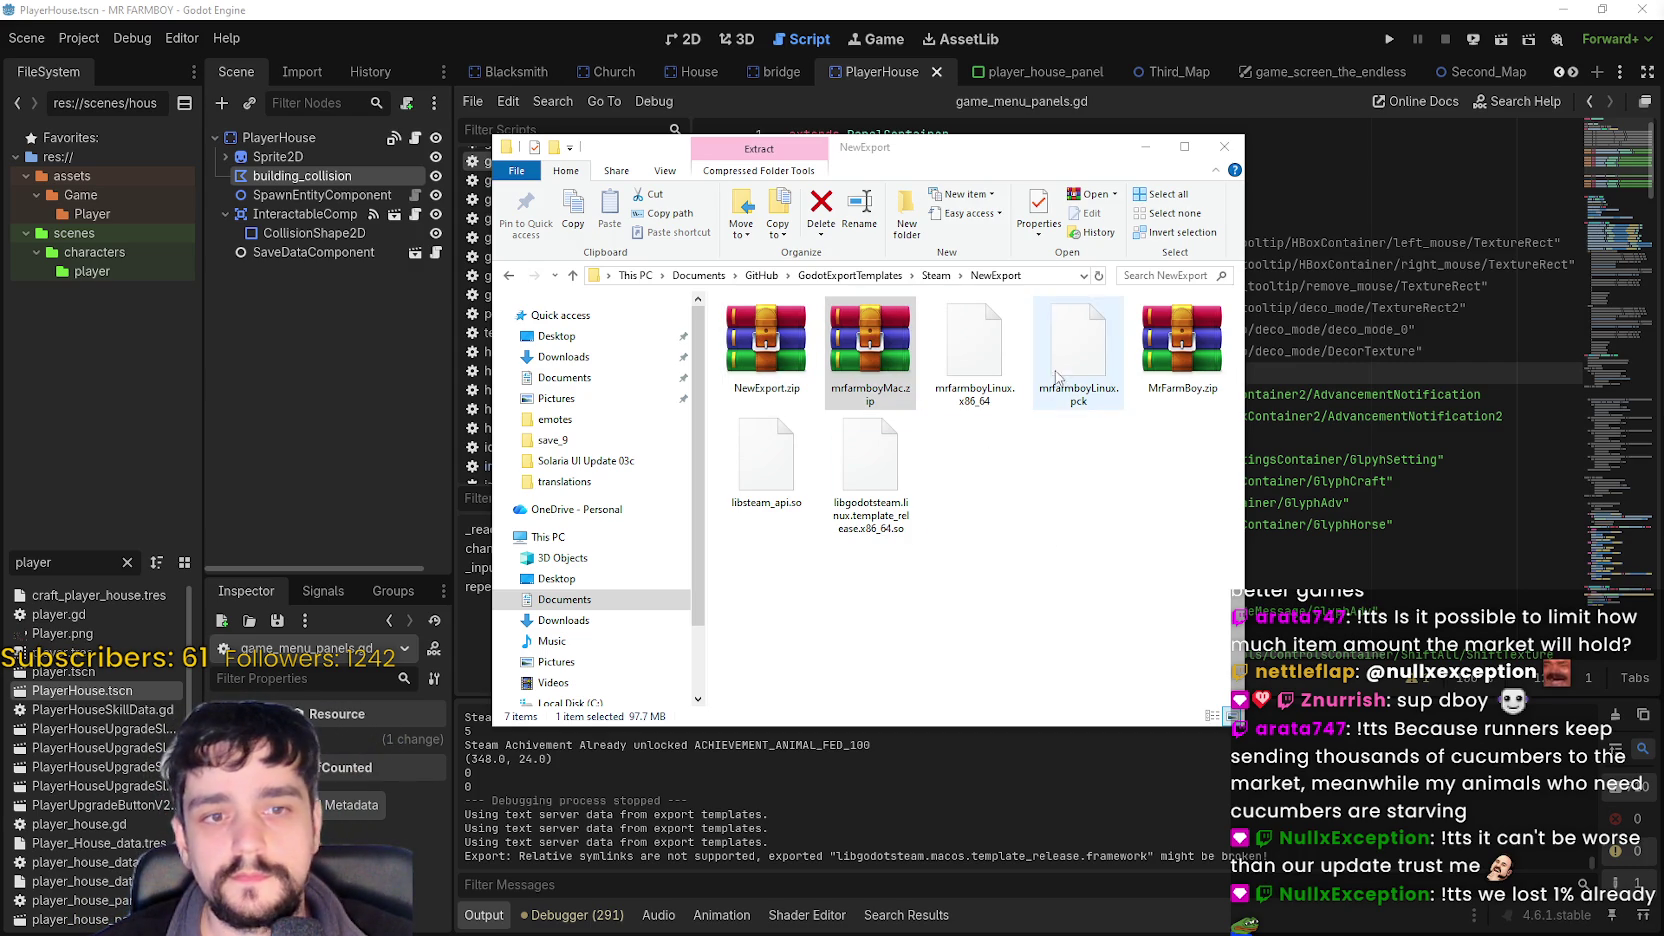
{"action": "left_click", "coordinate": [1155, 370]}
{"action": "left_click_drag", "start_coordinate": [1165, 438], "coordinate": [1663, 438]}
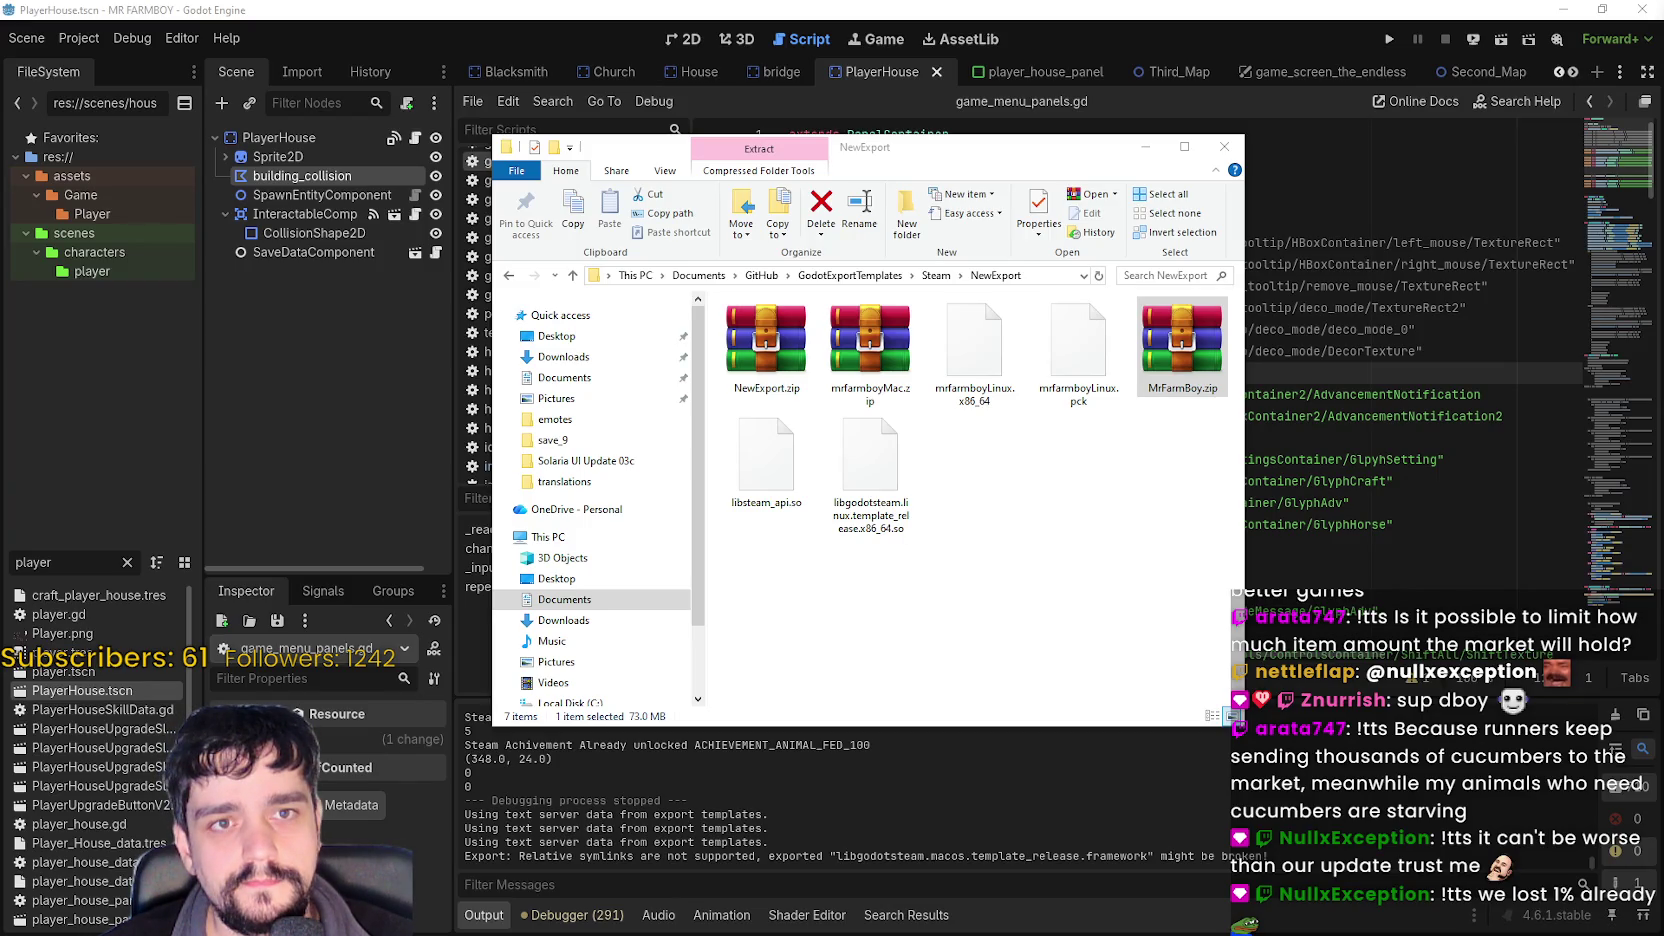
{"action": "mouse_move", "coordinate": [1182, 345]}
{"action": "left_mouse_down"}
{"action": "mouse_move", "coordinate": [1240, 355]}
{"action": "mouse_move", "coordinate": [1190, 525]}
{"action": "mouse_move", "coordinate": [1663, 380]}
{"action": "left_mouse_up"}
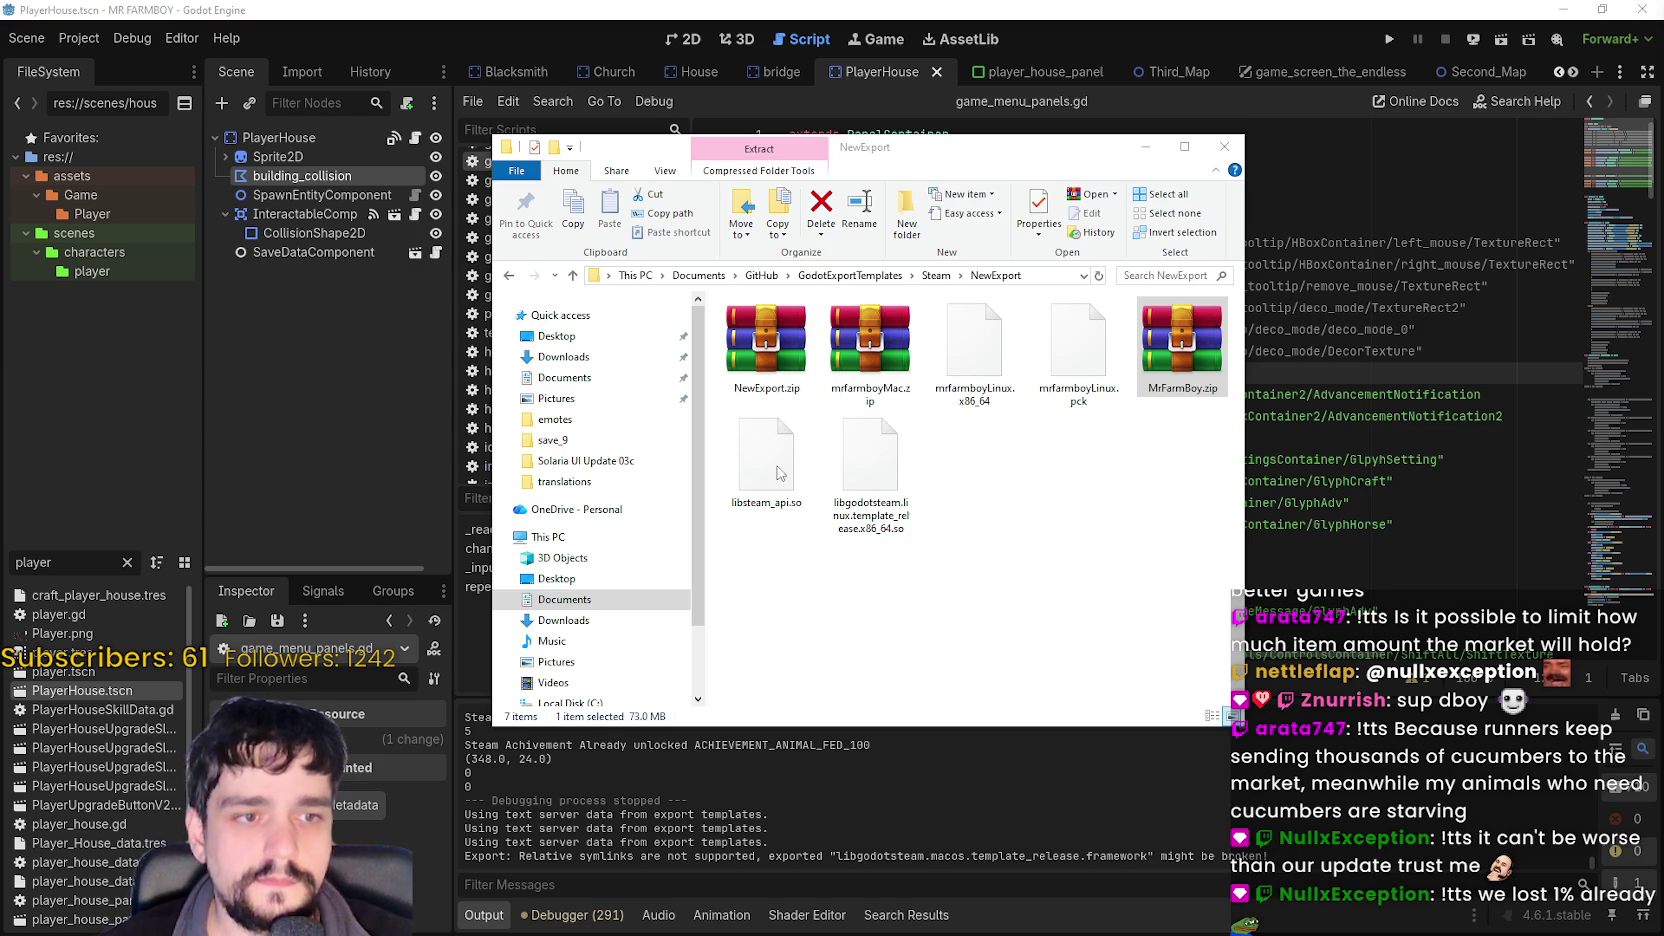
{"action": "left_click", "coordinate": [862, 338]}
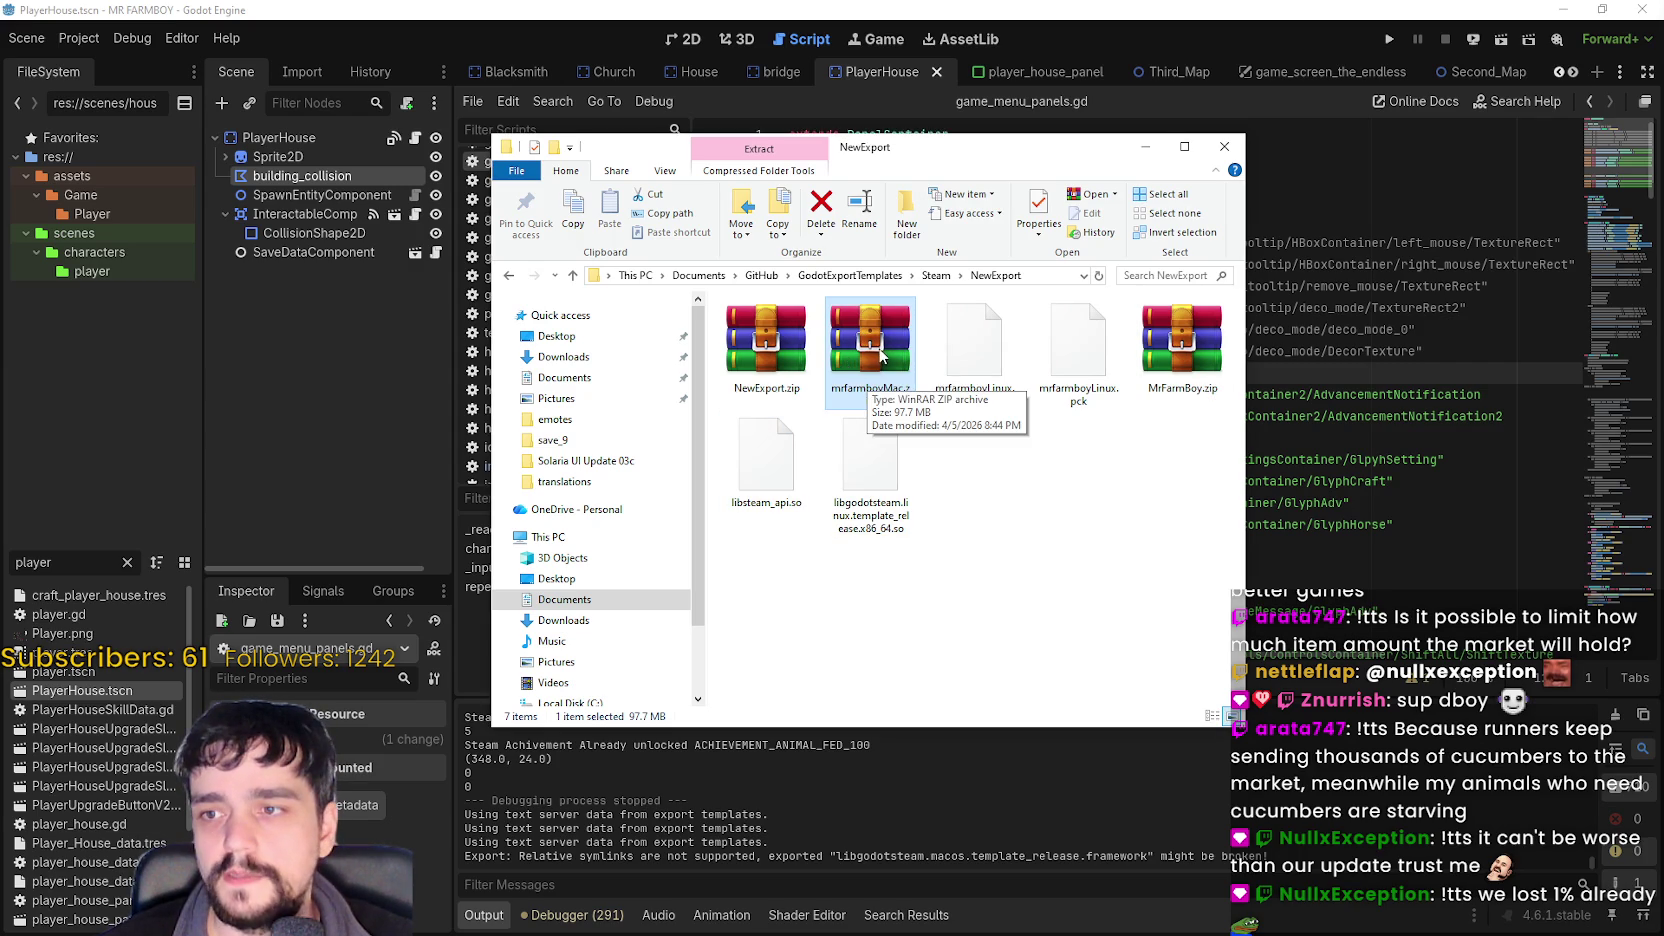
{"action": "mouse_move", "coordinate": [914, 405]}
{"action": "left_mouse_down"}
{"action": "mouse_move", "coordinate": [1125, 555]}
{"action": "mouse_move", "coordinate": [1090, 560]}
{"action": "left_mouse_up"}
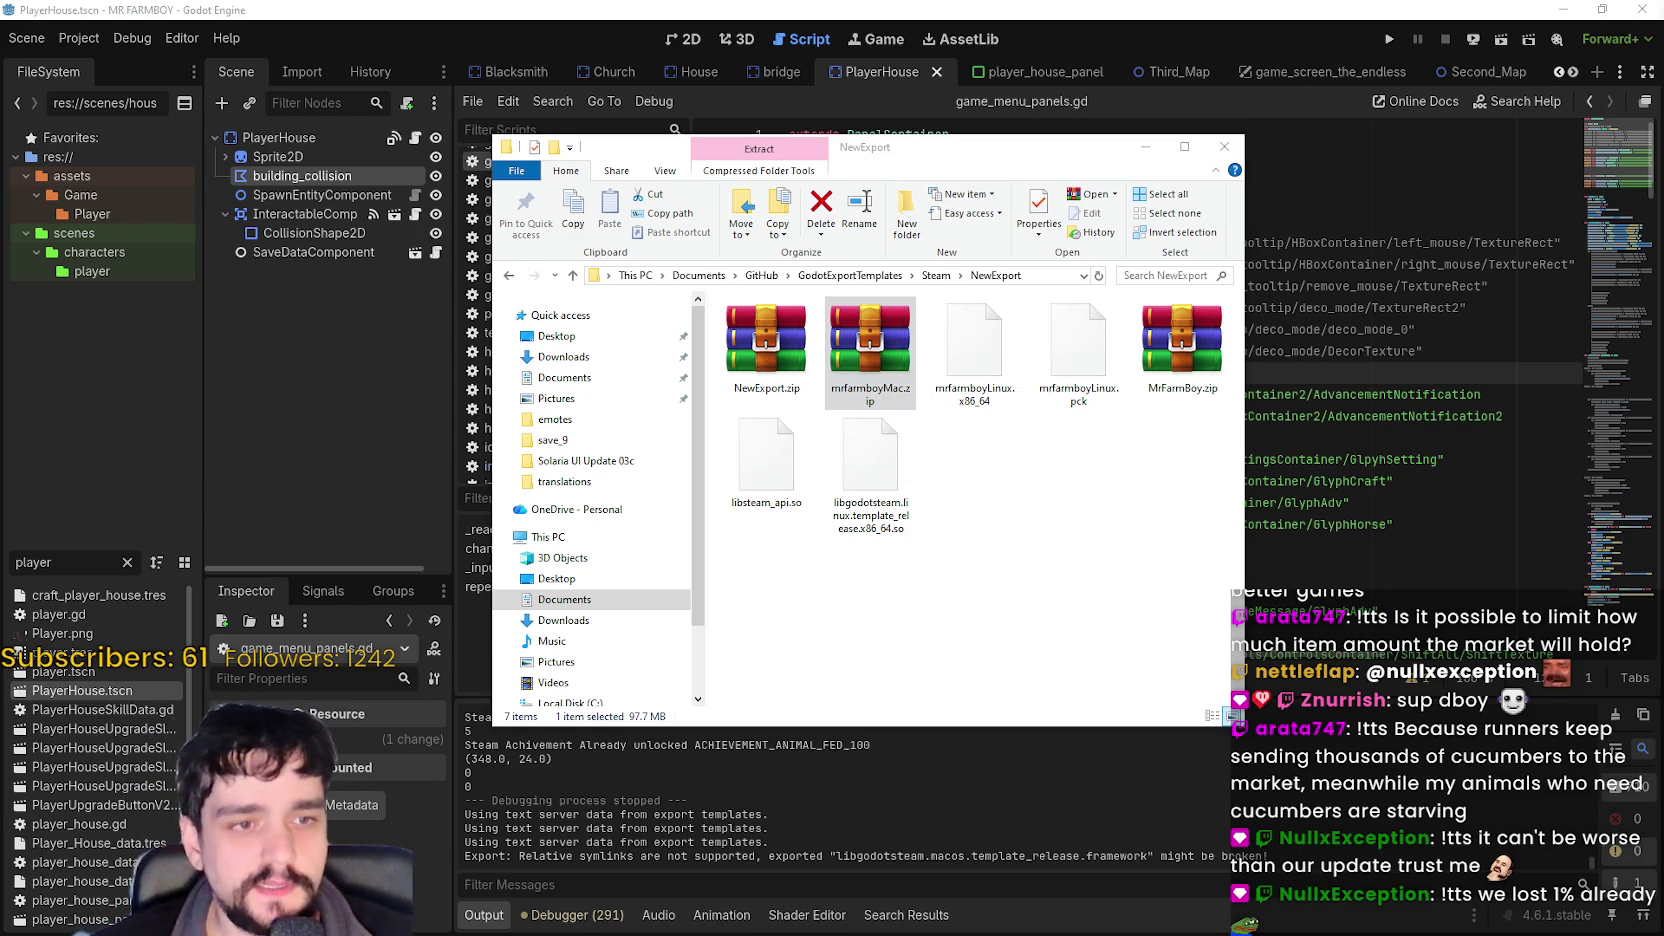
{"action": "left_click", "coordinate": [775, 358]}
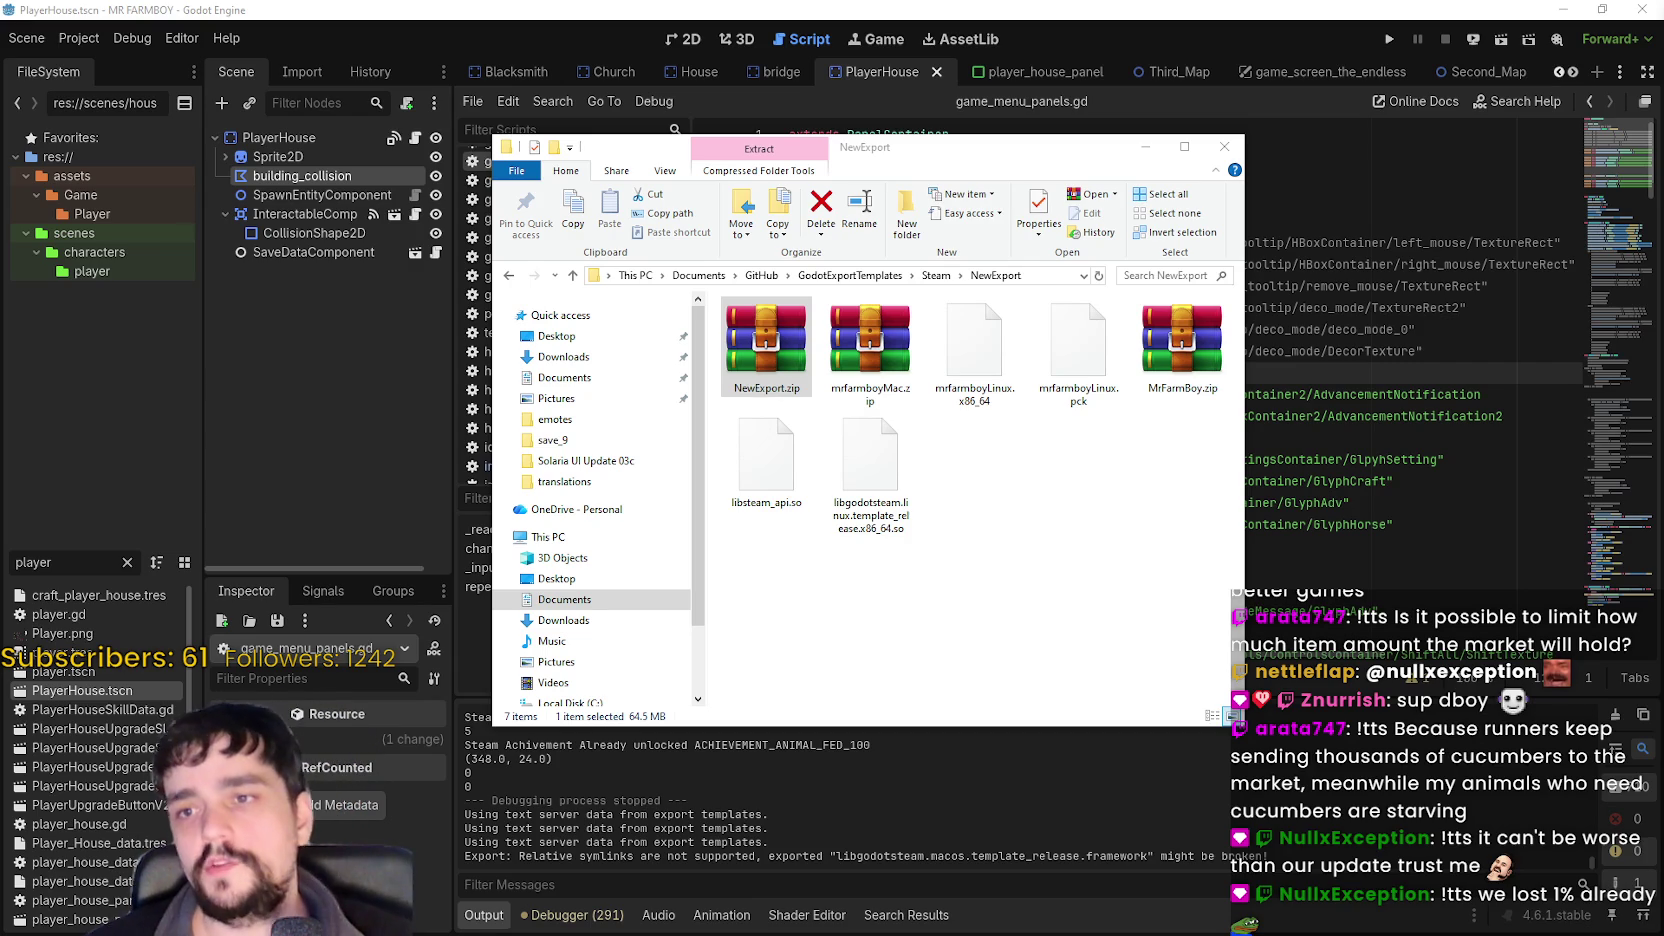
{"action": "left_click", "coordinate": [1146, 148]}
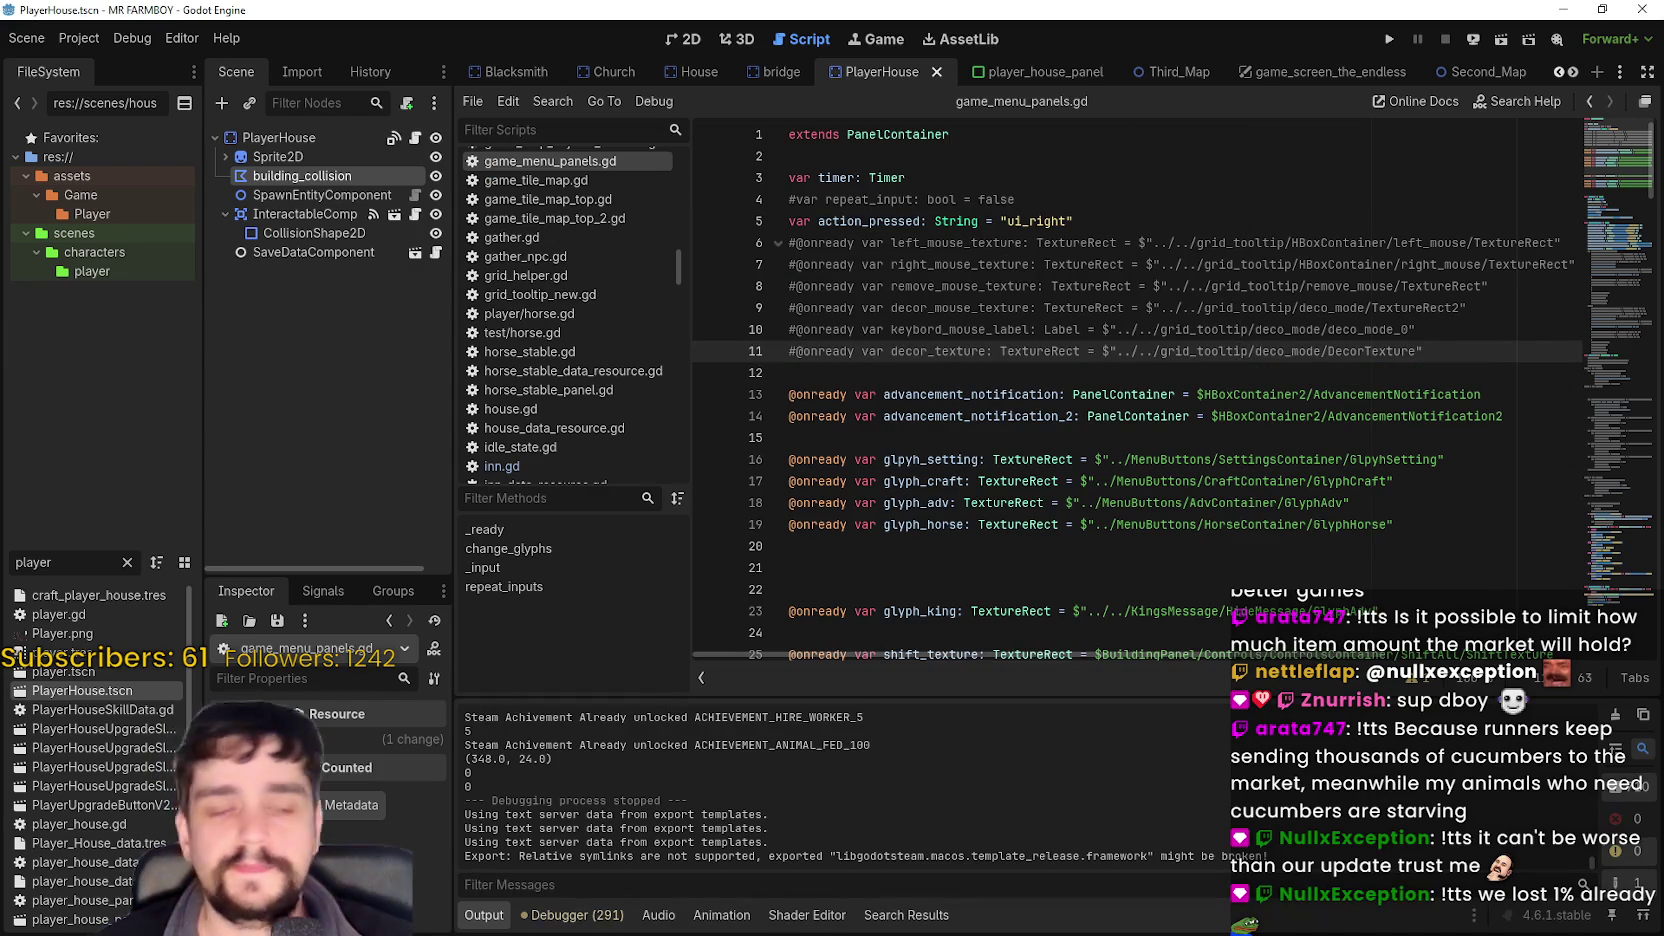
- Open the Steam event 'v1.0.6 - Public Test Part 1' in the event editor
{"action": "key", "text": "alt+Tab"}
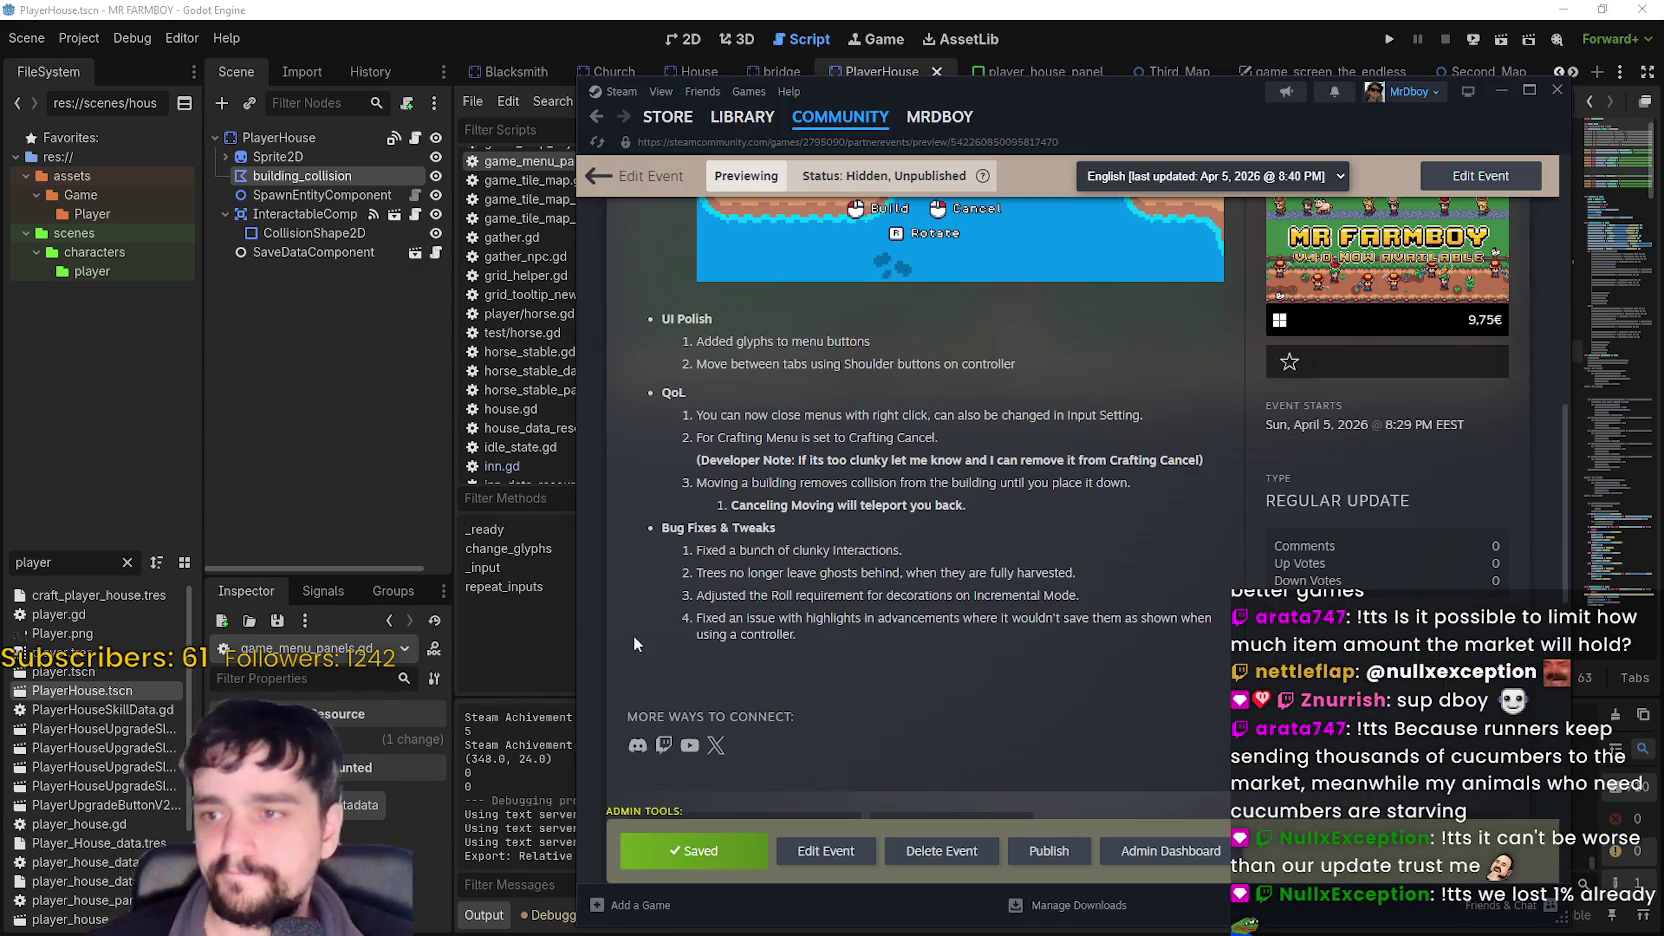
{"action": "scroll", "coordinate": [901, 612], "scroll_direction": "up", "scroll_amount": 2}
{"action": "left_click", "coordinate": [825, 850]}
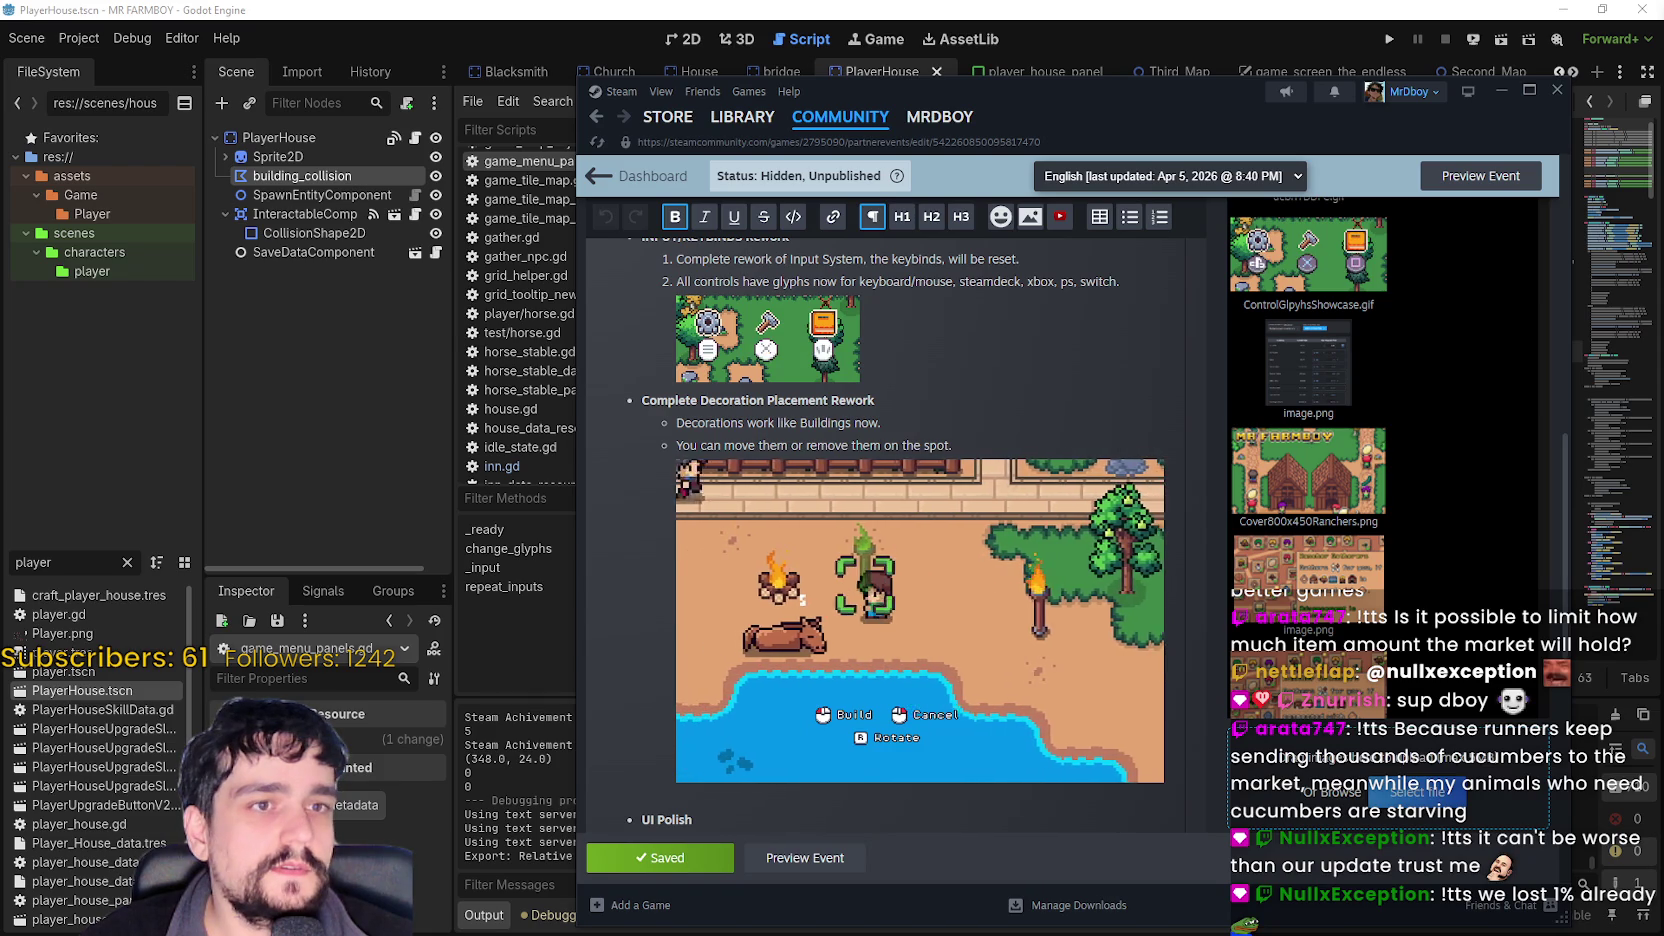
{"action": "left_click", "coordinate": [805, 857]}
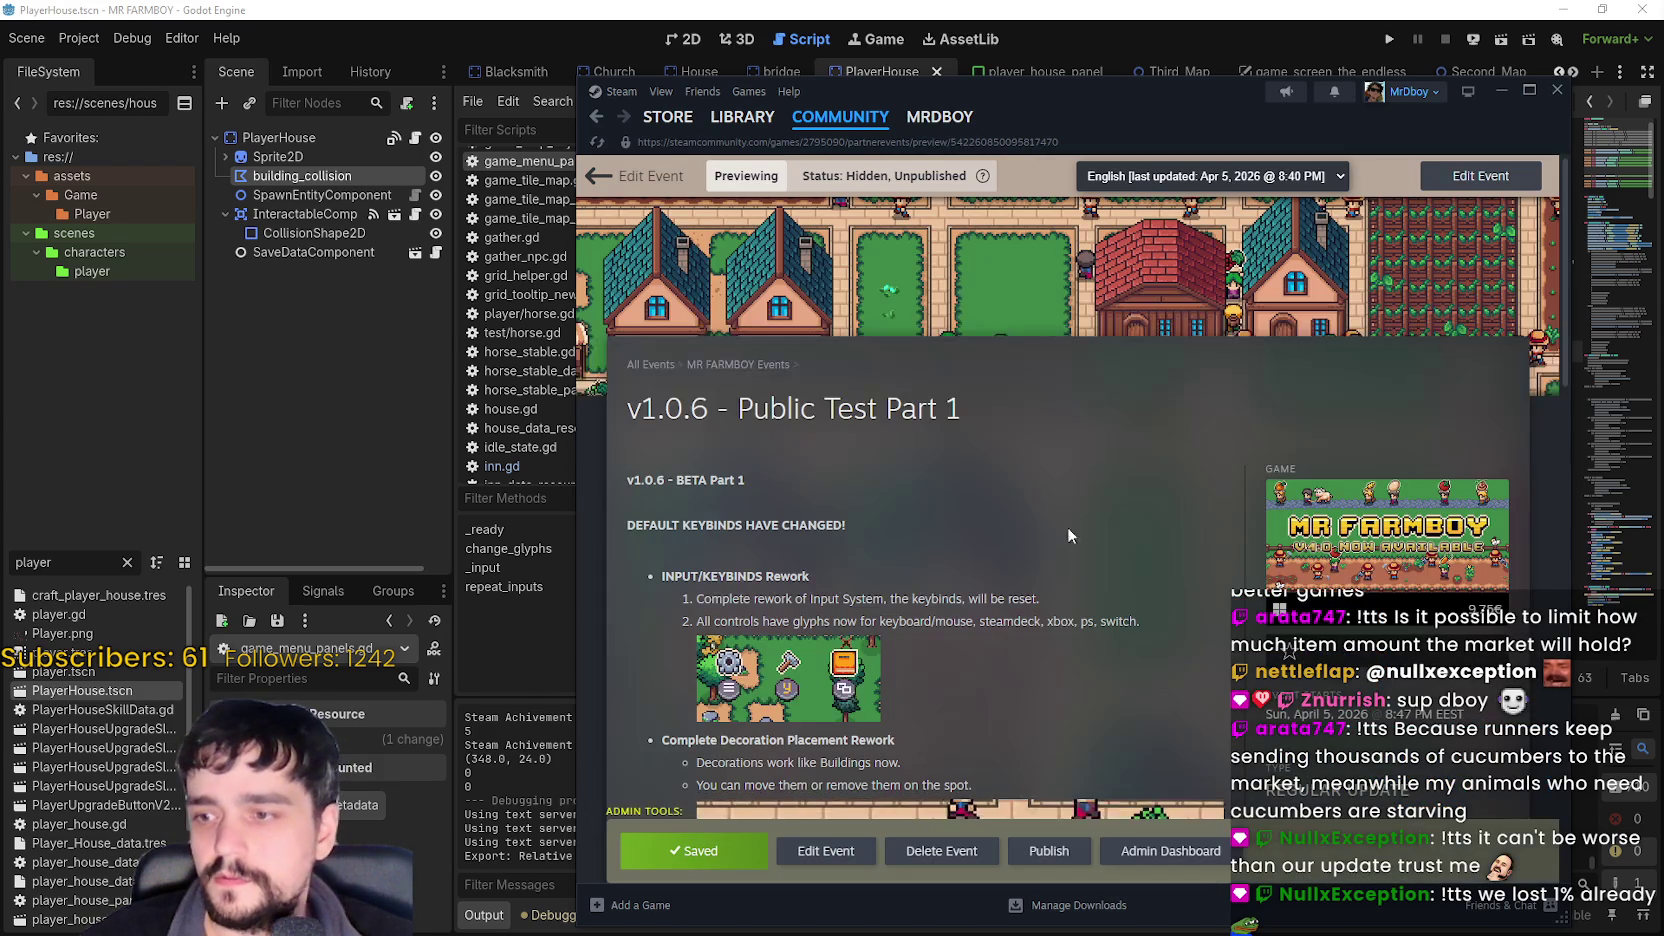
{"action": "scroll", "coordinate": [1019, 728], "scroll_direction": "down", "scroll_amount": 4}
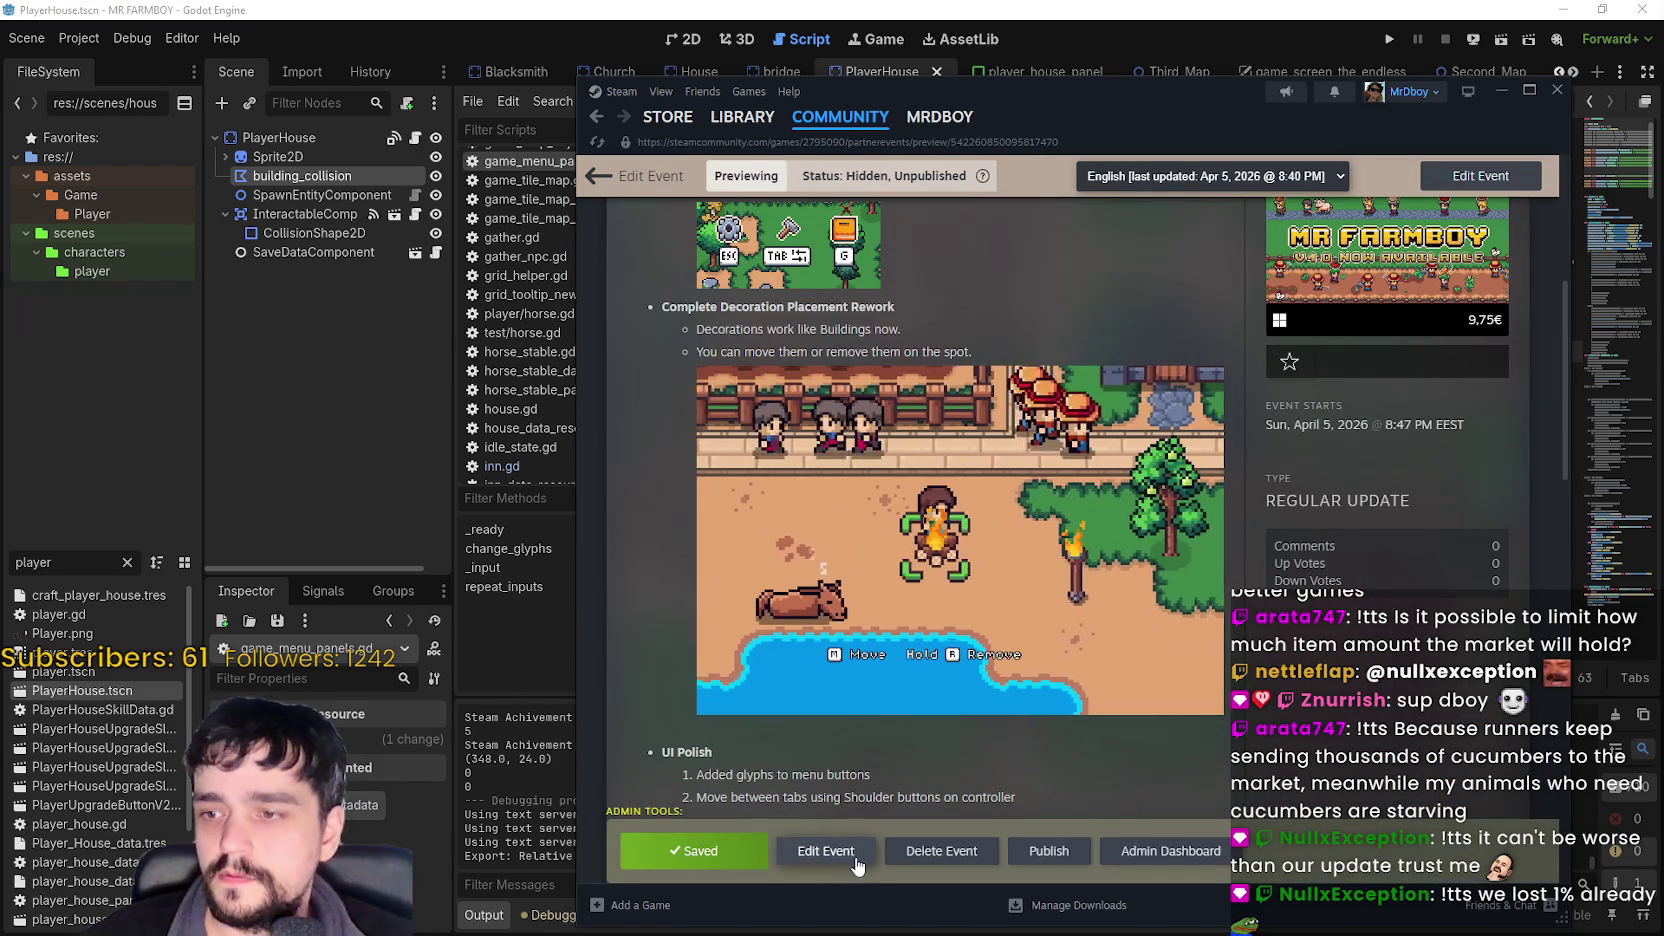
{"action": "scroll", "coordinate": [864, 738], "scroll_direction": "up", "scroll_amount": 5}
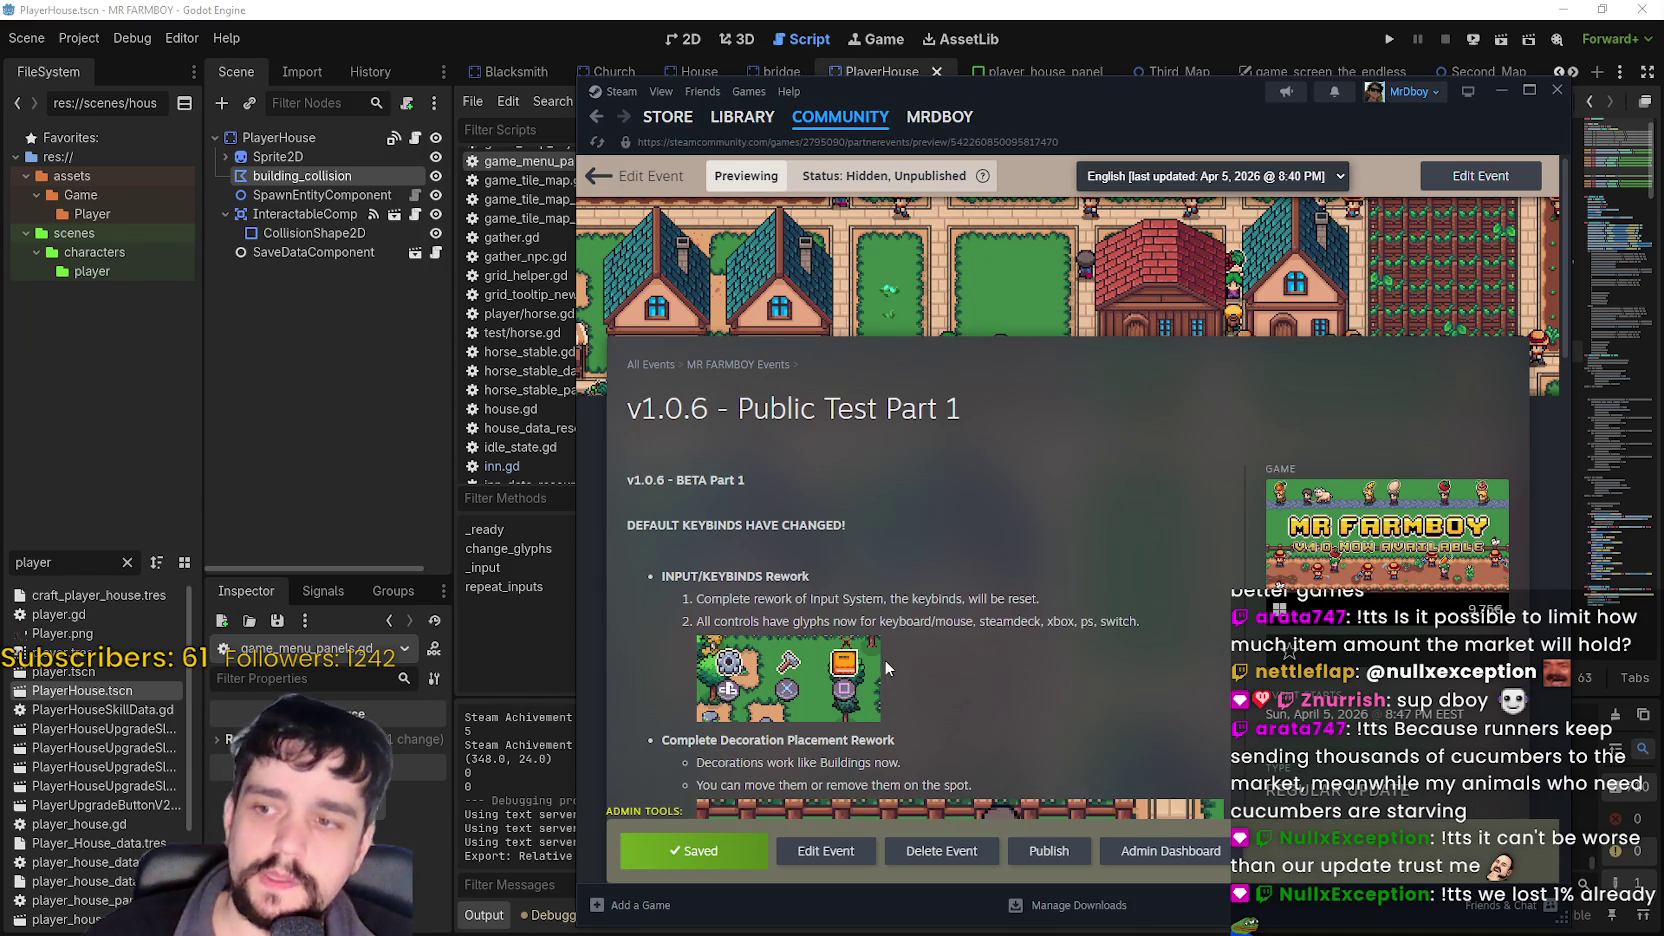
{"action": "scroll", "coordinate": [886, 658], "scroll_direction": "down", "scroll_amount": 1}
{"action": "scroll", "coordinate": [880, 648], "scroll_direction": "down", "scroll_amount": 5}
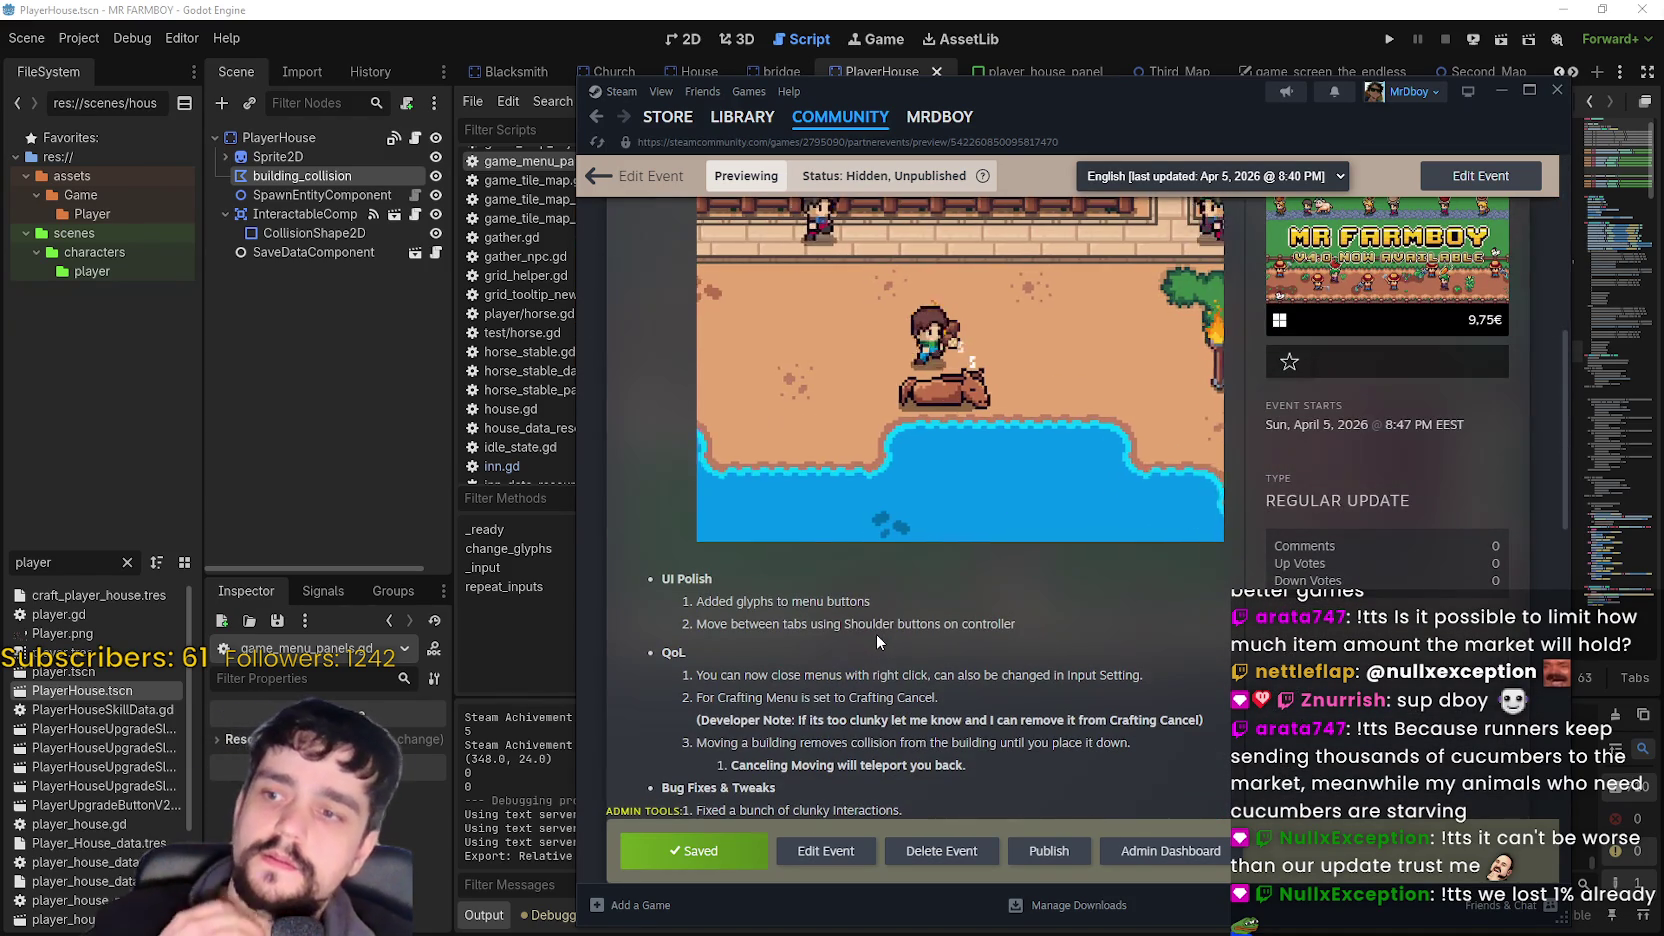
{"action": "scroll", "coordinate": [875, 633], "scroll_direction": "down", "scroll_amount": 2}
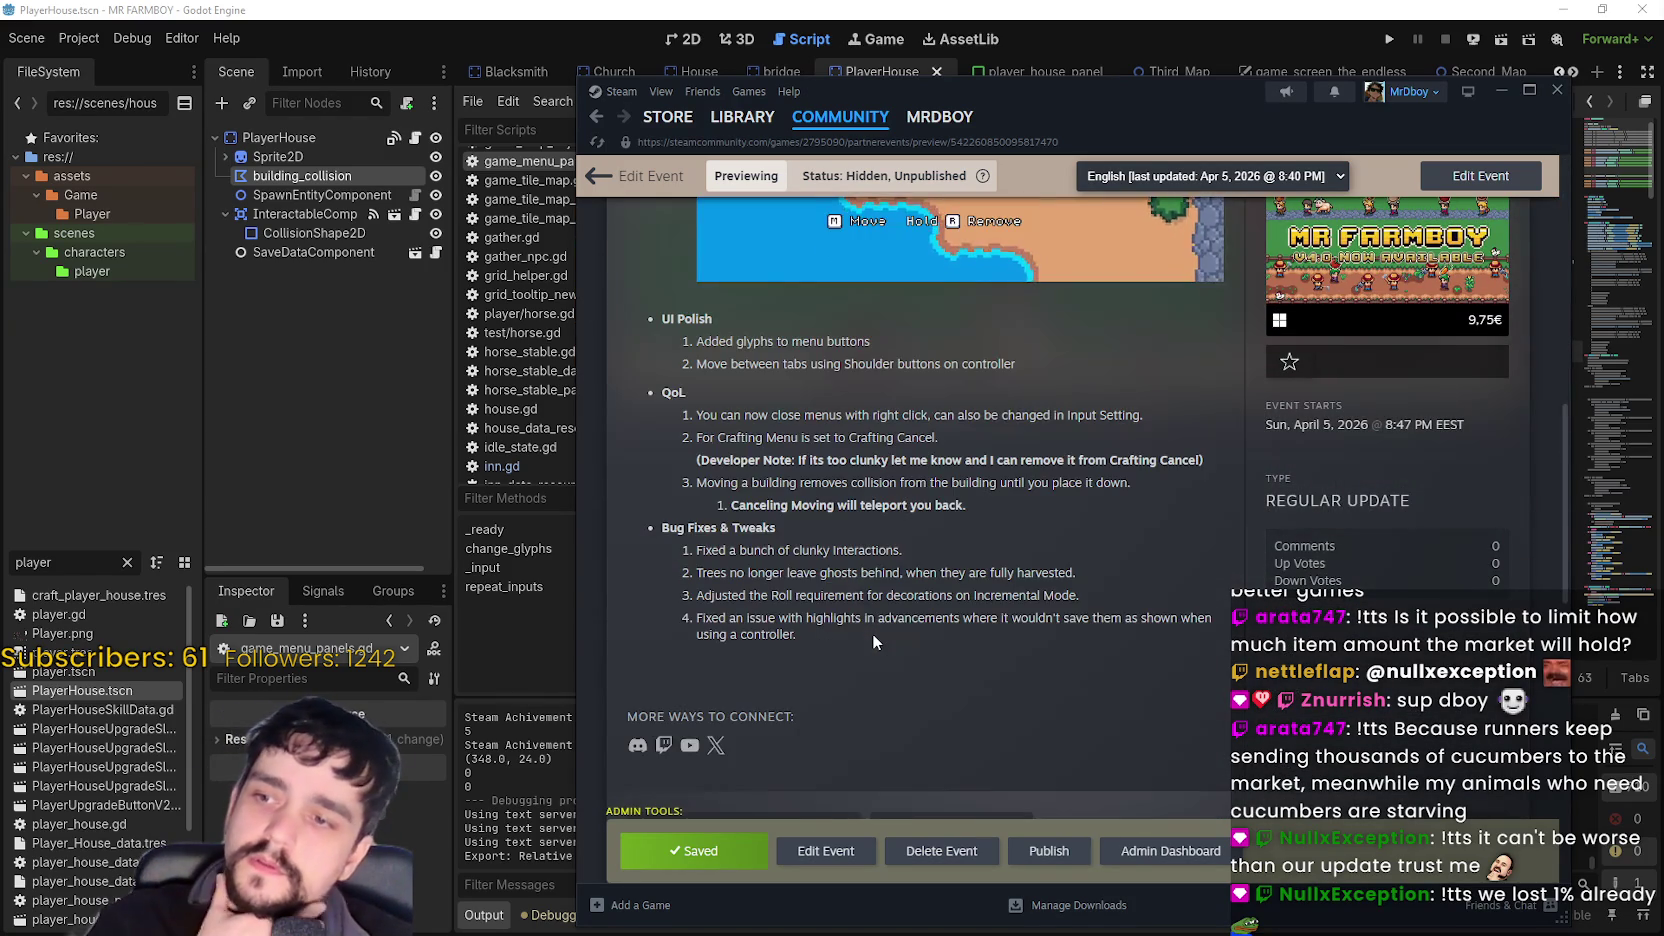
{"action": "scroll", "coordinate": [872, 633], "scroll_direction": "up", "scroll_amount": 3}
{"action": "scroll", "coordinate": [868, 645], "scroll_direction": "up", "scroll_amount": 5}
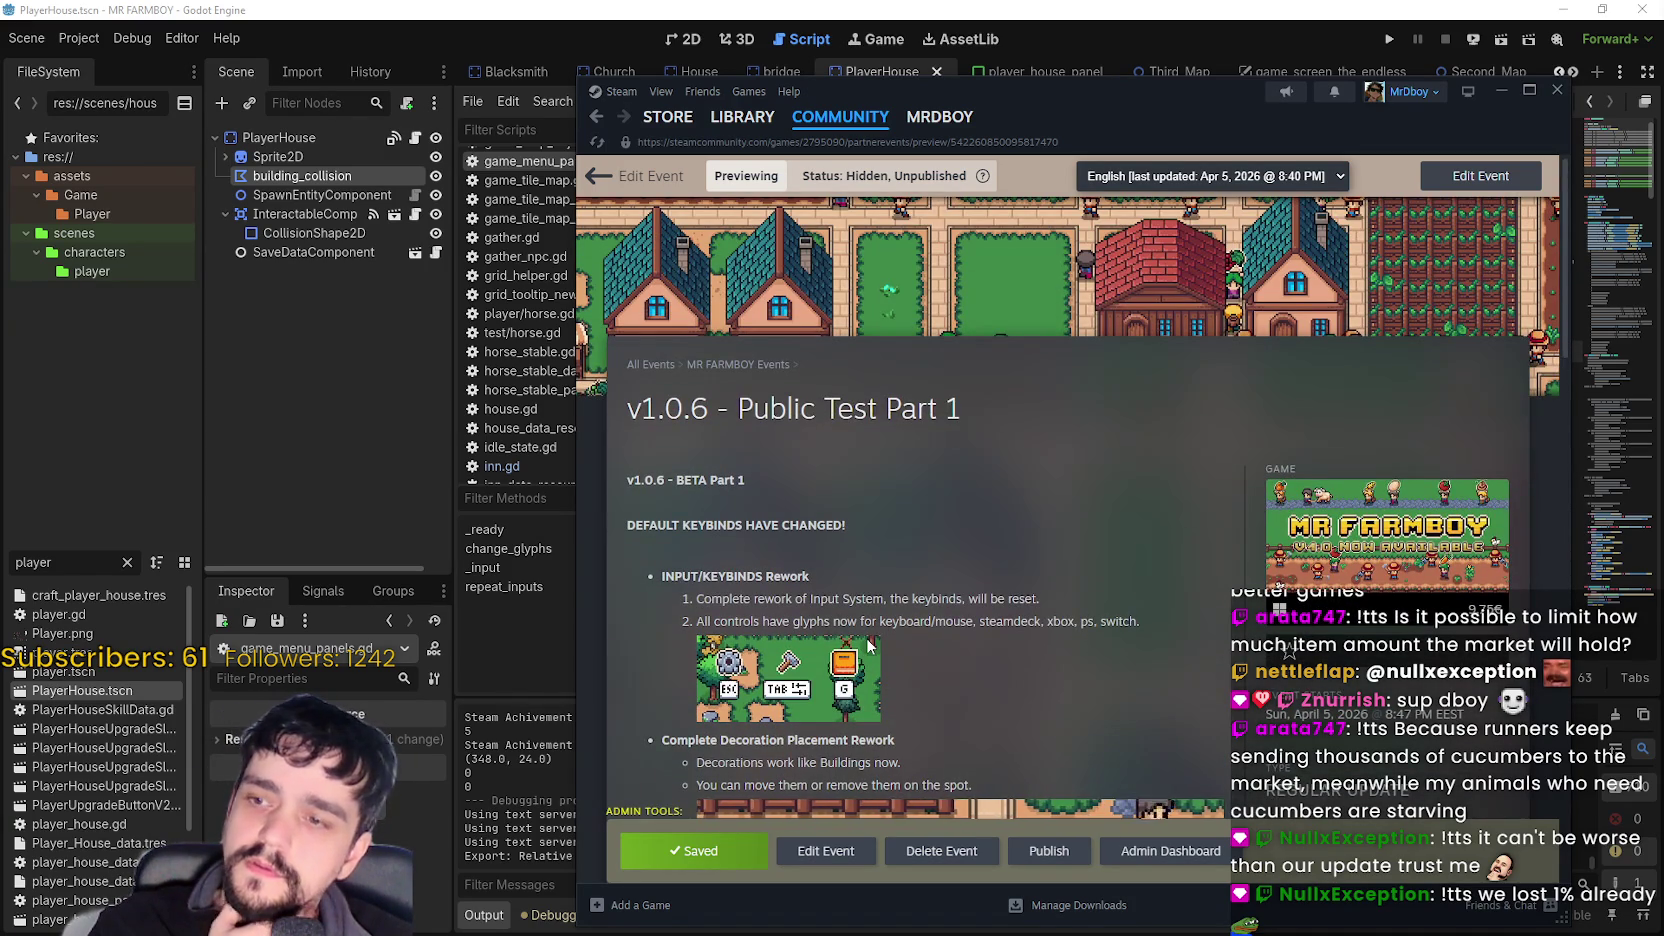
{"action": "scroll", "coordinate": [873, 570], "scroll_direction": "down", "scroll_amount": 1}
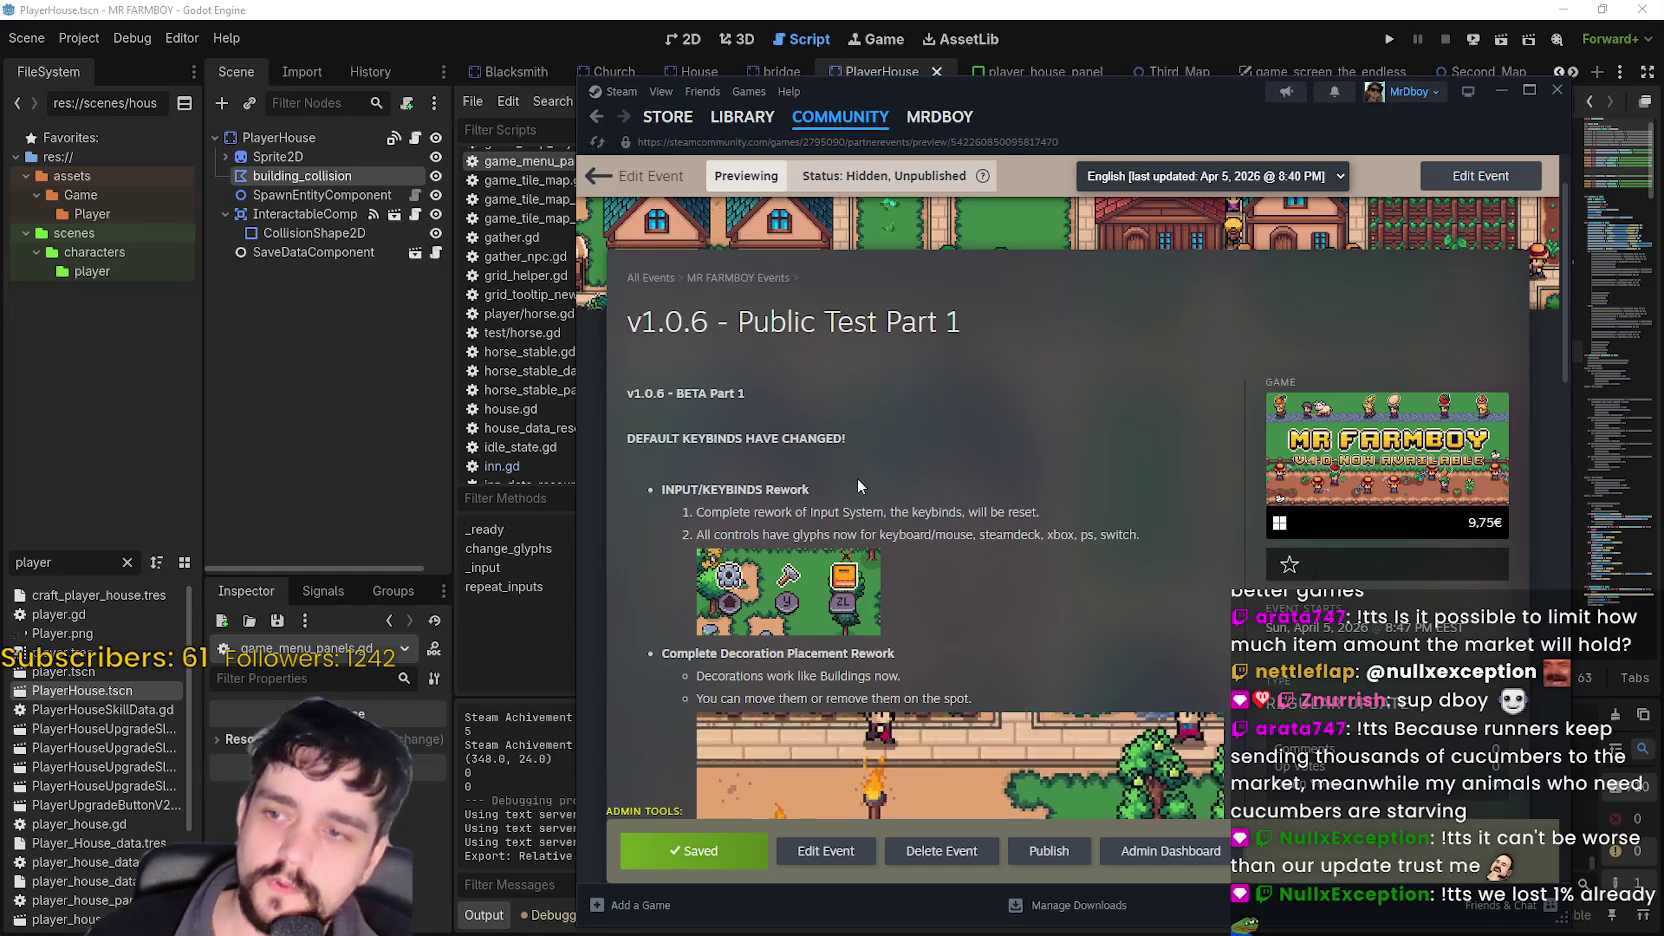
{"action": "left_click", "coordinate": [846, 848]}
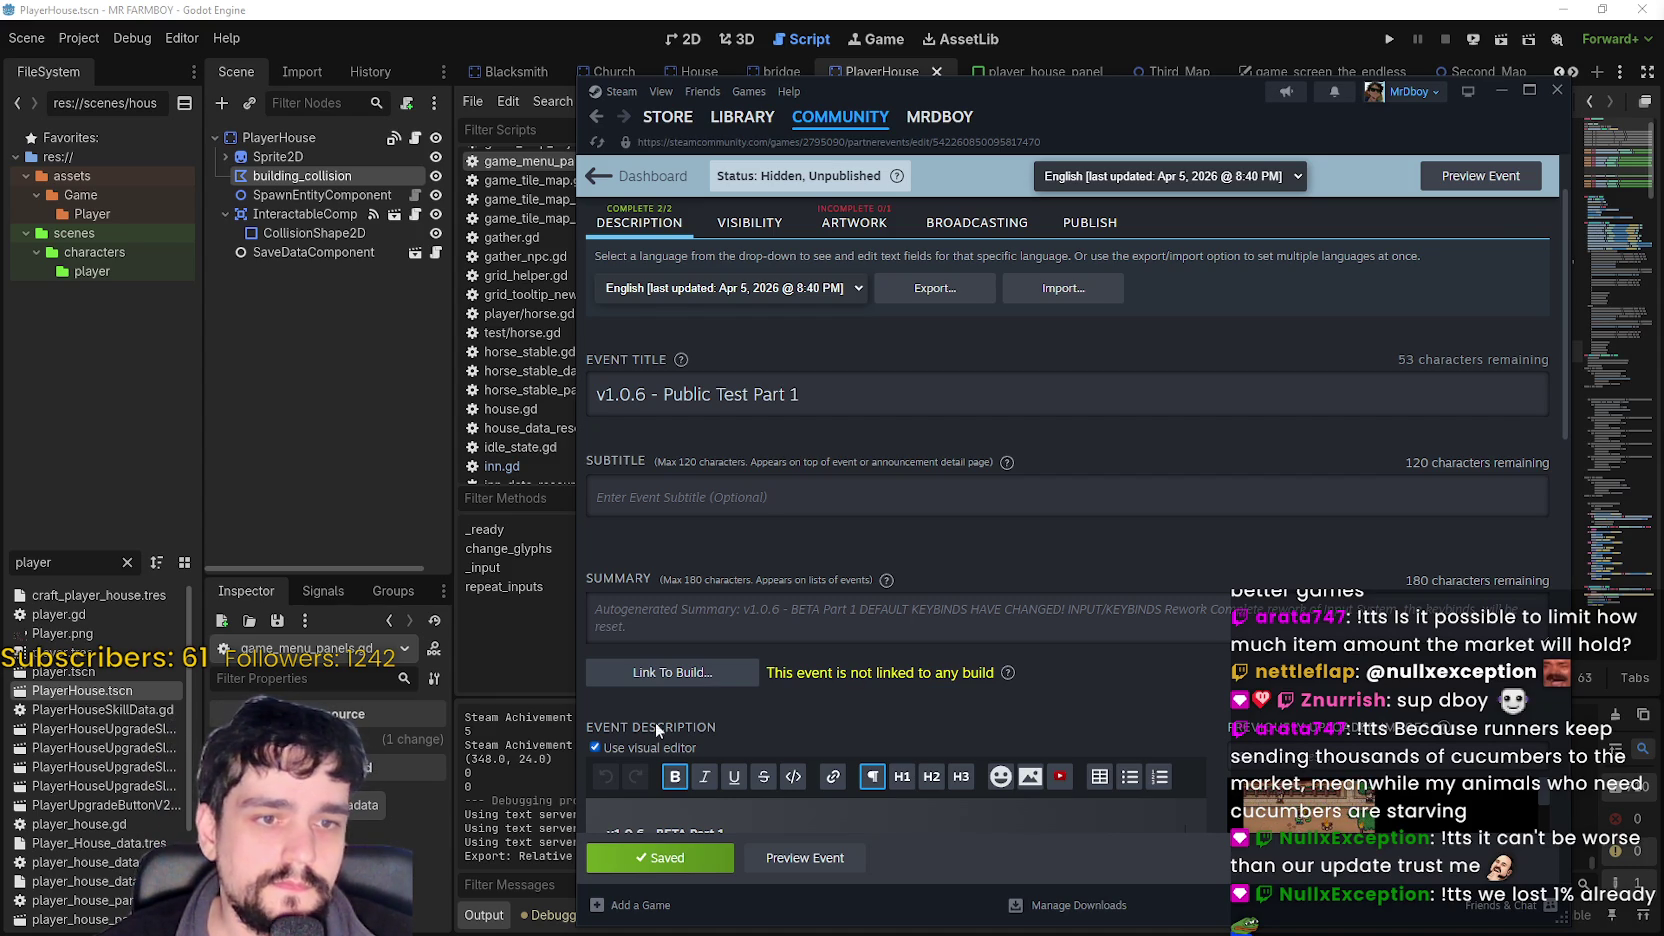
- Paste the review request, savefile warning and Public Beta block above the patch notes
{"action": "scroll", "coordinate": [885, 526], "scroll_direction": "down", "scroll_amount": 4}
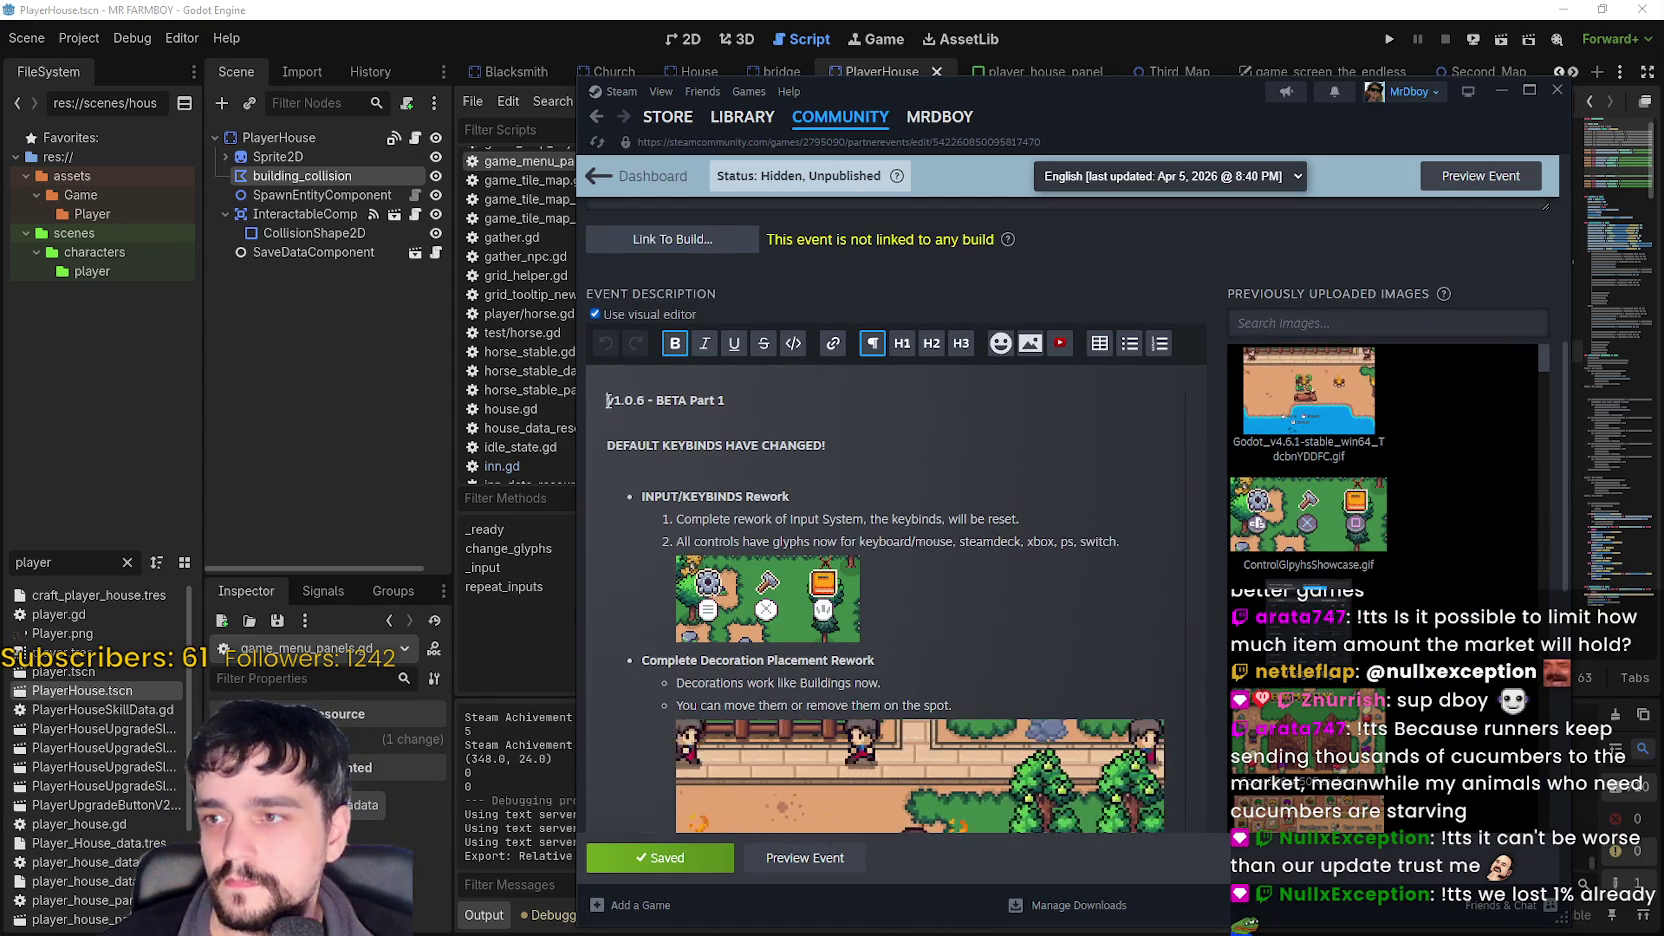
{"action": "key", "text": "Return"}
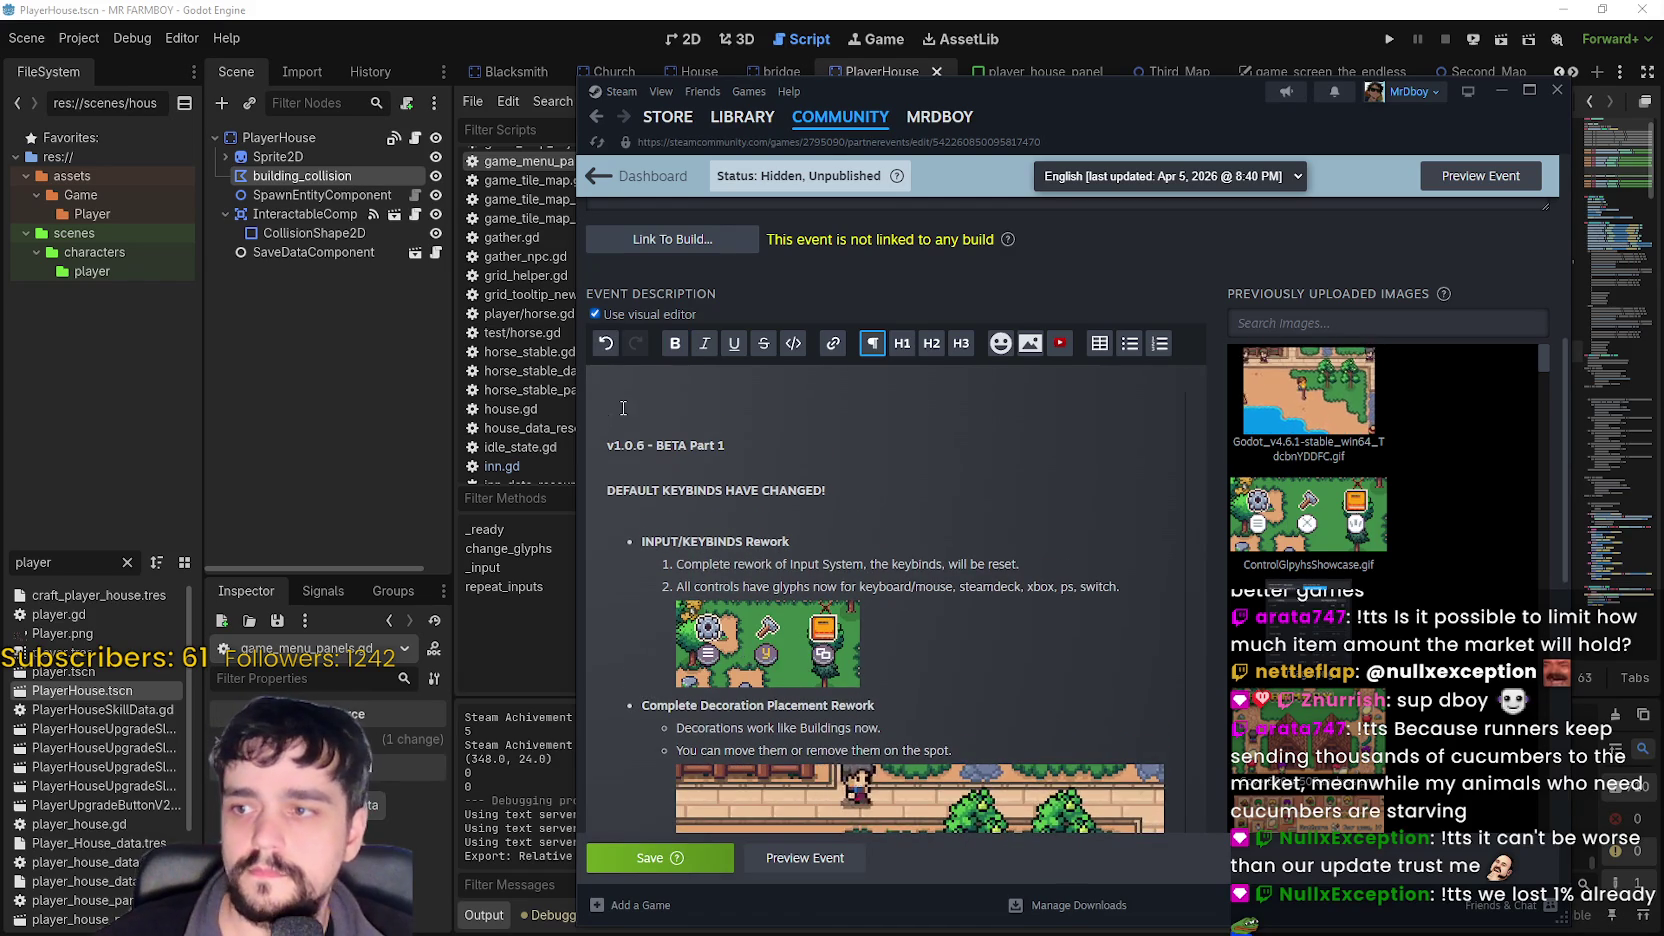
{"action": "type", "text": "If you haven't already please leave me a Steam review, it really helps me a lot! Reminder that Beta Builds are not final!  ⚠️⚠️⚠️!!!IMPORTANT READ!!!⚠️⚠️⚠️ It is recommended that you make a new savefile if you choose to join Public Beta, but if you join with an existing savefile, do not try to use that savefile on the Stable version, it will may get corrupted. You can also backup your savefiles, by going to %appdata%/Godot/app_userdata/MR FARMBOY/game_data  Public Beta can be accessed by going to your Library → right-click the game → Properties → Betas → Public Beta. Language recommended to be set to English, because tooltips are still a work in progress."}
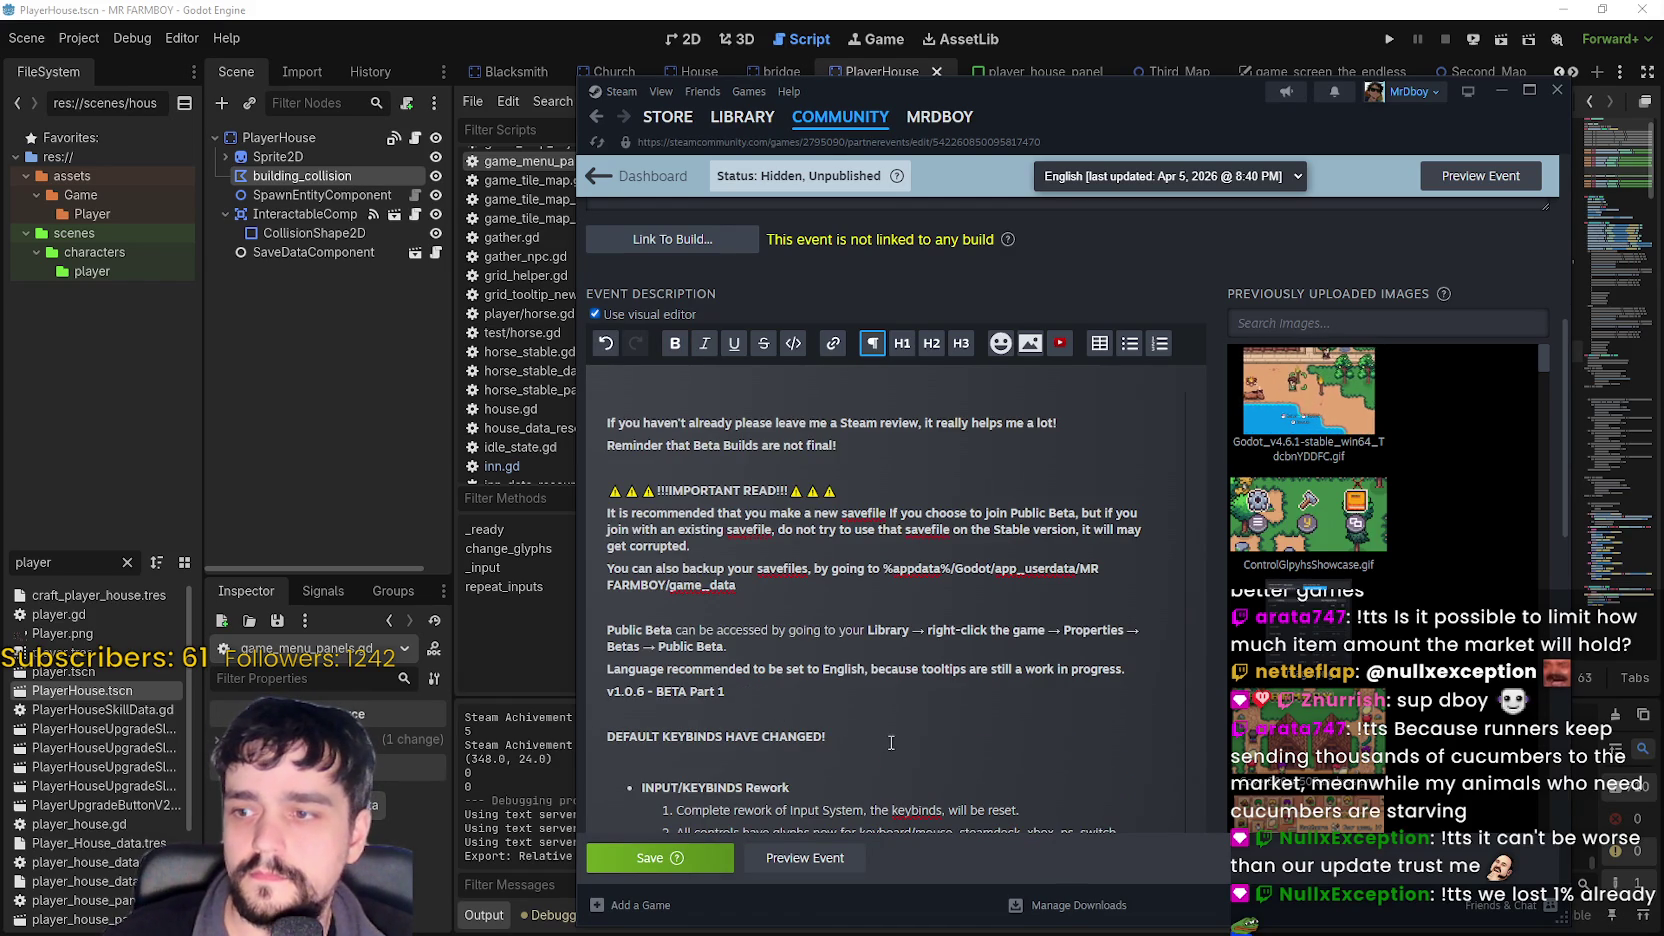
- Delete the language recommendation line and add spacing before the 'v1.0.6 - BETA Part 1' heading
{"action": "left_click", "coordinate": [724, 691]}
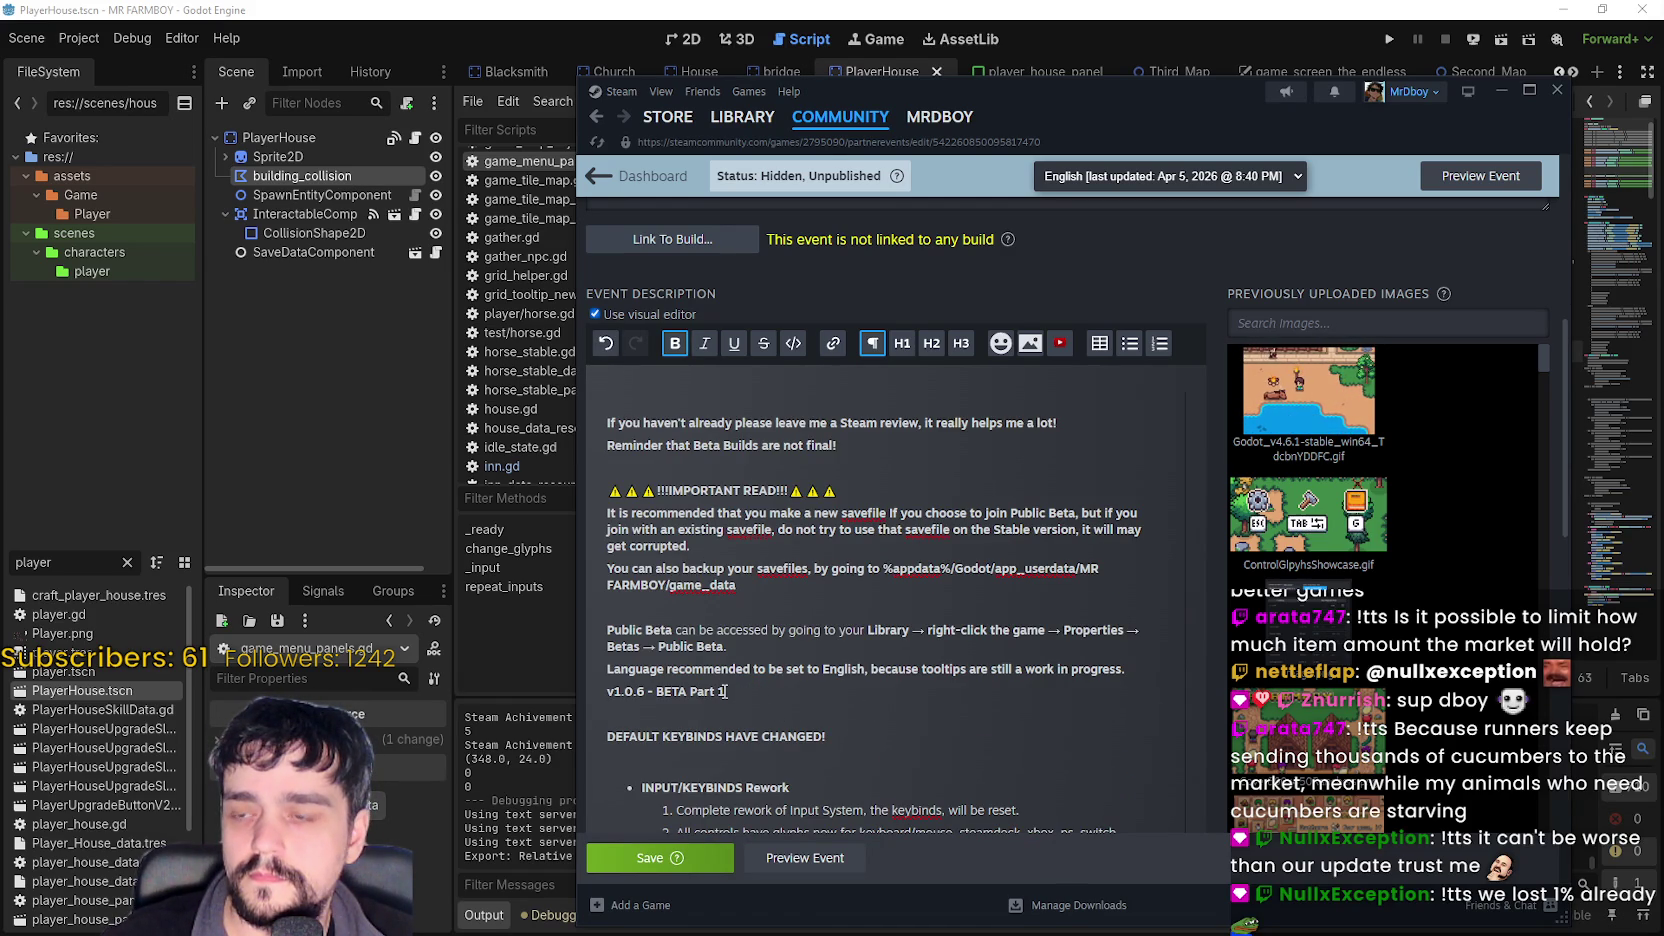
{"action": "left_click", "coordinate": [1131, 664]}
{"action": "left_click_drag", "start_coordinate": [1131, 664], "coordinate": [484, 668]}
{"action": "key", "text": "BackSpace"}
{"action": "key", "text": "BackSpace"}
{"action": "key", "text": "Return"}
{"action": "key", "text": "Up"}
{"action": "key", "text": "Up"}
{"action": "key", "text": "Up"}
{"action": "left_click", "coordinate": [739, 546]}
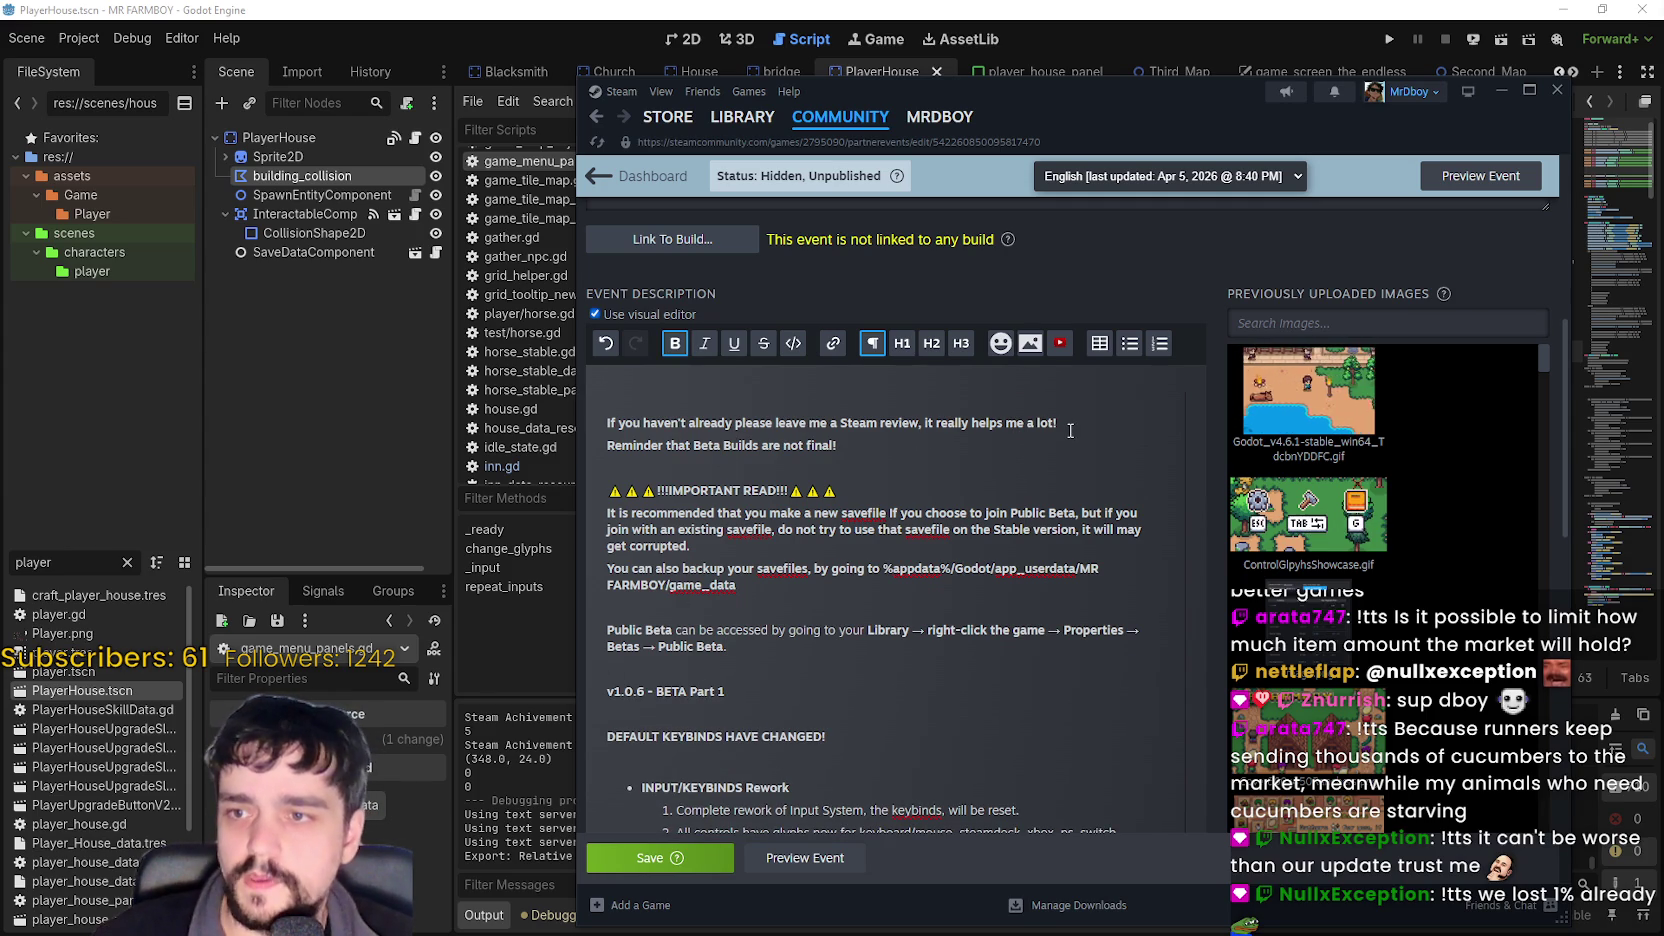
- Save the edited event description
{"action": "left_click", "coordinate": [890, 448]}
{"action": "scroll", "coordinate": [880, 508], "scroll_direction": "down", "scroll_amount": 2}
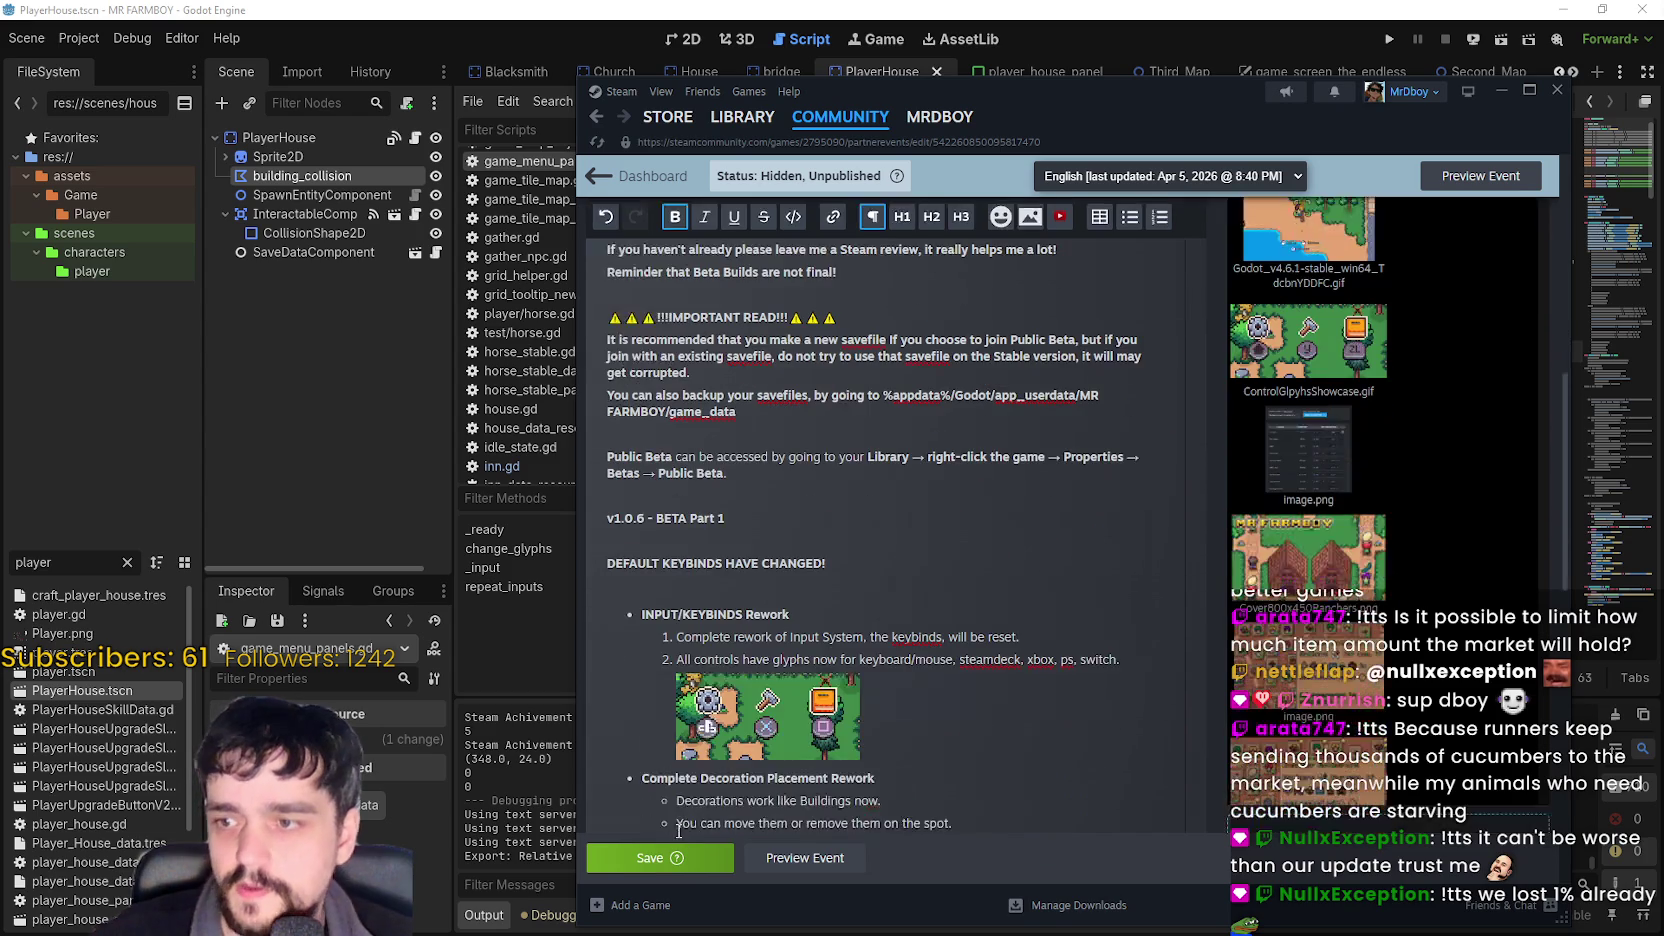
{"action": "left_click", "coordinate": [664, 860]}
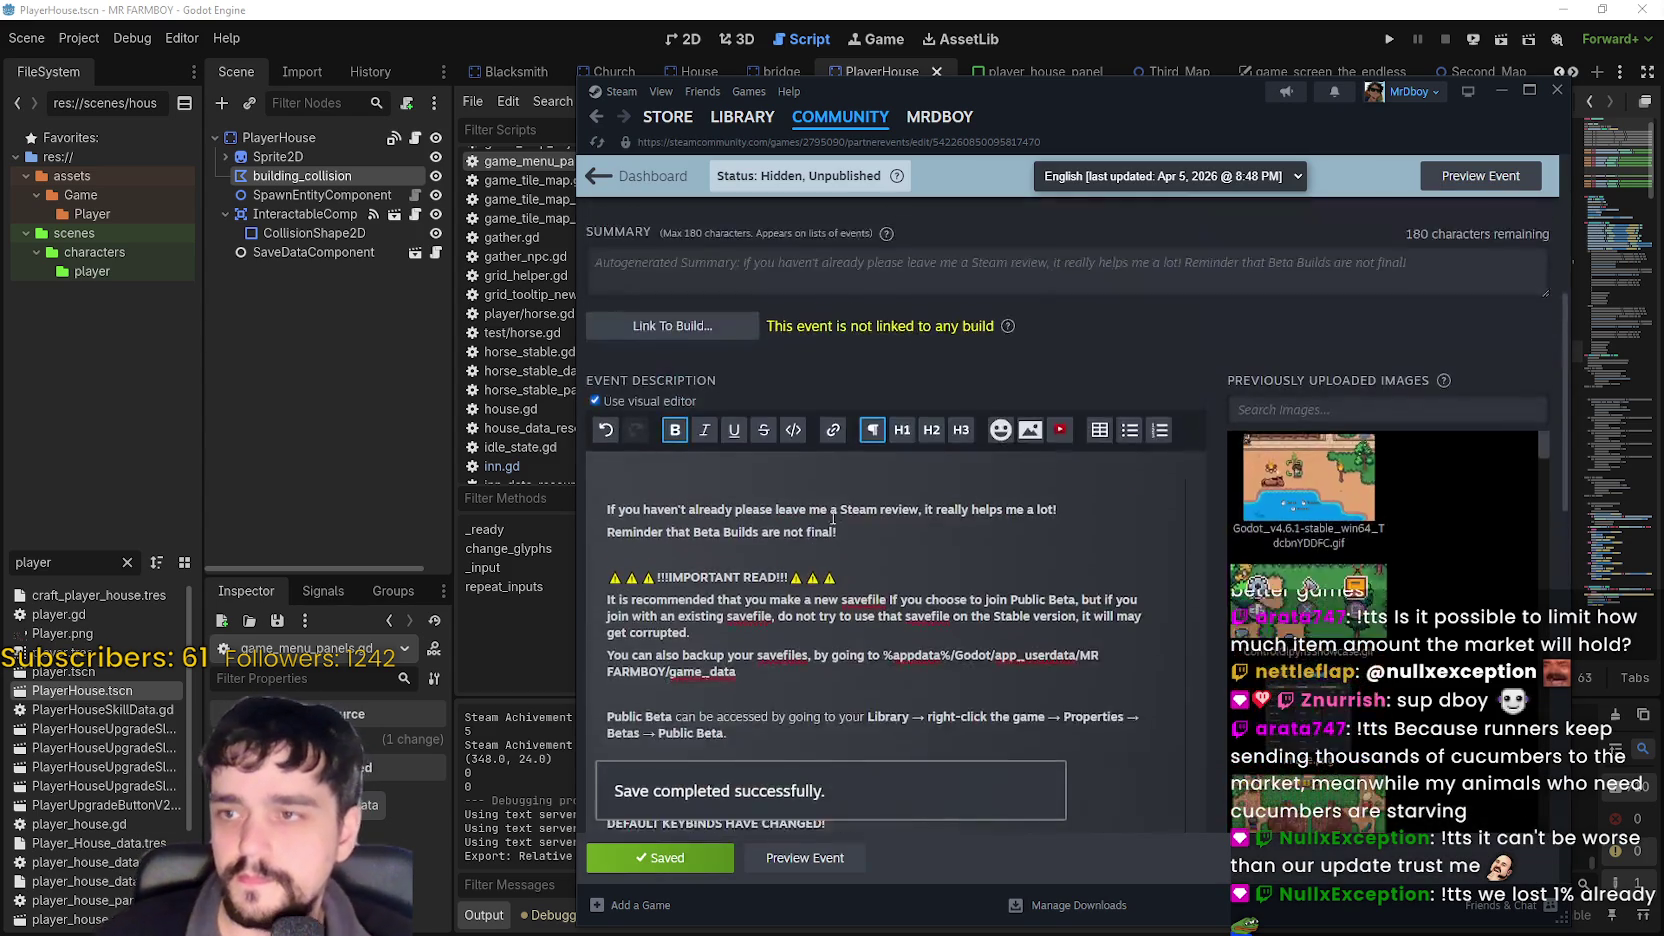
{"action": "left_click", "coordinate": [715, 412]}
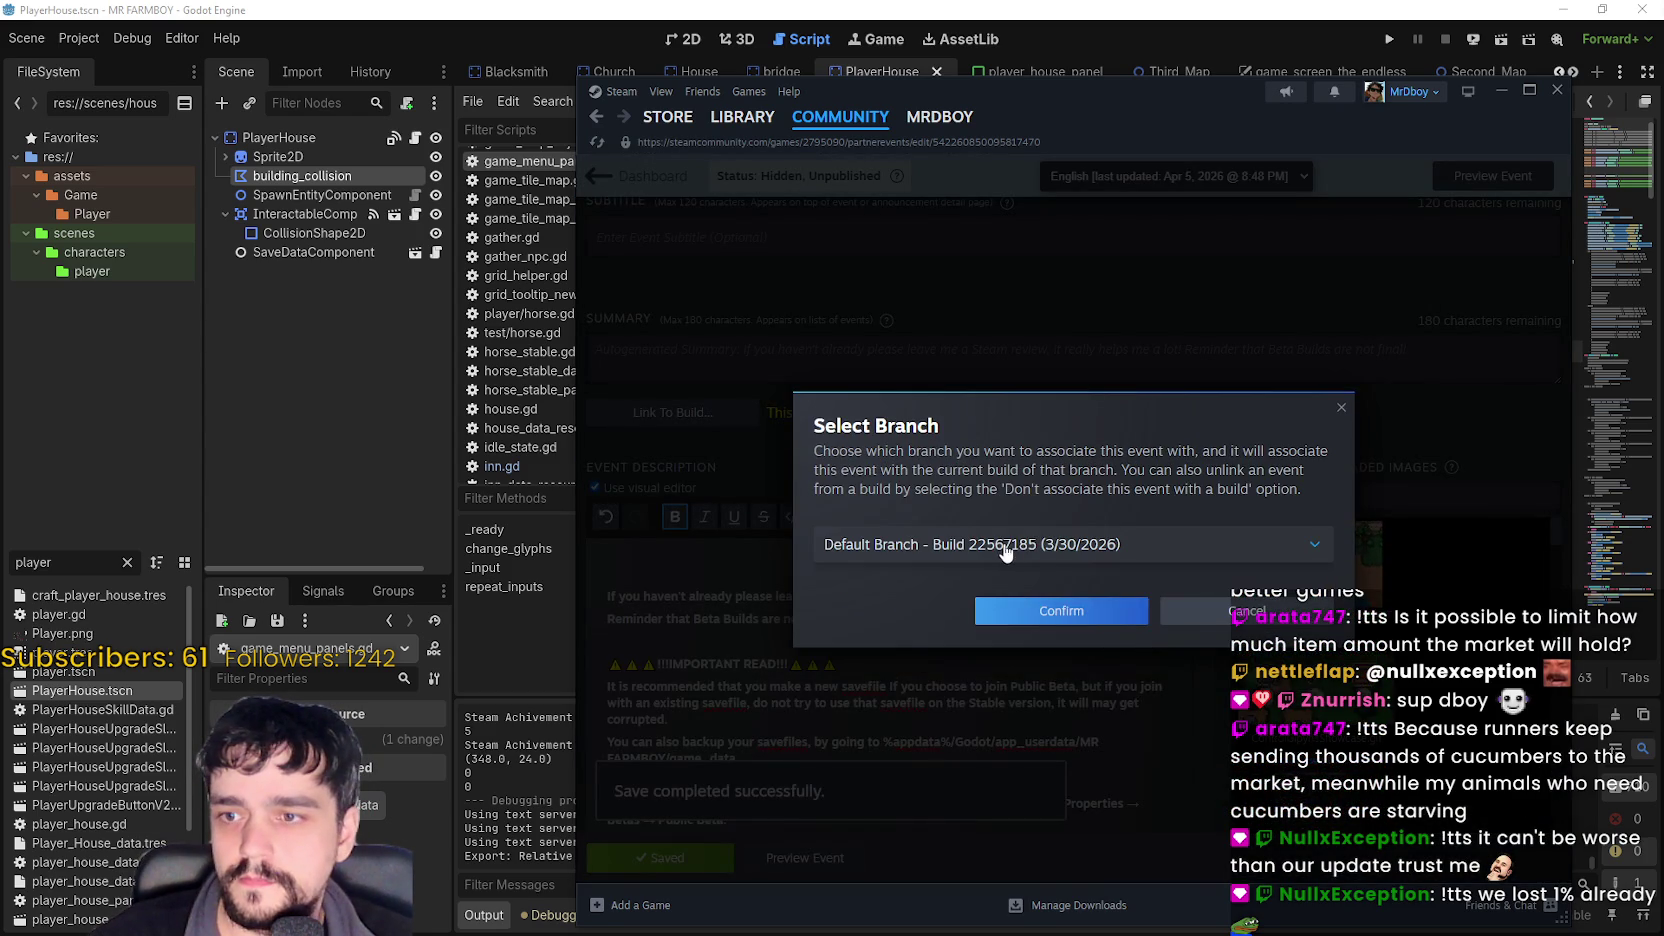
- Link the event to public-beta build 22656658
{"action": "left_click", "coordinate": [1000, 546]}
{"action": "left_click", "coordinate": [1150, 625]}
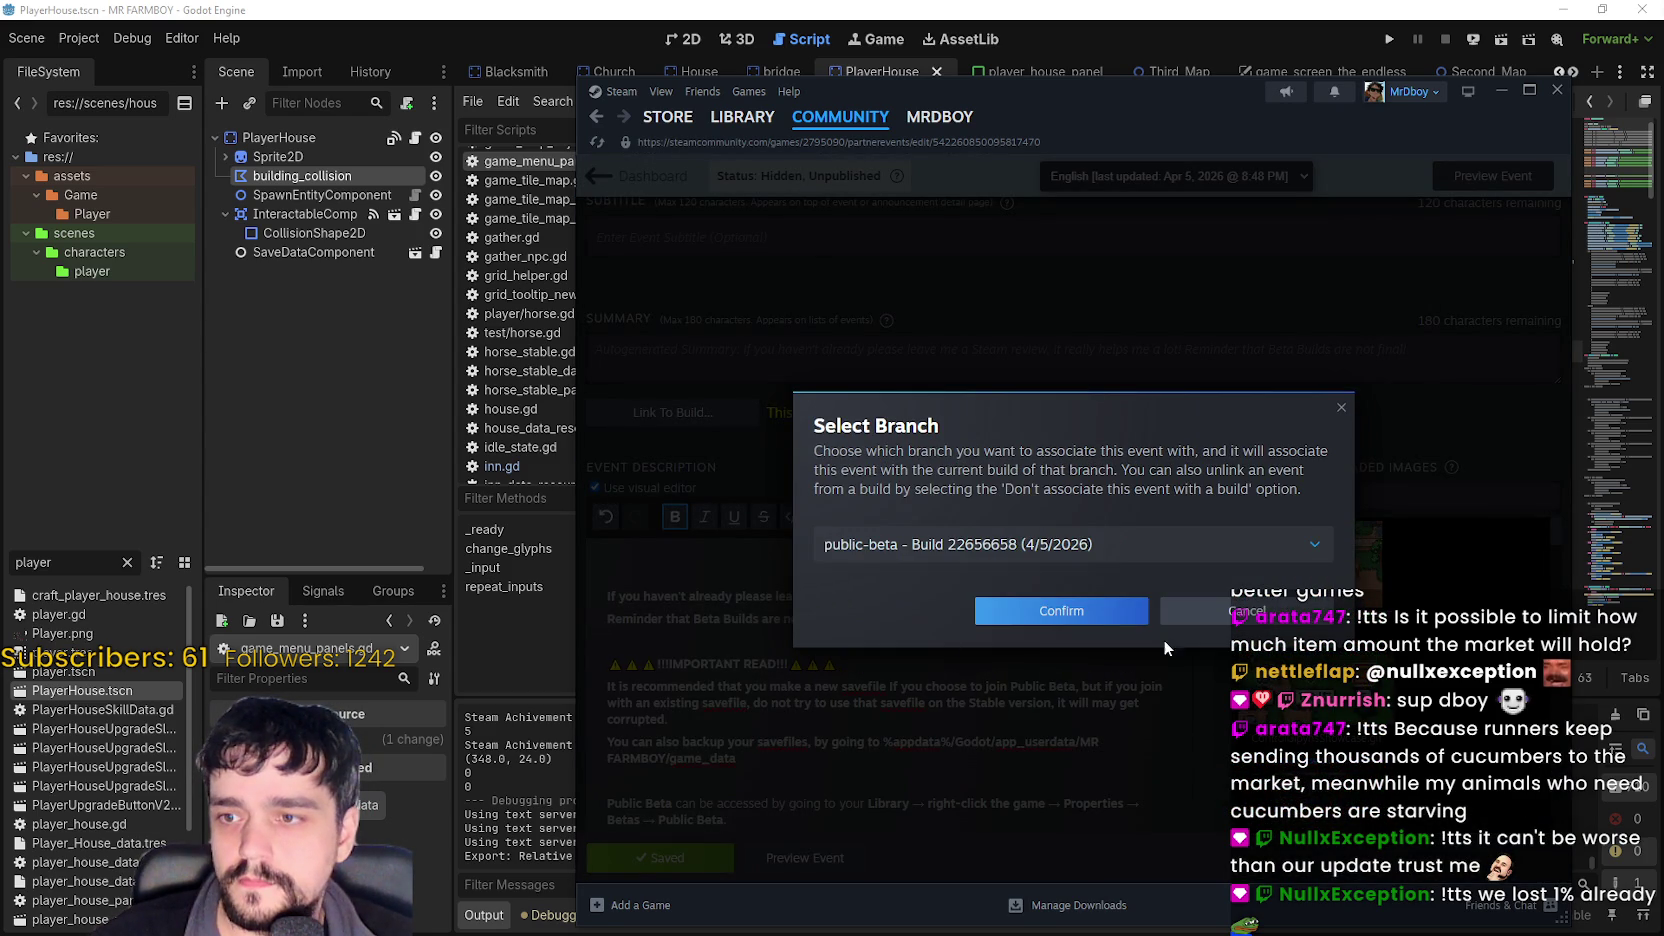
{"action": "left_click", "coordinate": [1089, 617]}
{"action": "scroll", "coordinate": [758, 618], "scroll_direction": "down", "scroll_amount": 10}
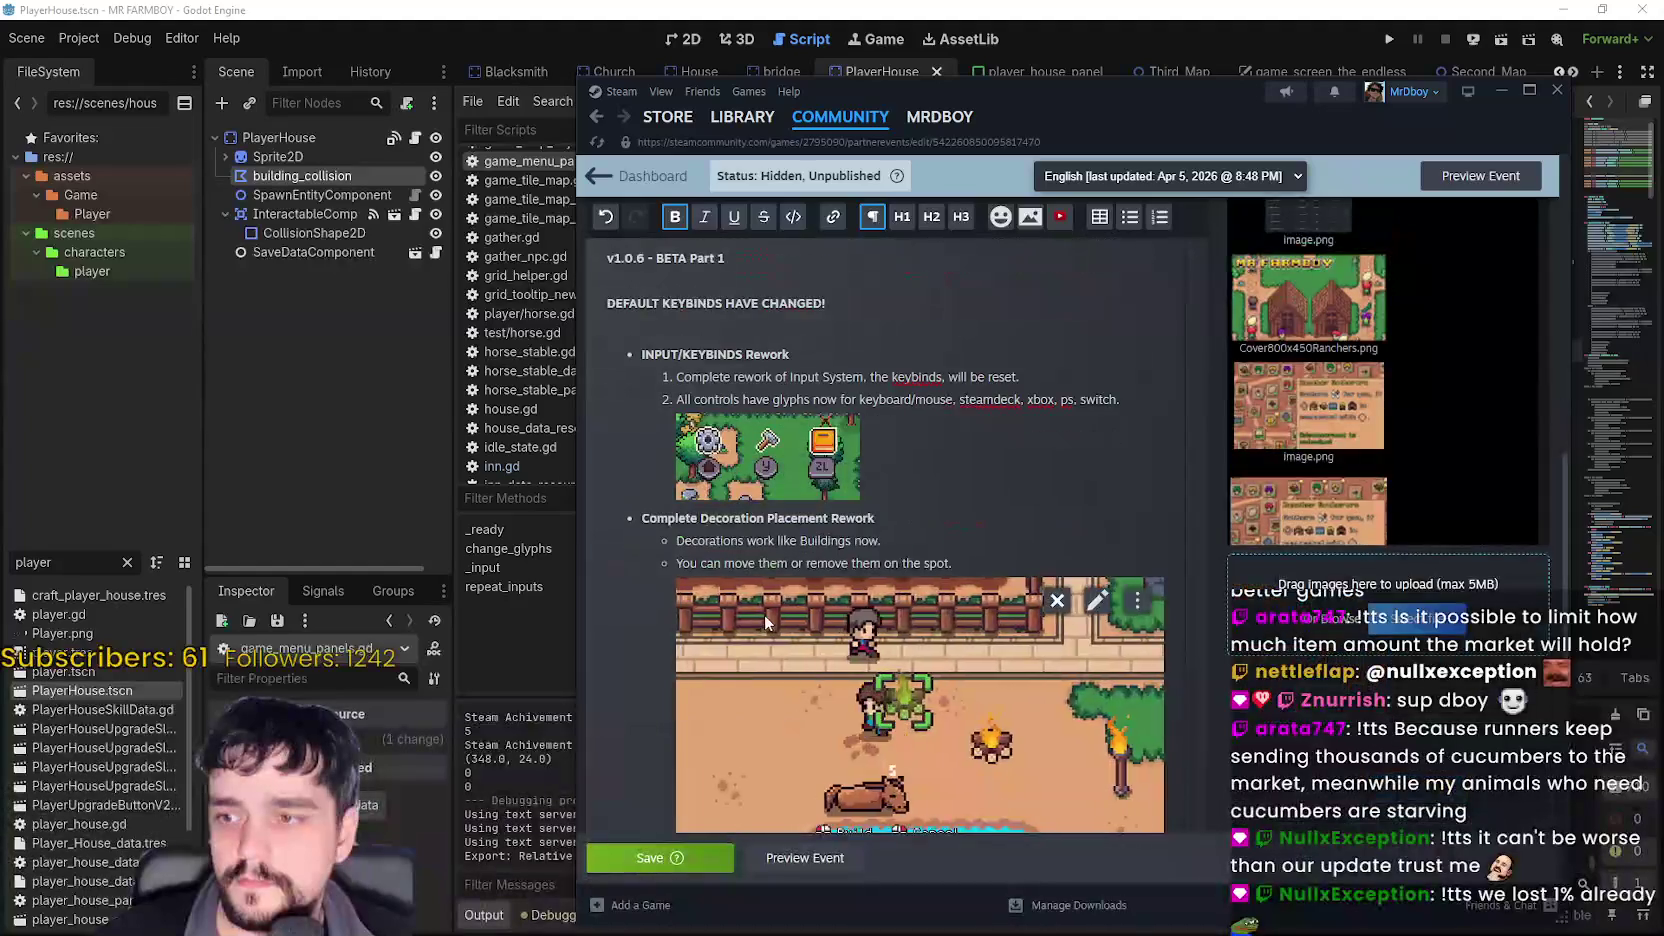
{"action": "scroll", "coordinate": [769, 610], "scroll_direction": "down", "scroll_amount": 3}
{"action": "scroll", "coordinate": [800, 650], "scroll_direction": "up", "scroll_amount": 10}
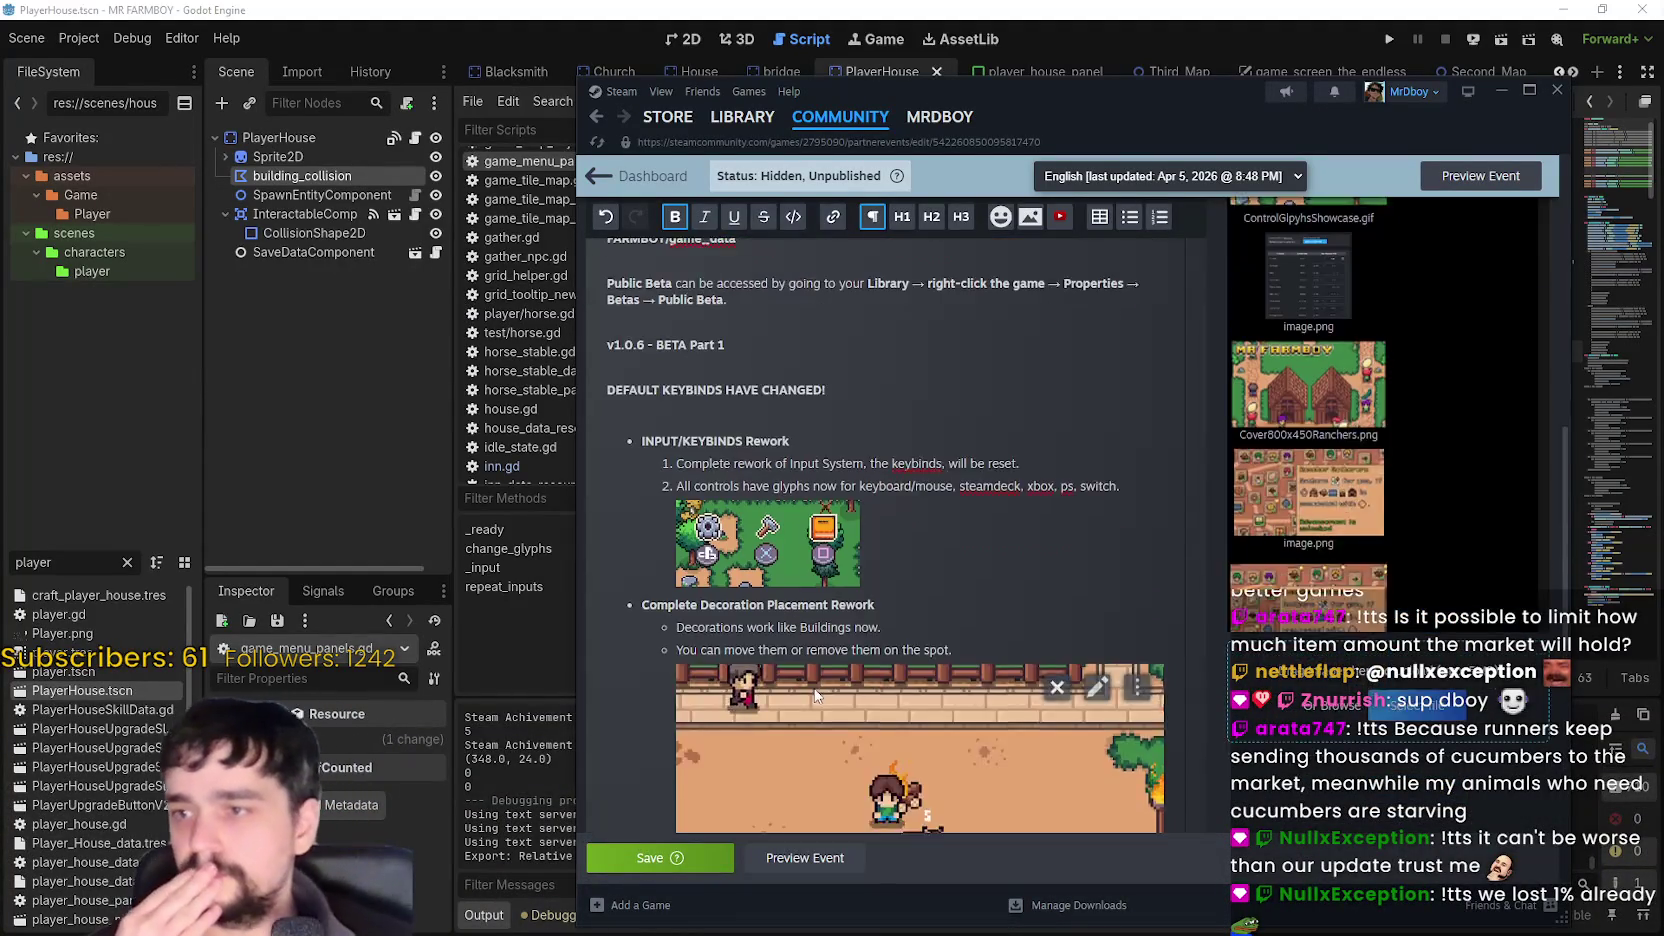
{"action": "scroll", "coordinate": [784, 667], "scroll_direction": "up", "scroll_amount": 5}
{"action": "scroll", "coordinate": [784, 667], "scroll_direction": "down", "scroll_amount": 5}
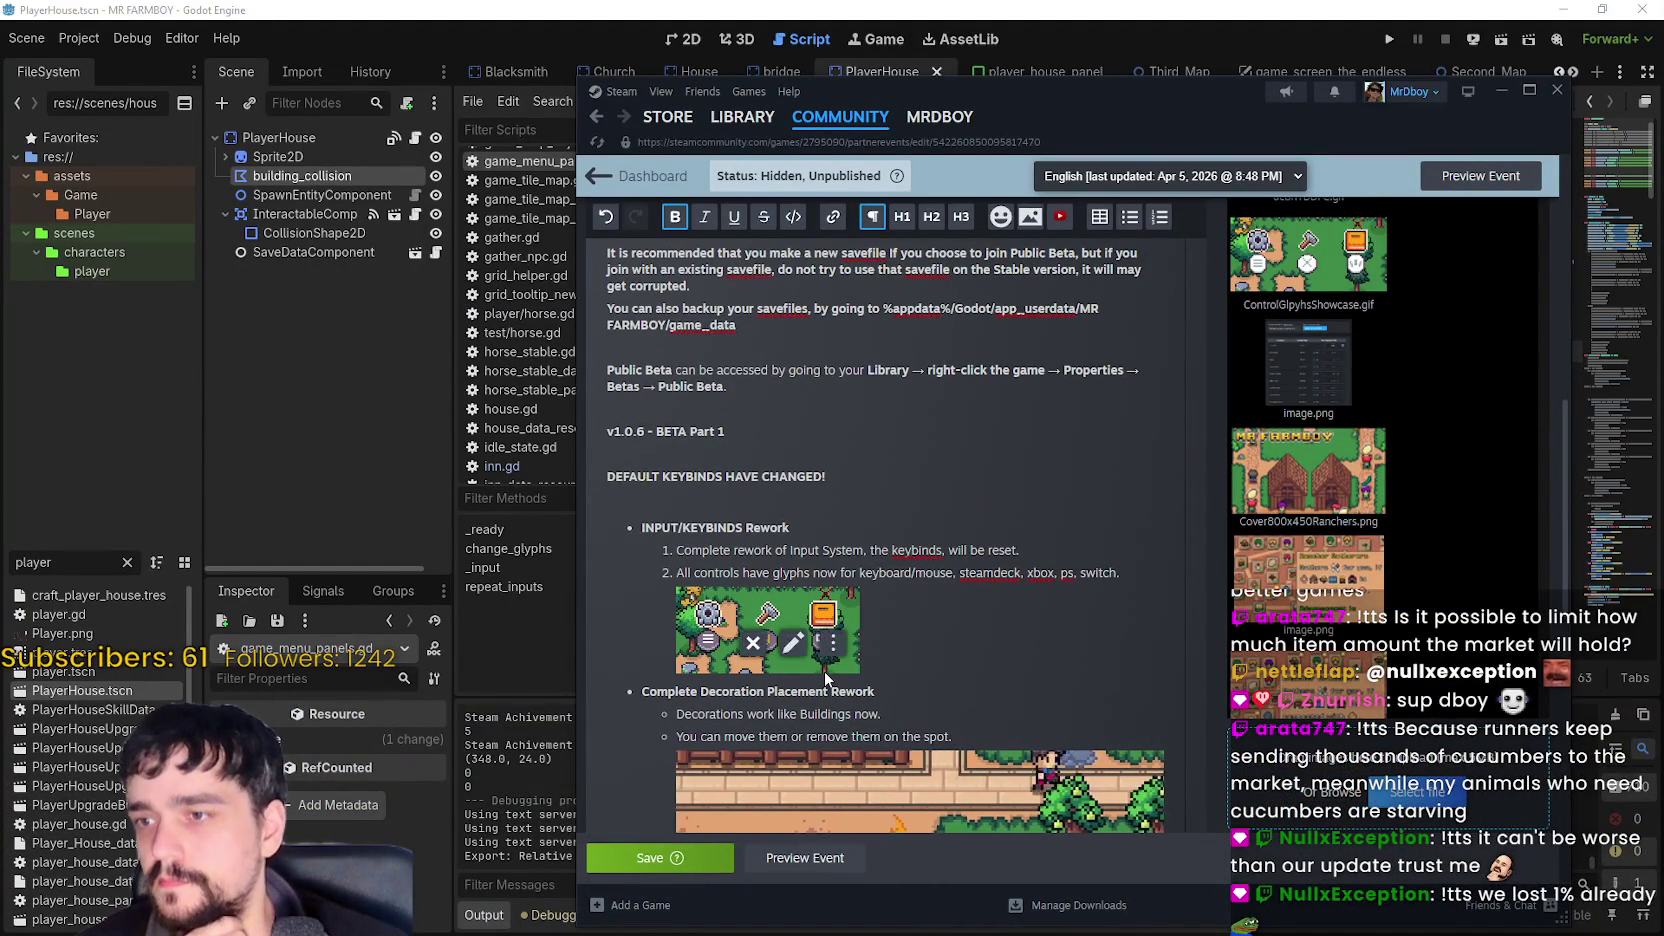
{"action": "scroll", "coordinate": [1131, 695], "scroll_direction": "down", "scroll_amount": 3}
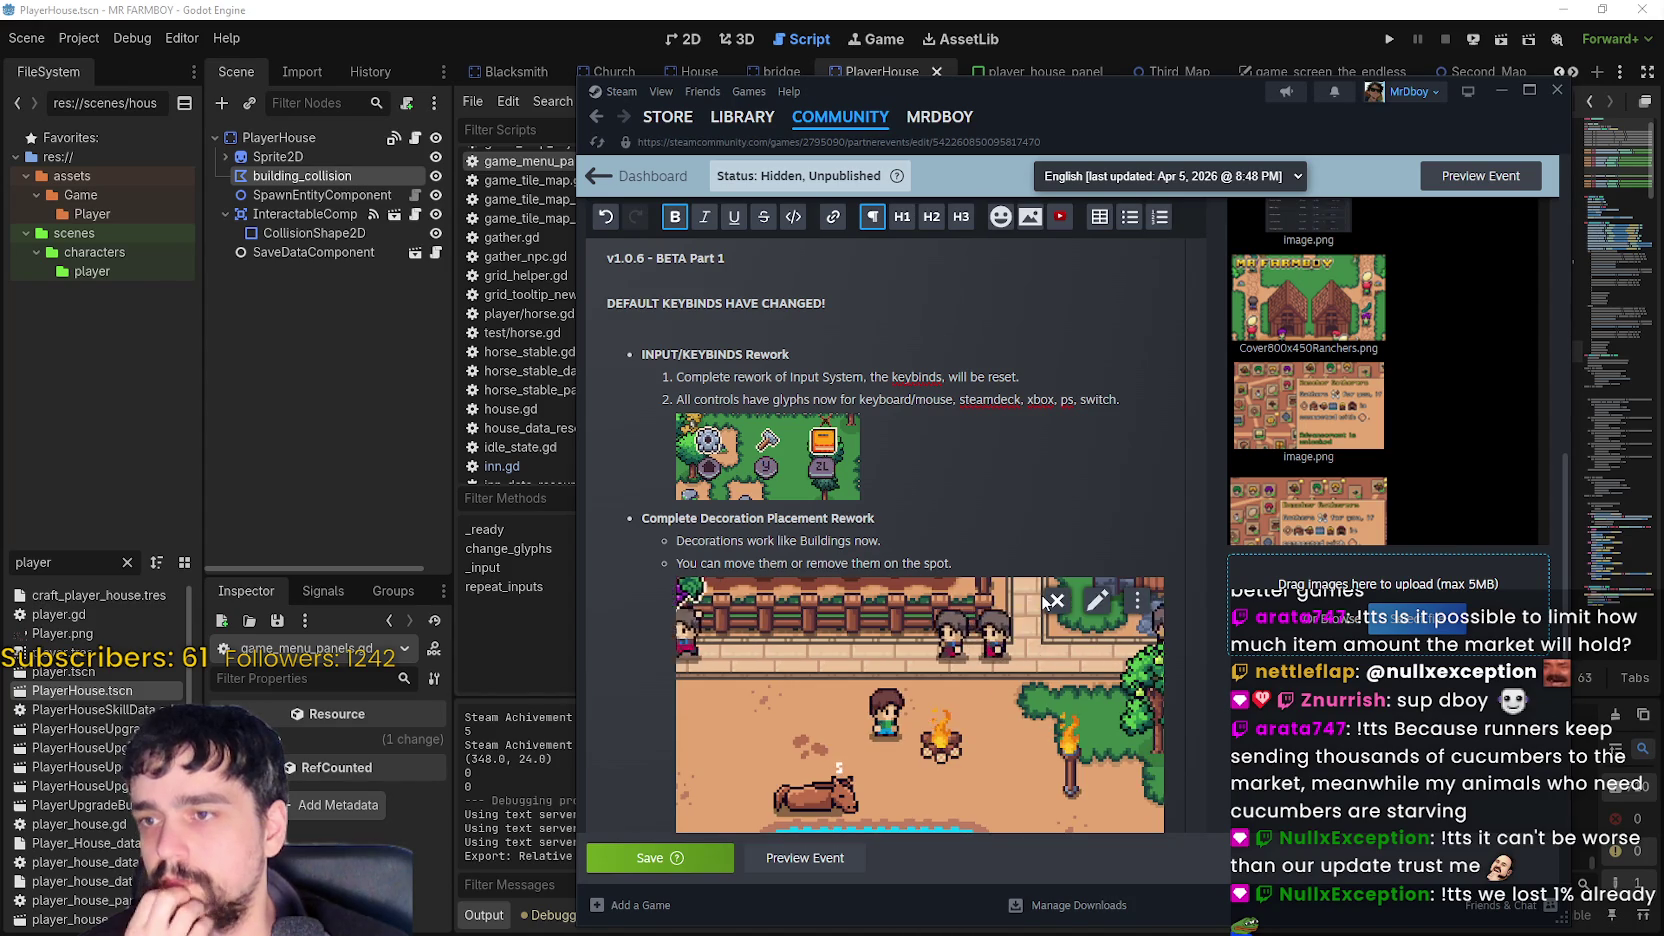
{"action": "scroll", "coordinate": [980, 600], "scroll_direction": "down", "scroll_amount": 5}
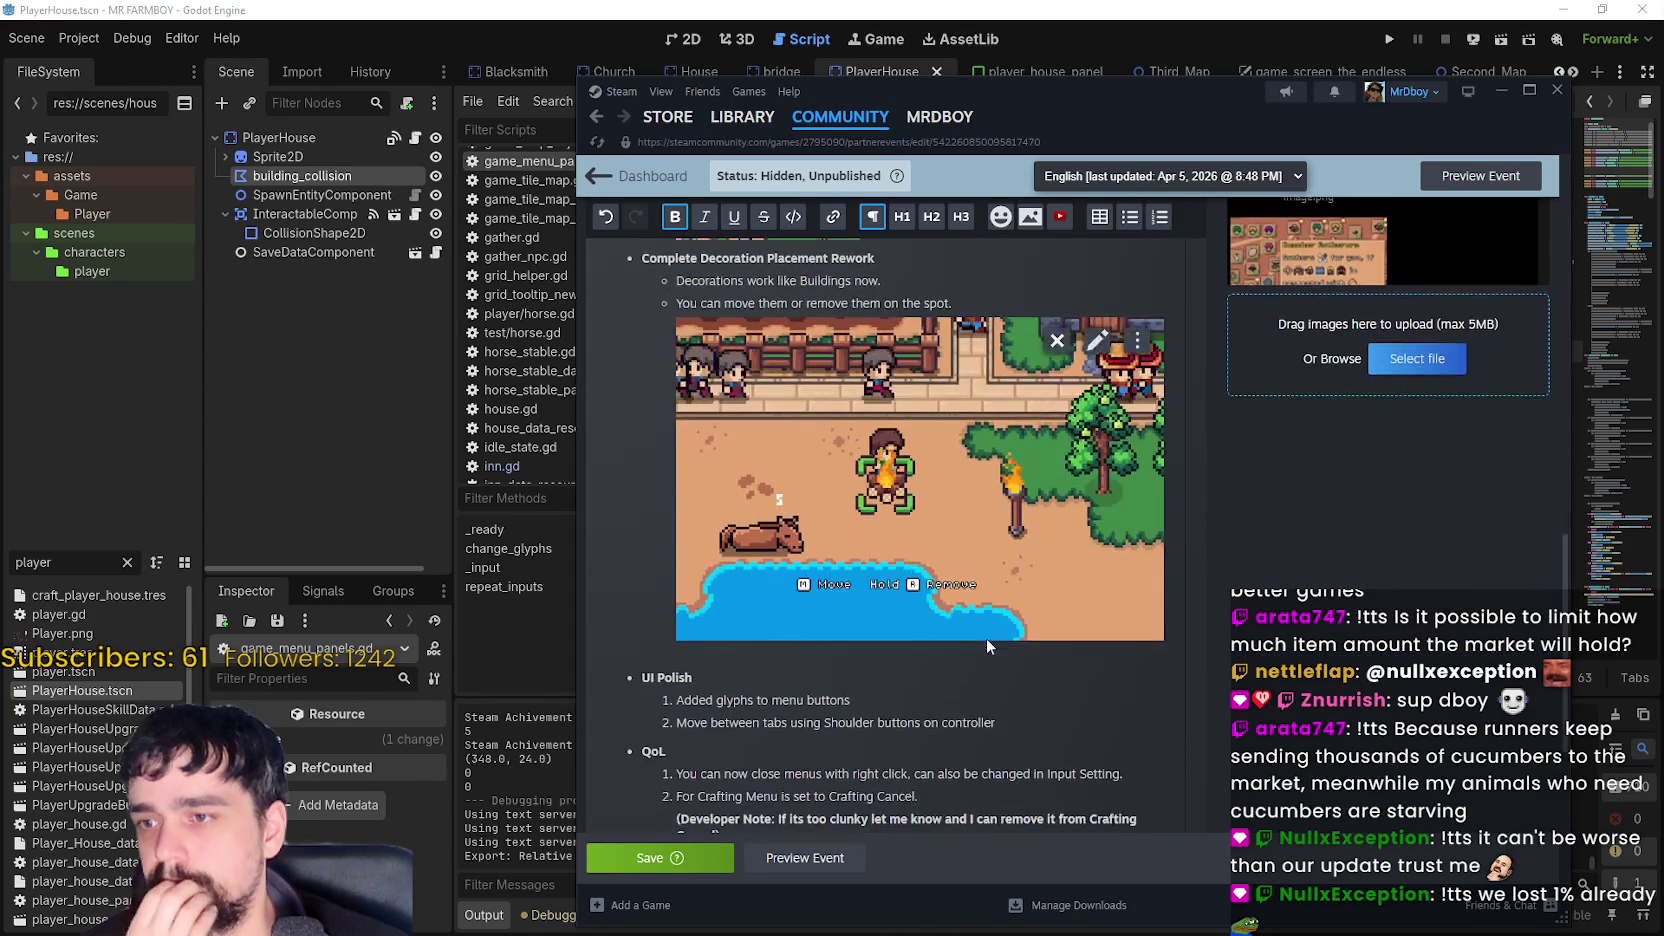
{"action": "scroll", "coordinate": [985, 634], "scroll_direction": "up", "scroll_amount": 4}
{"action": "scroll", "coordinate": [988, 646], "scroll_direction": "down", "scroll_amount": 7}
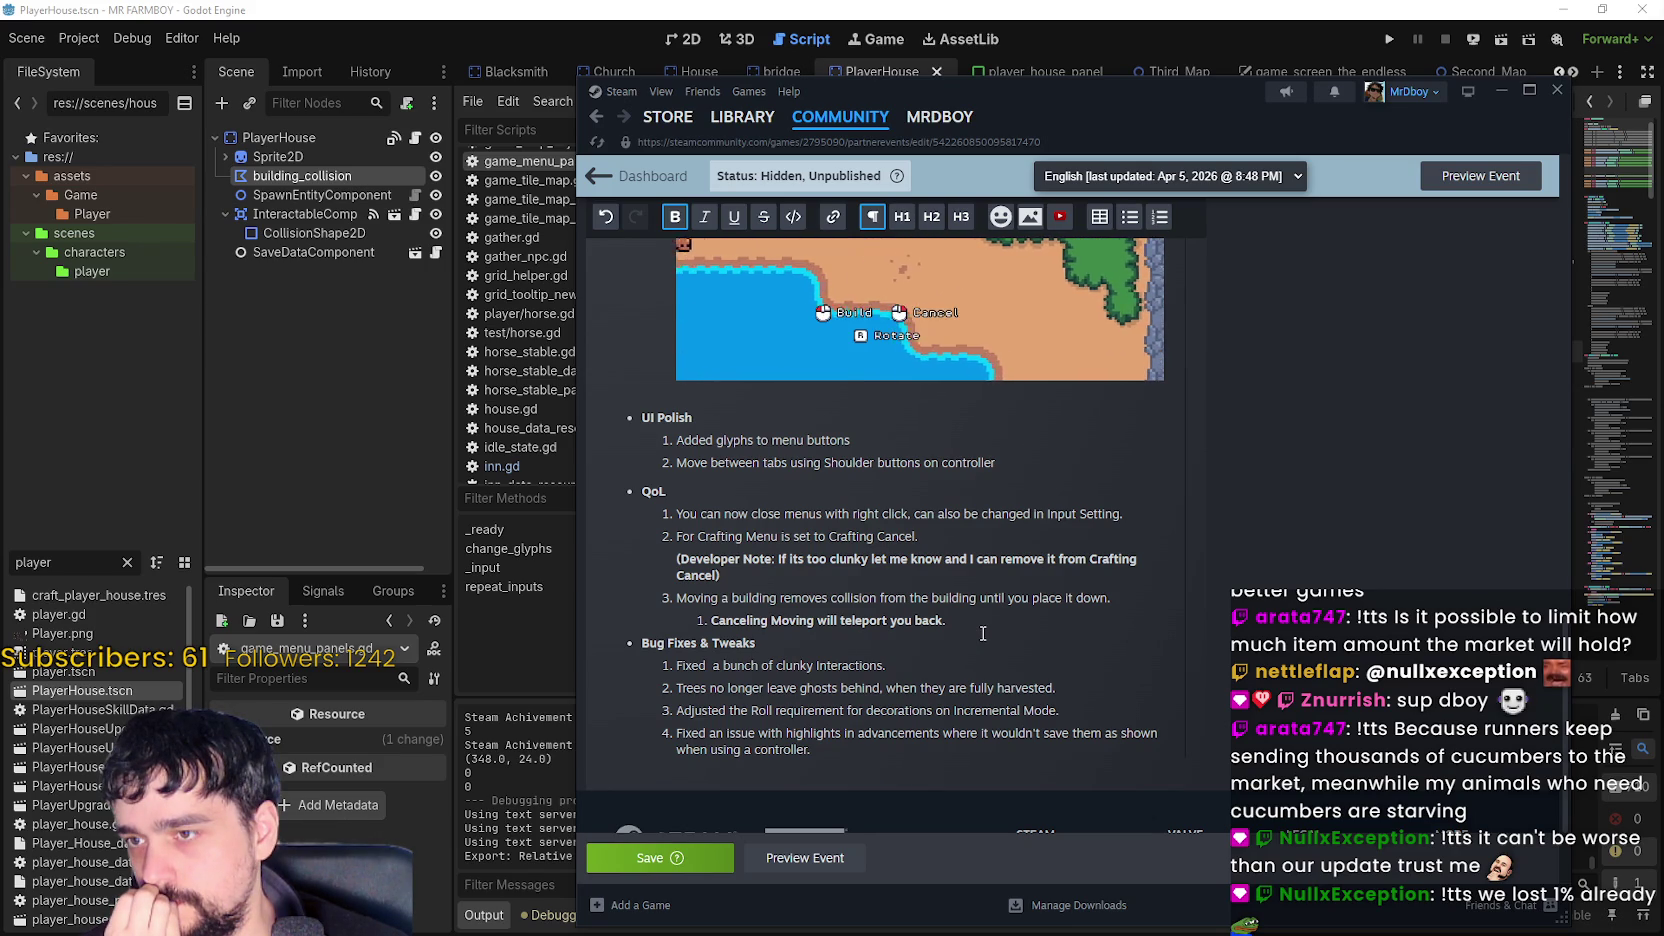
{"action": "scroll", "coordinate": [983, 633], "scroll_direction": "up", "scroll_amount": 5}
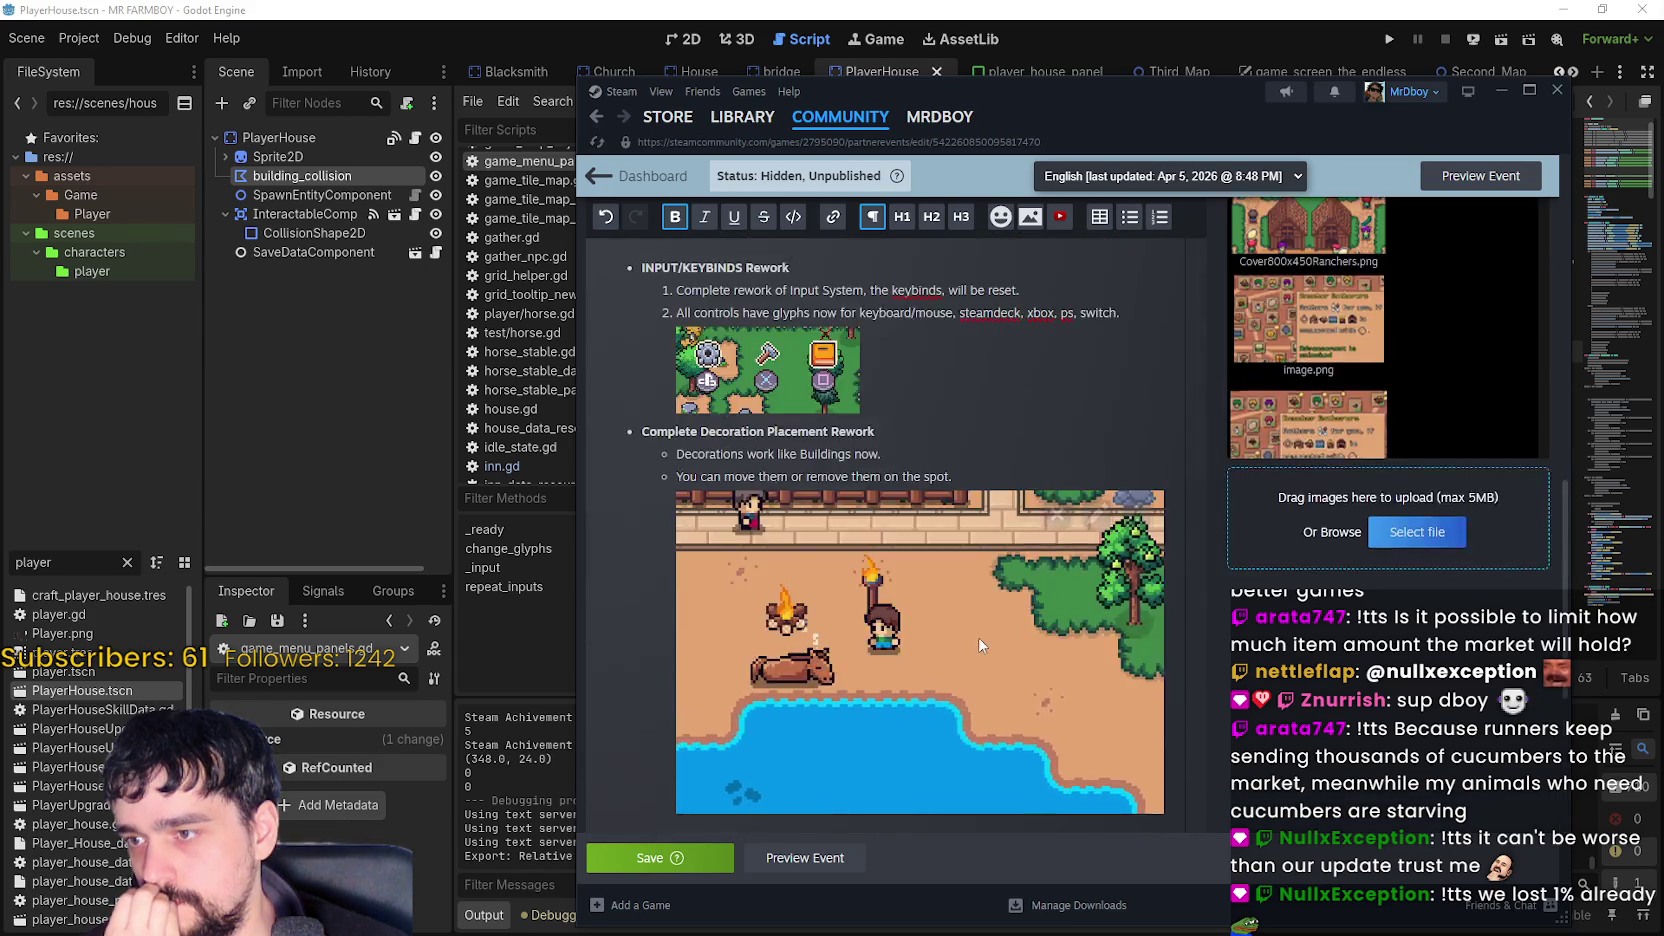
{"action": "scroll", "coordinate": [977, 638], "scroll_direction": "up", "scroll_amount": 3}
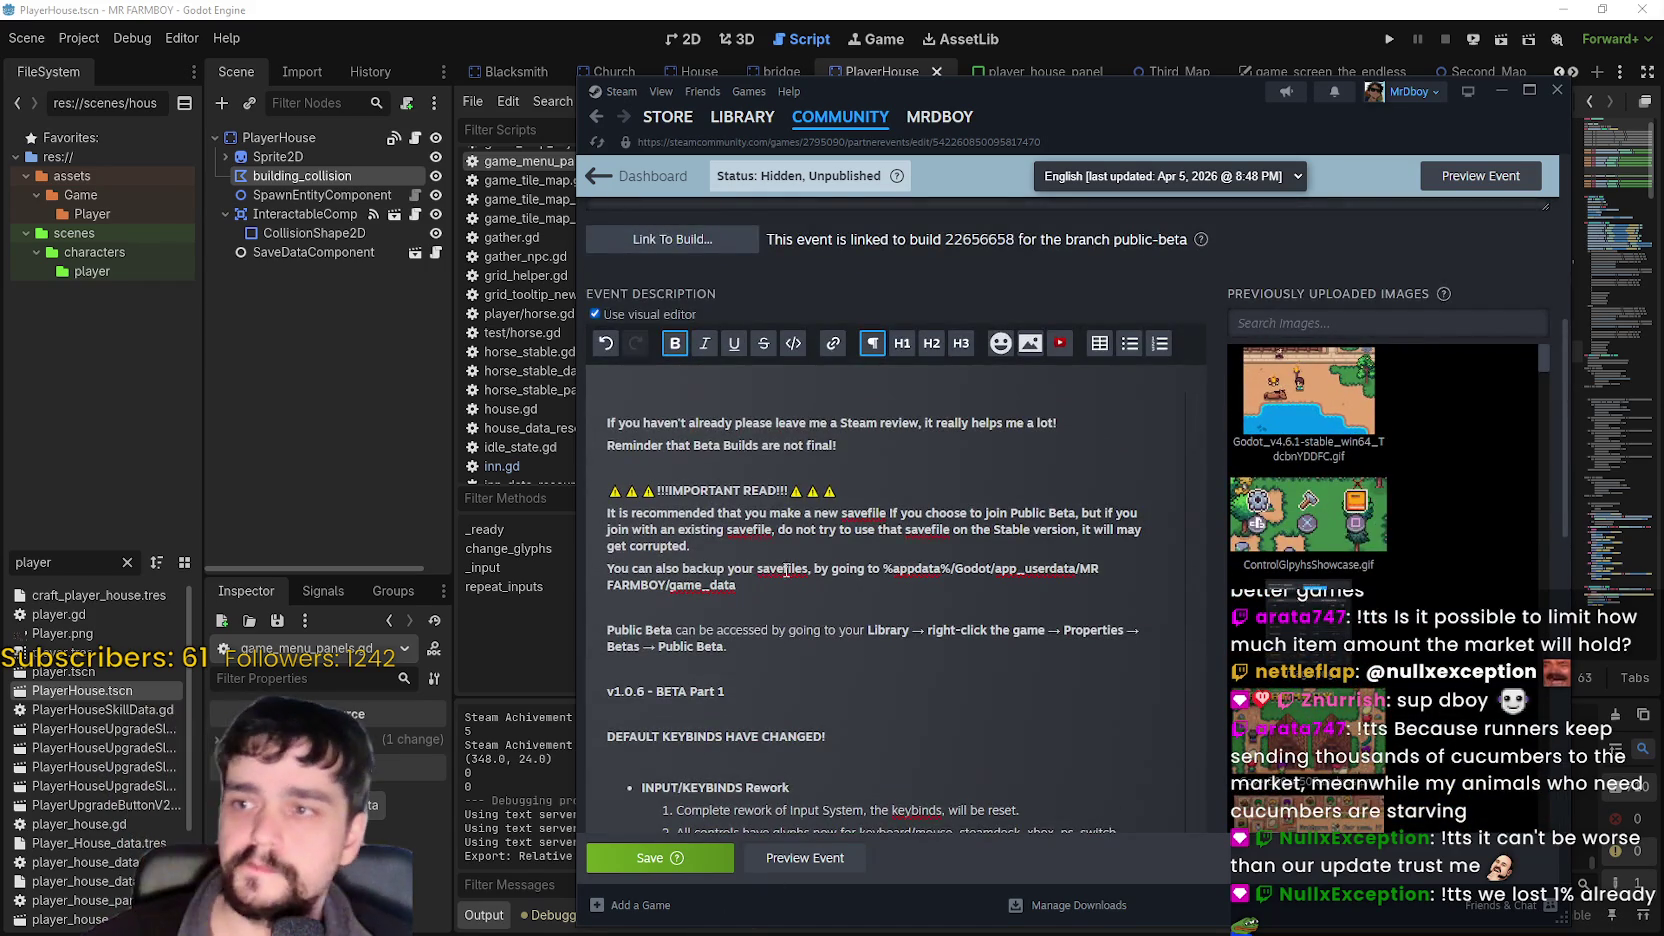
{"action": "scroll", "coordinate": [763, 724], "scroll_direction": "up", "scroll_amount": 3}
{"action": "scroll", "coordinate": [763, 724], "scroll_direction": "up", "scroll_amount": 3}
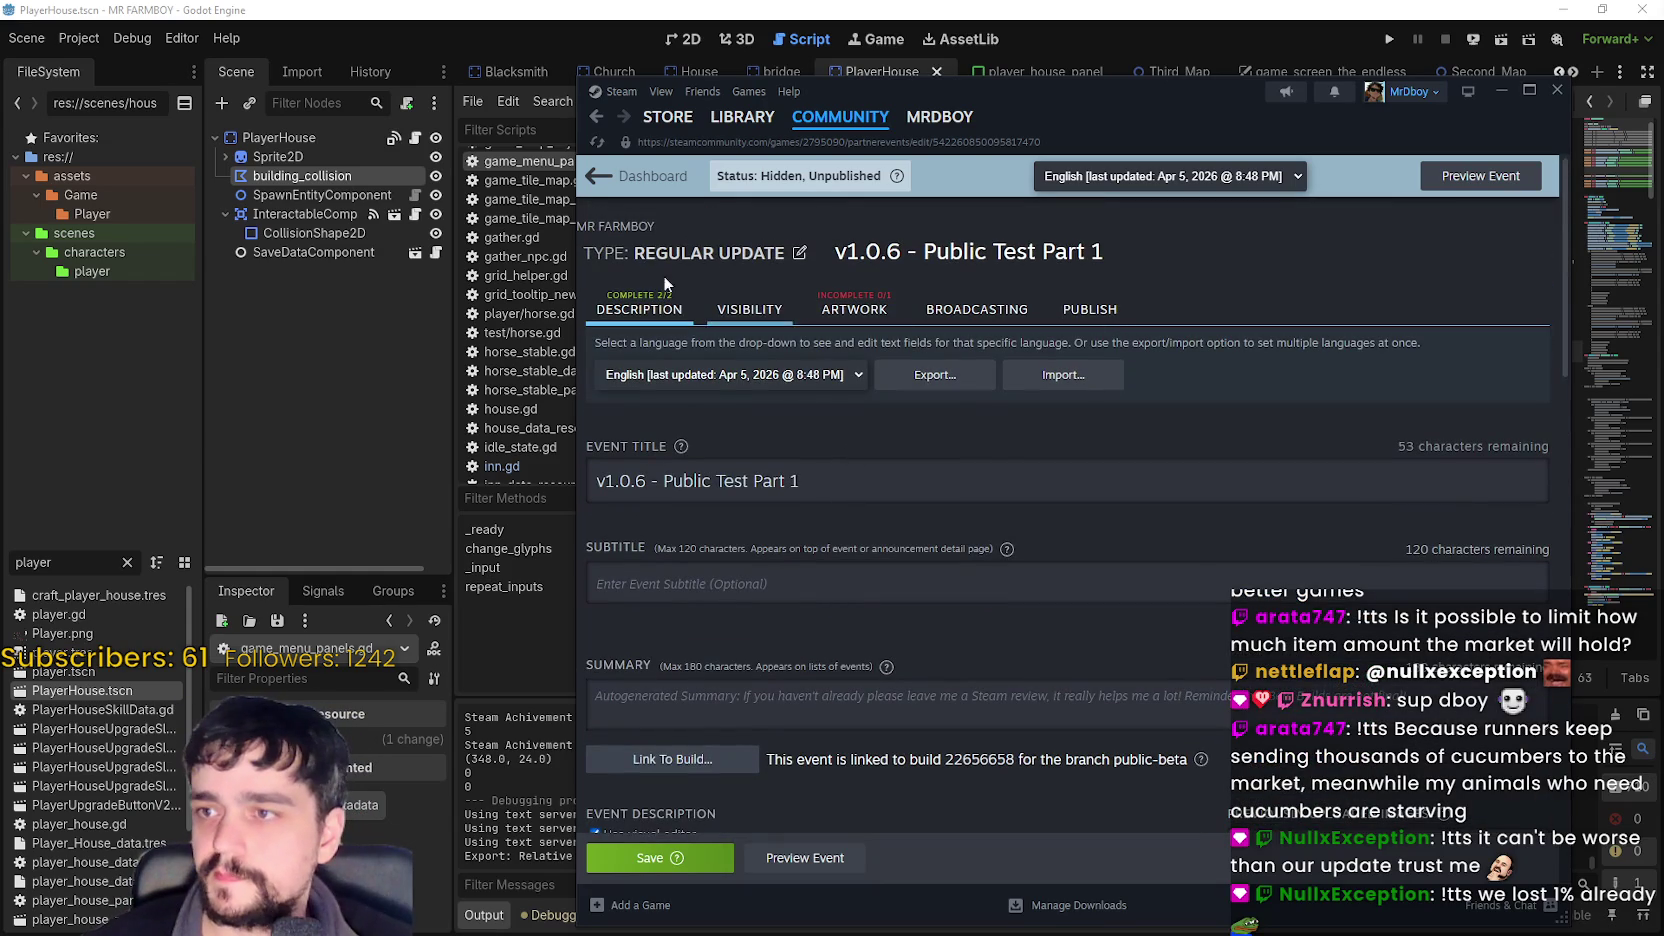
- Change the event type to Small Update / Patch Notes and save the event
{"action": "left_click", "coordinate": [799, 252]}
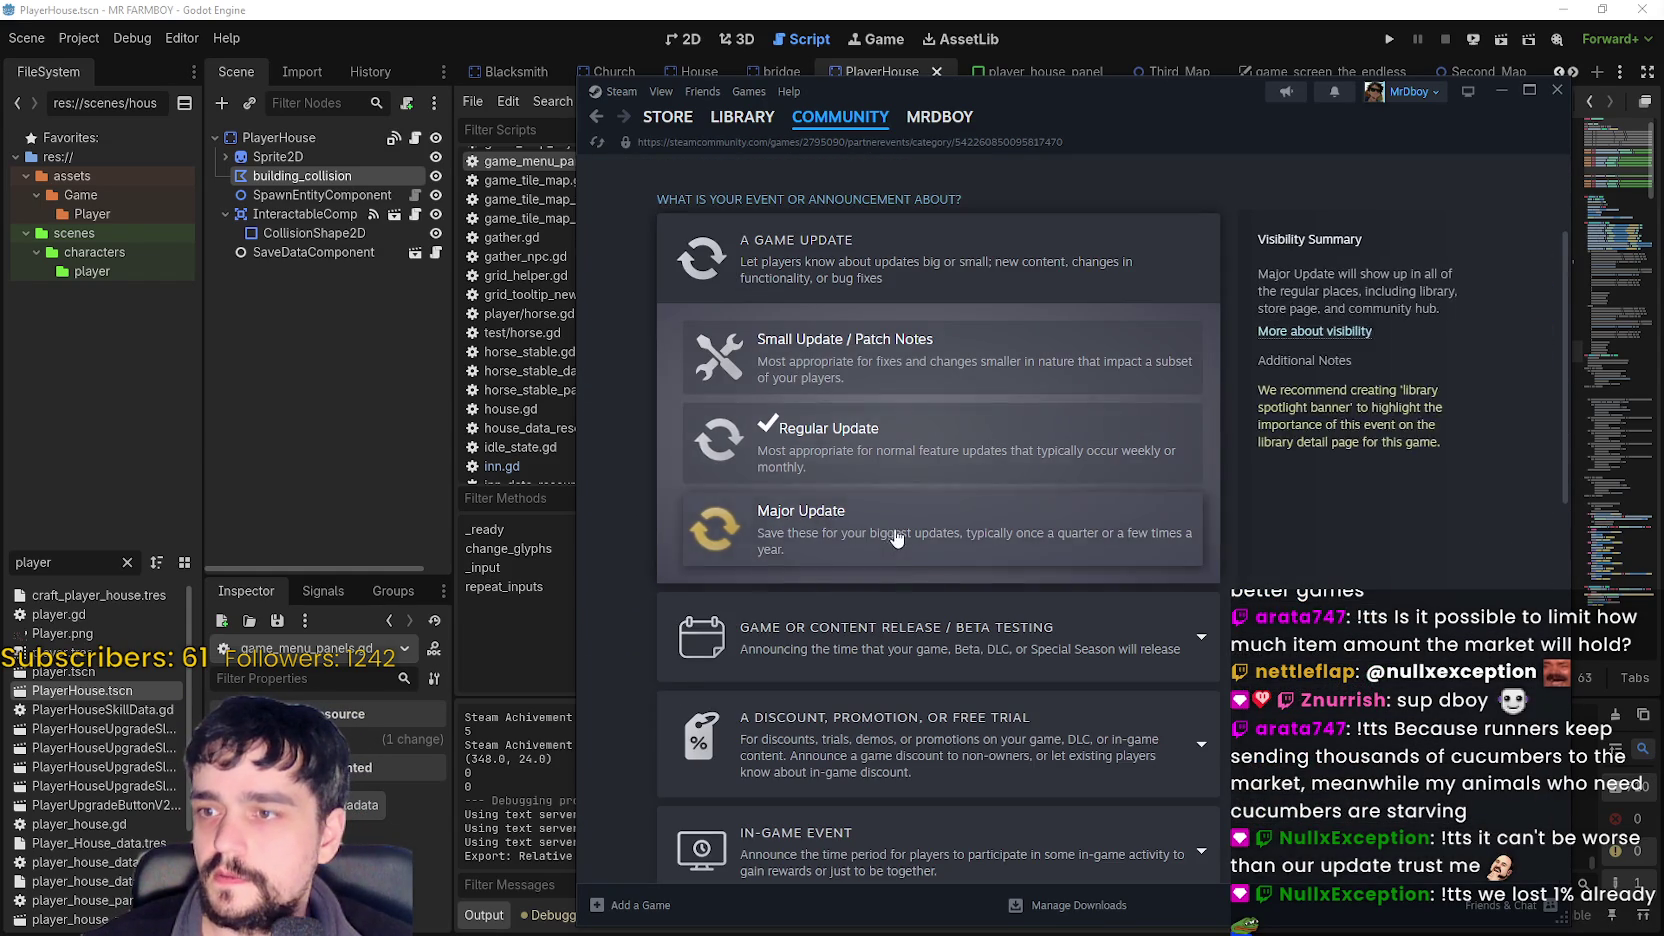
{"action": "left_click", "coordinate": [883, 440]}
{"action": "scroll", "coordinate": [764, 356], "scroll_direction": "up", "scroll_amount": 5}
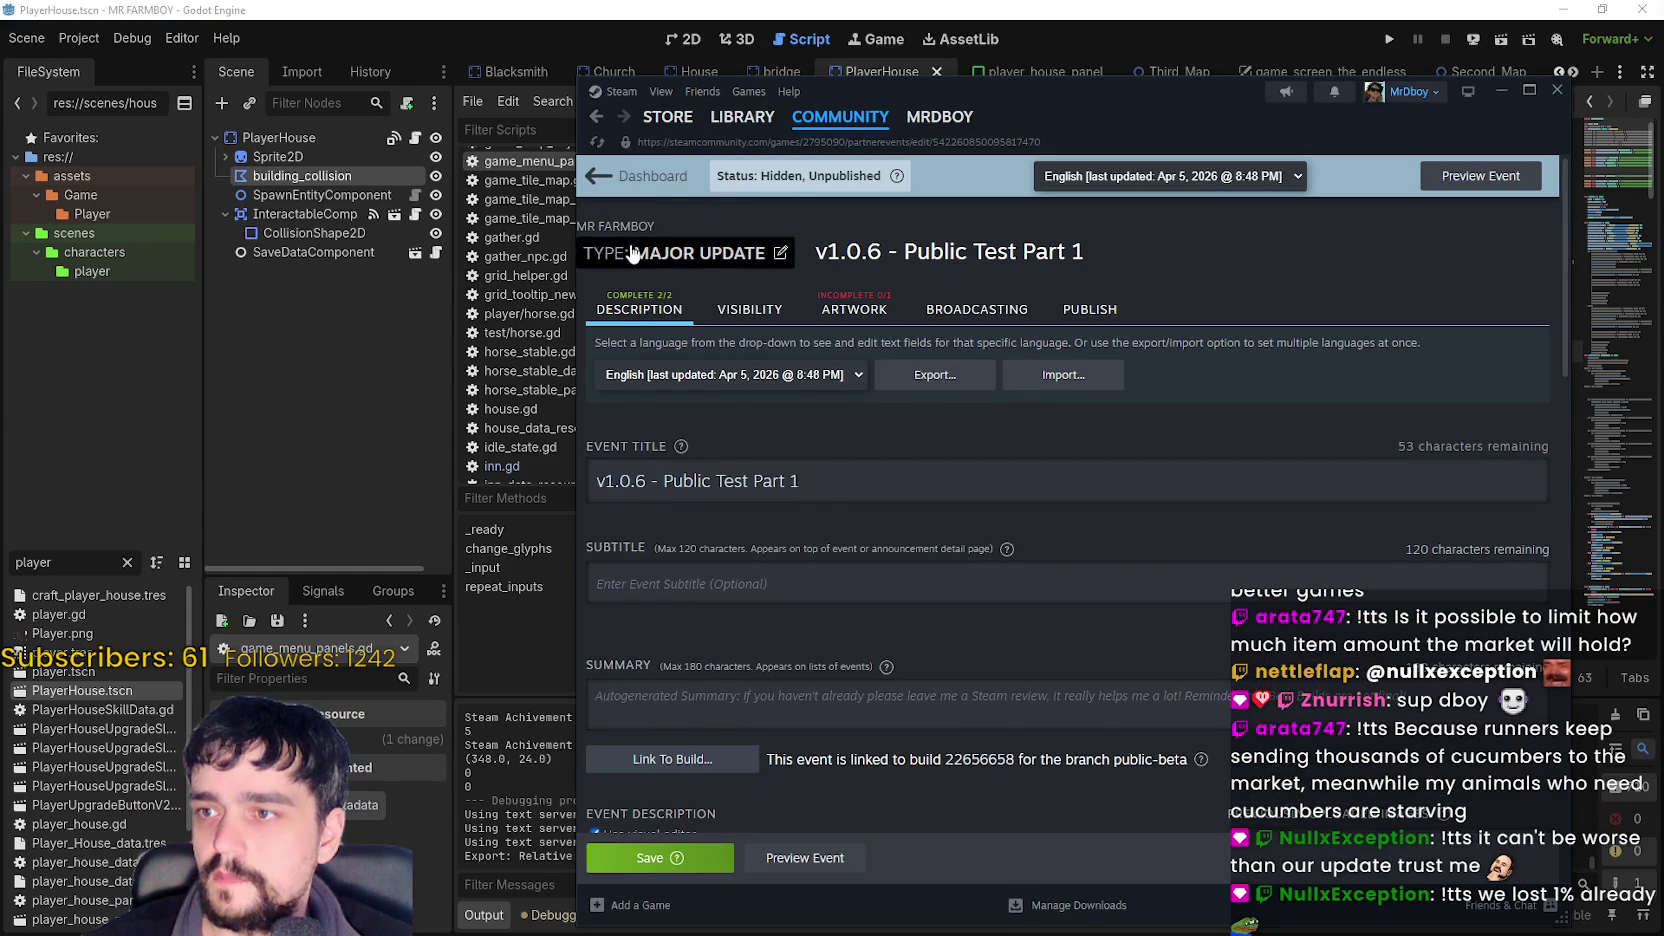
{"action": "left_click", "coordinate": [630, 248]}
{"action": "left_click", "coordinate": [900, 440]}
{"action": "left_click", "coordinate": [860, 275]}
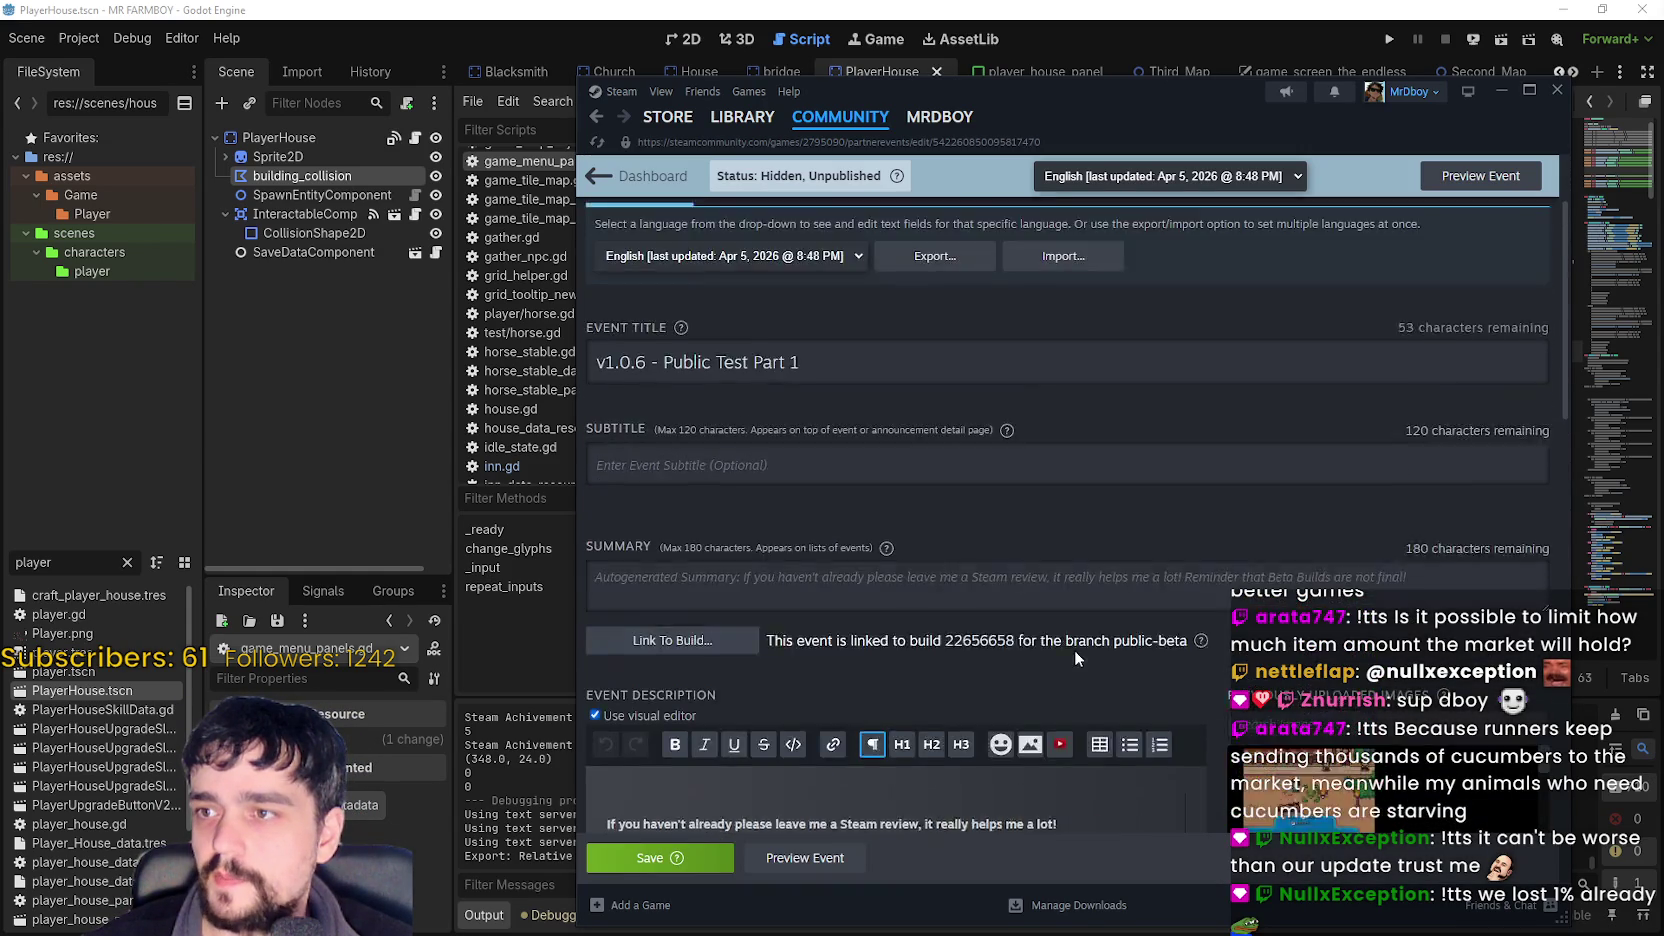
{"action": "left_click", "coordinate": [660, 857]}
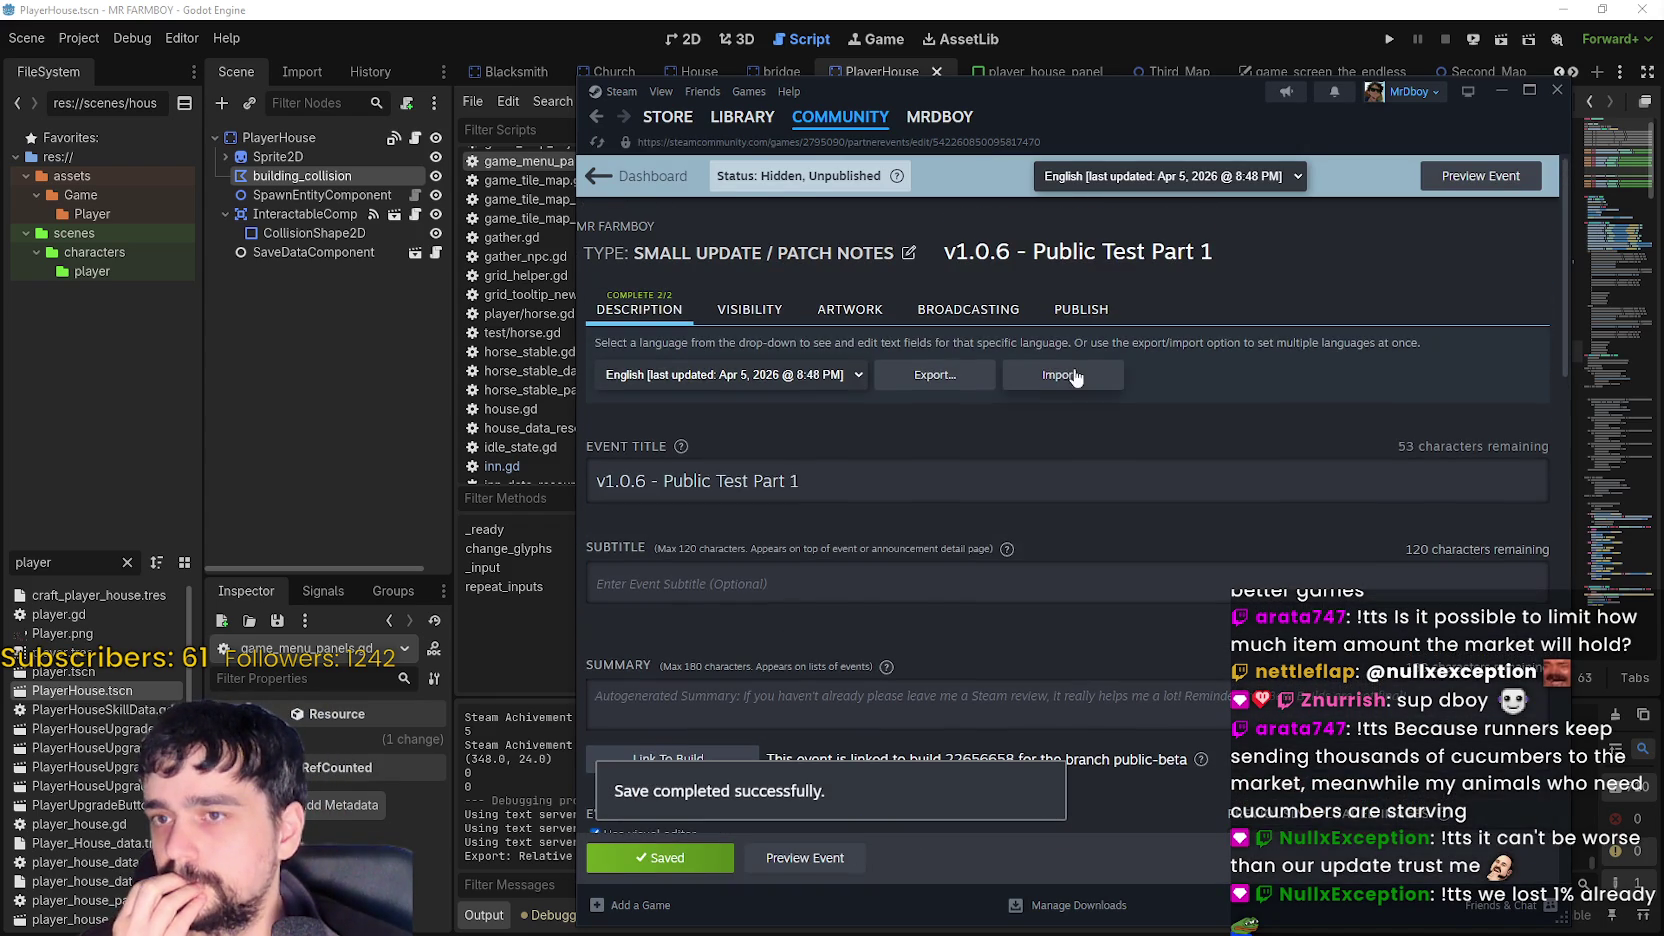
{"action": "left_click", "coordinate": [1079, 310]}
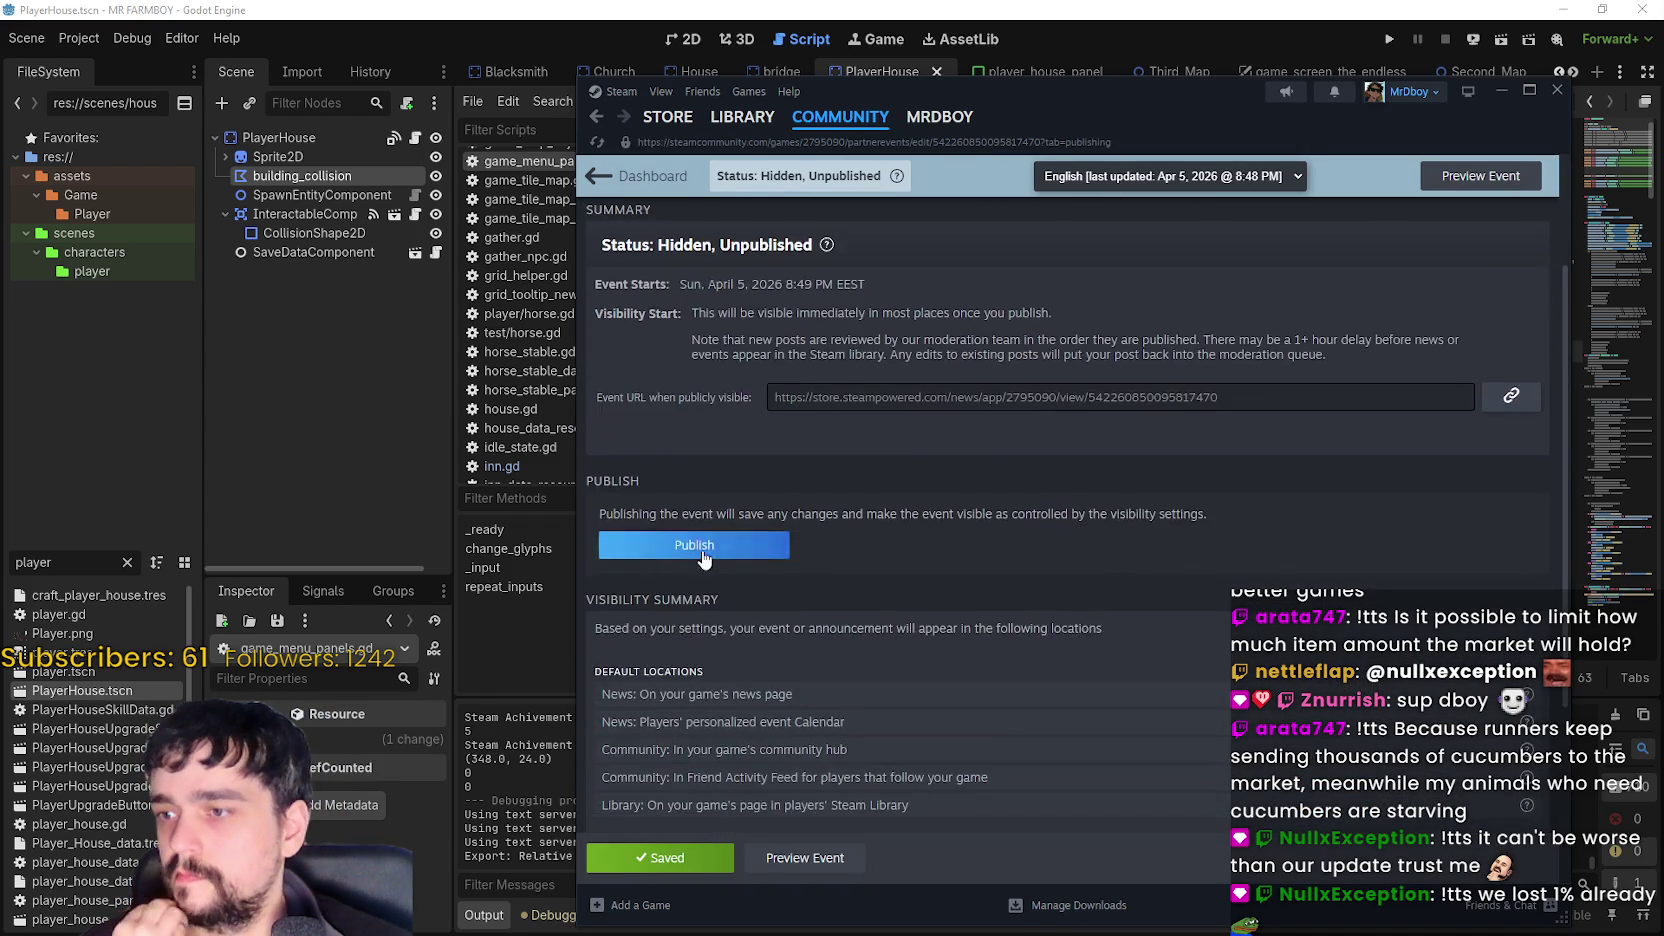
- Publish the event past the warnings and view it live on the store
{"action": "left_click", "coordinate": [694, 544]}
{"action": "left_click", "coordinate": [1078, 618]}
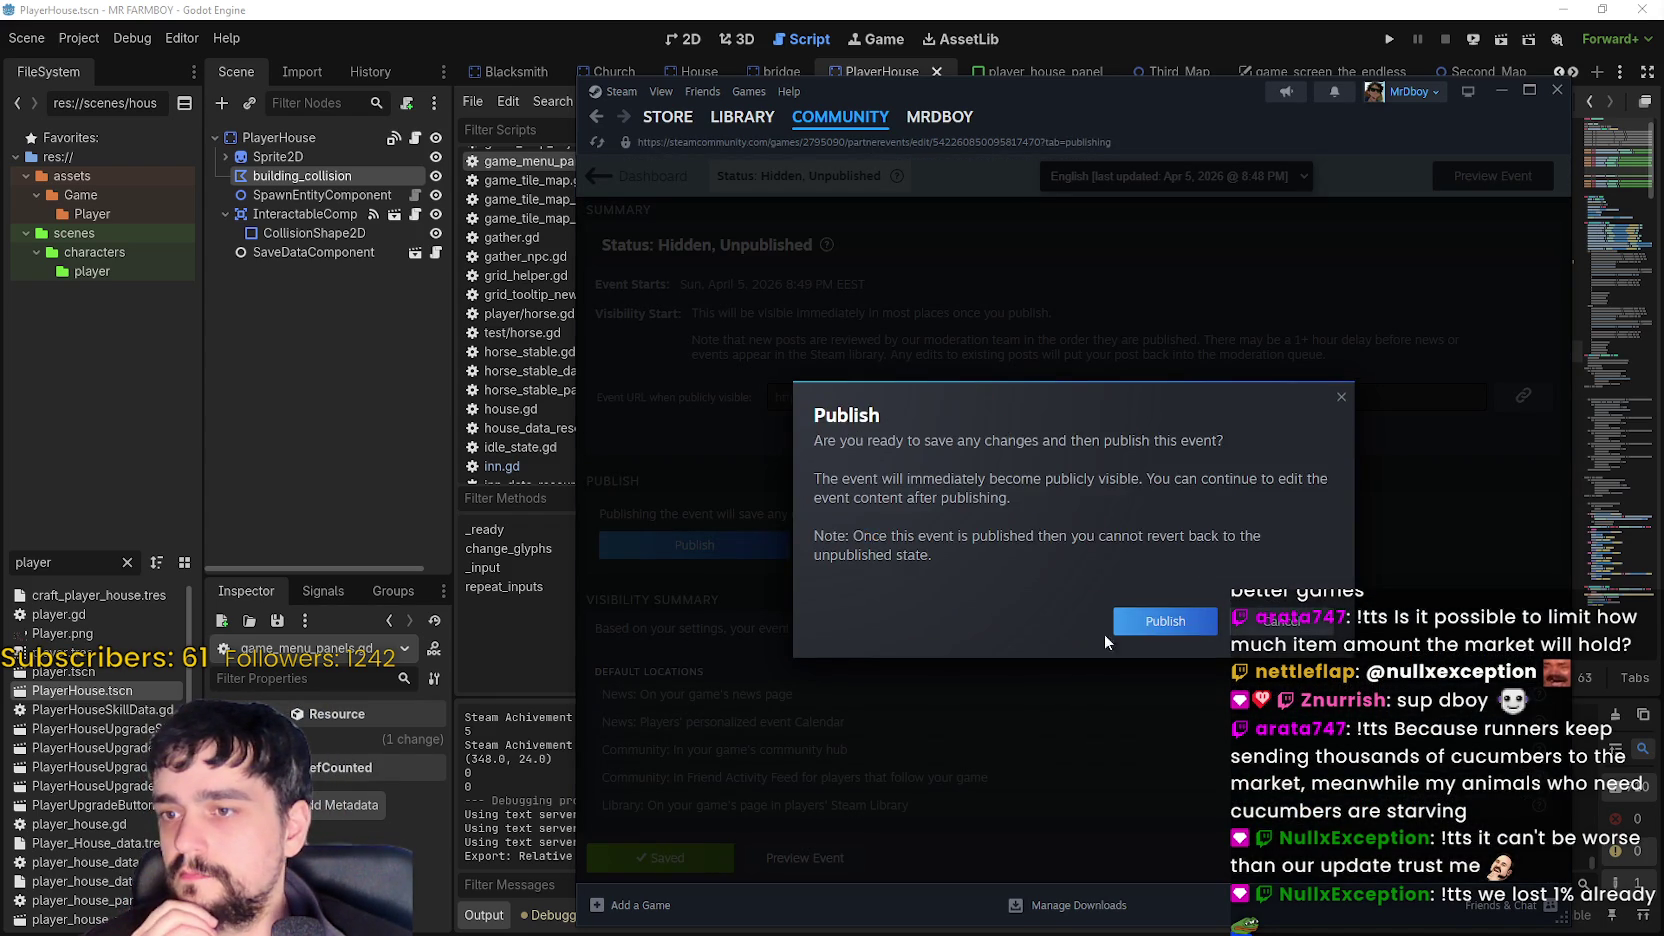
{"action": "left_click", "coordinate": [1155, 620]}
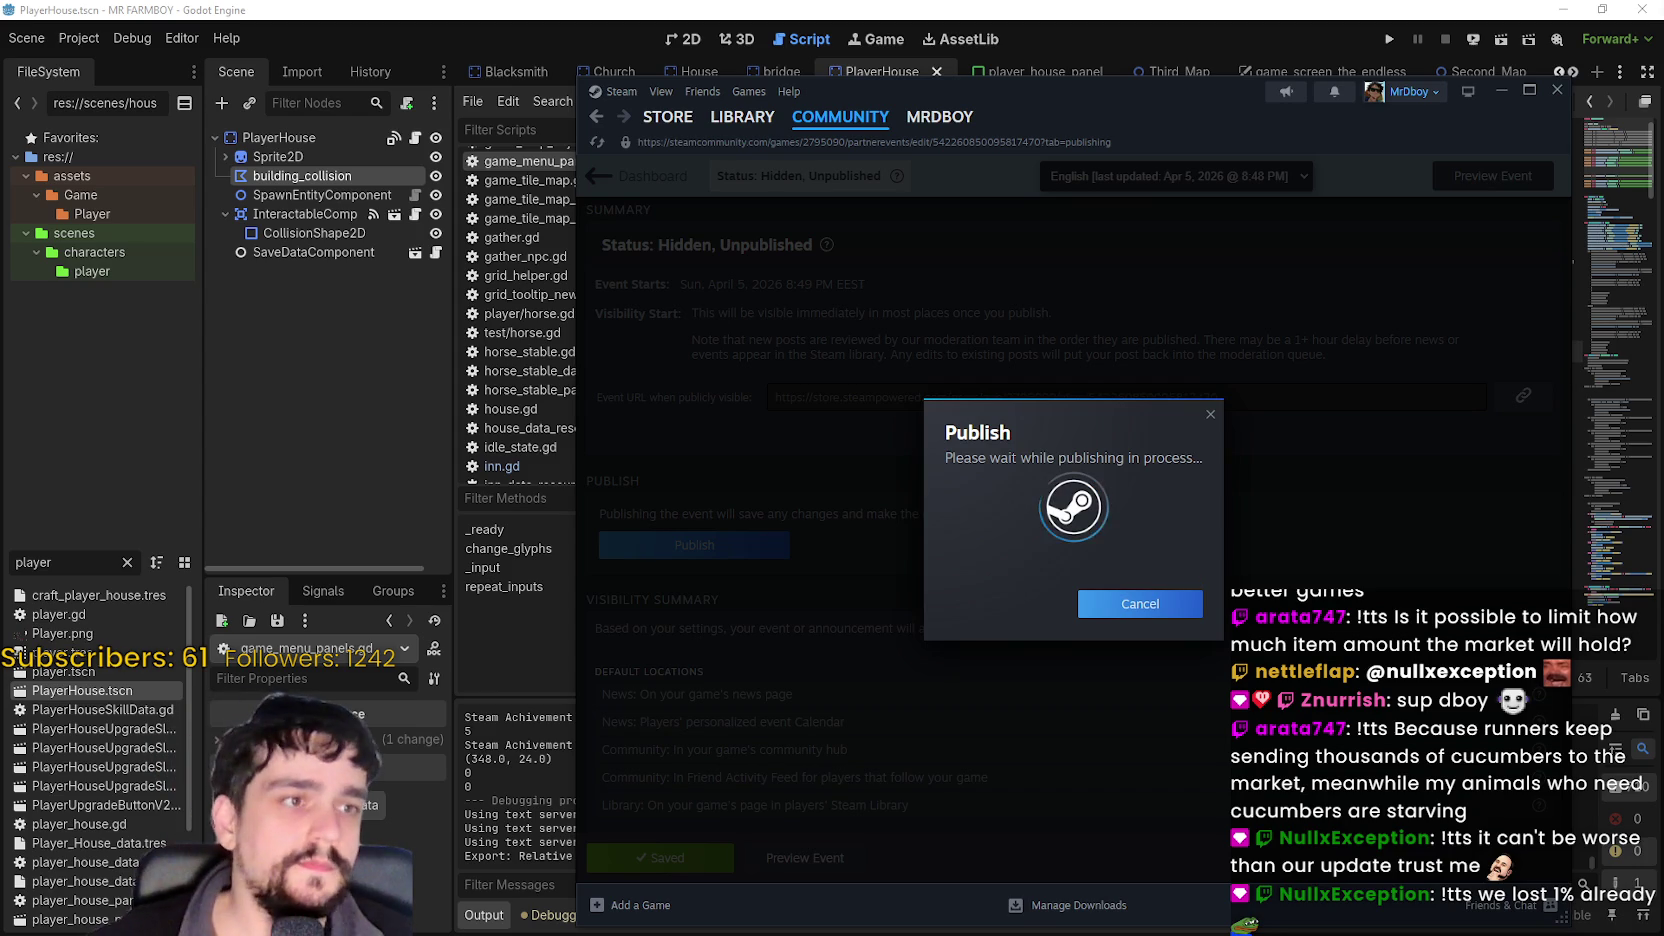
{"action": "left_click", "coordinate": [1135, 565]}
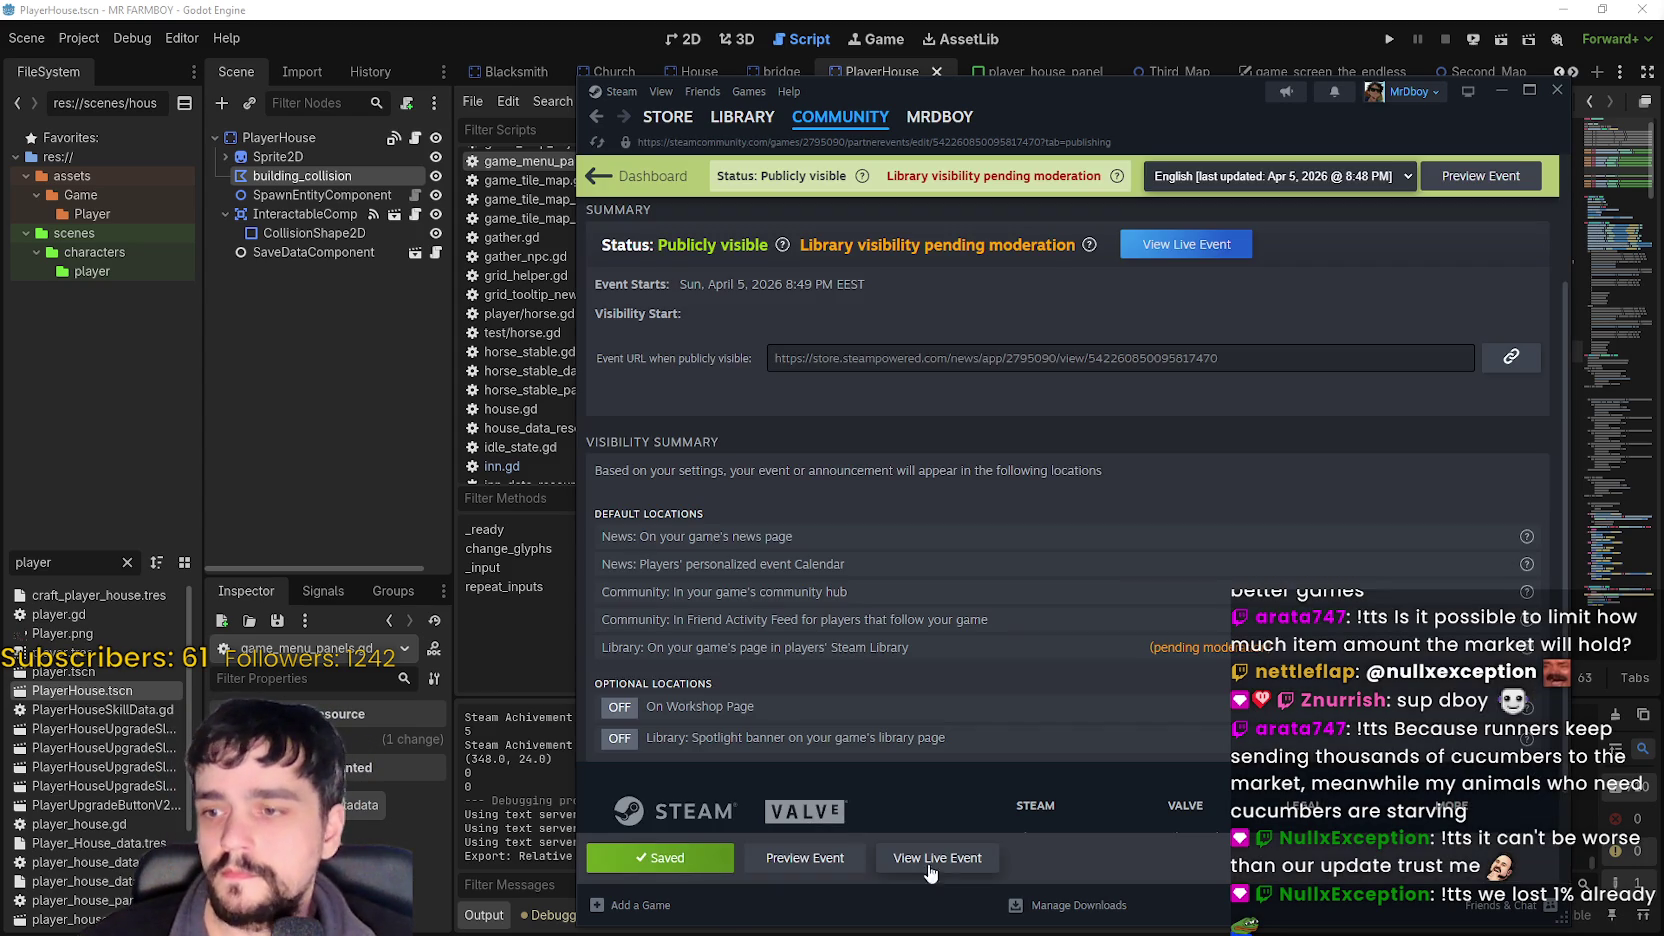
{"action": "left_click", "coordinate": [953, 859]}
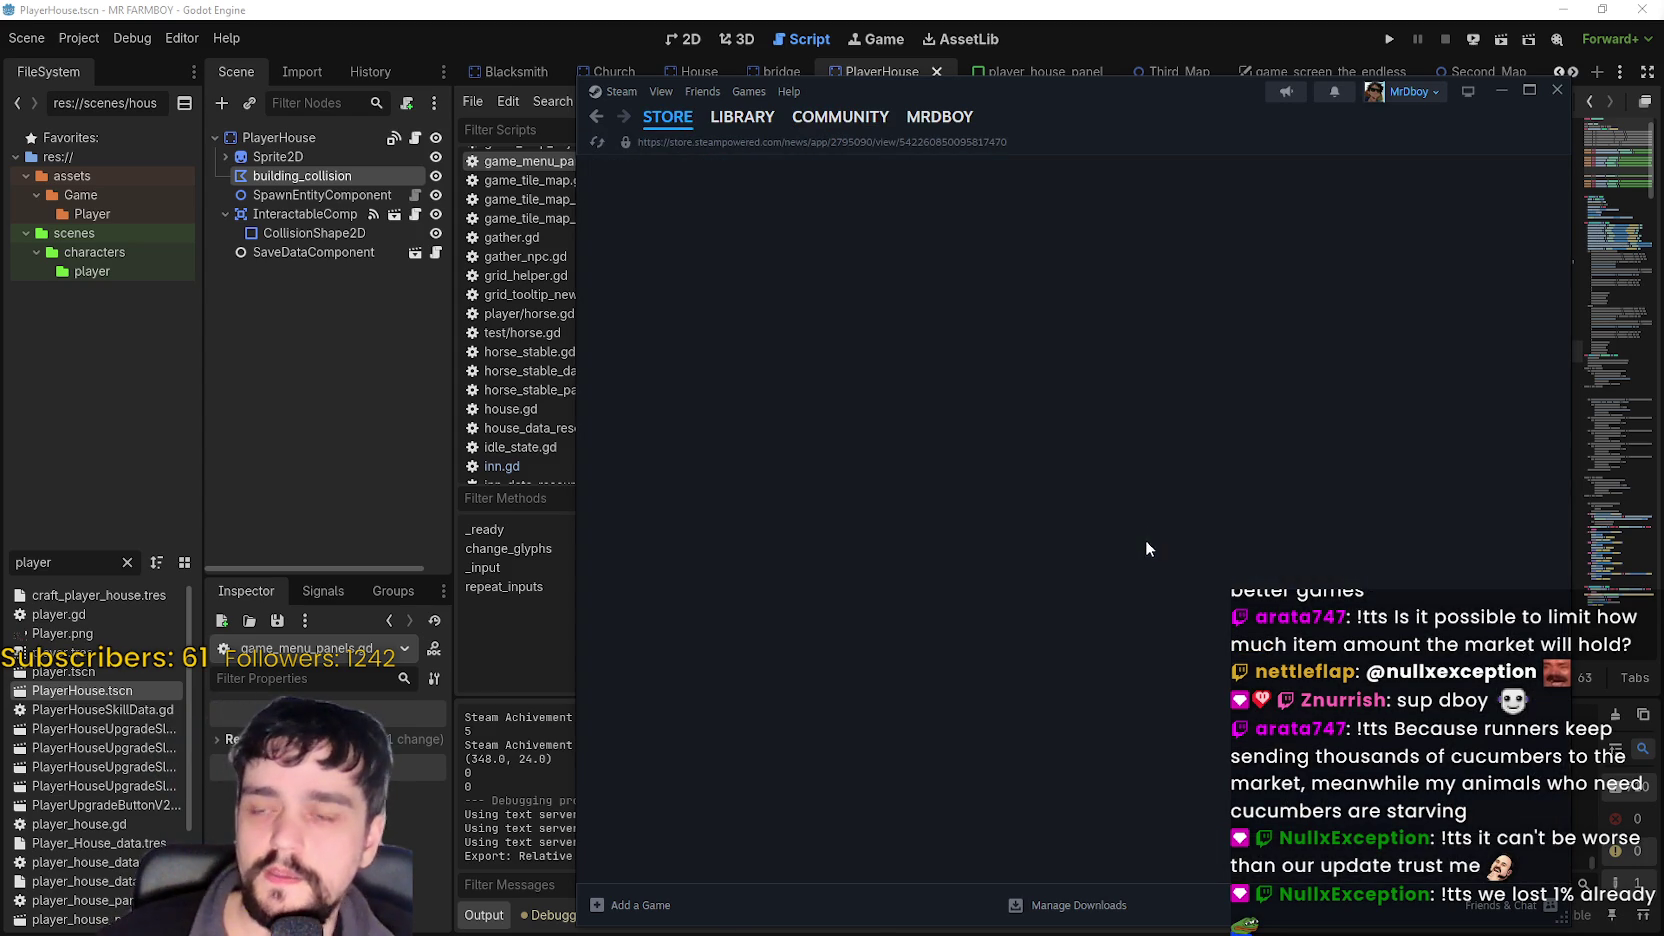
- Copy the patch notes post's link from its Share panel
{"action": "scroll", "coordinate": [1120, 528], "scroll_direction": "down", "scroll_amount": 15}
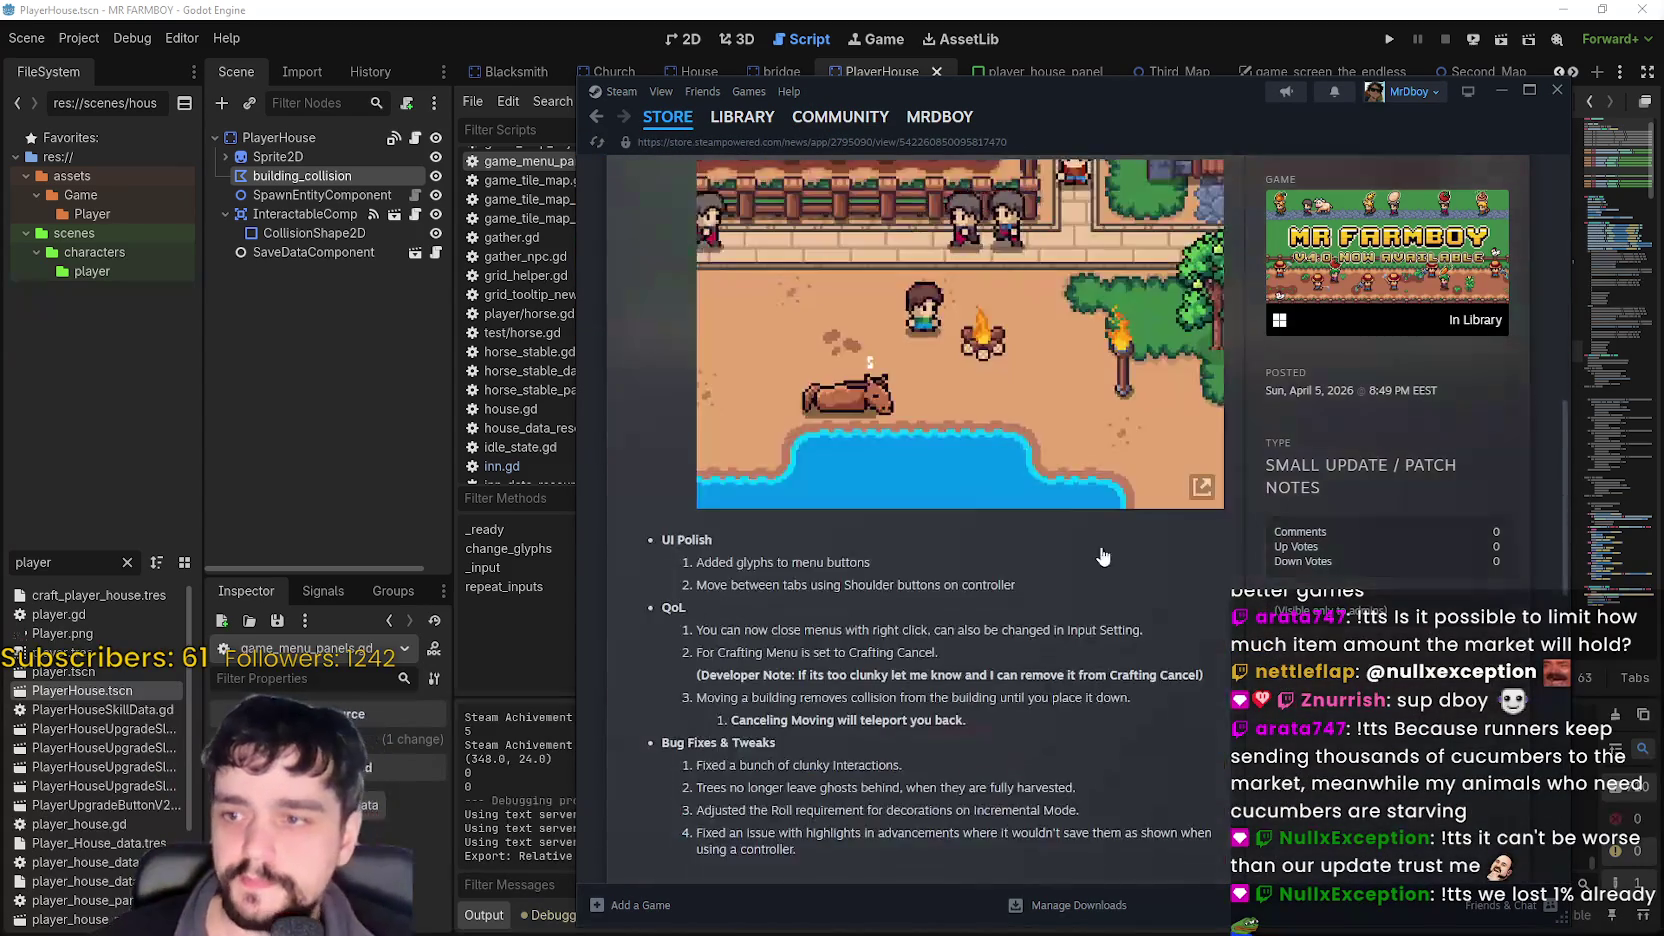
{"action": "left_click", "coordinate": [1265, 787]}
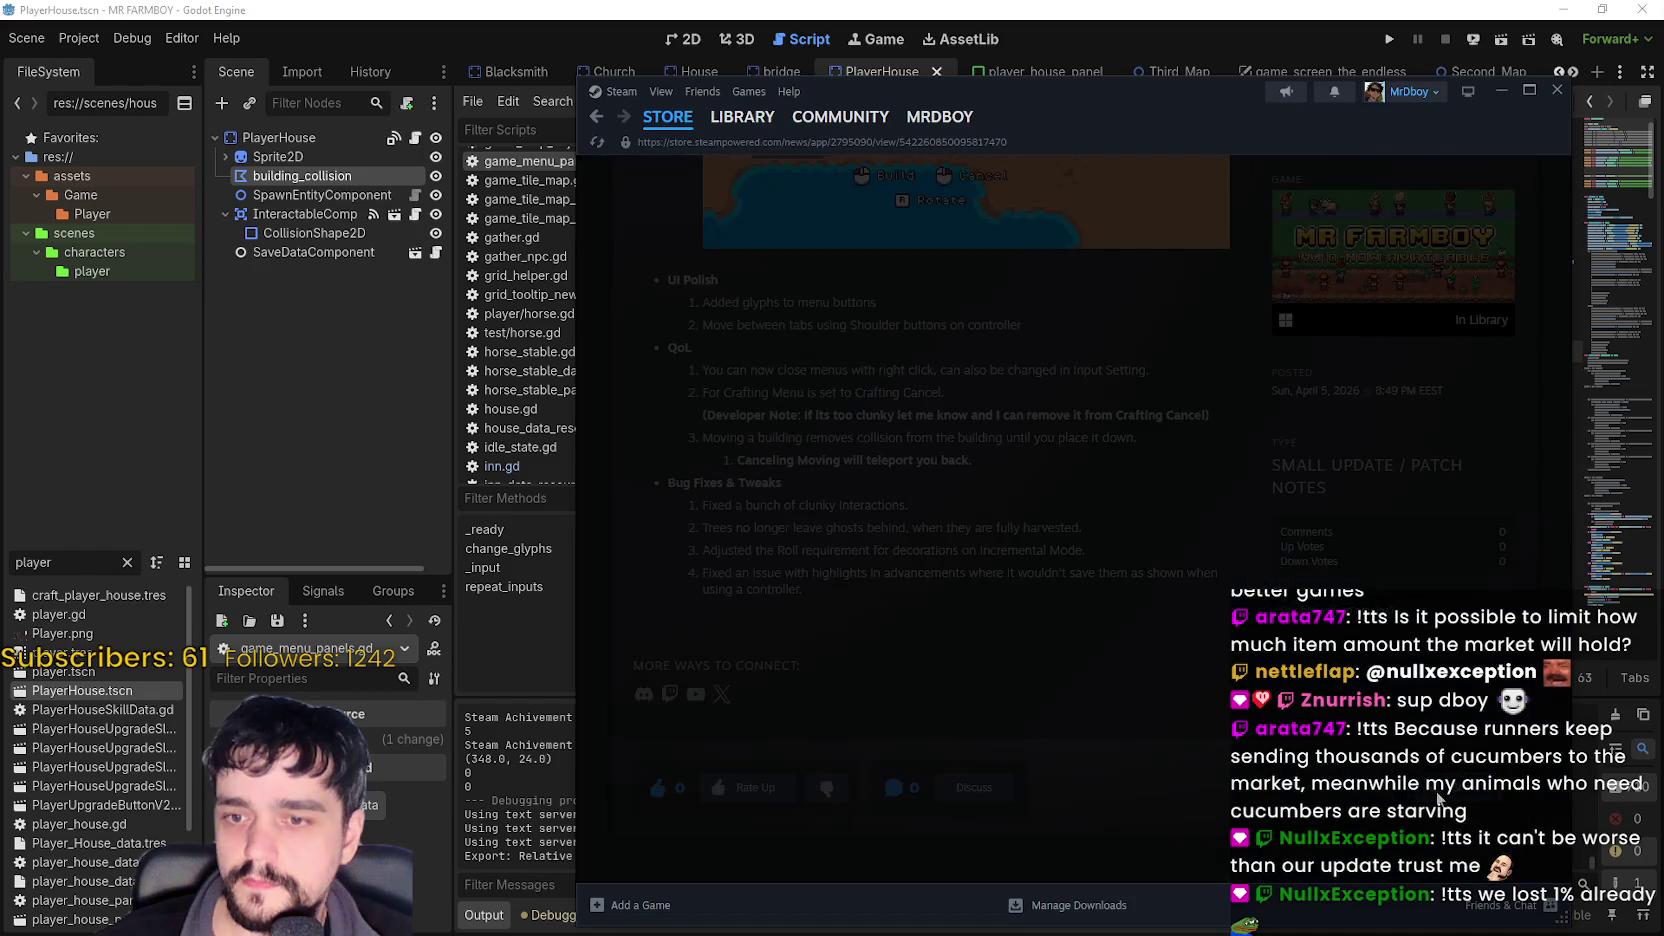
{"action": "left_click", "coordinate": [1294, 556]}
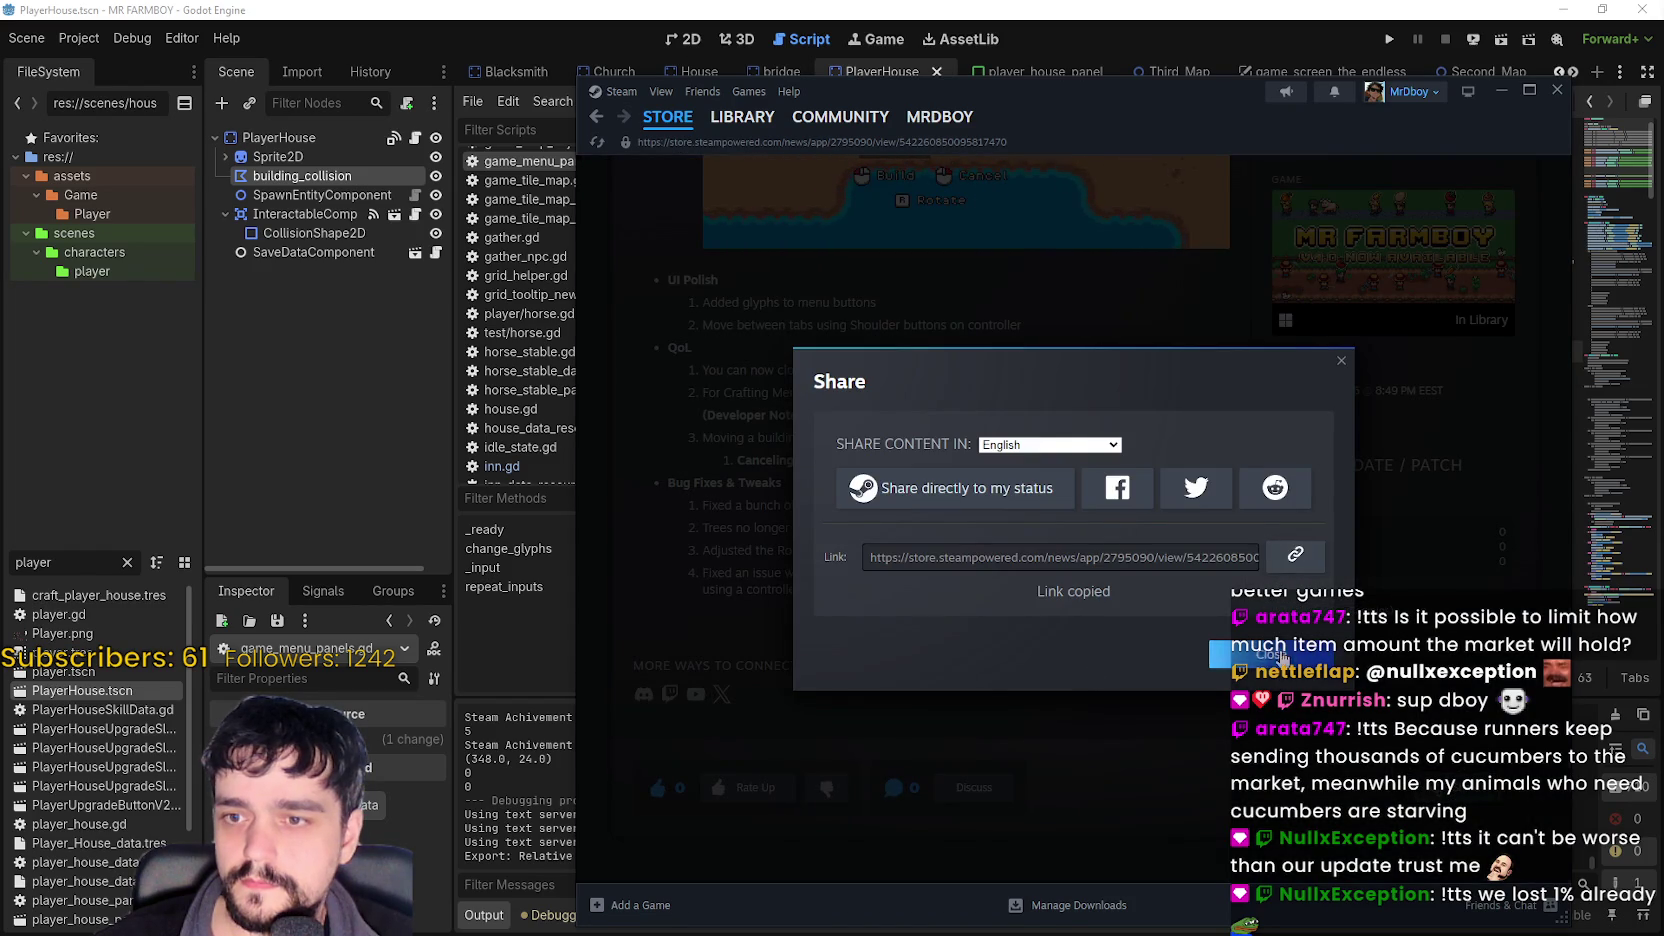
{"action": "left_click", "coordinate": [1272, 658]}
{"action": "scroll", "coordinate": [1017, 640], "scroll_direction": "up", "scroll_amount": 3}
{"action": "scroll", "coordinate": [1017, 634], "scroll_direction": "up", "scroll_amount": 10}
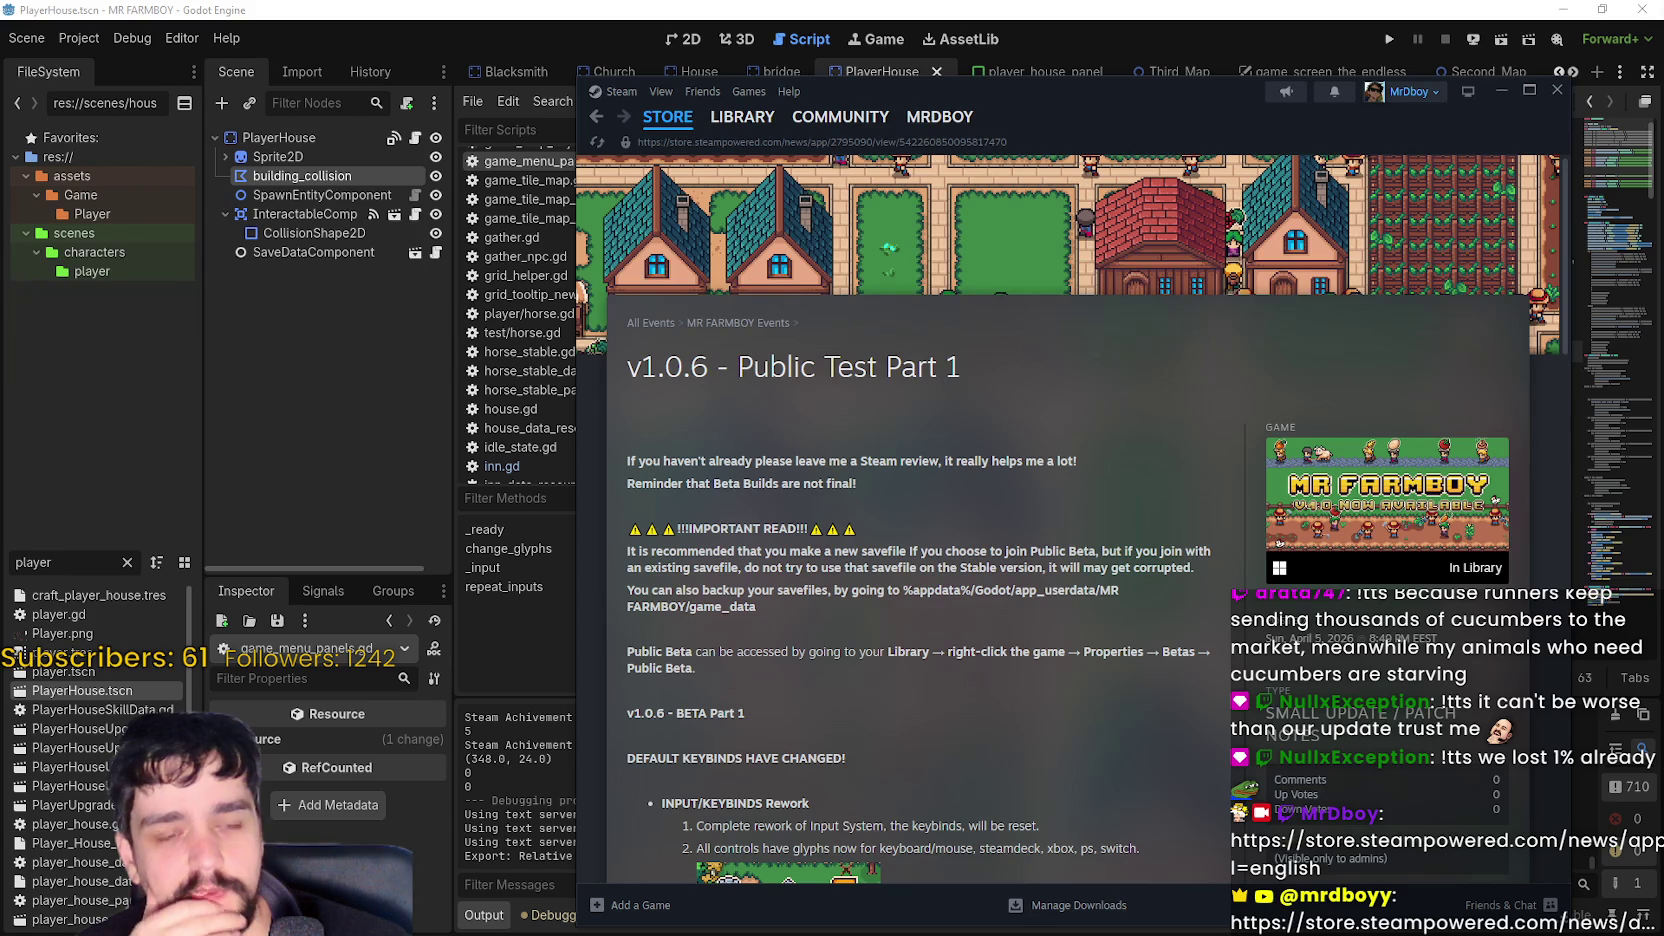
- Switch to the Casterlabs Caffeinated dashboard and open its settings
{"action": "key", "text": "alt+Tab"}
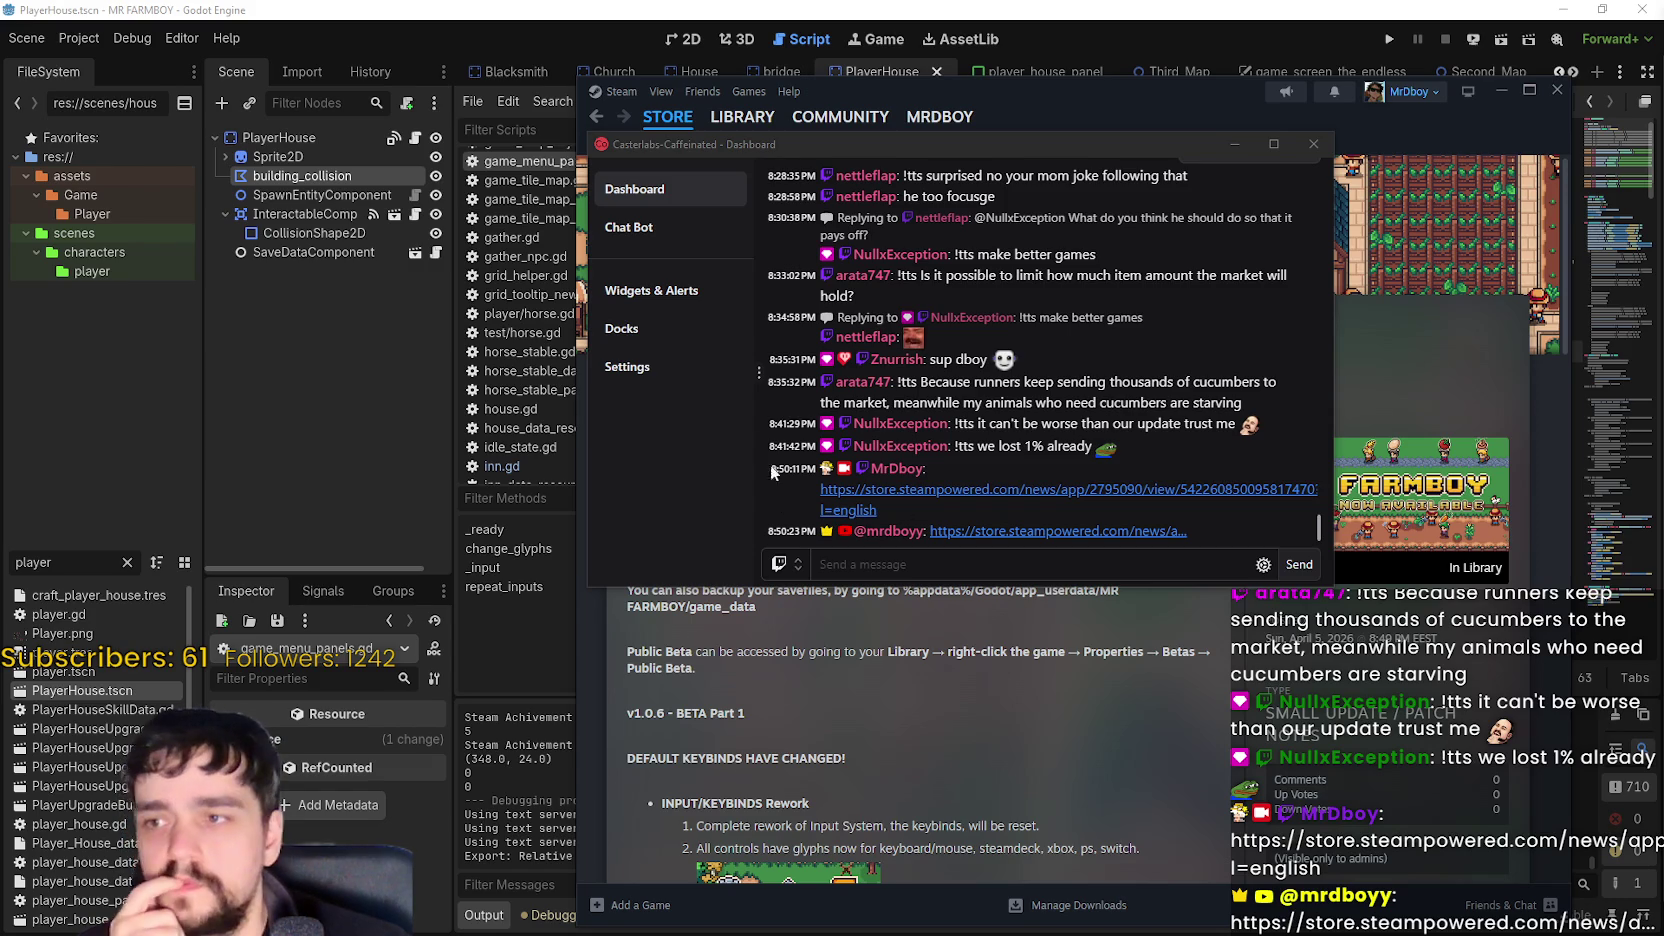
{"action": "left_click", "coordinate": [660, 378]}
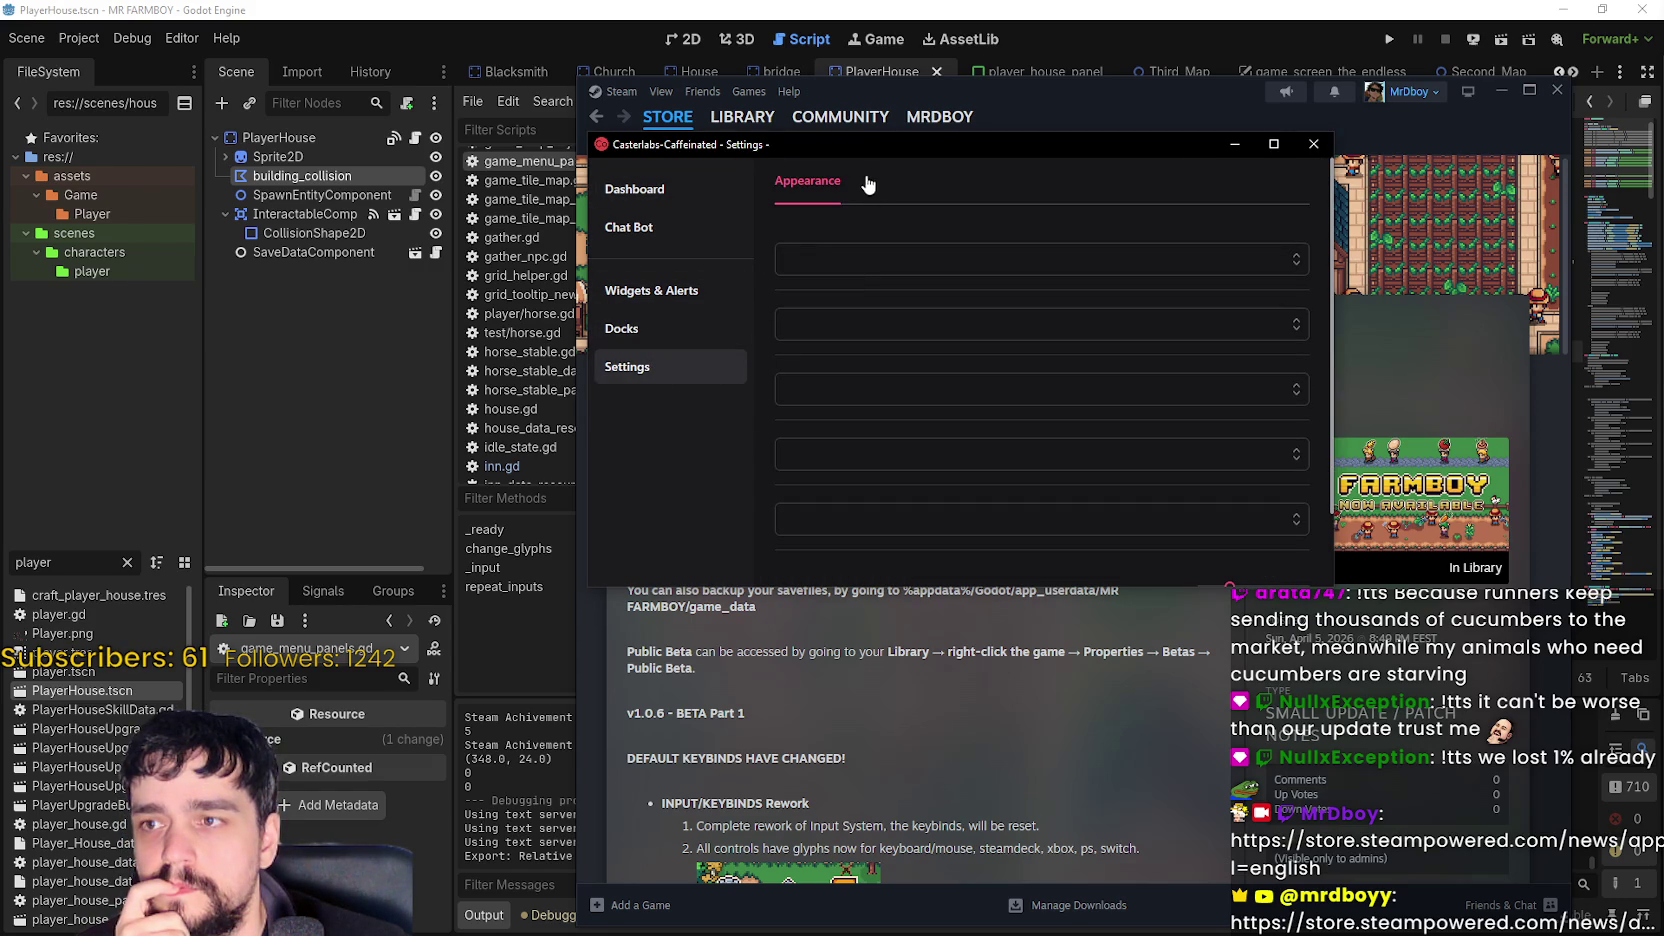
- Connect the Kick (BETA) account under Accounts, then return to the chat Dashboard
{"action": "left_click", "coordinate": [880, 183]}
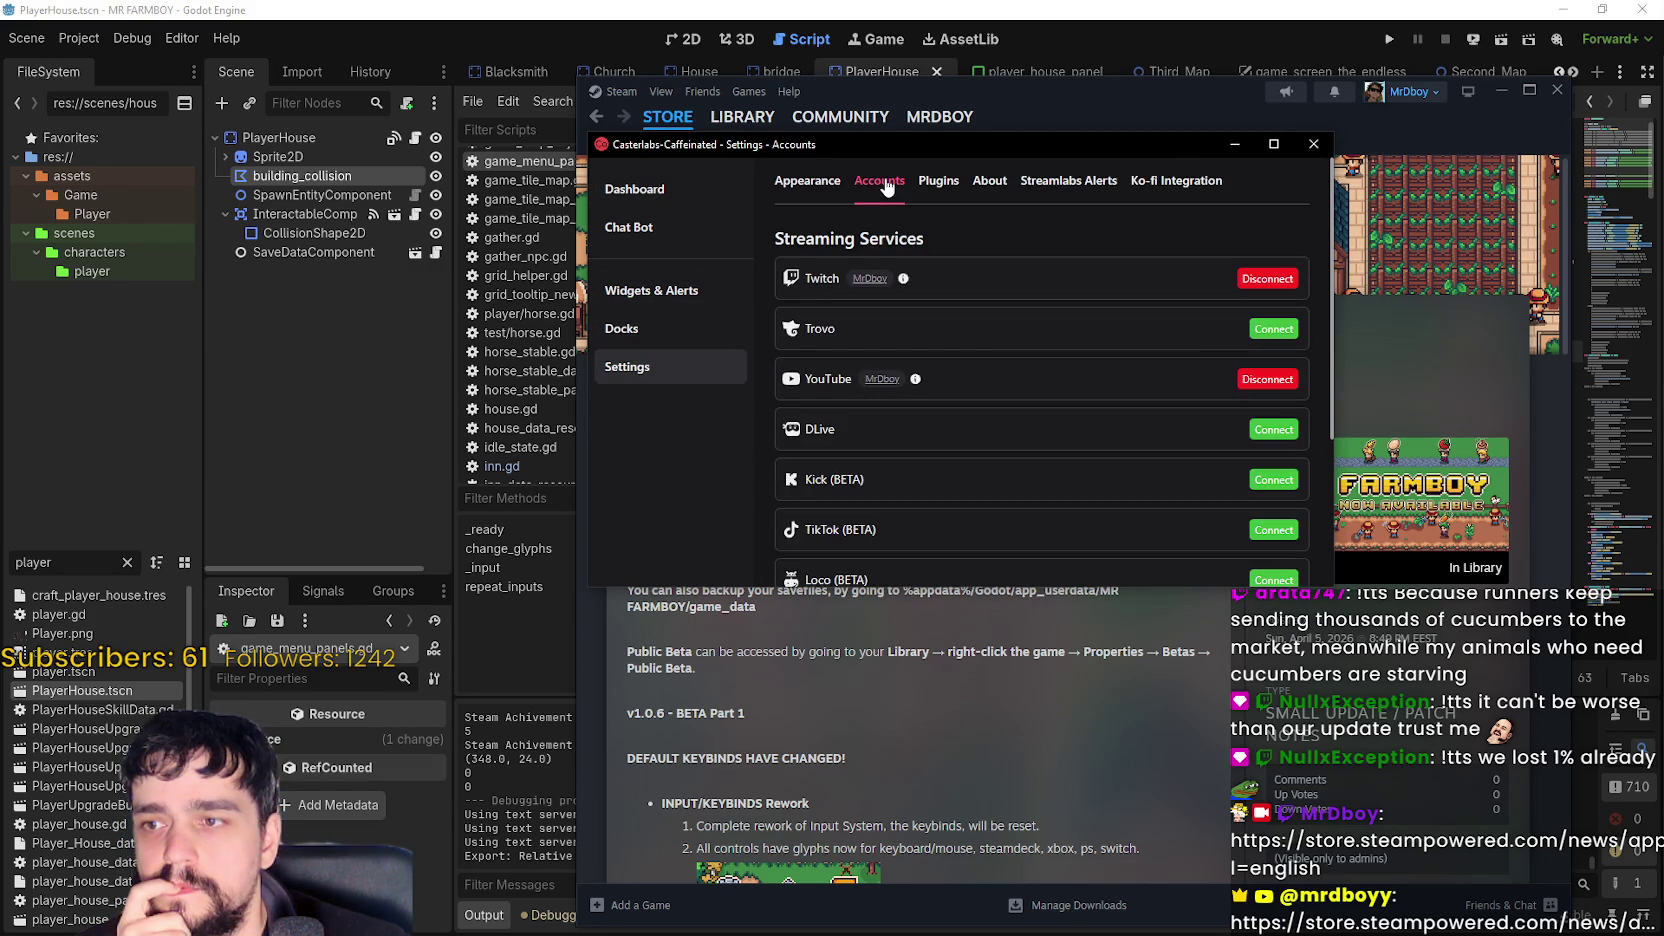
{"action": "scroll", "coordinate": [1190, 372], "scroll_direction": "down", "scroll_amount": 2}
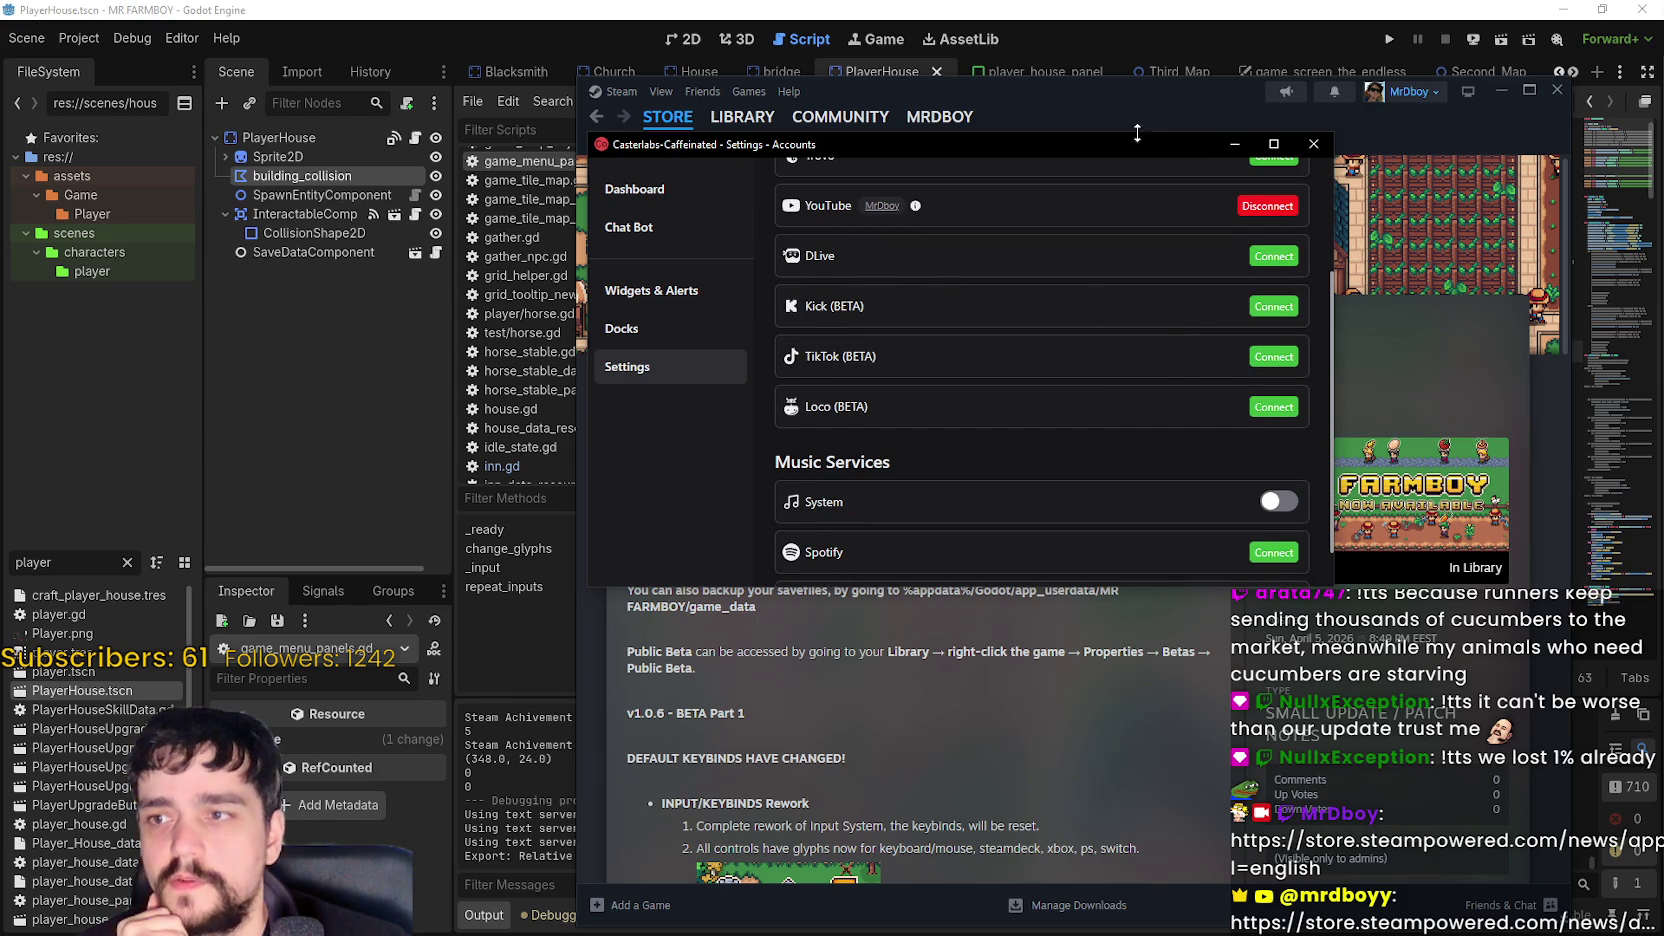
{"action": "left_click", "coordinate": [1313, 143]}
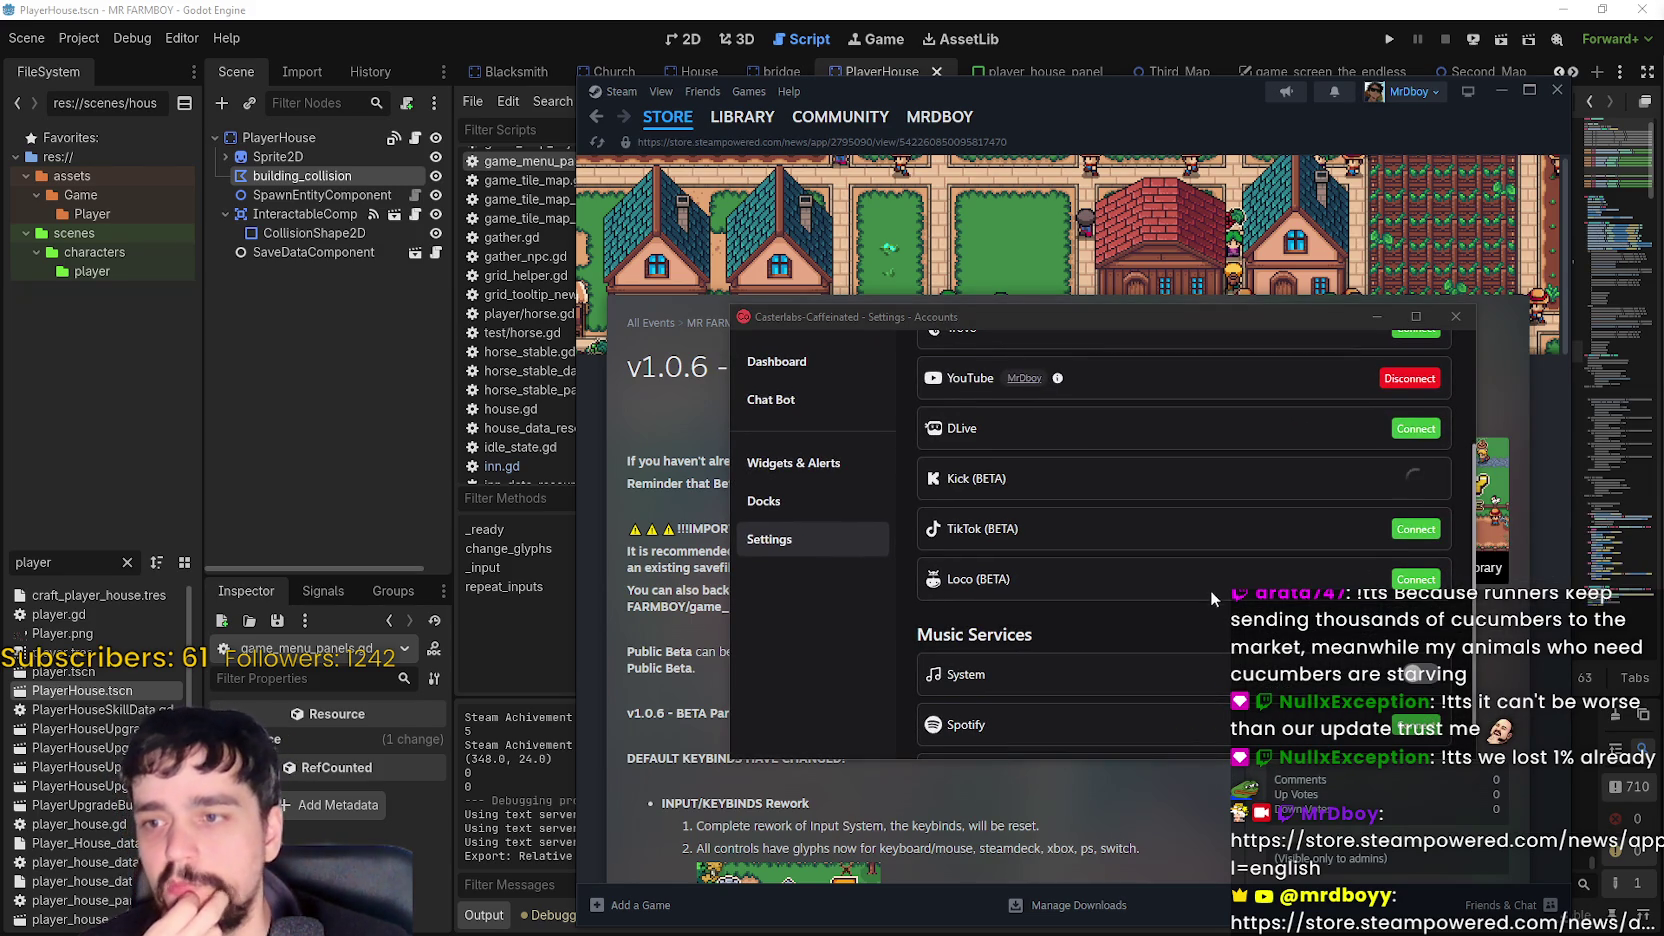
{"action": "scroll", "coordinate": [1209, 590], "scroll_direction": "down", "scroll_amount": 1}
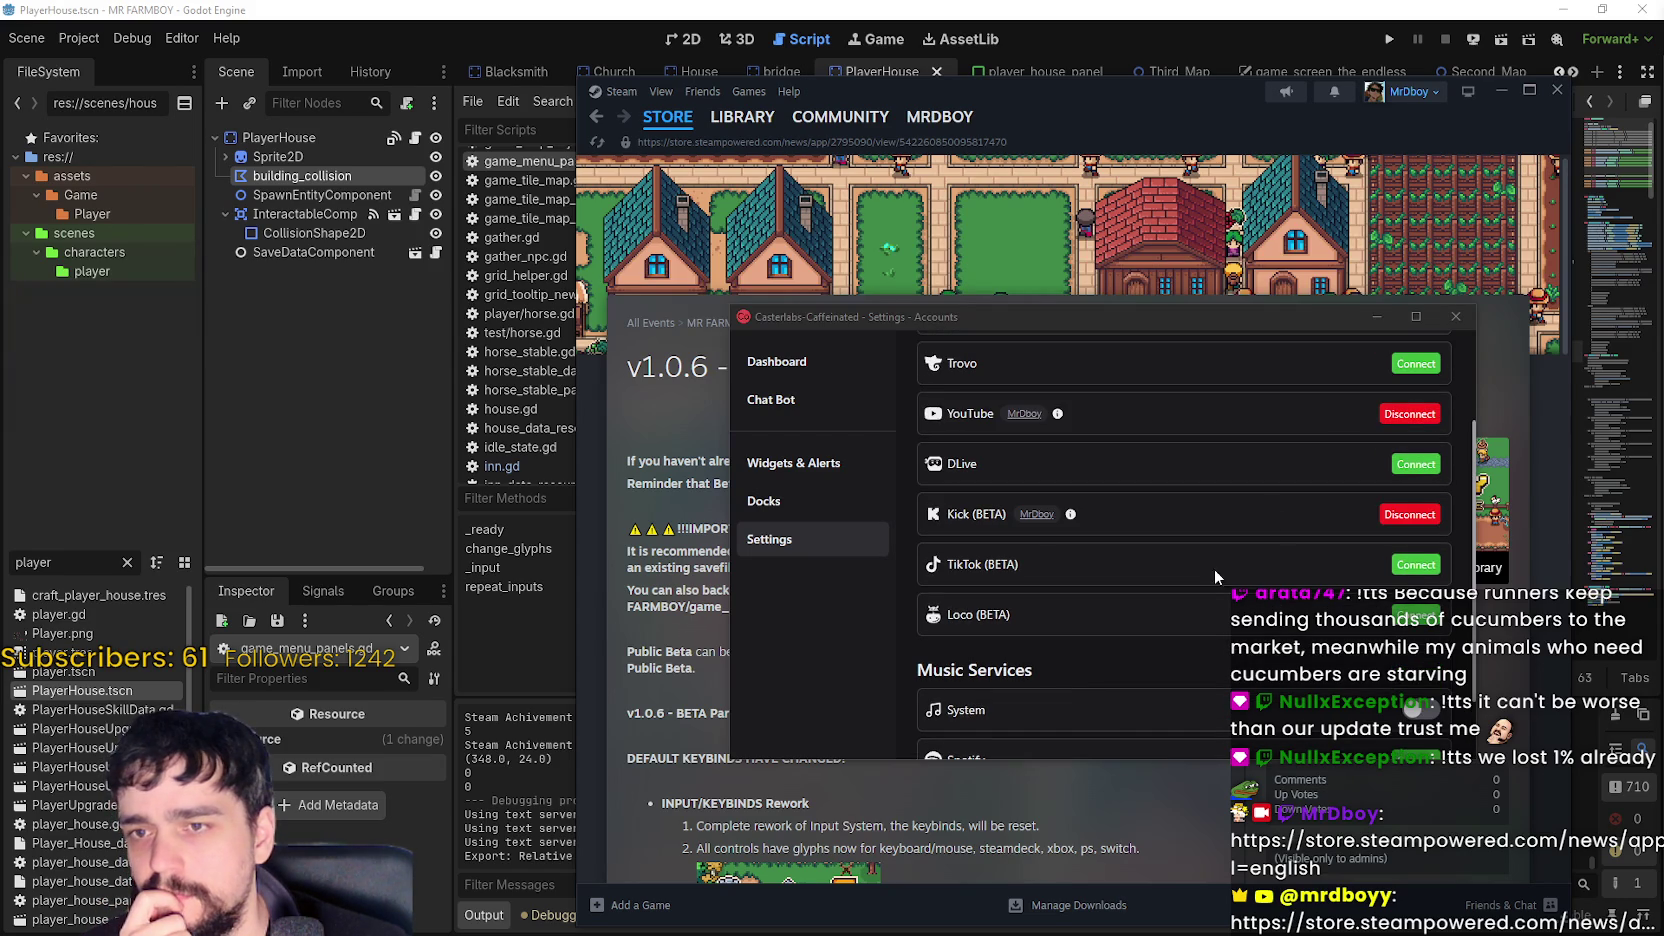
{"action": "left_click", "coordinate": [785, 362]}
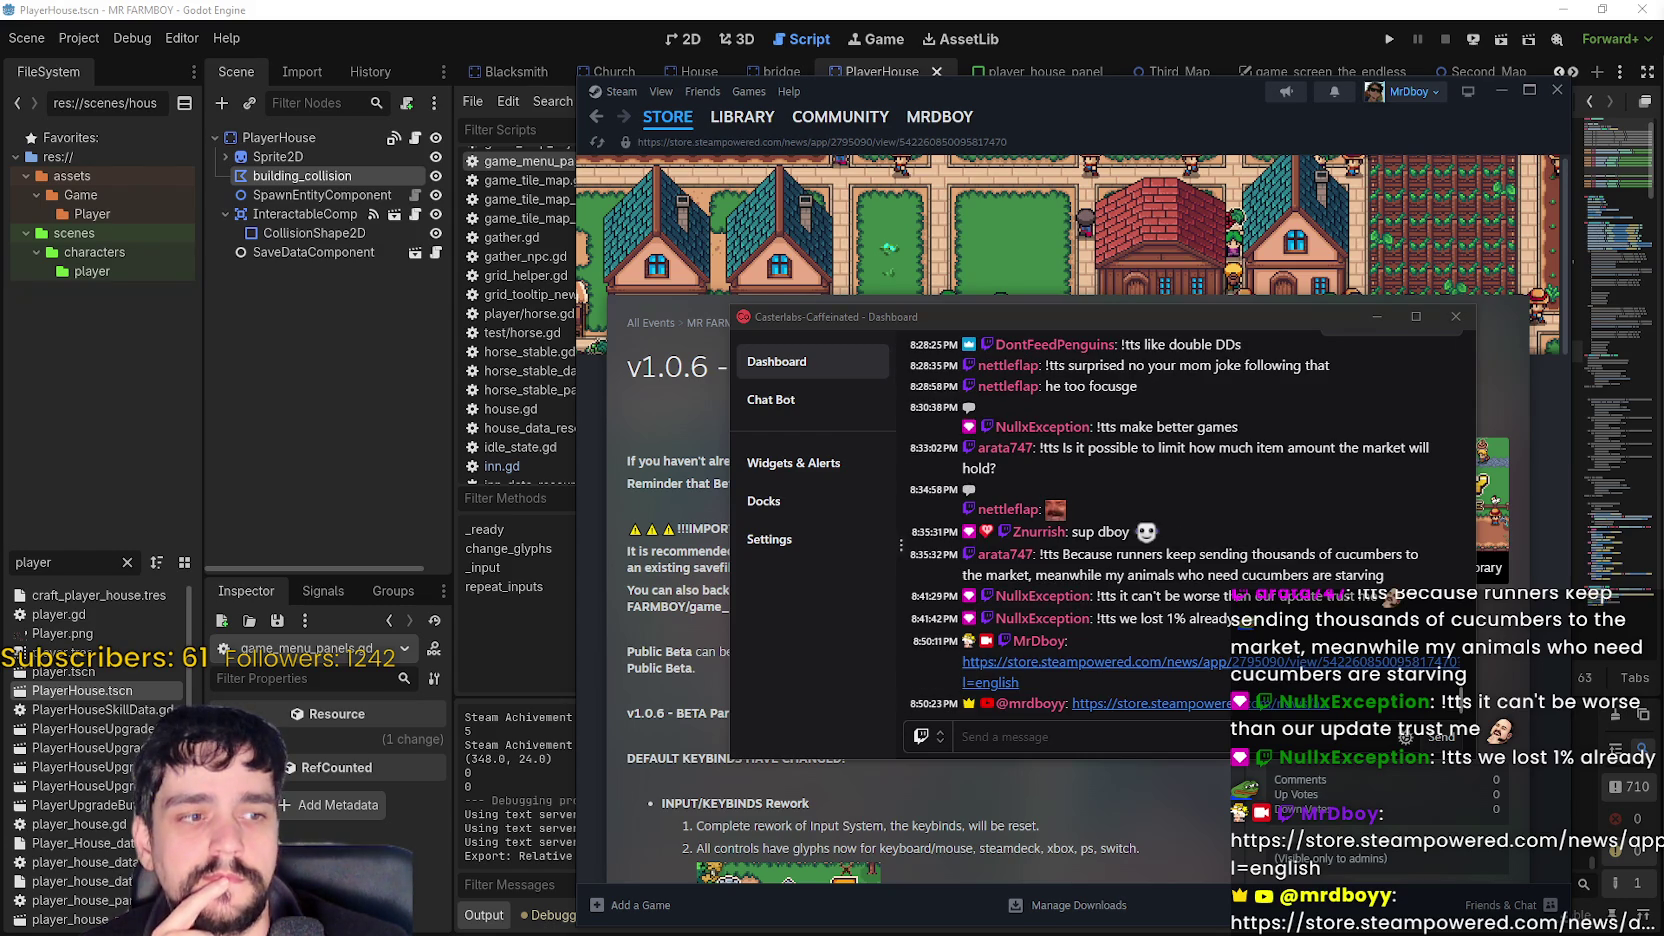
- Send the message 'test' to the stream chat through Kick
{"action": "left_click", "coordinate": [918, 740]}
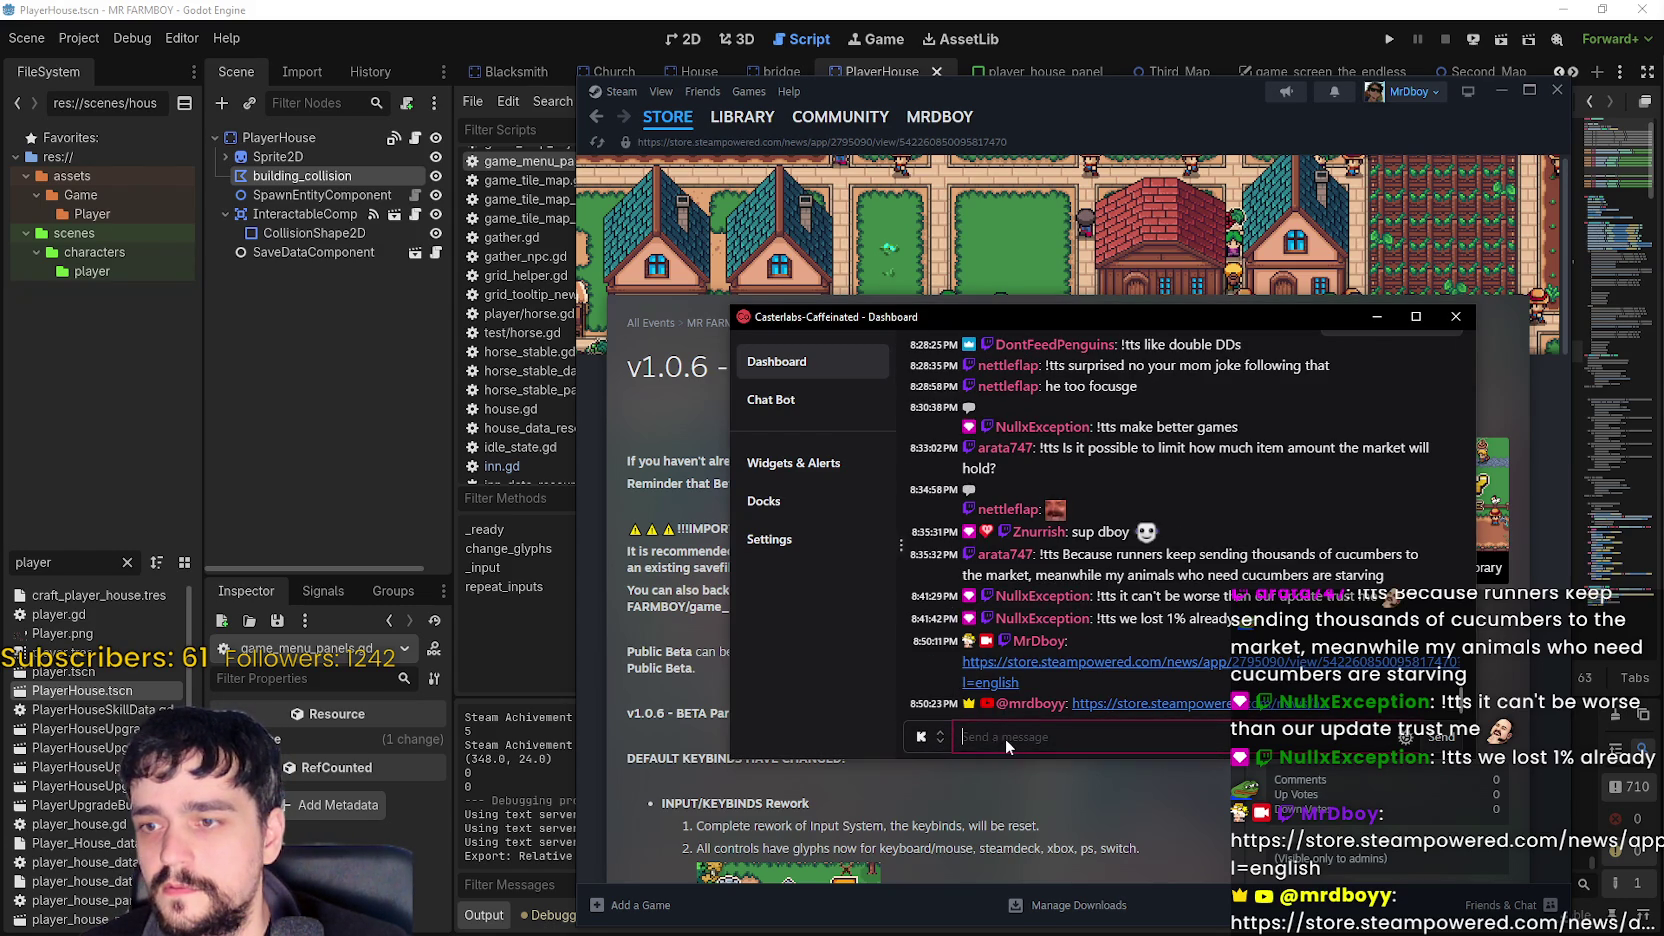
{"action": "type", "text": "test"}
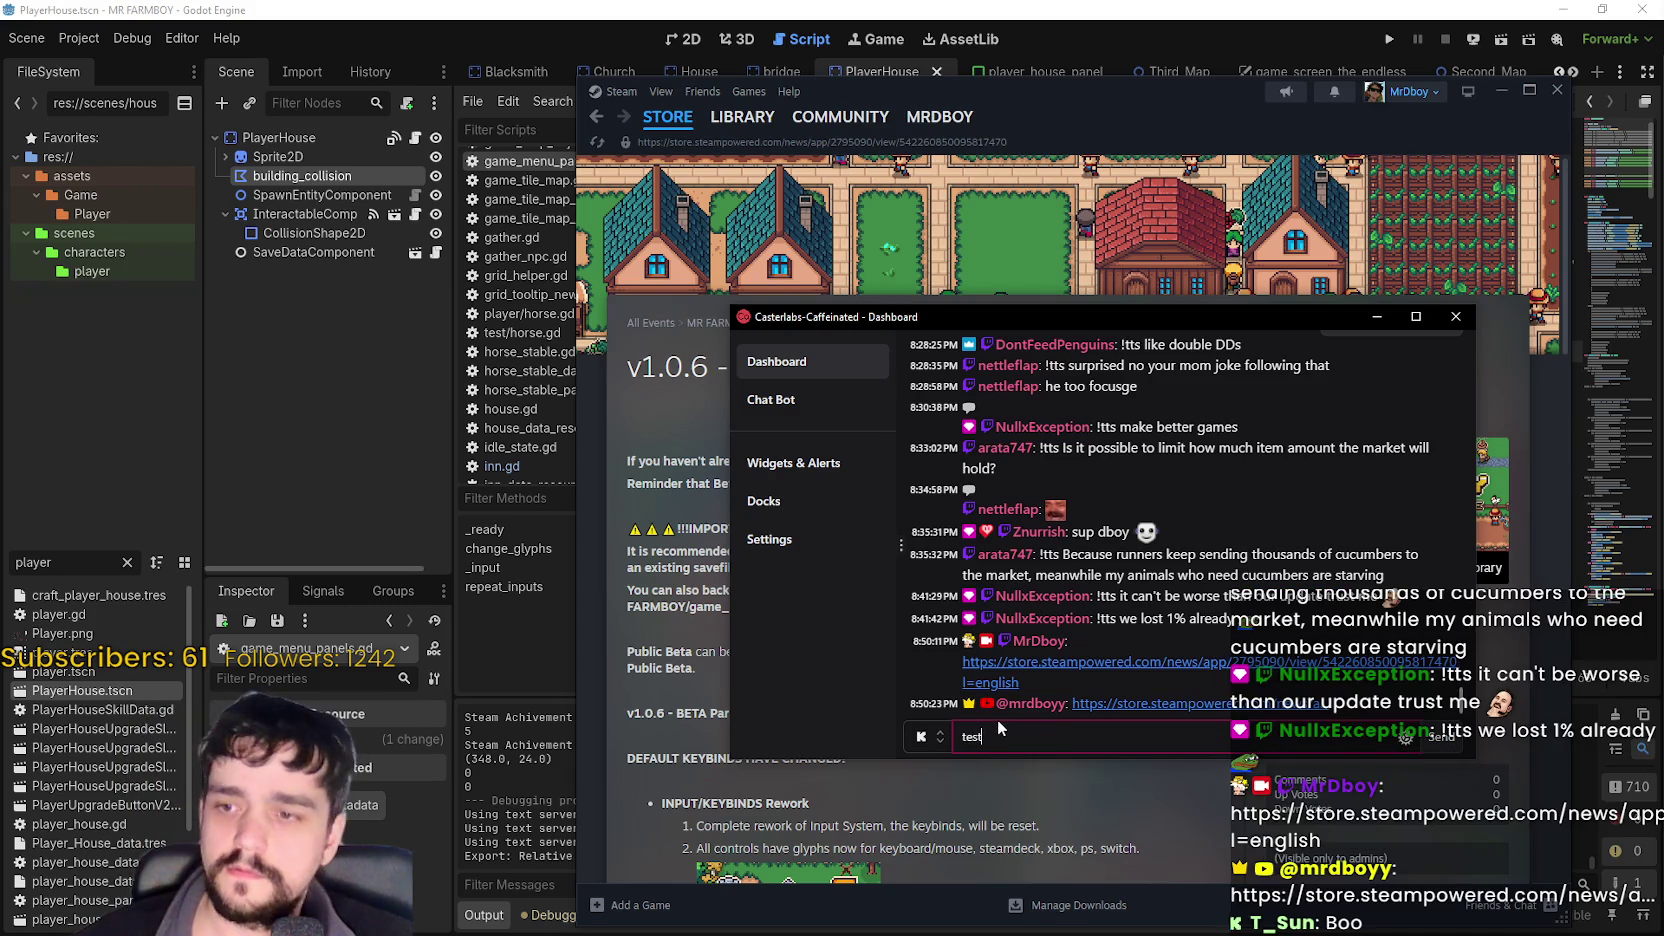
{"action": "key", "text": "Return"}
{"action": "scroll", "coordinate": [1112, 610], "scroll_direction": "up", "scroll_amount": 3}
{"action": "scroll", "coordinate": [1112, 610], "scroll_direction": "down", "scroll_amount": 3}
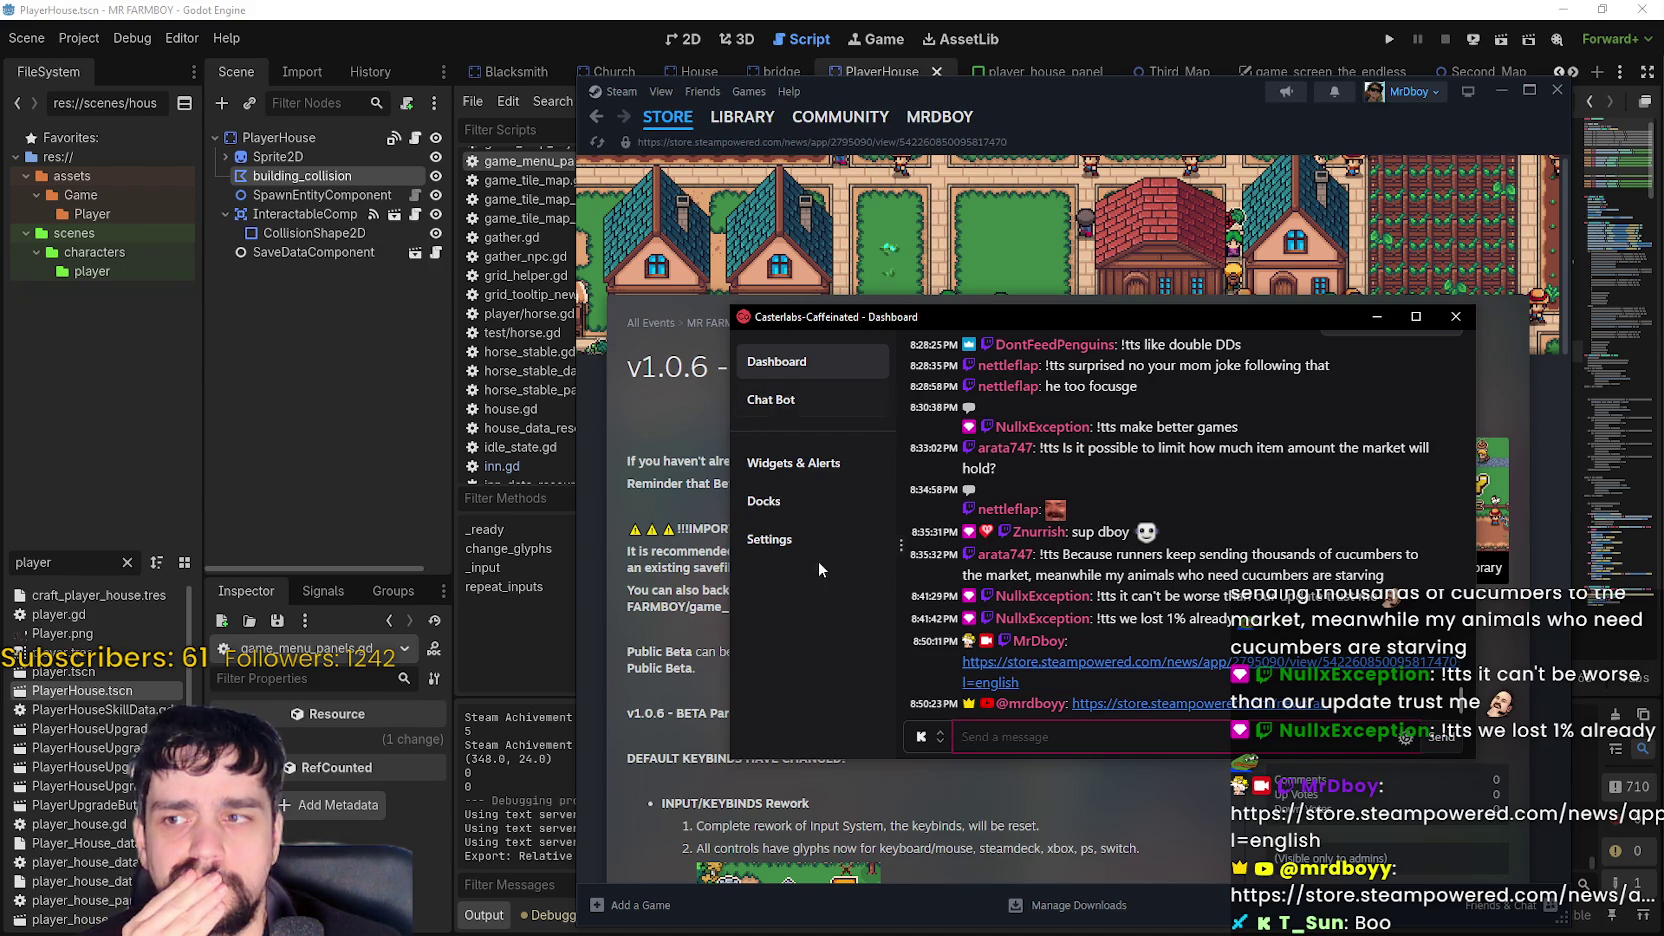
{"action": "scroll", "coordinate": [1160, 635], "scroll_direction": "up", "scroll_amount": 2}
{"action": "scroll", "coordinate": [1156, 625], "scroll_direction": "down", "scroll_amount": 2}
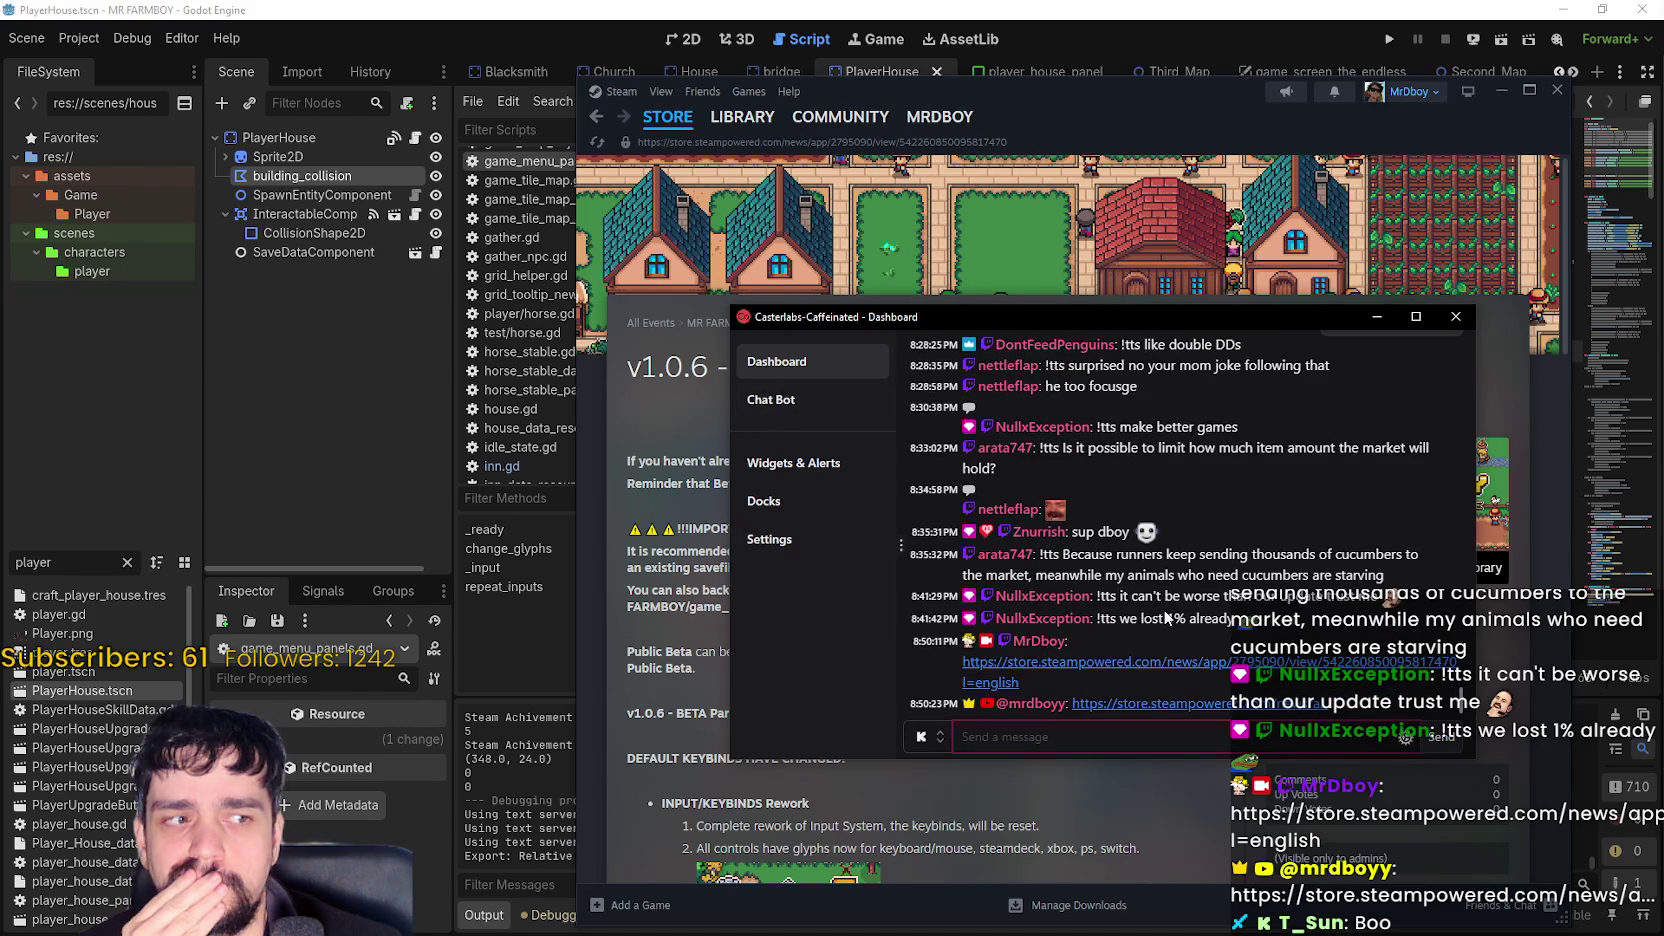
- Check the chat platform choices without changing them, then open Caffeinated's Settings
{"action": "left_click", "coordinate": [922, 737]}
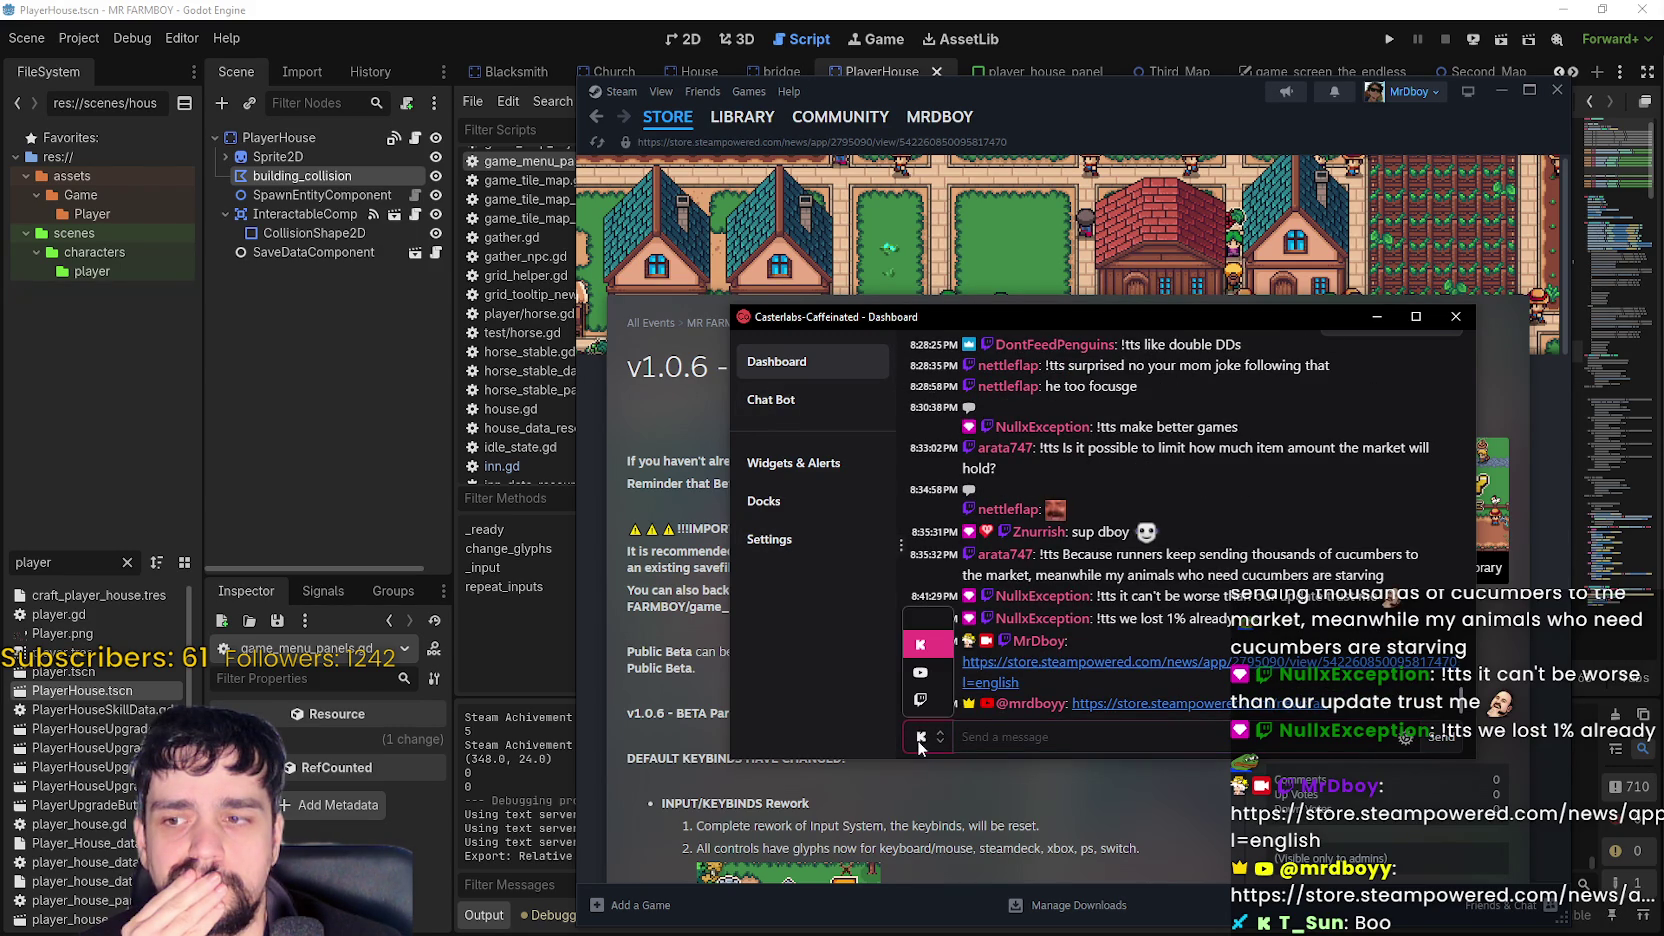
{"action": "left_click", "coordinate": [923, 740]}
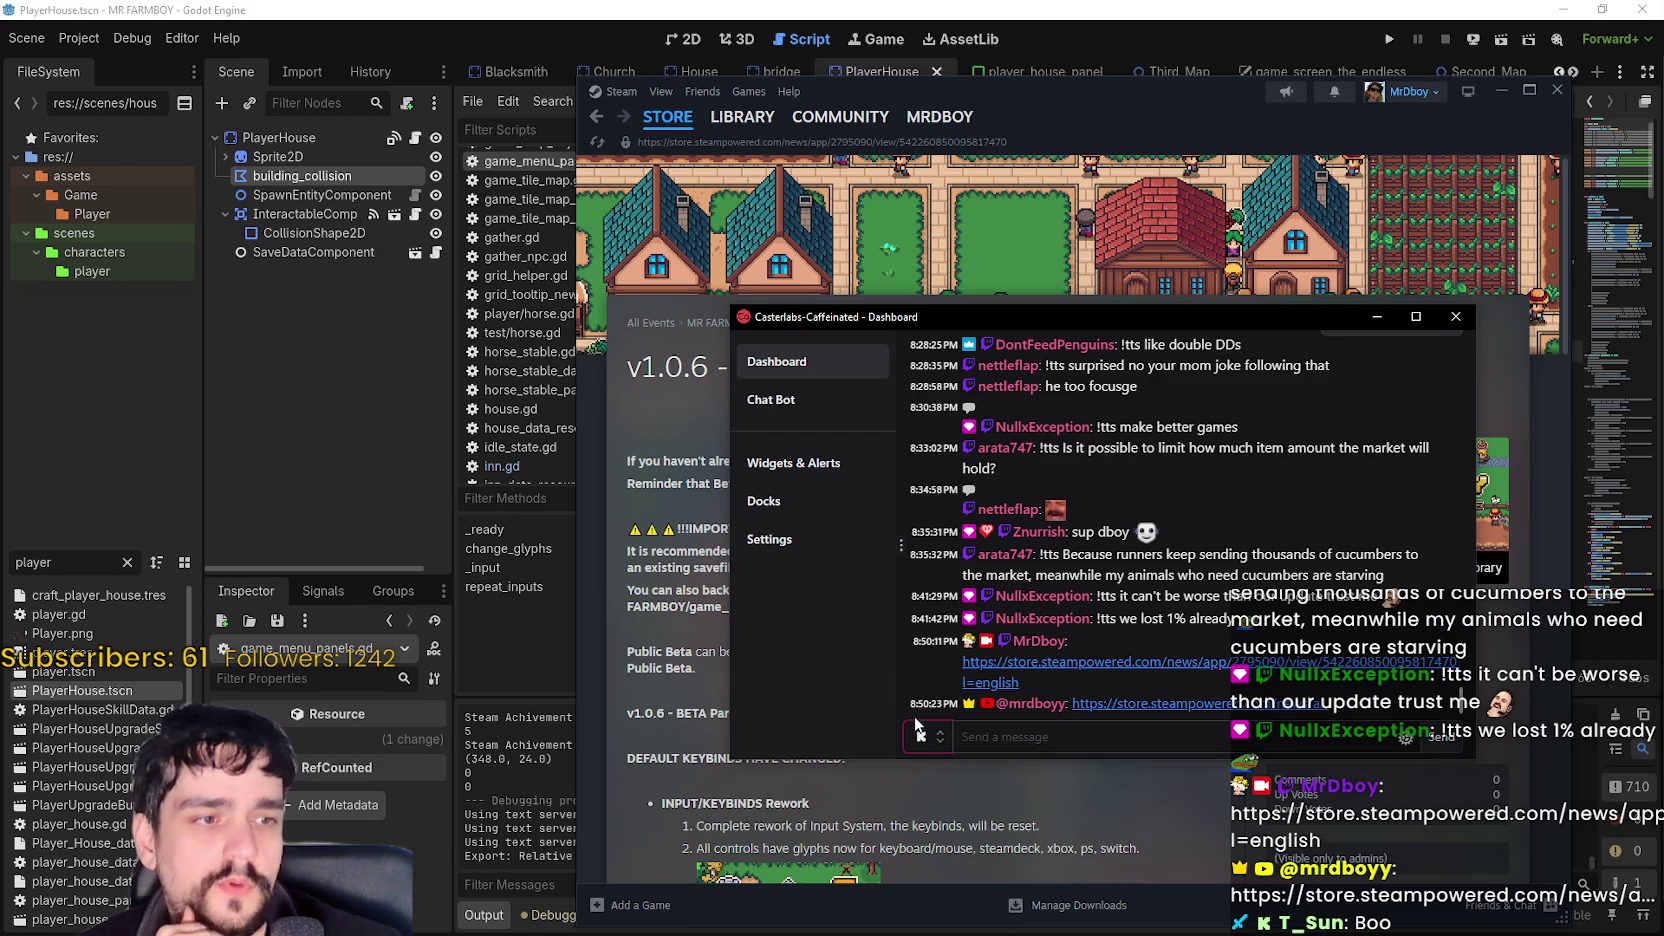
{"action": "left_click", "coordinate": [944, 742]}
{"action": "left_click", "coordinate": [1048, 742]}
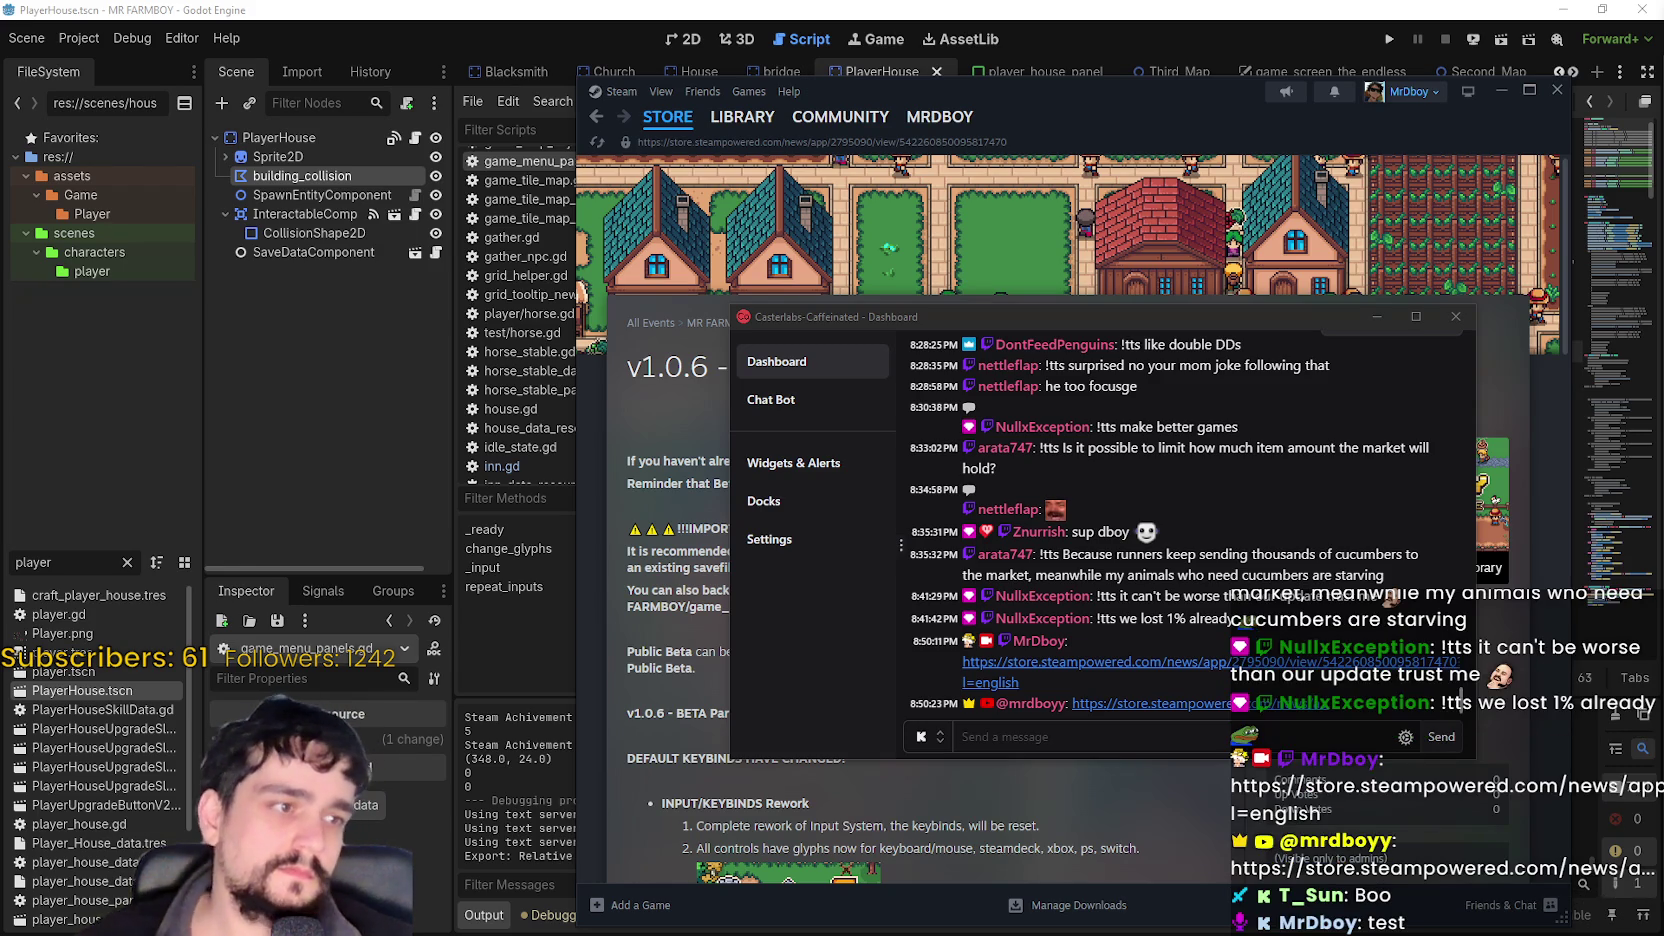
{"action": "left_click", "coordinate": [1040, 731]}
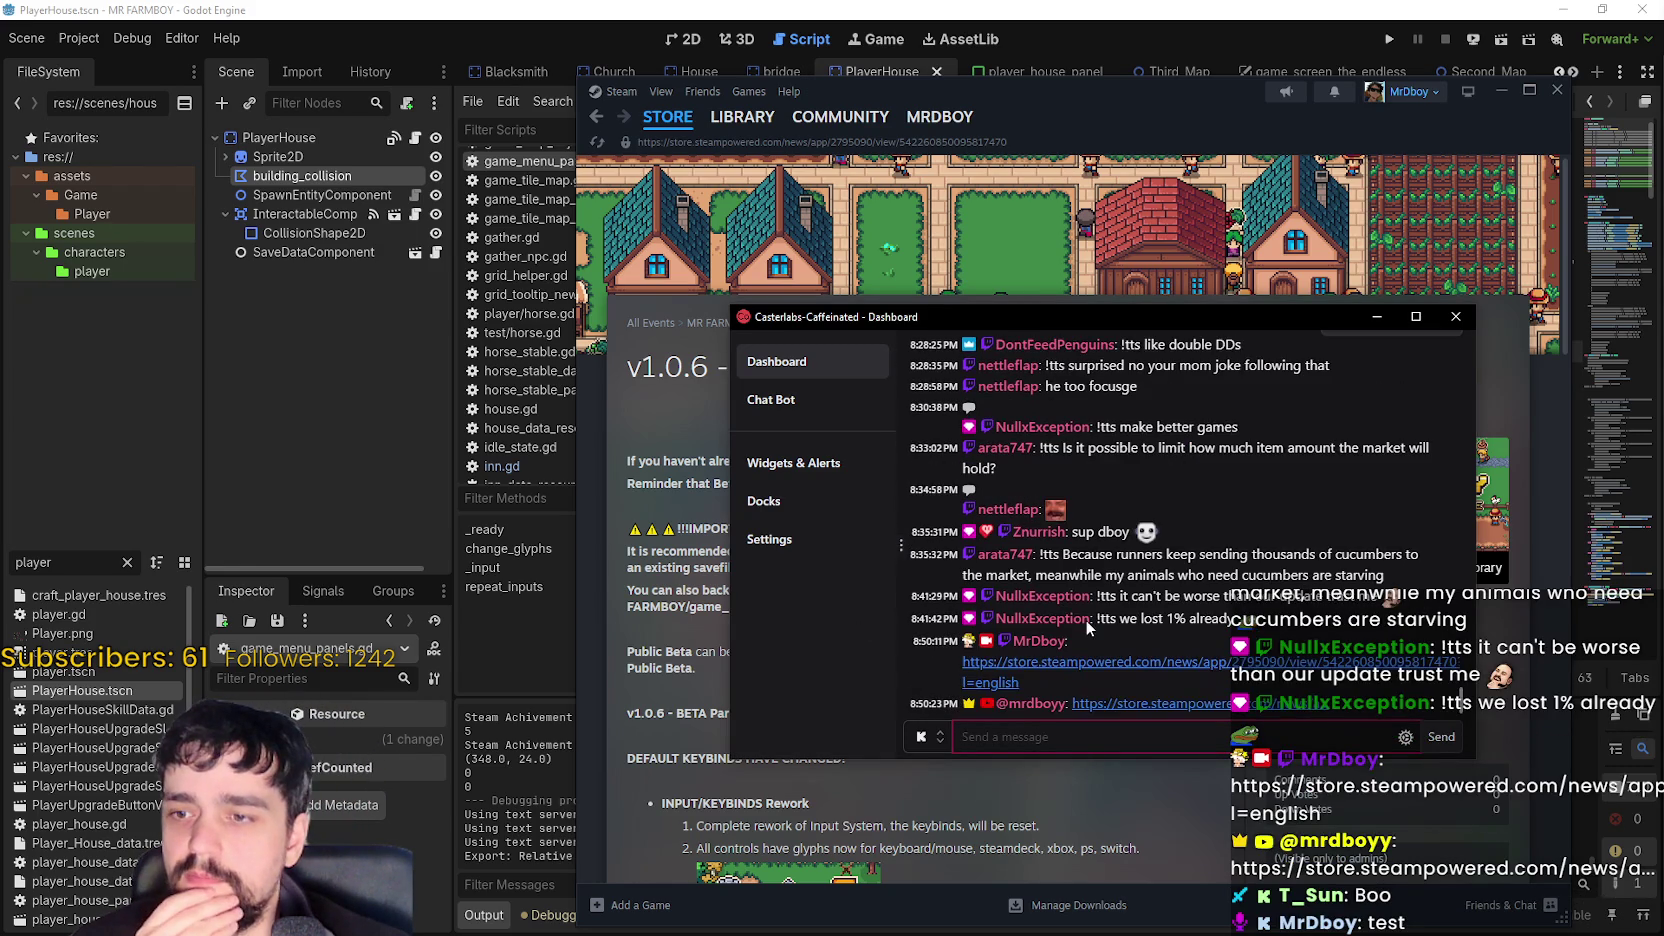
{"action": "left_click", "coordinate": [793, 545]}
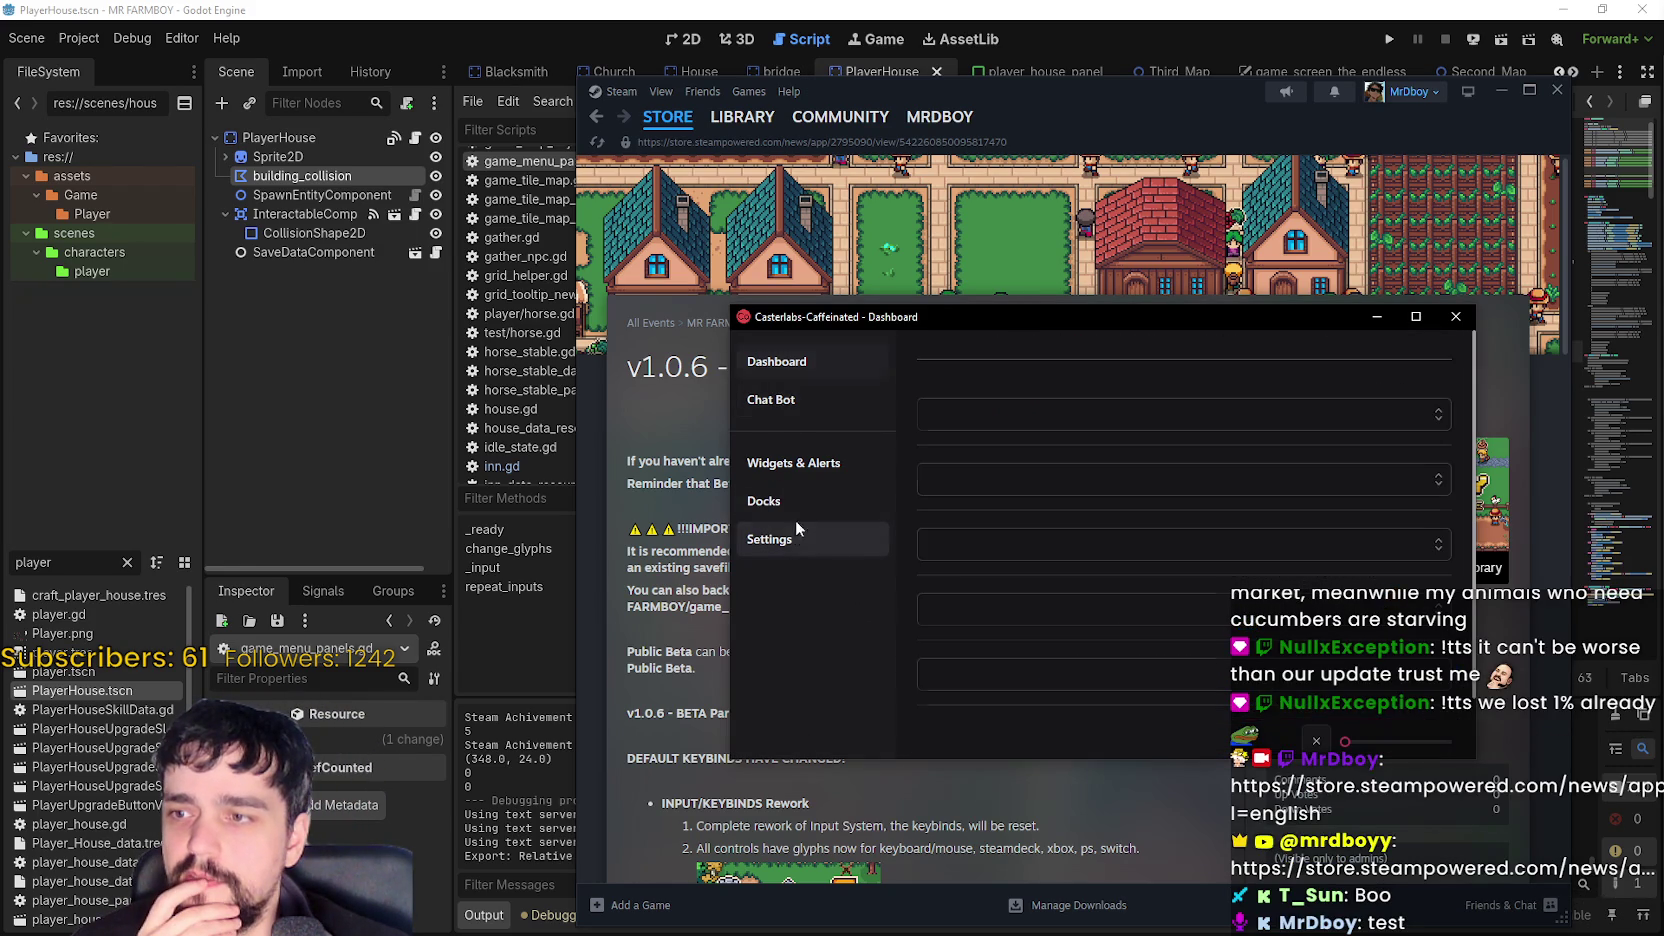
- Return to the Caffeinated chat dashboard, focus the message field, and move the window off the Steam page
{"action": "left_click", "coordinate": [796, 367]}
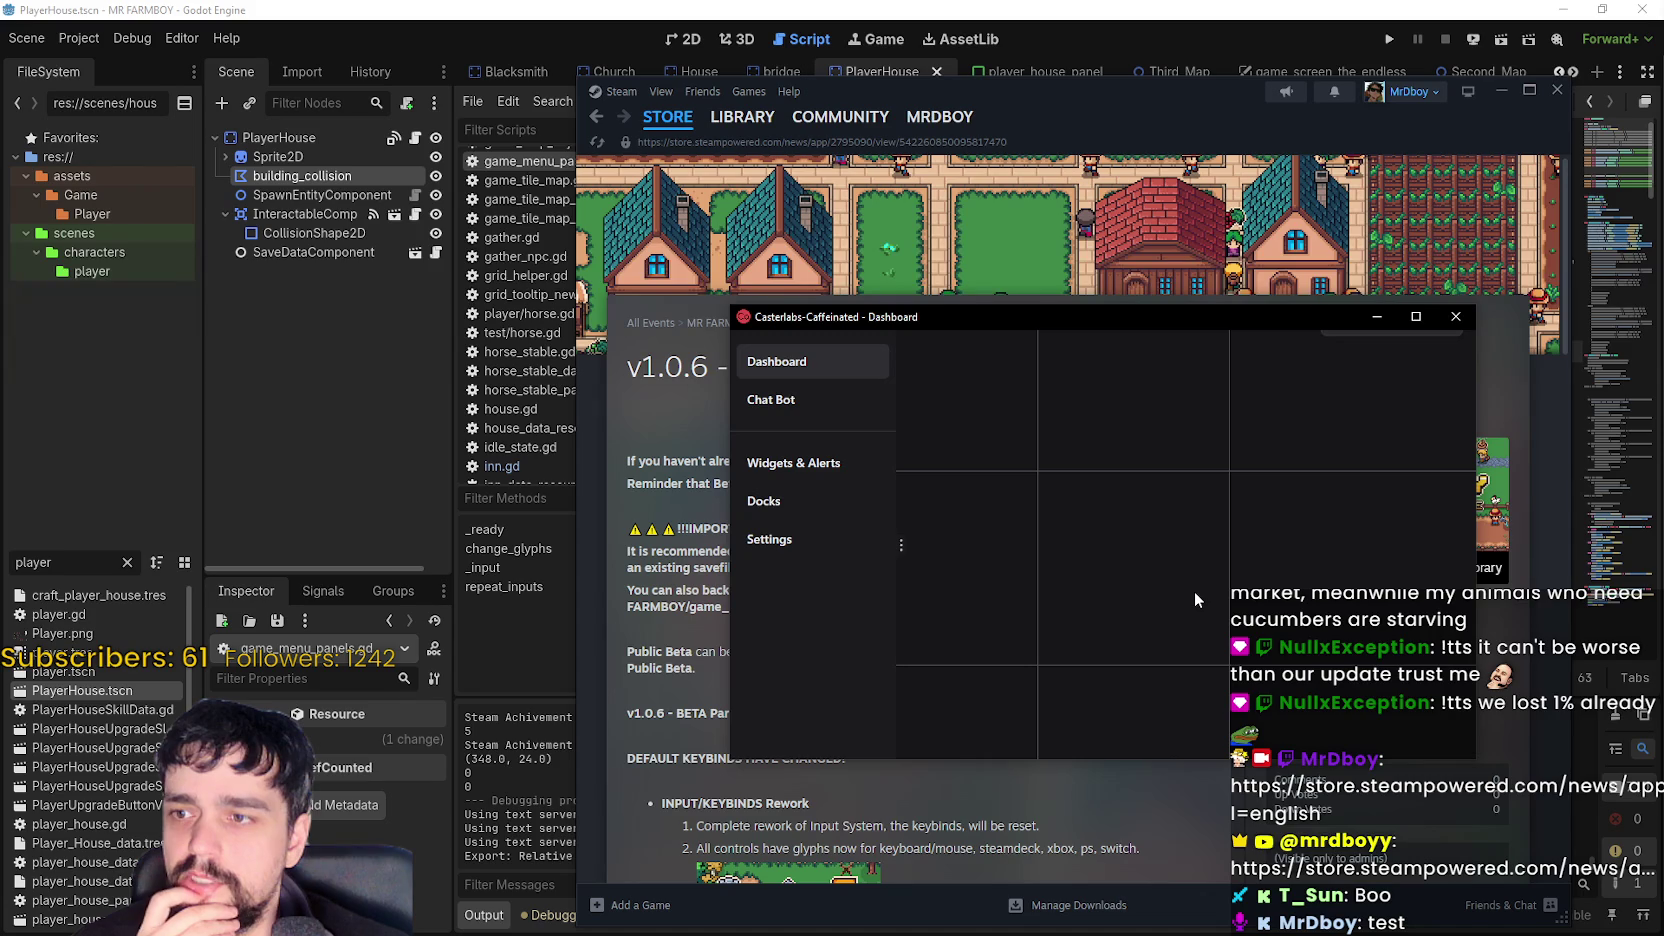
{"action": "mouse_move", "coordinate": [1154, 332]}
{"action": "left_mouse_down"}
{"action": "mouse_move", "coordinate": [1027, 302]}
{"action": "mouse_move", "coordinate": [1087, 162]}
{"action": "left_mouse_up"}
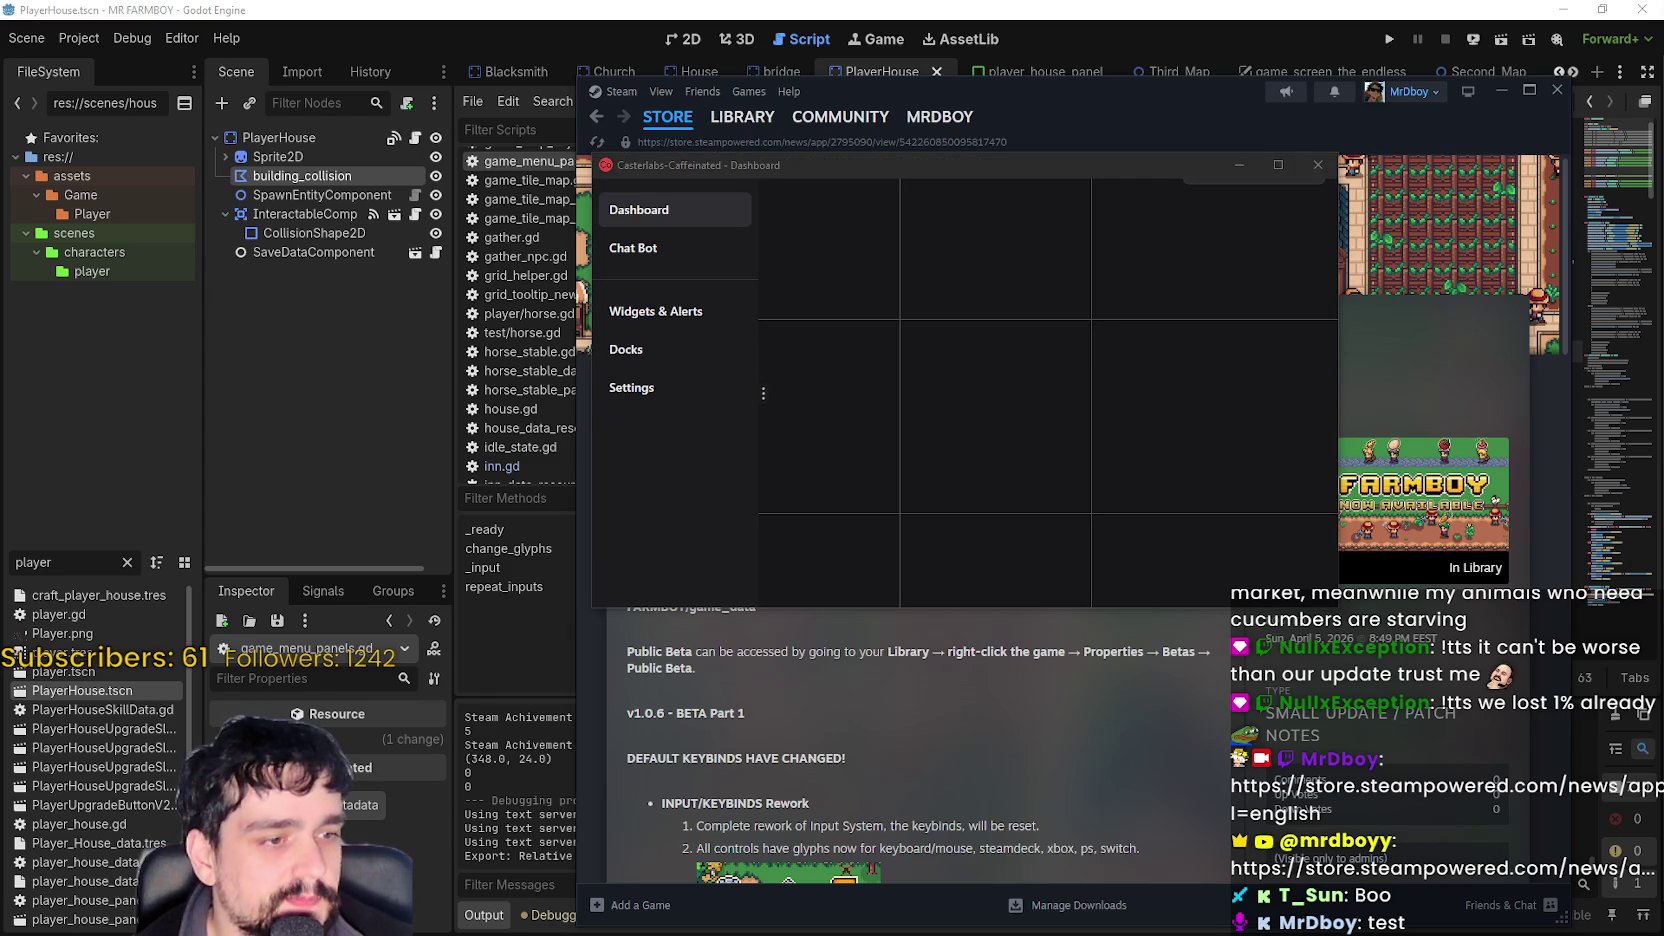
{"action": "left_click", "coordinate": [620, 210]}
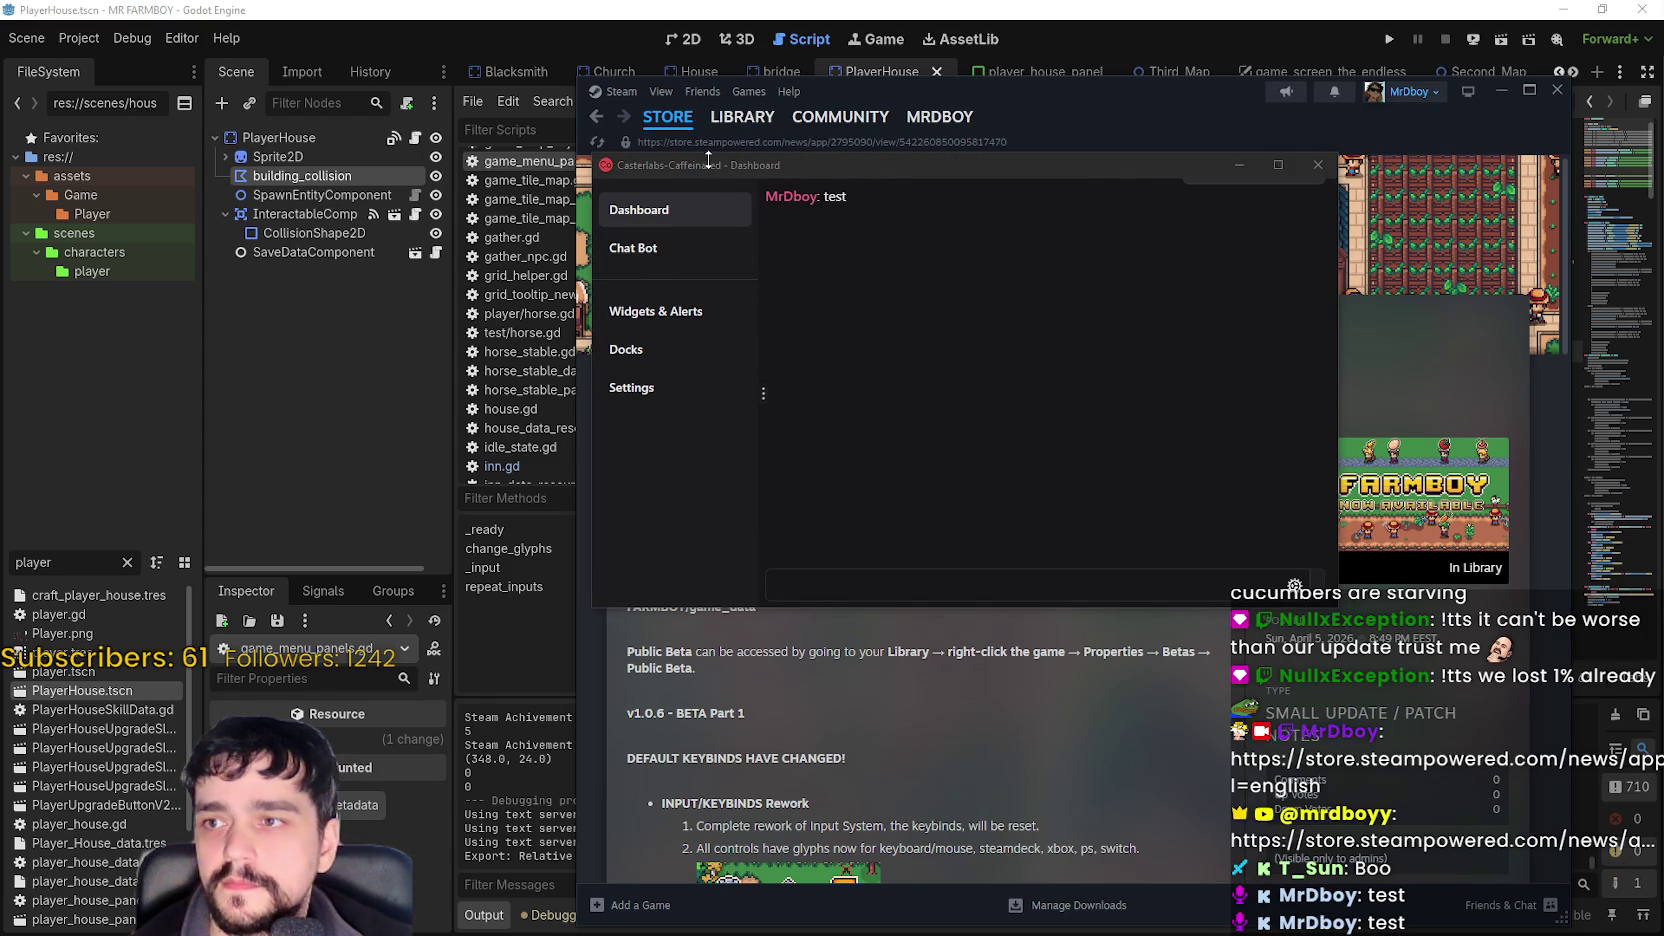
{"action": "left_click_drag", "start_coordinate": [708, 169], "coordinate": [688, 217]}
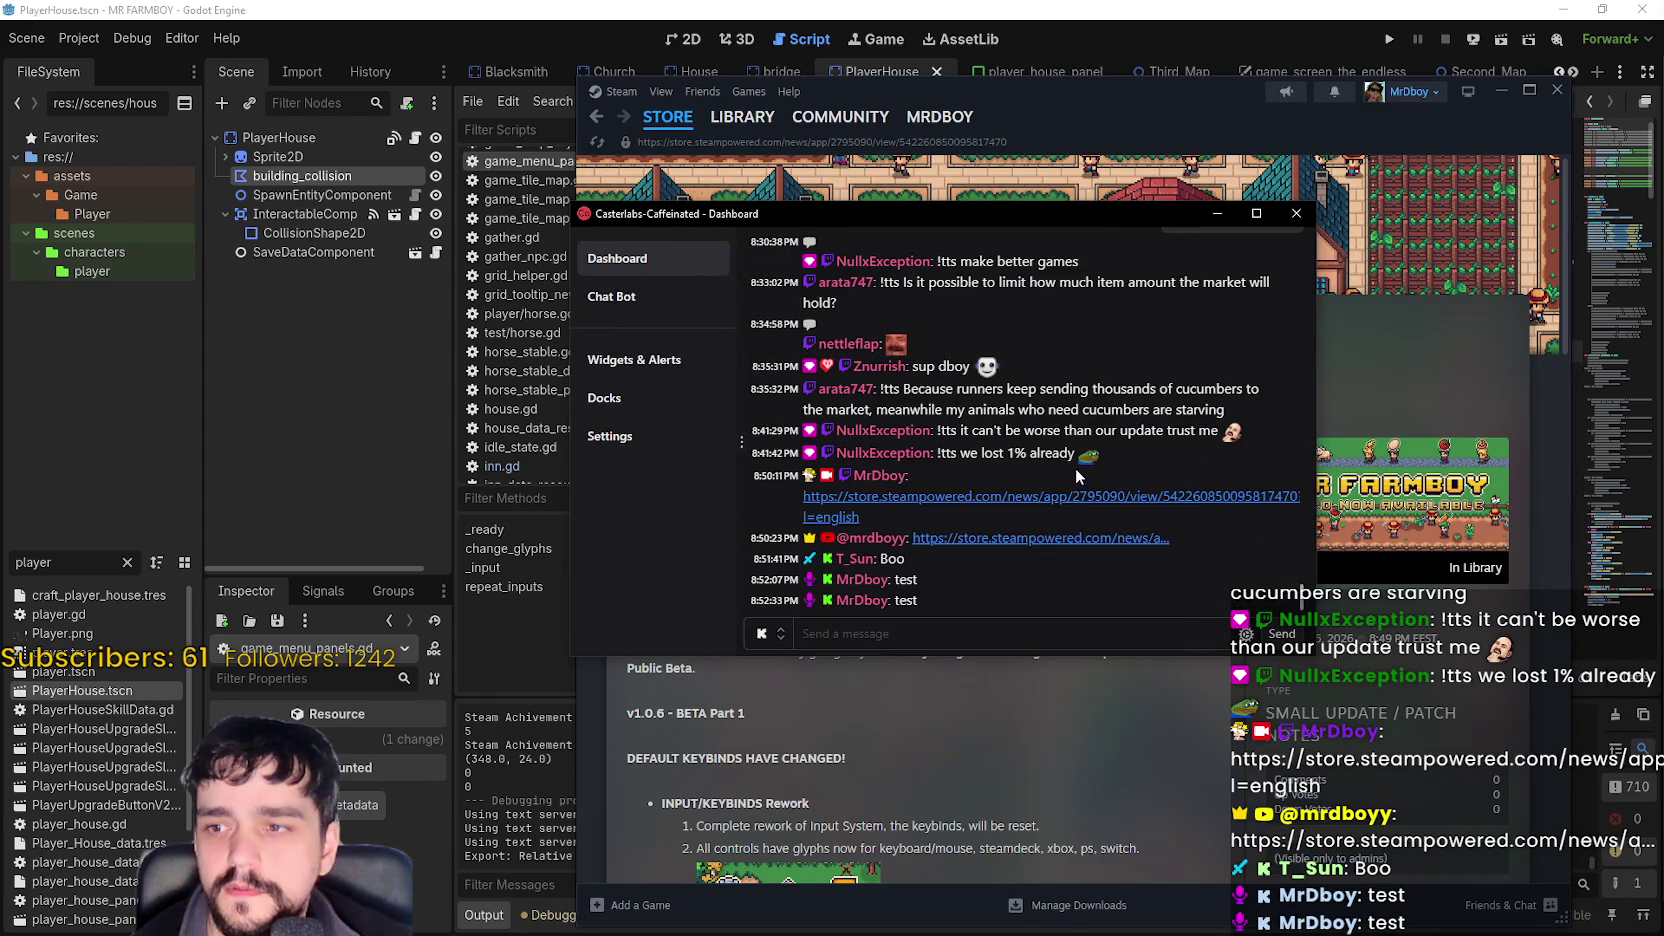
{"action": "left_click", "coordinate": [990, 626]}
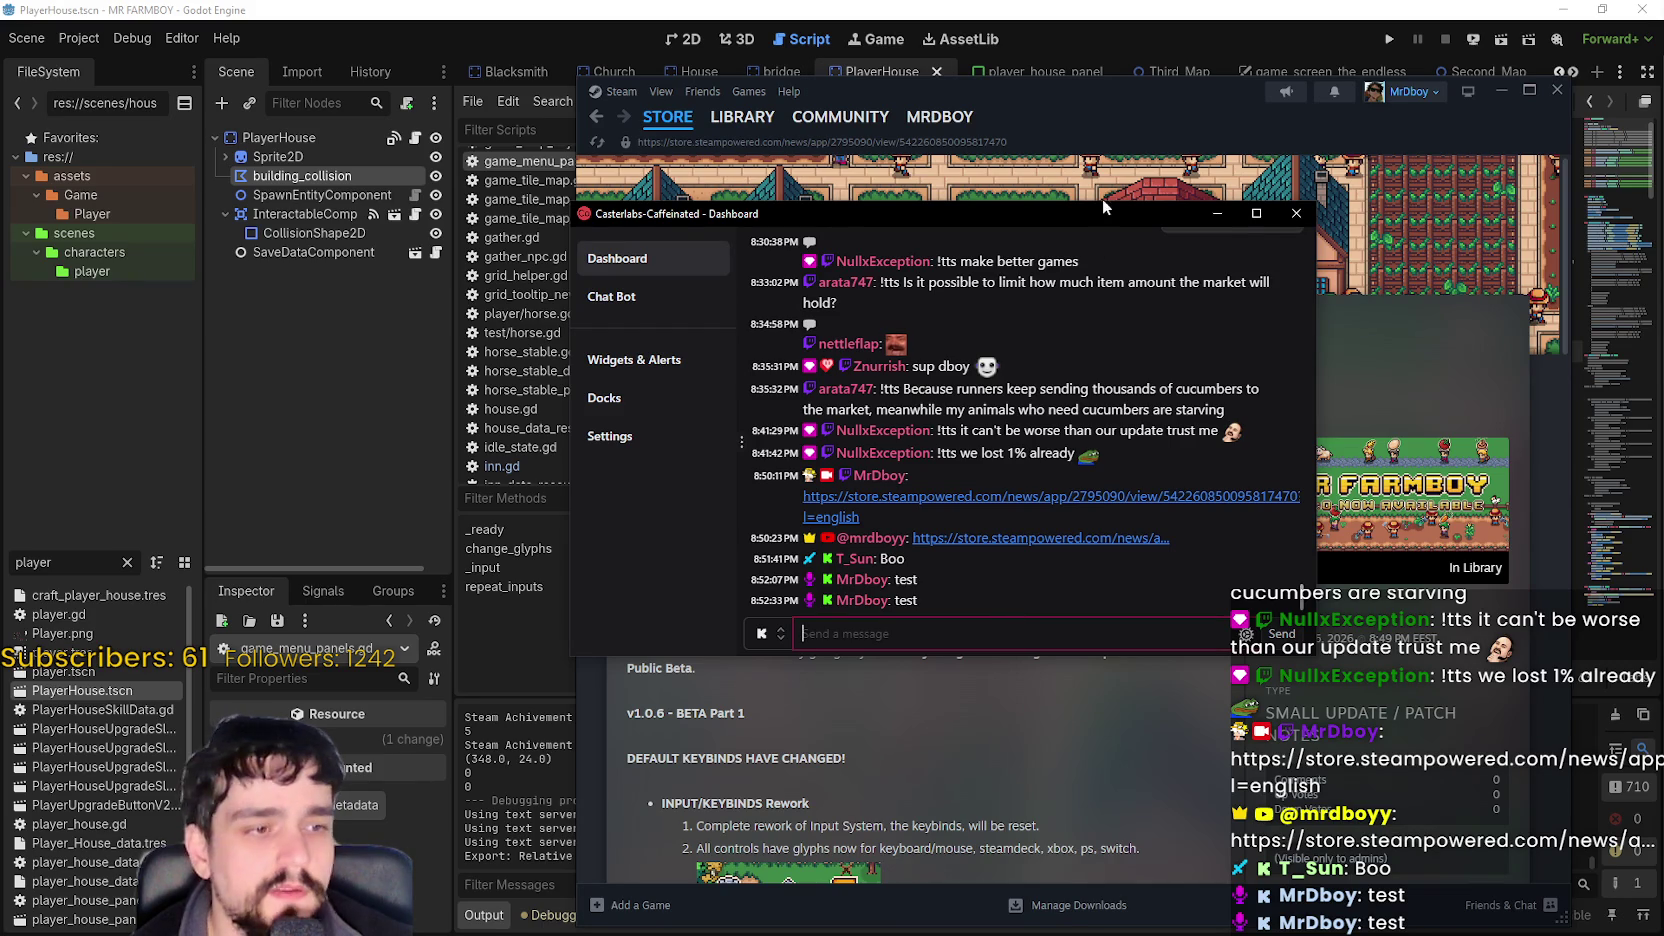
{"action": "left_click_drag", "start_coordinate": [1070, 214], "coordinate": [1663, 214]}
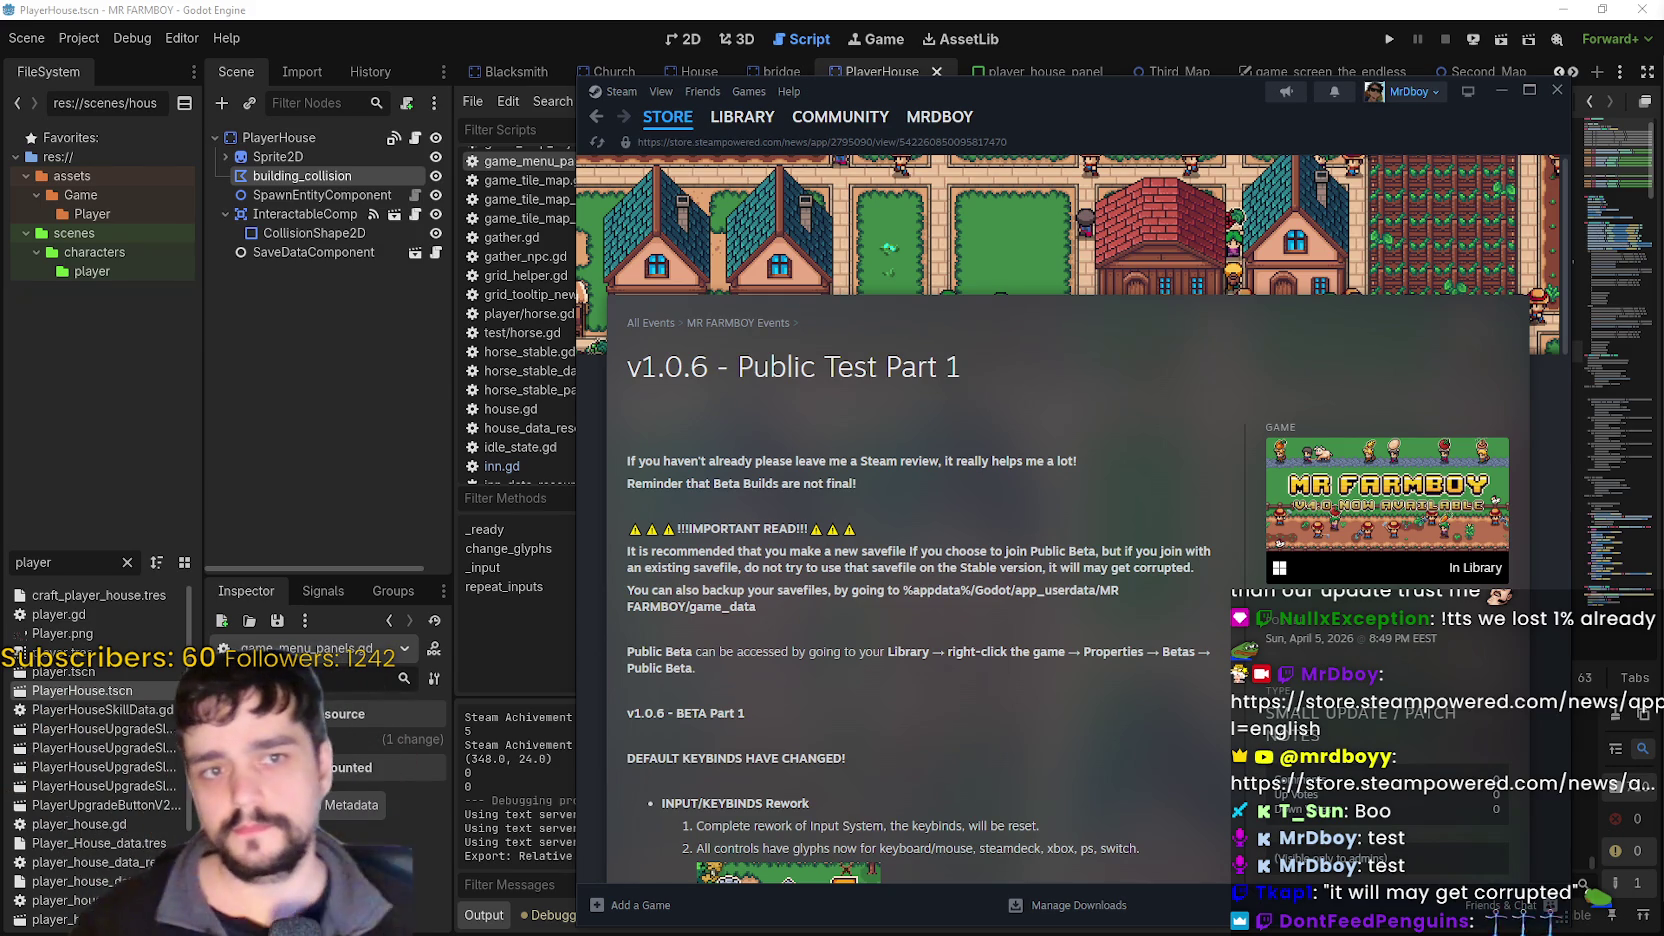
- Leave the Steam v1.0.6 patch notes and return to Godot's game_menu_panels.gd script
{"action": "key", "text": "alt+Tab"}
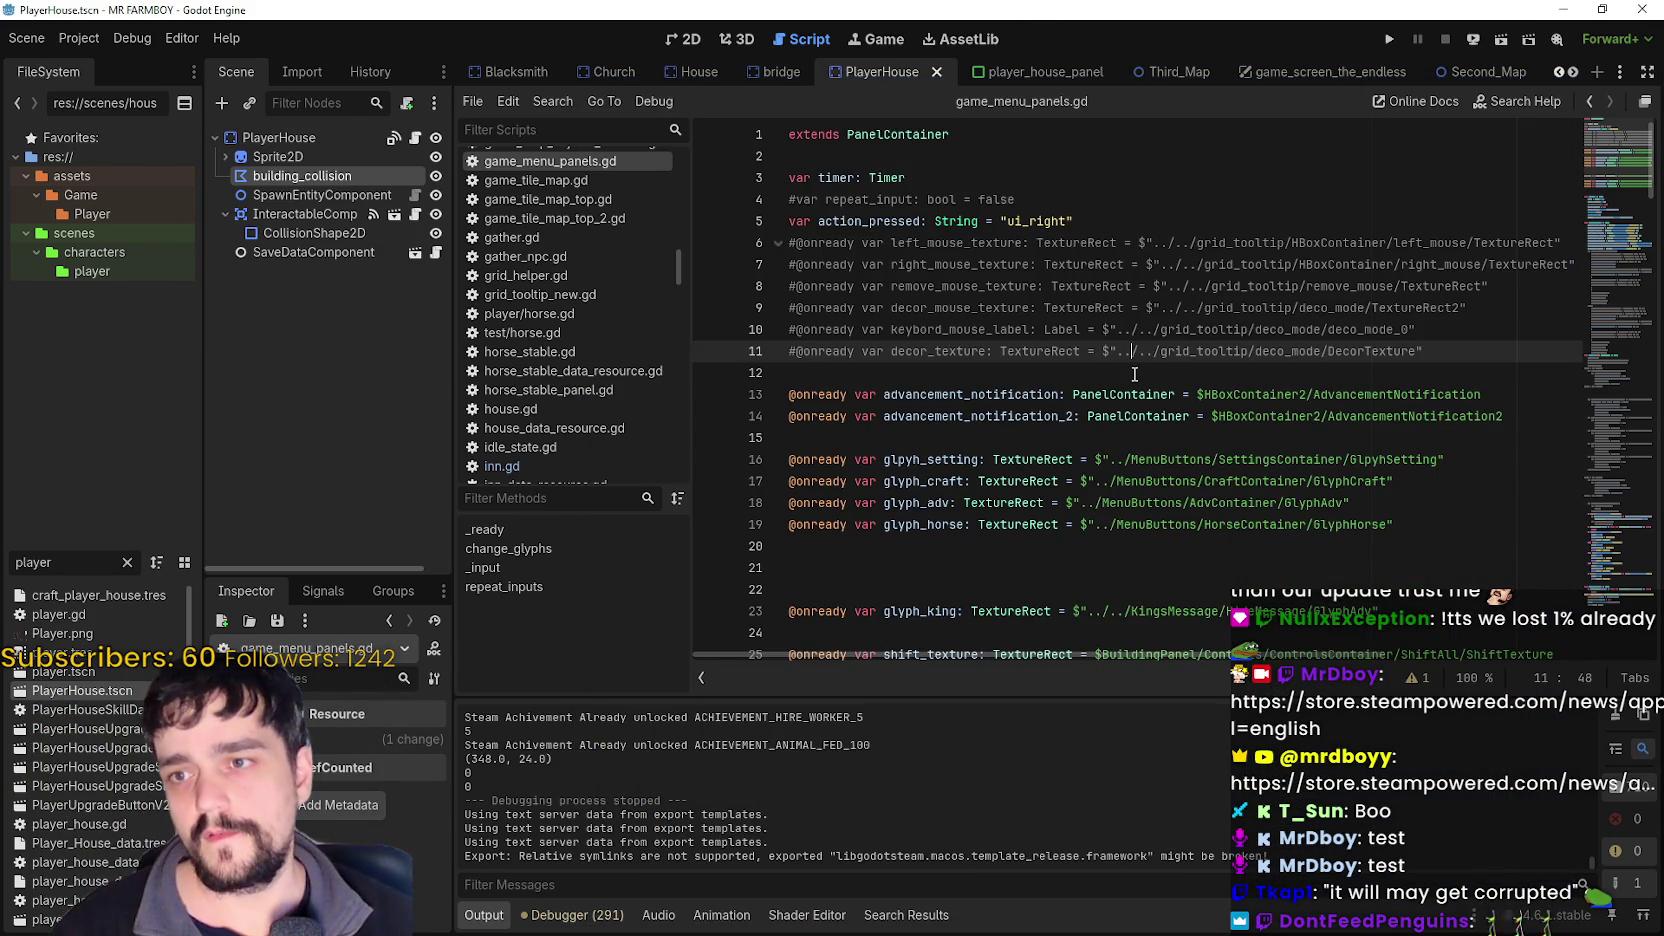
- Run the project as a debug build and review the Debugger's Video RAM usage list
{"action": "left_click", "coordinate": [1134, 374]}
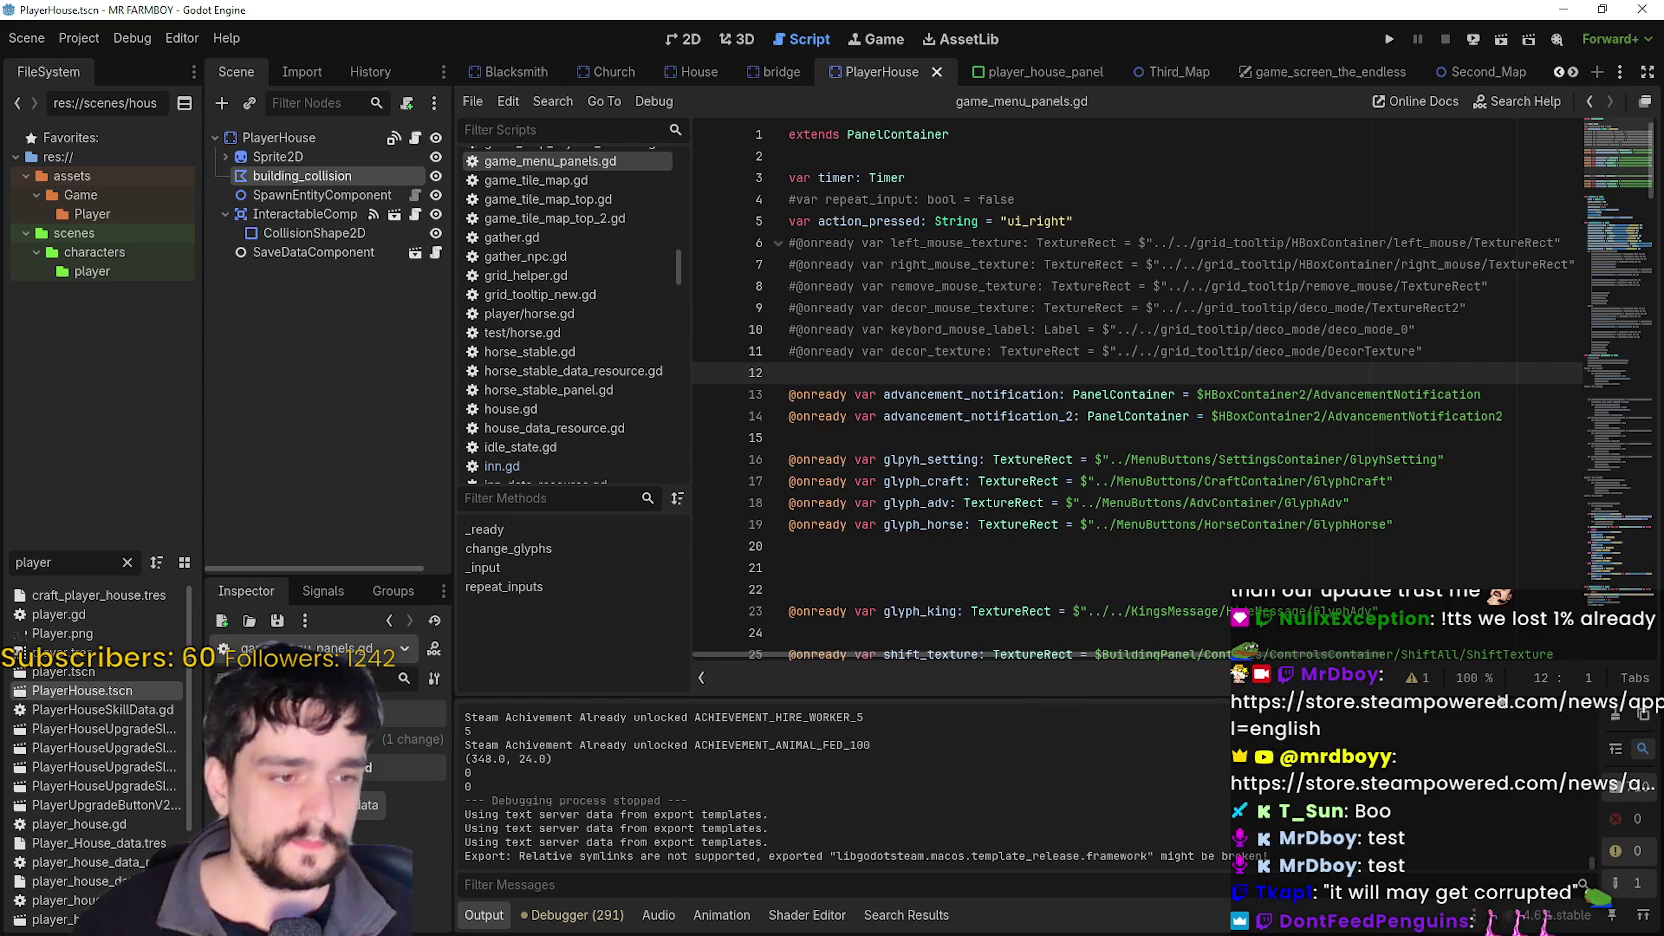
{"action": "left_click", "coordinate": [1392, 41]}
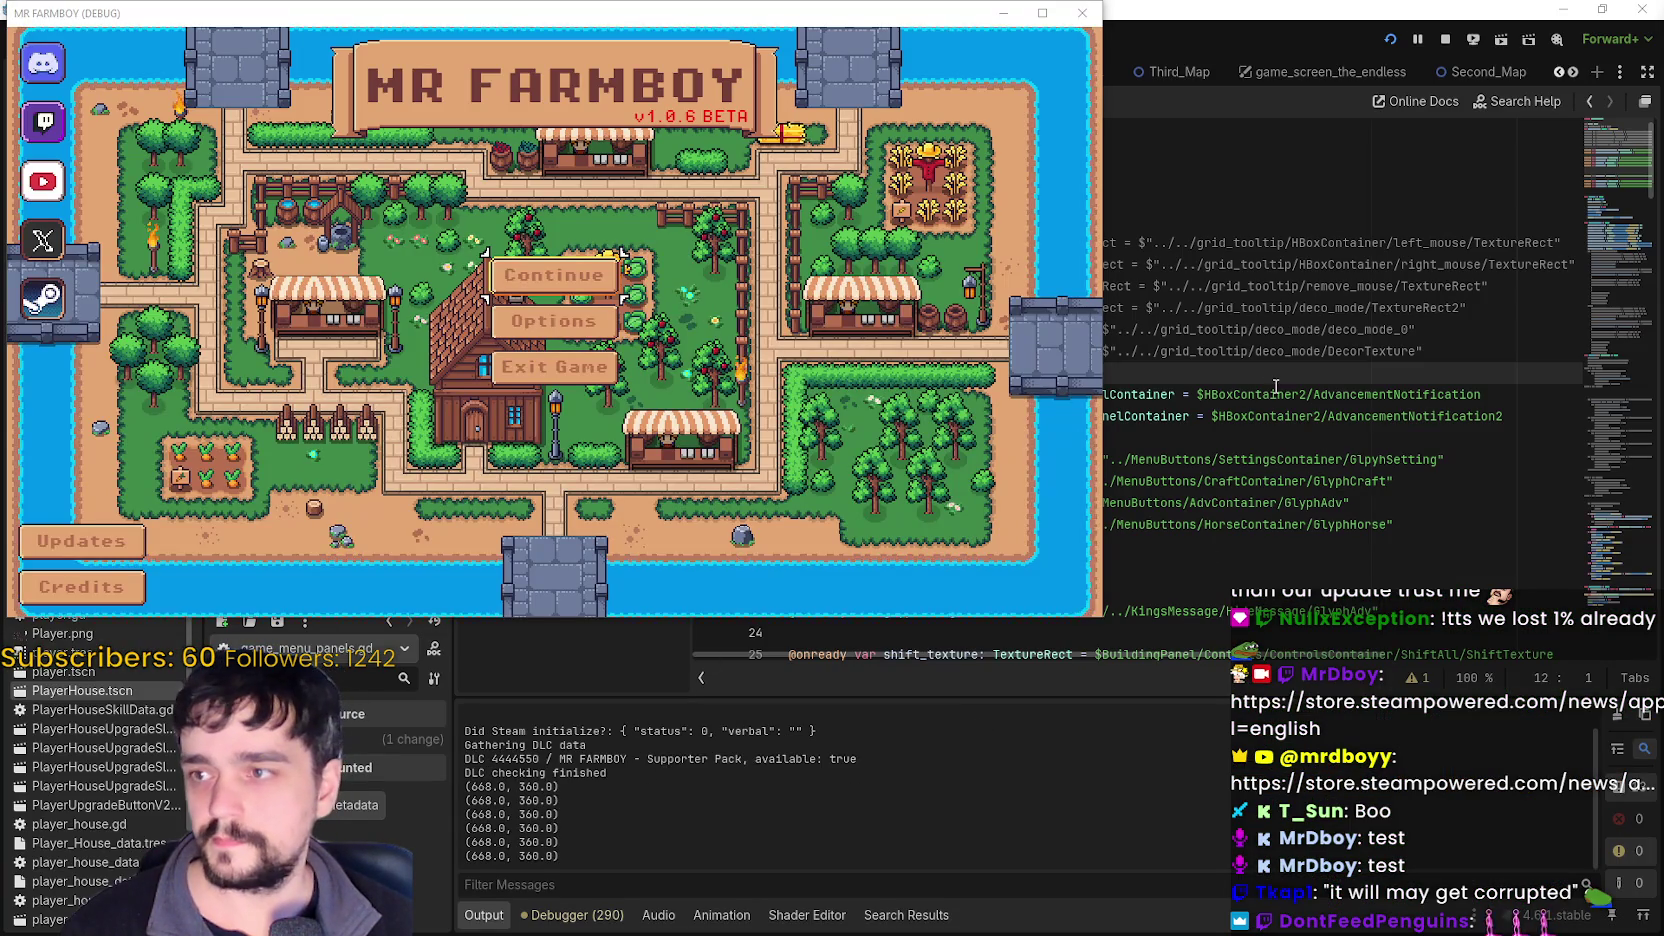
{"action": "left_click", "coordinate": [1265, 394]}
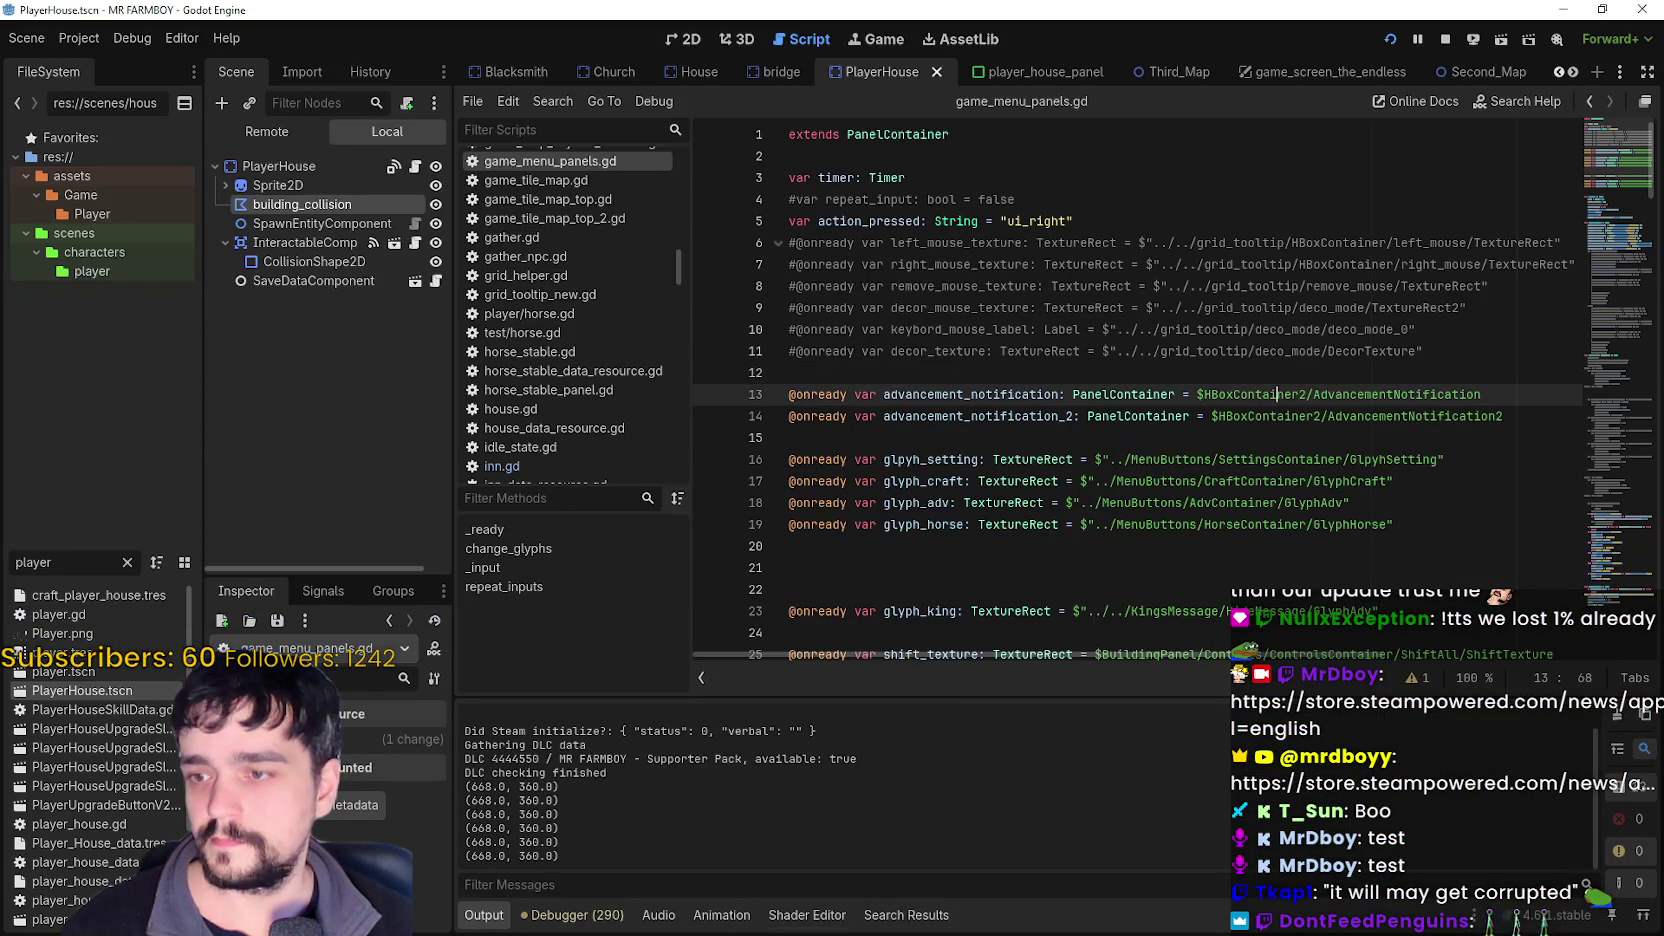
{"action": "left_click", "coordinate": [575, 915]}
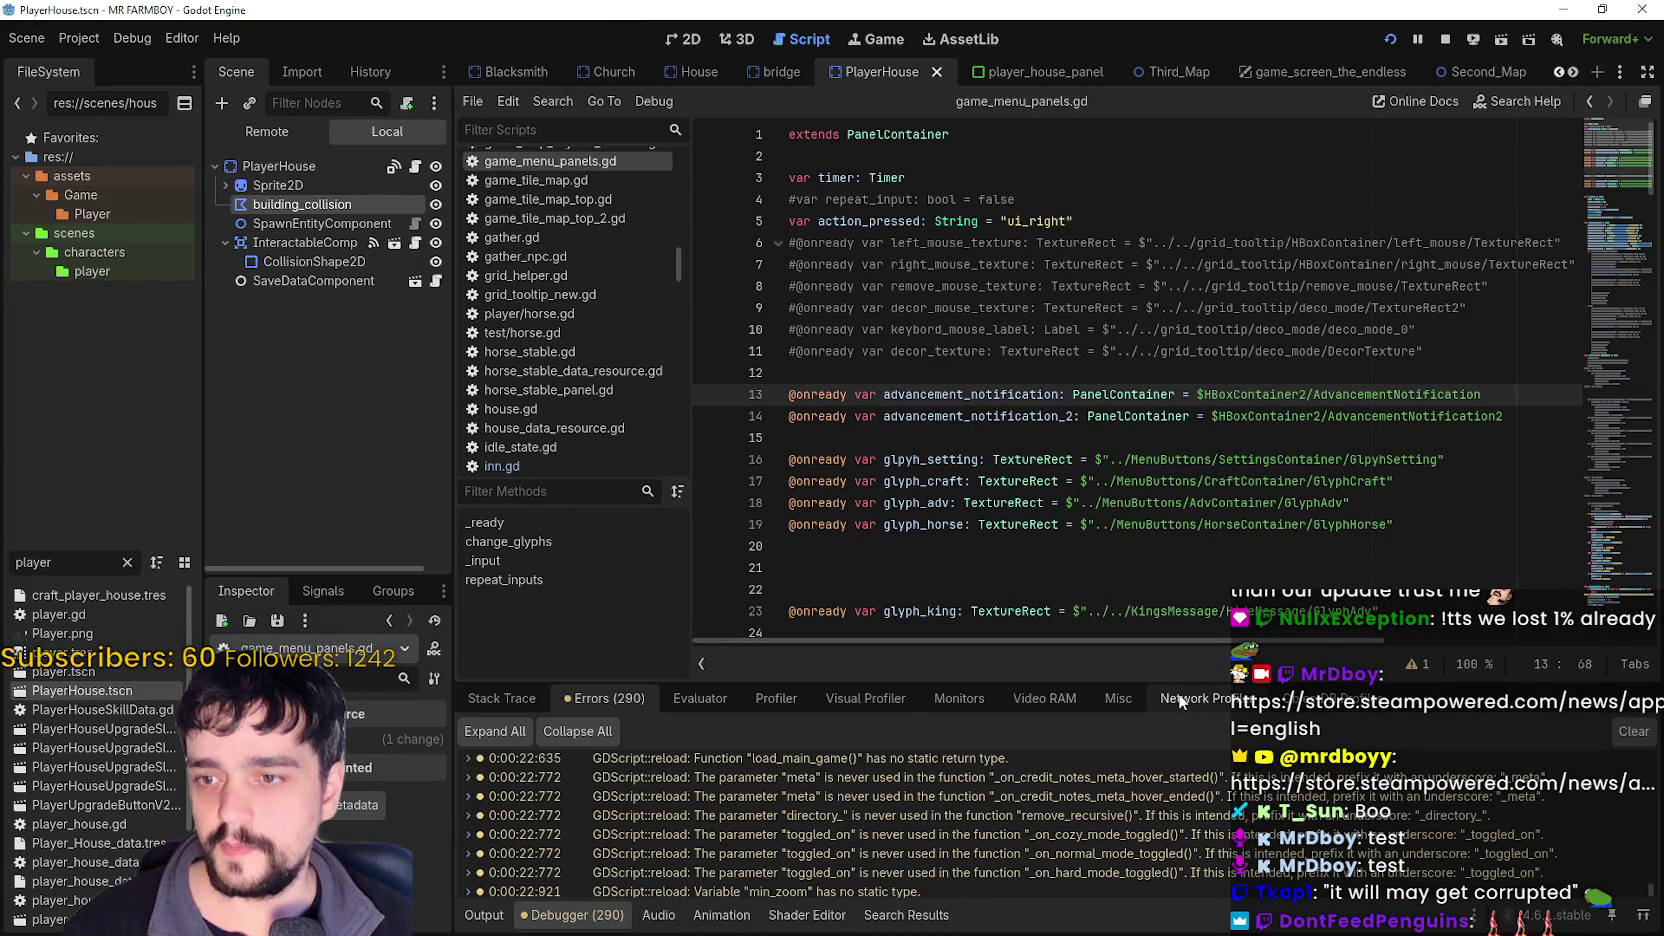
{"action": "left_click", "coordinate": [1045, 698]}
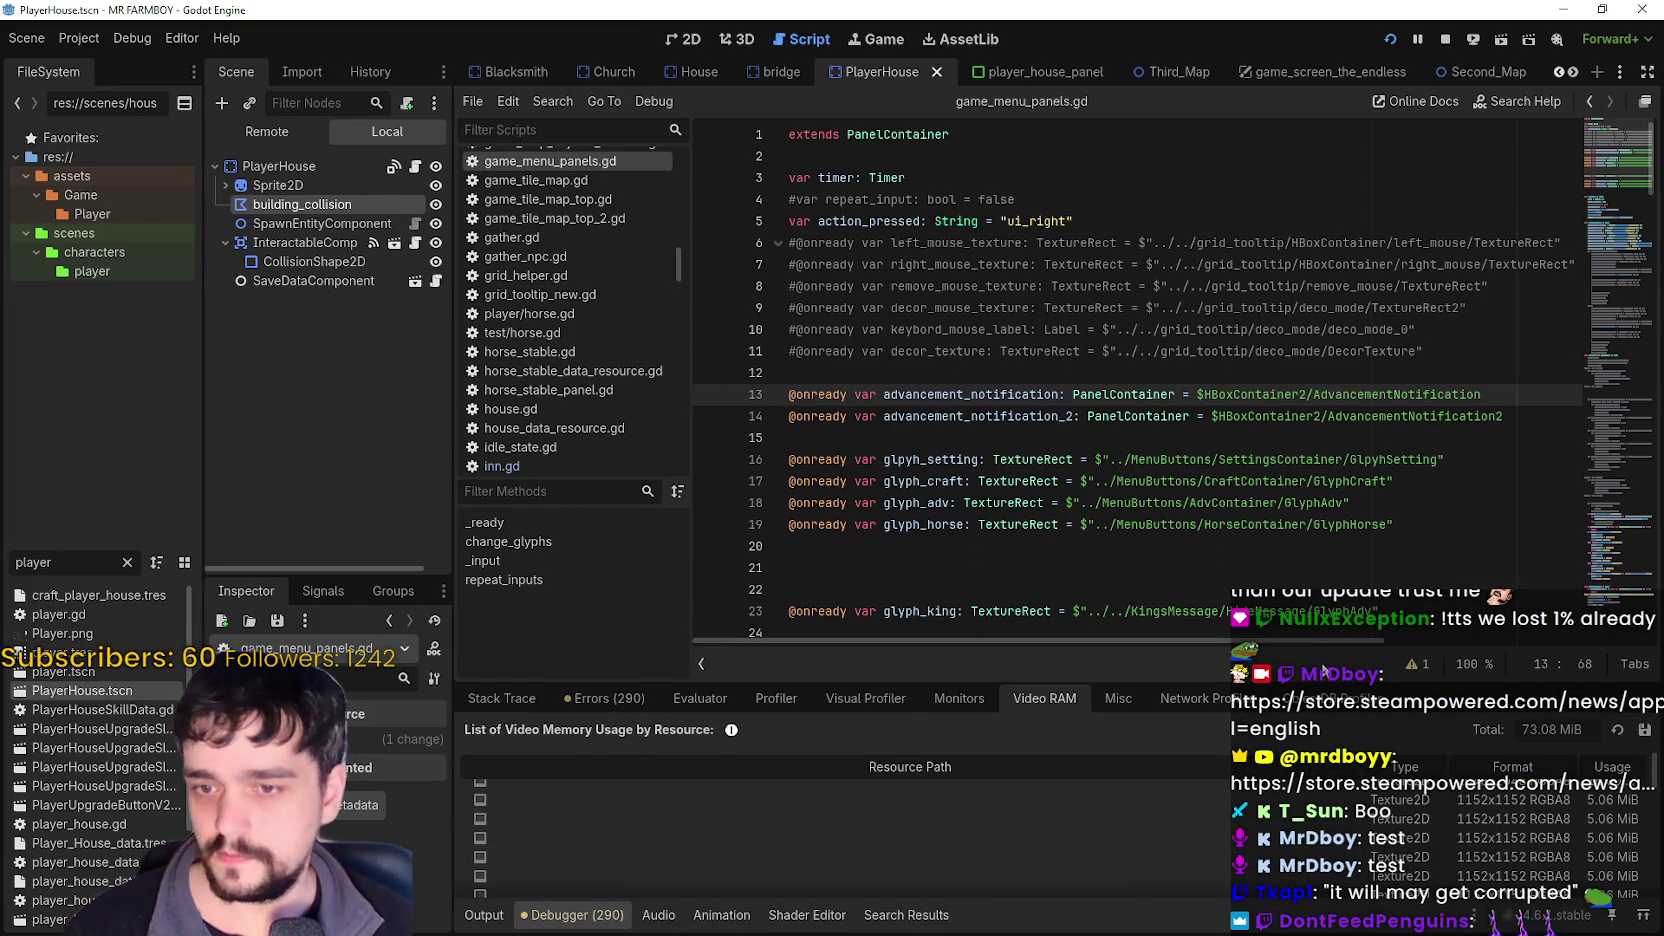
{"action": "left_click_drag", "start_coordinate": [1300, 684], "coordinate": [1286, 120]}
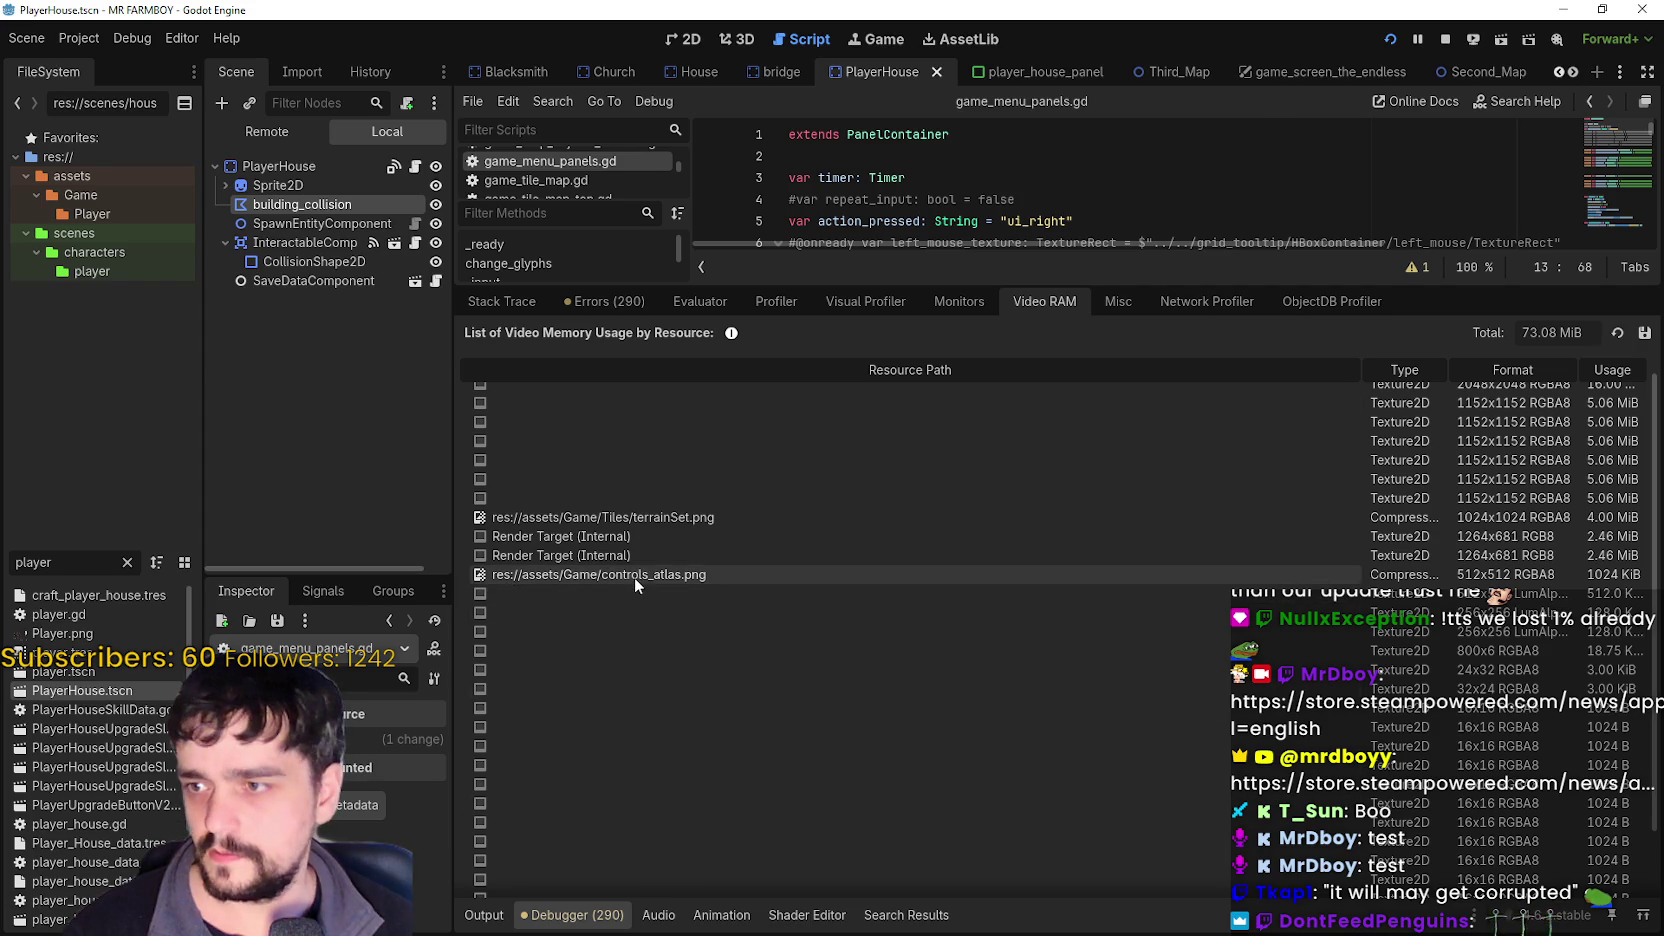
{"action": "scroll", "coordinate": [634, 575], "scroll_direction": "down", "scroll_amount": 2}
{"action": "scroll", "coordinate": [745, 780], "scroll_direction": "up", "scroll_amount": 1}
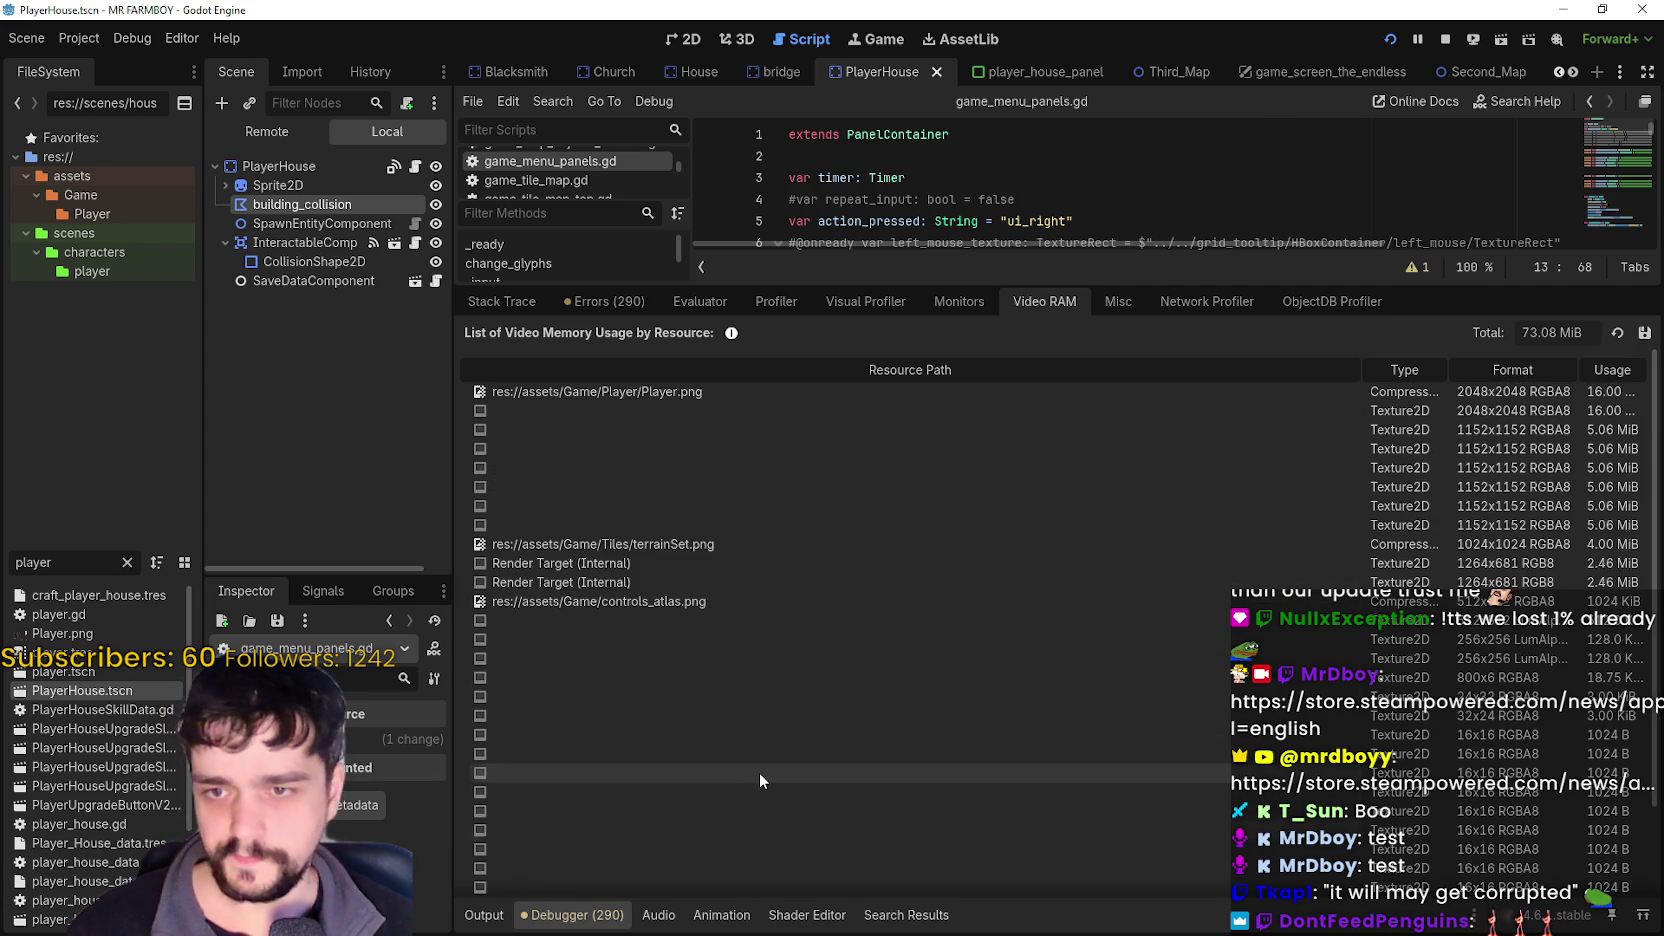
{"action": "scroll", "coordinate": [838, 545], "scroll_direction": "down", "scroll_amount": 1}
{"action": "mouse_move", "coordinate": [900, 287]}
{"action": "left_mouse_down"}
{"action": "mouse_move", "coordinate": [500, 385]}
{"action": "mouse_move", "coordinate": [118, 627]}
{"action": "left_mouse_up"}
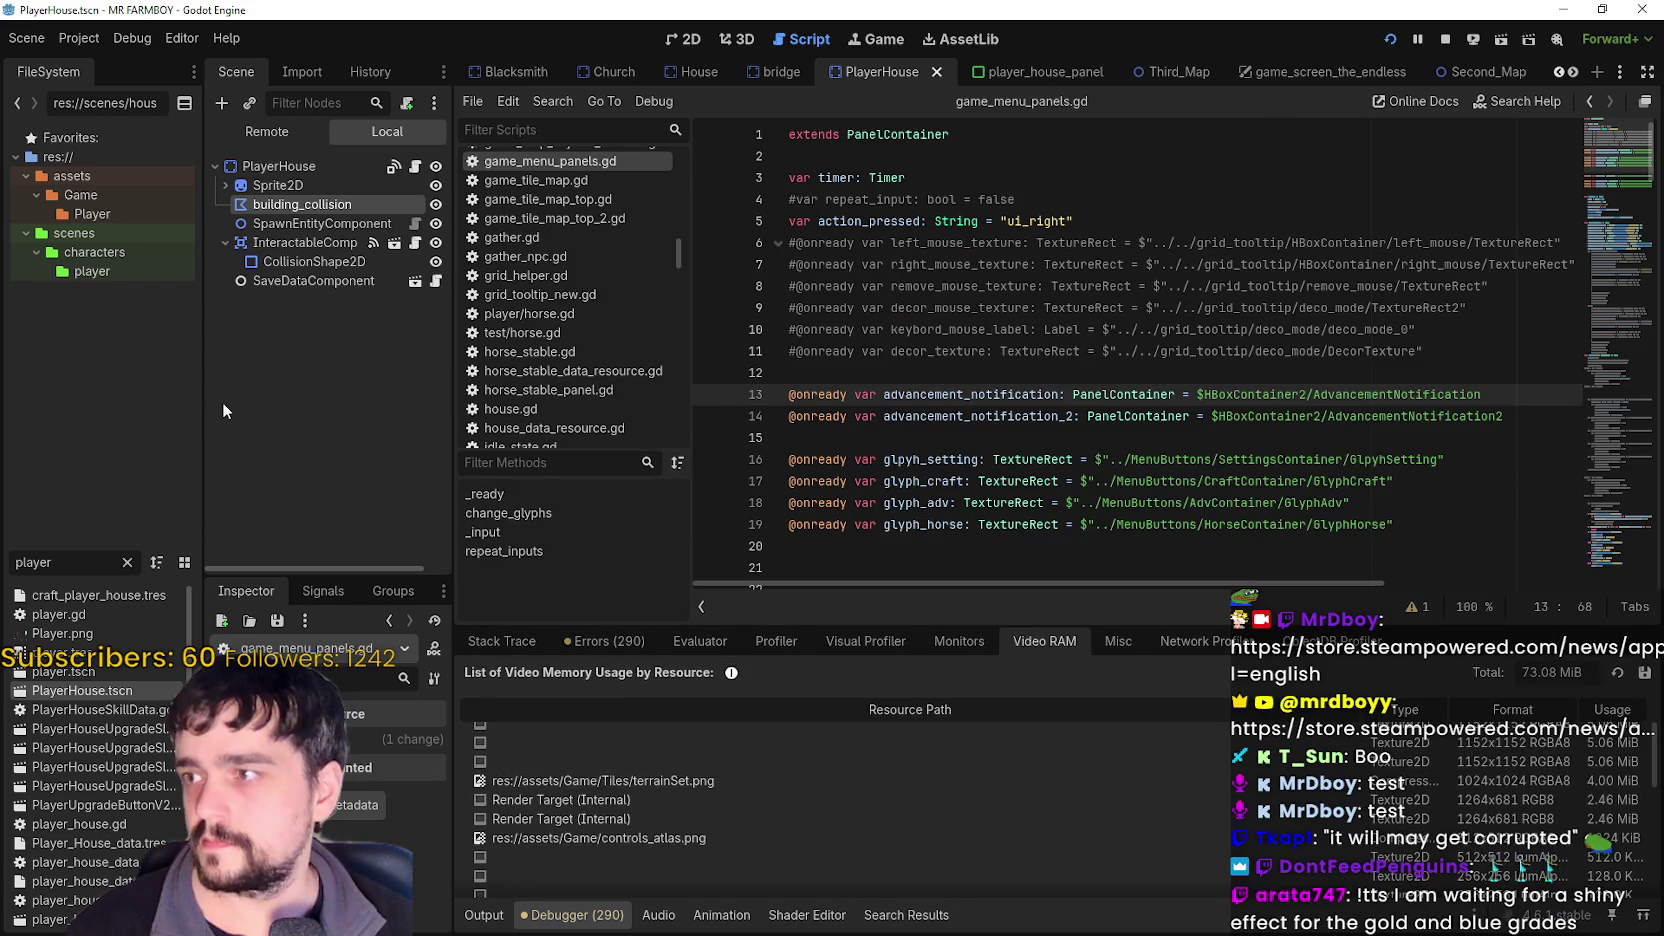
- Clear the FileSystem filter and select inputty_resources.tres in res://addons/inputty
{"action": "left_click", "coordinate": [127, 562]}
{"action": "scroll", "coordinate": [113, 284], "scroll_direction": "up", "scroll_amount": 10}
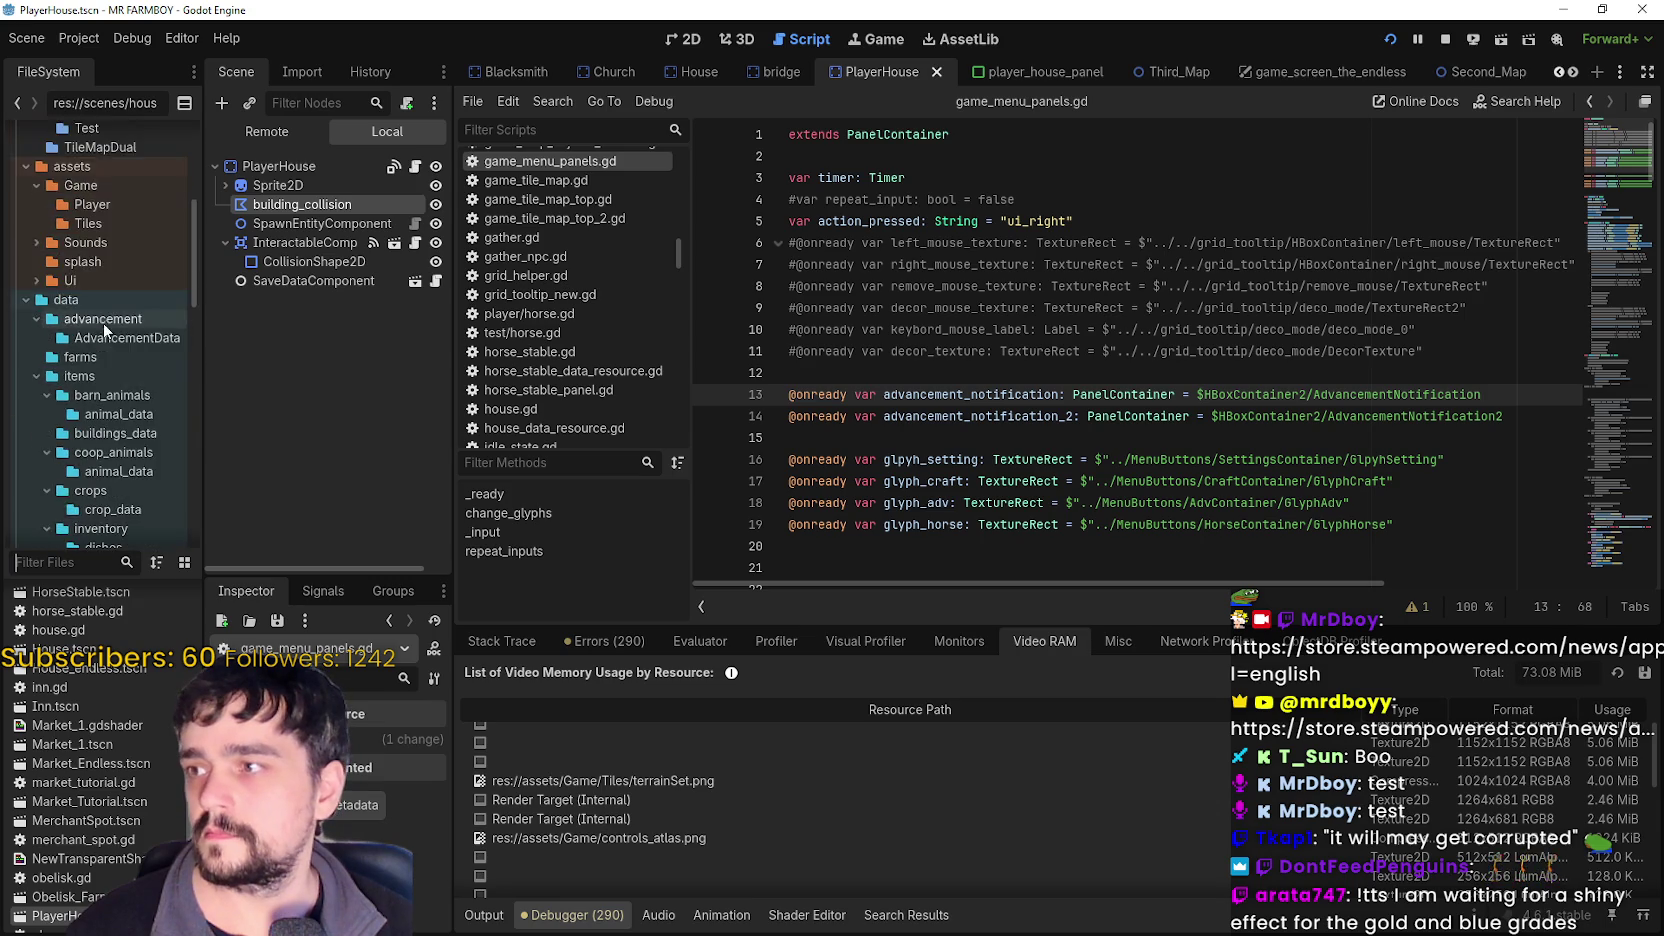
{"action": "left_click", "coordinate": [84, 271]}
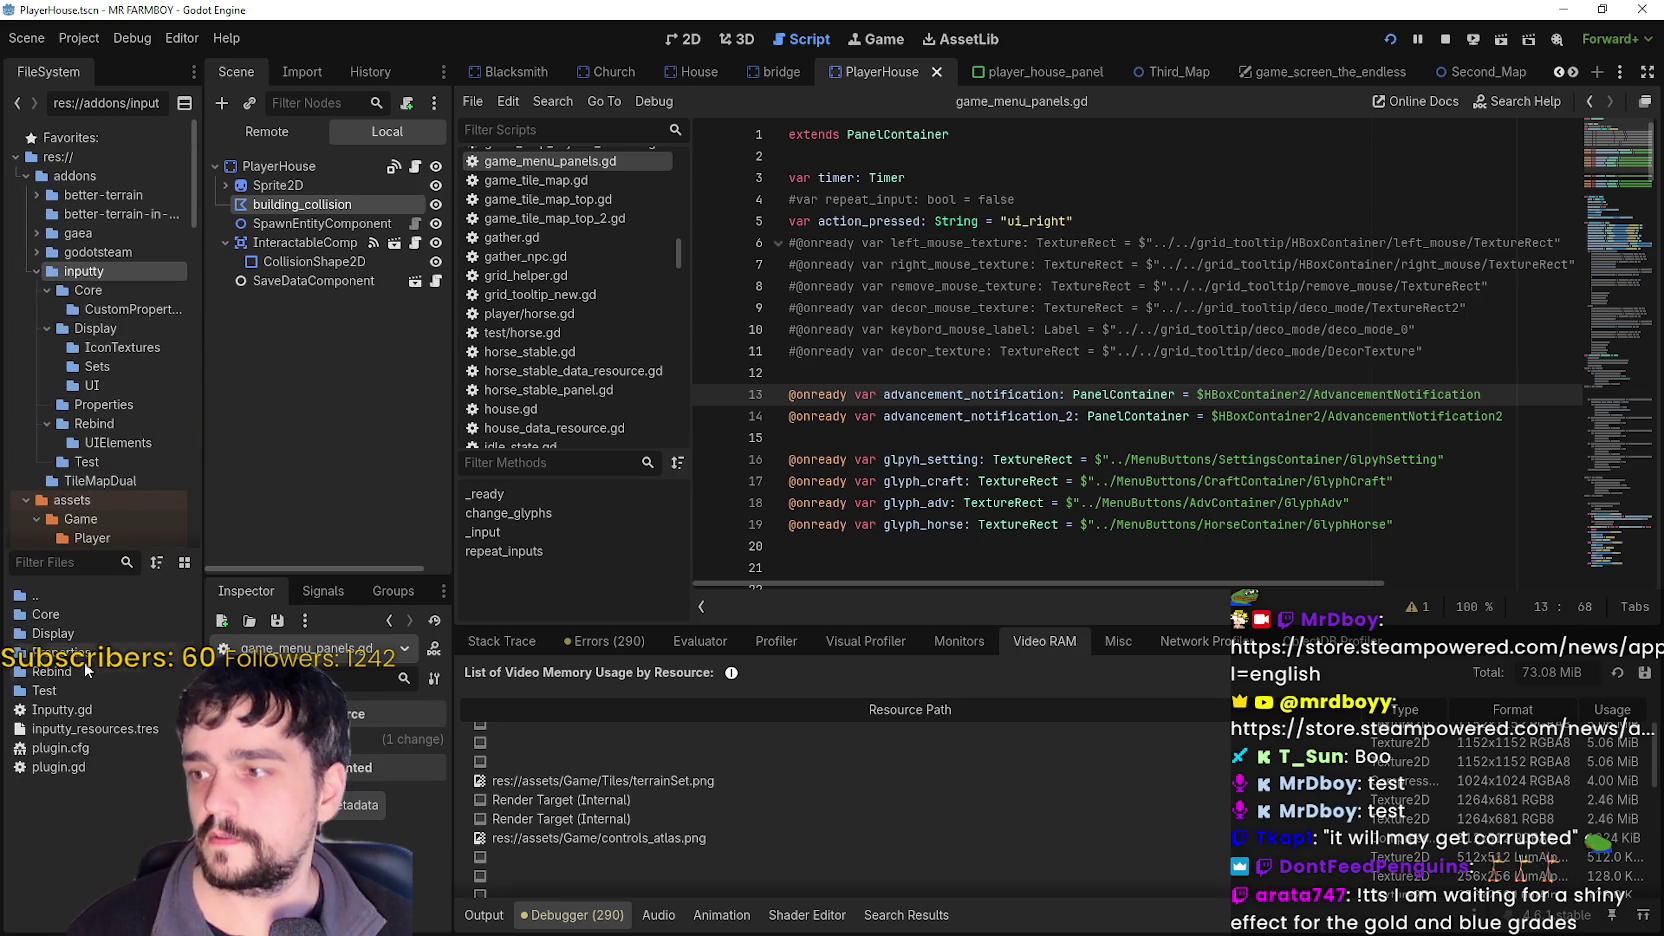
{"action": "left_click_drag", "start_coordinate": [203, 495], "coordinate": [340, 495]}
{"action": "left_click", "coordinate": [95, 729]}
{"action": "left_click_drag", "start_coordinate": [537, 737], "coordinate": [838, 737]}
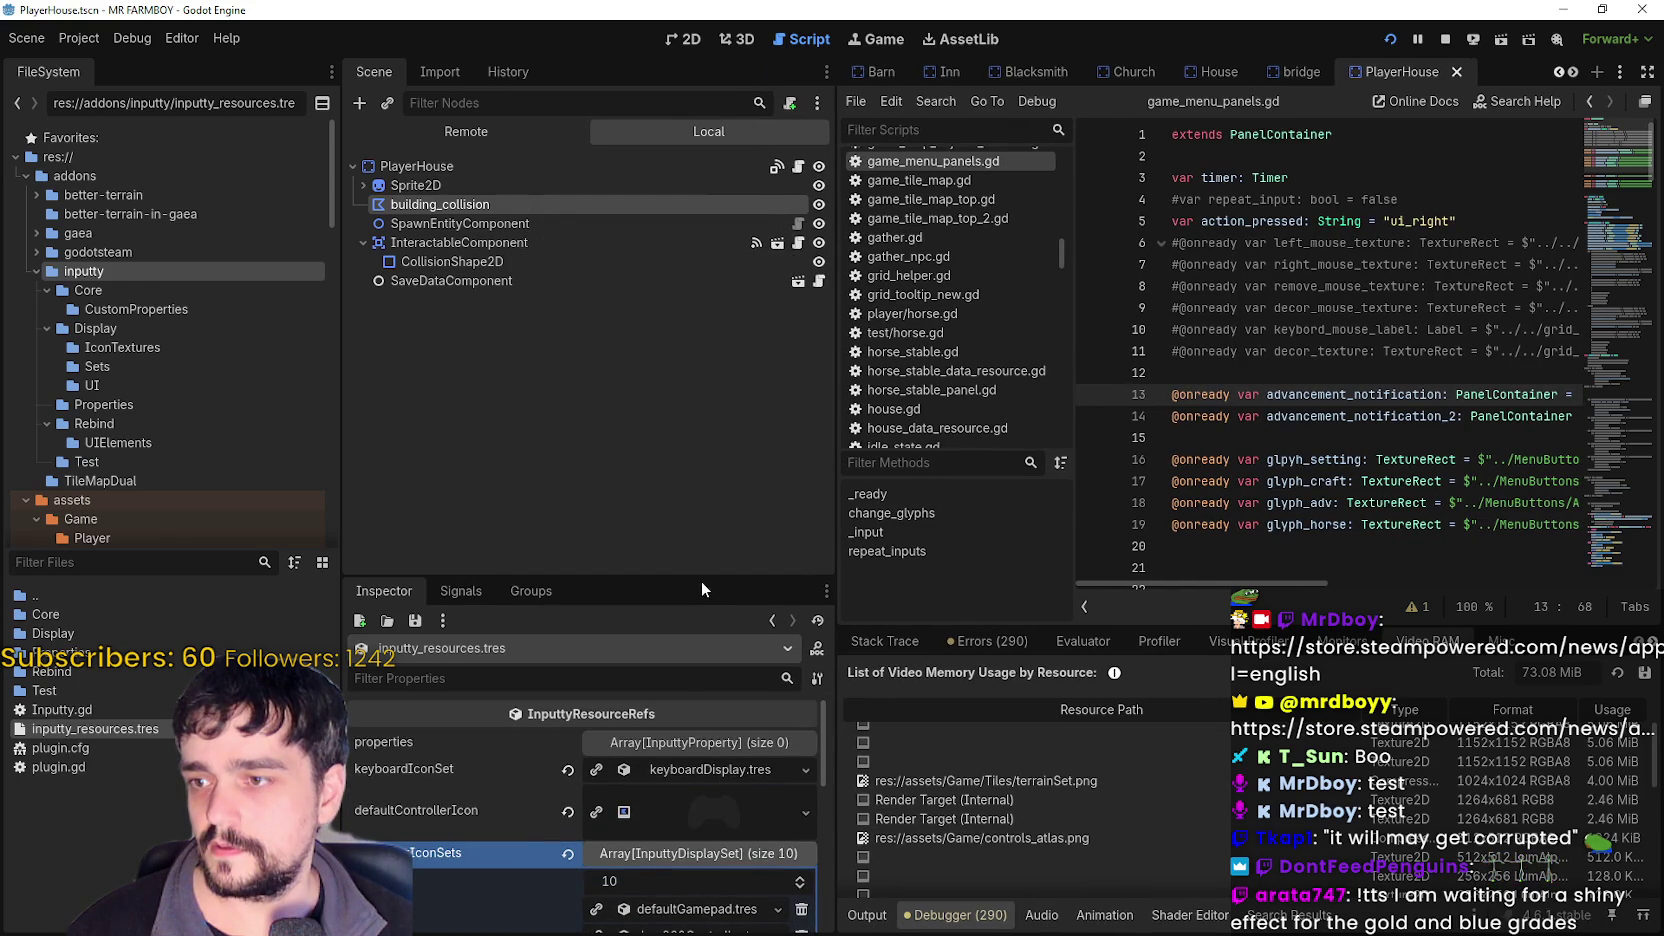
- Enlarge the Inspector and browse the xbox360Controller icon set's imageSet and axisImageSet arrays
{"action": "left_click_drag", "start_coordinate": [701, 581], "coordinate": [700, 292]}
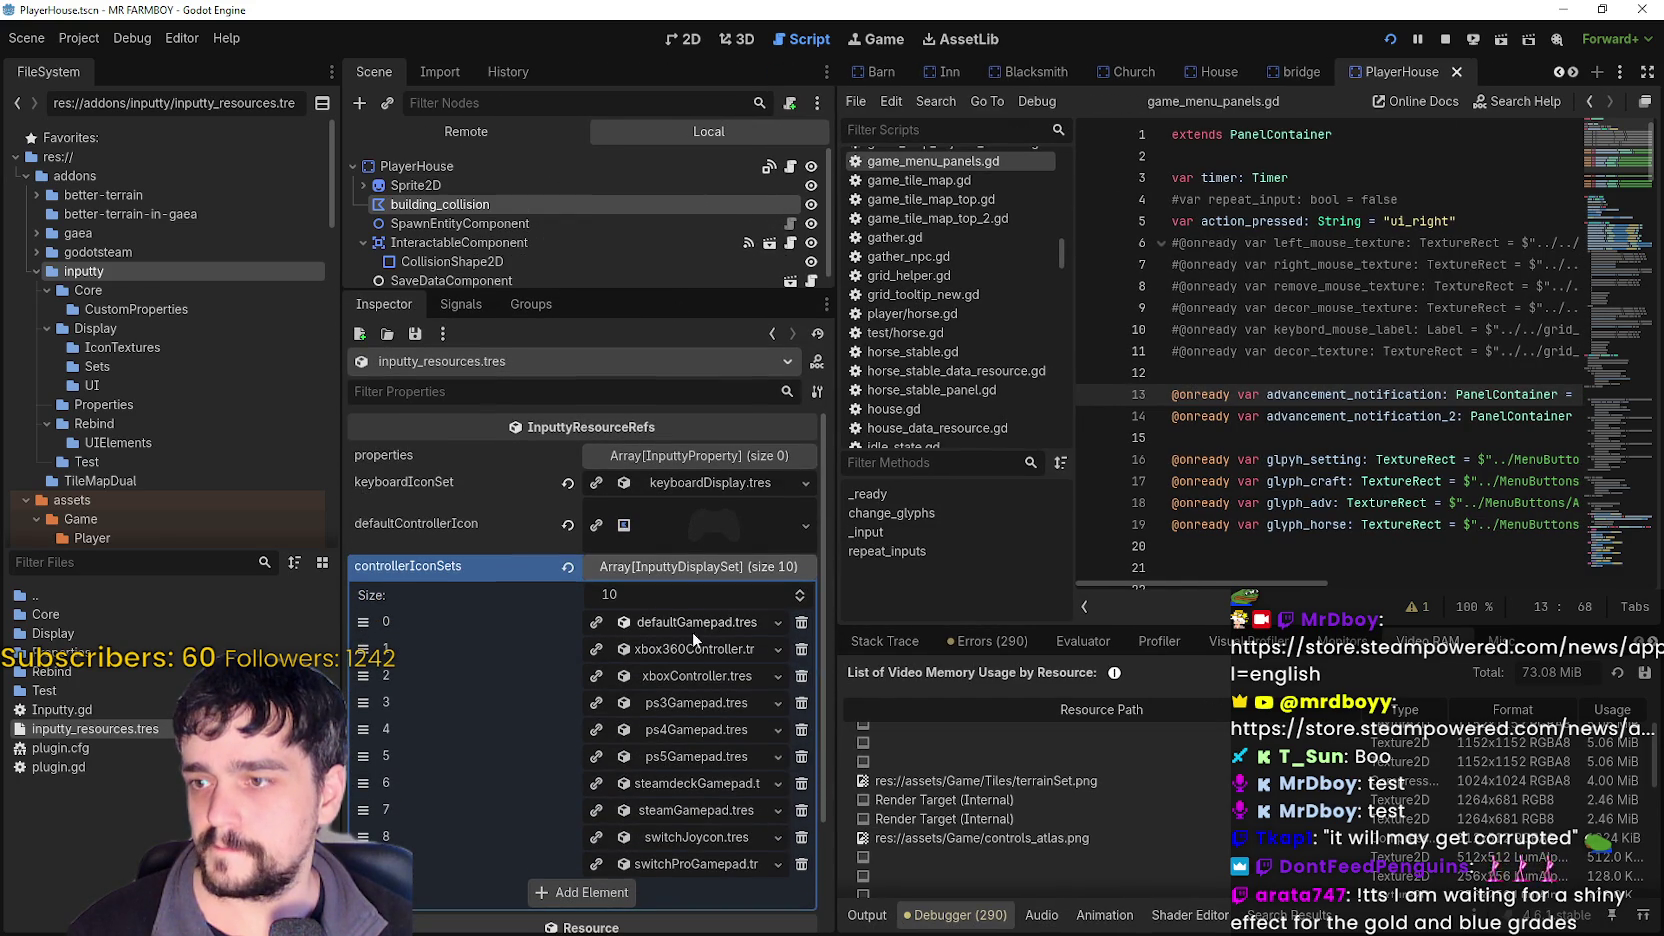
{"action": "left_click", "coordinate": [690, 620]}
{"action": "left_click", "coordinate": [690, 618]}
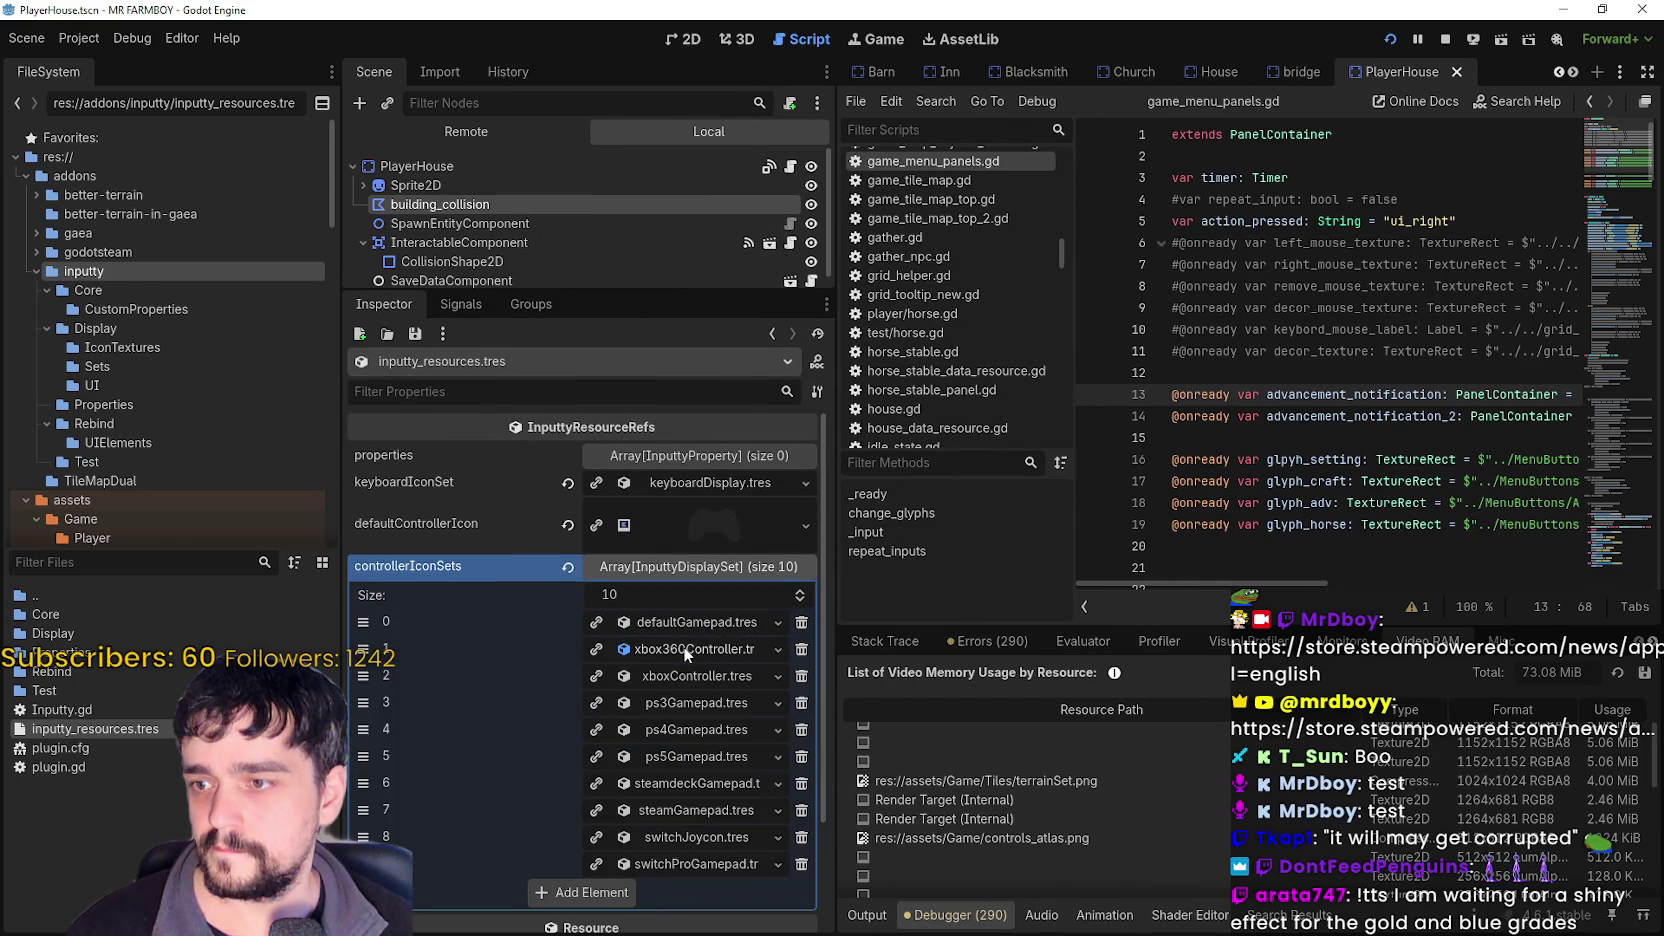
{"action": "left_click", "coordinate": [686, 650]}
{"action": "left_click", "coordinate": [686, 705]}
{"action": "left_click", "coordinate": [688, 705]}
{"action": "left_click", "coordinate": [682, 731]}
{"action": "left_click", "coordinate": [682, 731]}
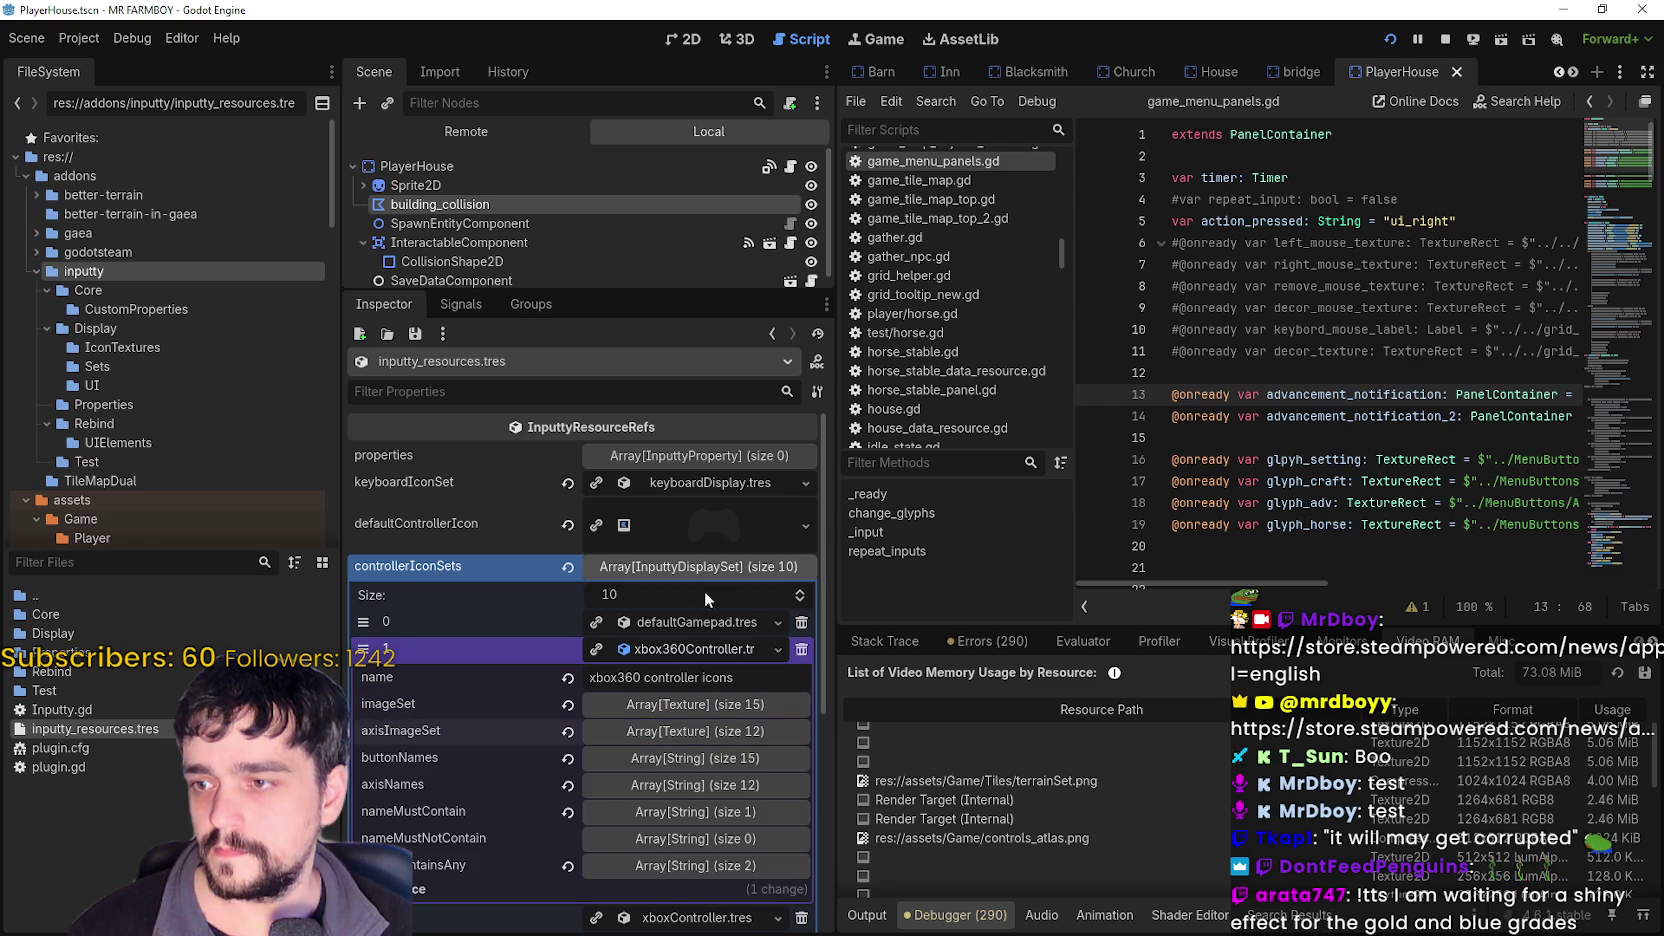
{"action": "scroll", "coordinate": [705, 600], "scroll_direction": "down", "scroll_amount": 3}
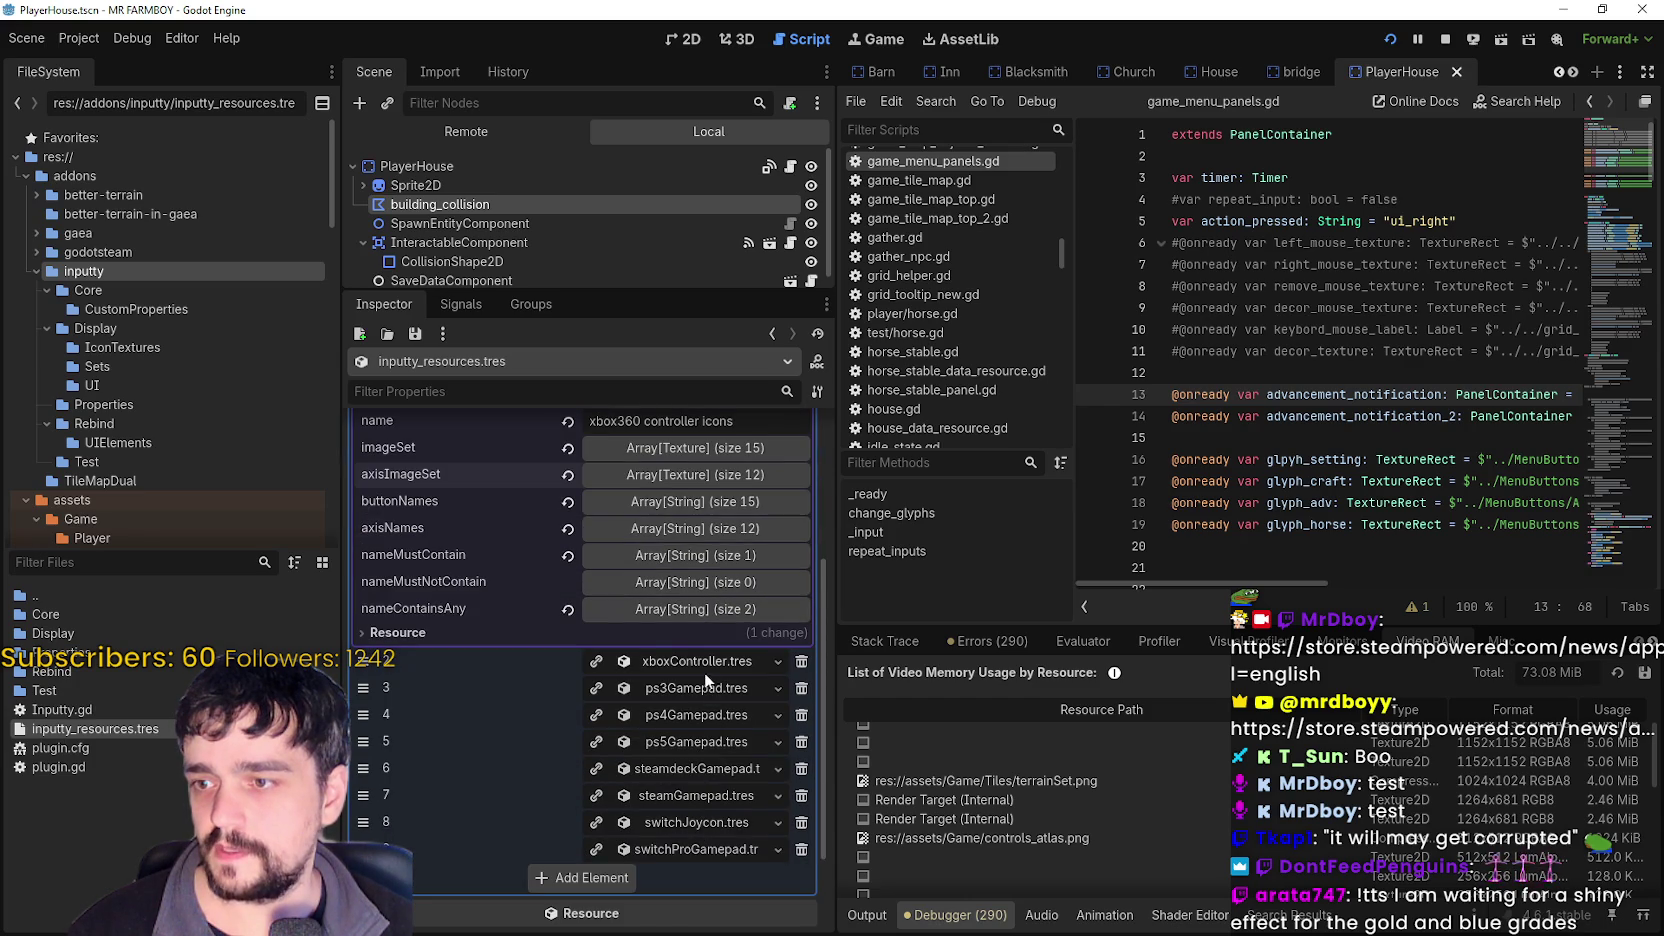
{"action": "scroll", "coordinate": [696, 758], "scroll_direction": "up", "scroll_amount": 3}
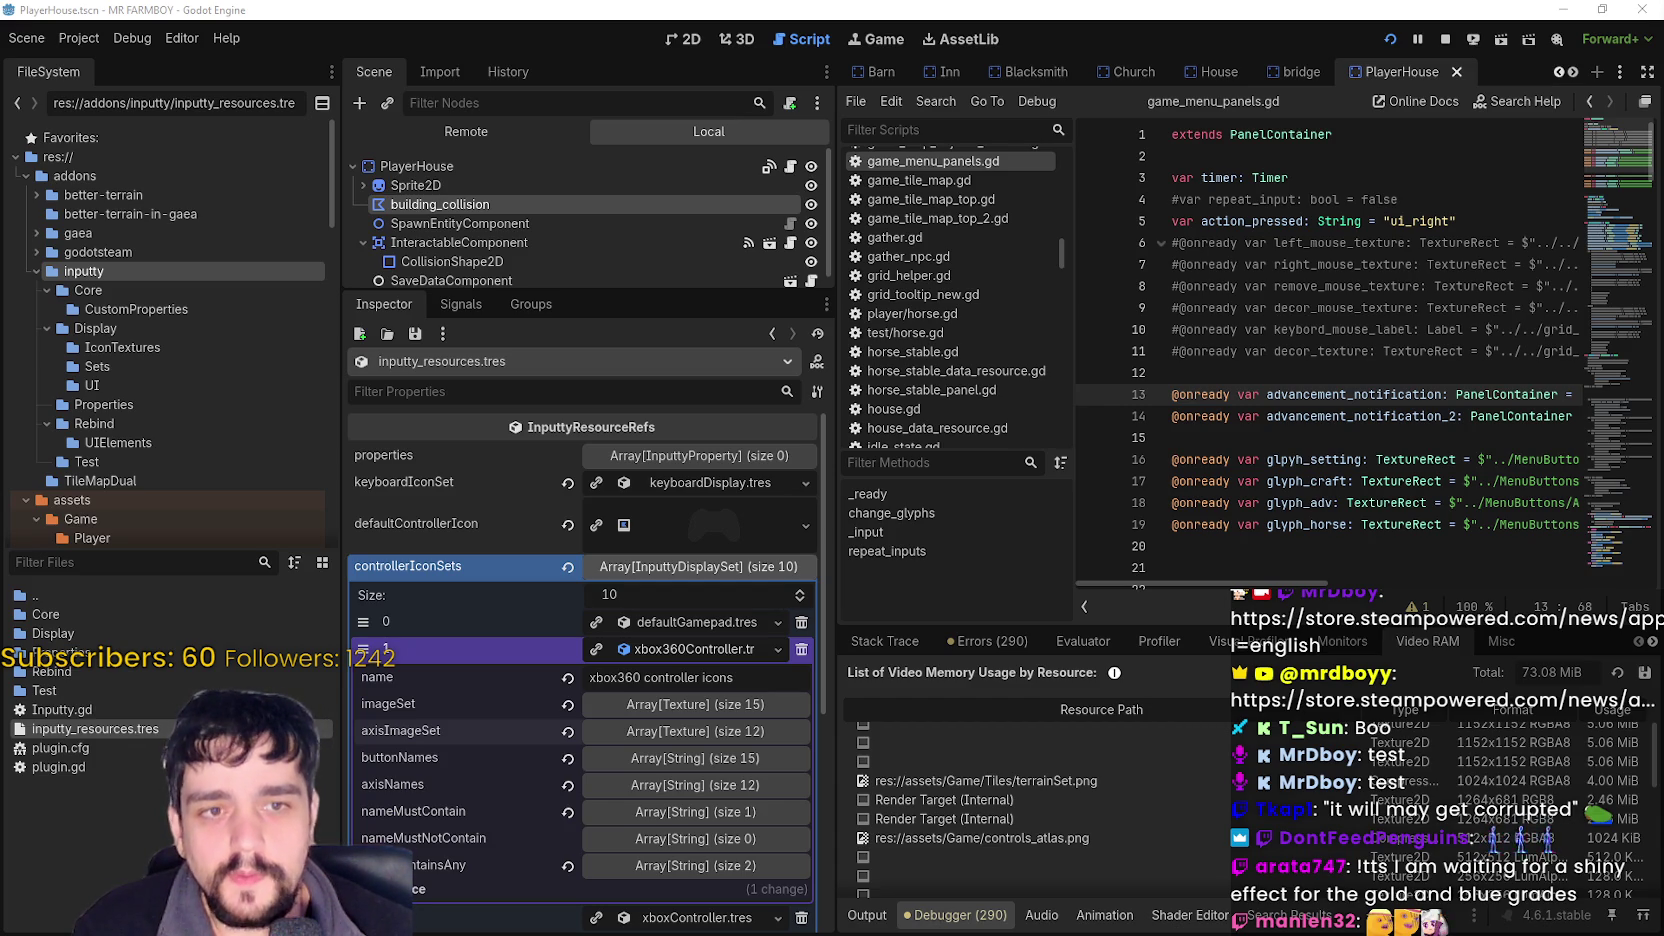
- Collapse controllerIconSets, expand keyboardIconSet, and preview the defaultControllerIcon texture
{"action": "left_click", "coordinate": [1215, 394]}
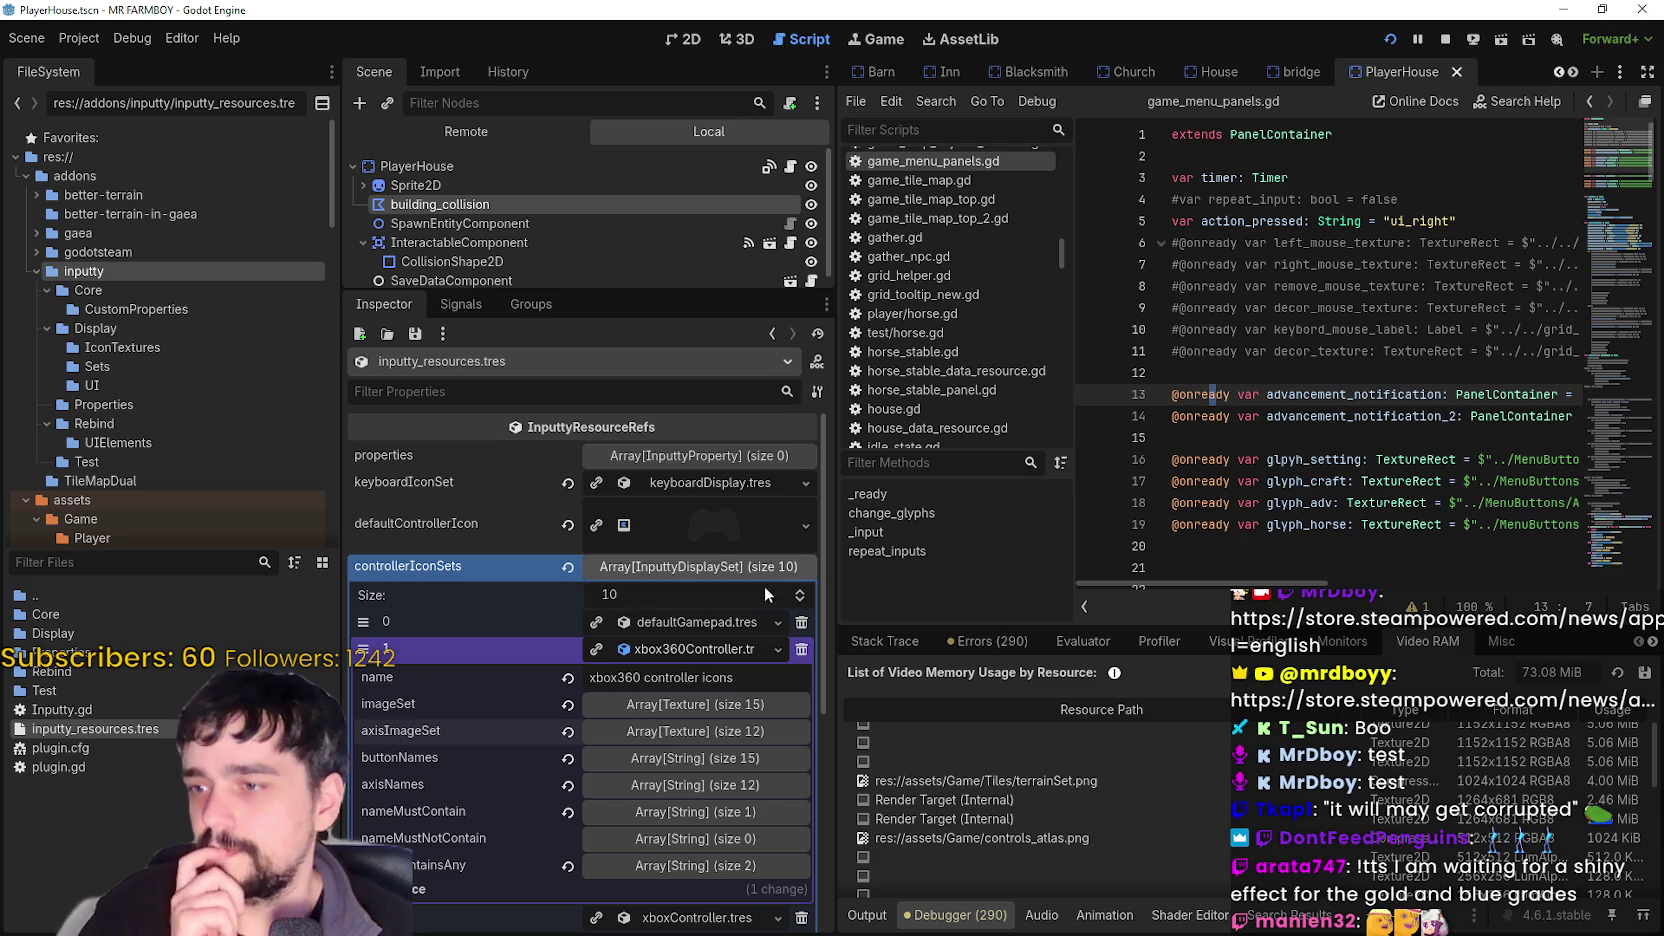
{"action": "left_click", "coordinate": [718, 567]}
{"action": "left_click", "coordinate": [712, 483]}
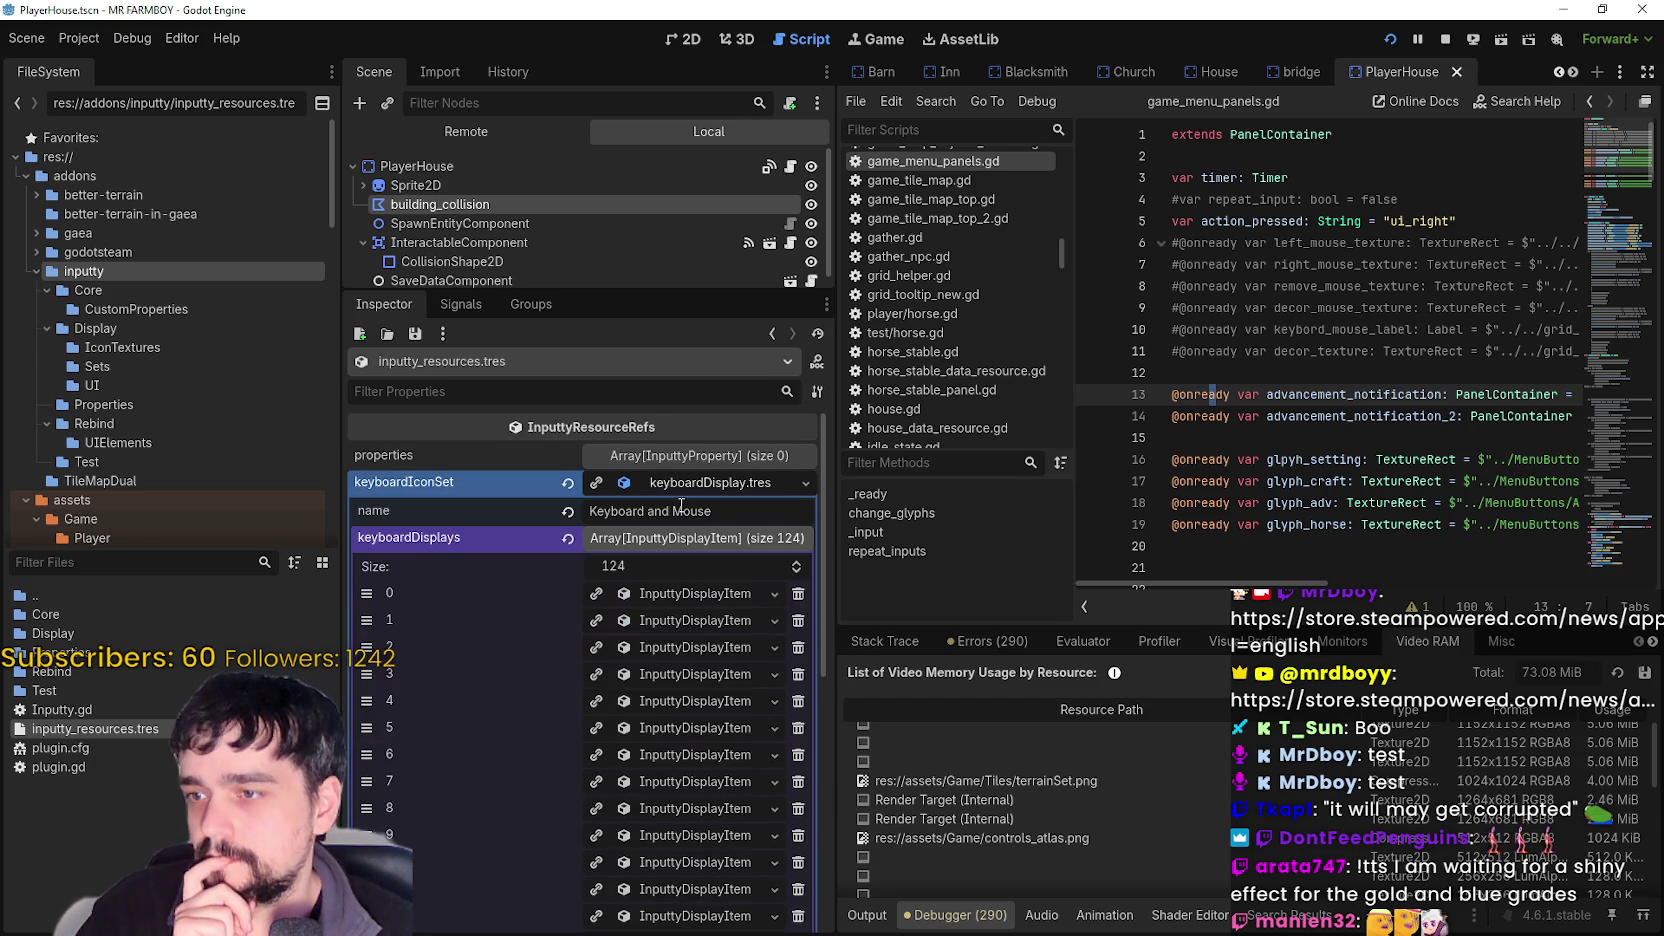
{"action": "left_click", "coordinate": [677, 538]}
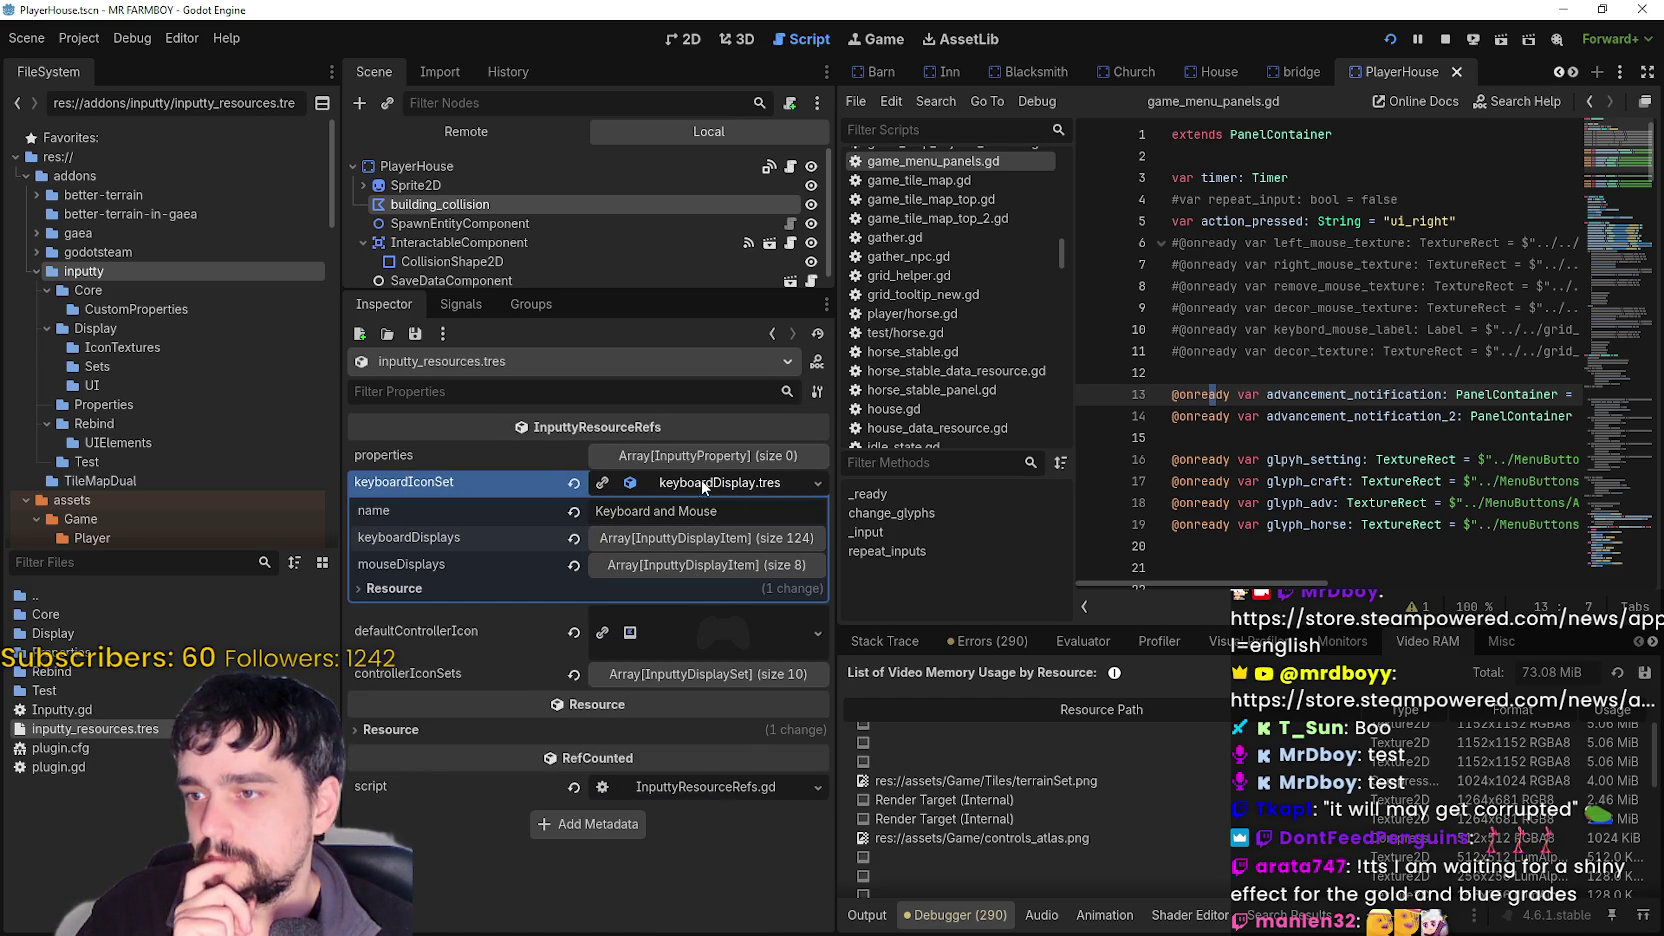
{"action": "left_click", "coordinate": [686, 634]}
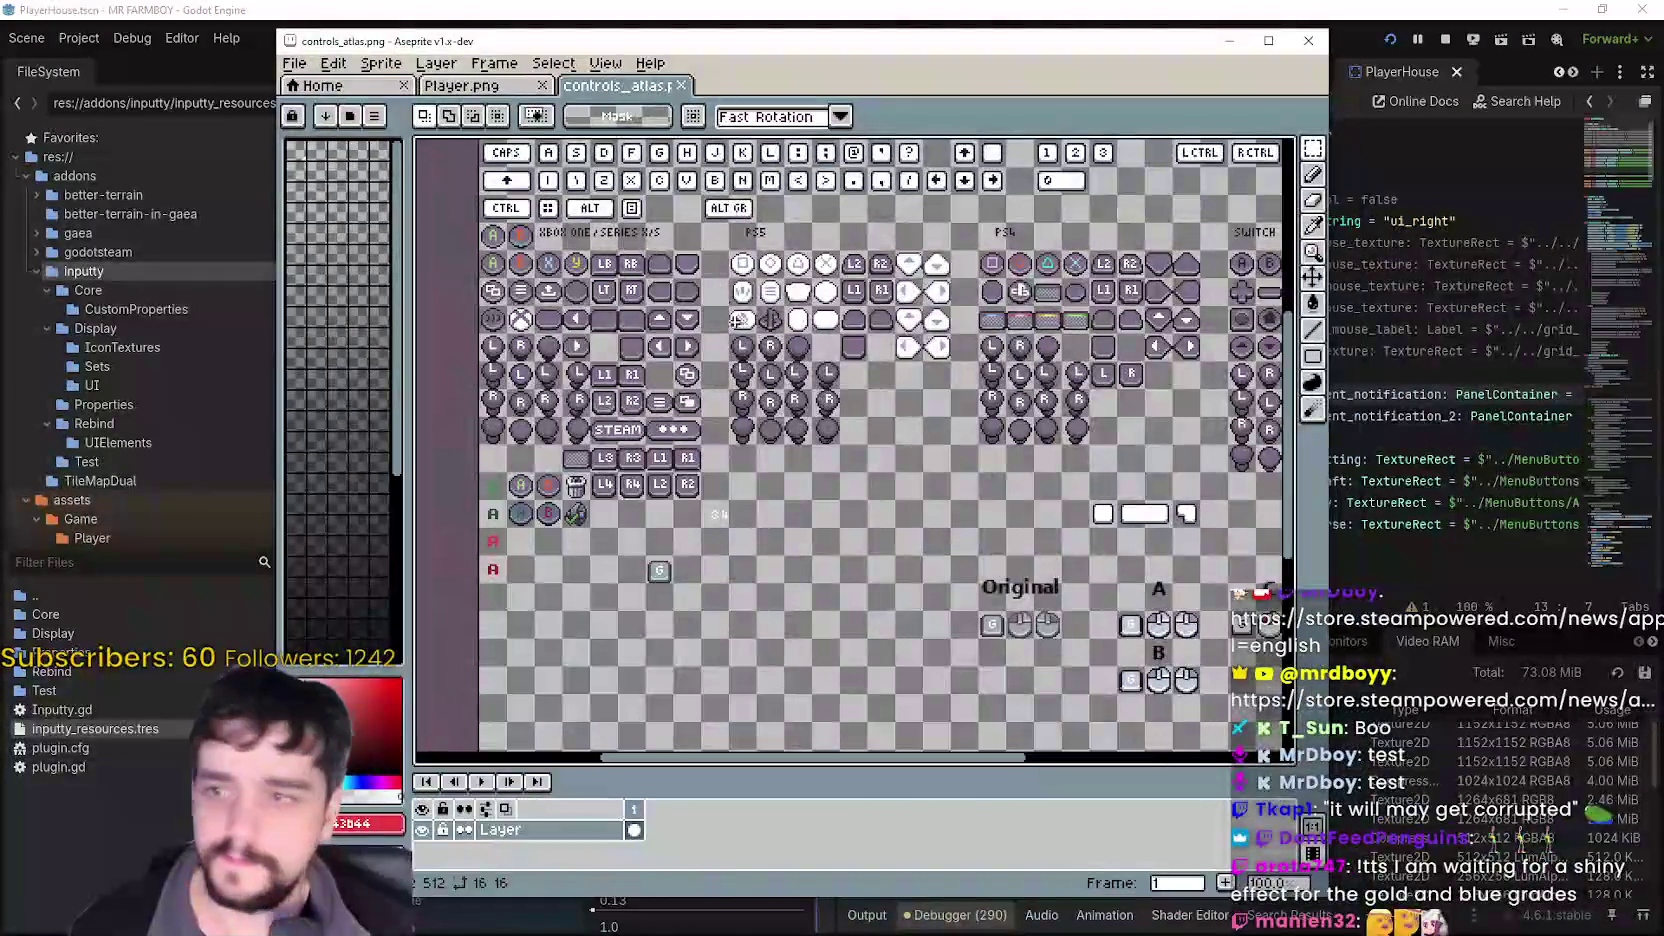
{"action": "scroll", "coordinate": [1018, 391], "scroll_direction": "down", "scroll_amount": 2}
{"action": "scroll", "coordinate": [1018, 391], "scroll_direction": "up", "scroll_amount": 2}
- Pan around controls_atlas.png and move the game_data folder window aside to reach Controller Icons.png
{"action": "left_click_drag", "start_coordinate": [1018, 391], "coordinate": [919, 407]}
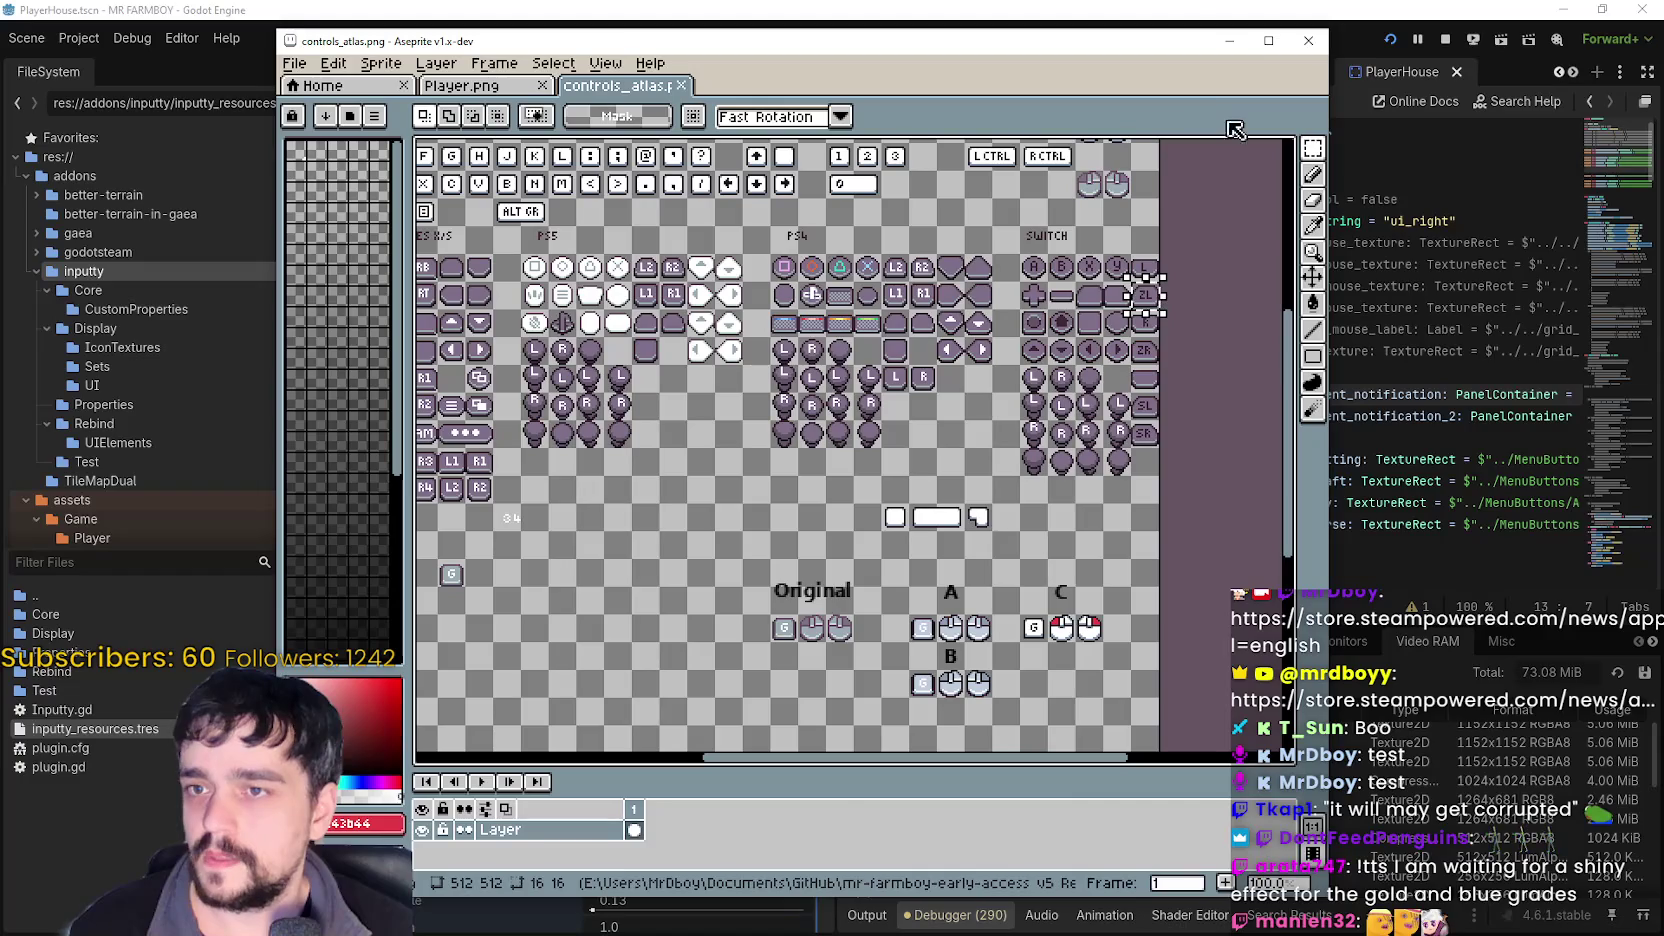
{"action": "left_click_drag", "start_coordinate": [495, 426], "coordinate": [775, 470]}
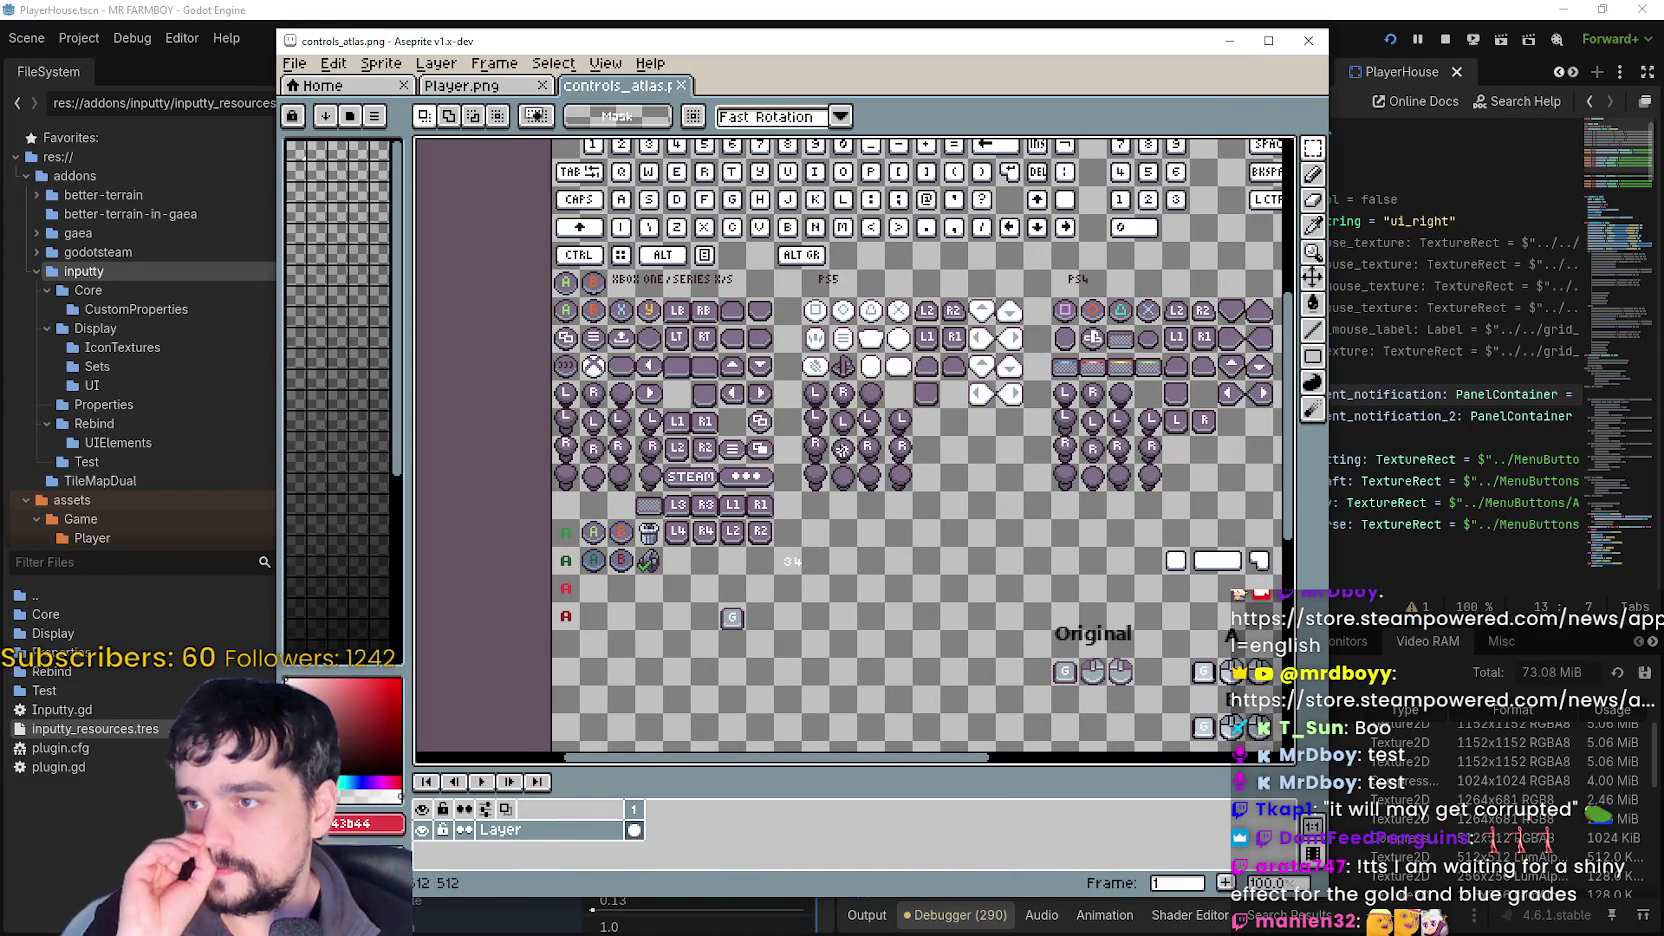
{"action": "scroll", "coordinate": [843, 450], "scroll_direction": "up", "scroll_amount": 3}
{"action": "scroll", "coordinate": [849, 577], "scroll_direction": "down", "scroll_amount": 3}
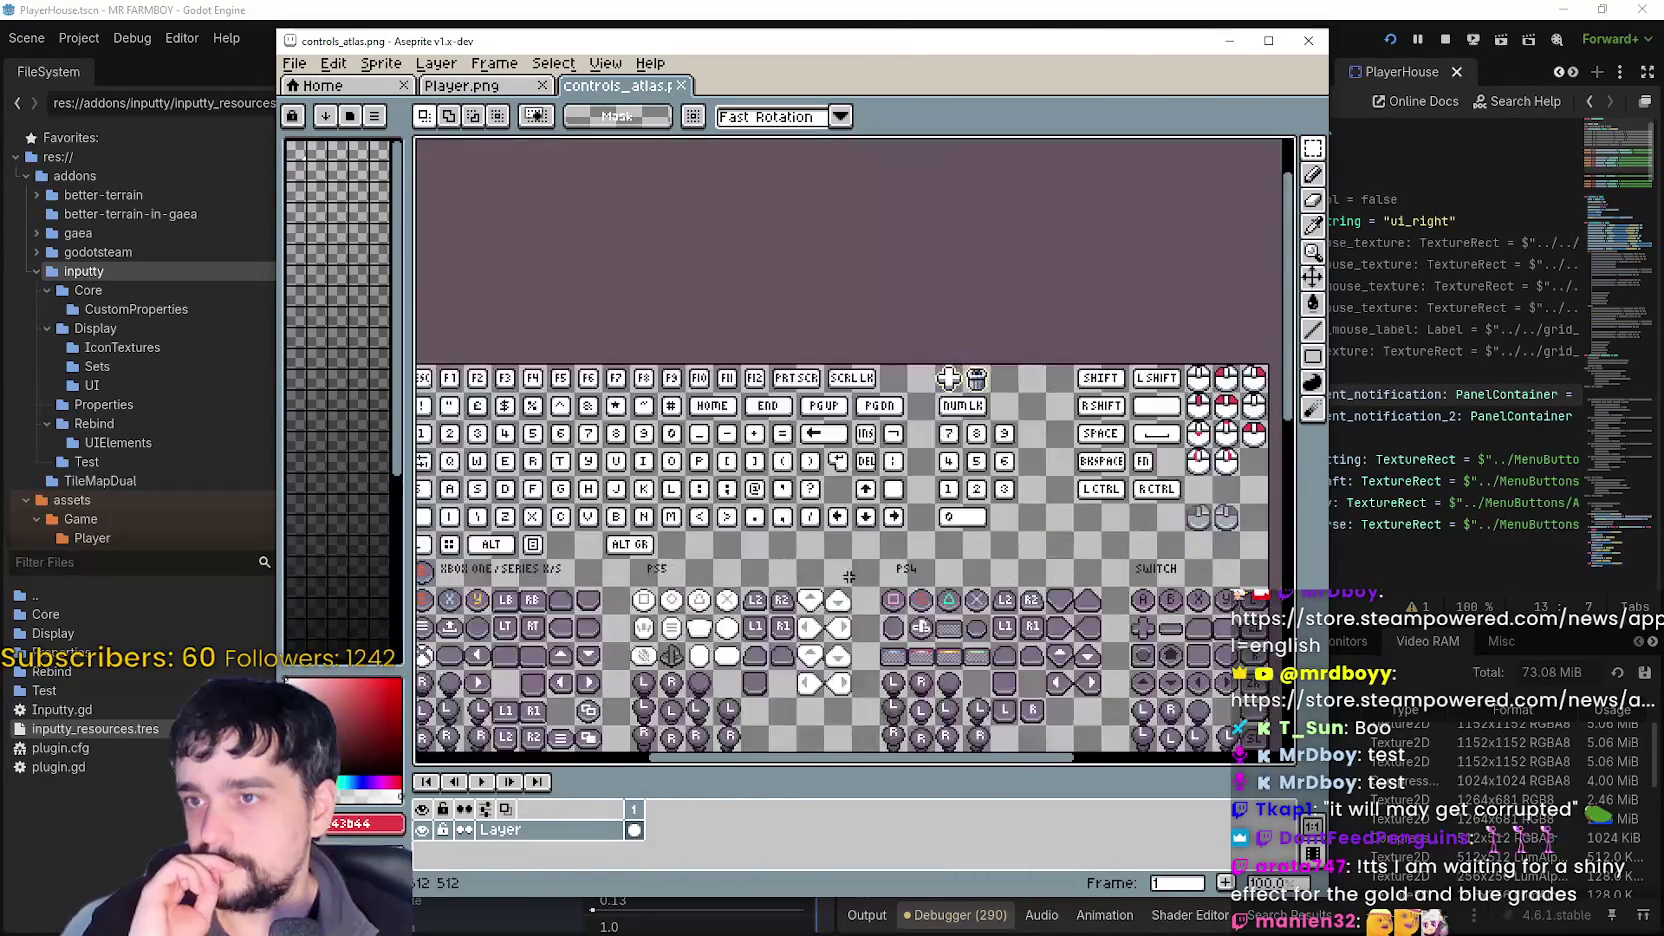
{"action": "scroll", "coordinate": [849, 577], "scroll_direction": "down", "scroll_amount": 5}
{"action": "scroll", "coordinate": [849, 577], "scroll_direction": "left", "scroll_amount": 3}
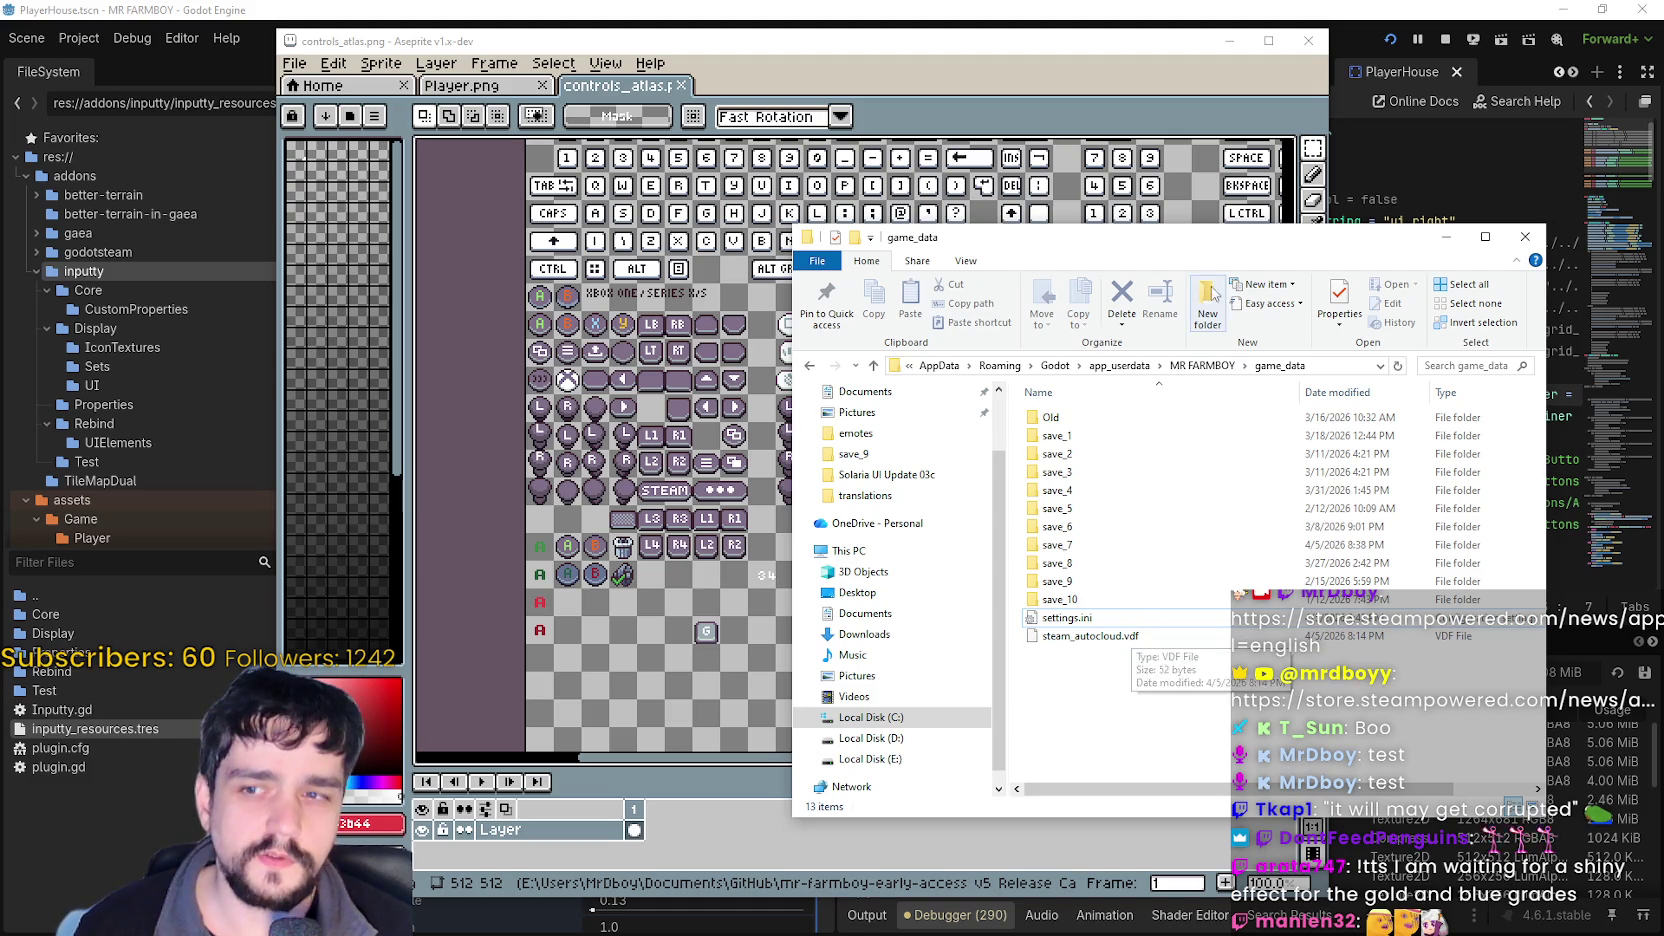
{"action": "left_click_drag", "start_coordinate": [1198, 249], "coordinate": [1663, 249]}
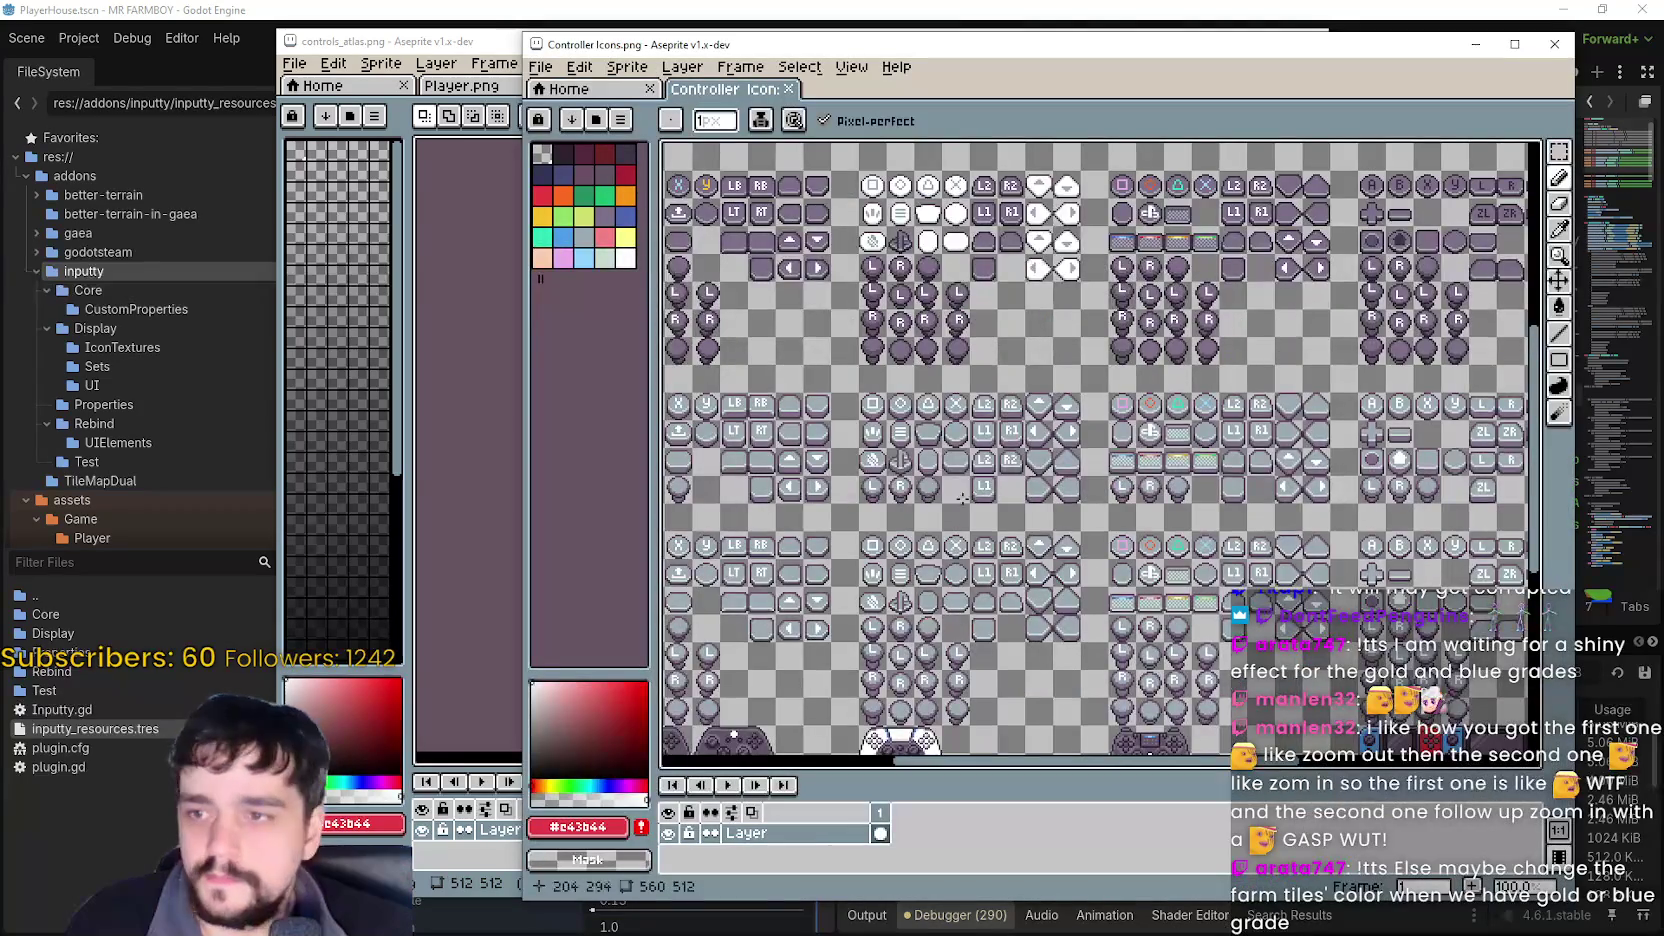
- Marquee-select the 48x32 plain purple controller in Controller Icons.png, copy it, and minimize that window
{"action": "scroll", "coordinate": [1100, 450], "scroll_direction": "up", "scroll_amount": 1}
{"action": "scroll", "coordinate": [935, 422], "scroll_direction": "up", "scroll_amount": 2}
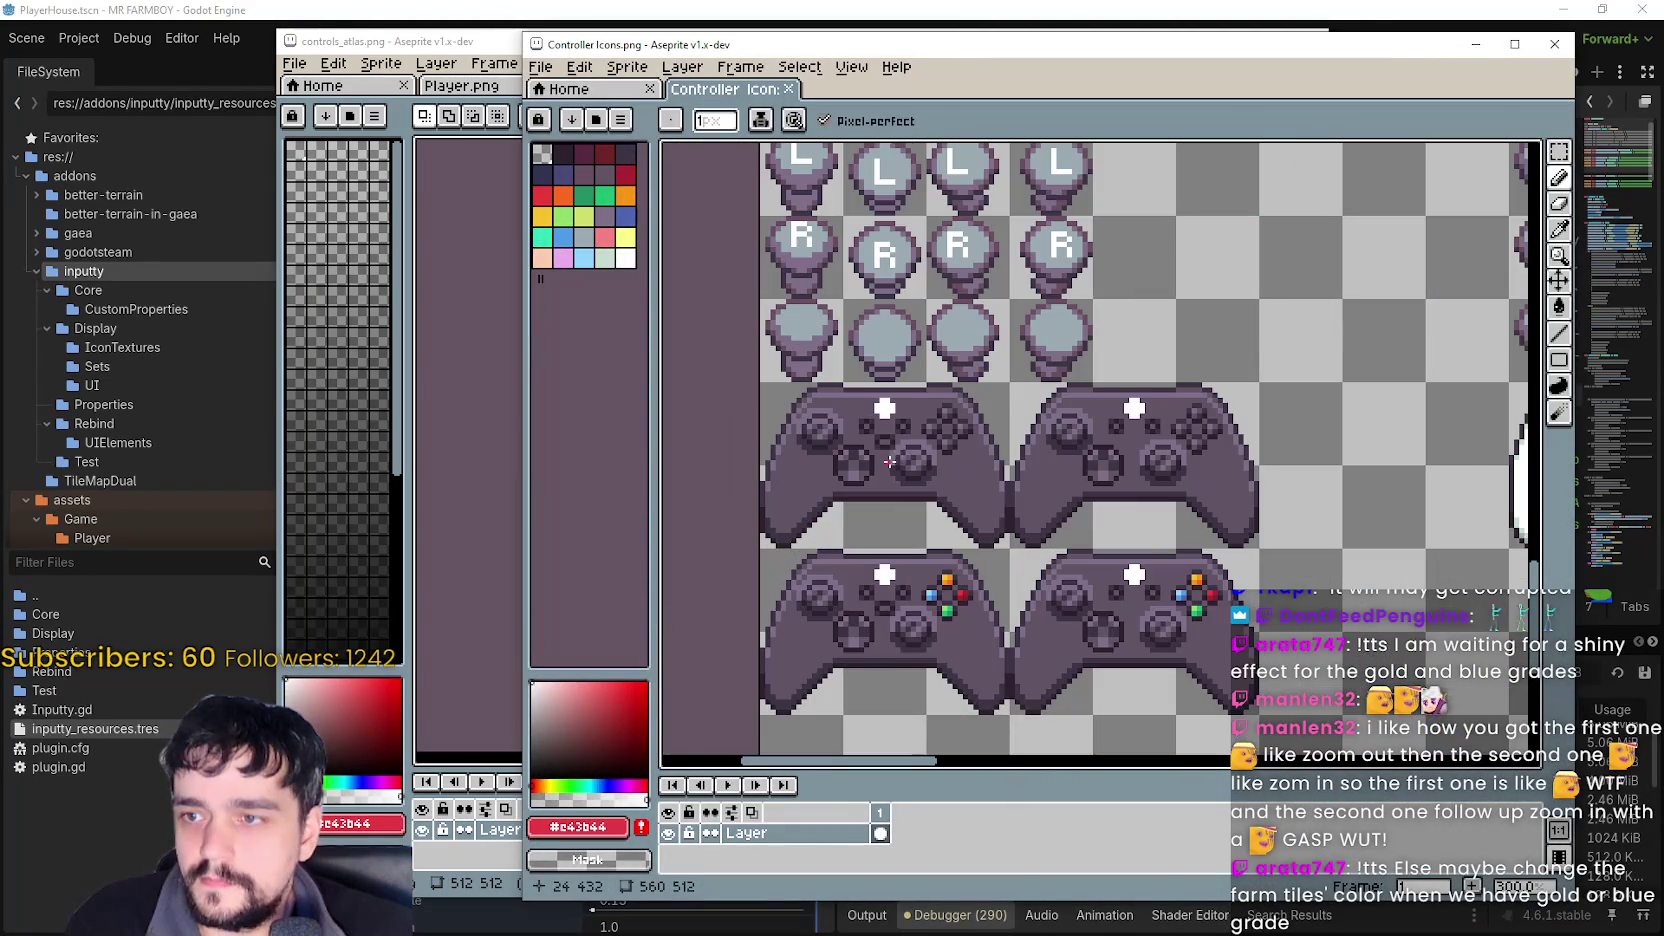
{"action": "left_click", "coordinate": [1559, 151]}
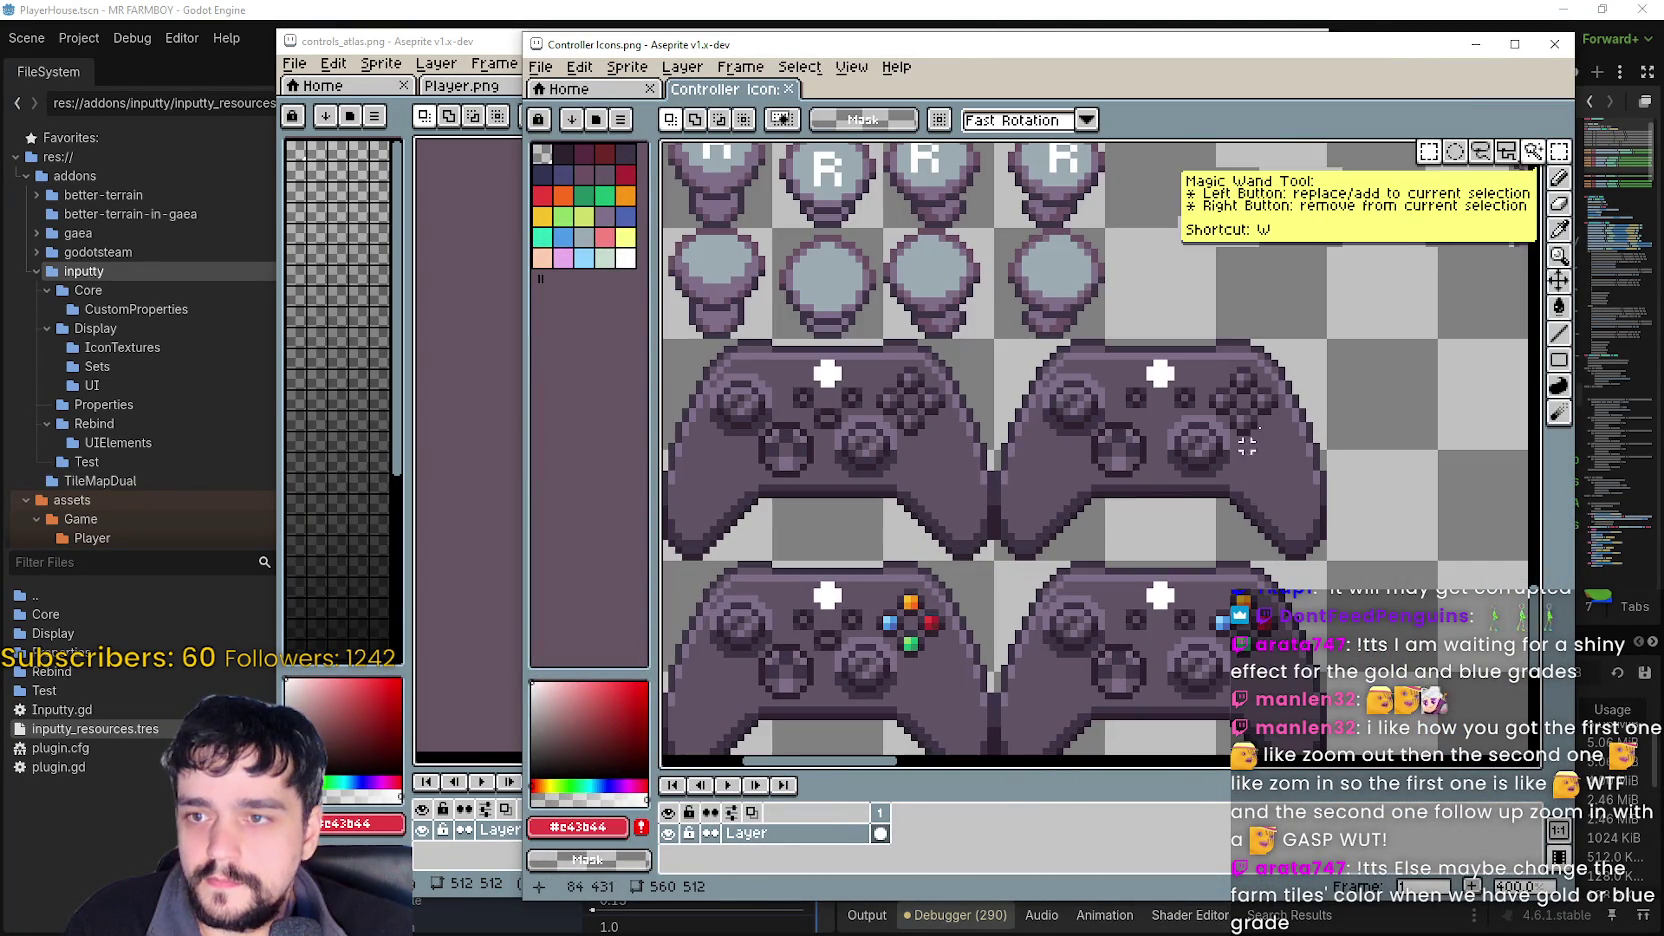
{"action": "scroll", "coordinate": [1038, 508], "scroll_direction": "up", "scroll_amount": 1}
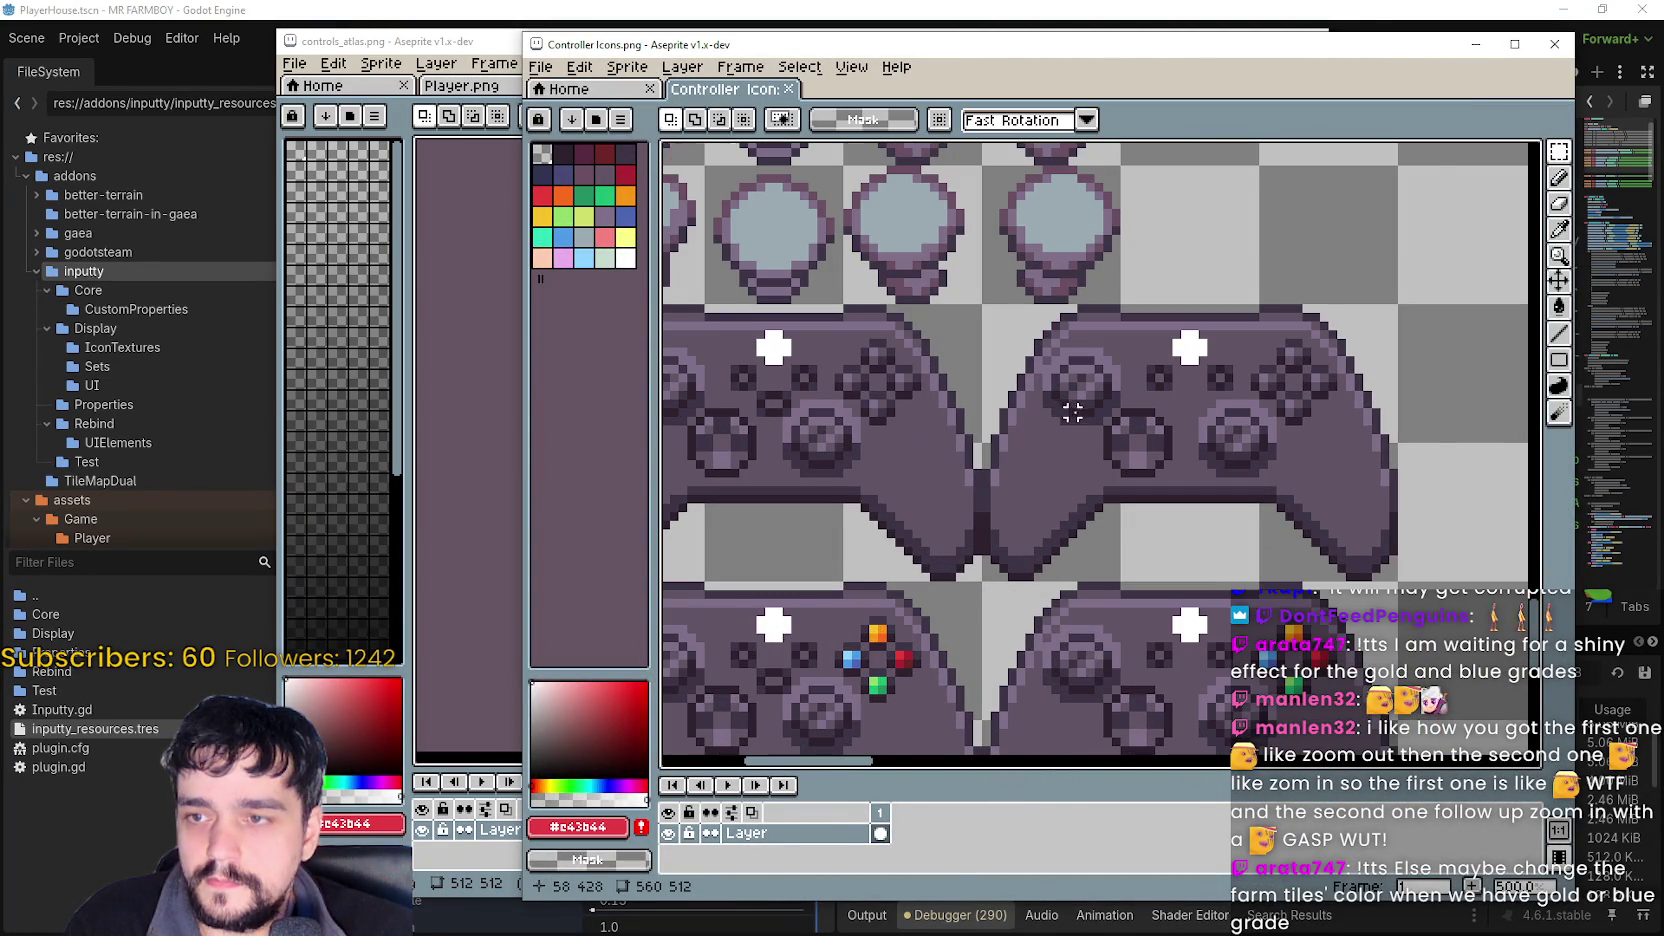
{"action": "scroll", "coordinate": [1072, 420], "scroll_direction": "down", "scroll_amount": 4}
{"action": "scroll", "coordinate": [1131, 600], "scroll_direction": "down", "scroll_amount": 2}
{"action": "scroll", "coordinate": [1208, 555], "scroll_direction": "up", "scroll_amount": 2}
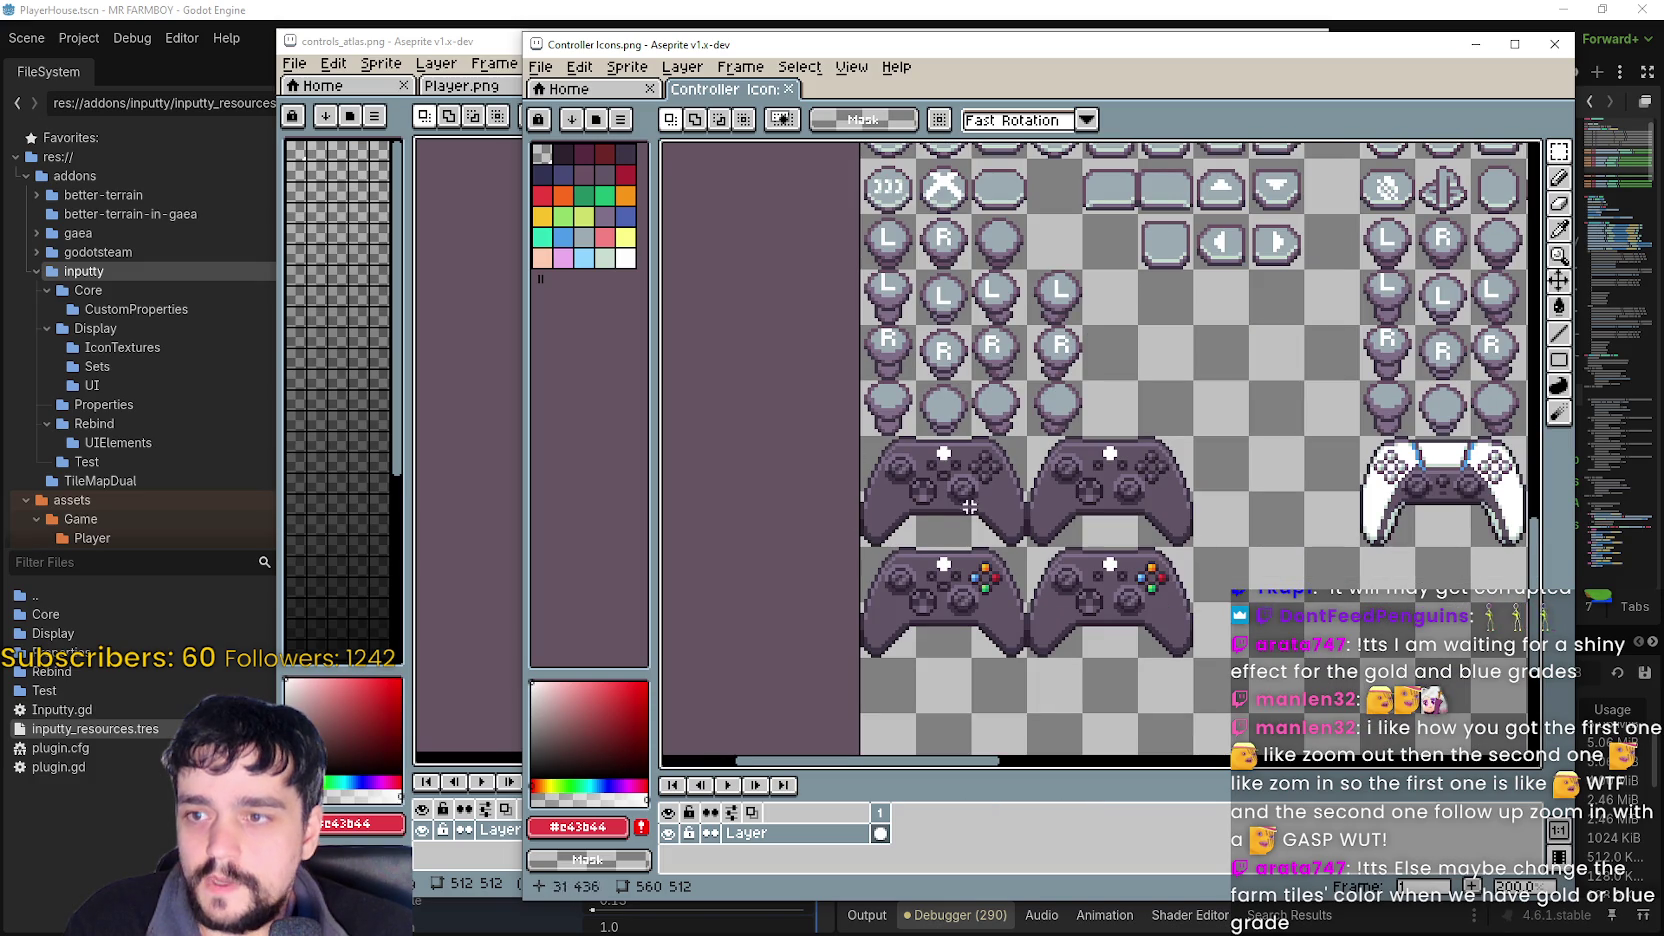
{"action": "scroll", "coordinate": [903, 507], "scroll_direction": "up", "scroll_amount": 2}
{"action": "left_click_drag", "start_coordinate": [1112, 540], "coordinate": [912, 404]}
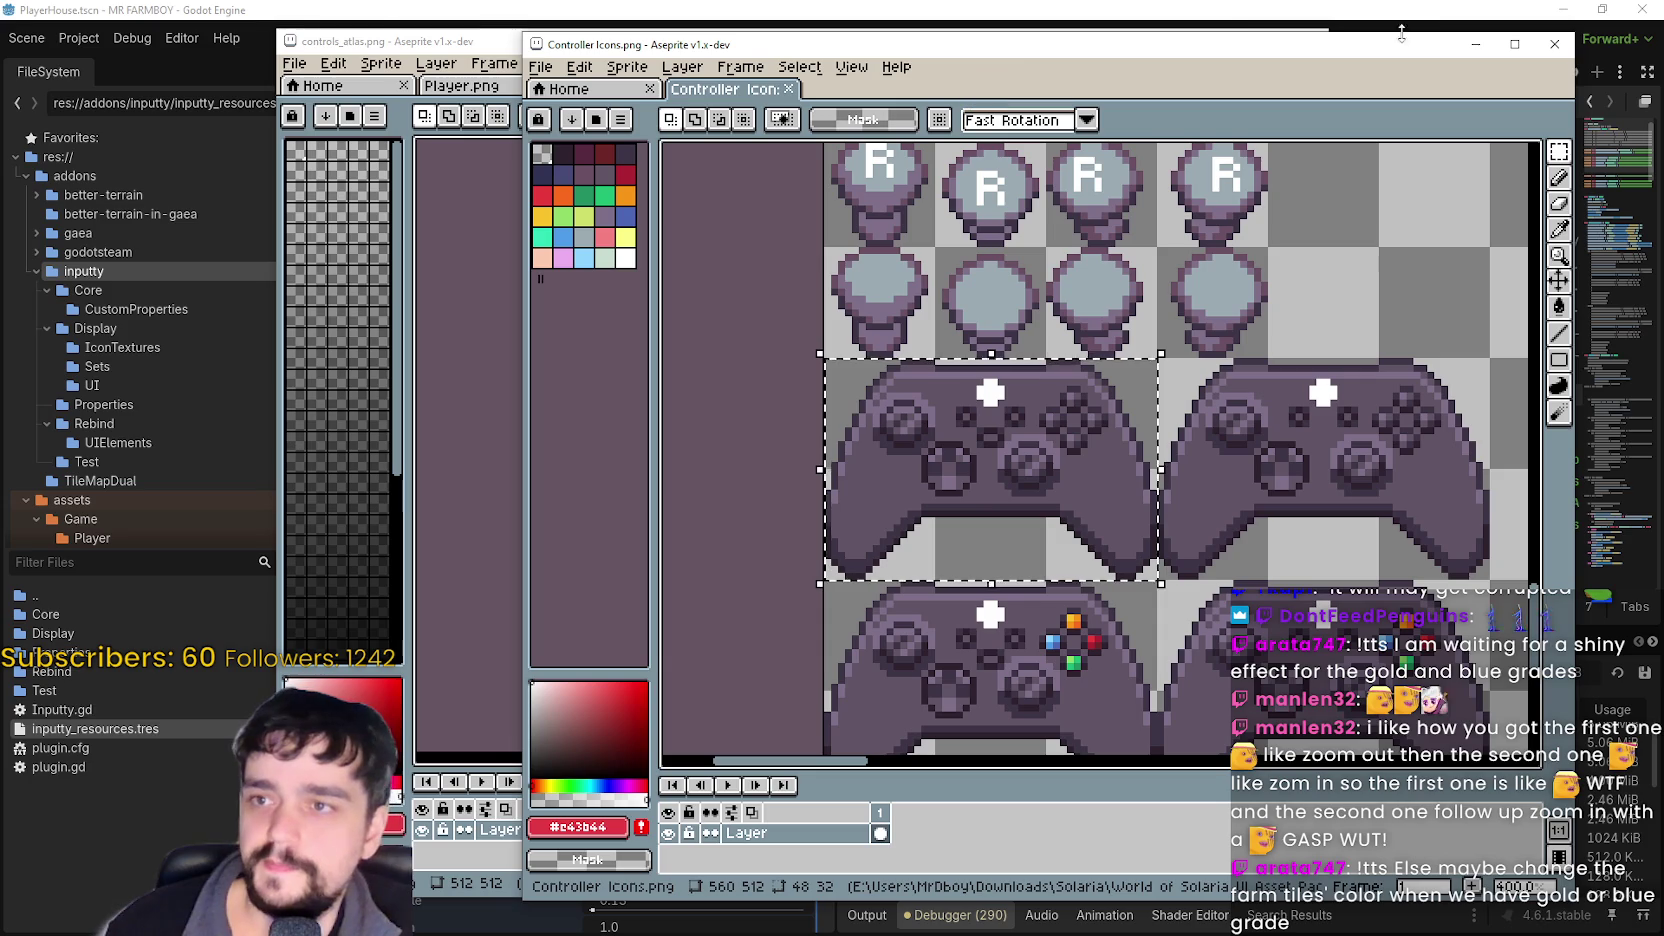
{"action": "left_click", "coordinate": [1478, 46]}
{"action": "scroll", "coordinate": [925, 464], "scroll_direction": "up", "scroll_amount": 2}
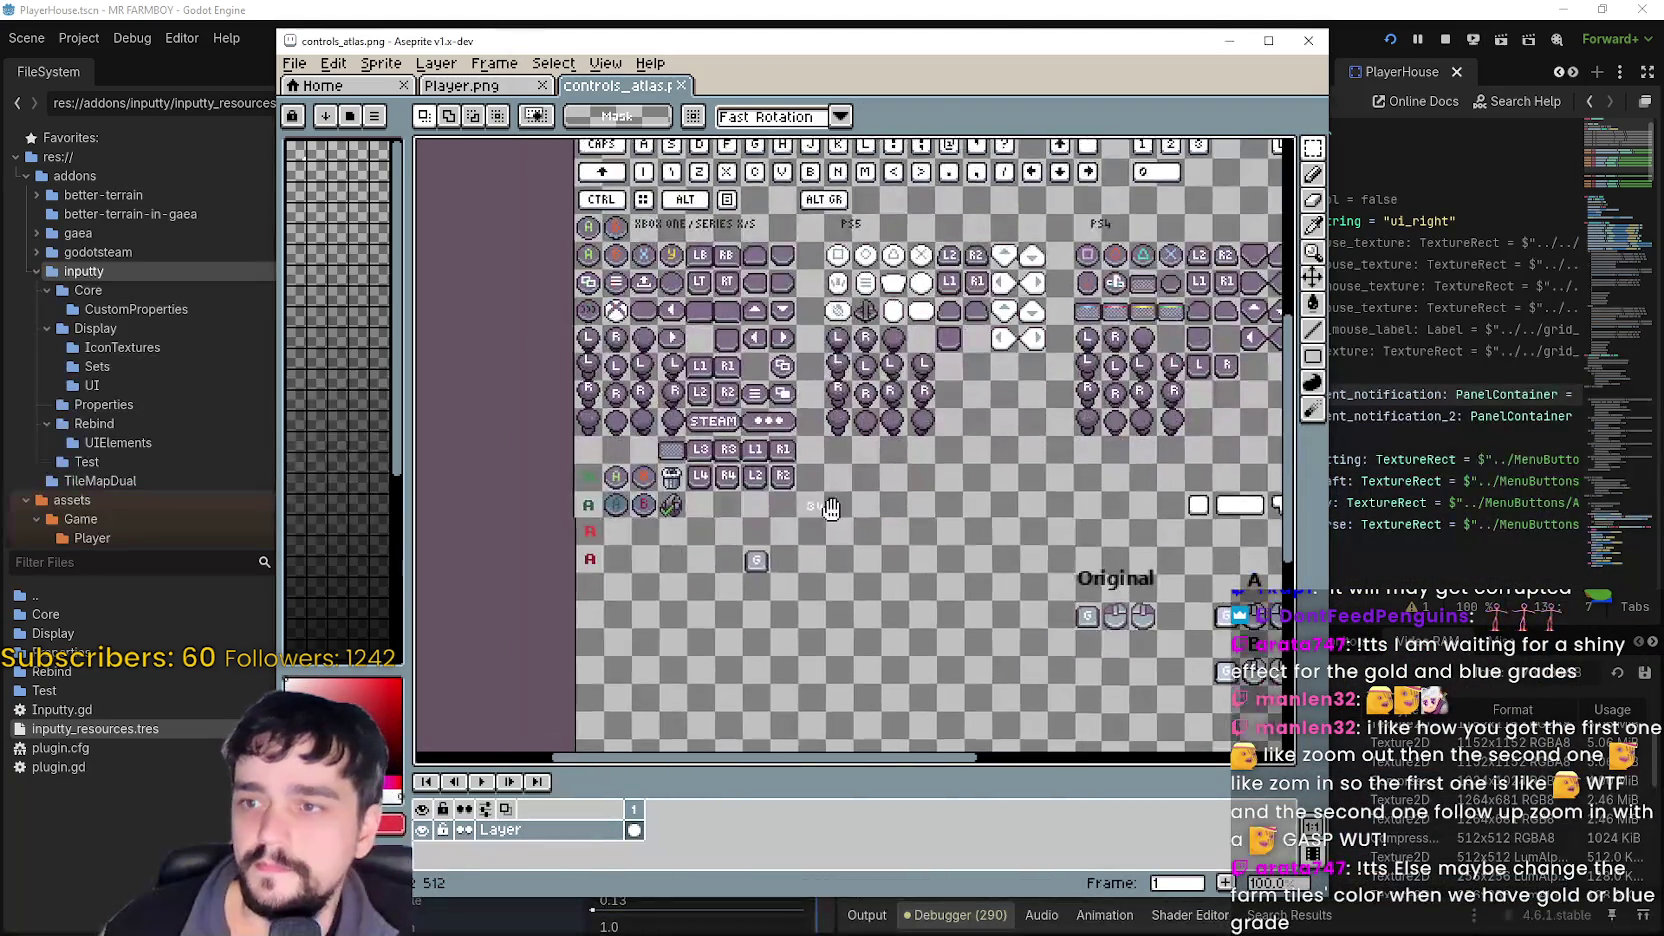
- Paste the plain controller sprite into an empty area of controls_atlas and commit its placement
{"action": "key", "text": "ctrl+v"}
{"action": "scroll", "coordinate": [925, 464], "scroll_direction": "down", "scroll_amount": 3}
{"action": "scroll", "coordinate": [925, 464], "scroll_direction": "up", "scroll_amount": 3}
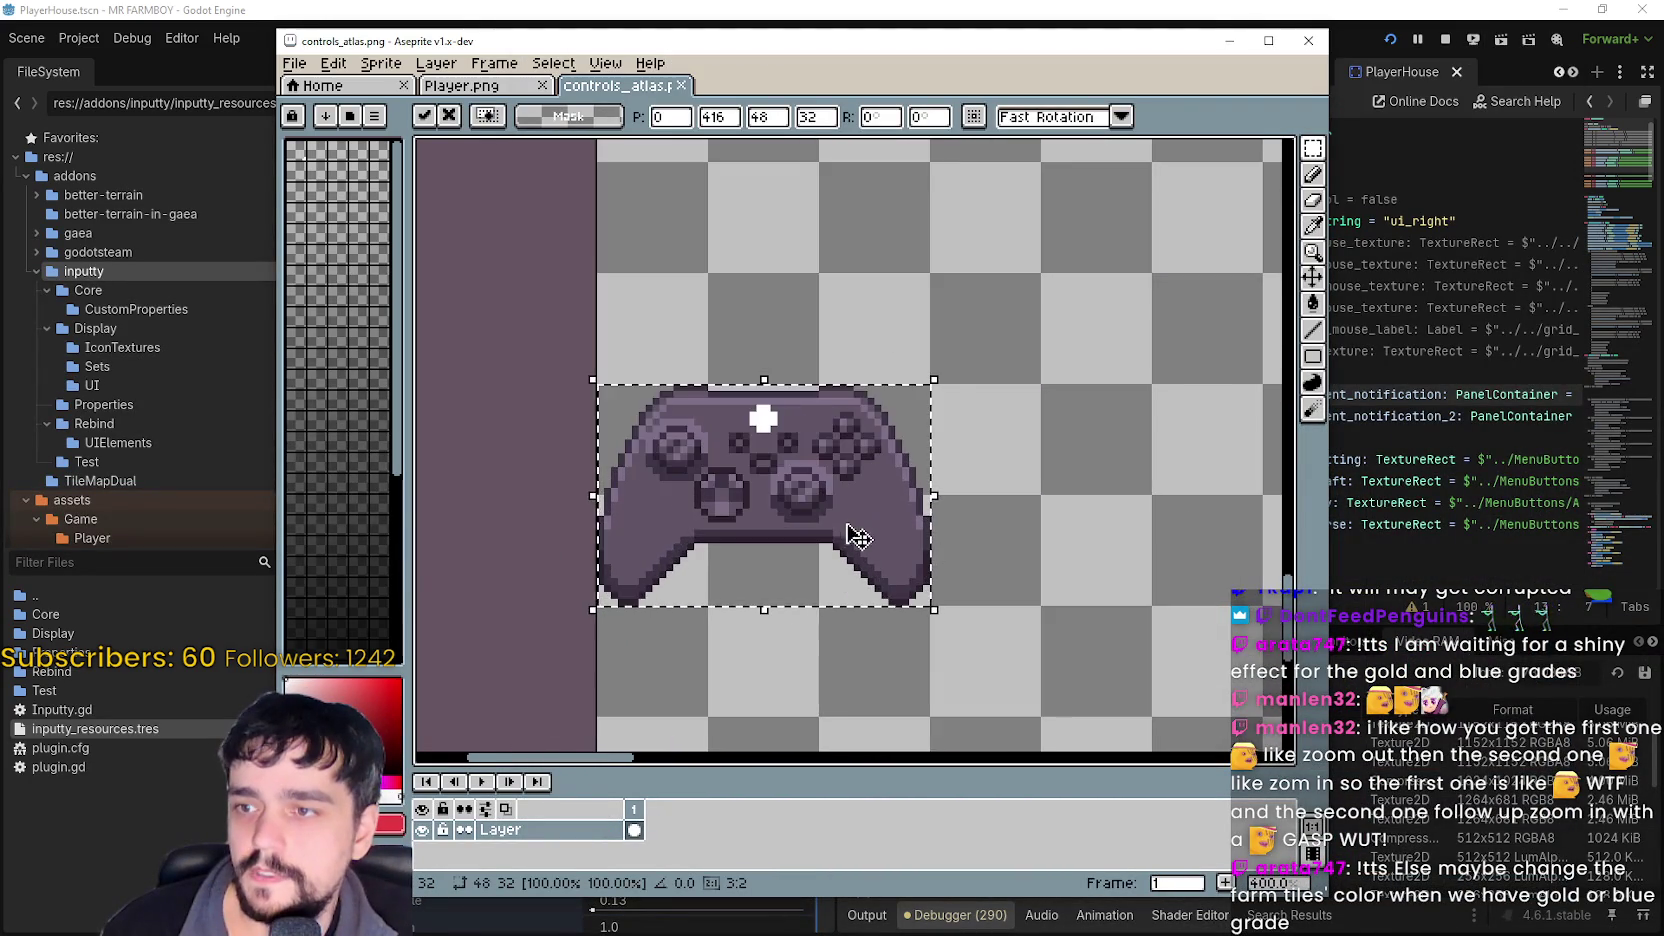
{"action": "scroll", "coordinate": [862, 494], "scroll_direction": "down", "scroll_amount": 2}
{"action": "key", "text": "Return"}
{"action": "scroll", "coordinate": [860, 510], "scroll_direction": "up", "scroll_amount": 4}
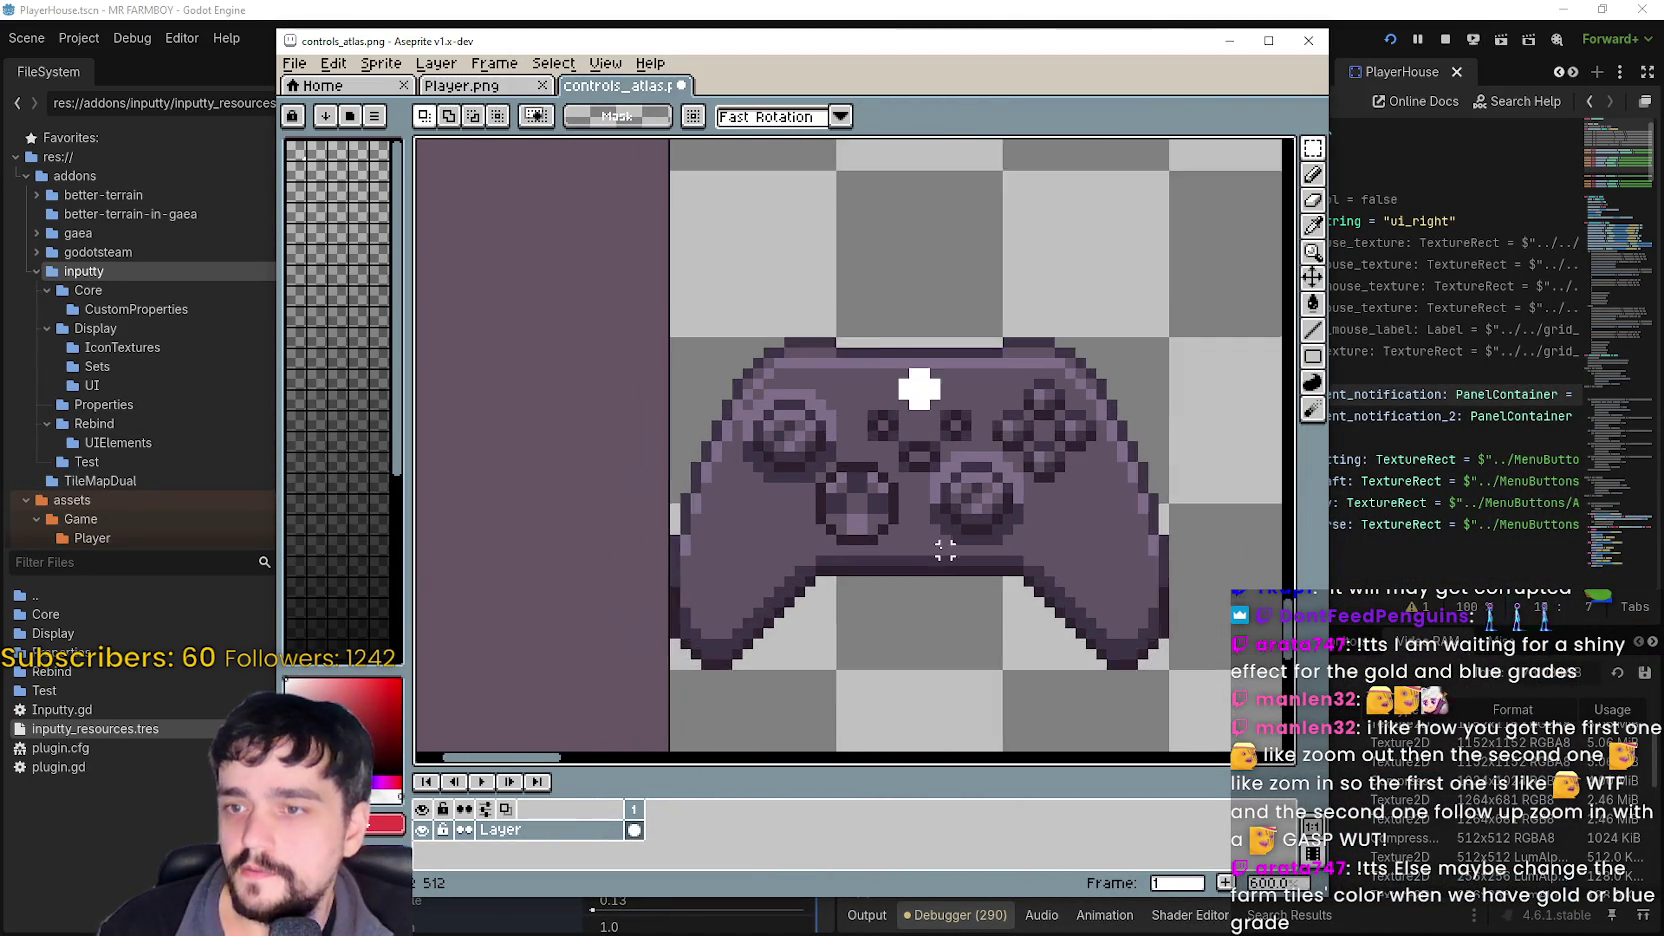
{"action": "scroll", "coordinate": [1042, 536], "scroll_direction": "down", "scroll_amount": 1}
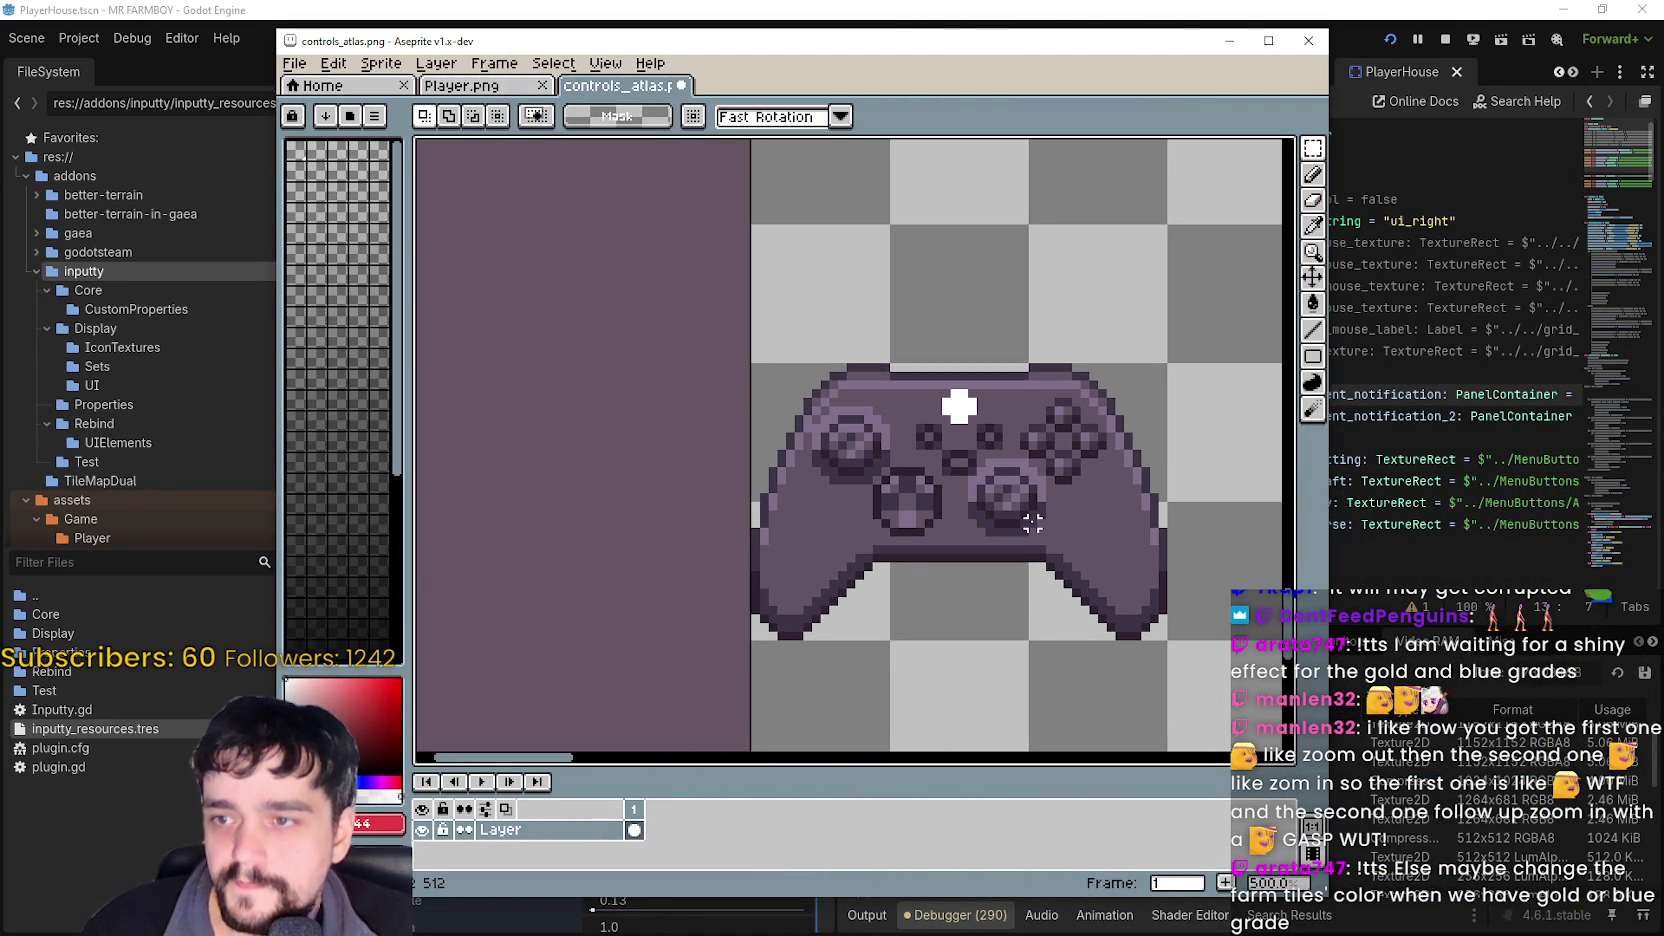
{"action": "scroll", "coordinate": [1032, 522], "scroll_direction": "down", "scroll_amount": 5}
{"action": "scroll", "coordinate": [902, 505], "scroll_direction": "up", "scroll_amount": 6}
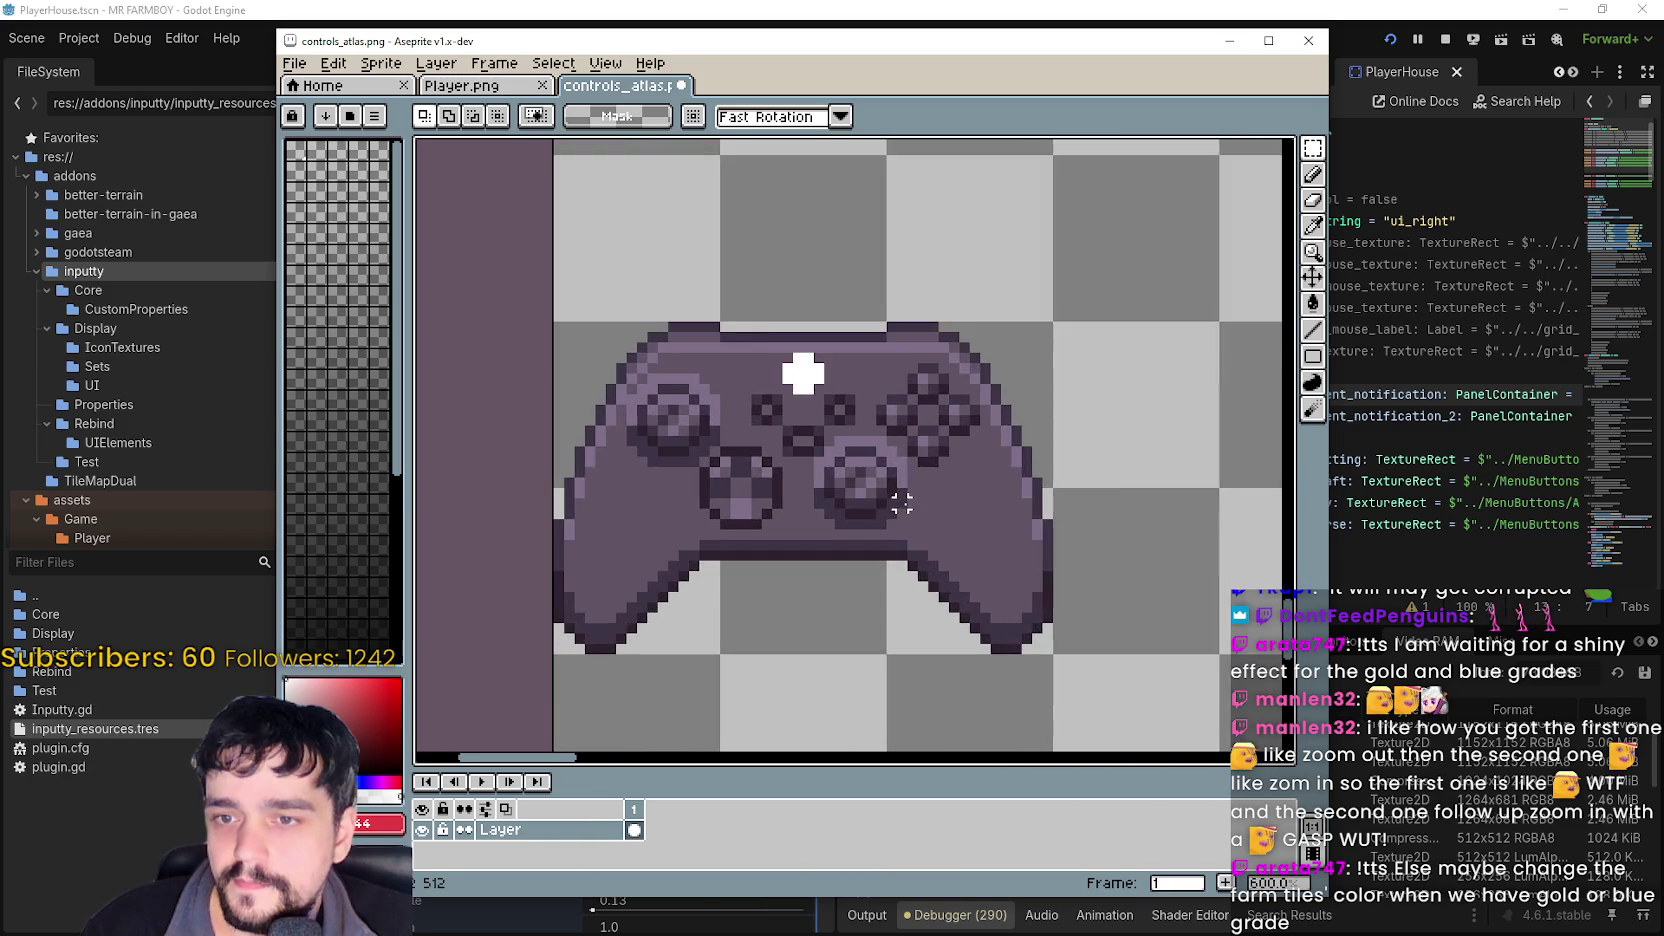
{"action": "scroll", "coordinate": [902, 505], "scroll_direction": "up", "scroll_amount": 2}
{"action": "scroll", "coordinate": [700, 485], "scroll_direction": "down", "scroll_amount": 2}
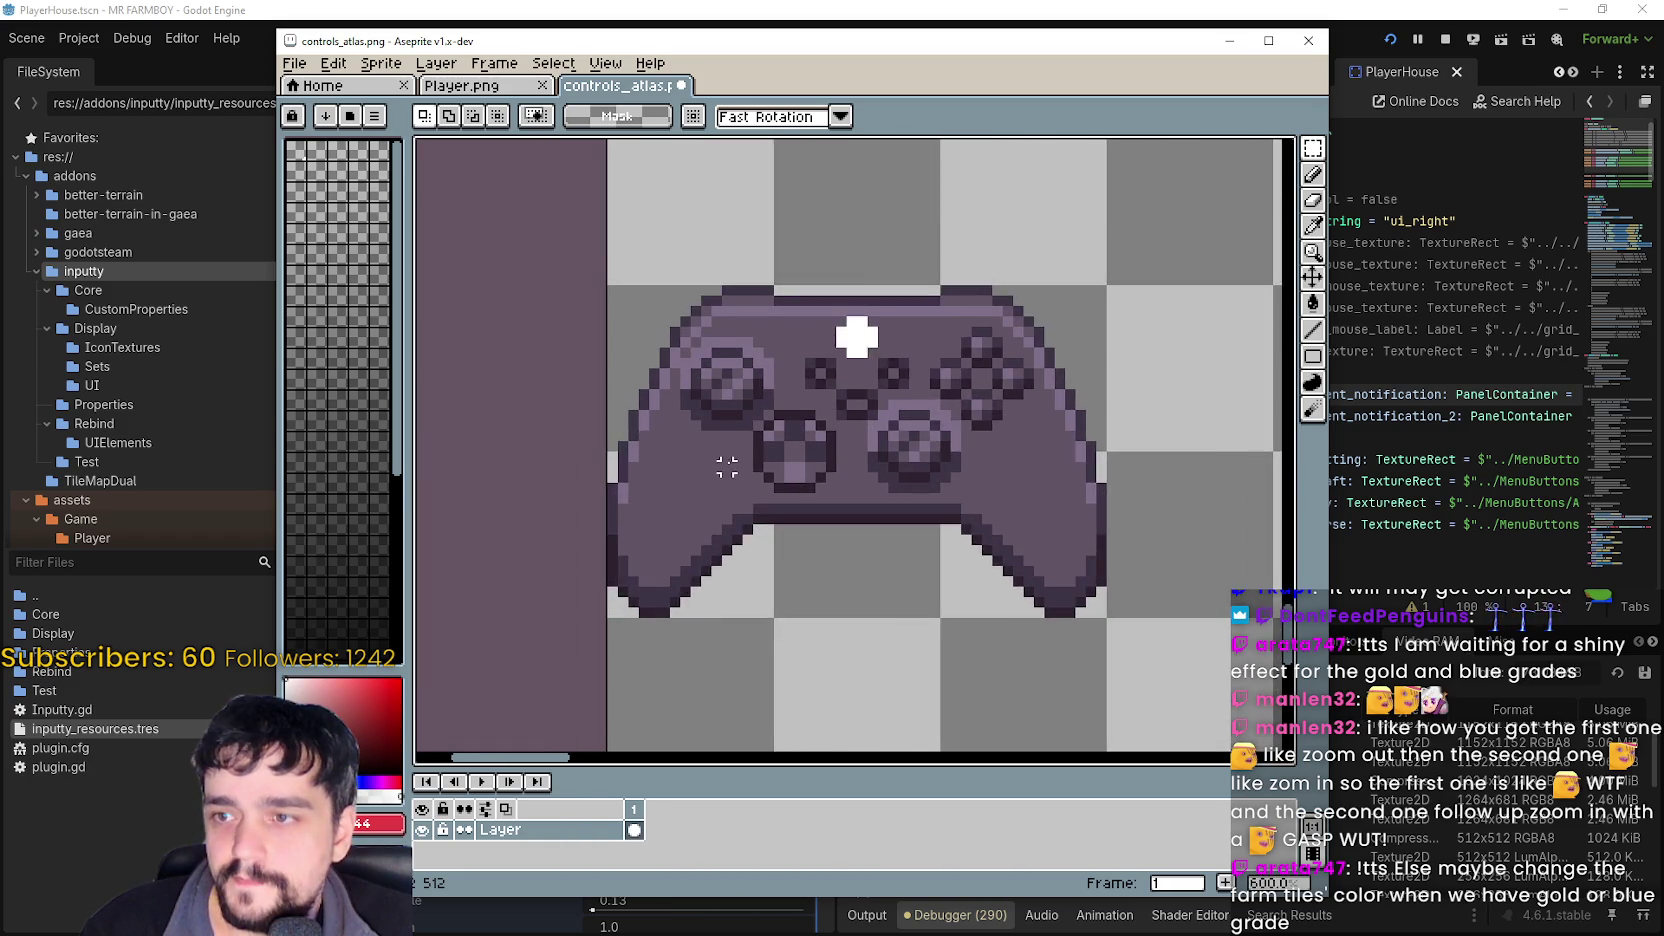
{"action": "scroll", "coordinate": [727, 466], "scroll_direction": "up", "scroll_amount": 2}
{"action": "scroll", "coordinate": [853, 486], "scroll_direction": "down", "scroll_amount": 6}
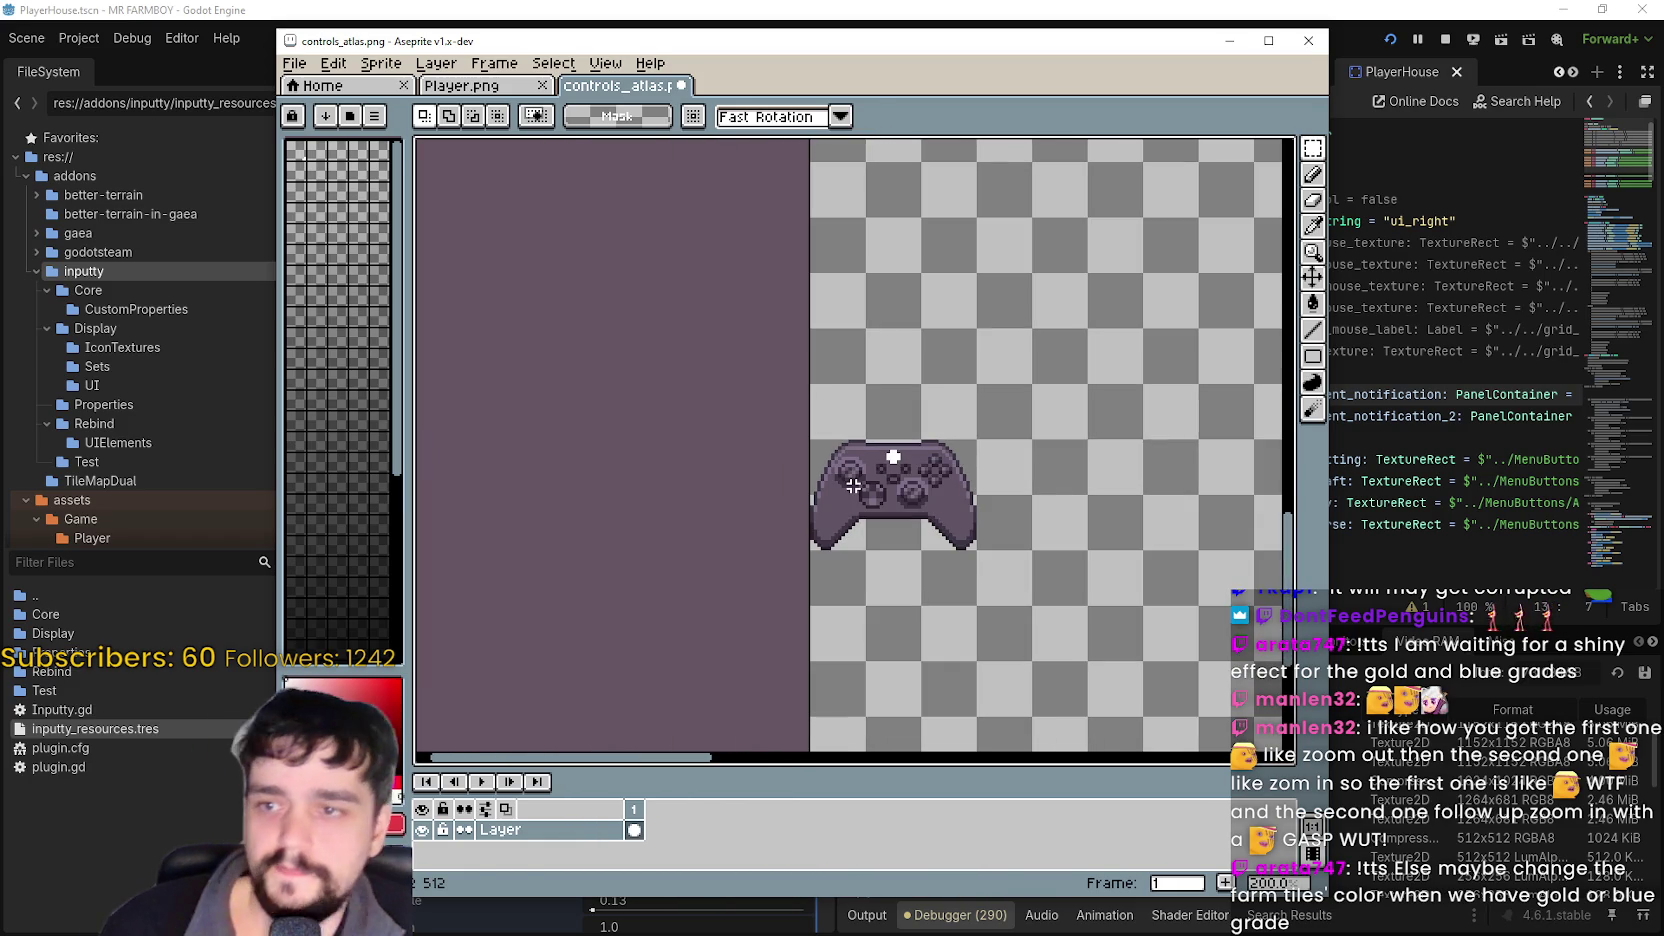
- Inspect the pasted sprite up close while trying the eyedropper, line, paint bucket and marquee tools
{"action": "key", "text": "i"}
{"action": "scroll", "coordinate": [870, 490], "scroll_direction": "up", "scroll_amount": 3}
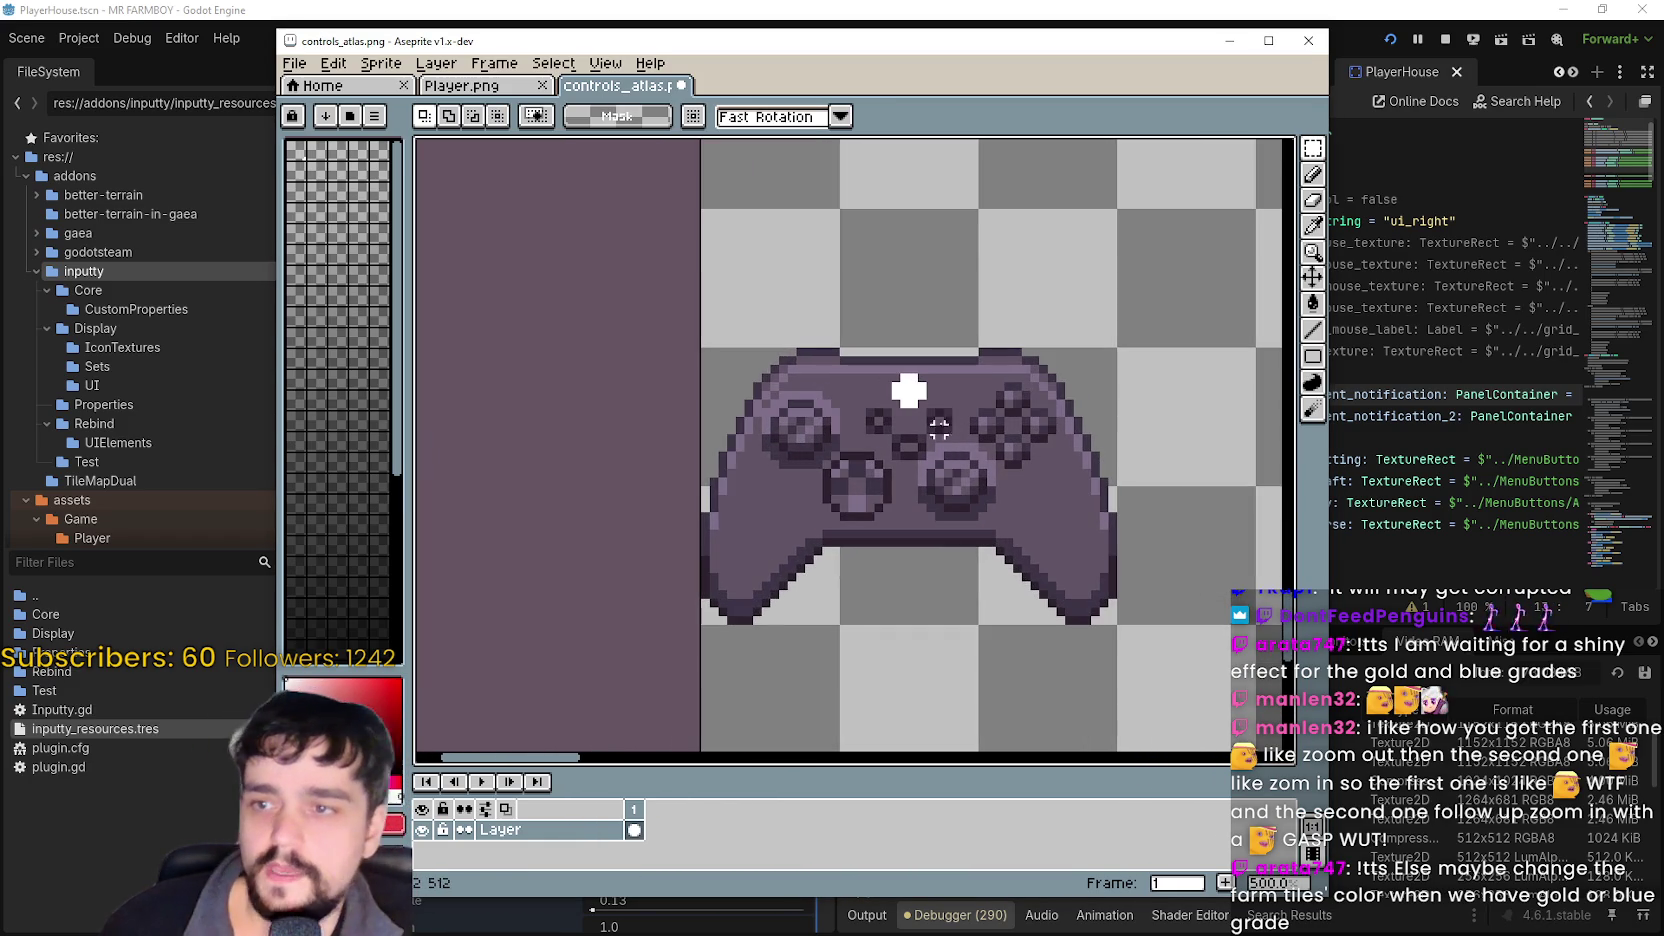
{"action": "left_click", "coordinate": [1313, 329]}
{"action": "scroll", "coordinate": [969, 506], "scroll_direction": "up", "scroll_amount": 4}
{"action": "scroll", "coordinate": [969, 506], "scroll_direction": "down", "scroll_amount": 4}
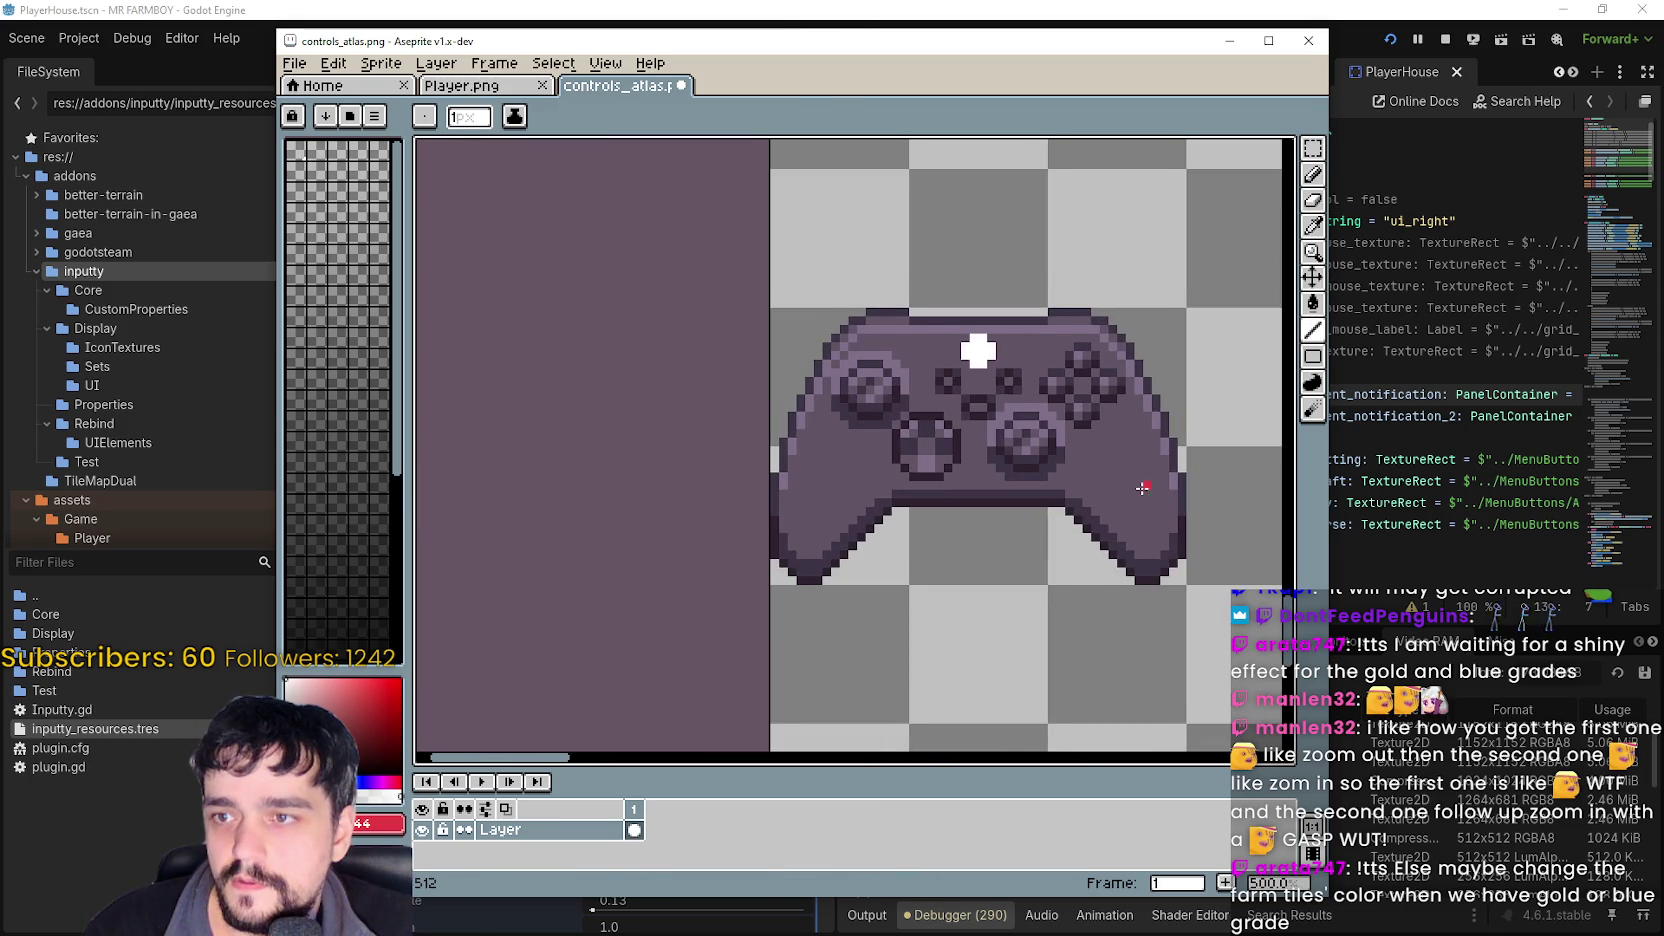
{"action": "left_click", "coordinate": [1313, 225]}
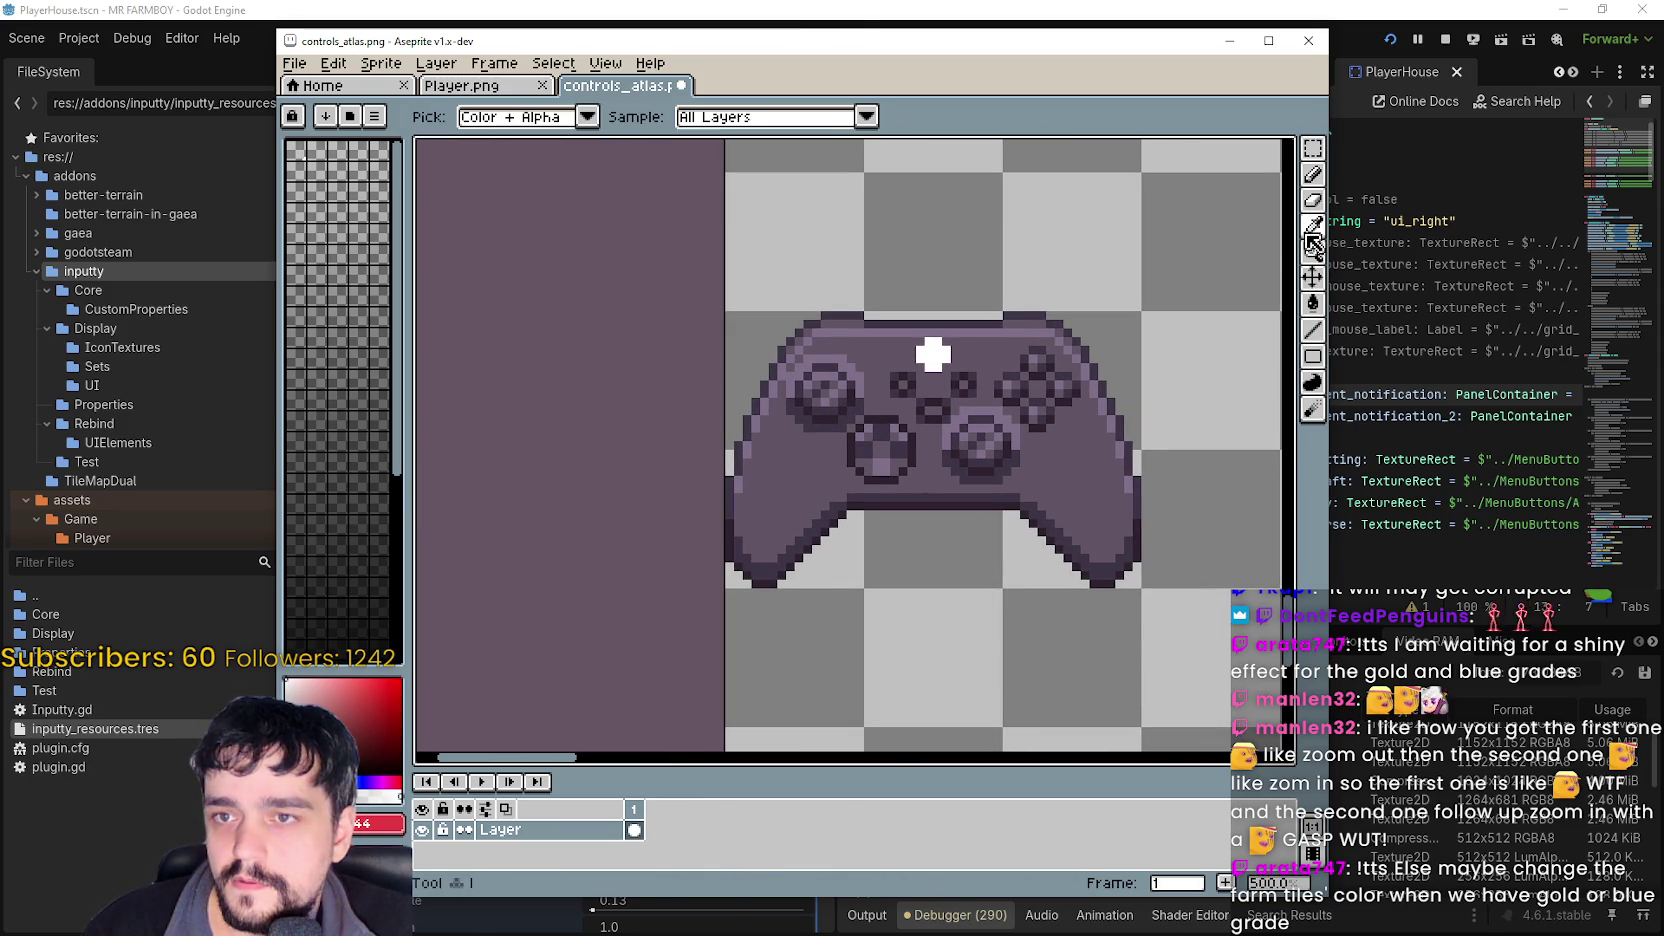
{"action": "scroll", "coordinate": [940, 457], "scroll_direction": "up", "scroll_amount": 5}
{"action": "scroll", "coordinate": [913, 478], "scroll_direction": "down", "scroll_amount": 4}
{"action": "scroll", "coordinate": [850, 465], "scroll_direction": "up", "scroll_amount": 5}
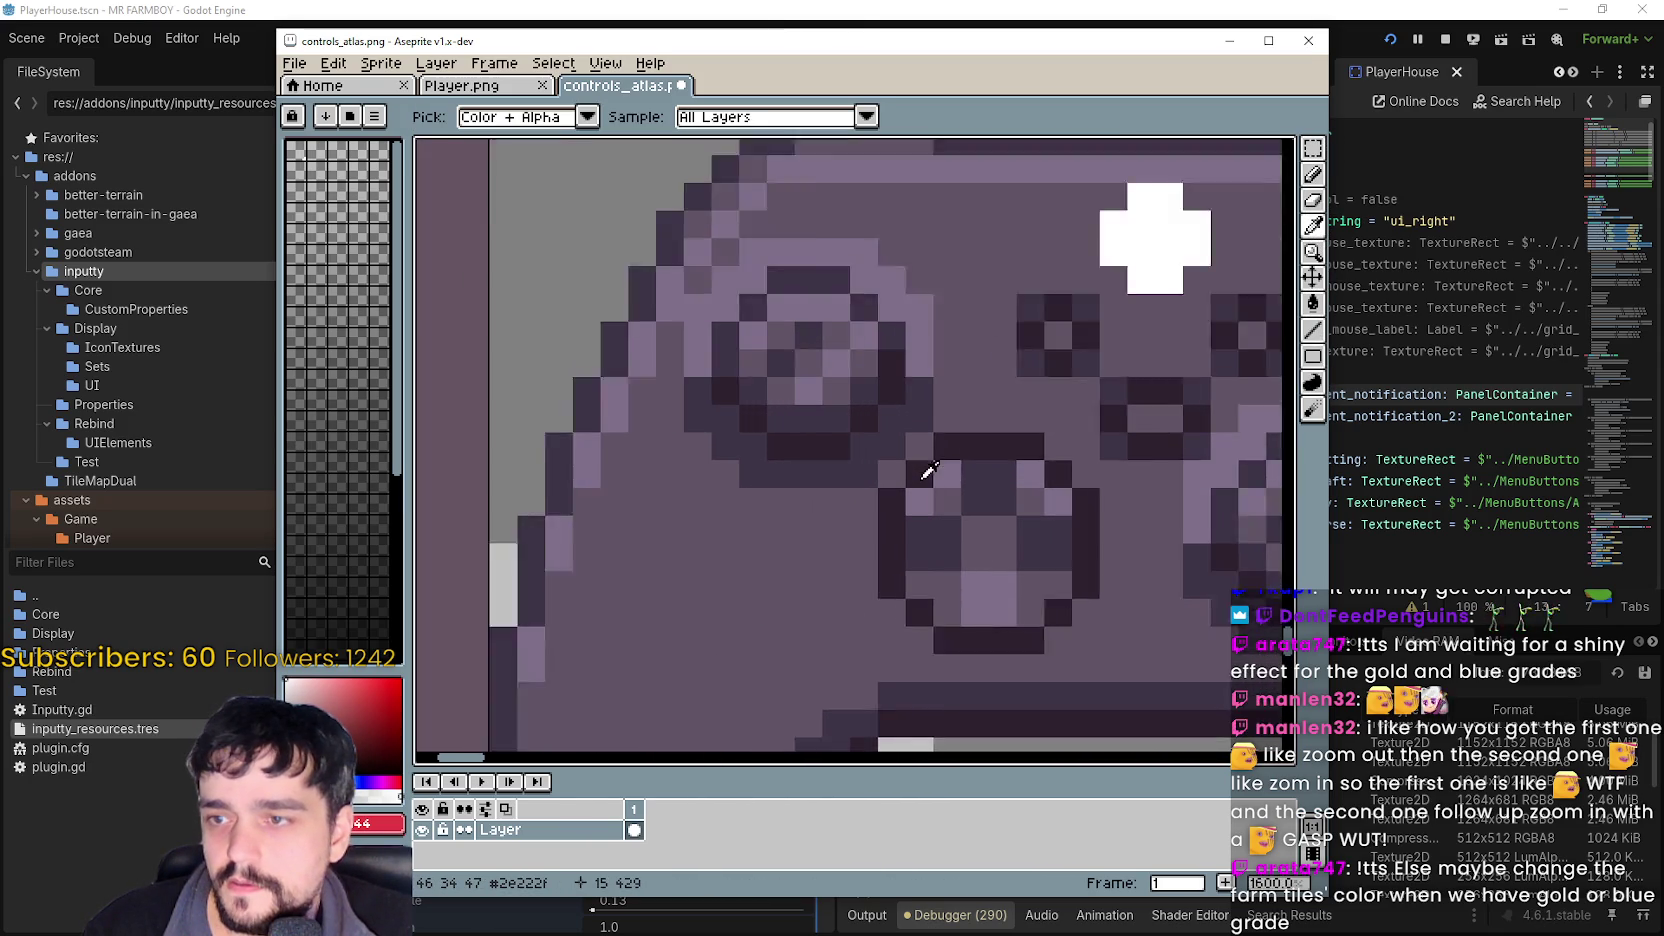
{"action": "scroll", "coordinate": [984, 421], "scroll_direction": "down", "scroll_amount": 7}
{"action": "scroll", "coordinate": [984, 421], "scroll_direction": "up", "scroll_amount": 1}
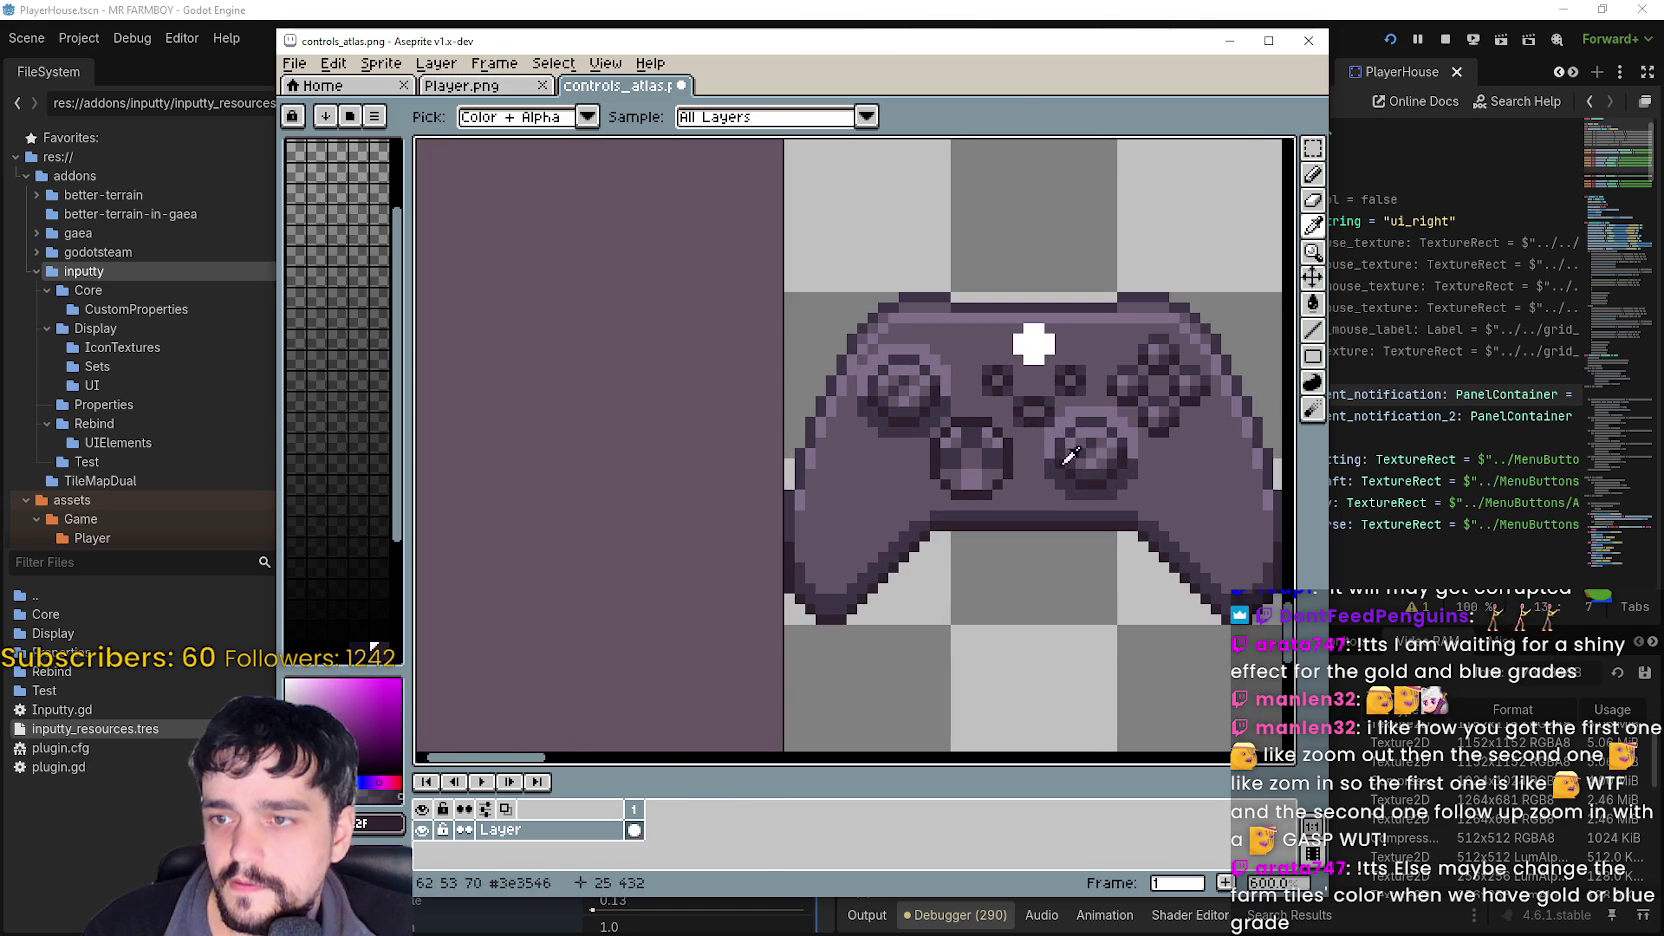
{"action": "left_click", "coordinate": [1313, 303]}
{"action": "scroll", "coordinate": [1000, 348], "scroll_direction": "up", "scroll_amount": 2}
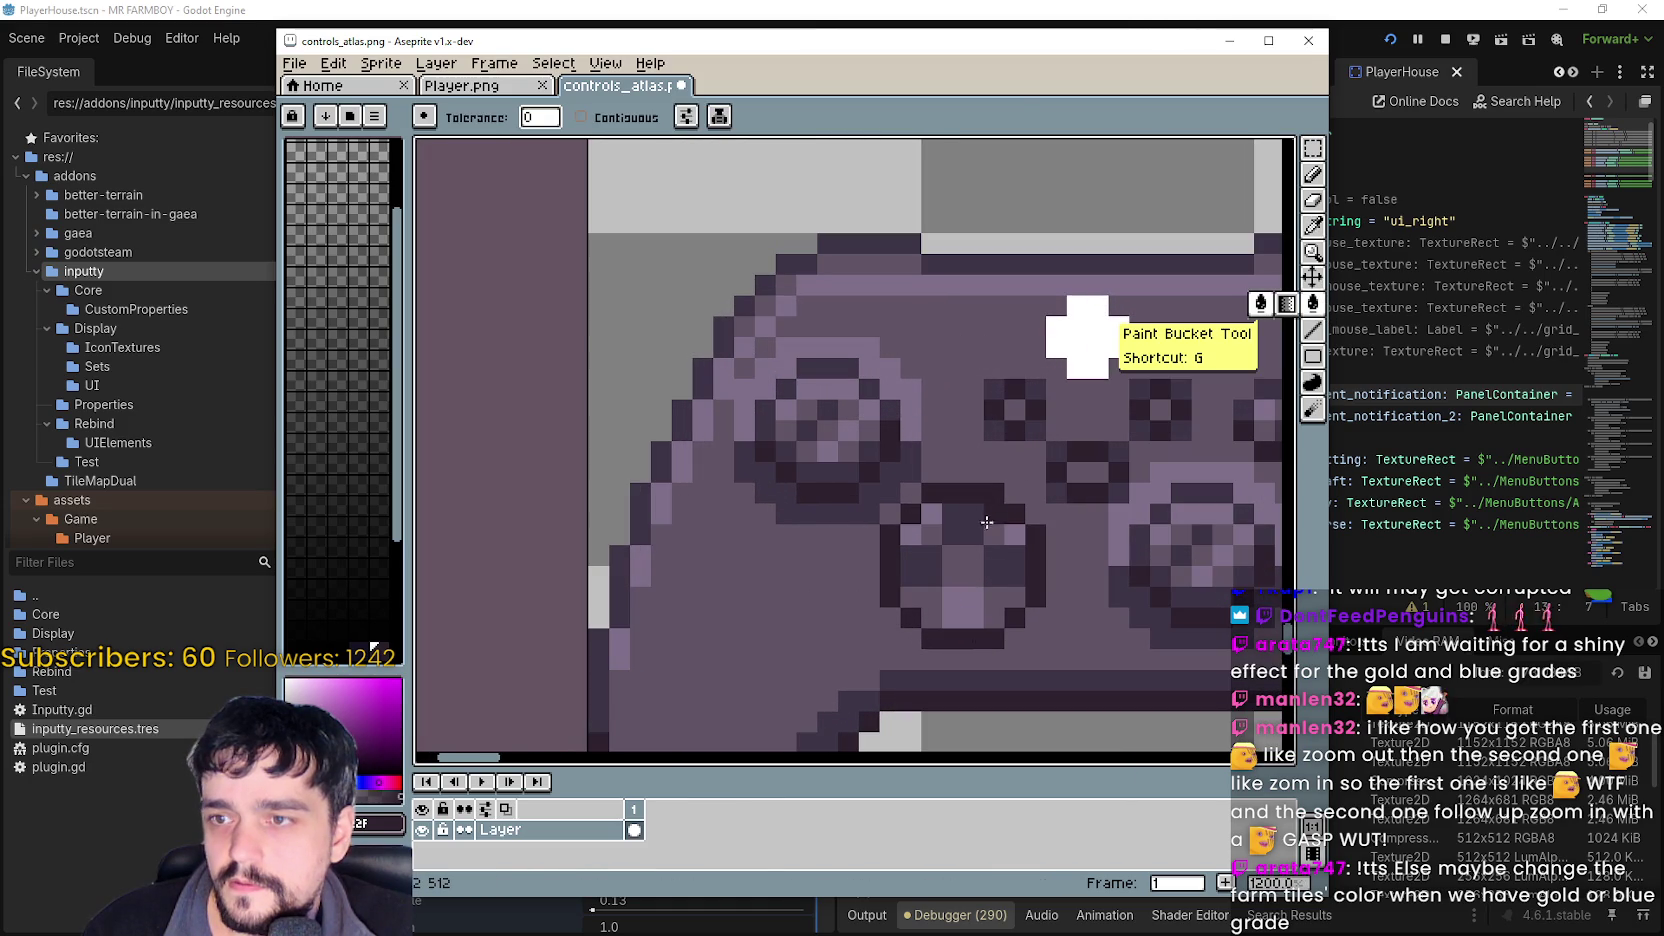
{"action": "left_click", "coordinate": [1313, 330]}
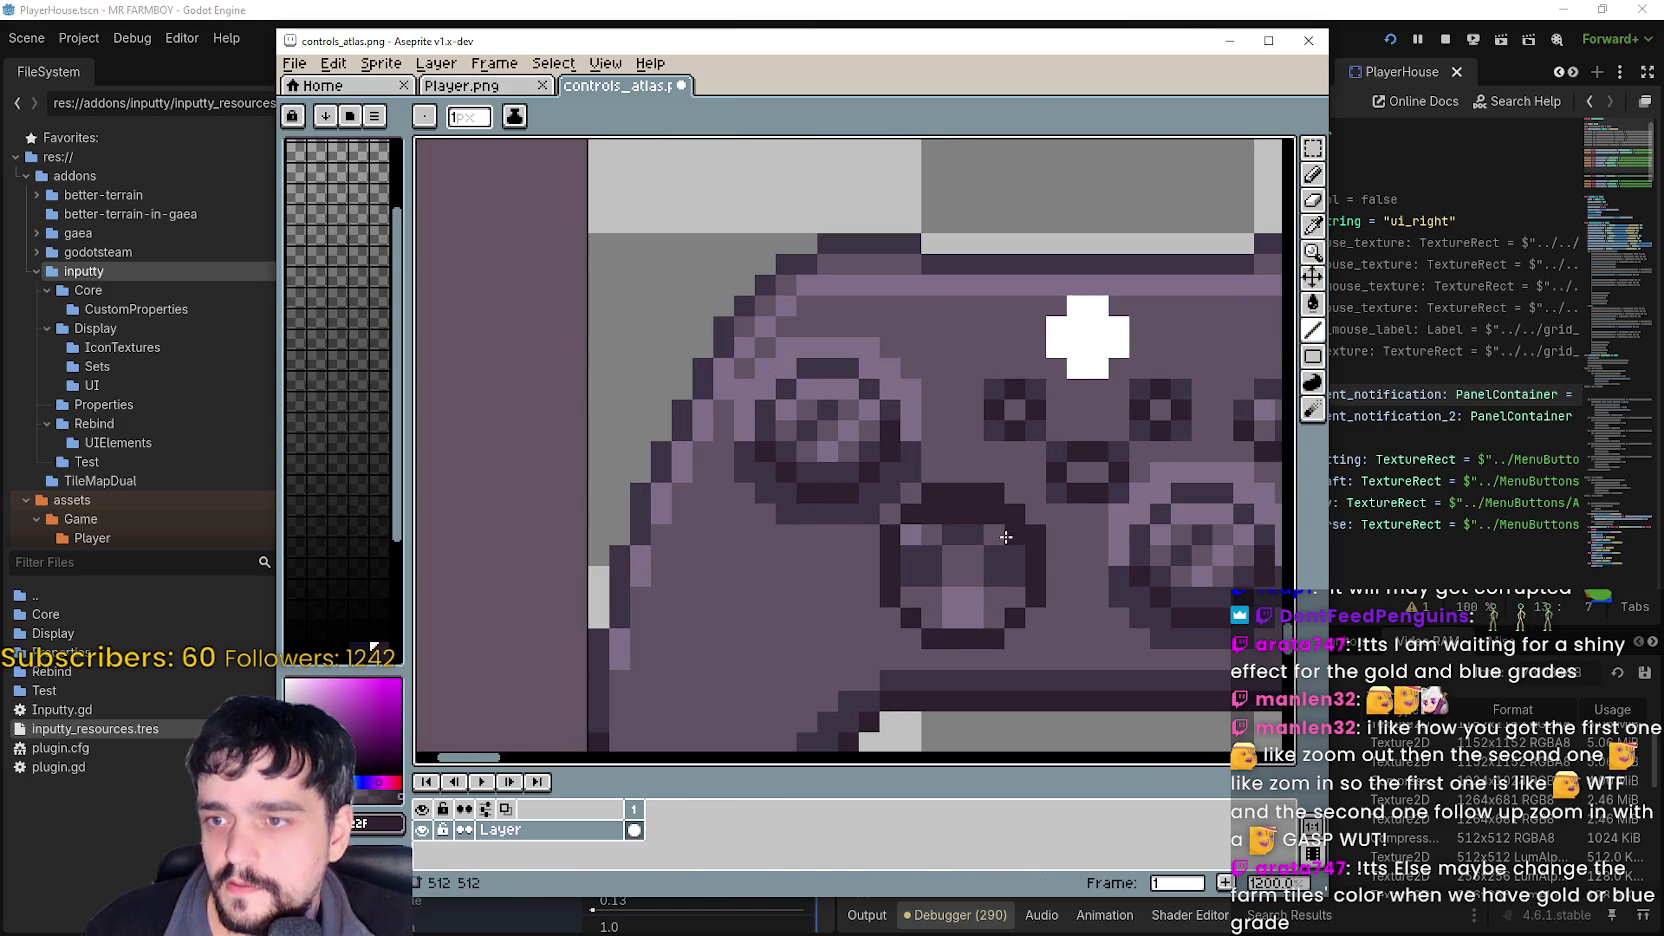
{"action": "scroll", "coordinate": [926, 539], "scroll_direction": "down", "scroll_amount": 4}
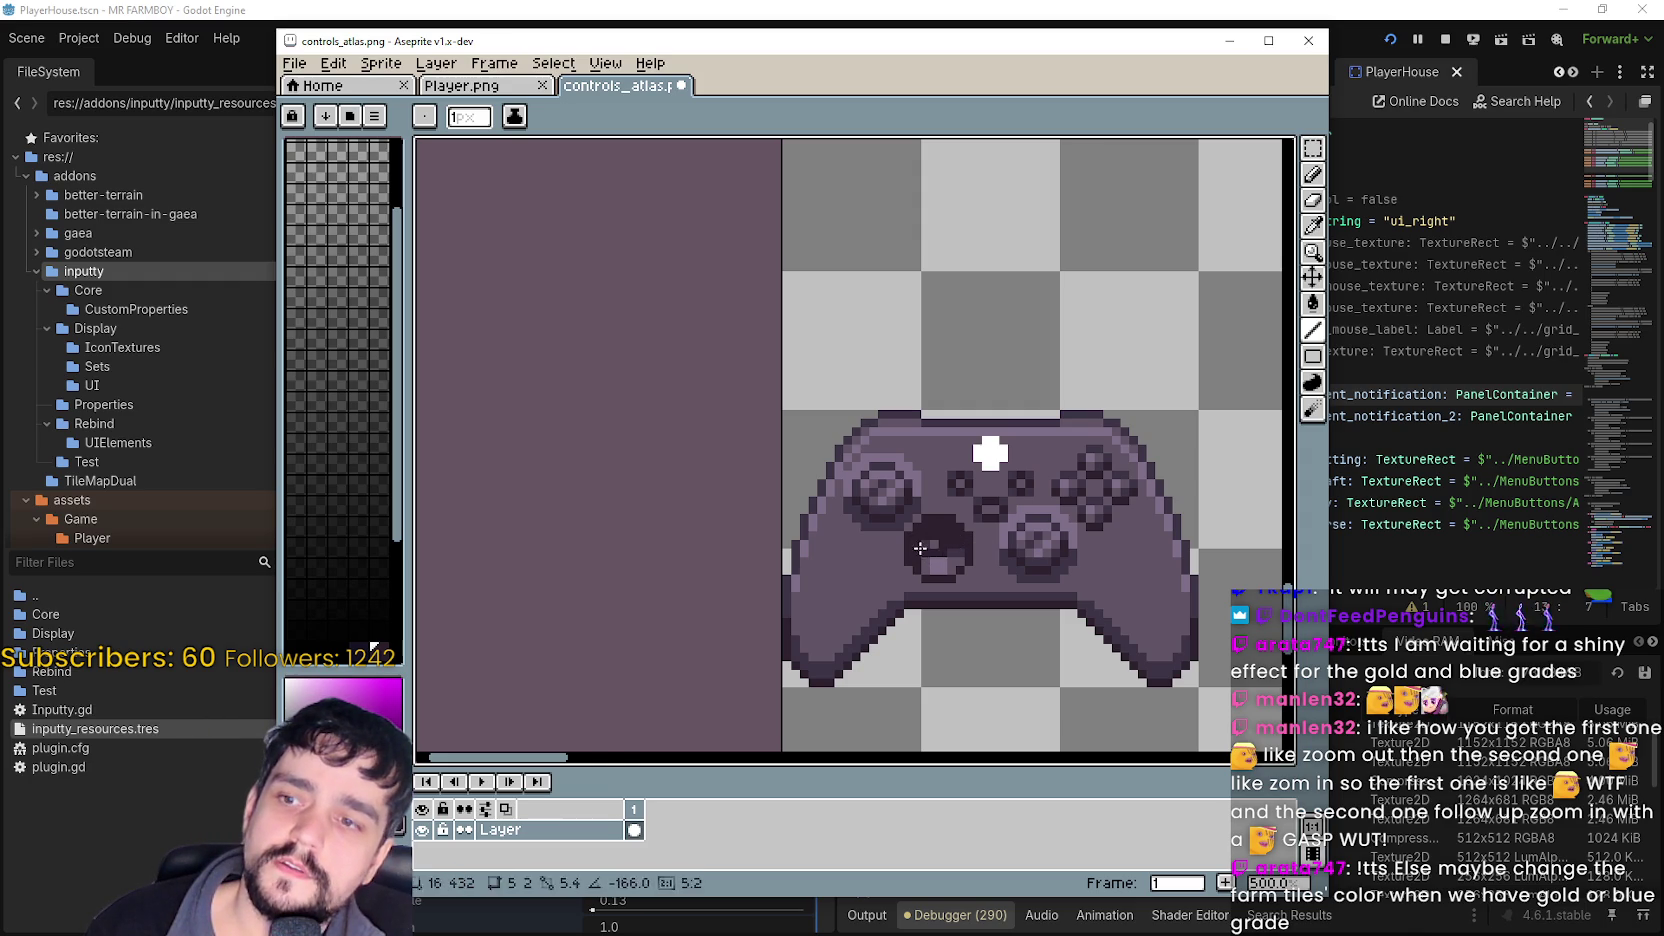
{"action": "scroll", "coordinate": [950, 540], "scroll_direction": "down", "scroll_amount": 1}
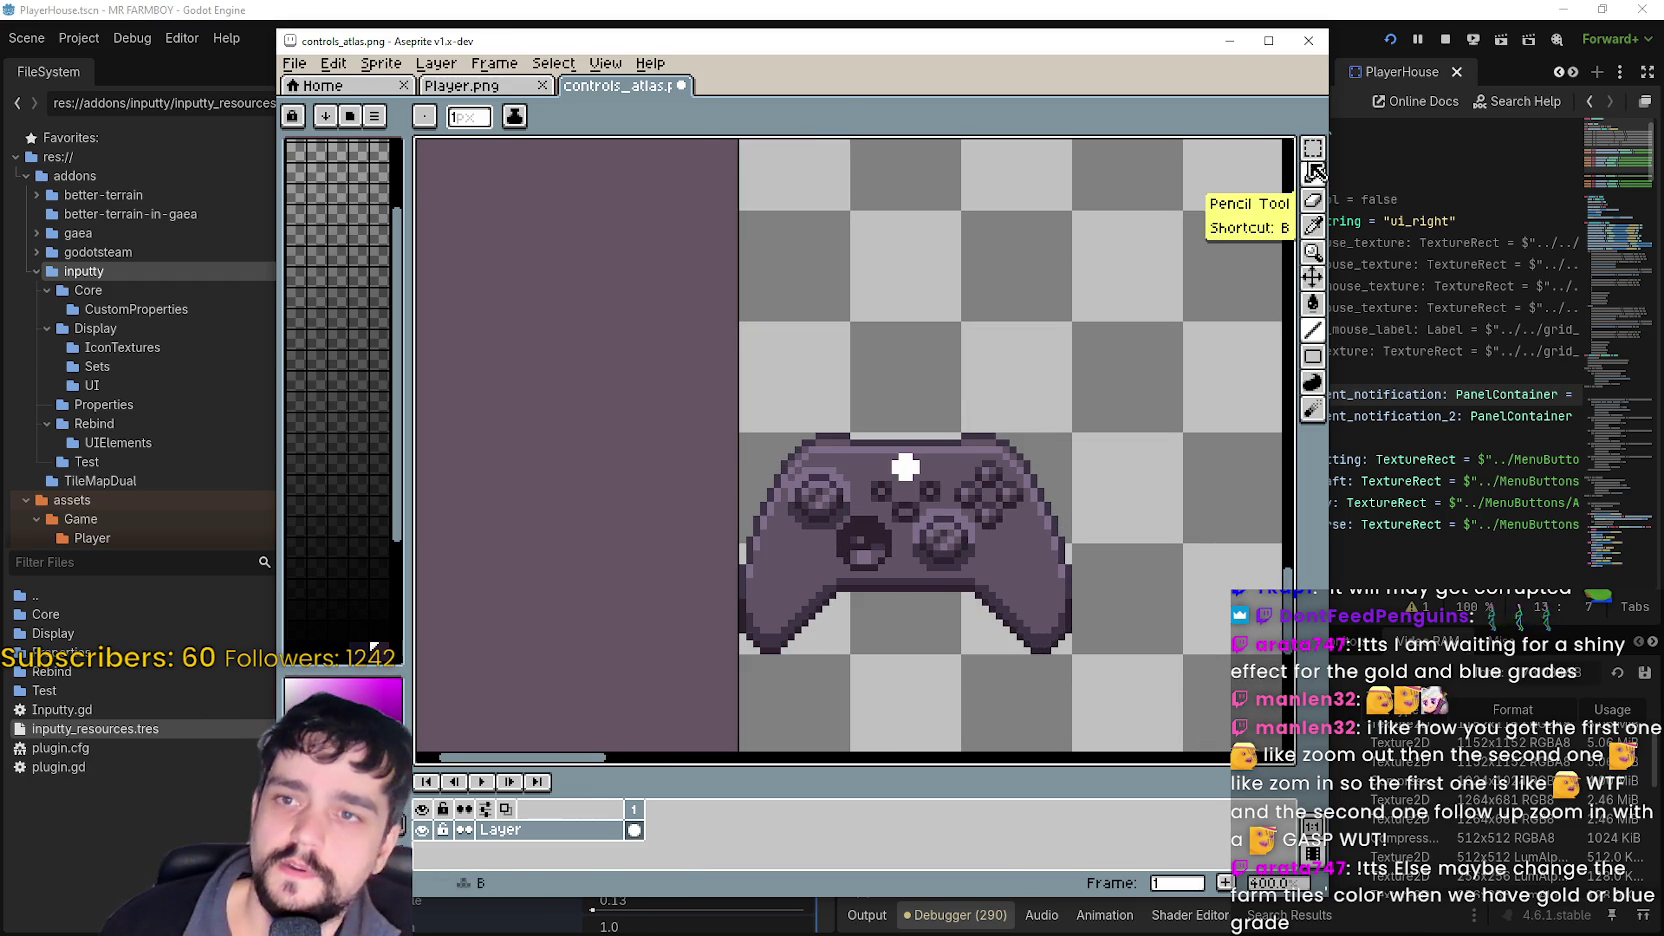
{"action": "left_click", "coordinate": [1312, 148]}
{"action": "scroll", "coordinate": [787, 556], "scroll_direction": "up", "scroll_amount": 2}
{"action": "scroll", "coordinate": [813, 372], "scroll_direction": "up", "scroll_amount": 3}
- Erase the left stick, centre and right buttons, and leftover dark pixels from the pasted controller
{"action": "mouse_move", "coordinate": [790, 372]}
{"action": "left_mouse_down"}
{"action": "mouse_move", "coordinate": [966, 566]}
{"action": "mouse_move", "coordinate": [1085, 563]}
{"action": "left_mouse_up"}
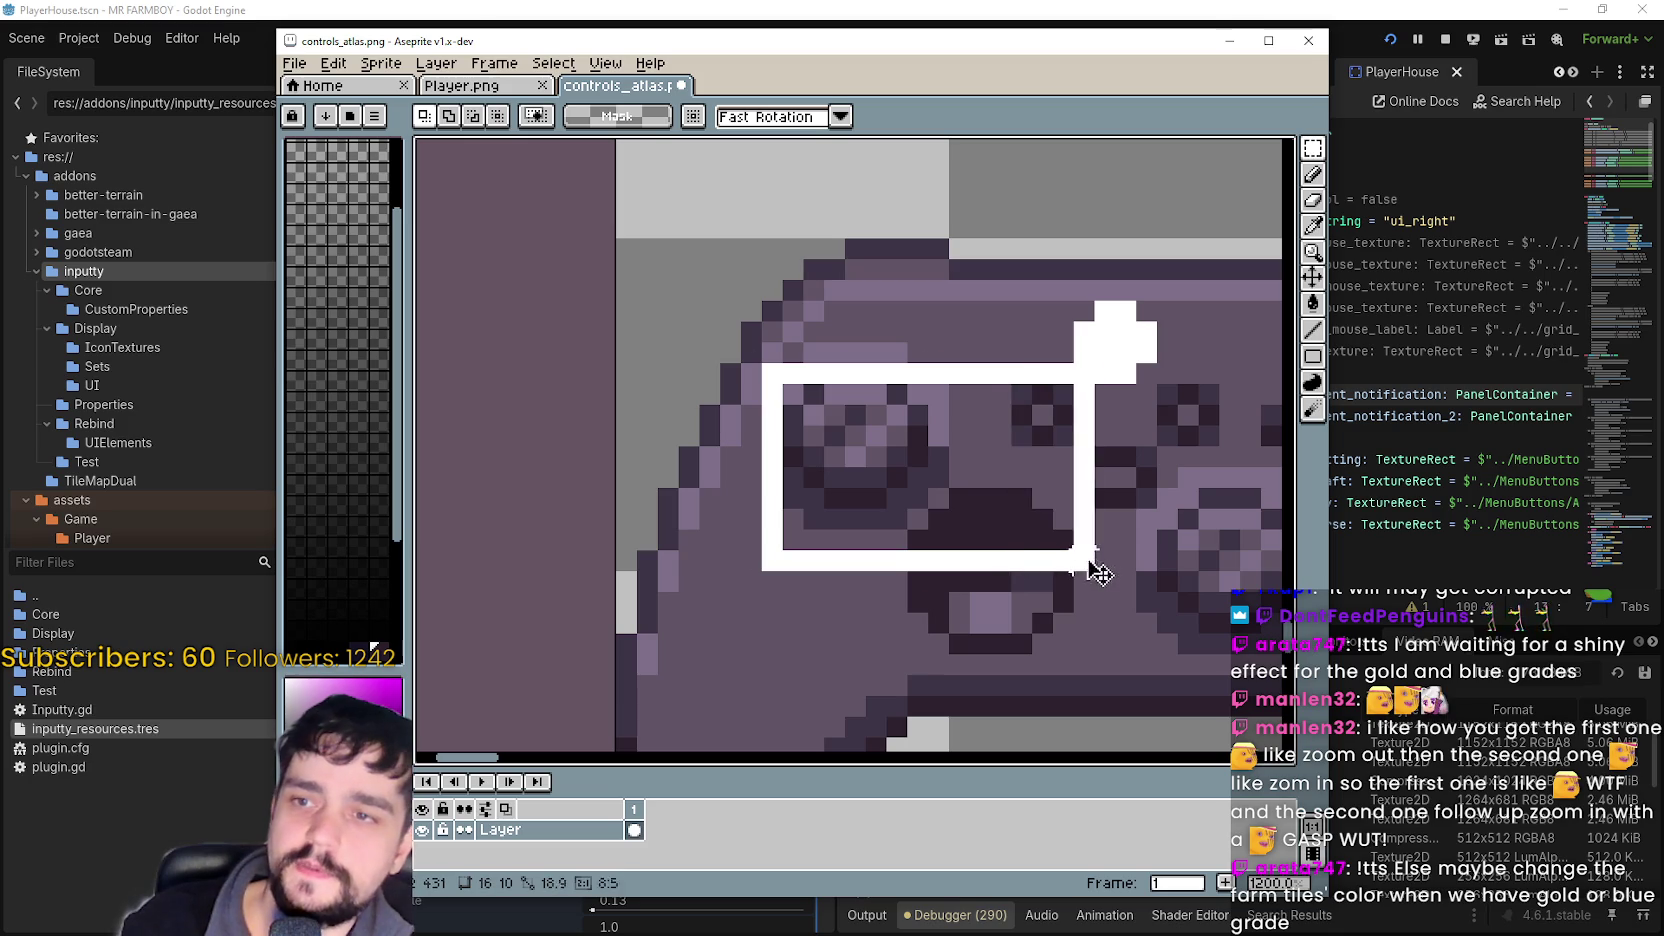
{"action": "key", "text": "Delete"}
{"action": "scroll", "coordinate": [813, 350], "scroll_direction": "down", "scroll_amount": 2}
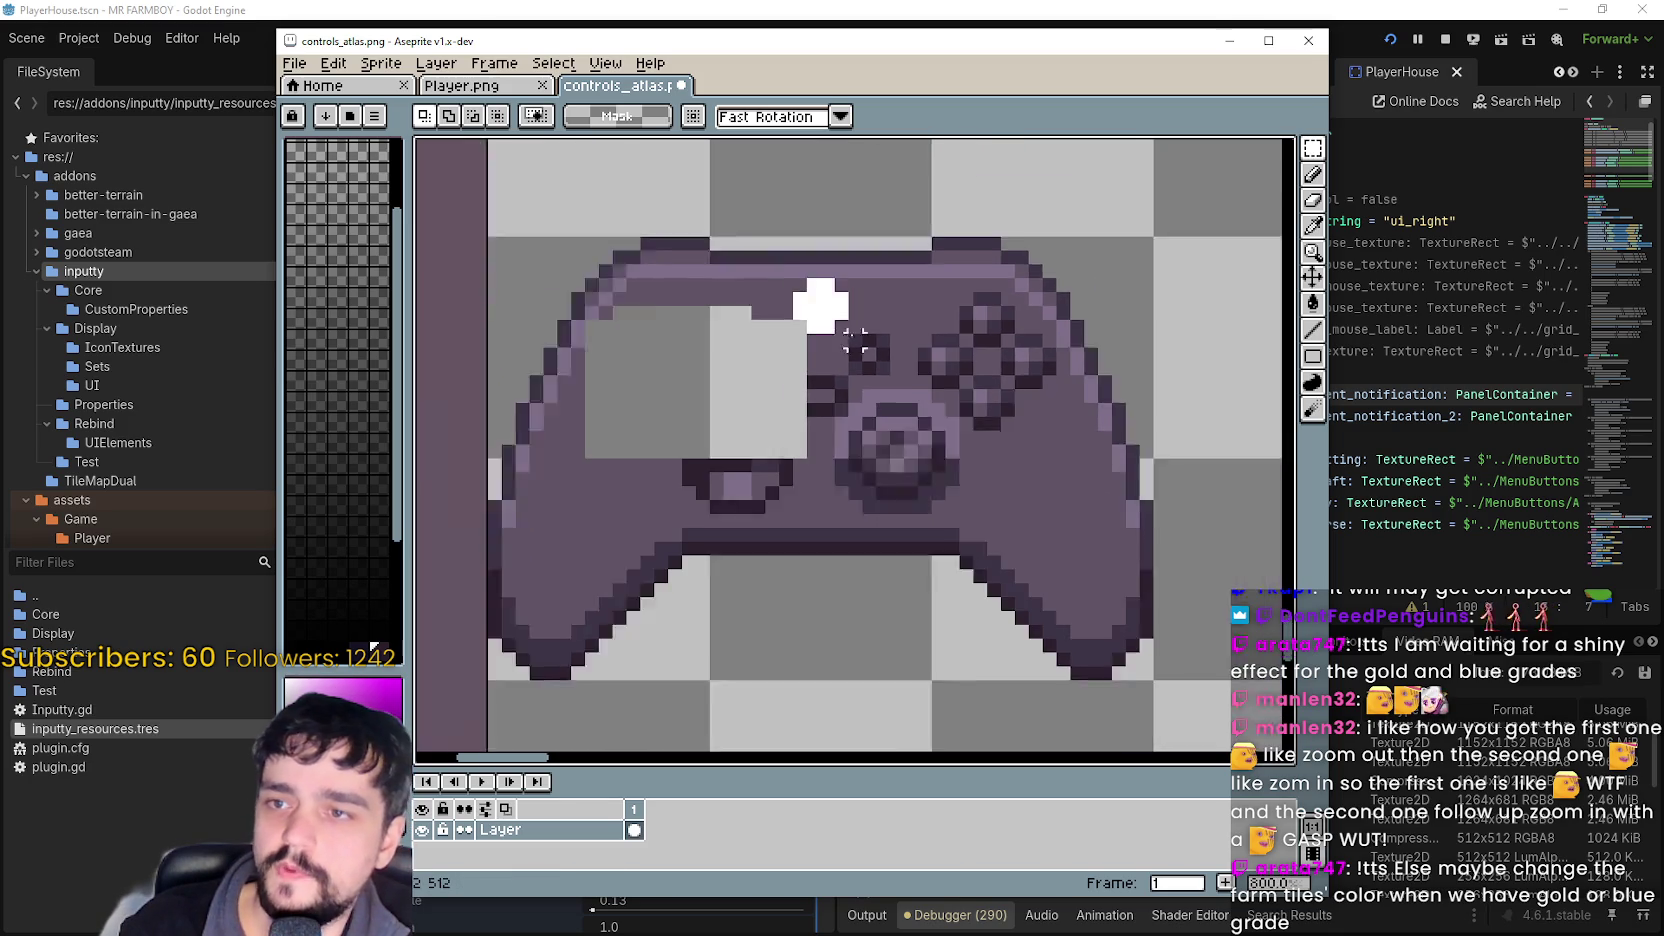
{"action": "left_click_drag", "start_coordinate": [893, 287], "coordinate": [788, 371]}
{"action": "key", "text": "Delete"}
{"action": "mouse_move", "coordinate": [958, 470]}
{"action": "left_mouse_down"}
{"action": "mouse_move", "coordinate": [741, 336]}
{"action": "mouse_move", "coordinate": [710, 338]}
{"action": "left_mouse_up"}
{"action": "key", "text": "Delete"}
{"action": "left_click_drag", "start_coordinate": [980, 283], "coordinate": [864, 372]}
{"action": "key", "text": "Delete"}
{"action": "scroll", "coordinate": [917, 378], "scroll_direction": "up", "scroll_amount": 2}
{"action": "left_click_drag", "start_coordinate": [1085, 282], "coordinate": [973, 383]}
{"action": "key", "text": "Delete"}
{"action": "scroll", "coordinate": [985, 430], "scroll_direction": "down", "scroll_amount": 2}
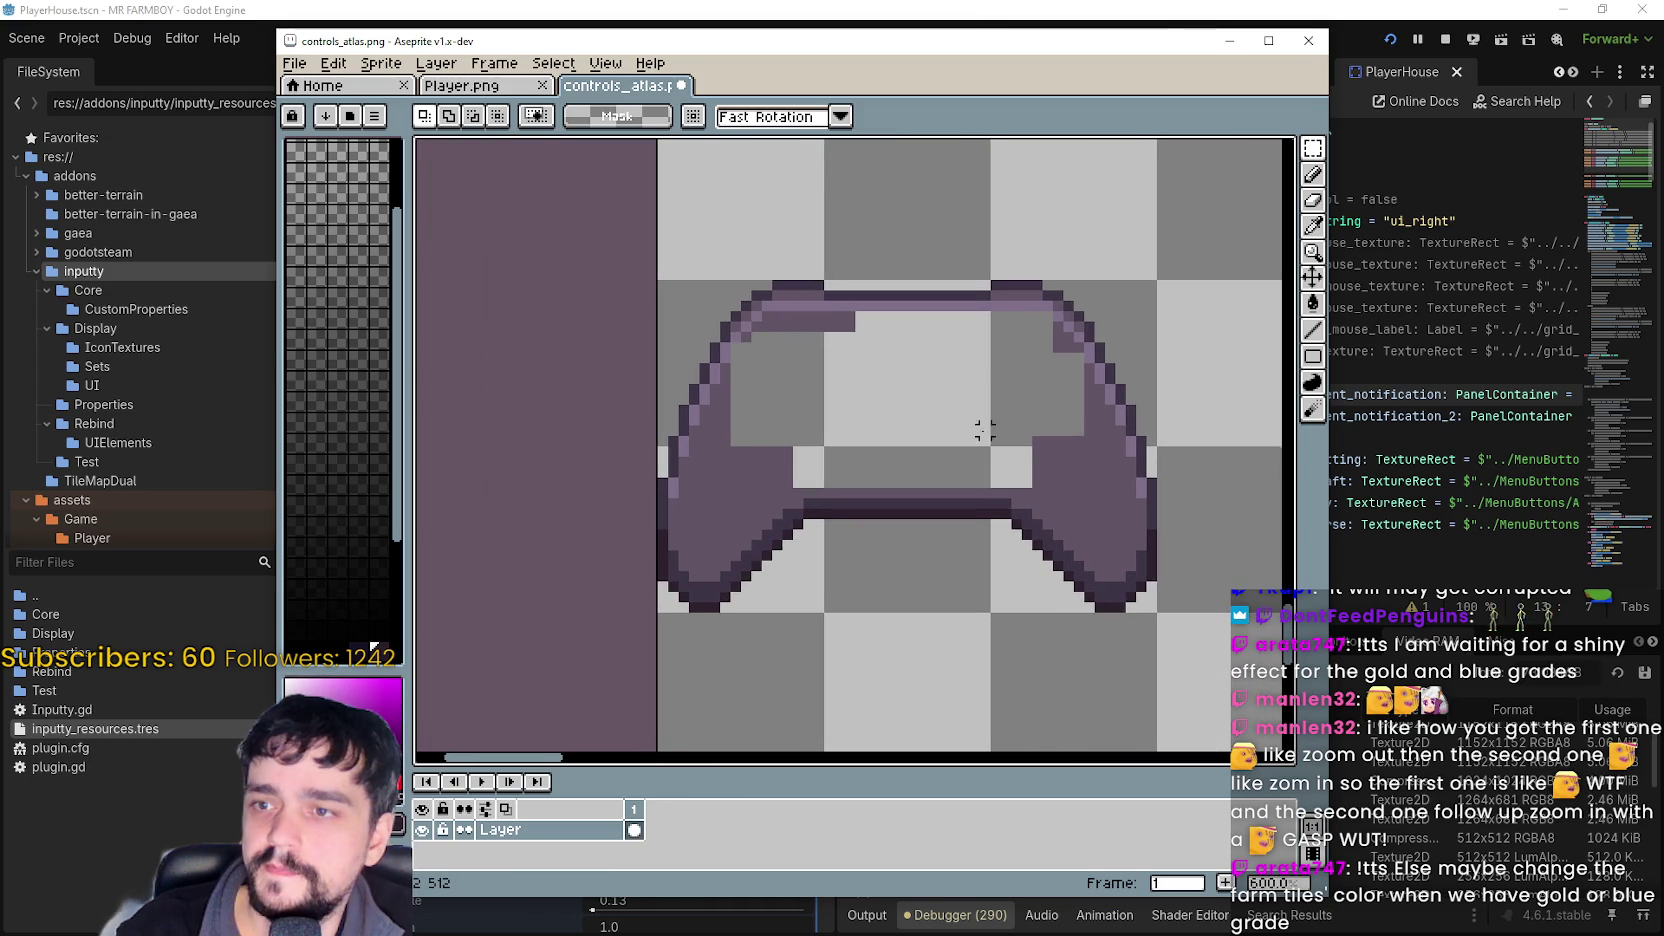
- Fill the controller's empty interior purple with a contiguous bucket fill and save controls_atlas.png
{"action": "left_click", "coordinate": [1313, 226]}
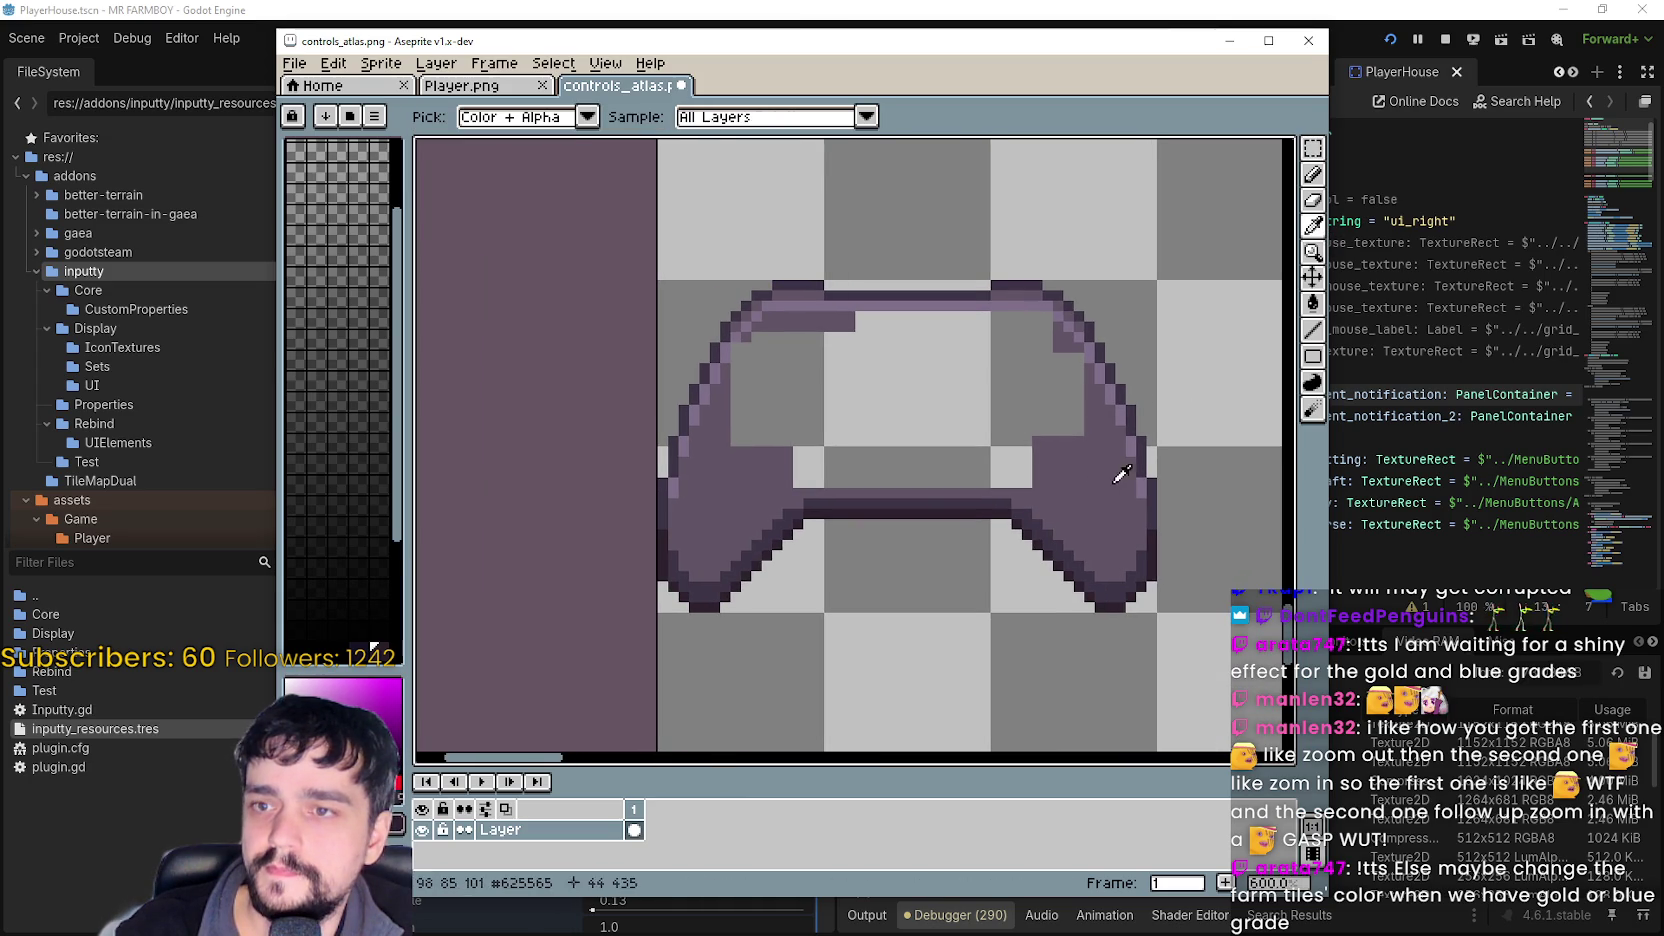
{"action": "left_click", "coordinate": [1310, 314]}
{"action": "left_click", "coordinate": [913, 380]}
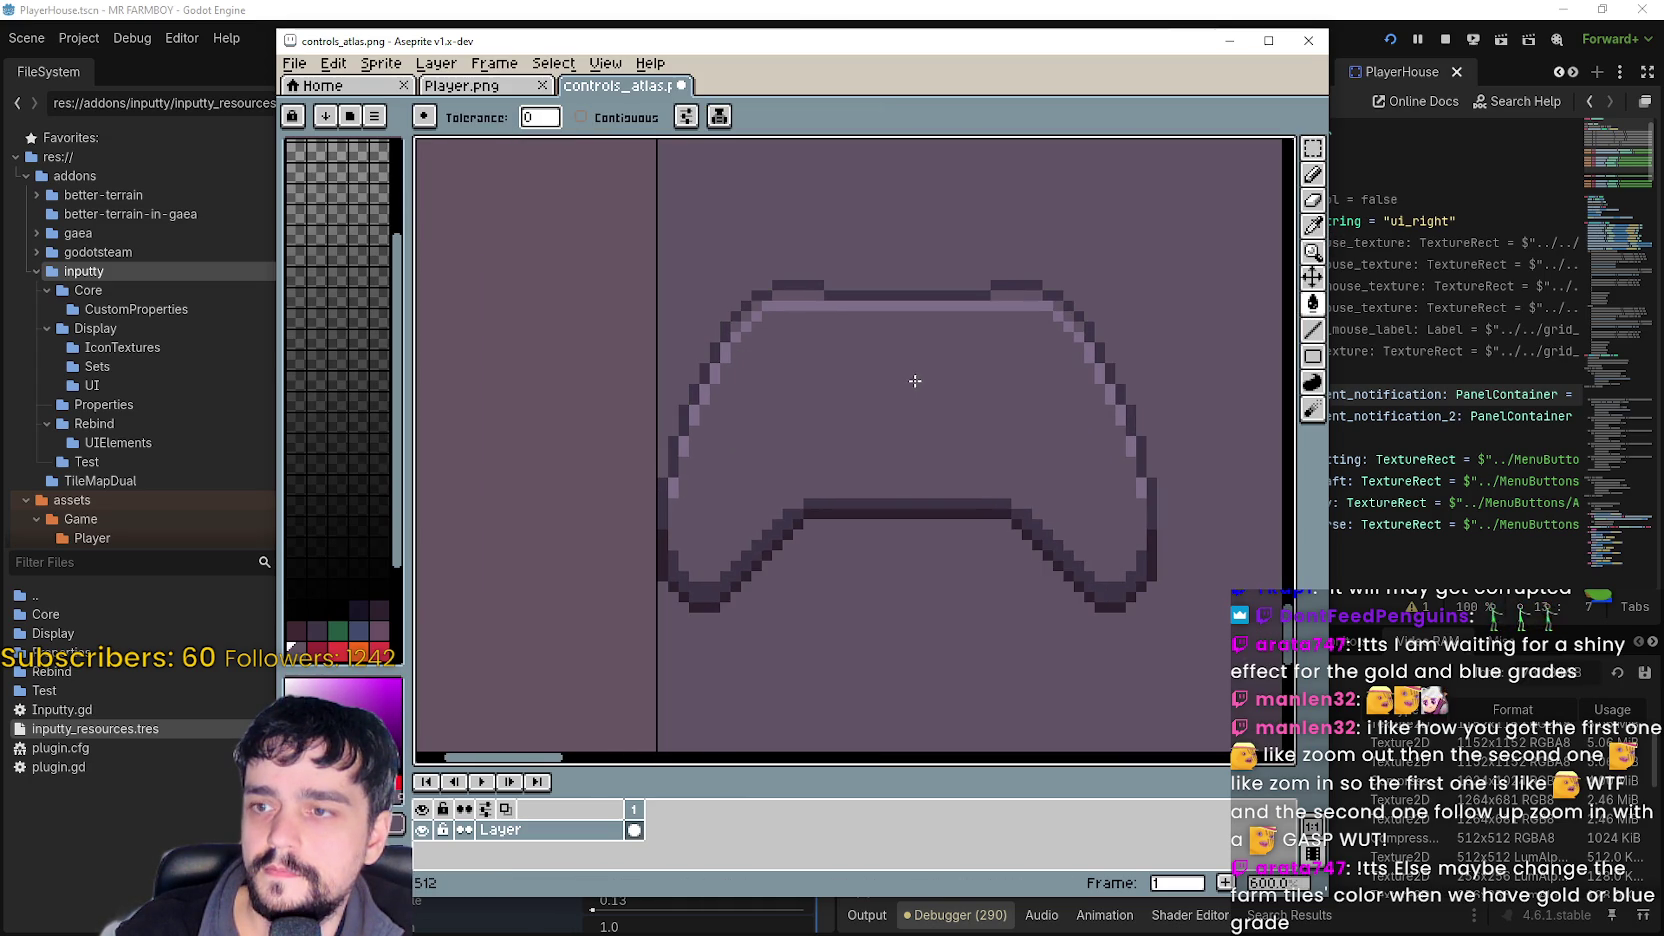
{"action": "key", "text": "ctrl+z"}
{"action": "left_click", "coordinate": [660, 117]}
{"action": "left_click", "coordinate": [847, 397]}
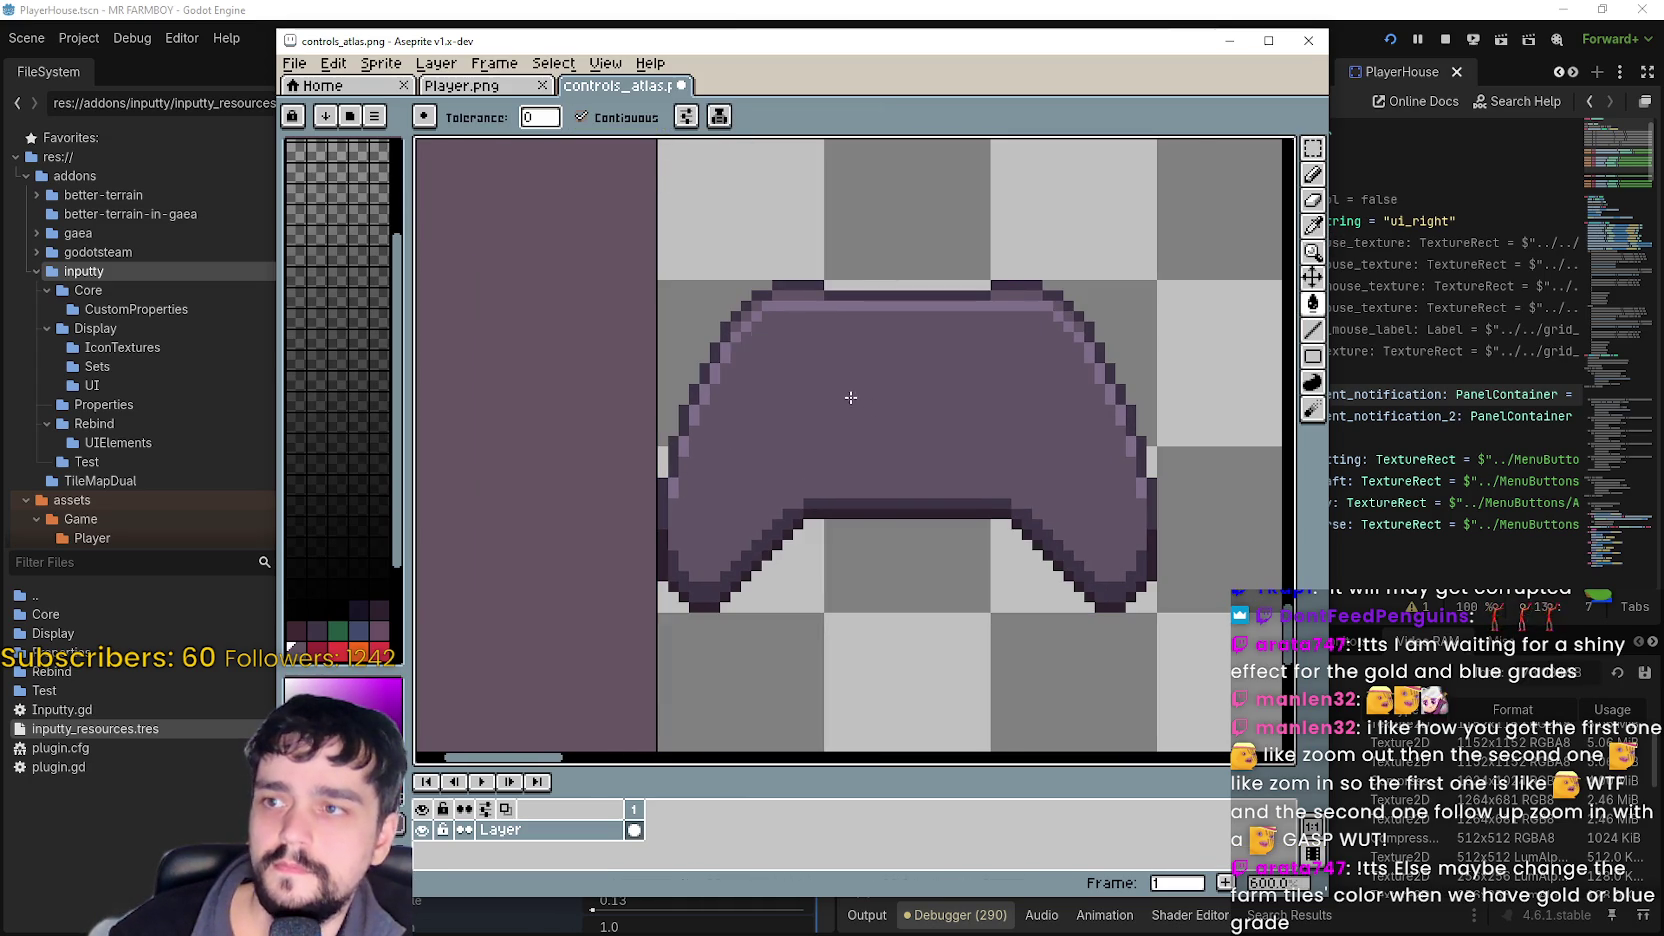
{"action": "scroll", "coordinate": [900, 460], "scroll_direction": "down", "scroll_amount": 5}
{"action": "key", "text": "ctrl+s"}
{"action": "scroll", "coordinate": [861, 490], "scroll_direction": "up", "scroll_amount": 3}
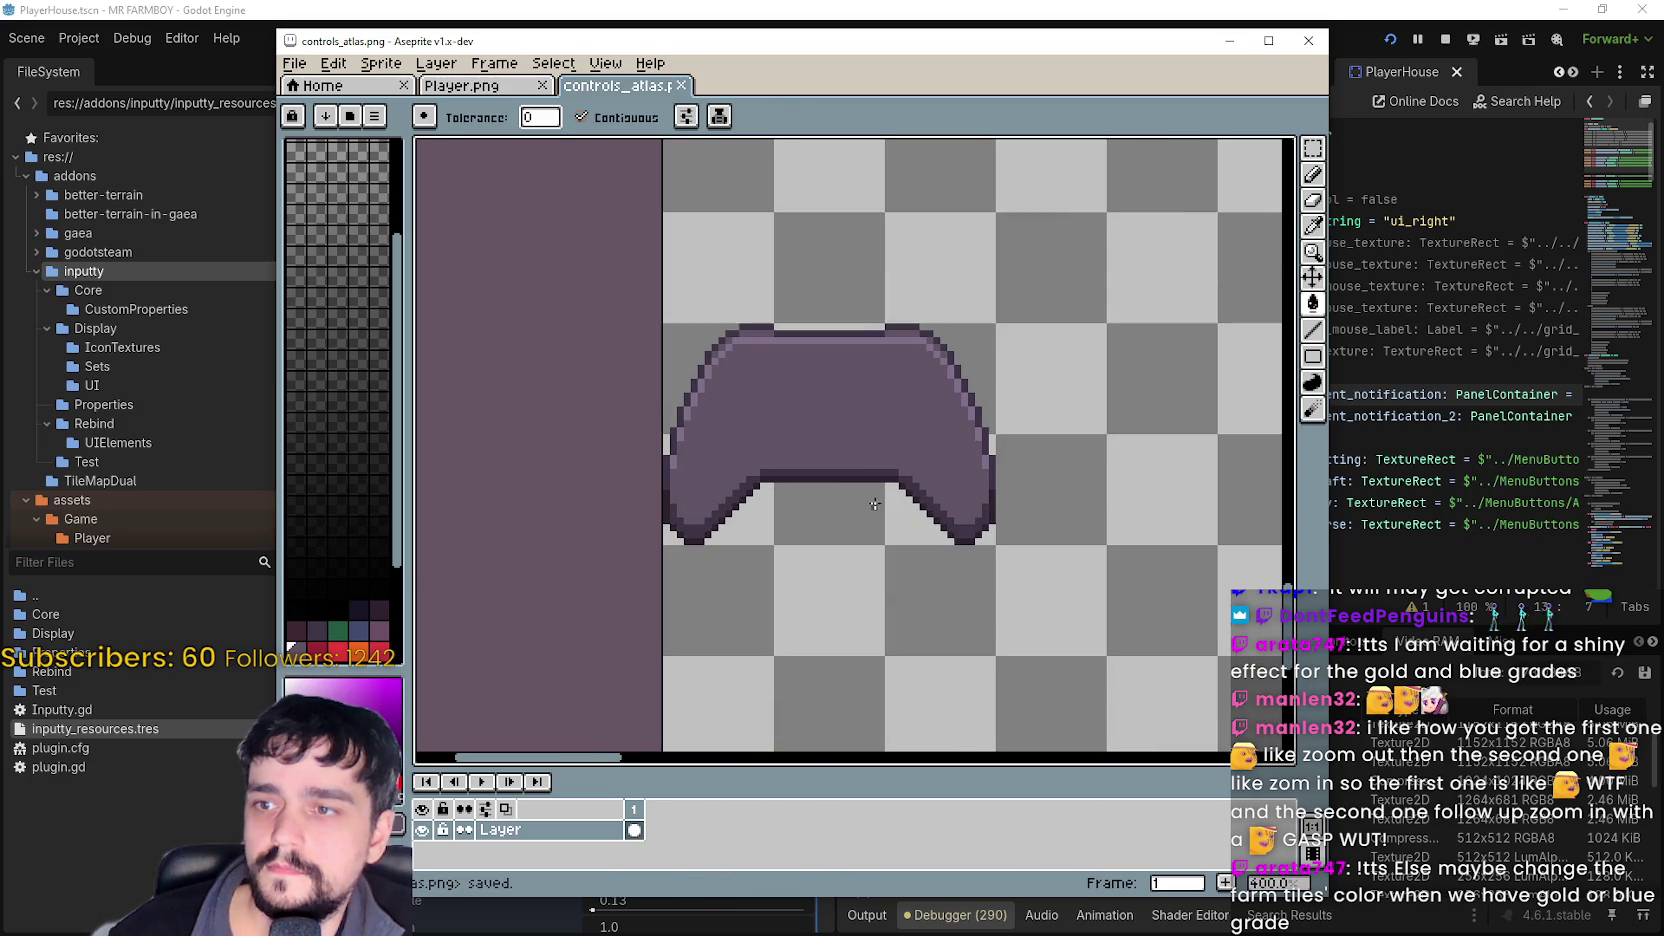
{"action": "scroll", "coordinate": [848, 453], "scroll_direction": "down", "scroll_amount": 2}
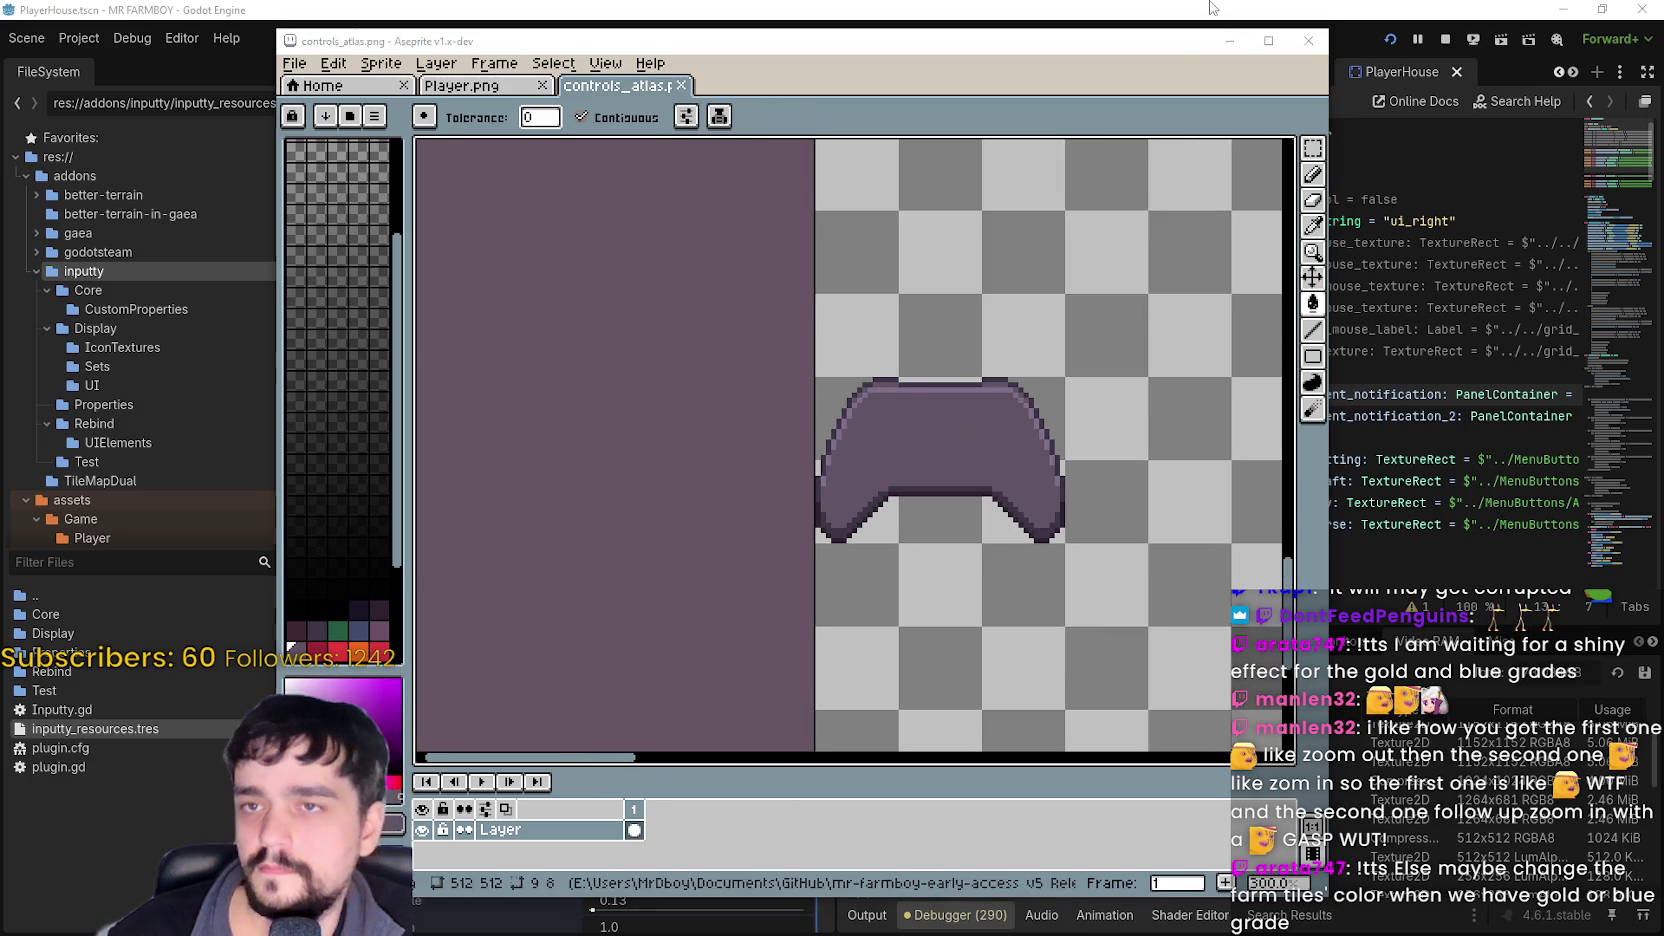
{"action": "key", "text": "alt+Tab"}
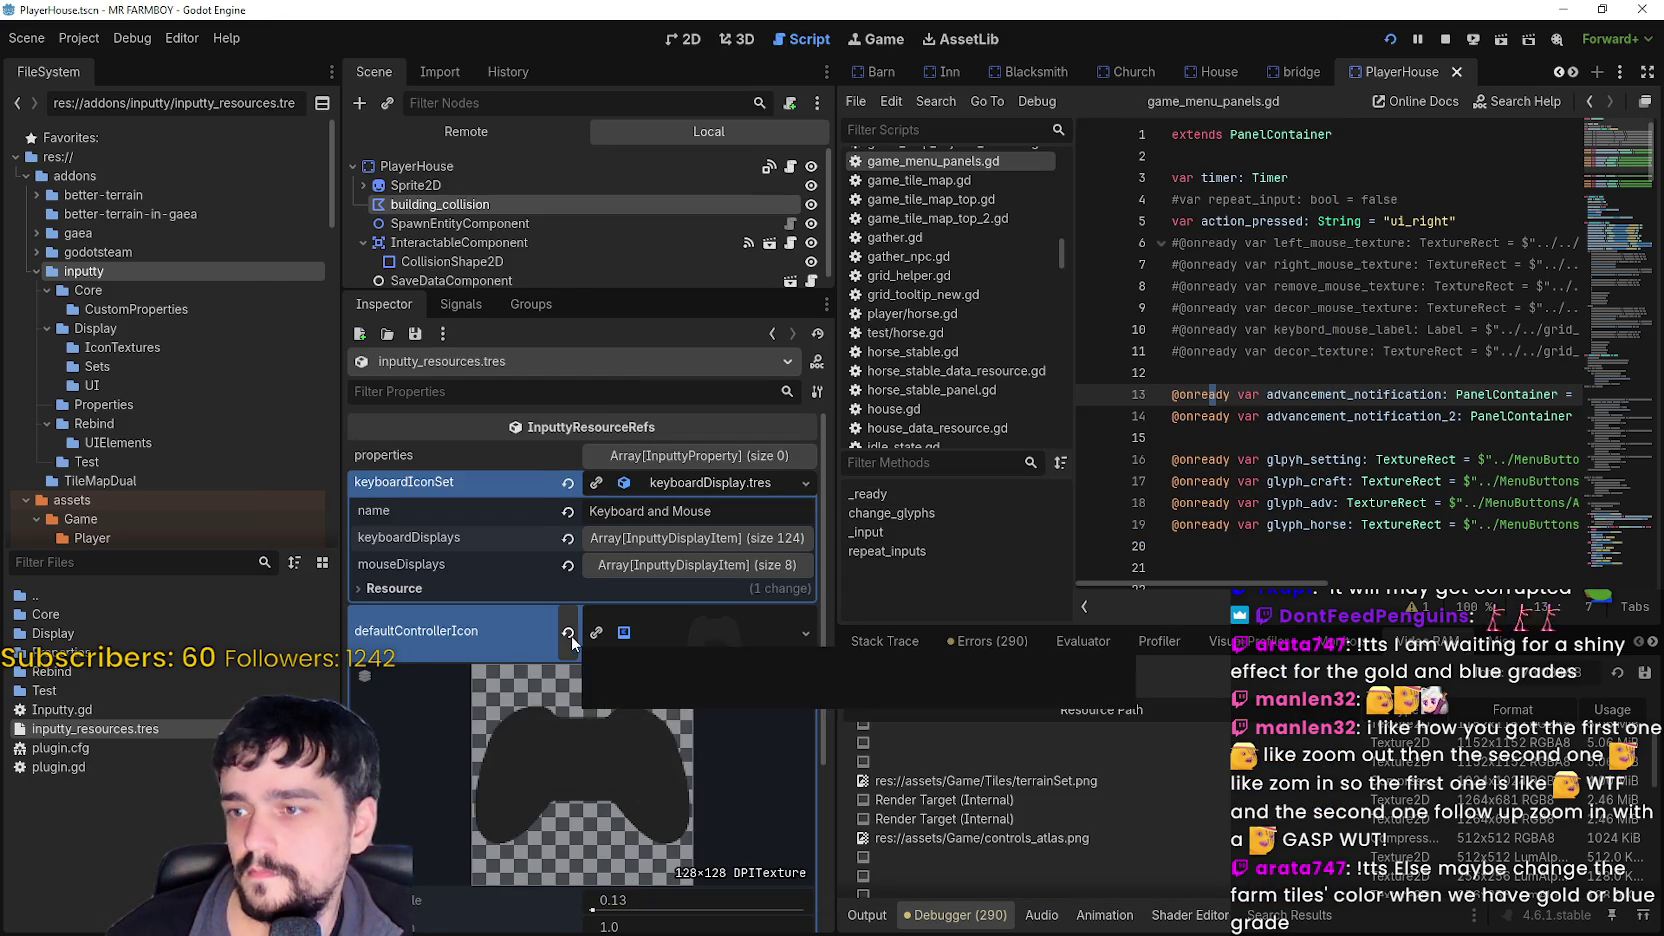
- Replace defaultControllerIcon with a new AtlasTexture using controls_atlas.png as its atlas
{"action": "left_click", "coordinate": [569, 634]}
{"action": "left_click", "coordinate": [650, 621]}
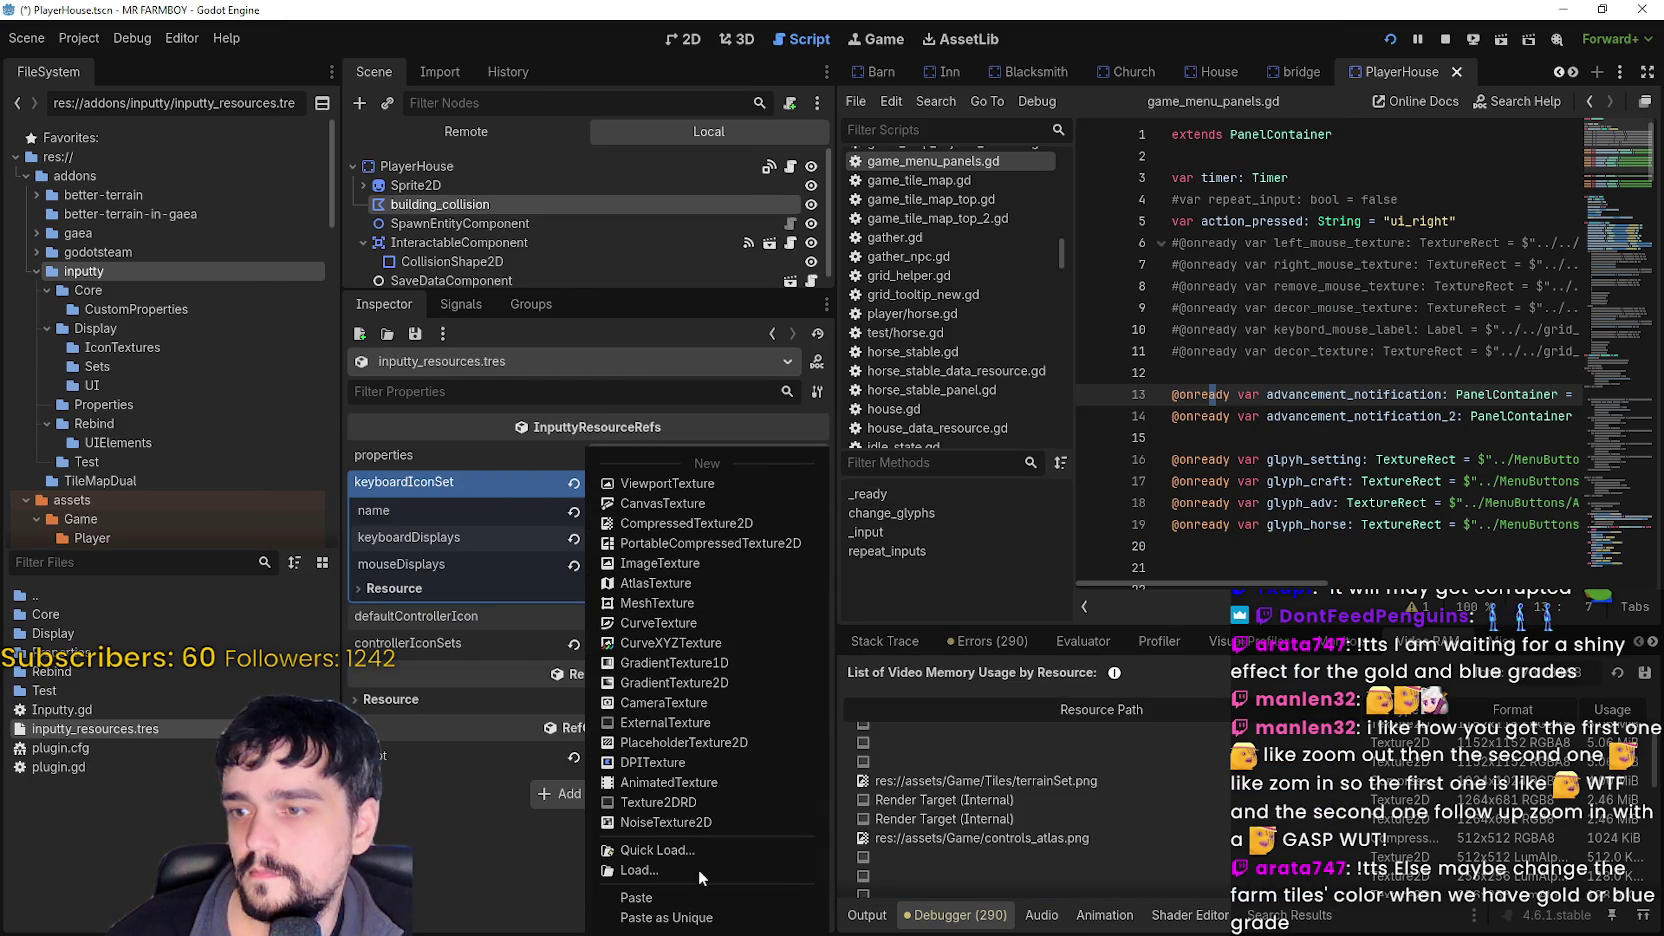
{"action": "left_click", "coordinate": [686, 588]}
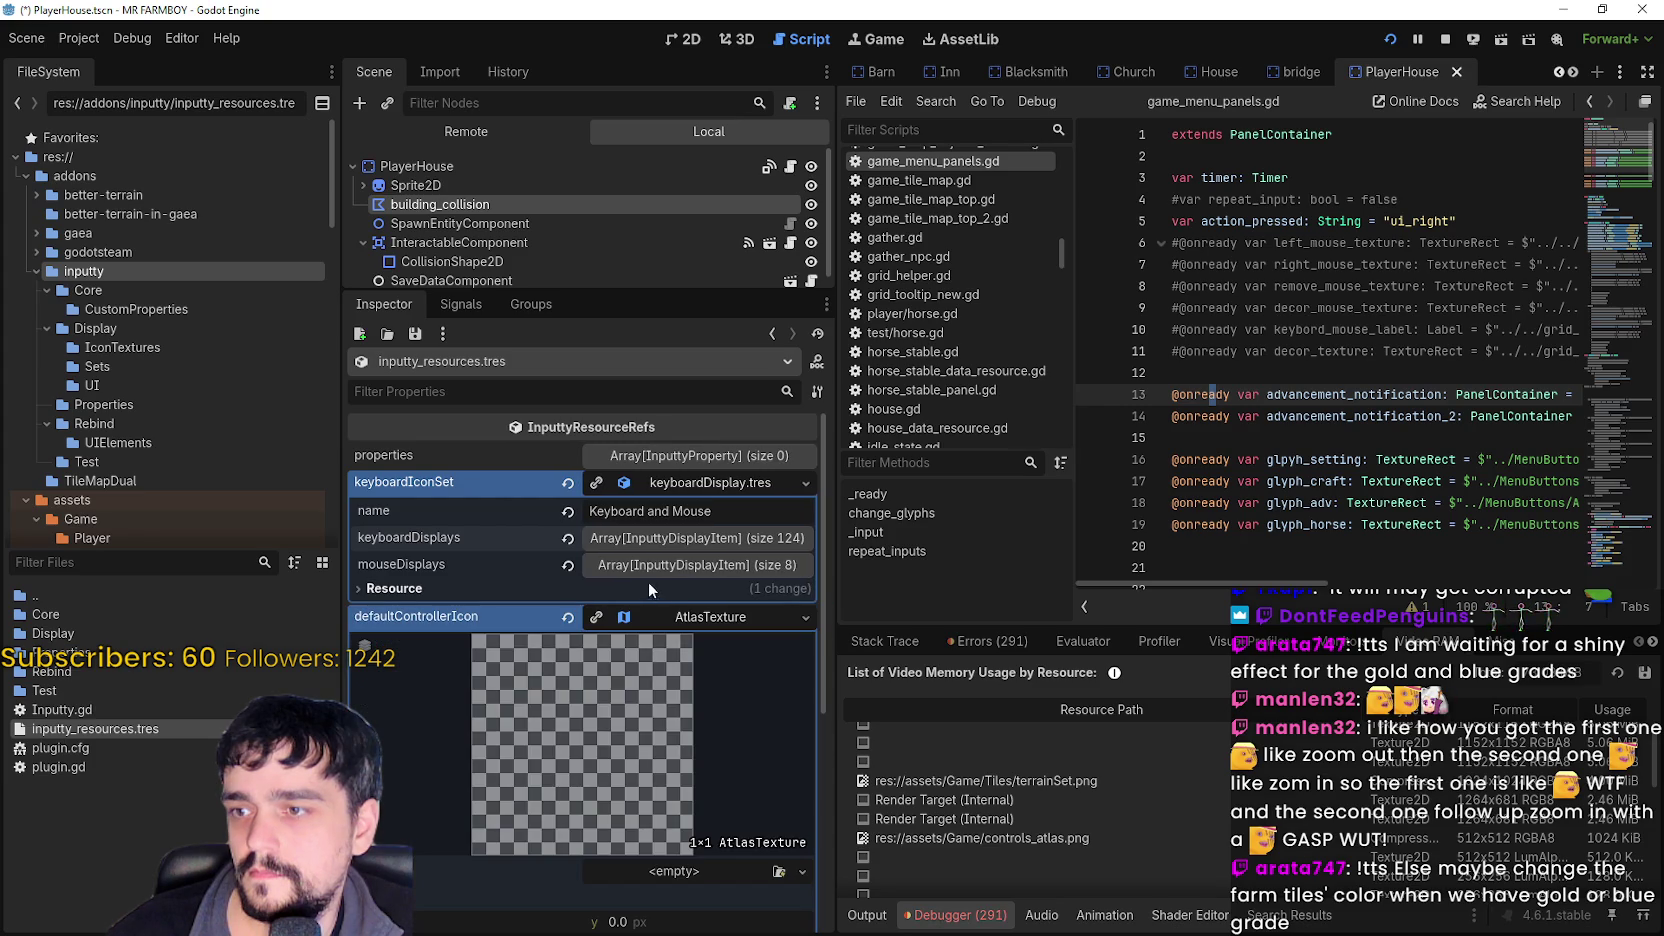
{"action": "scroll", "coordinate": [655, 700], "scroll_direction": "down", "scroll_amount": 3}
{"action": "left_click", "coordinate": [660, 743]}
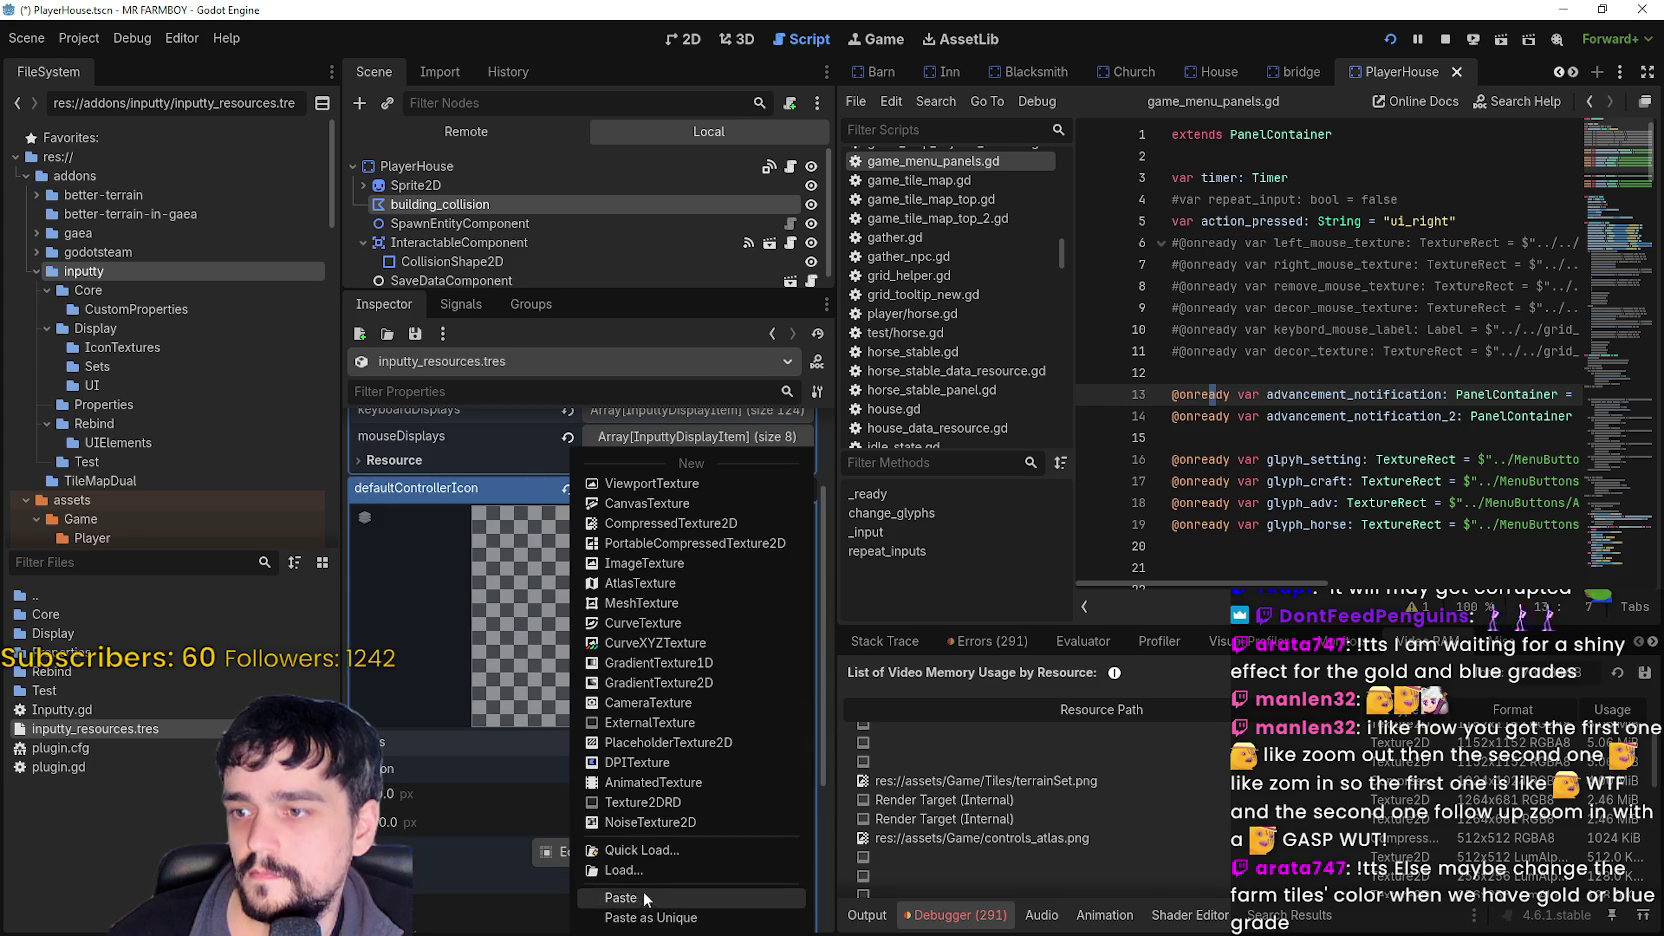
{"action": "left_click", "coordinate": [664, 852]}
{"action": "double_click", "coordinate": [546, 268]}
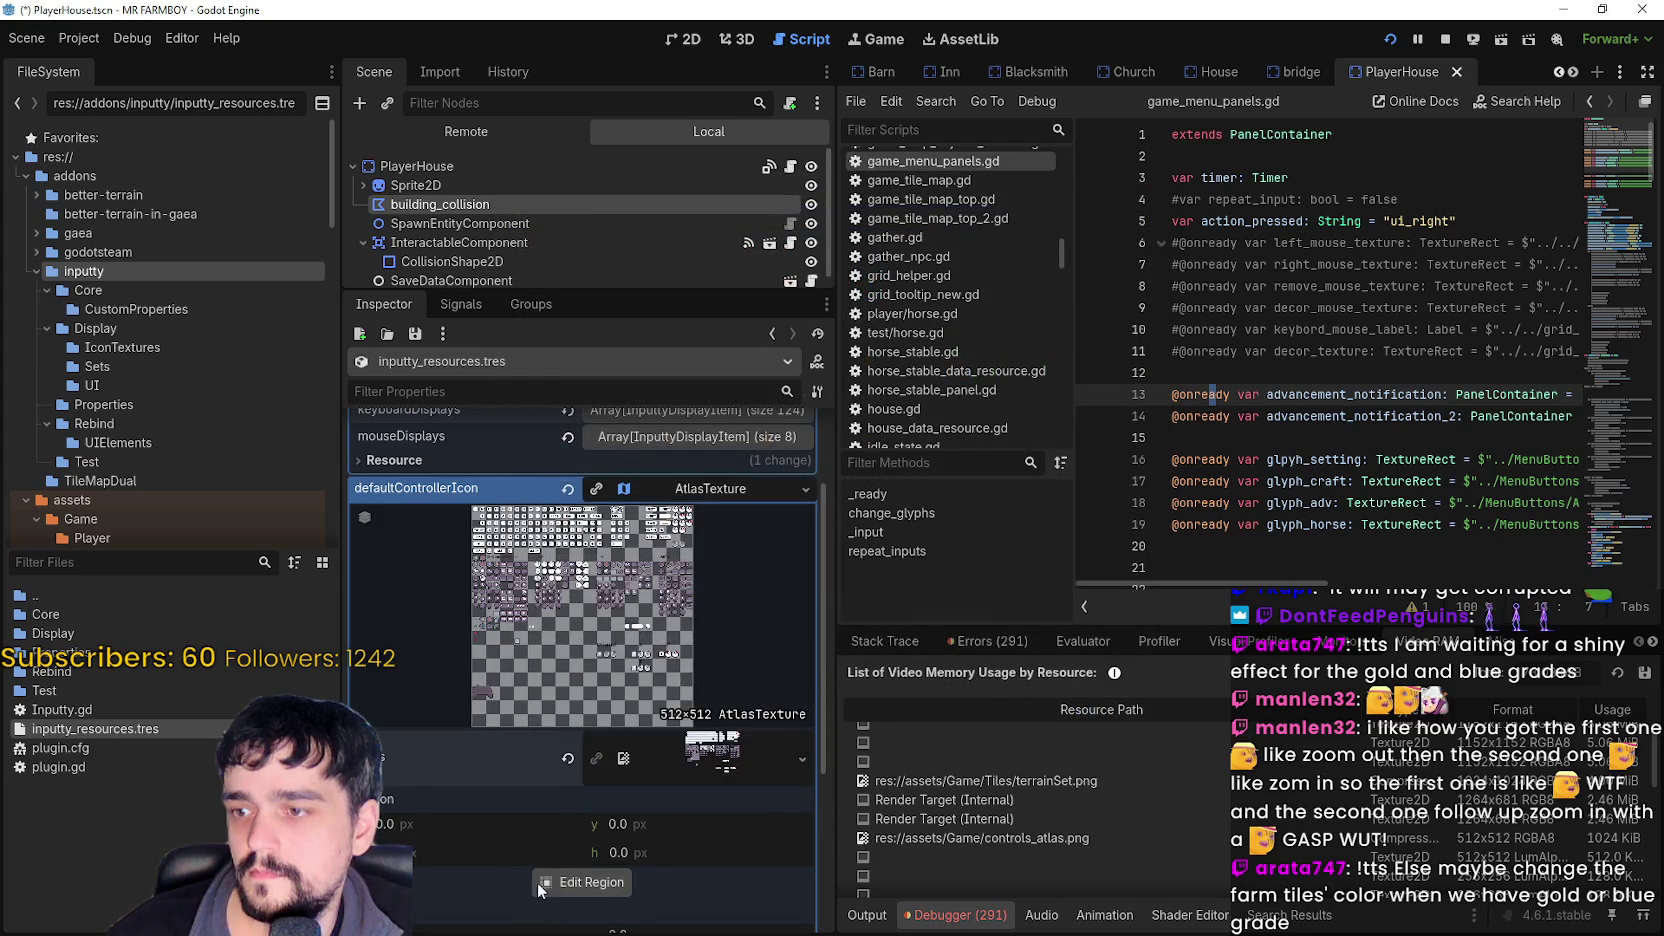
- Set the atlas region to a 40x32 box around the controller icon and save
{"action": "left_click", "coordinate": [565, 882]}
{"action": "scroll", "coordinate": [686, 523], "scroll_direction": "up", "scroll_amount": 6}
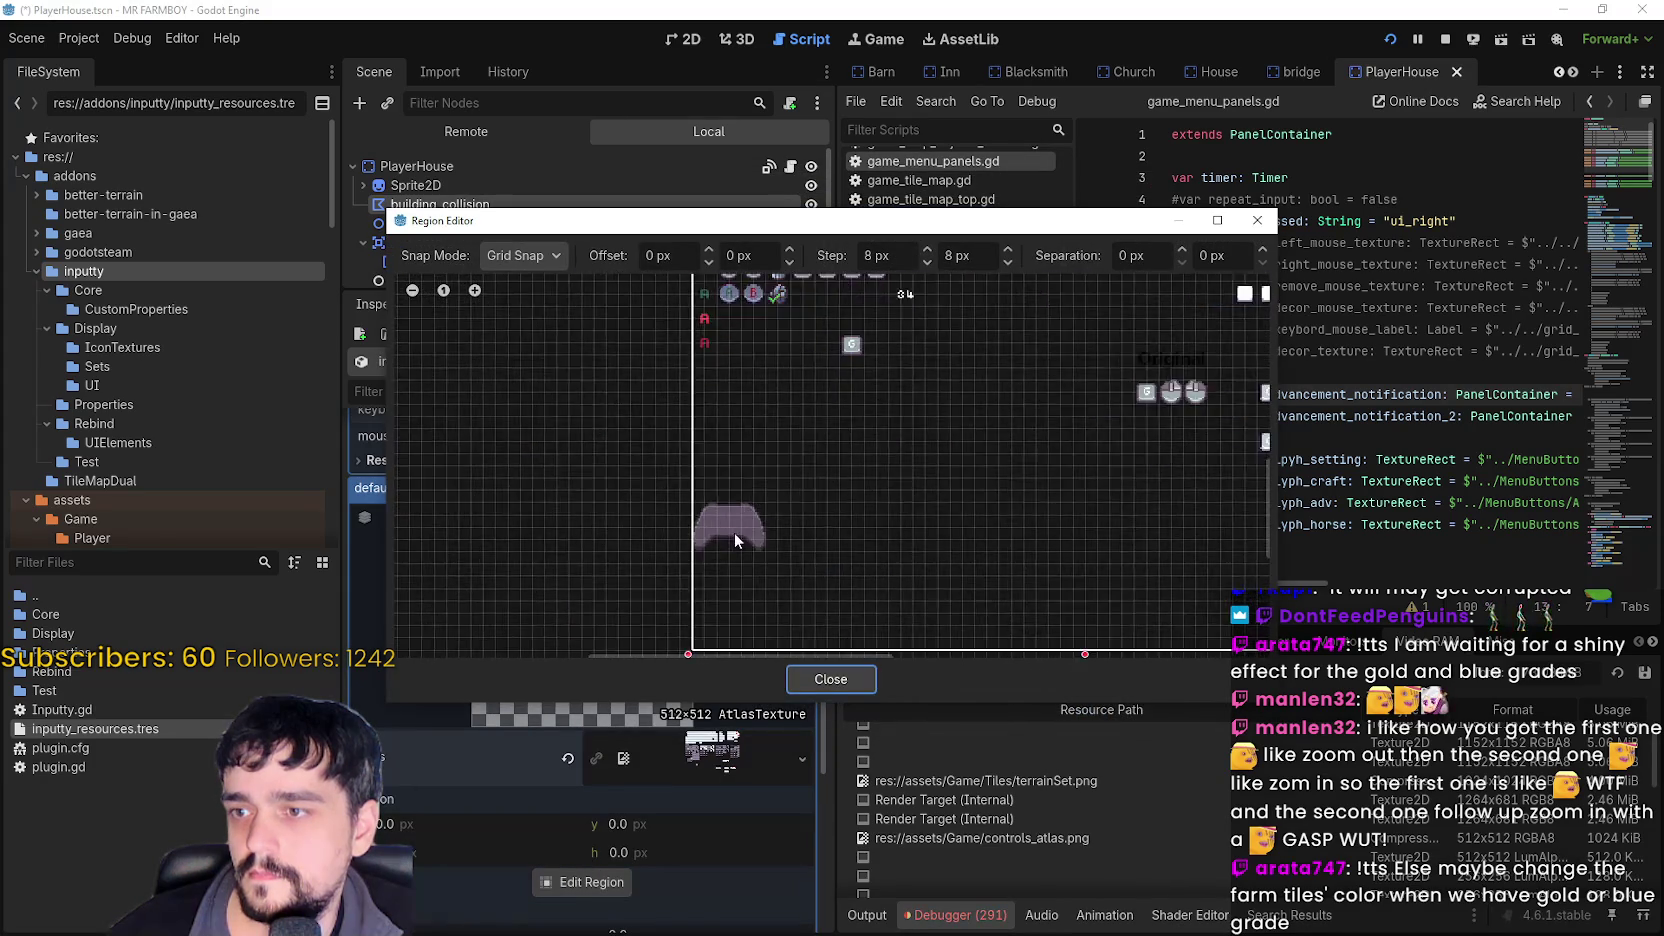
{"action": "left_click_drag", "start_coordinate": [687, 500], "coordinate": [808, 580]}
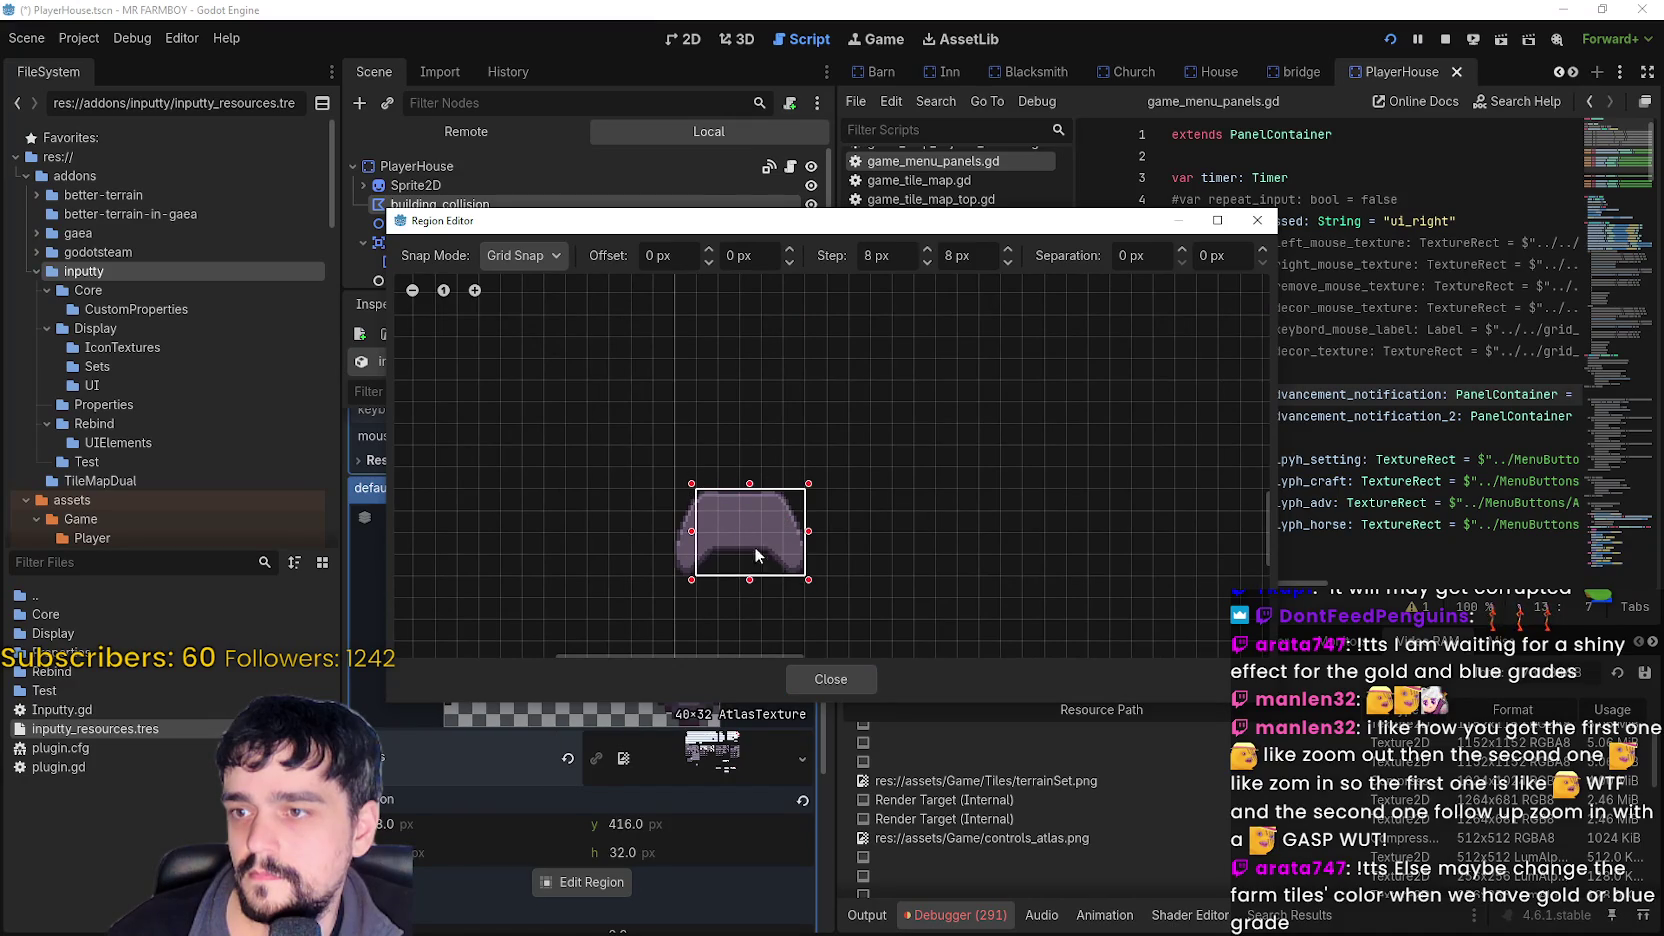
{"action": "left_click_drag", "start_coordinate": [692, 538], "coordinate": [677, 536]}
{"action": "left_click", "coordinate": [830, 679]}
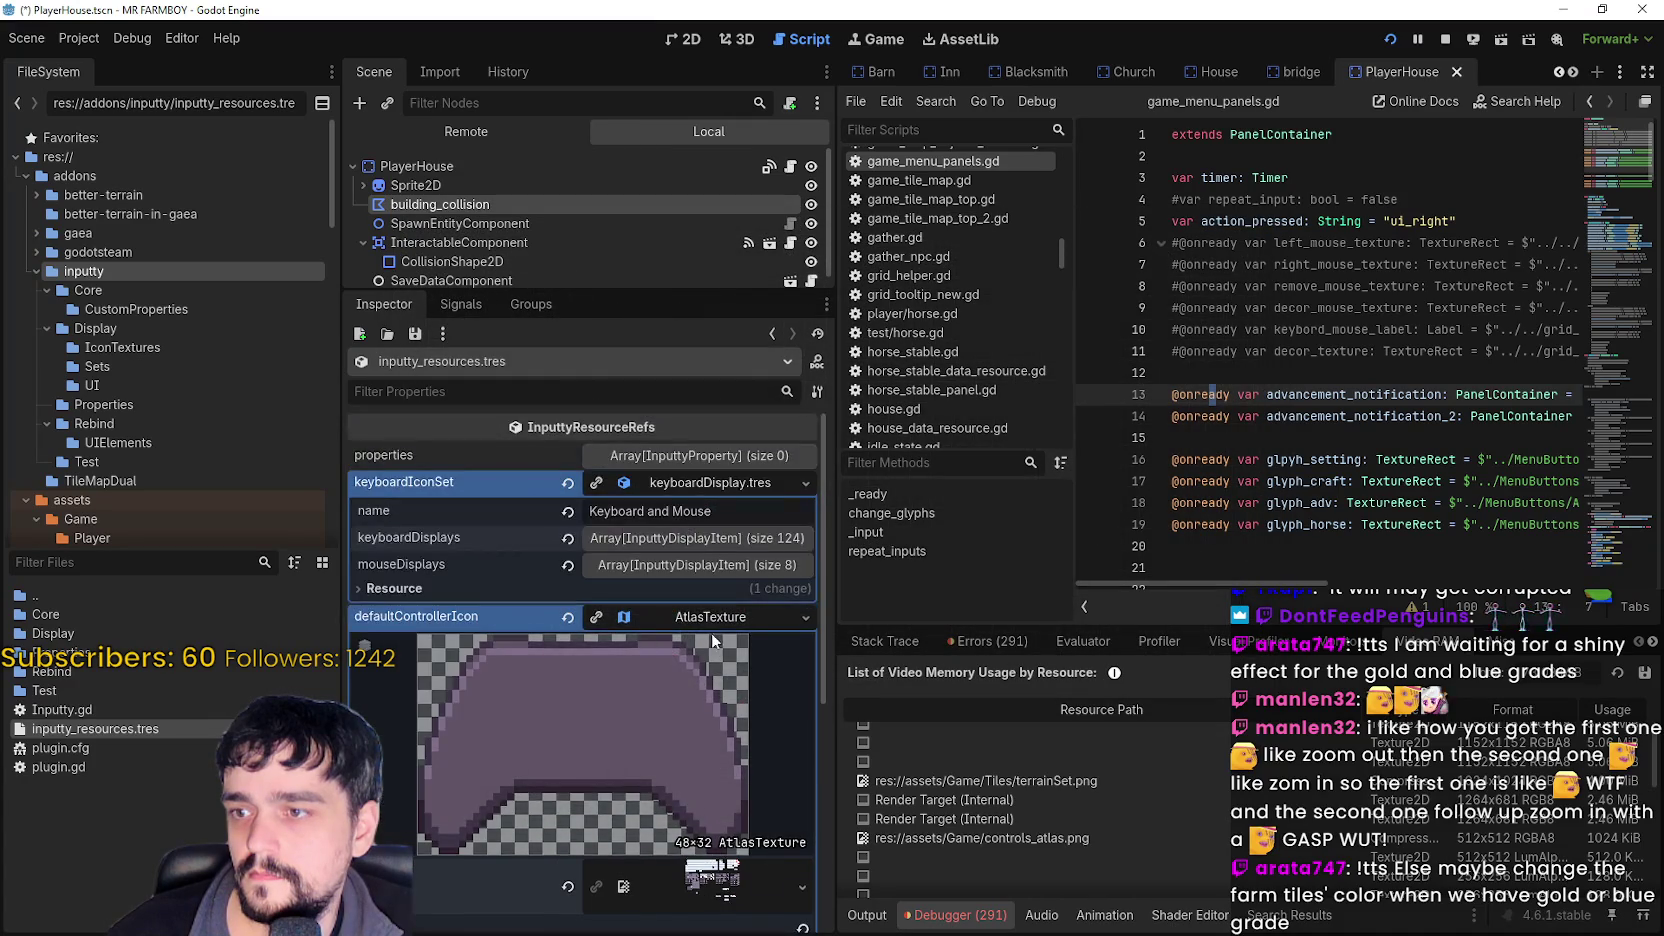
{"action": "left_click", "coordinate": [703, 621]}
{"action": "key", "text": "ctrl+s"}
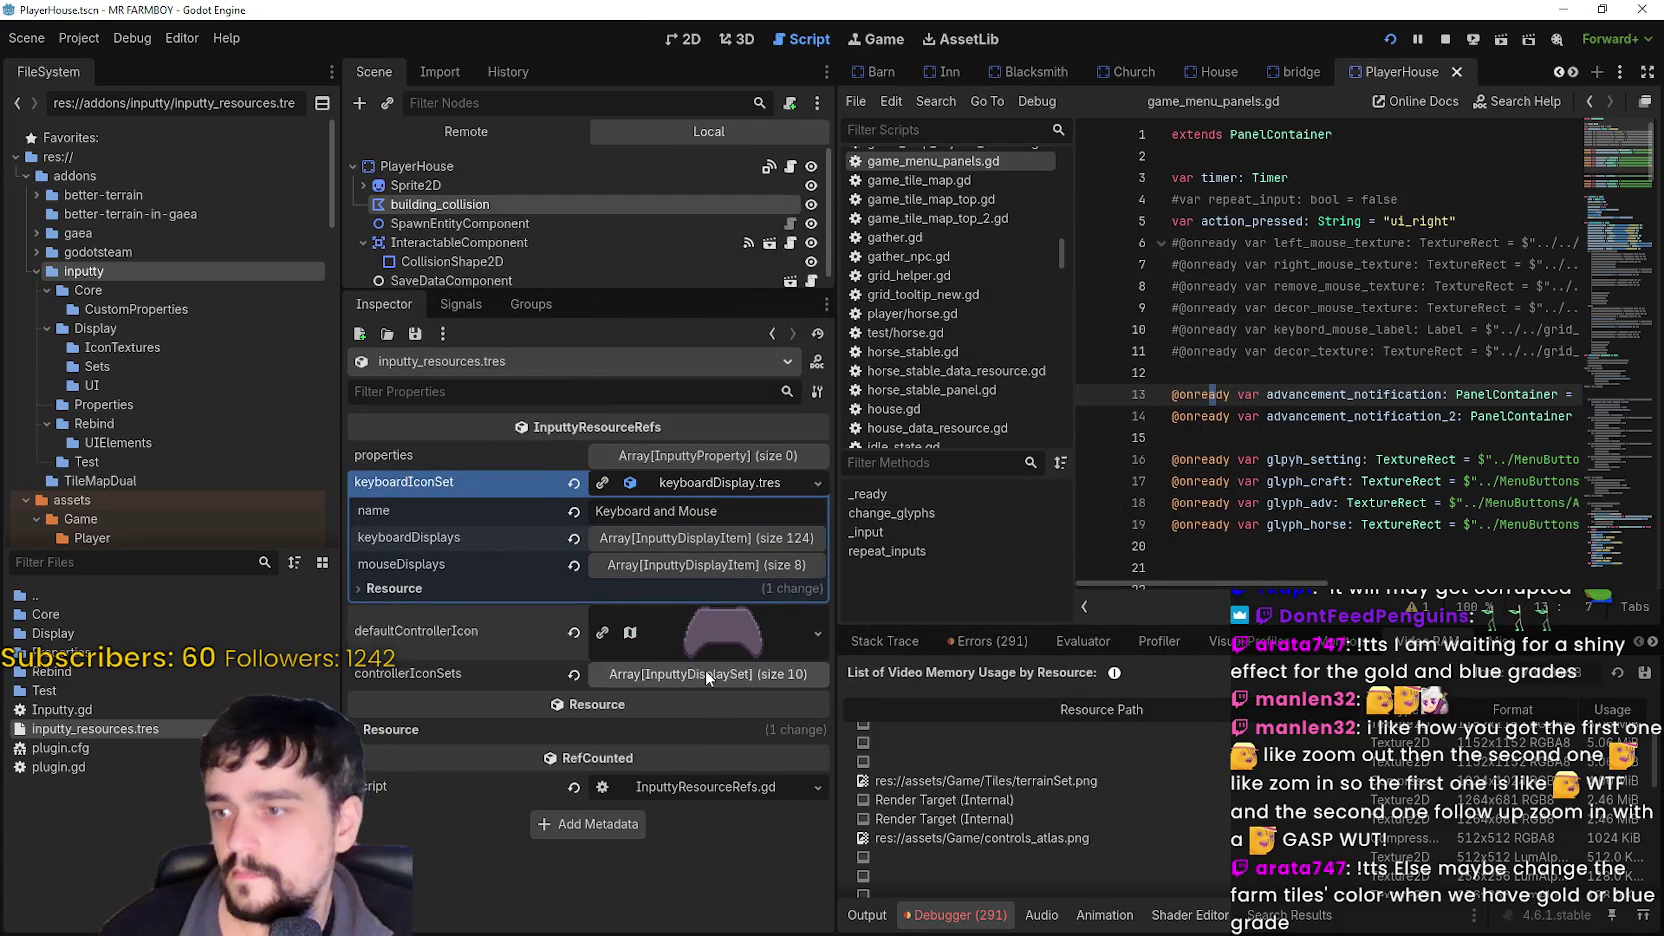
- Collapse the controllerIconSets and keyboardIconSet entries, save again, and run the game with F5
{"action": "left_click", "coordinate": [703, 673]}
{"action": "scroll", "coordinate": [700, 670], "scroll_direction": "down", "scroll_amount": 3}
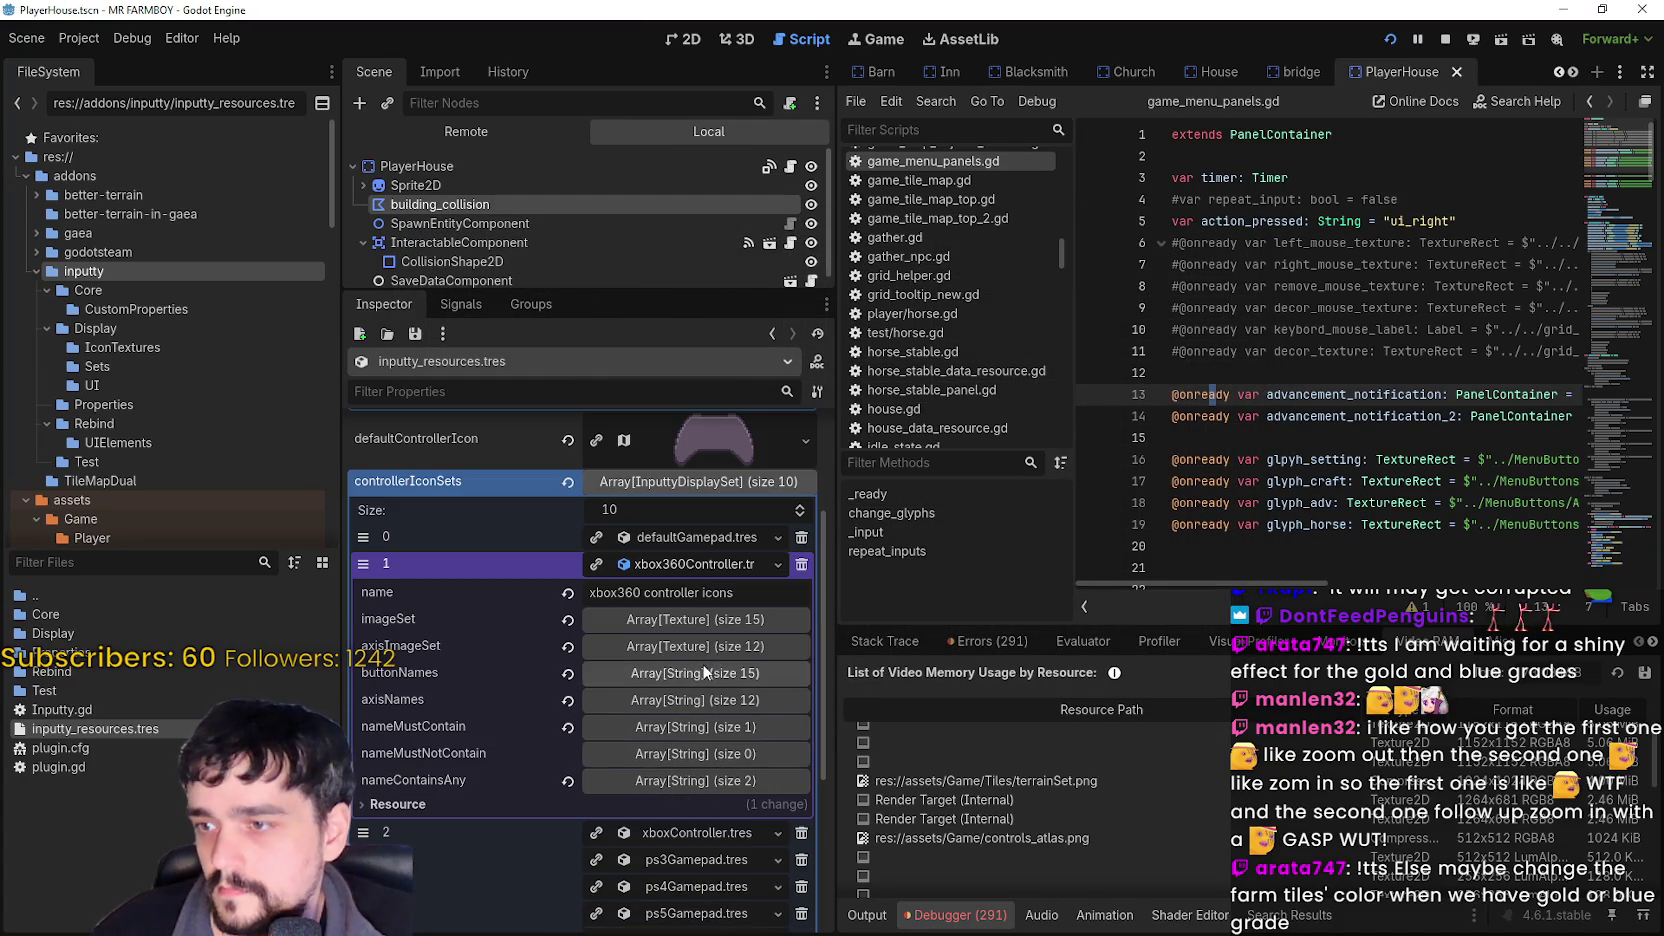
{"action": "left_click", "coordinate": [705, 568]}
{"action": "scroll", "coordinate": [708, 690], "scroll_direction": "up", "scroll_amount": 3}
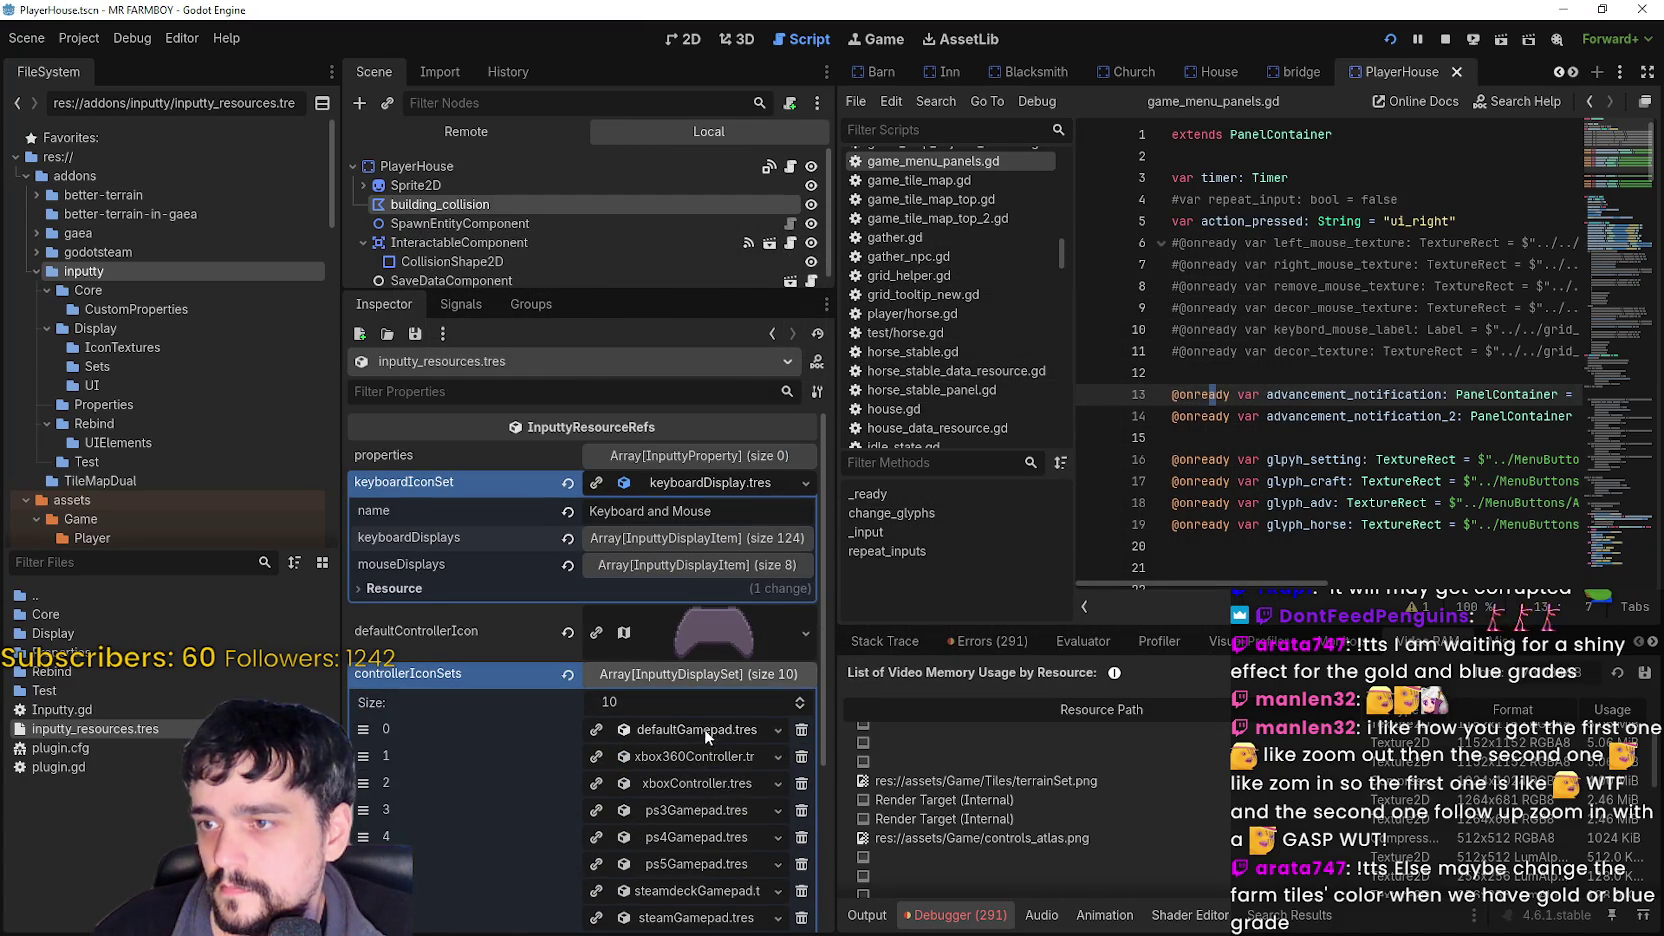
{"action": "left_click", "coordinate": [705, 482]}
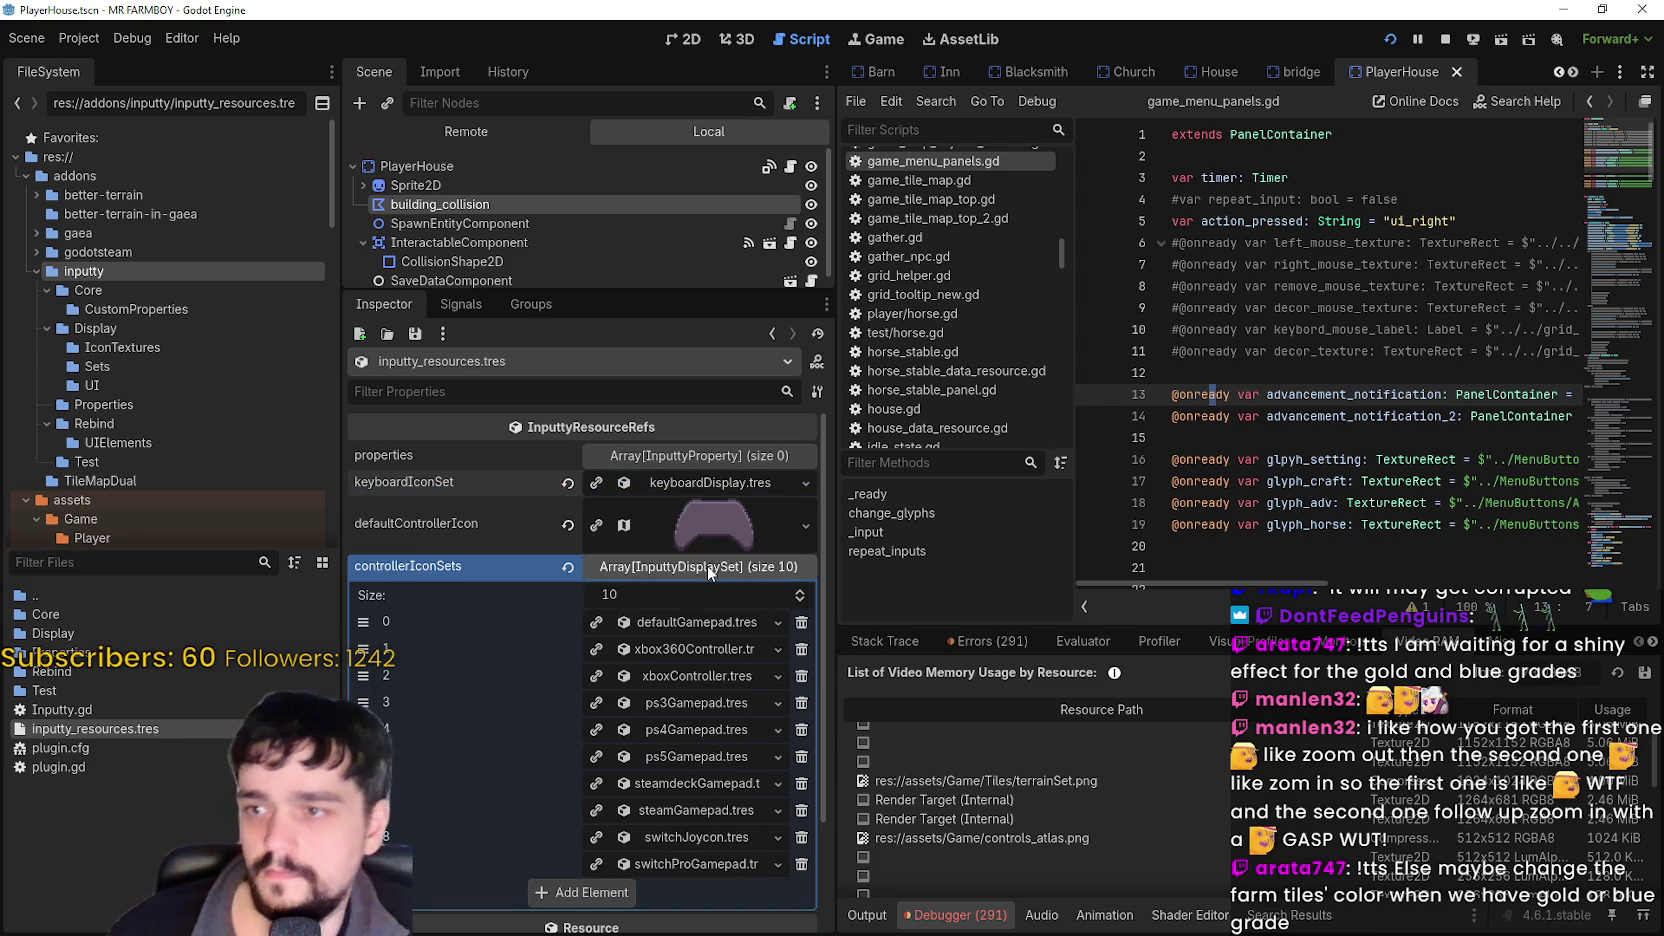
{"action": "left_click", "coordinate": [707, 566]}
{"action": "key", "text": "ctrl+s"}
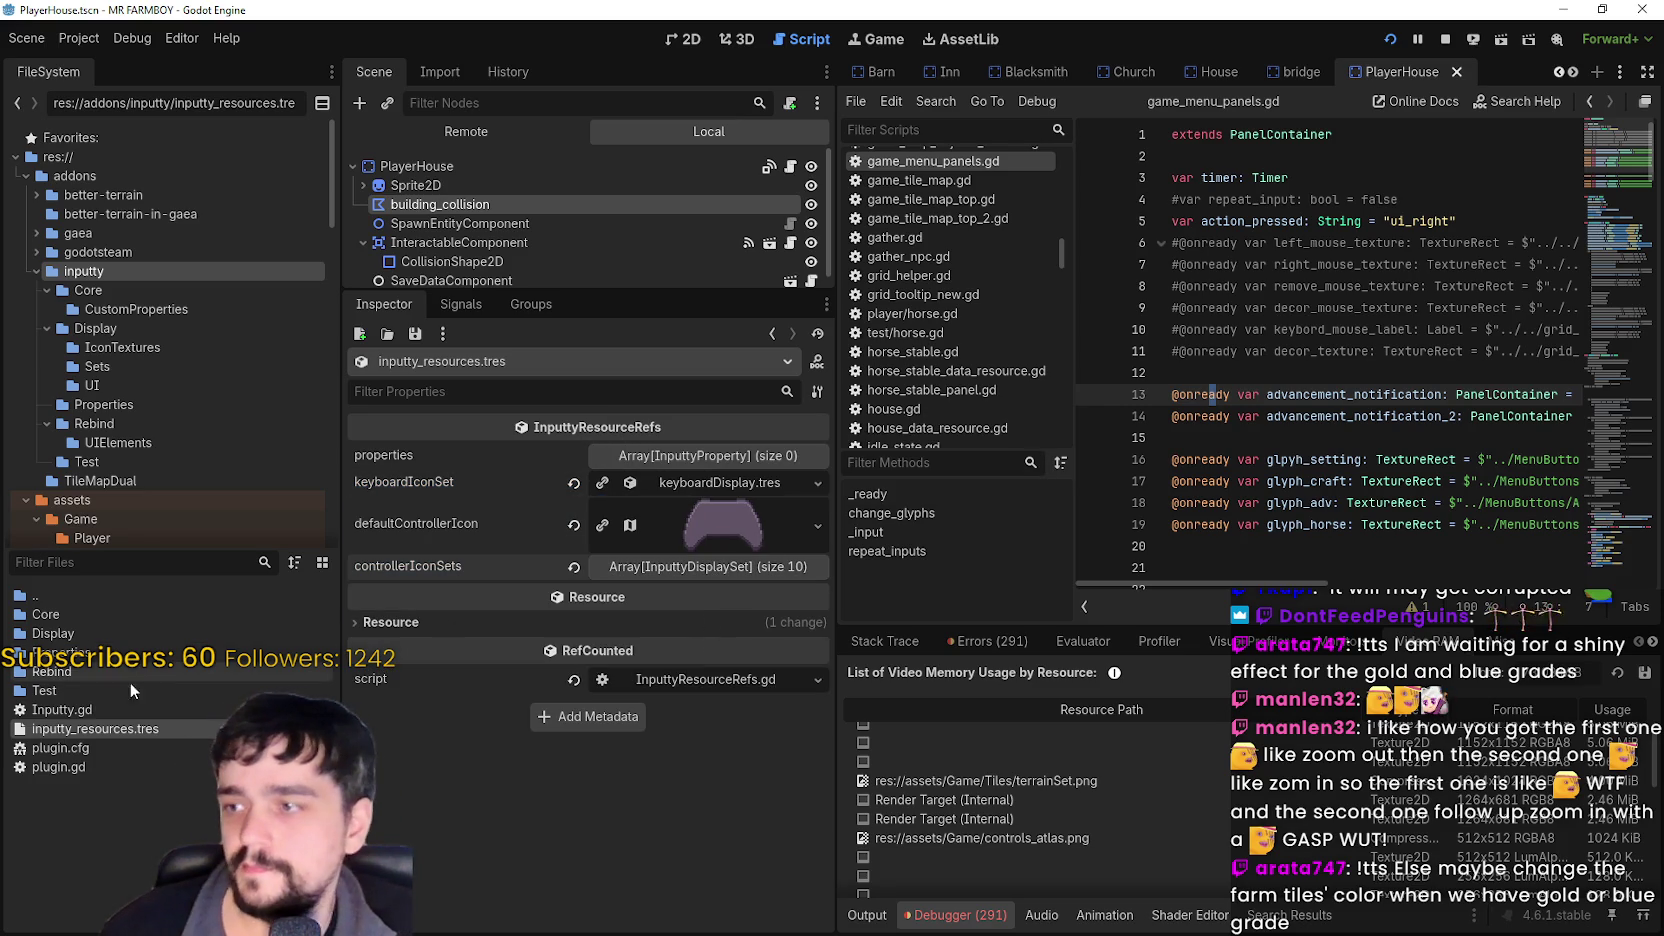
{"action": "key", "text": "F5"}
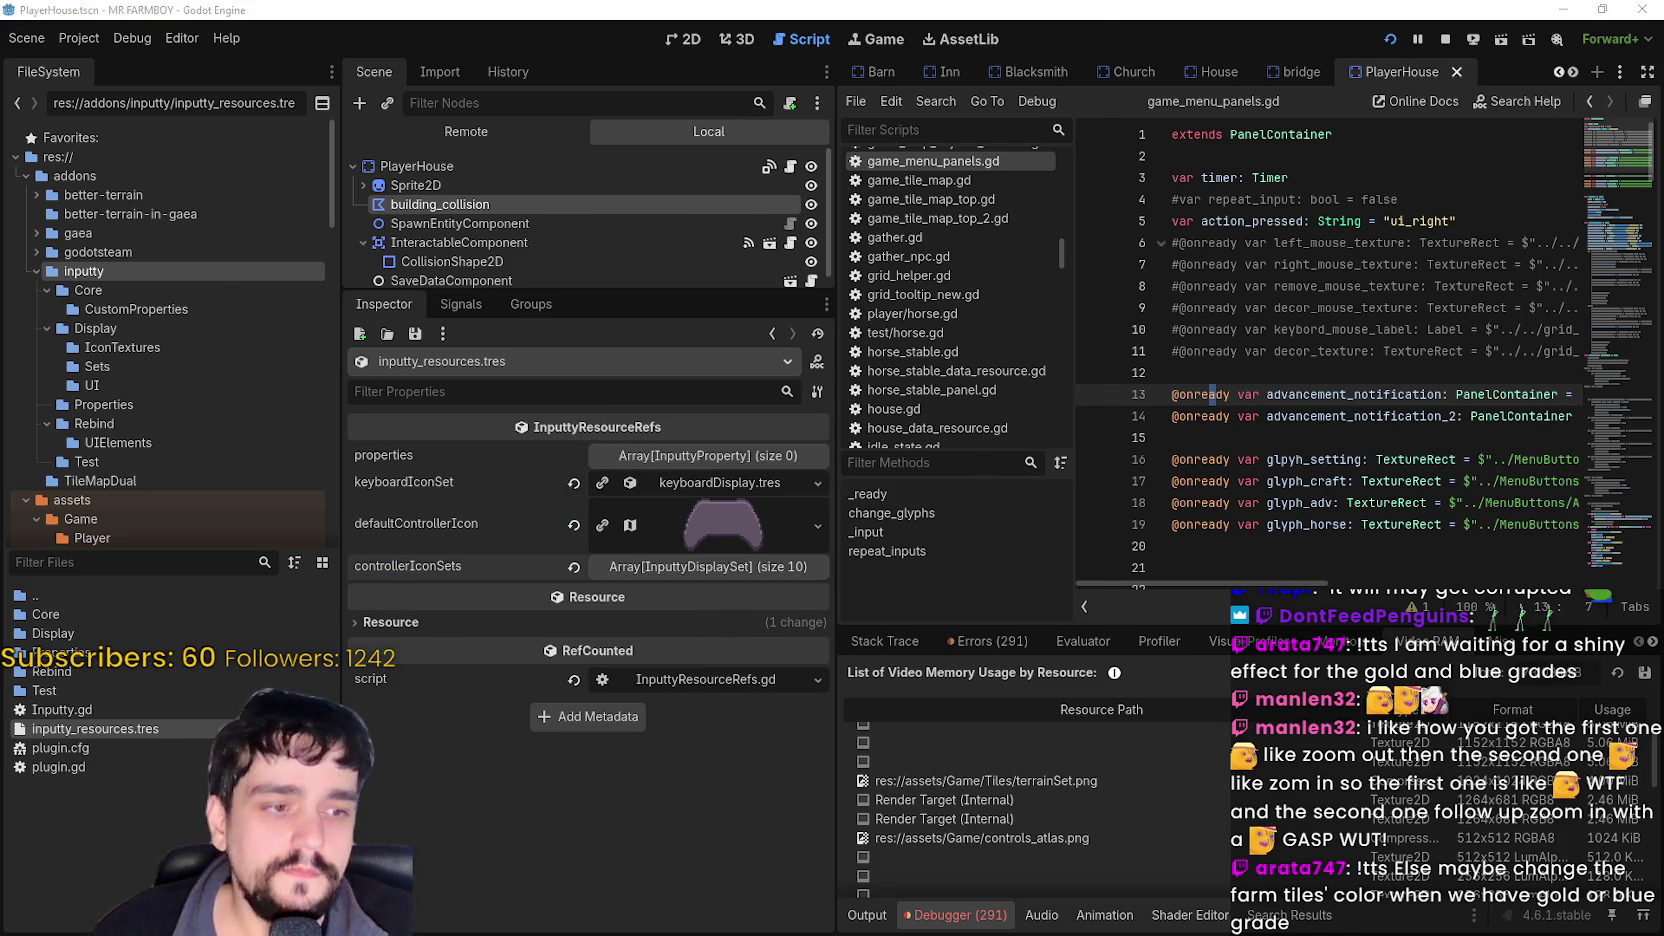
- Check the keybinds list under Options > Input, back out, then close and relaunch the game
{"action": "left_click", "coordinate": [553, 321]}
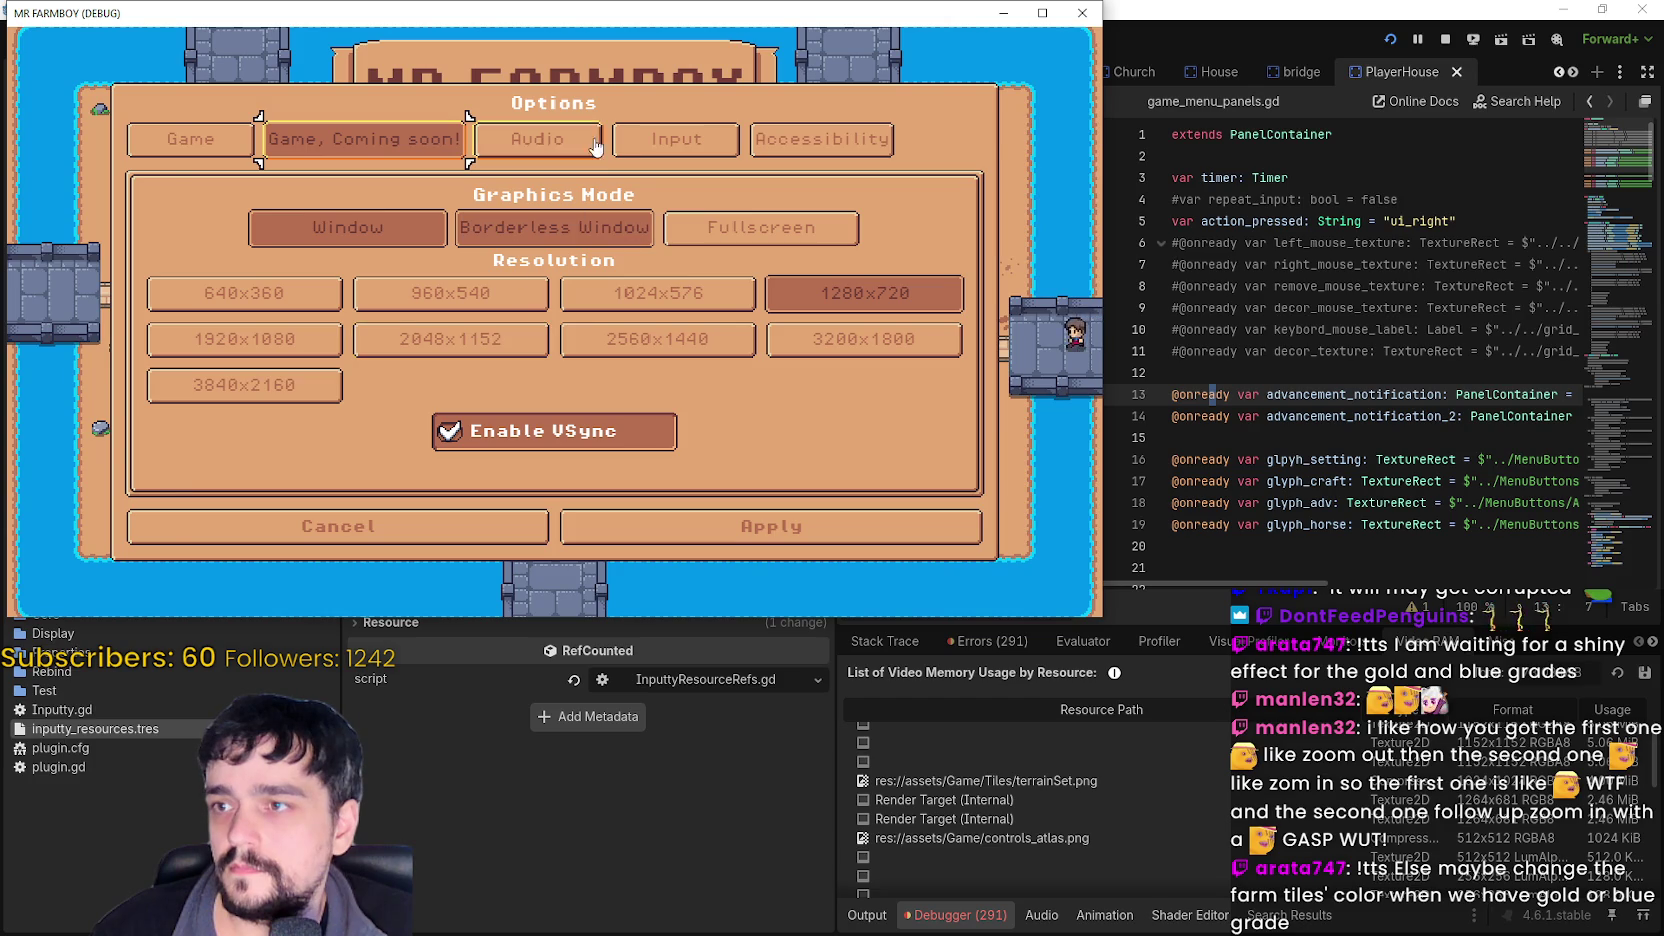
{"action": "left_click", "coordinate": [700, 140]}
{"action": "left_click", "coordinate": [554, 224]}
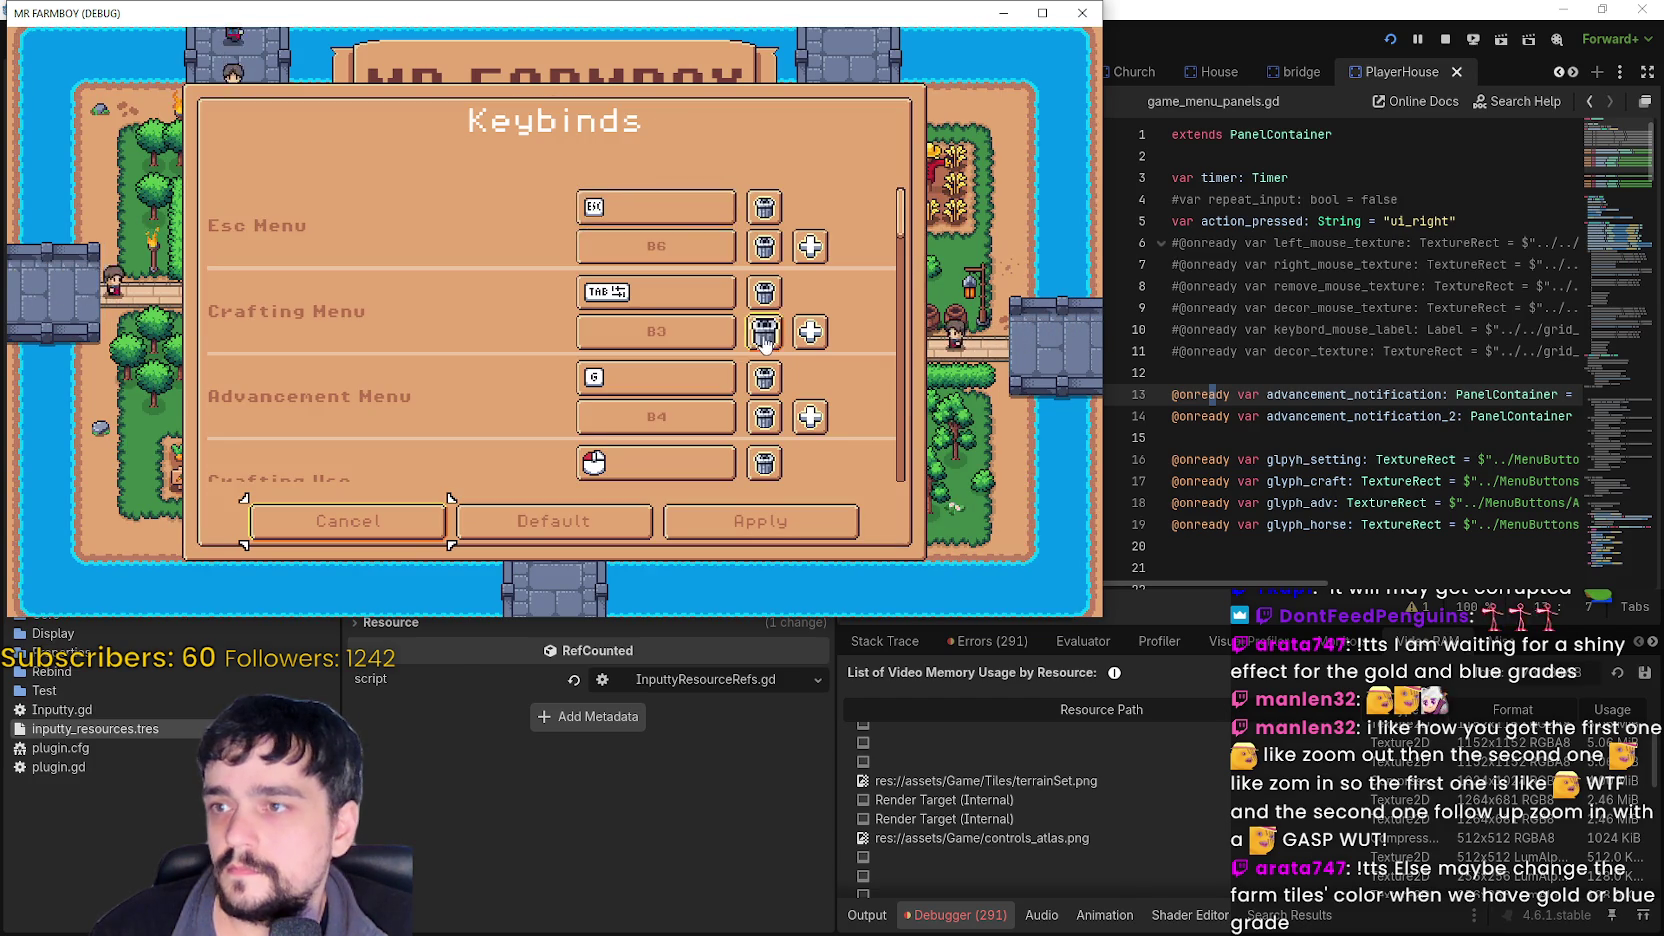
{"action": "scroll", "coordinate": [500, 420], "scroll_direction": "down", "scroll_amount": 2}
{"action": "left_click", "coordinate": [460, 535]}
{"action": "left_click", "coordinate": [460, 535]}
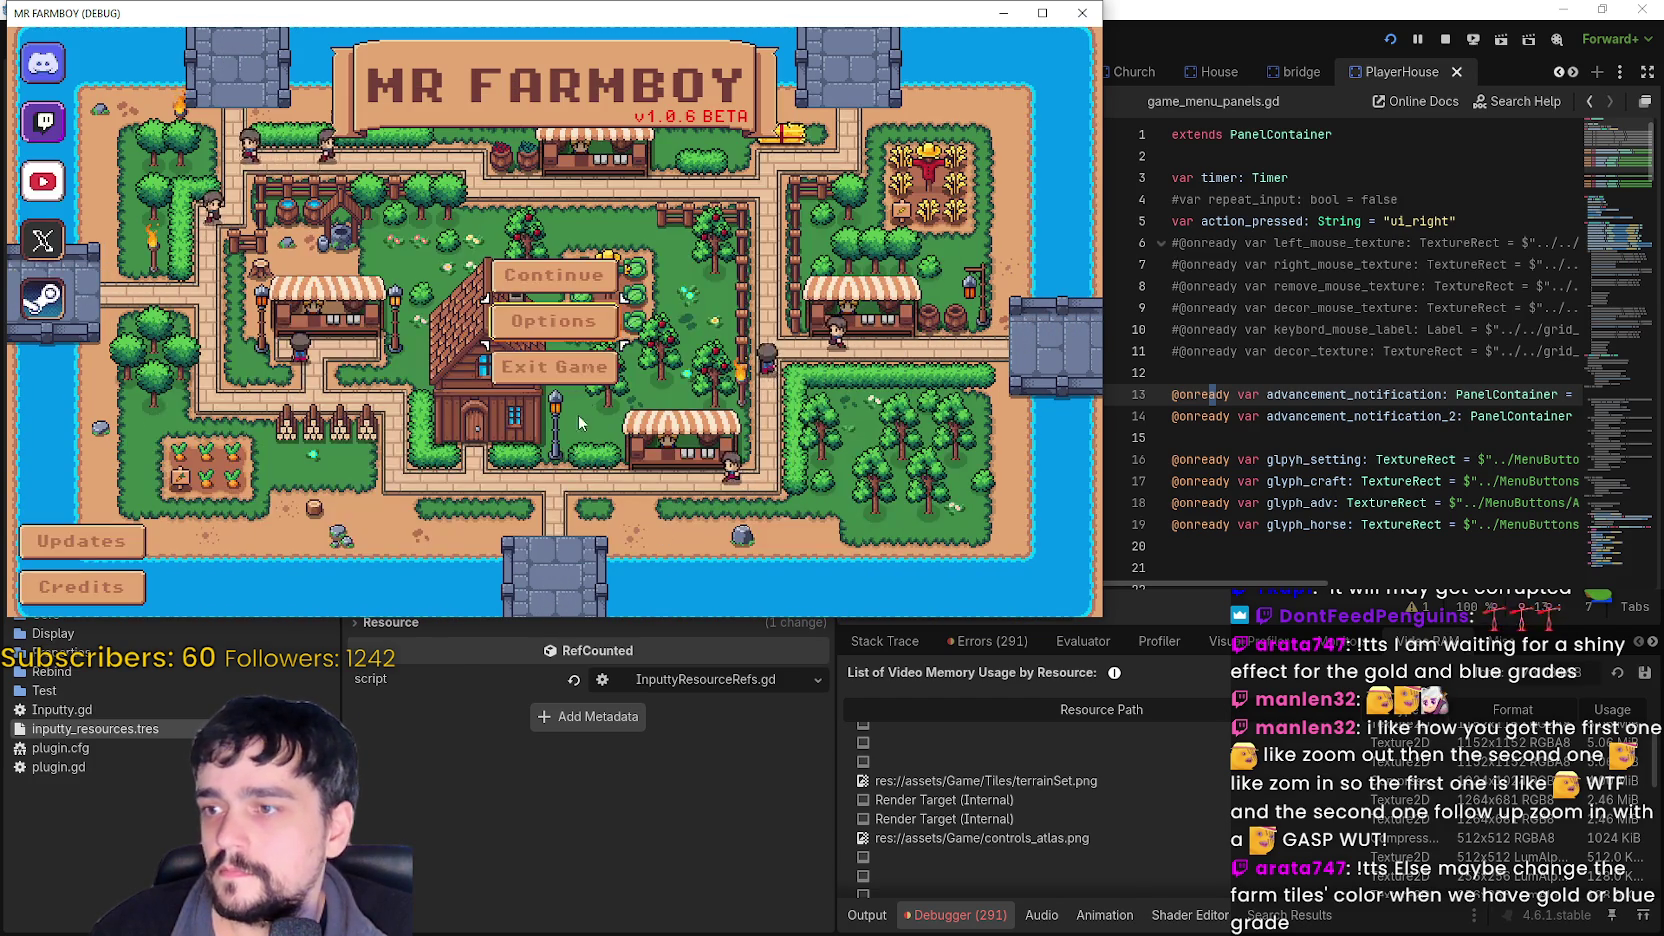
{"action": "key", "text": "F8"}
{"action": "left_click", "coordinate": [1396, 44]}
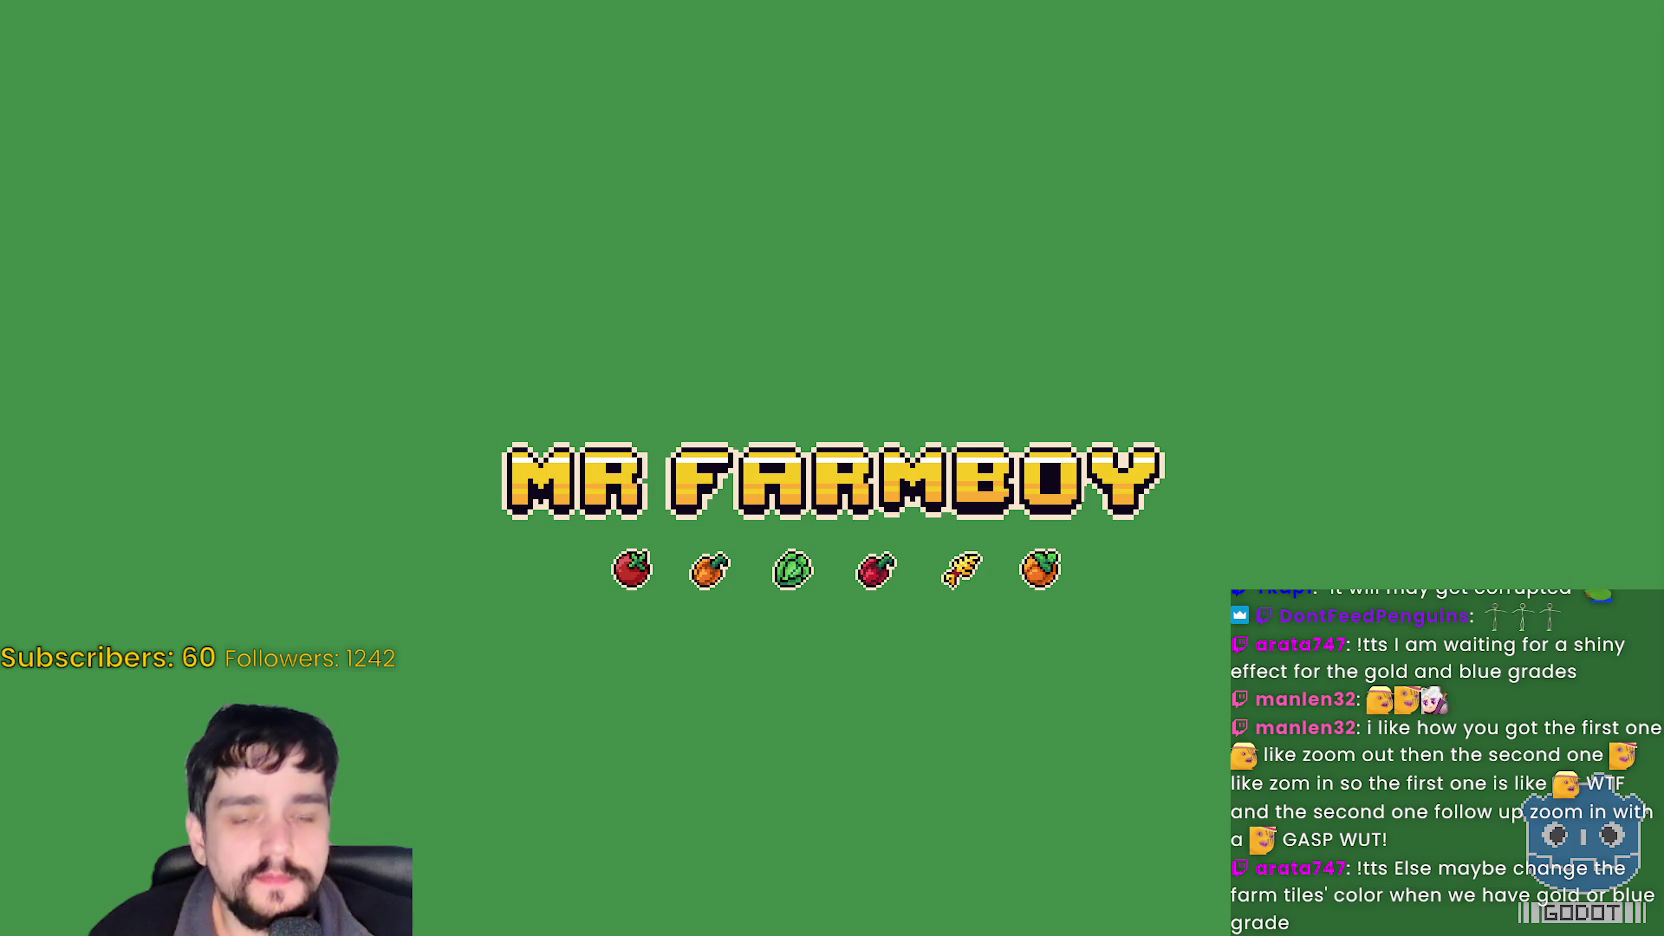
- Switch the Mr Farmboy game from fullscreen to a window with F11
{"action": "key", "text": "F11"}
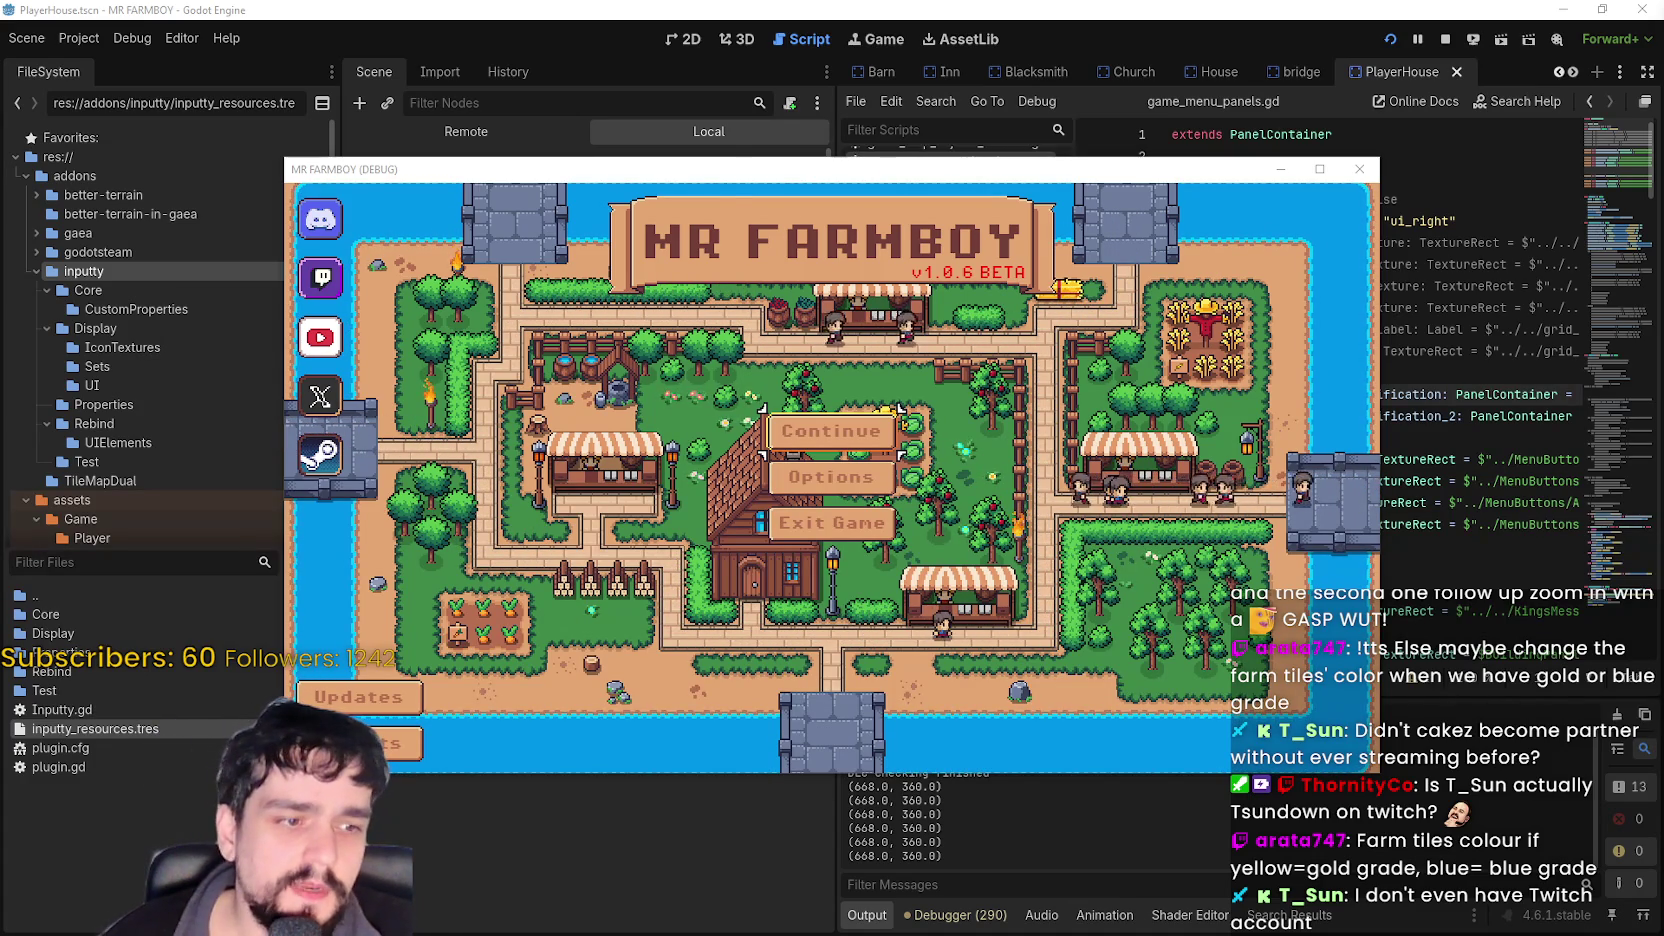
- Snip the Twitch Path to Verification panel, then bring the game forward and open Options
{"action": "key", "text": "alt+Tab"}
{"action": "left_click", "coordinate": [283, 60]}
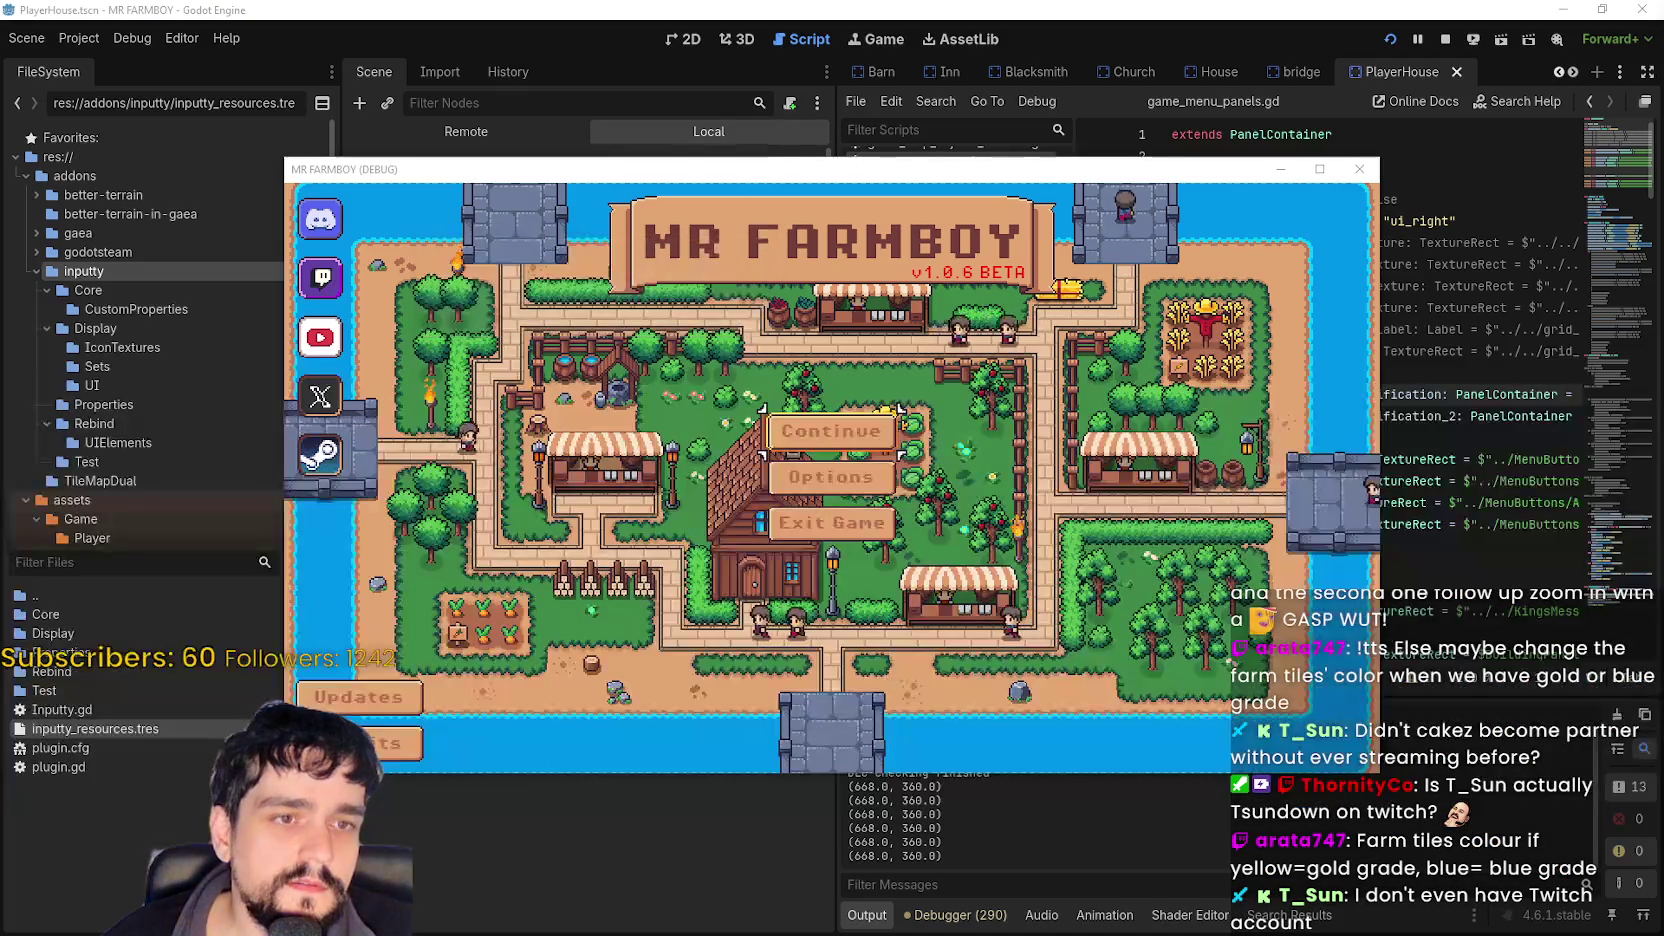
{"action": "left_click_drag", "start_coordinate": [1600, 200], "coordinate": [1593, 438]}
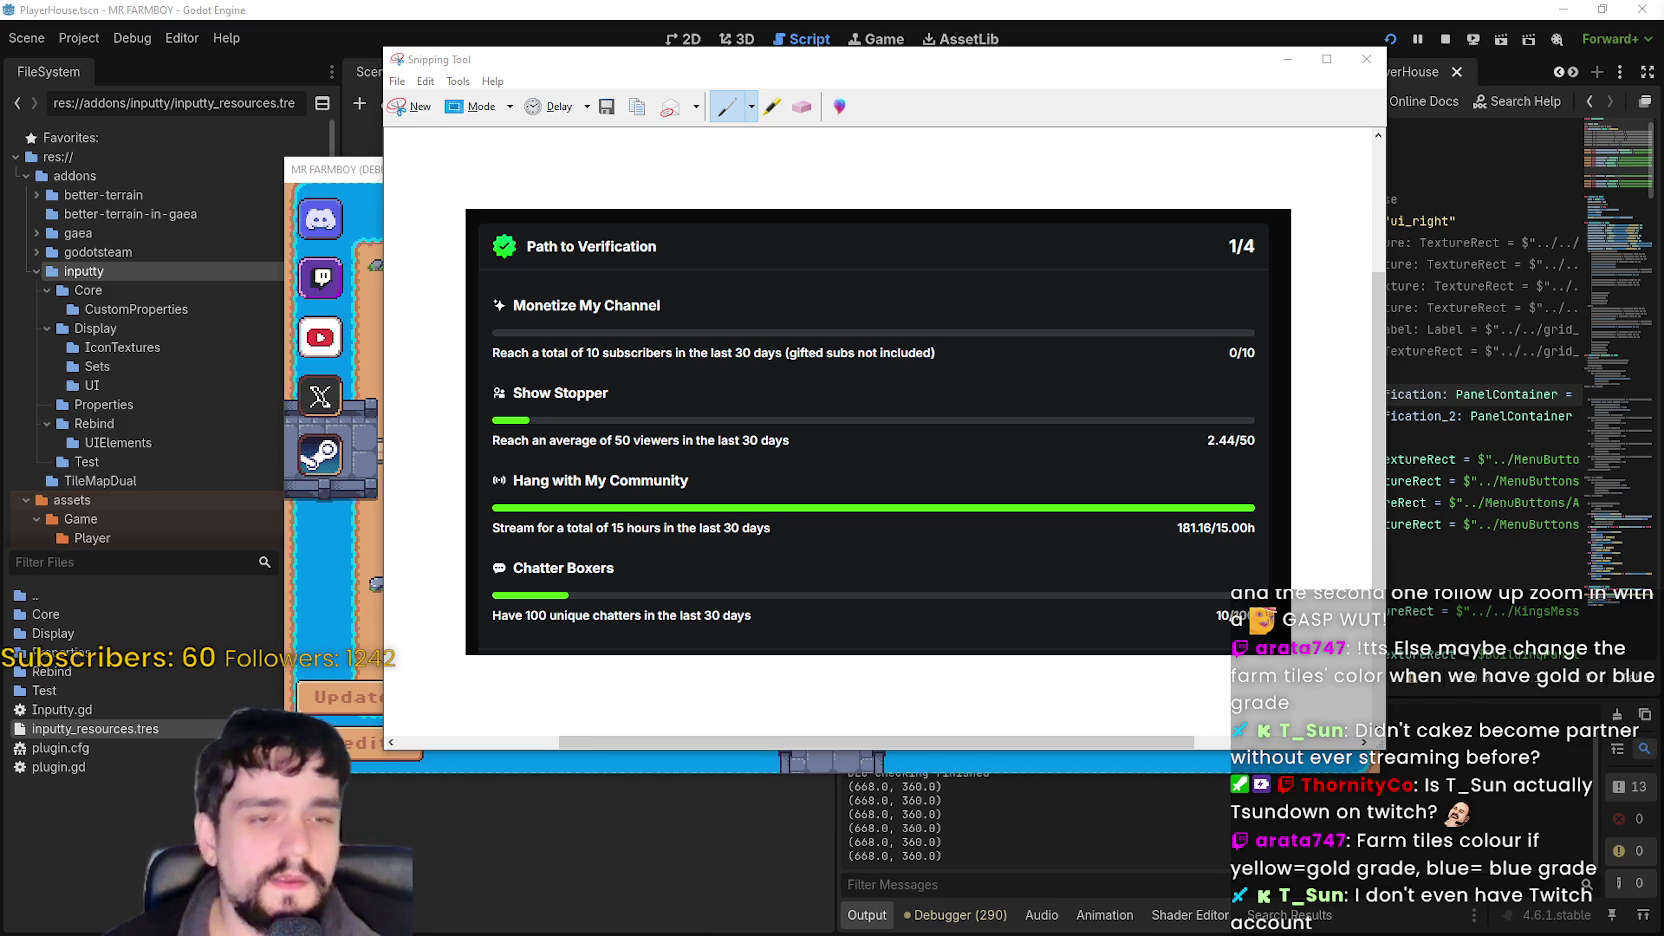
{"action": "left_click", "coordinate": [375, 178]}
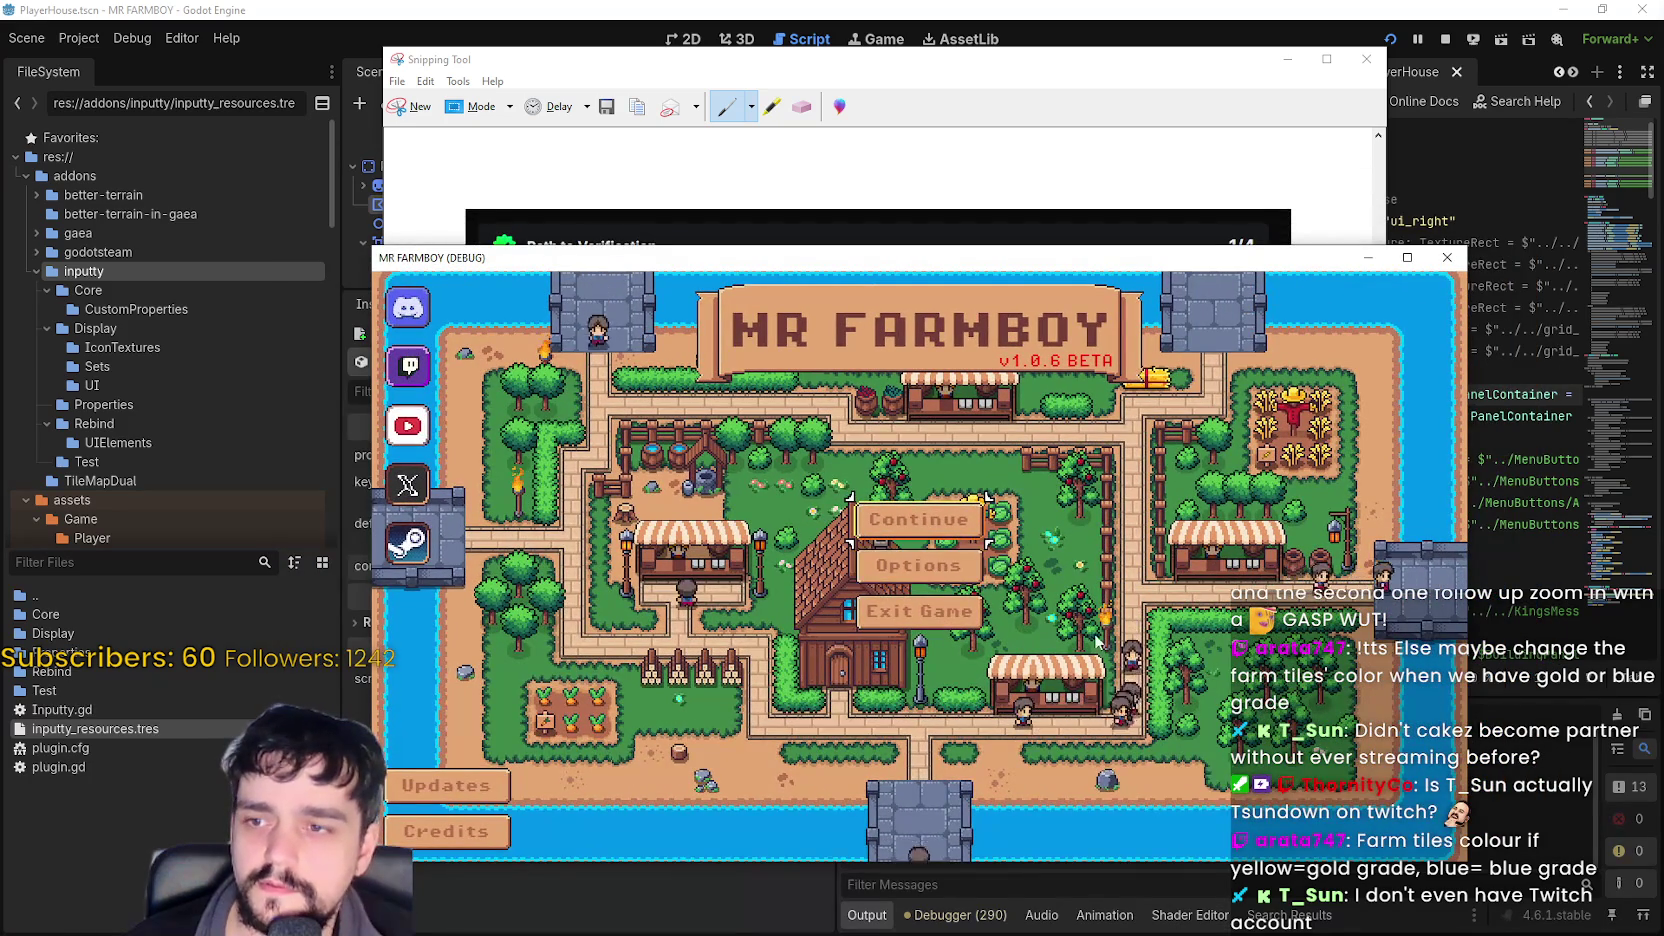
{"action": "left_click", "coordinate": [918, 565]}
- Open the Input keybinds list and scroll through the controller icons beside each action
{"action": "left_click", "coordinate": [1085, 383]}
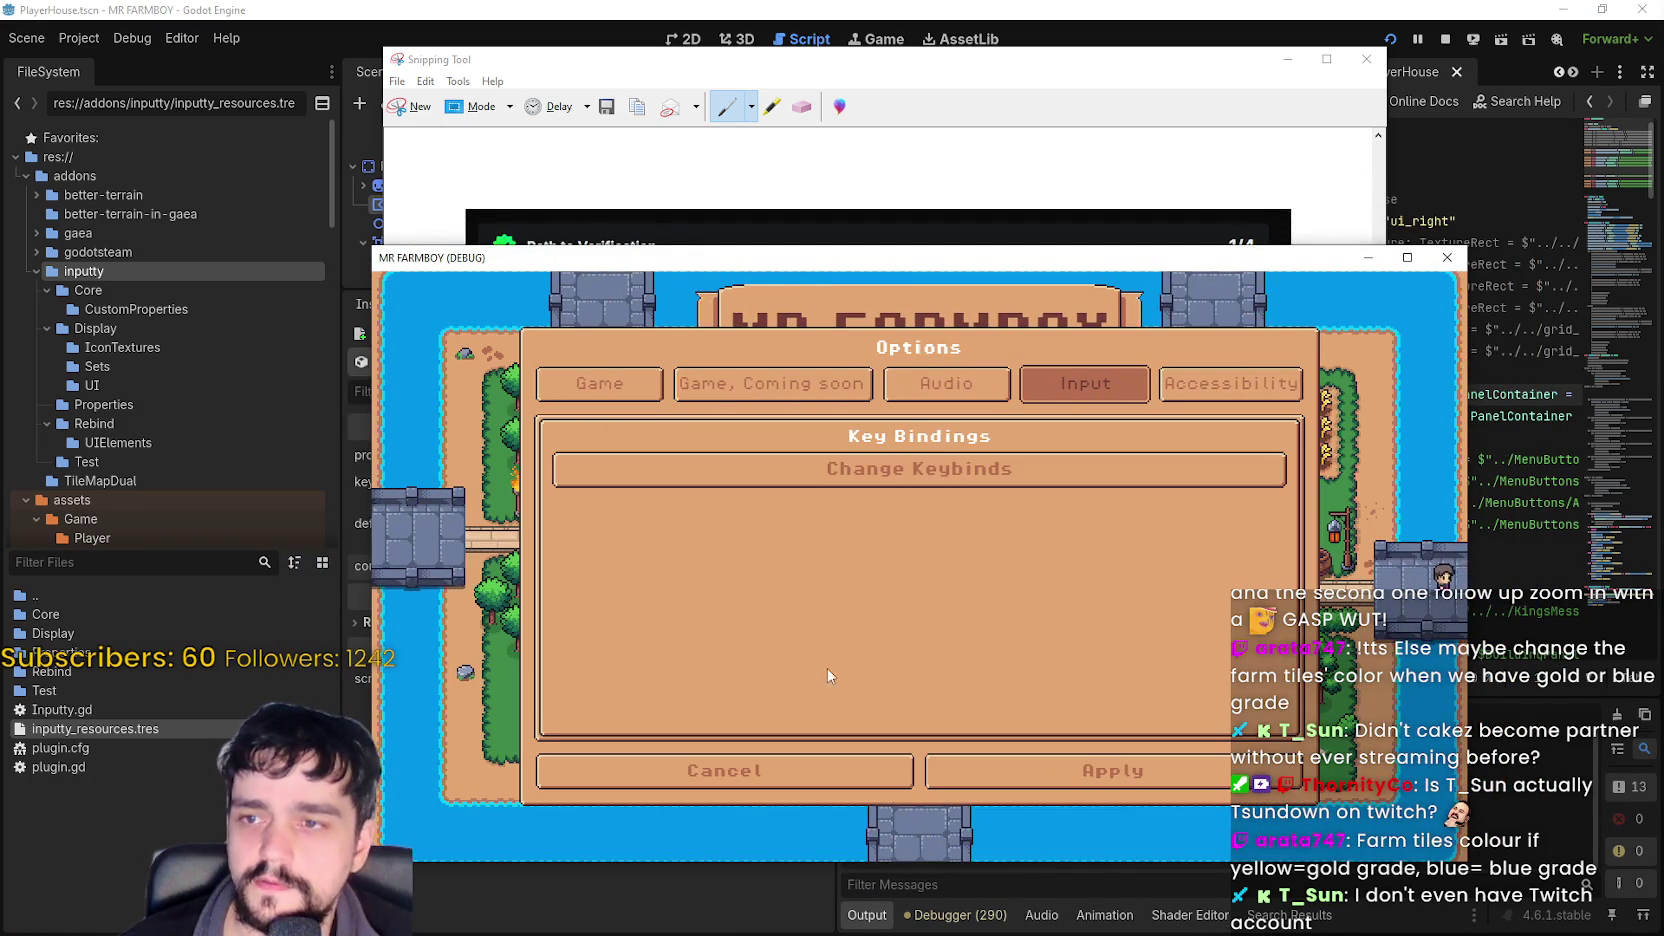
{"action": "left_click", "coordinate": [914, 468]}
{"action": "scroll", "coordinate": [897, 597], "scroll_direction": "down", "scroll_amount": 2}
{"action": "scroll", "coordinate": [889, 583], "scroll_direction": "down", "scroll_amount": 2}
{"action": "scroll", "coordinate": [885, 583], "scroll_direction": "up", "scroll_amount": 3}
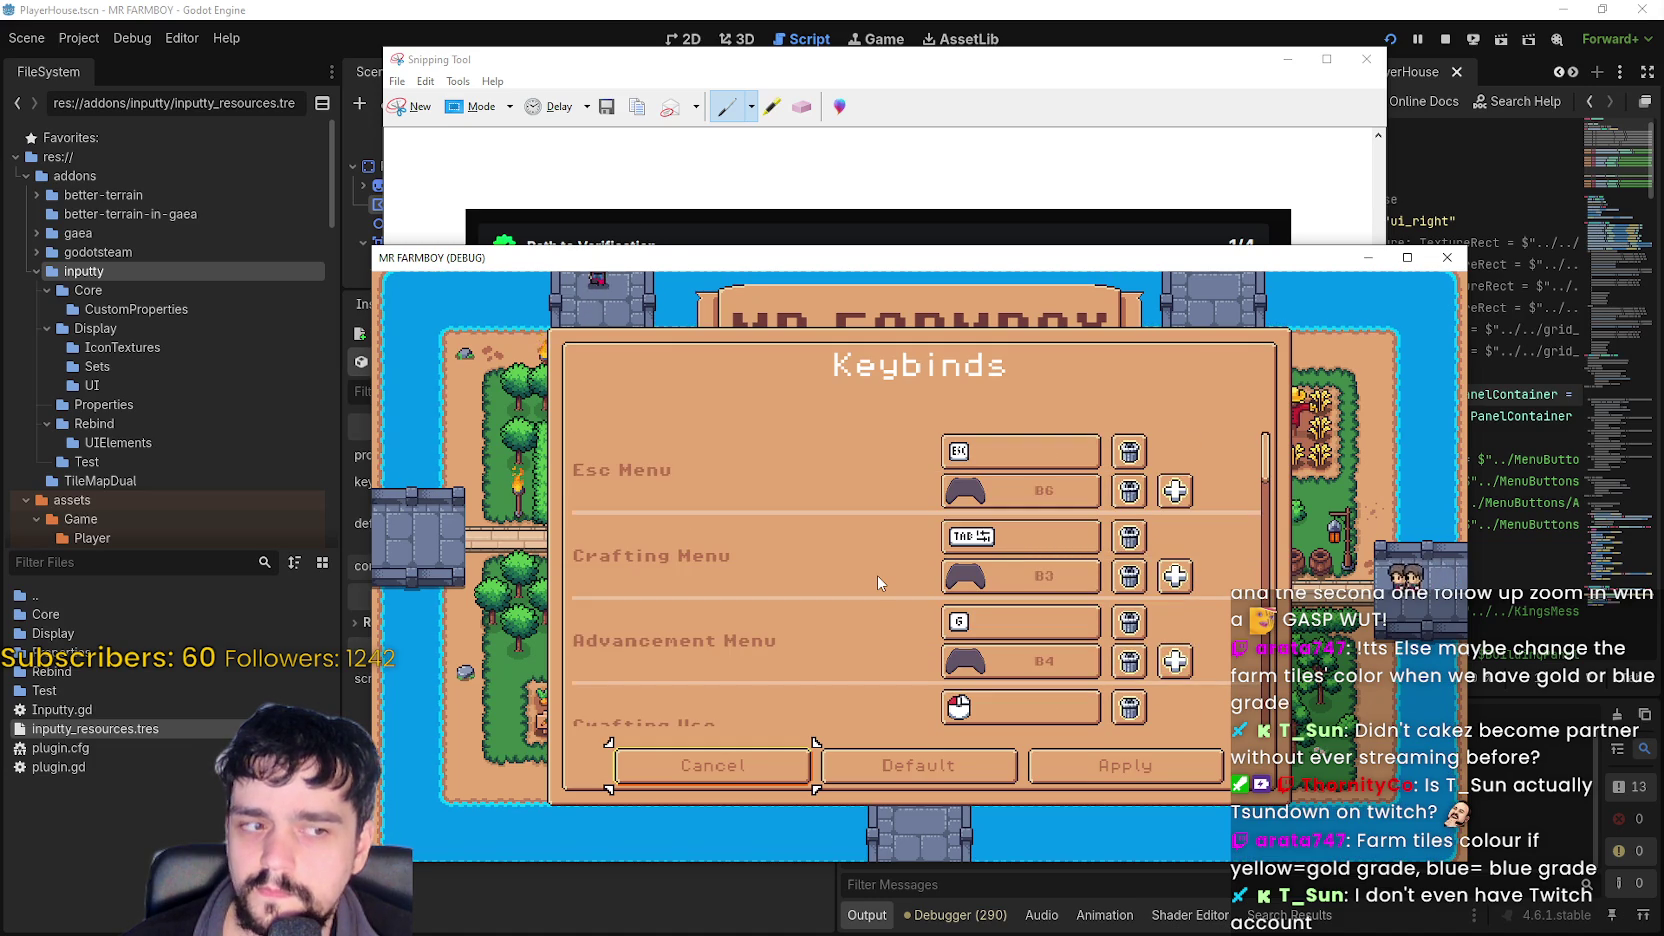
{"action": "scroll", "coordinate": [878, 577], "scroll_direction": "down", "scroll_amount": 2}
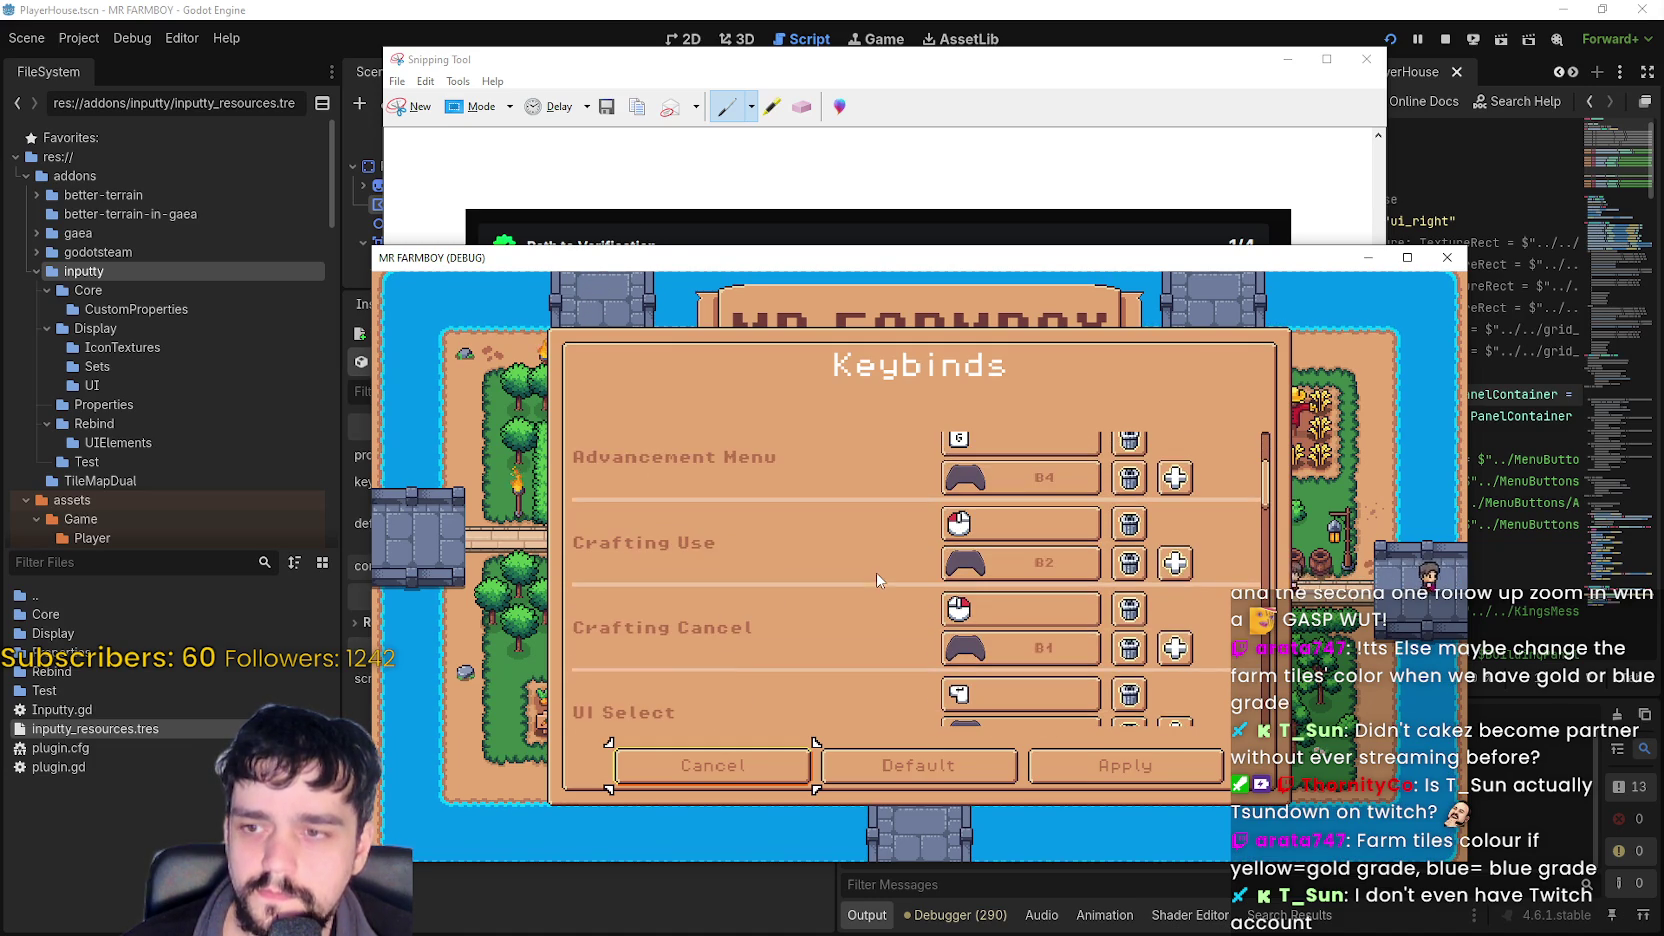
{"action": "scroll", "coordinate": [874, 575], "scroll_direction": "up", "scroll_amount": 1}
{"action": "scroll", "coordinate": [870, 579], "scroll_direction": "down", "scroll_amount": 8}
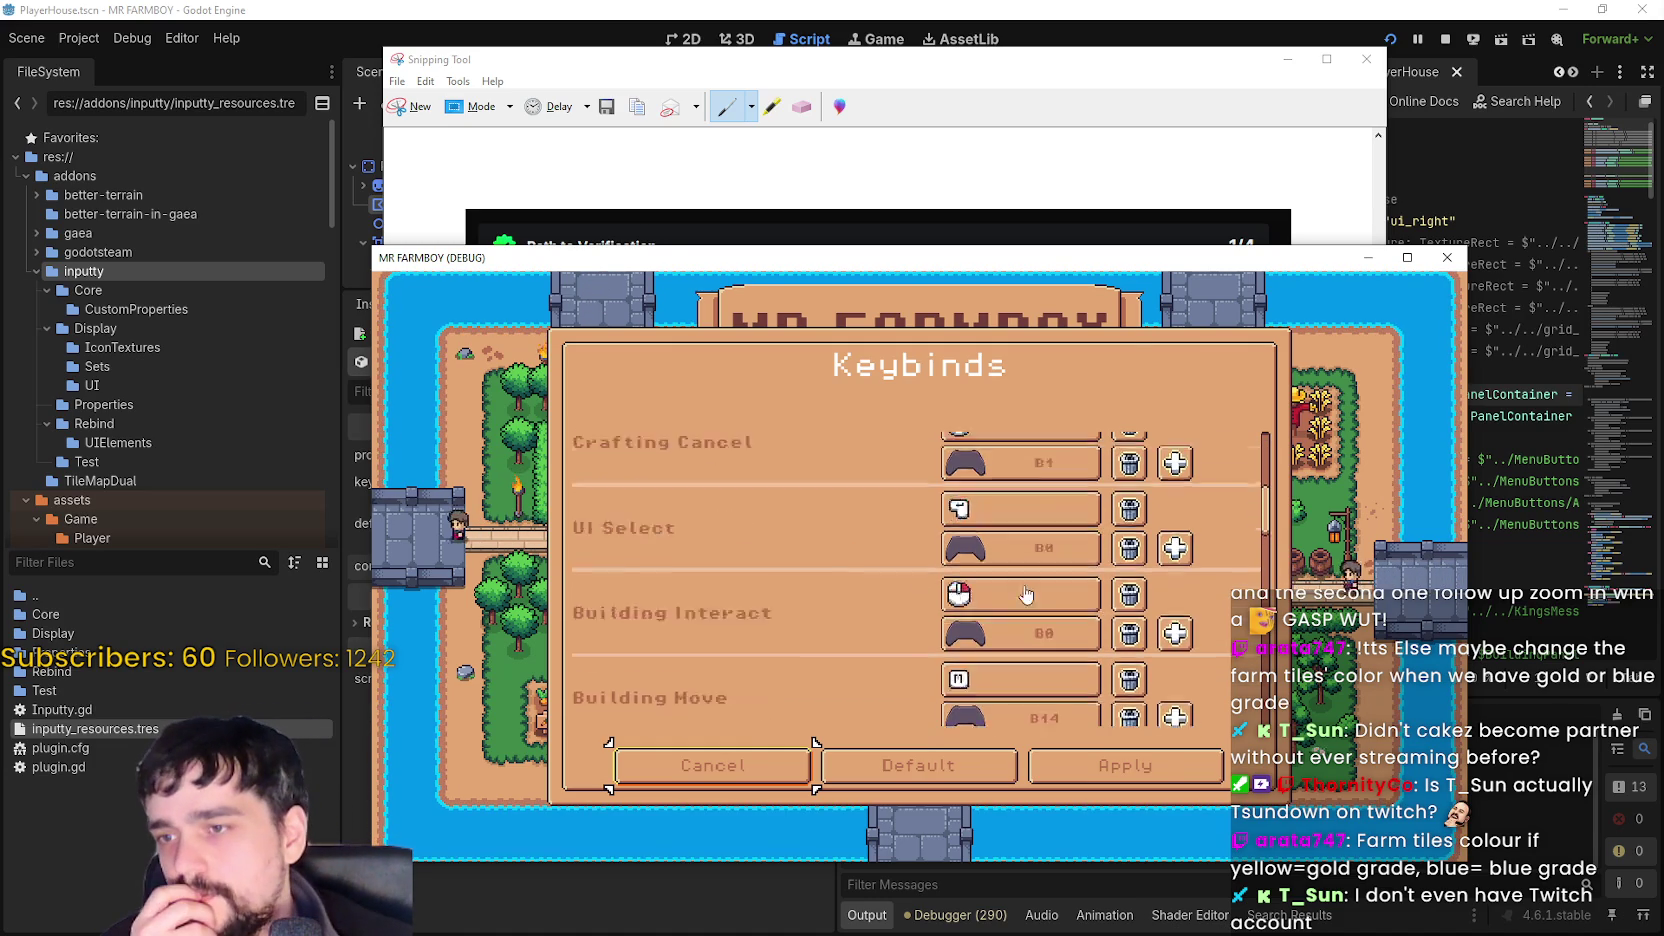
{"action": "scroll", "coordinate": [1200, 617], "scroll_direction": "up", "scroll_amount": 5}
{"action": "scroll", "coordinate": [1150, 616], "scroll_direction": "down", "scroll_amount": 3}
{"action": "scroll", "coordinate": [1102, 615], "scroll_direction": "up", "scroll_amount": 3}
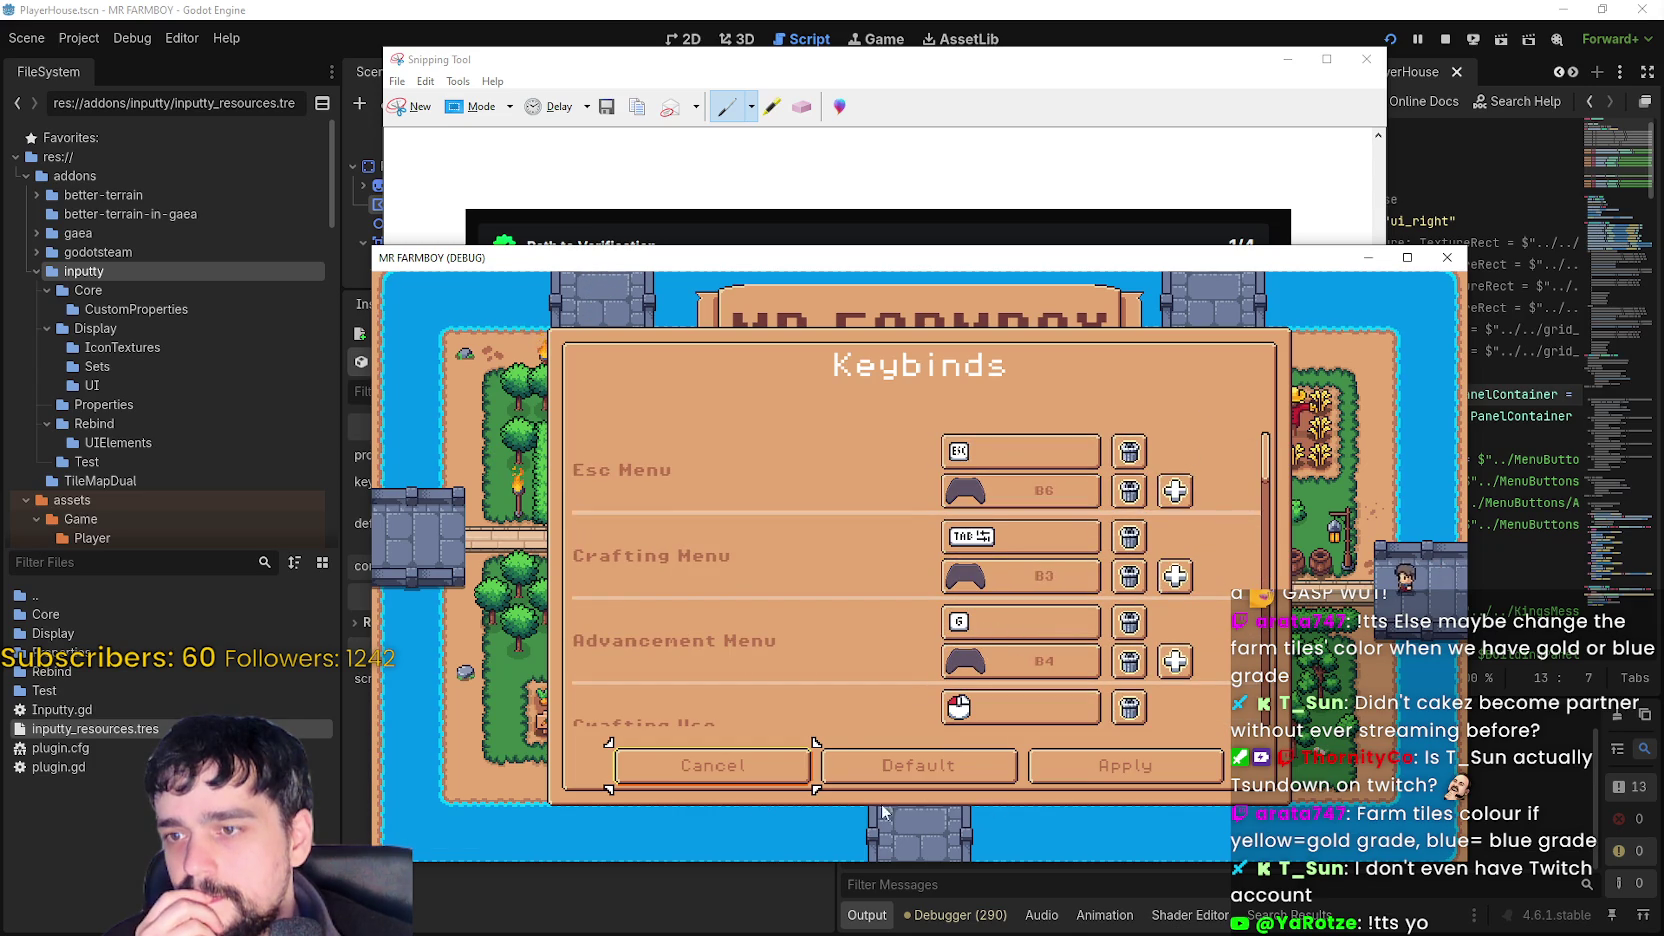
- Back out of Options, close the game to stop debugging, and dismiss the snipping tool
{"action": "left_click", "coordinate": [713, 765]}
{"action": "left_click", "coordinate": [847, 765]}
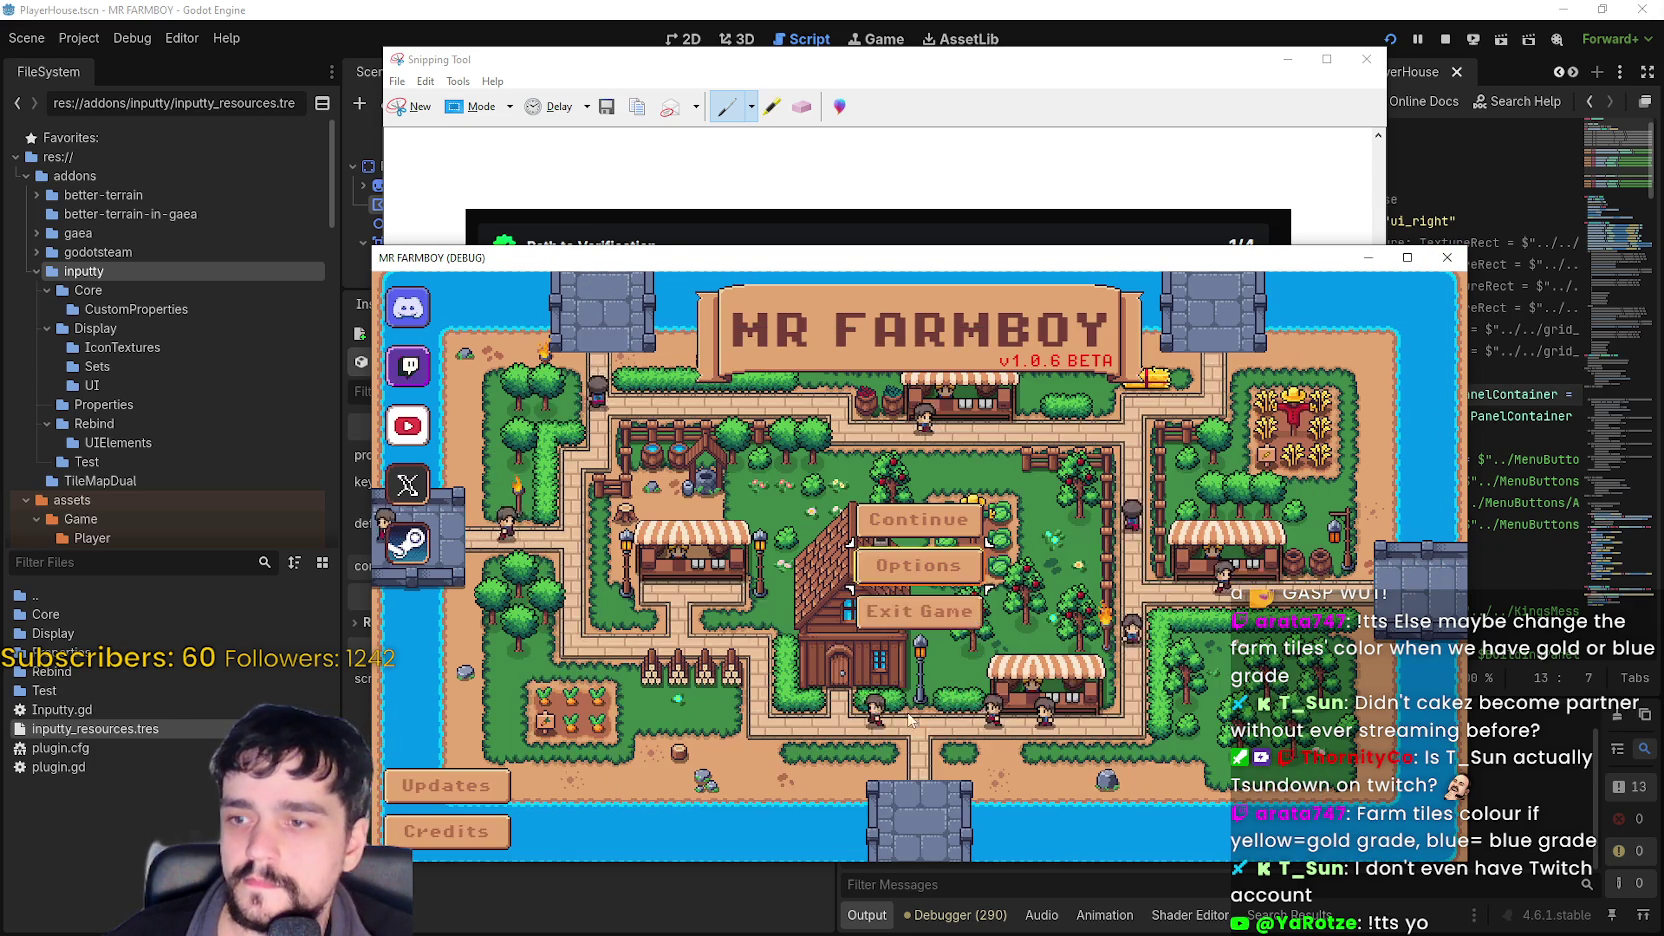
{"action": "left_click", "coordinate": [920, 612]}
{"action": "left_click", "coordinate": [173, 711]}
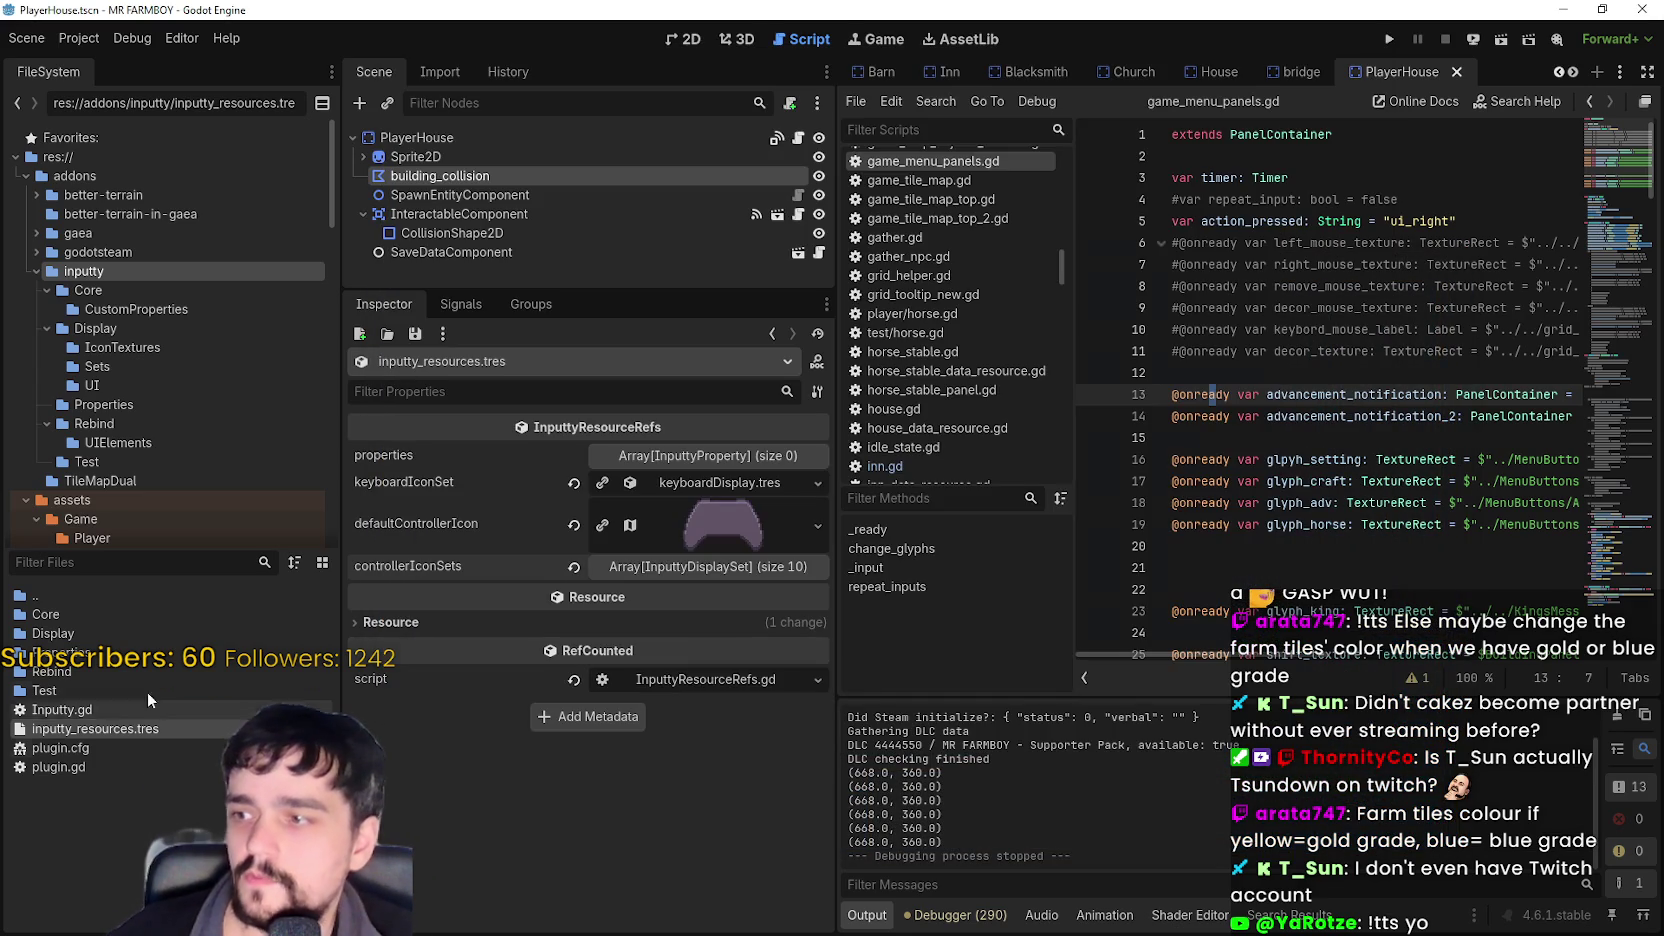
- Browse the inputty Test, Display, UI and Sets folders in the FileSystem dock
{"action": "double_click", "coordinate": [99, 689]}
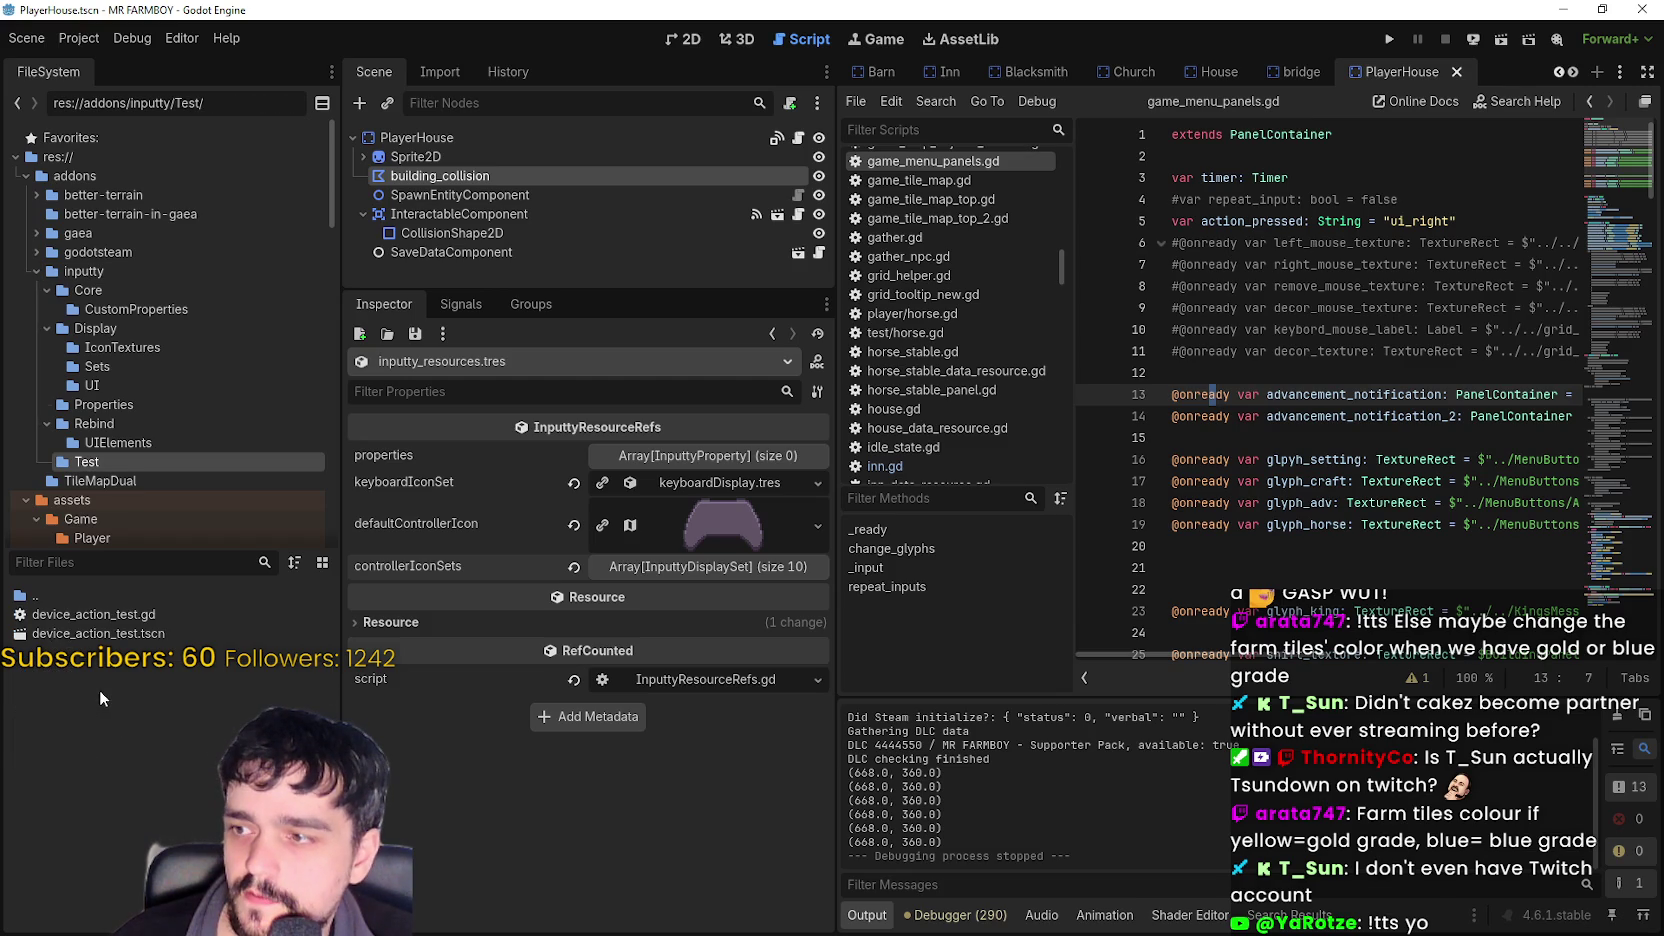
{"action": "double_click", "coordinate": [68, 597]}
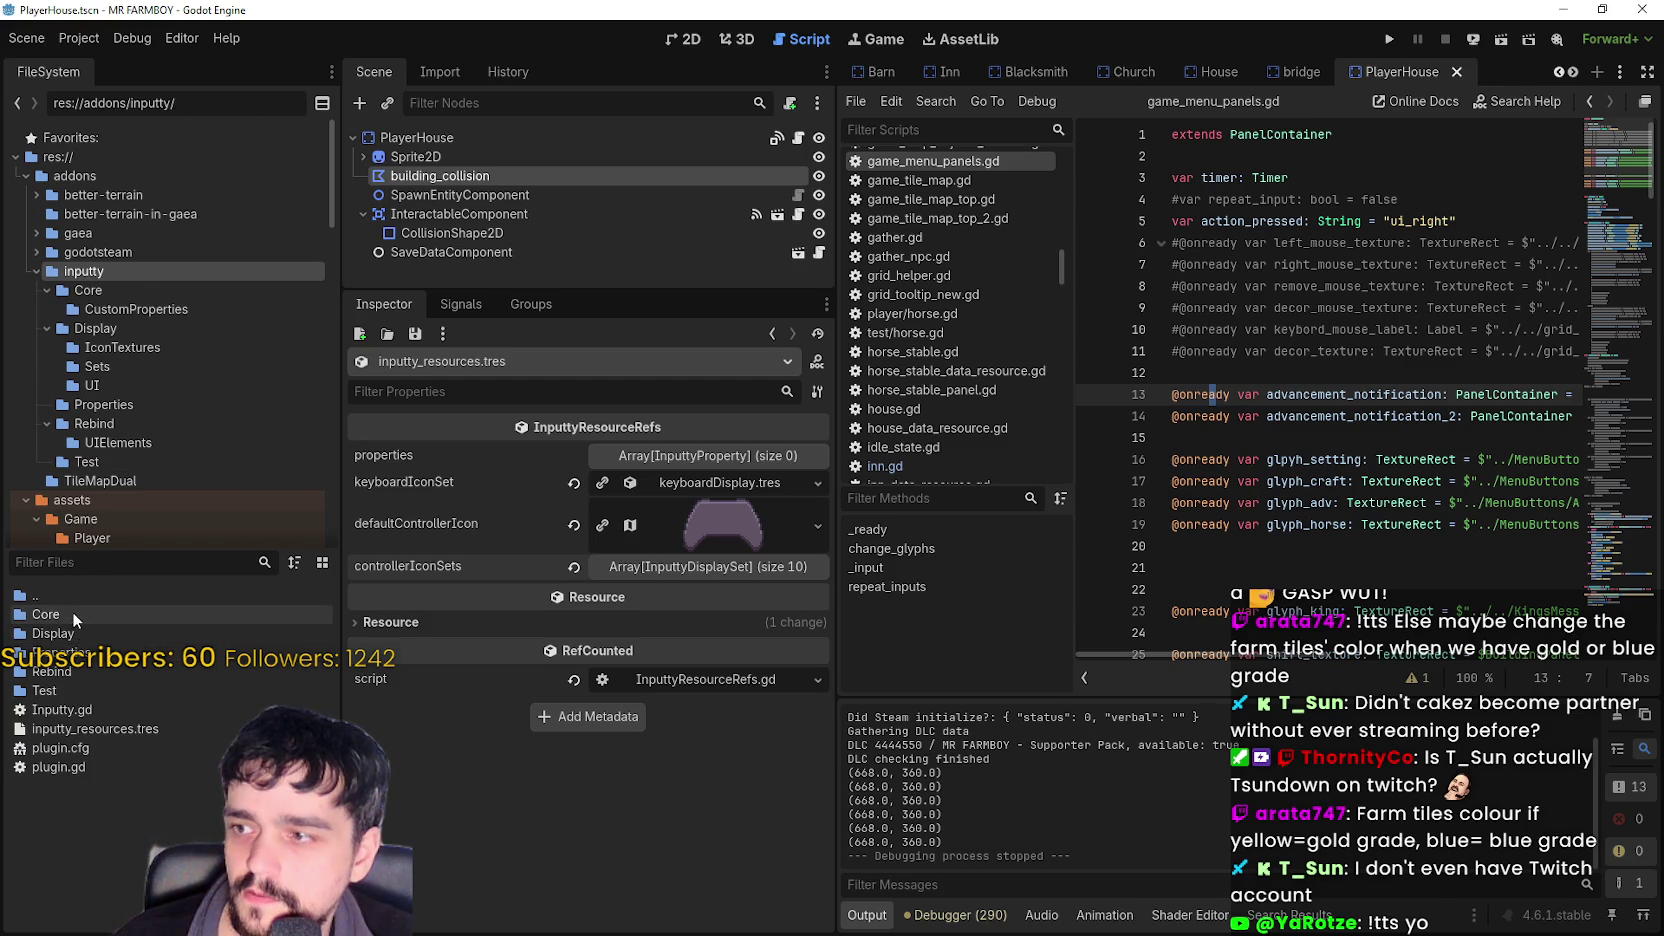
{"action": "double_click", "coordinate": [78, 632]}
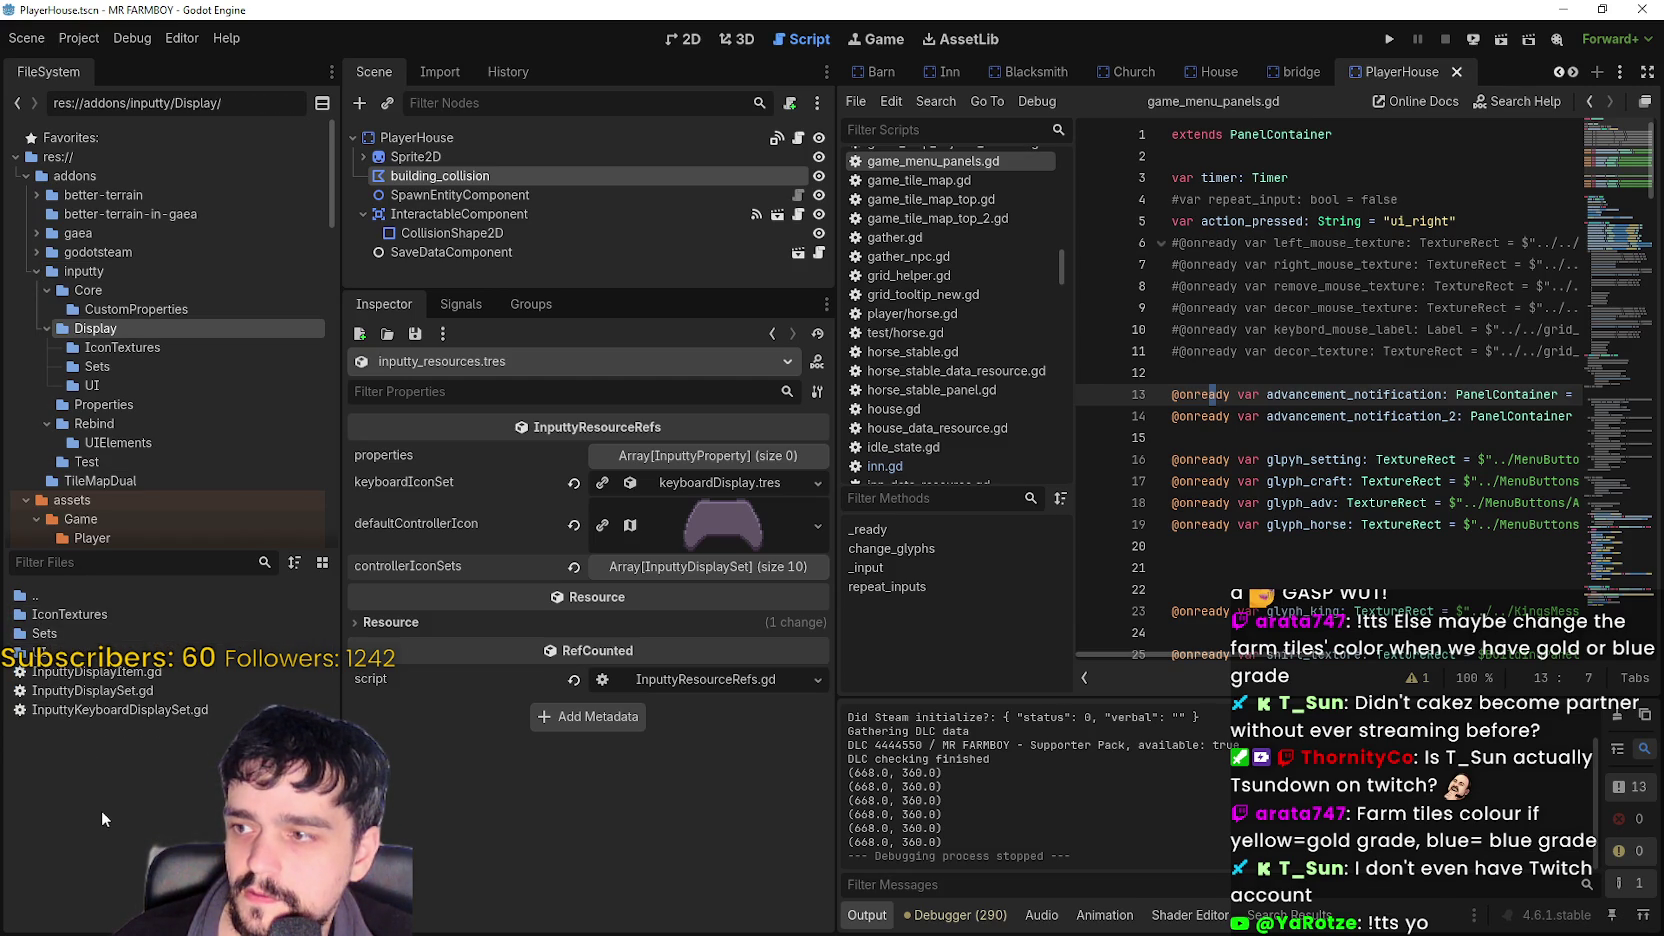
{"action": "double_click", "coordinate": [60, 652]}
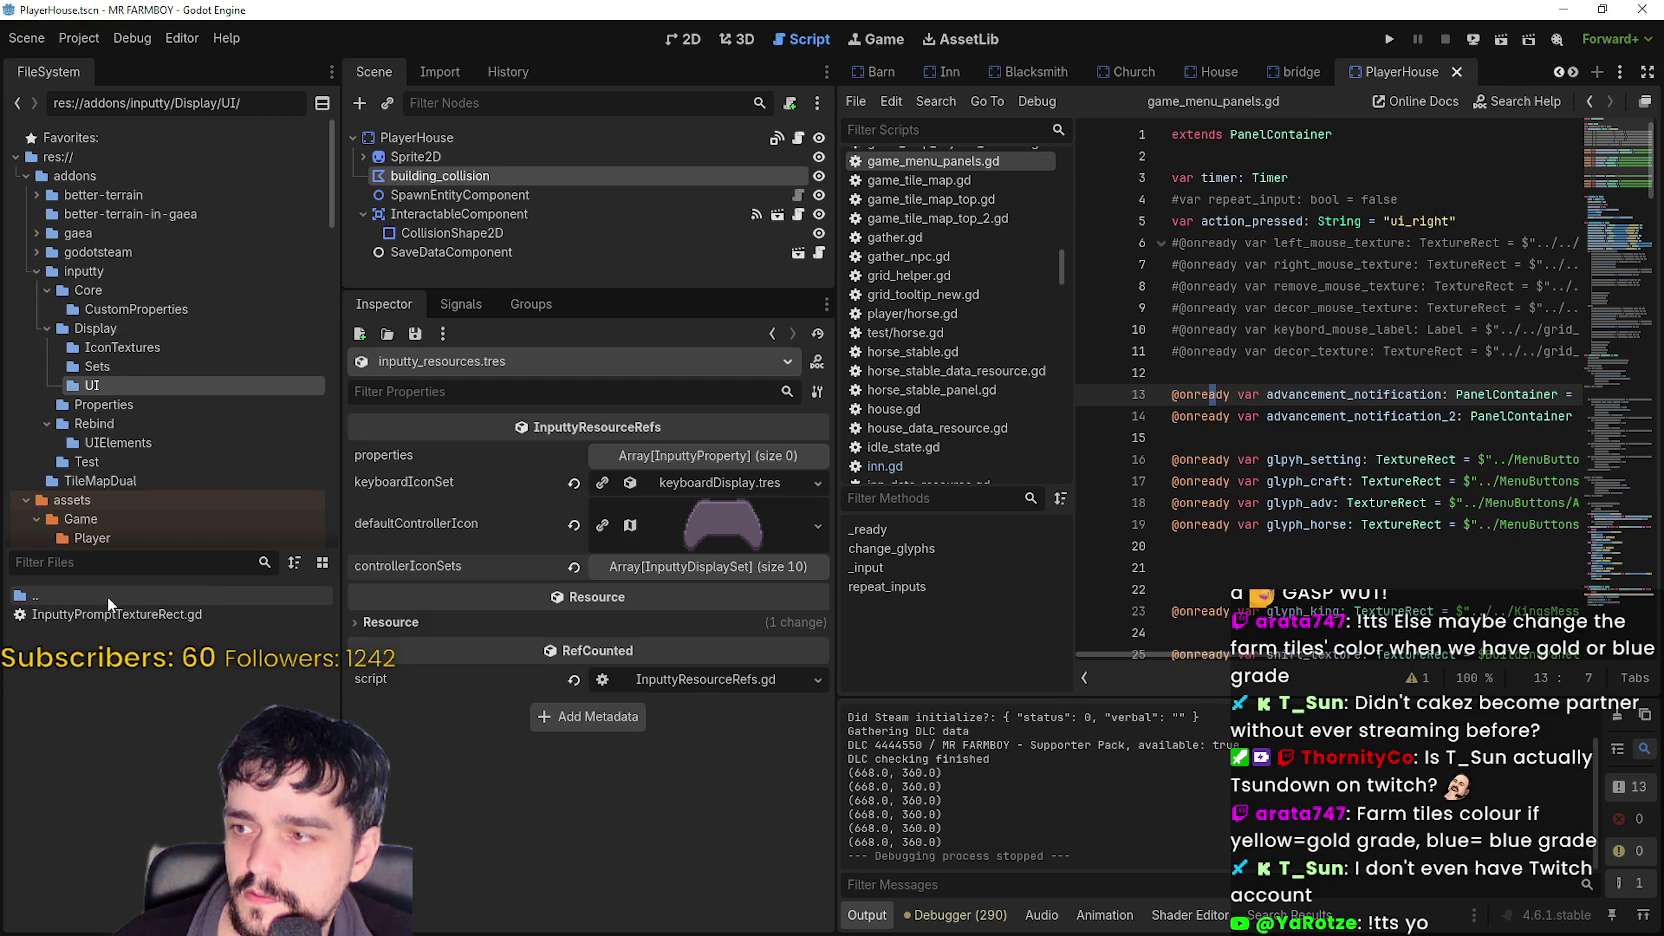
{"action": "double_click", "coordinate": [107, 595]}
{"action": "double_click", "coordinate": [72, 631]}
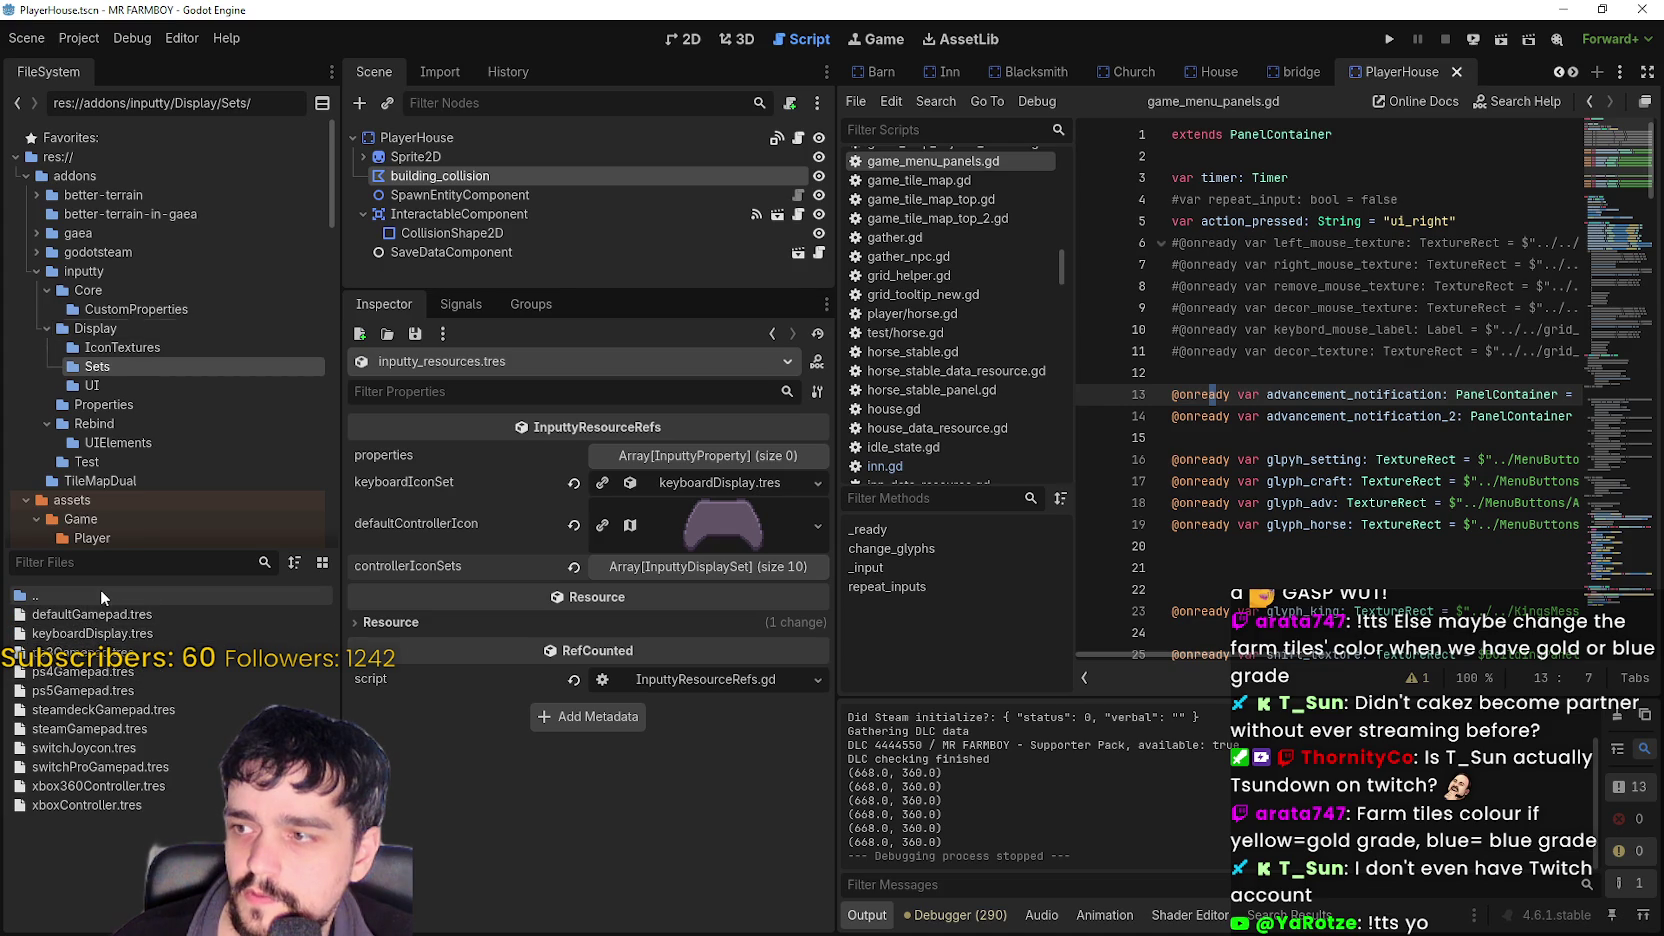
{"action": "double_click", "coordinate": [100, 595]}
{"action": "double_click", "coordinate": [88, 614]}
- Look through the IconTextures icon list, then return to the Display folder
{"action": "scroll", "coordinate": [324, 679], "scroll_direction": "down", "scroll_amount": 10}
{"action": "scroll", "coordinate": [170, 750], "scroll_direction": "up", "scroll_amount": 10}
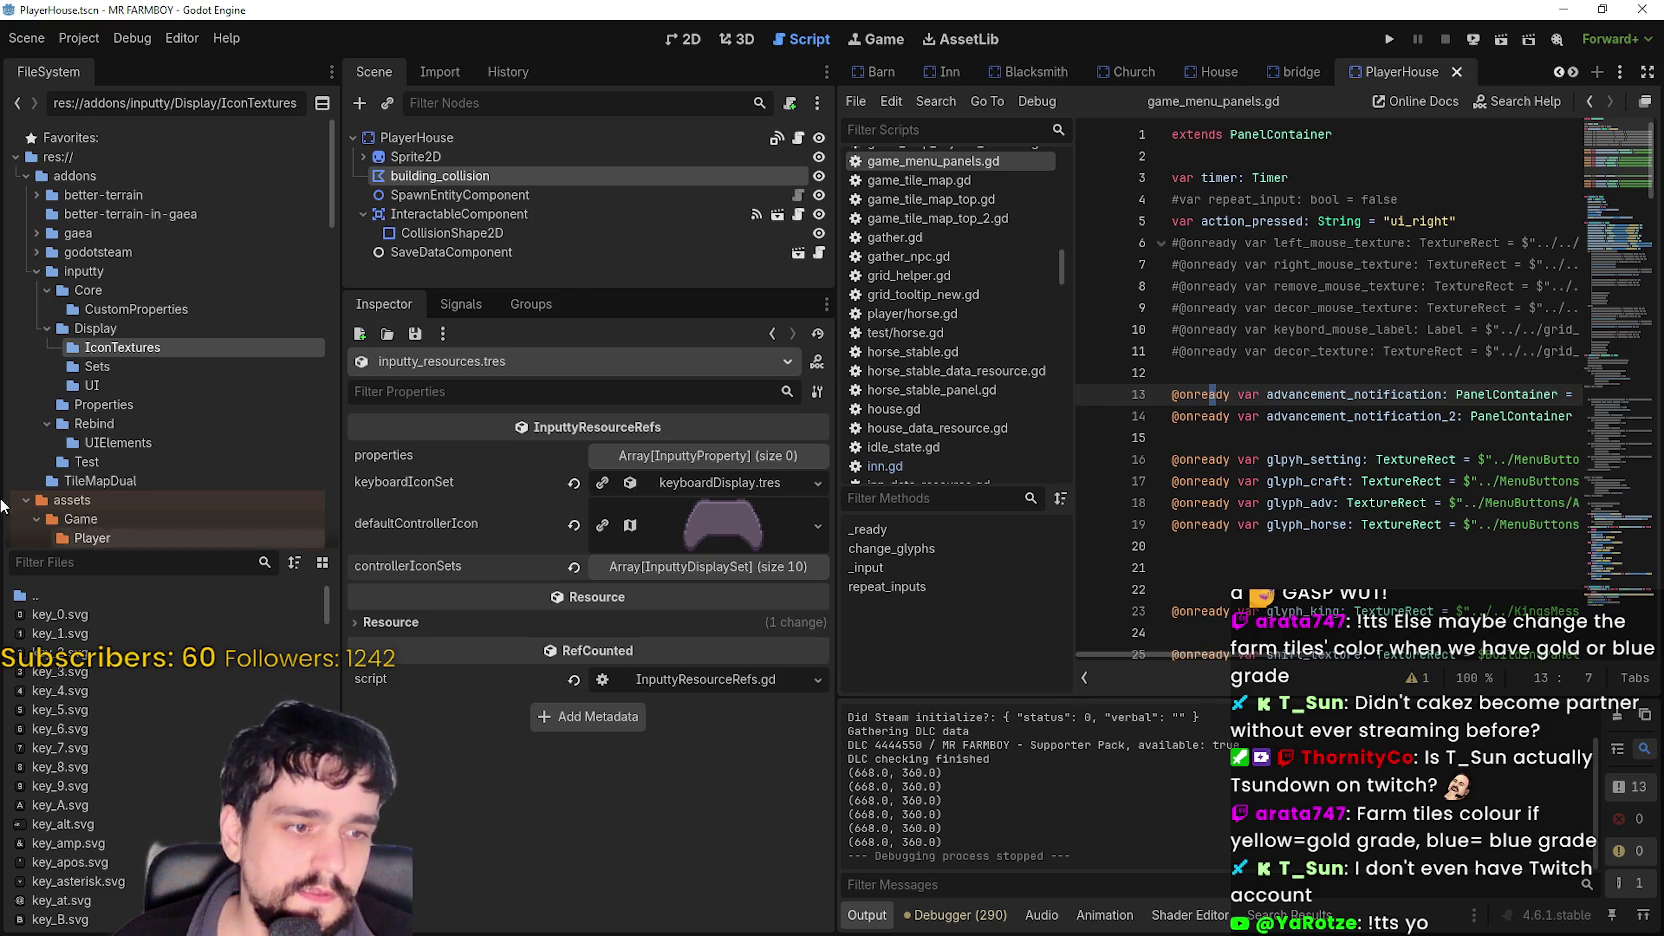
{"action": "scroll", "coordinate": [188, 680], "scroll_direction": "down", "scroll_amount": 5}
{"action": "scroll", "coordinate": [46, 611], "scroll_direction": "up", "scroll_amount": 5}
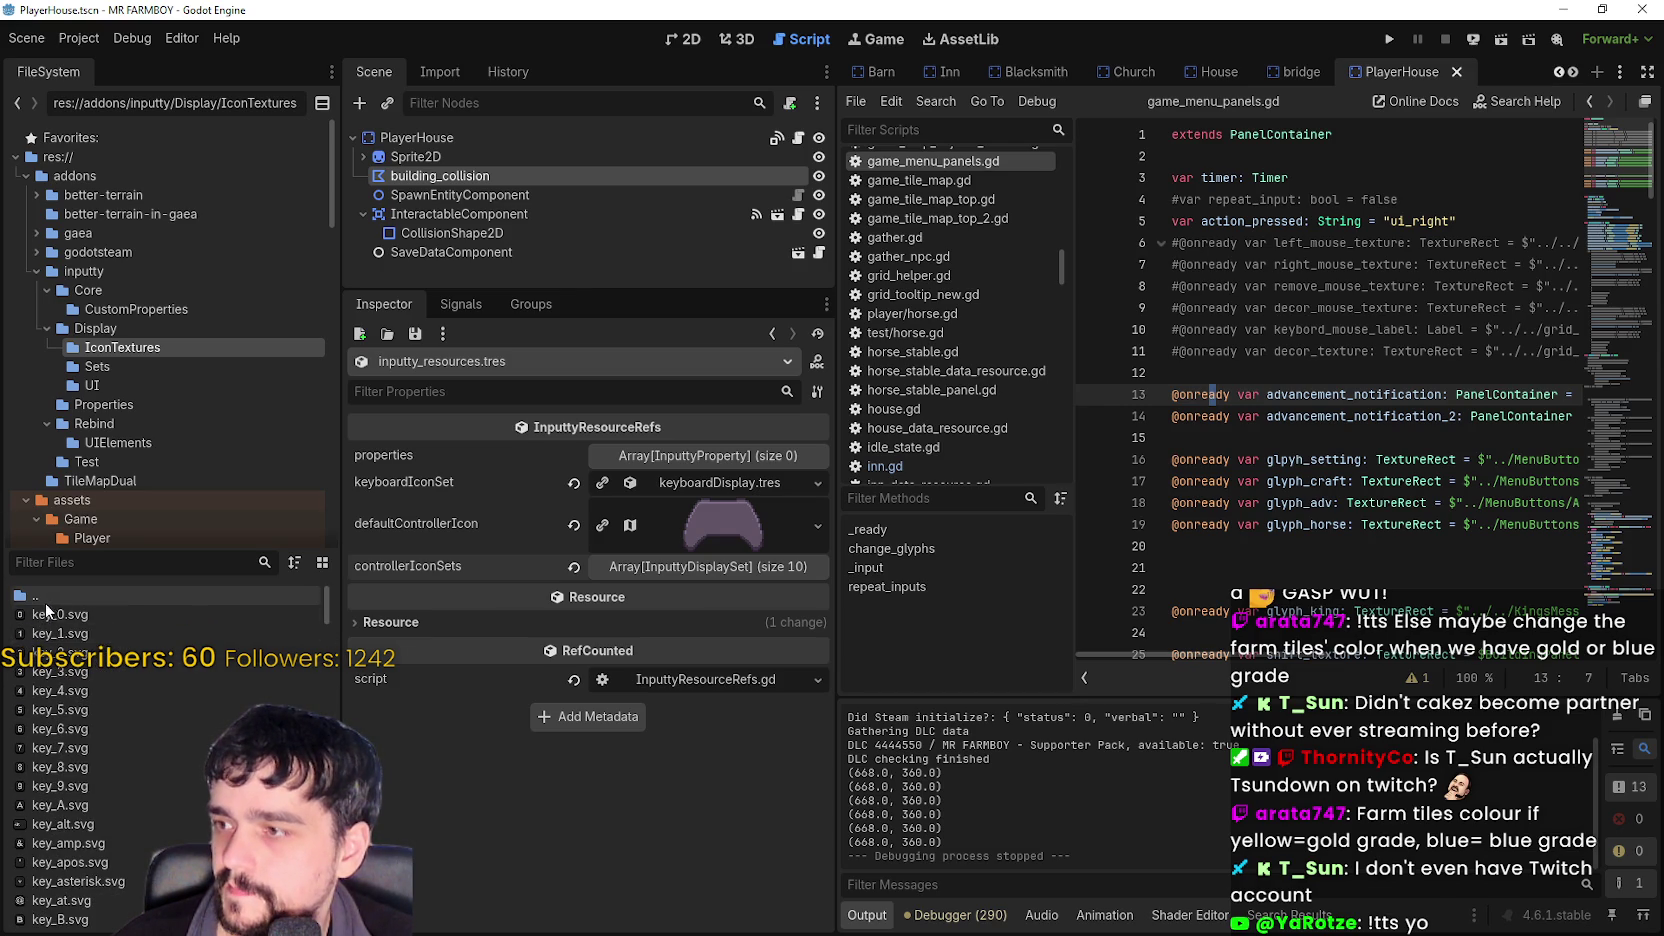
{"action": "mouse_move", "coordinate": [328, 612]}
{"action": "left_mouse_down"}
{"action": "mouse_move", "coordinate": [328, 790]}
{"action": "mouse_move", "coordinate": [339, 562]}
{"action": "left_mouse_up"}
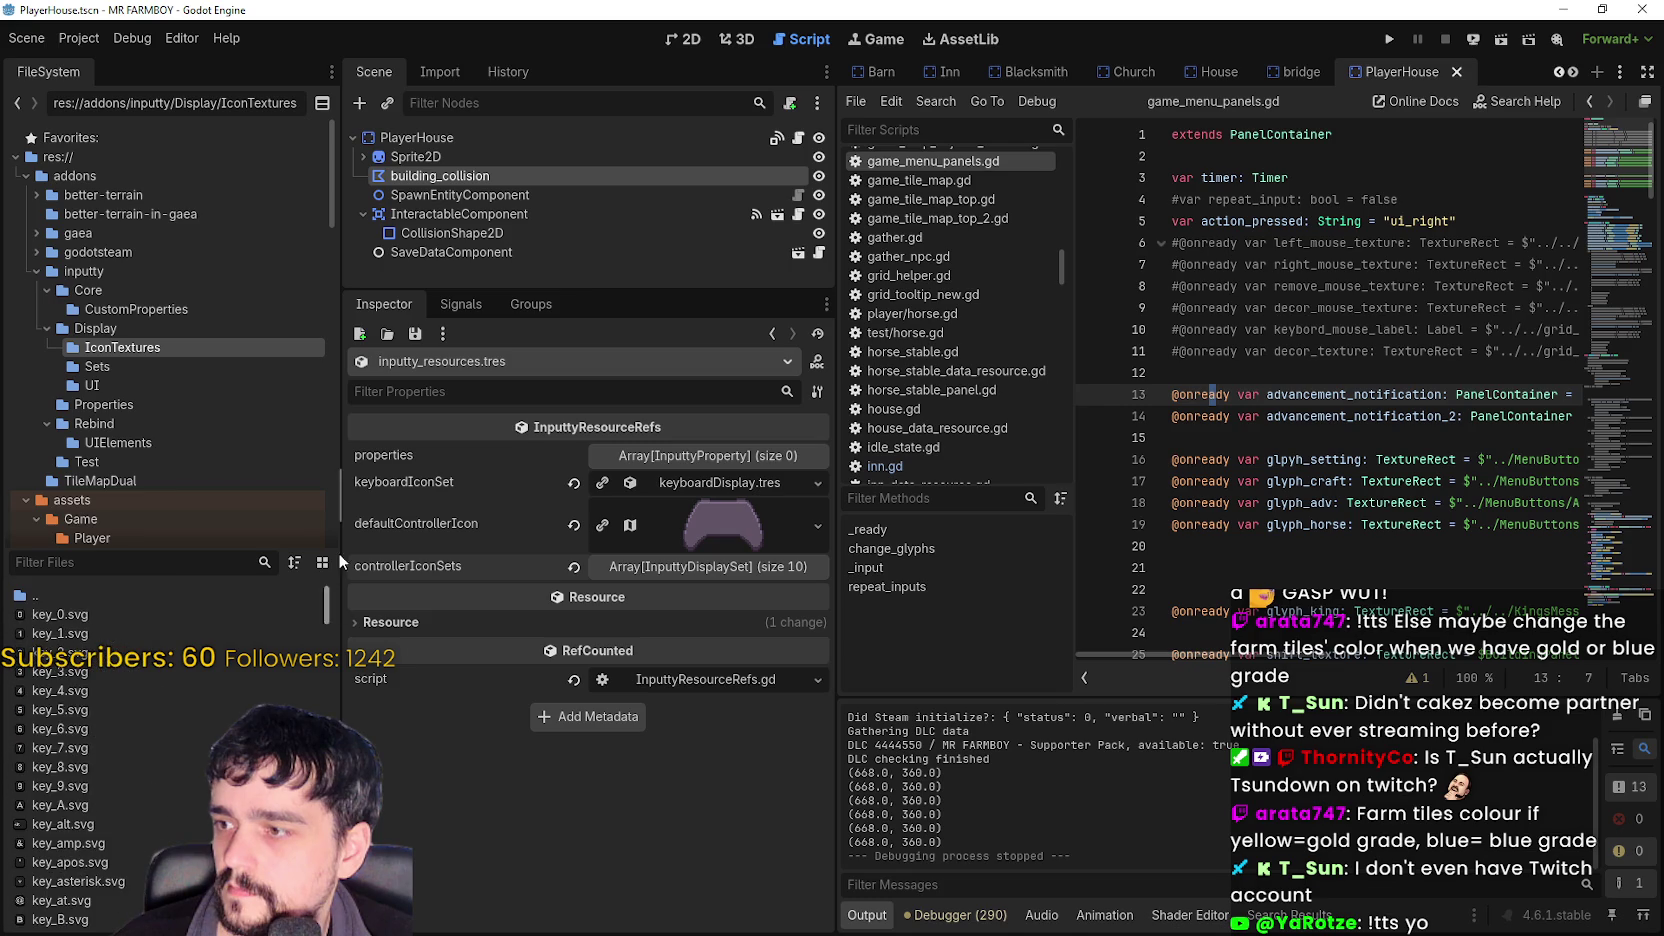
{"action": "double_click", "coordinate": [55, 598]}
{"action": "right_click", "coordinate": [82, 612]}
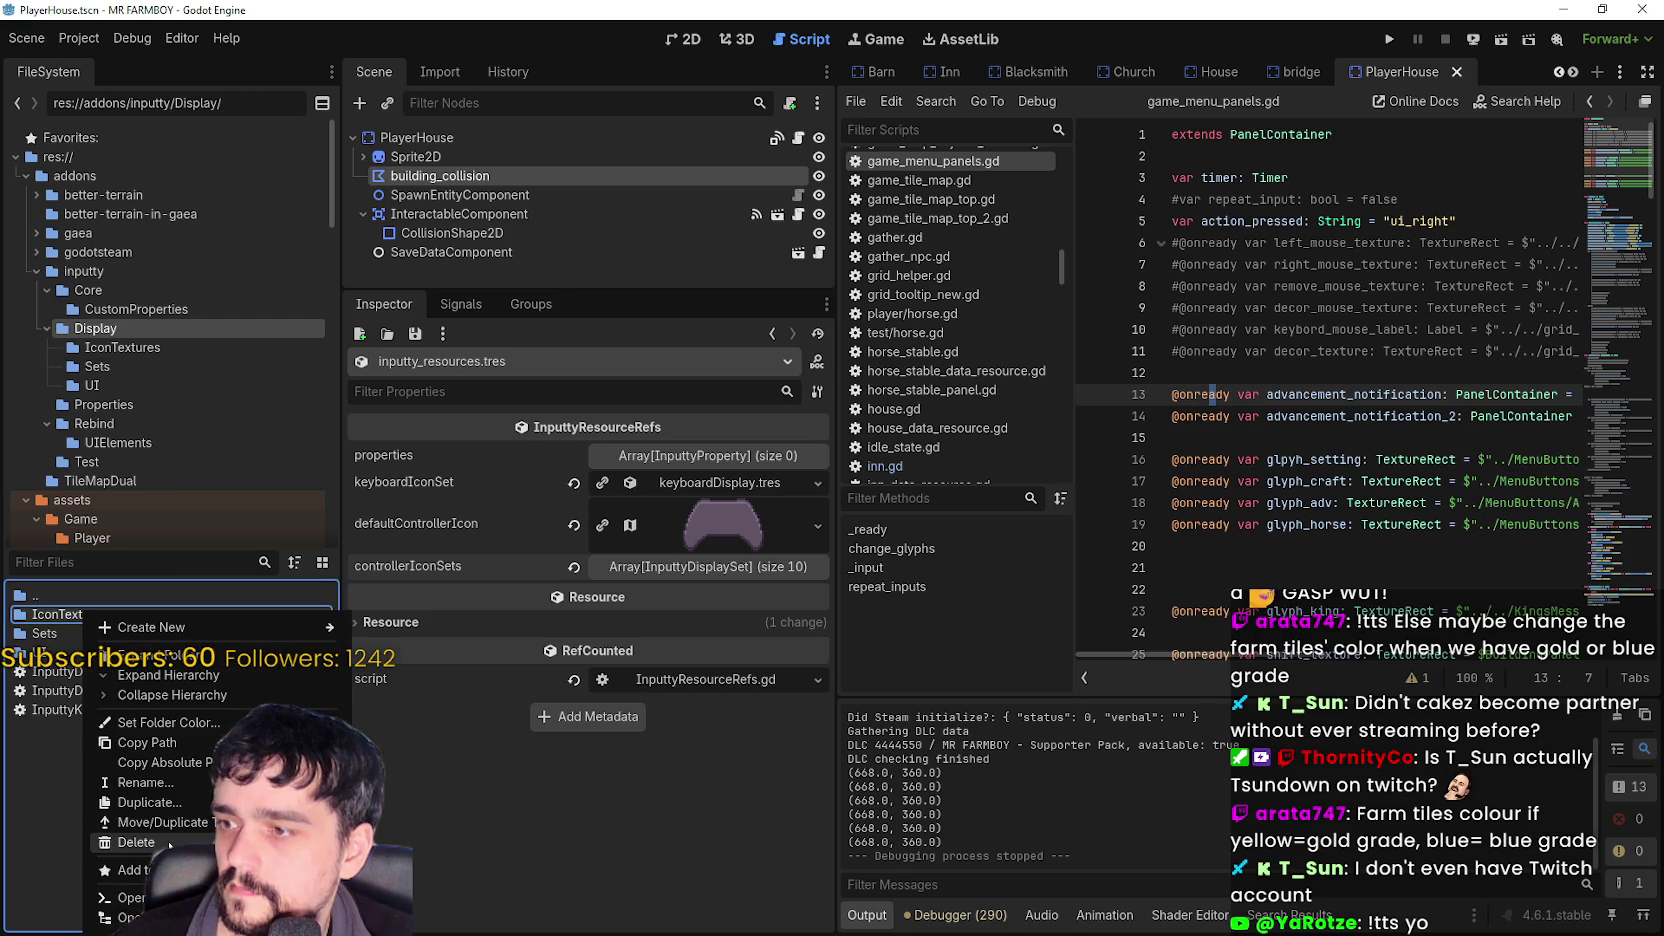
- Try deleting IconTextures, cancel because xboxController.tres depends on it, and open the Sets folder
{"action": "left_click", "coordinate": [136, 842]}
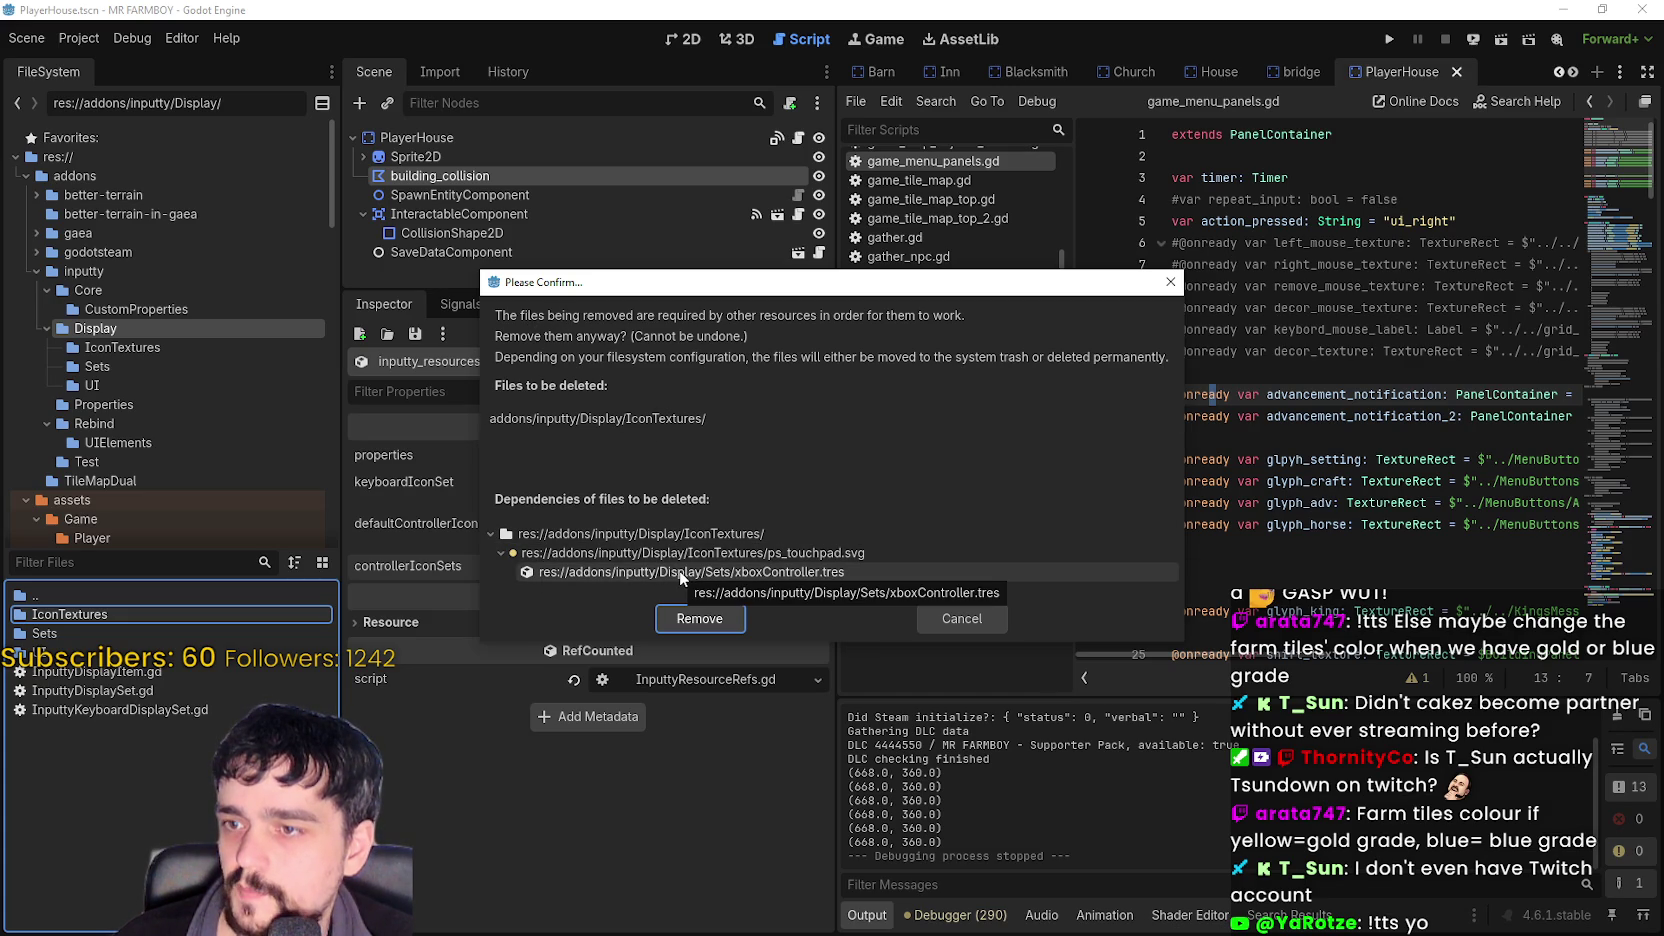
{"action": "left_click", "coordinate": [980, 618]}
{"action": "double_click", "coordinate": [122, 638]}
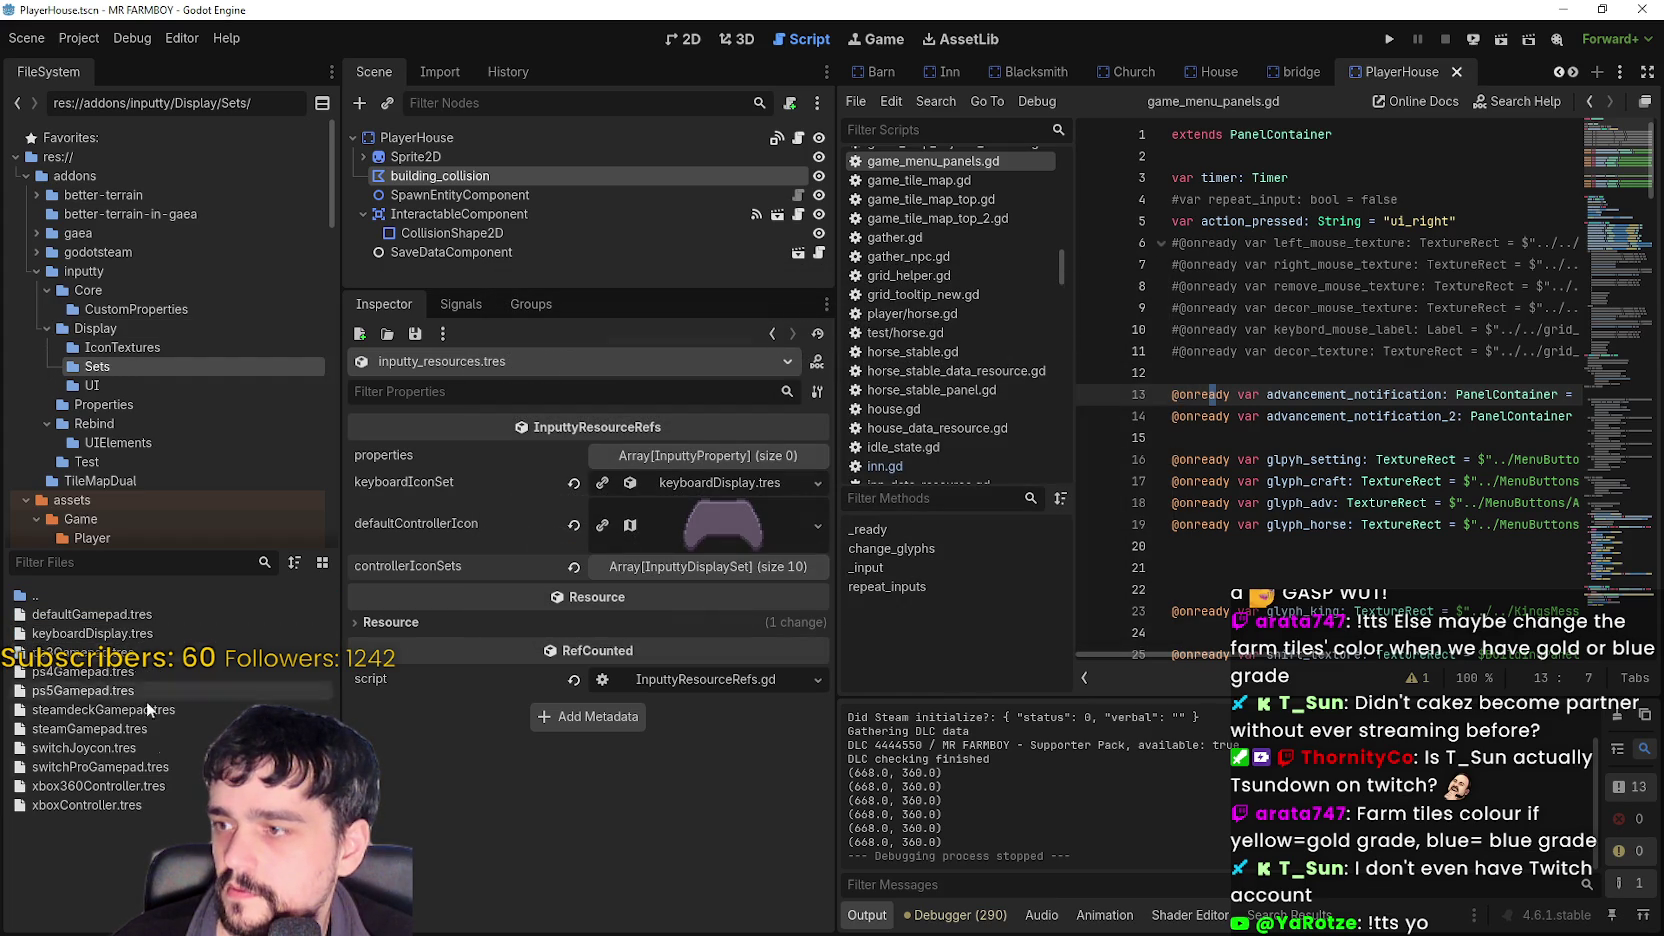
- Open xboxController.tres and copy the B button atlas texture from the first imageSet page
{"action": "left_click", "coordinate": [103, 806]}
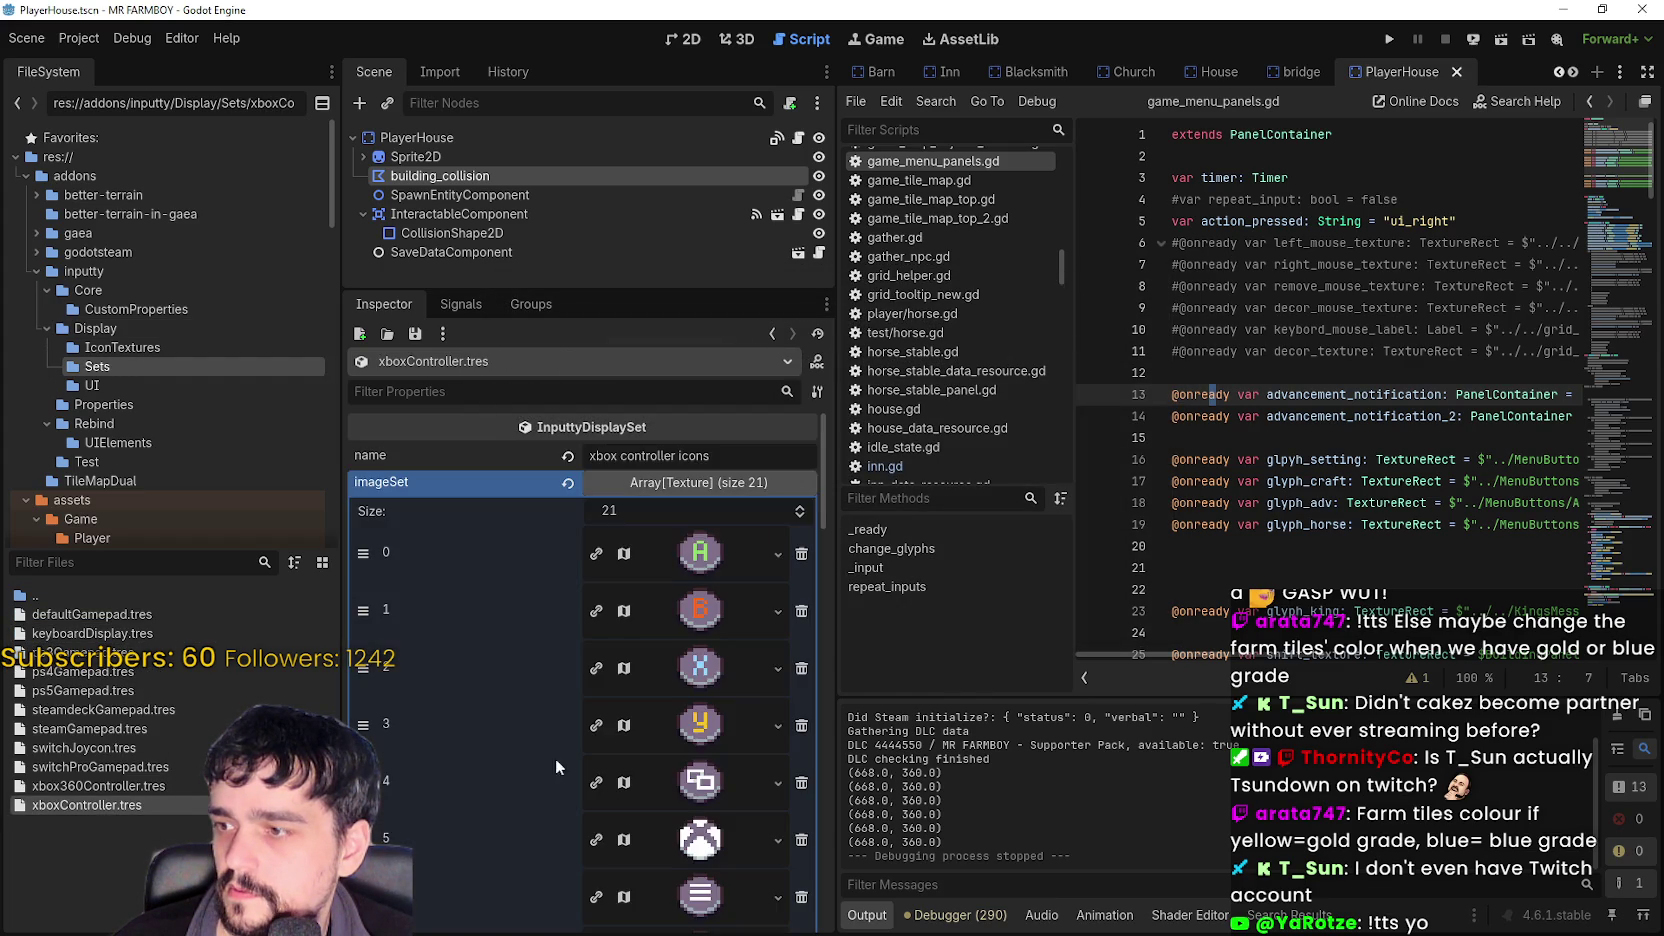
{"action": "scroll", "coordinate": [564, 718], "scroll_direction": "down", "scroll_amount": 8}
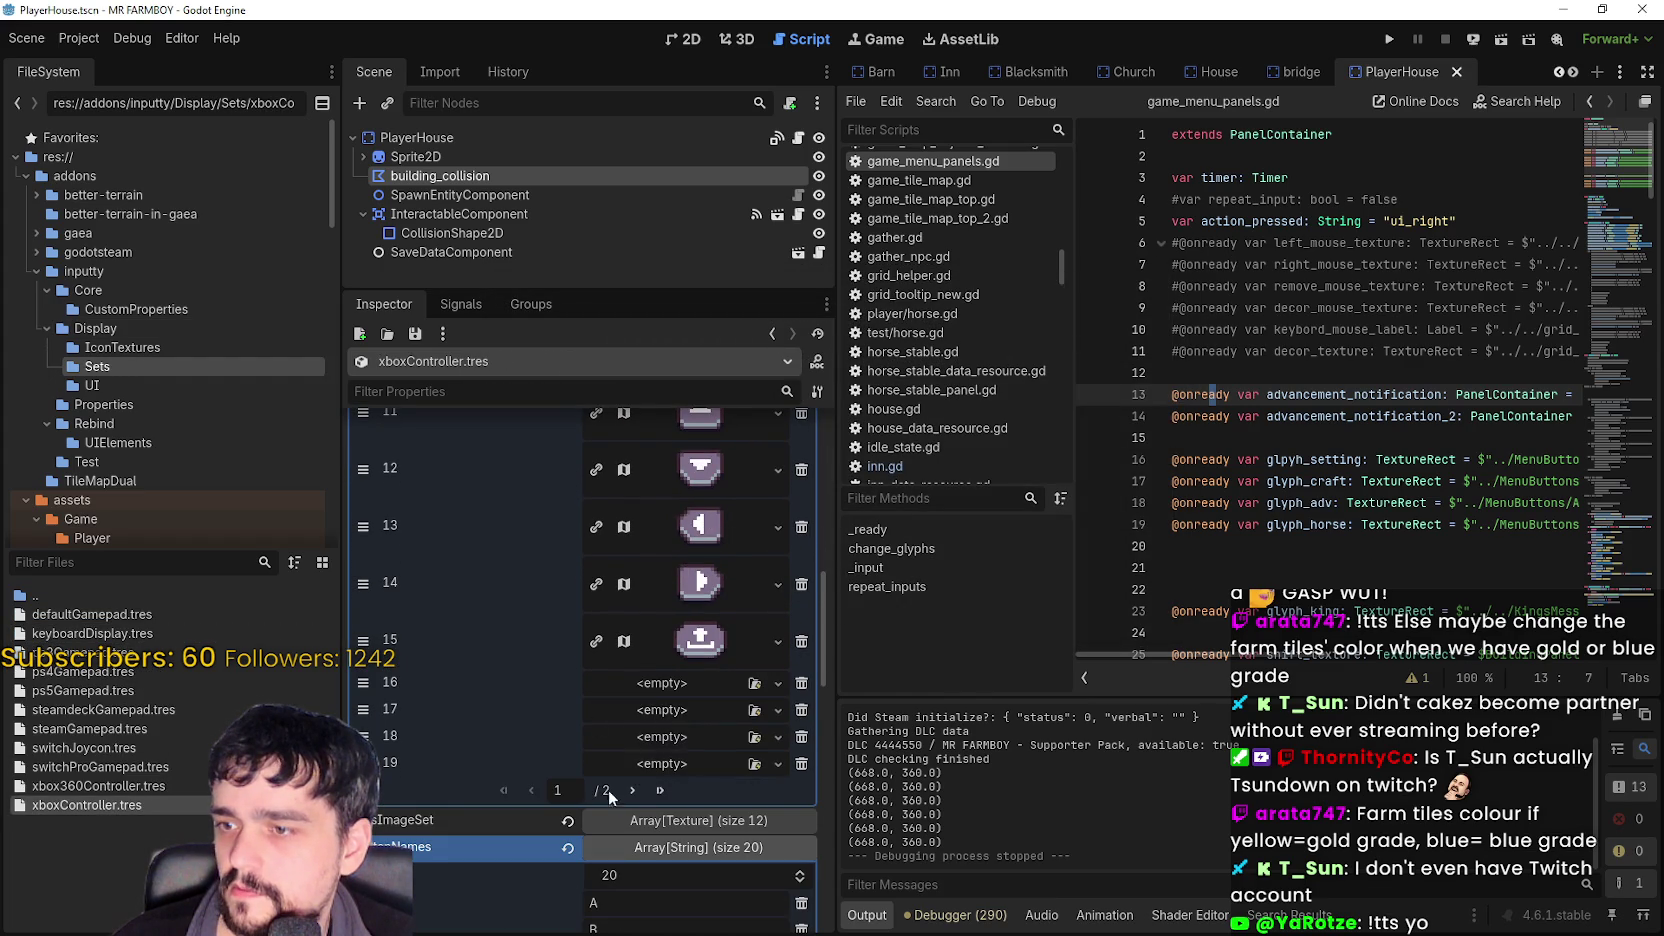
{"action": "scroll", "coordinate": [612, 786], "scroll_direction": "down", "scroll_amount": 5}
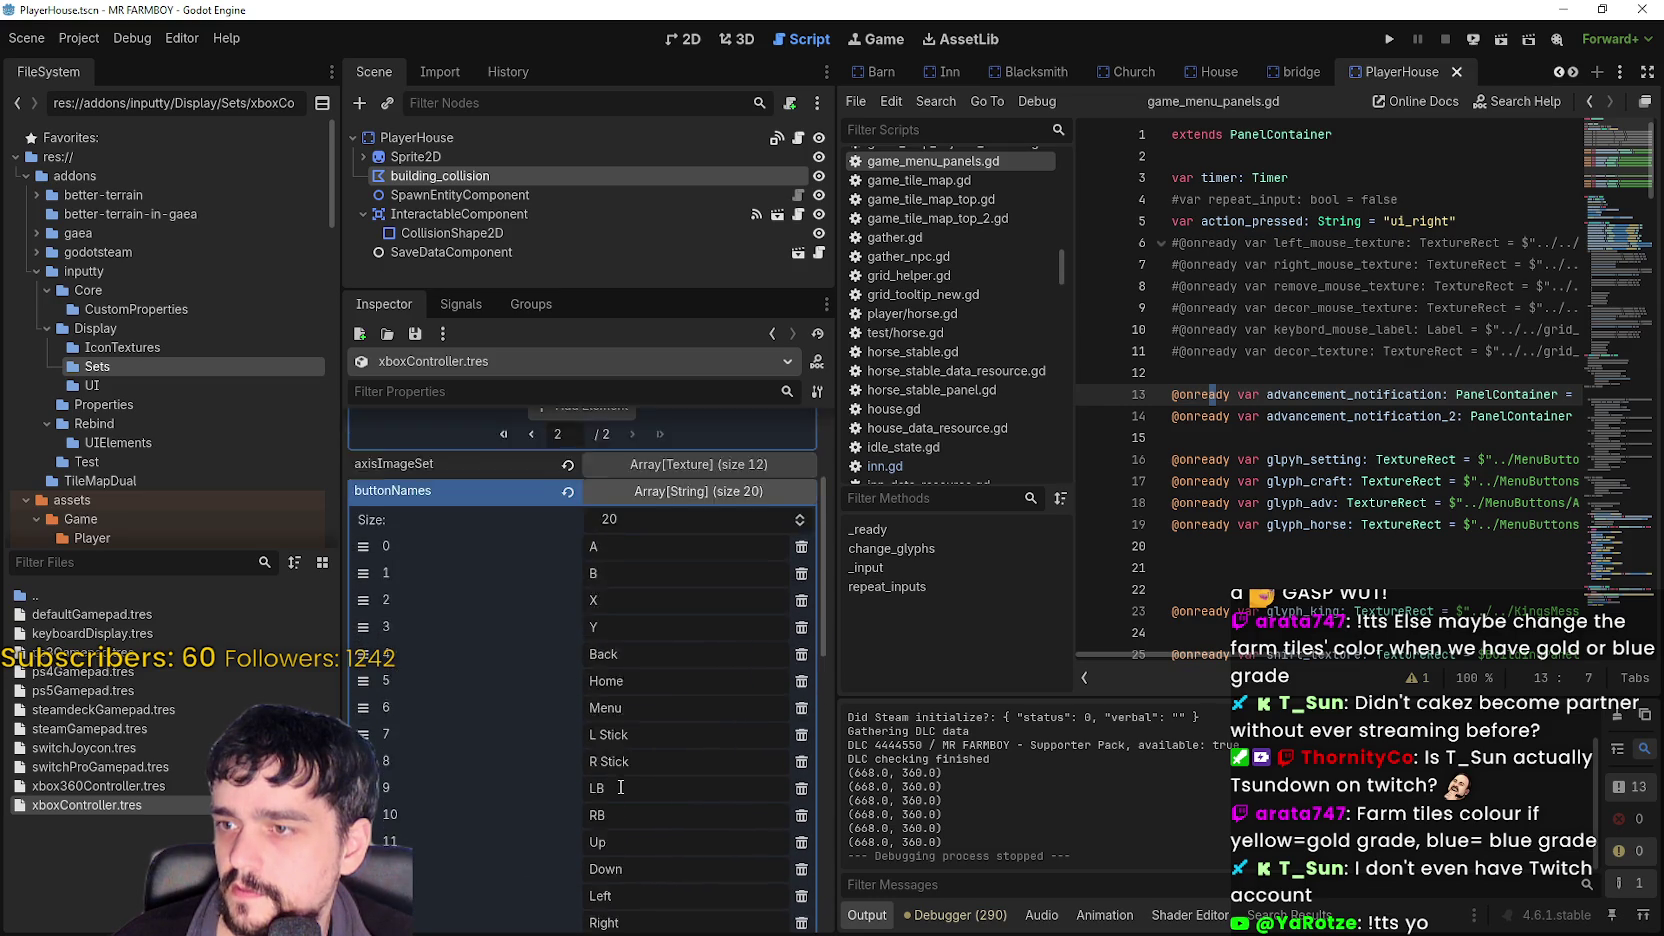
{"action": "scroll", "coordinate": [620, 787], "scroll_direction": "up", "scroll_amount": 4}
{"action": "right_click", "coordinate": [692, 558]}
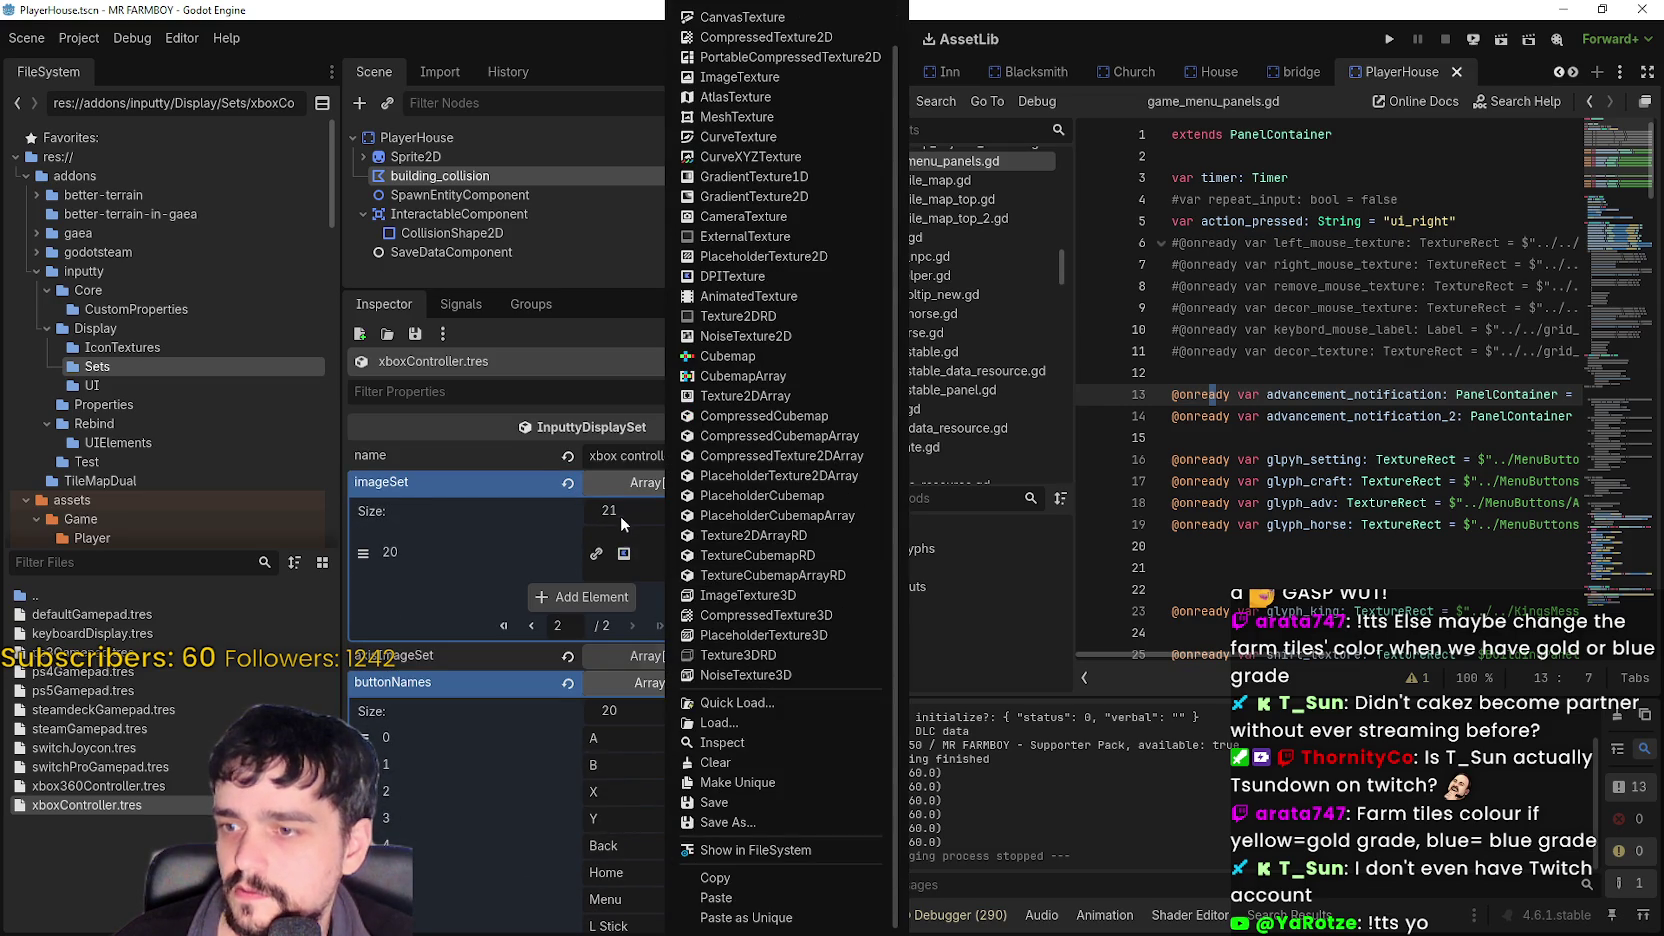
{"action": "left_click", "coordinate": [515, 627]}
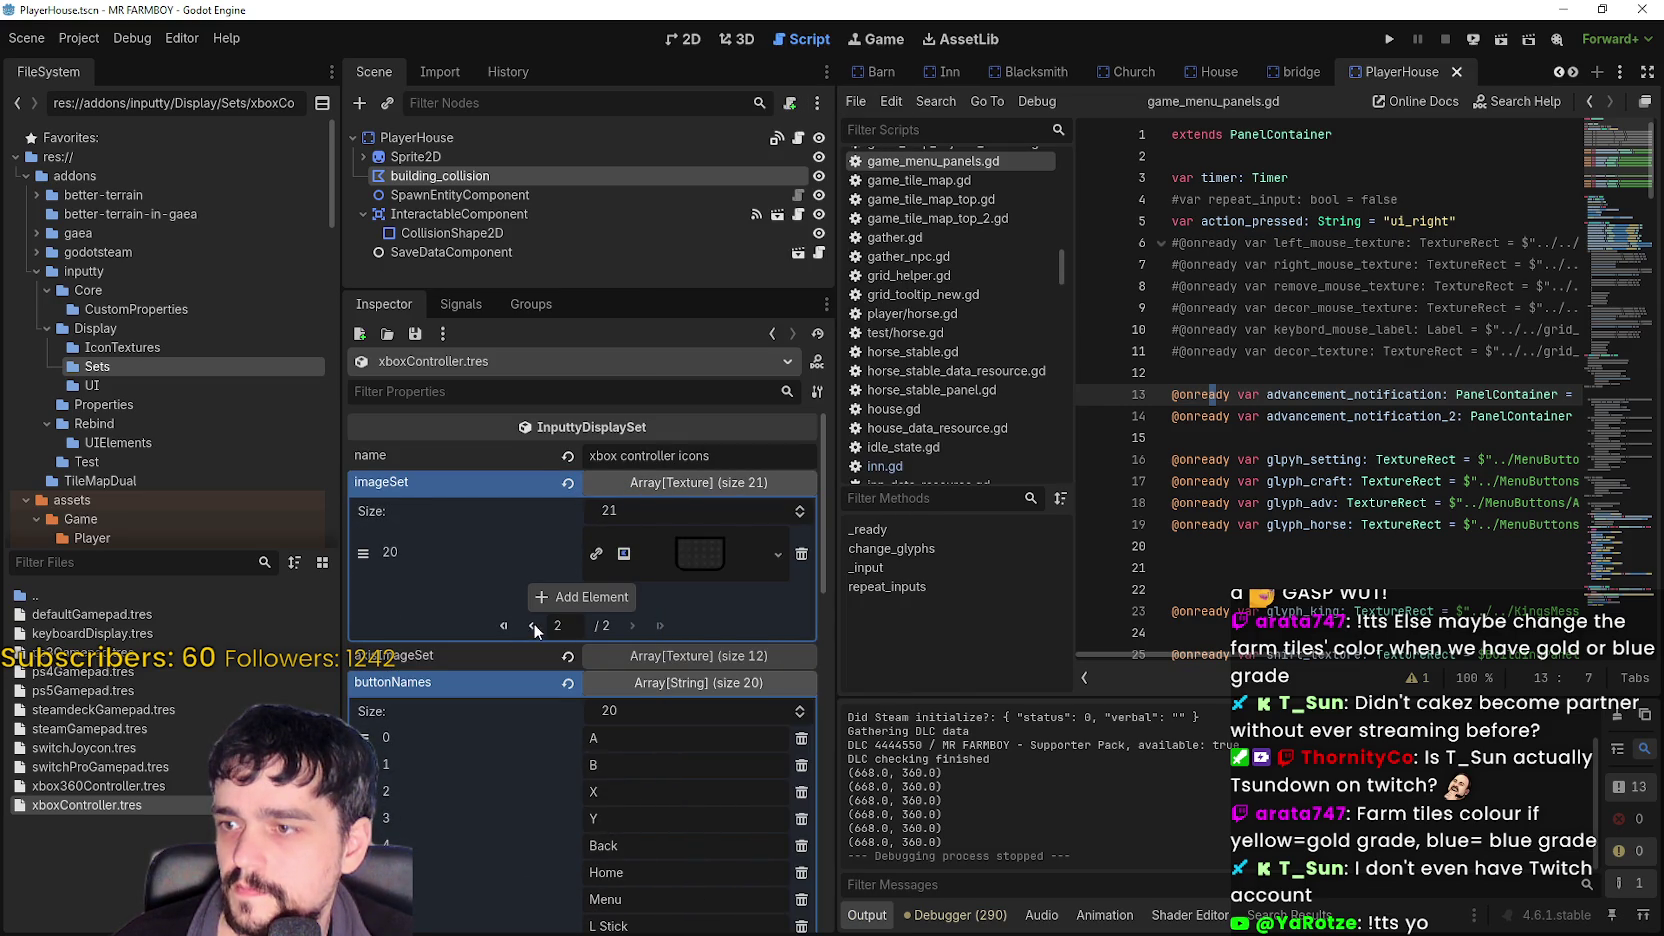
{"action": "left_click", "coordinate": [533, 623]}
{"action": "right_click", "coordinate": [675, 615]}
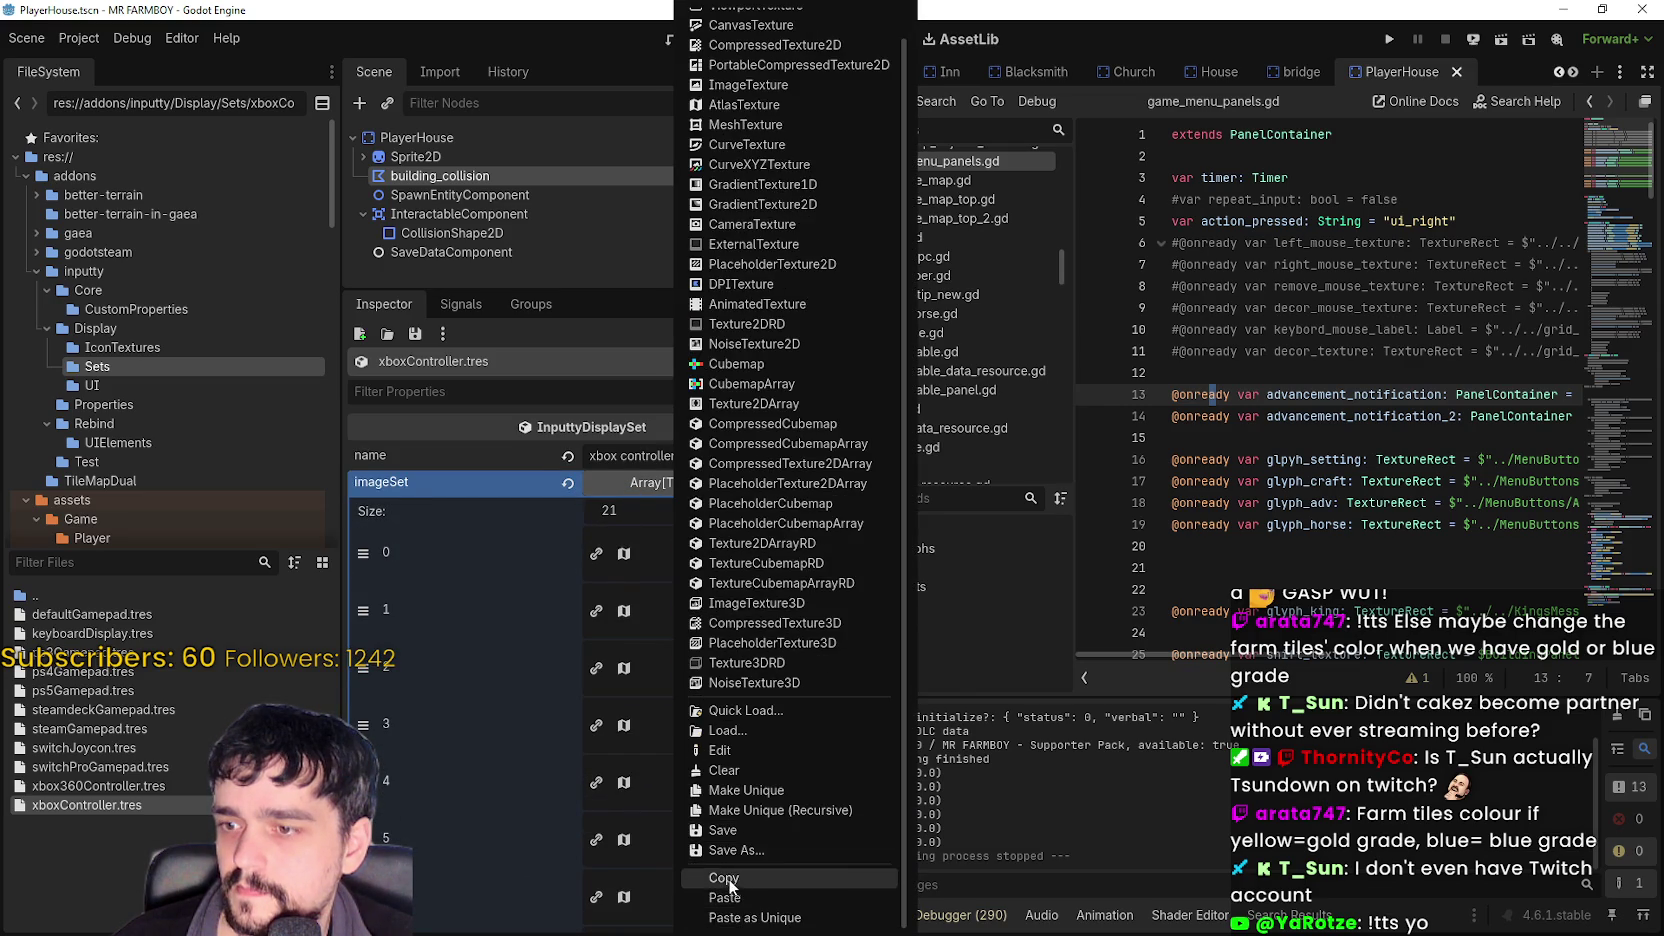
{"action": "left_click", "coordinate": [734, 890]}
- Paste the B texture into imageSet element 20 on page 2 and expand it
{"action": "scroll", "coordinate": [688, 674], "scroll_direction": "down", "scroll_amount": 10}
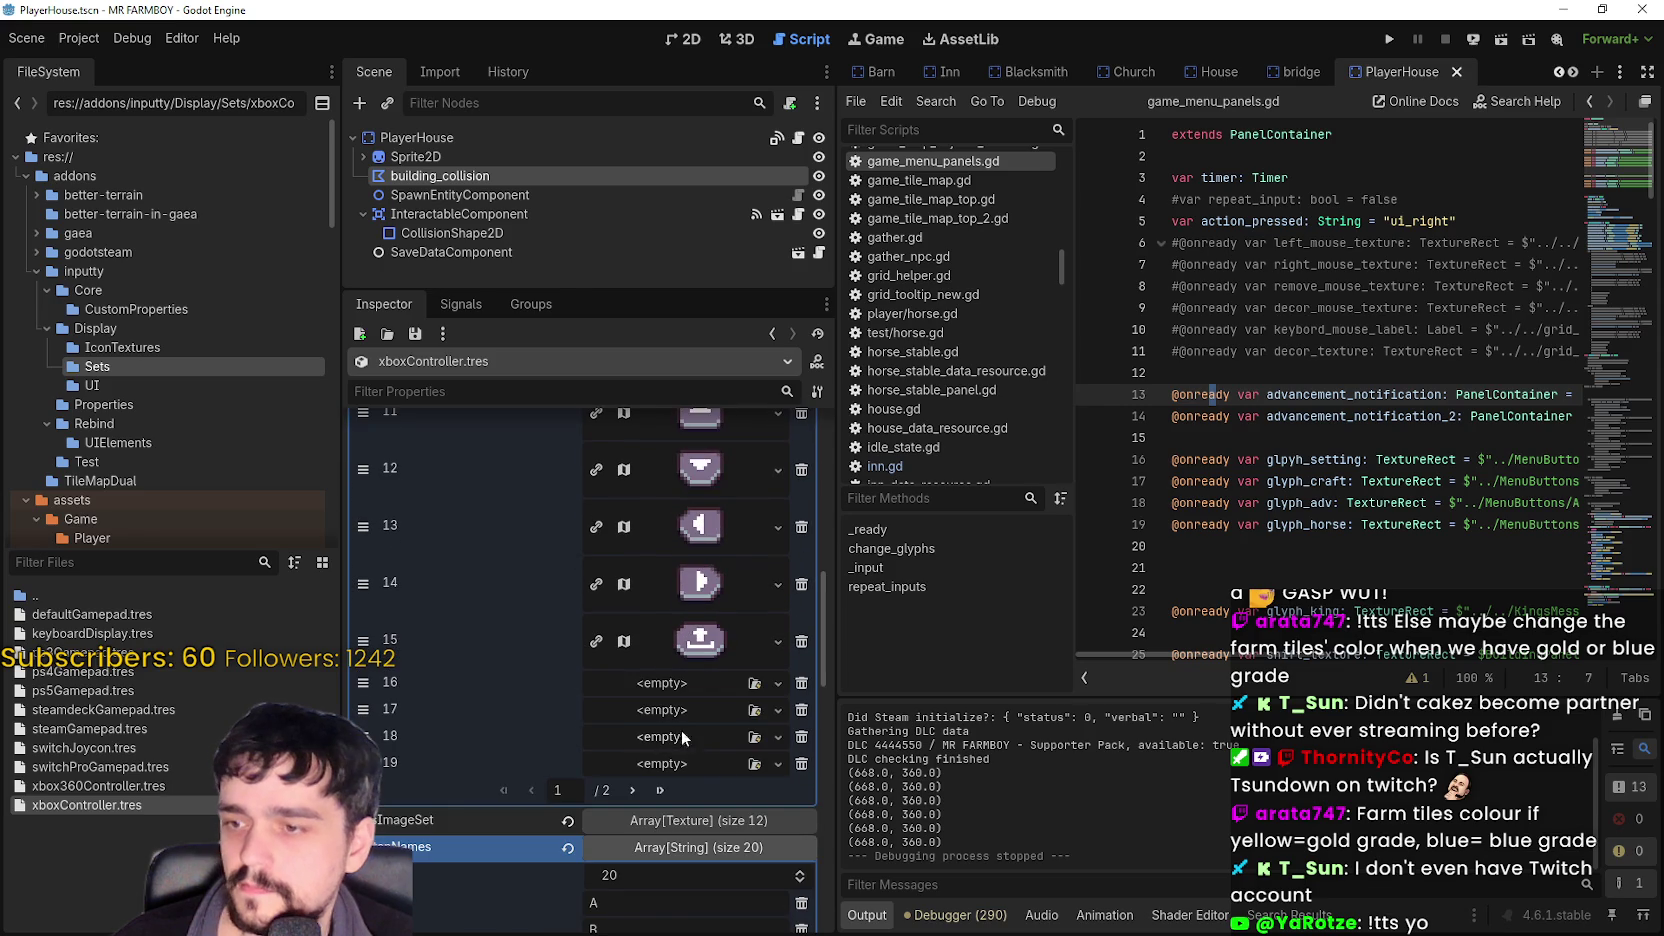
{"action": "left_click", "coordinate": [658, 791]}
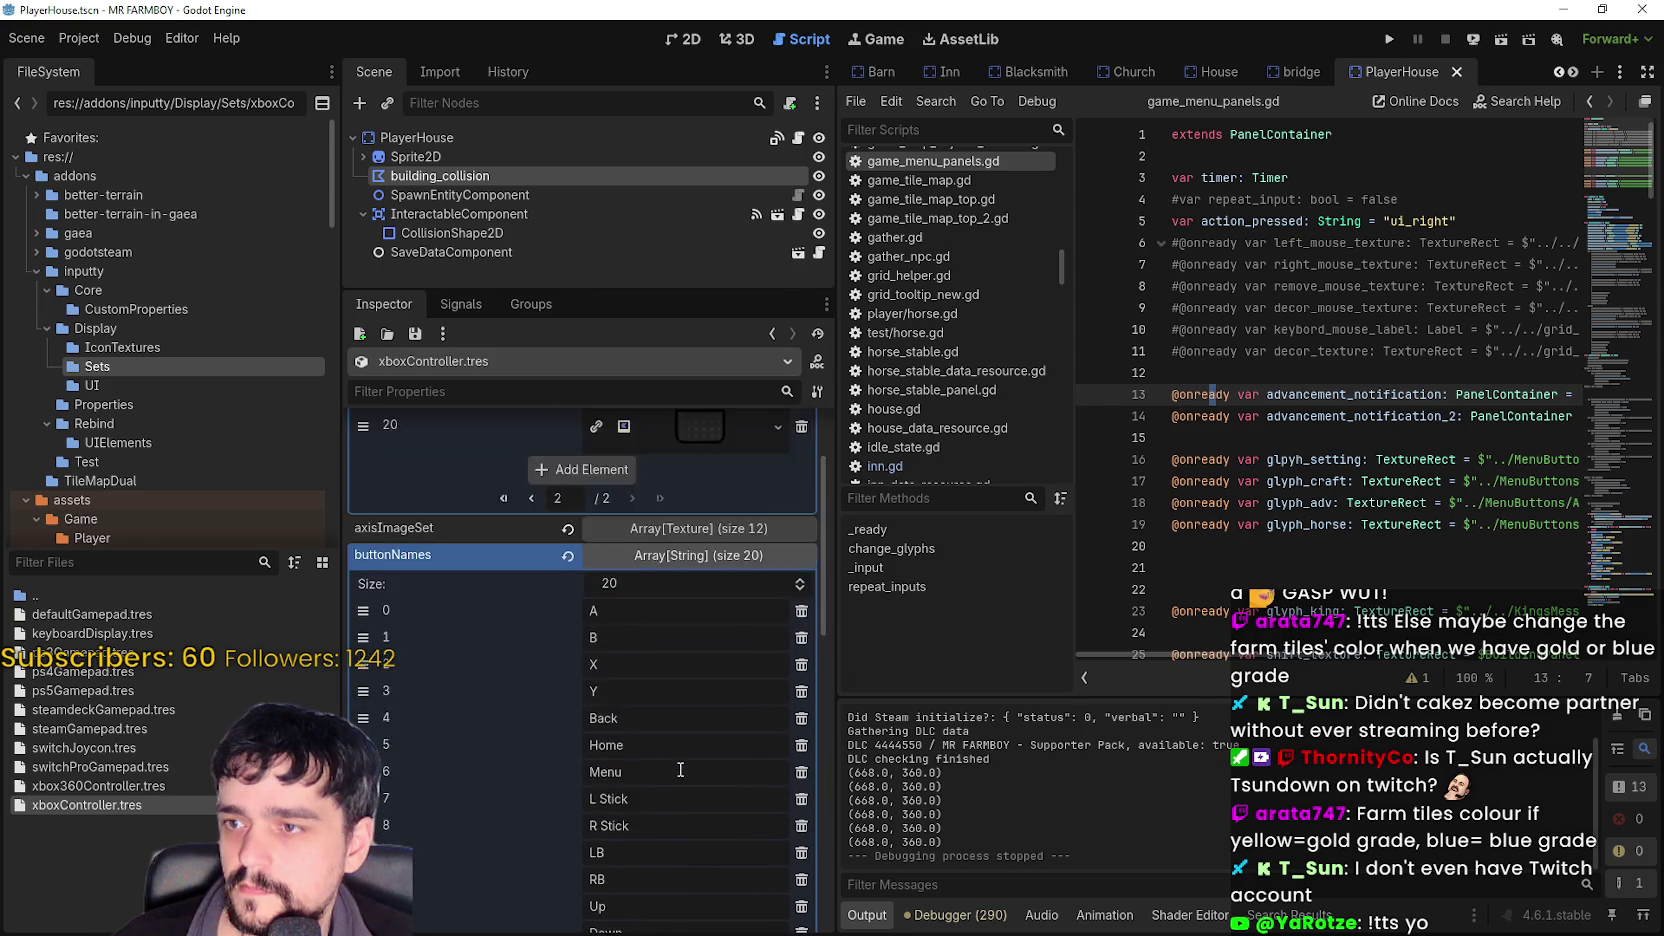
{"action": "left_click", "coordinate": [706, 556]}
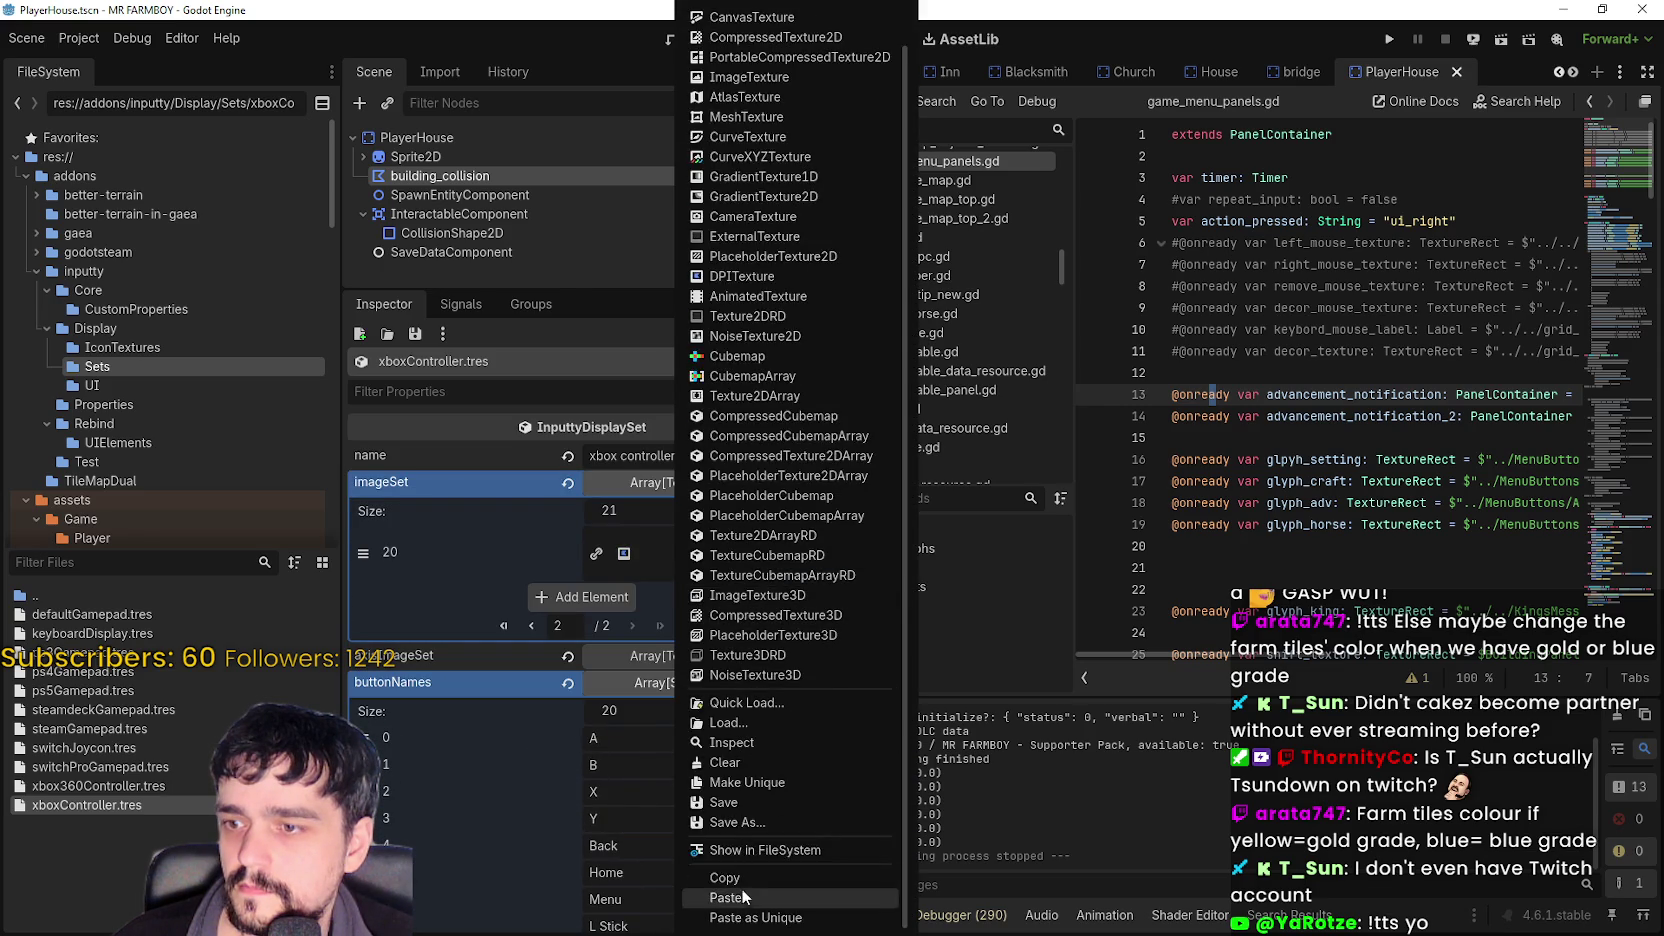
{"action": "left_click", "coordinate": [743, 896]}
{"action": "left_click", "coordinate": [593, 551]}
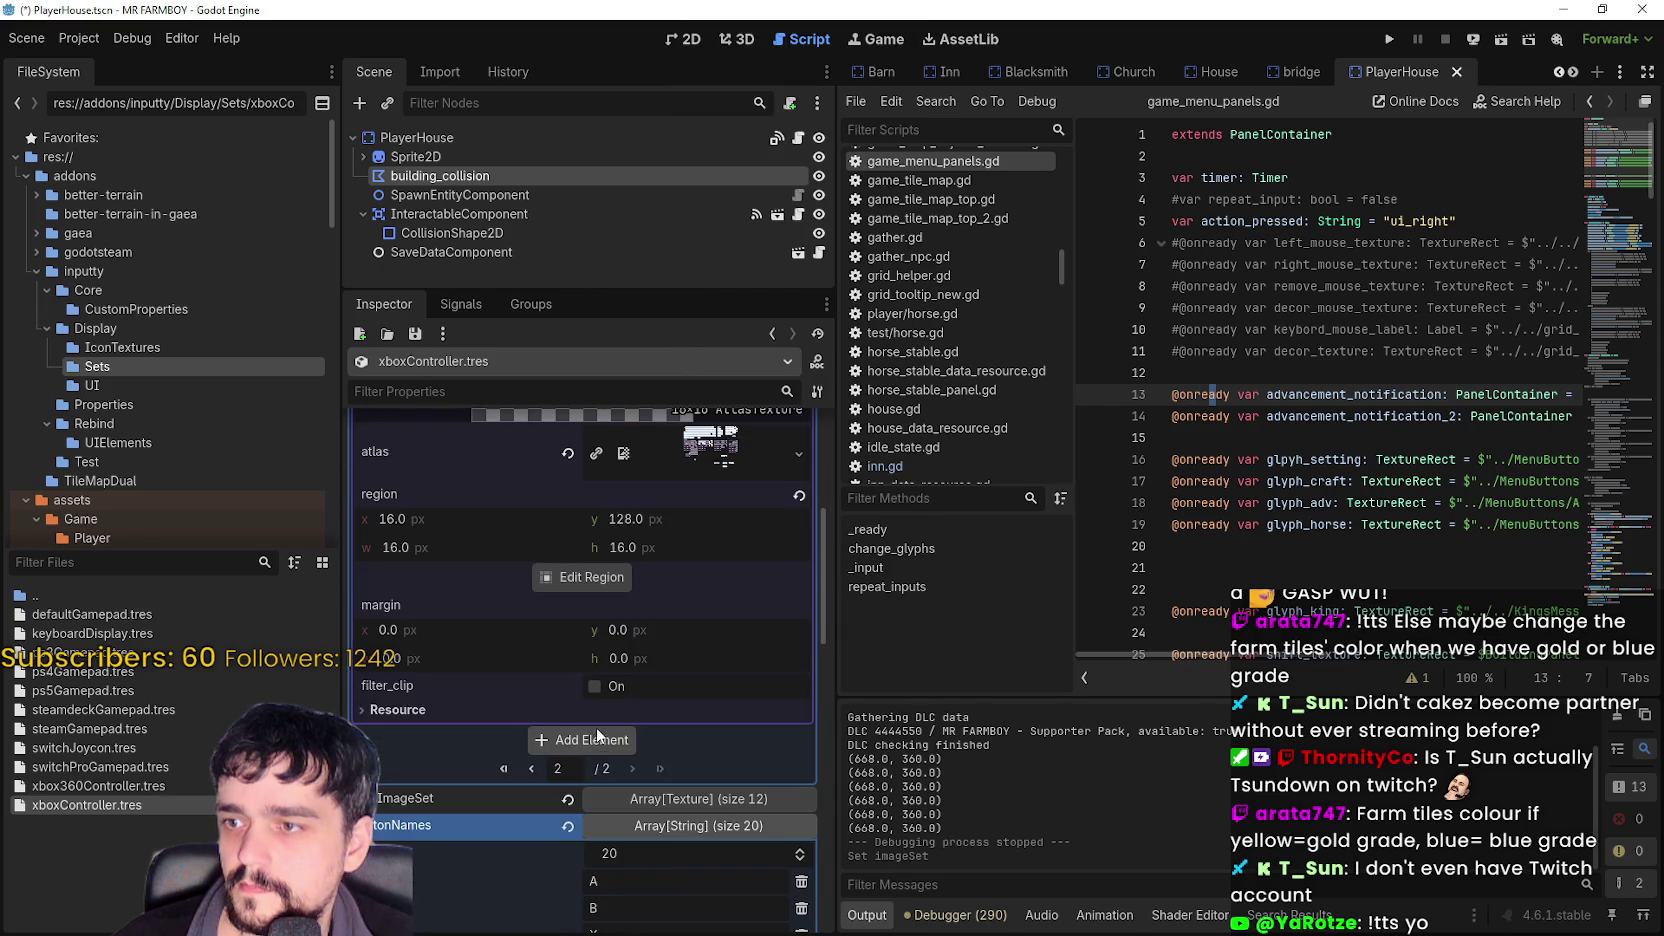
- Re-pick element 20's atlas region as the grey checkered tile at y 240 and save
{"action": "left_click", "coordinate": [599, 584]}
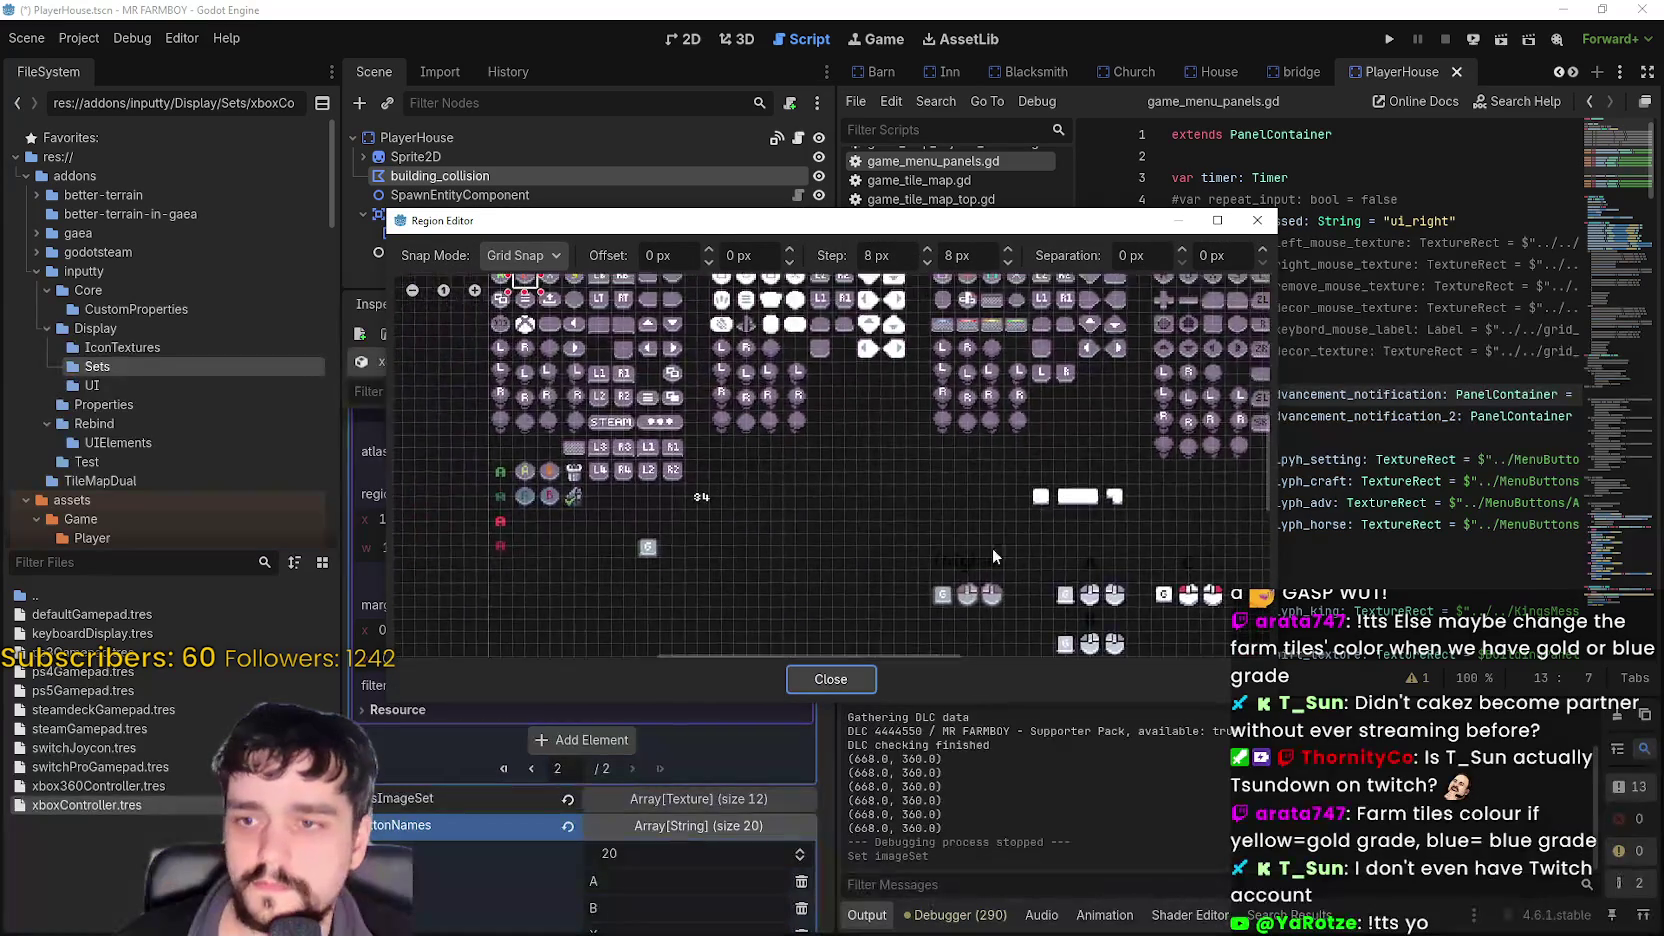
{"action": "scroll", "coordinate": [925, 500], "scroll_direction": "up", "scroll_amount": 4}
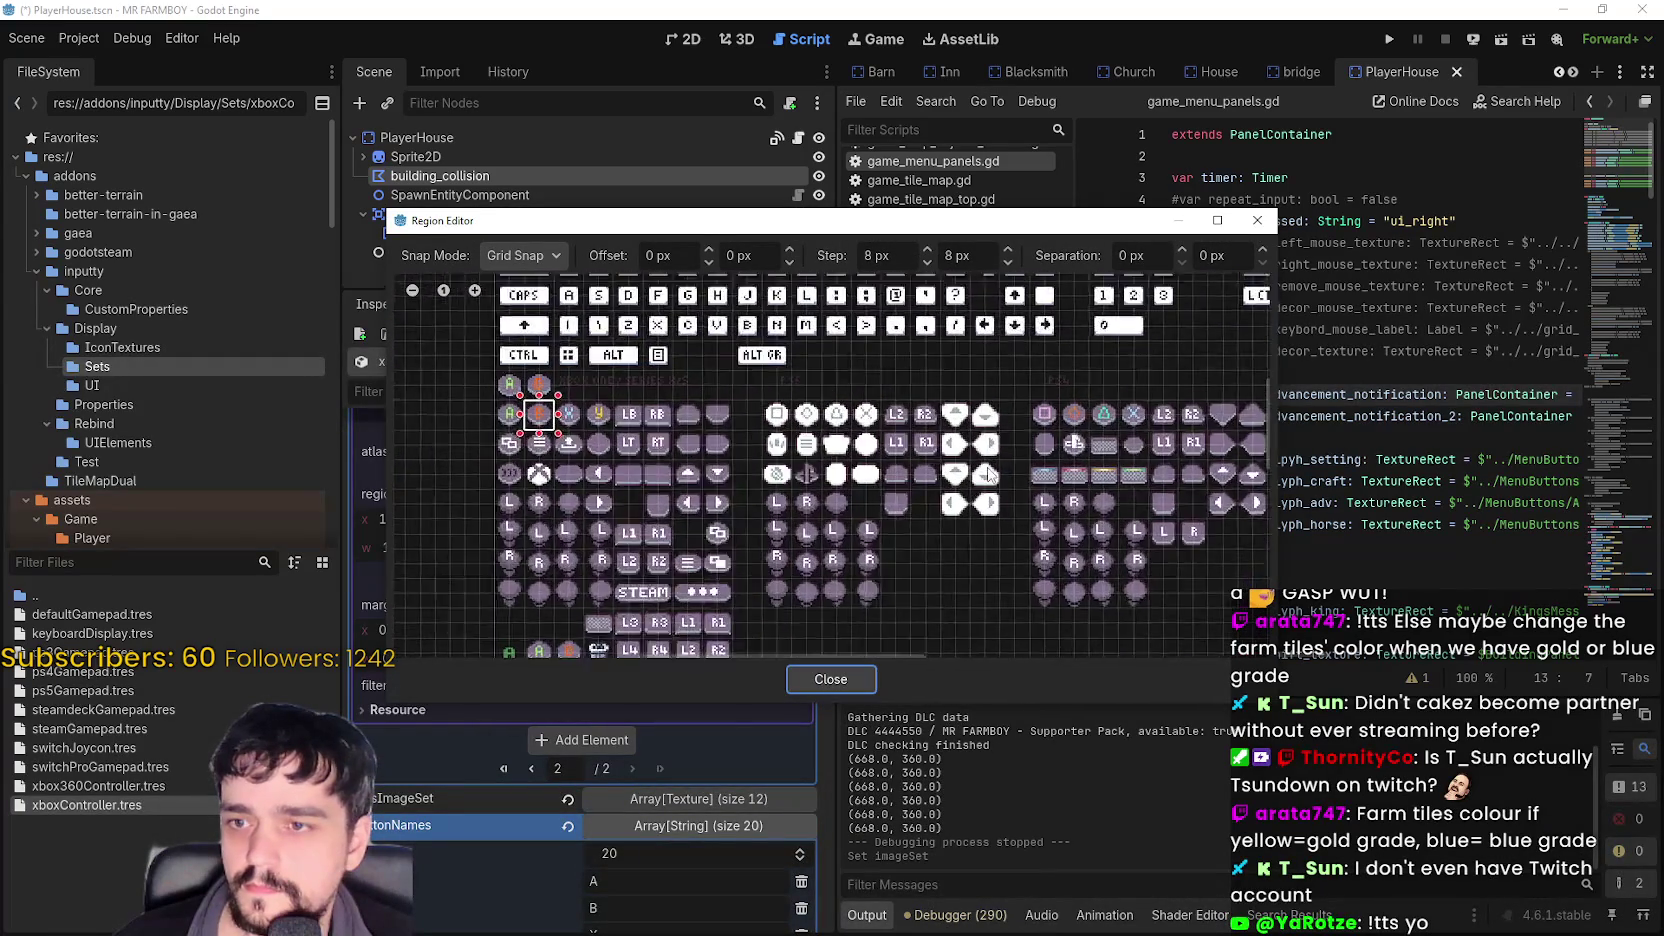
{"action": "mouse_move", "coordinate": [750, 448]}
{"action": "left_mouse_down"}
{"action": "mouse_move", "coordinate": [930, 488]}
{"action": "mouse_move", "coordinate": [1000, 415]}
{"action": "left_mouse_up"}
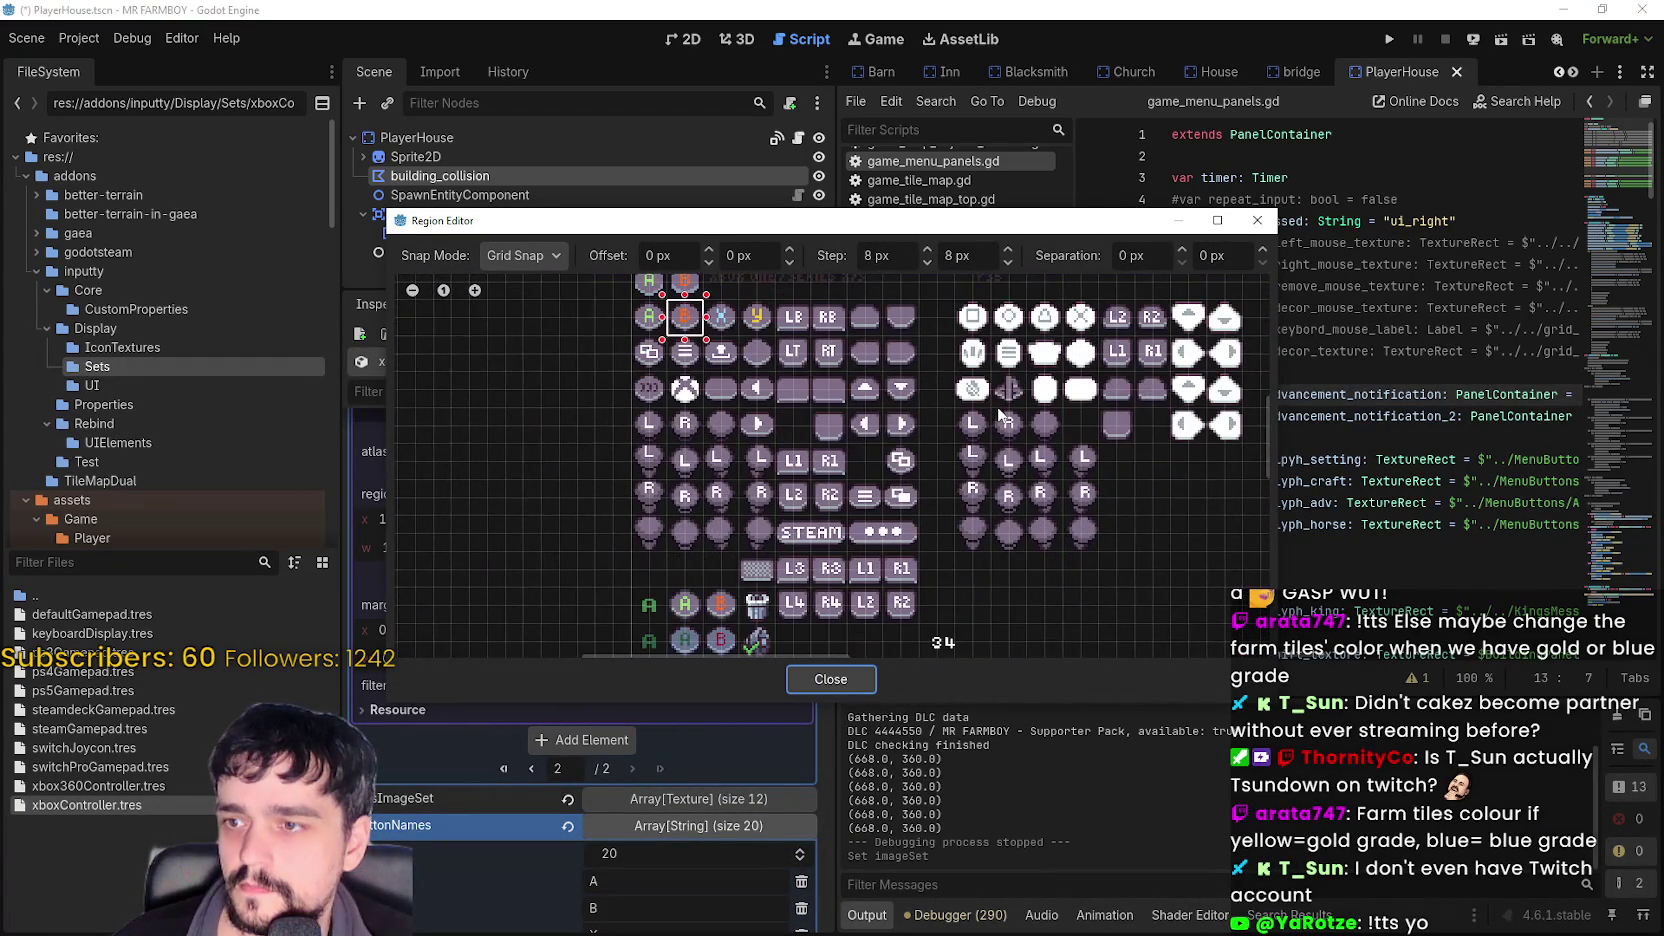
{"action": "scroll", "coordinate": [750, 548], "scroll_direction": "up", "scroll_amount": 2}
{"action": "left_click_drag", "start_coordinate": [760, 570], "coordinate": [778, 590]}
{"action": "left_click", "coordinate": [828, 681]}
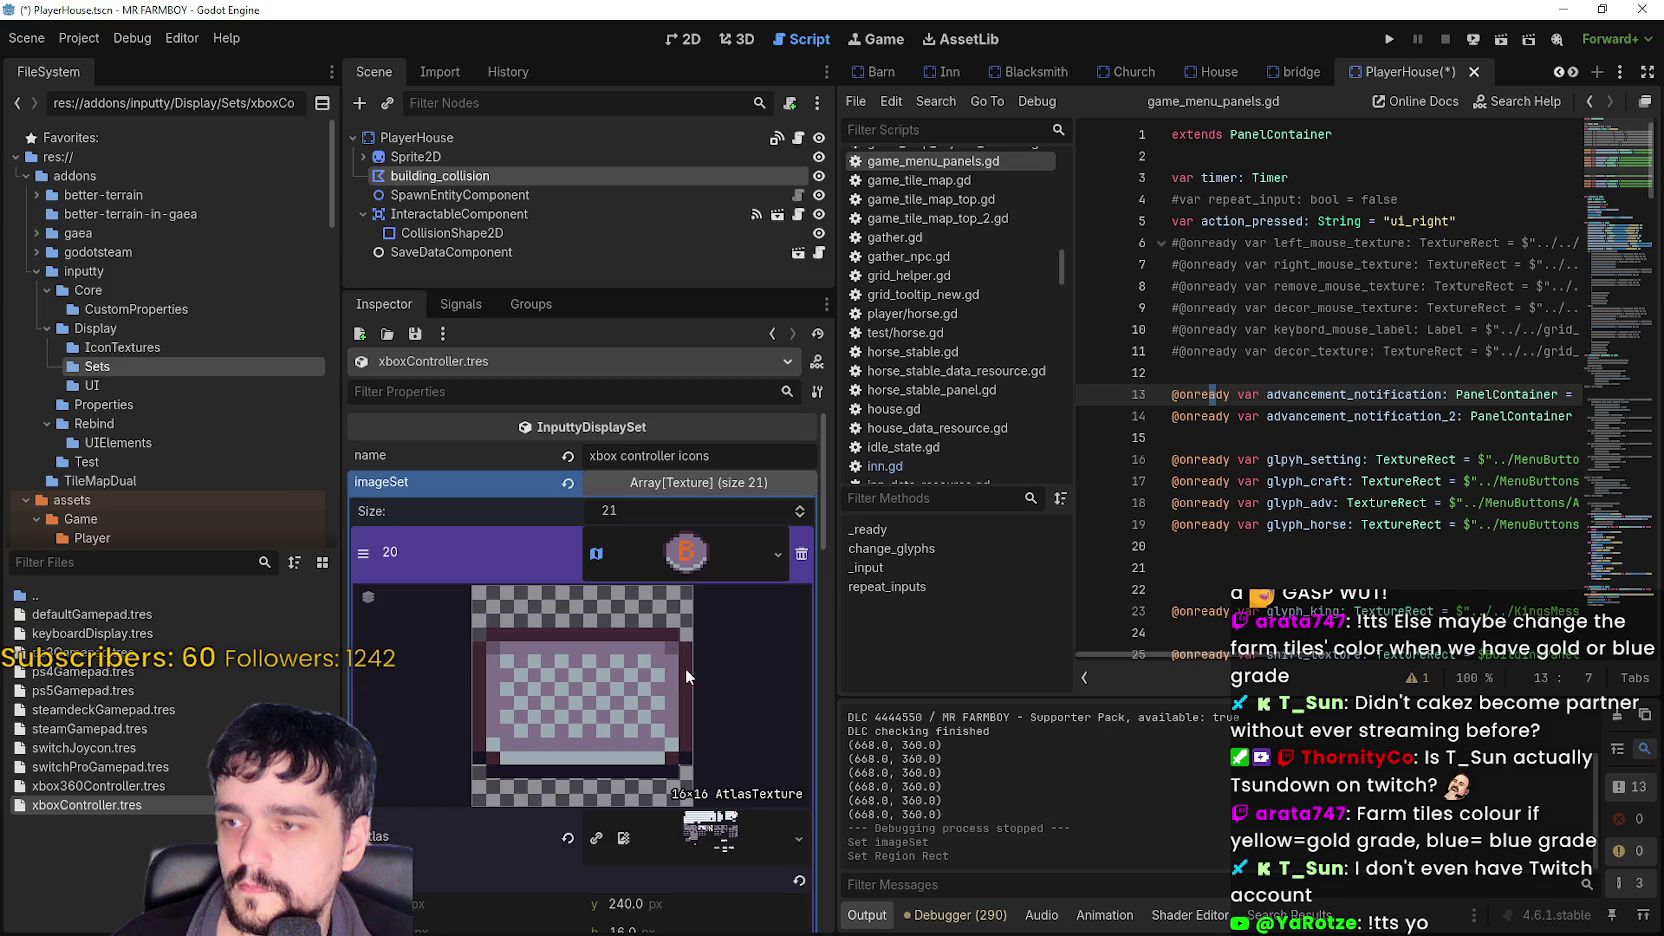
{"action": "left_click", "coordinate": [721, 575]}
{"action": "key", "text": "ctrl+s"}
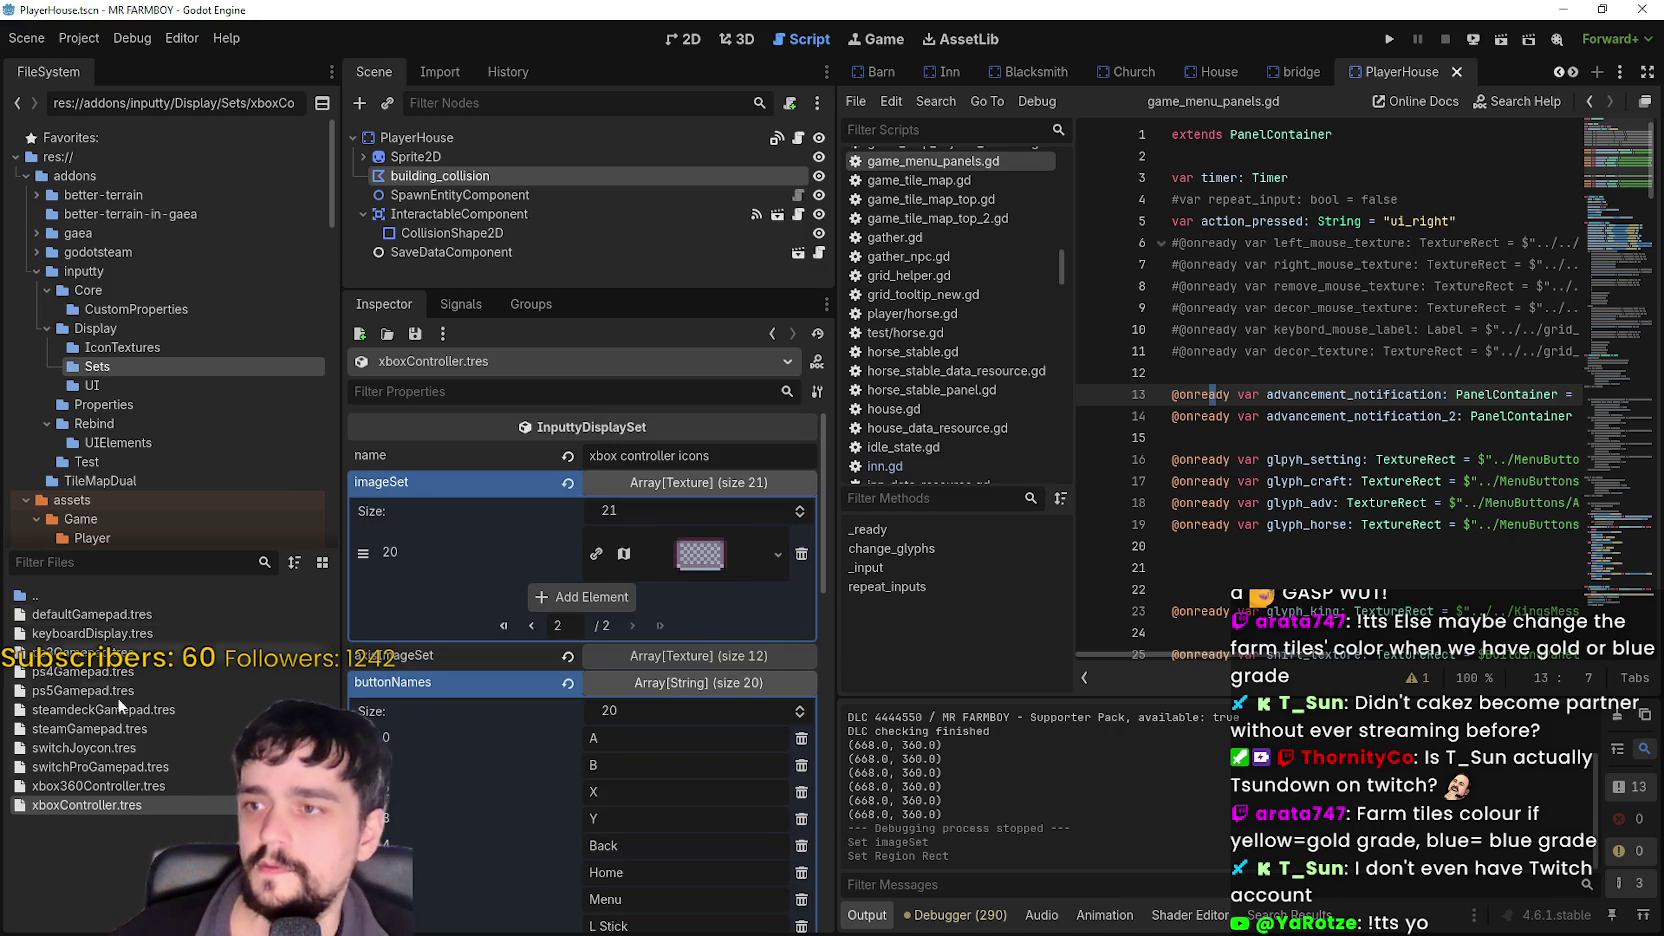
{"action": "double_click", "coordinate": [133, 592]}
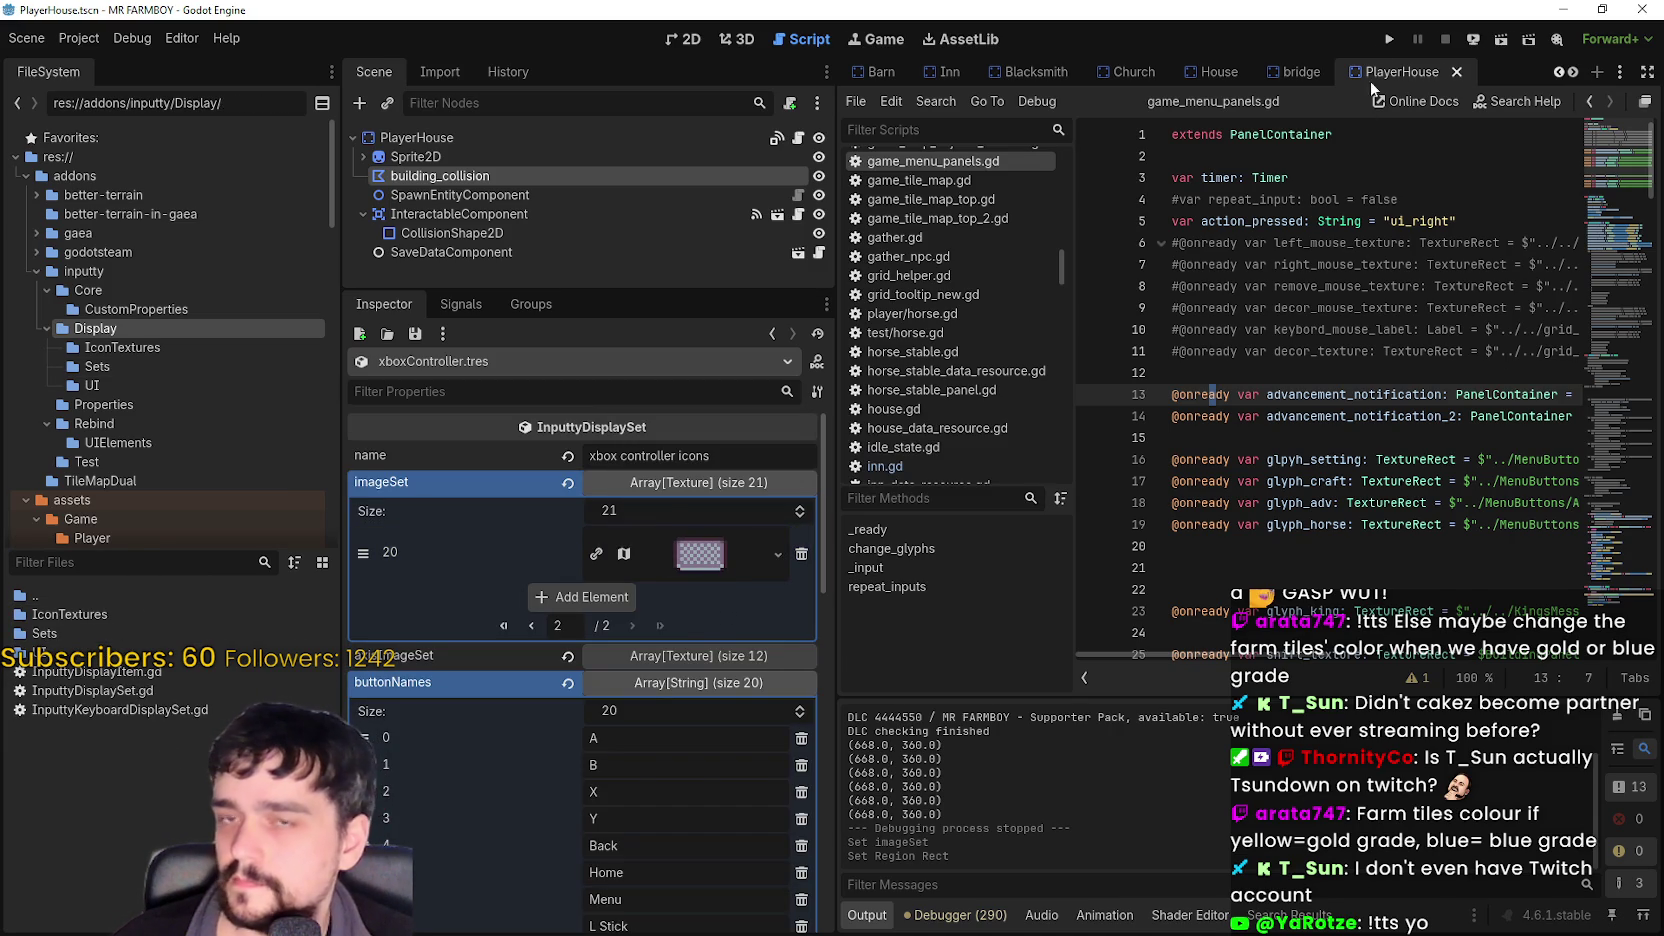
- Run the MR FARMBOY project to test the new controller icon
{"action": "left_click", "coordinate": [1389, 42]}
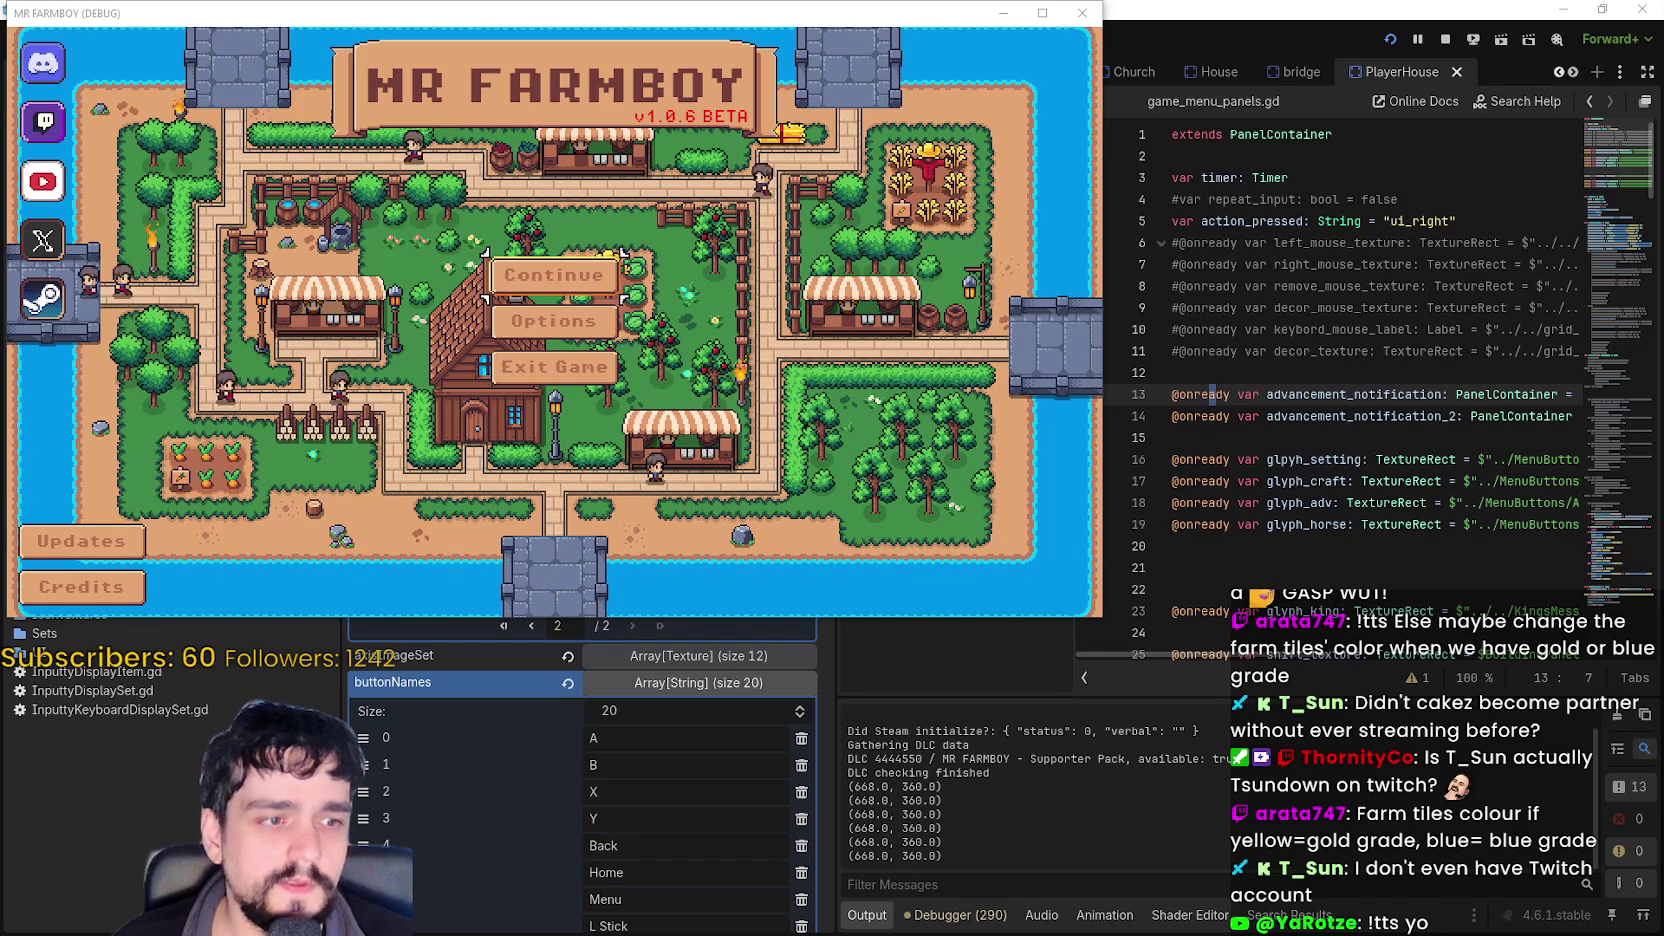
- Move the game window aside, exit the game, and peek into the IconTextures folder
{"action": "left_click_drag", "start_coordinate": [550, 12], "coordinate": [744, 62]}
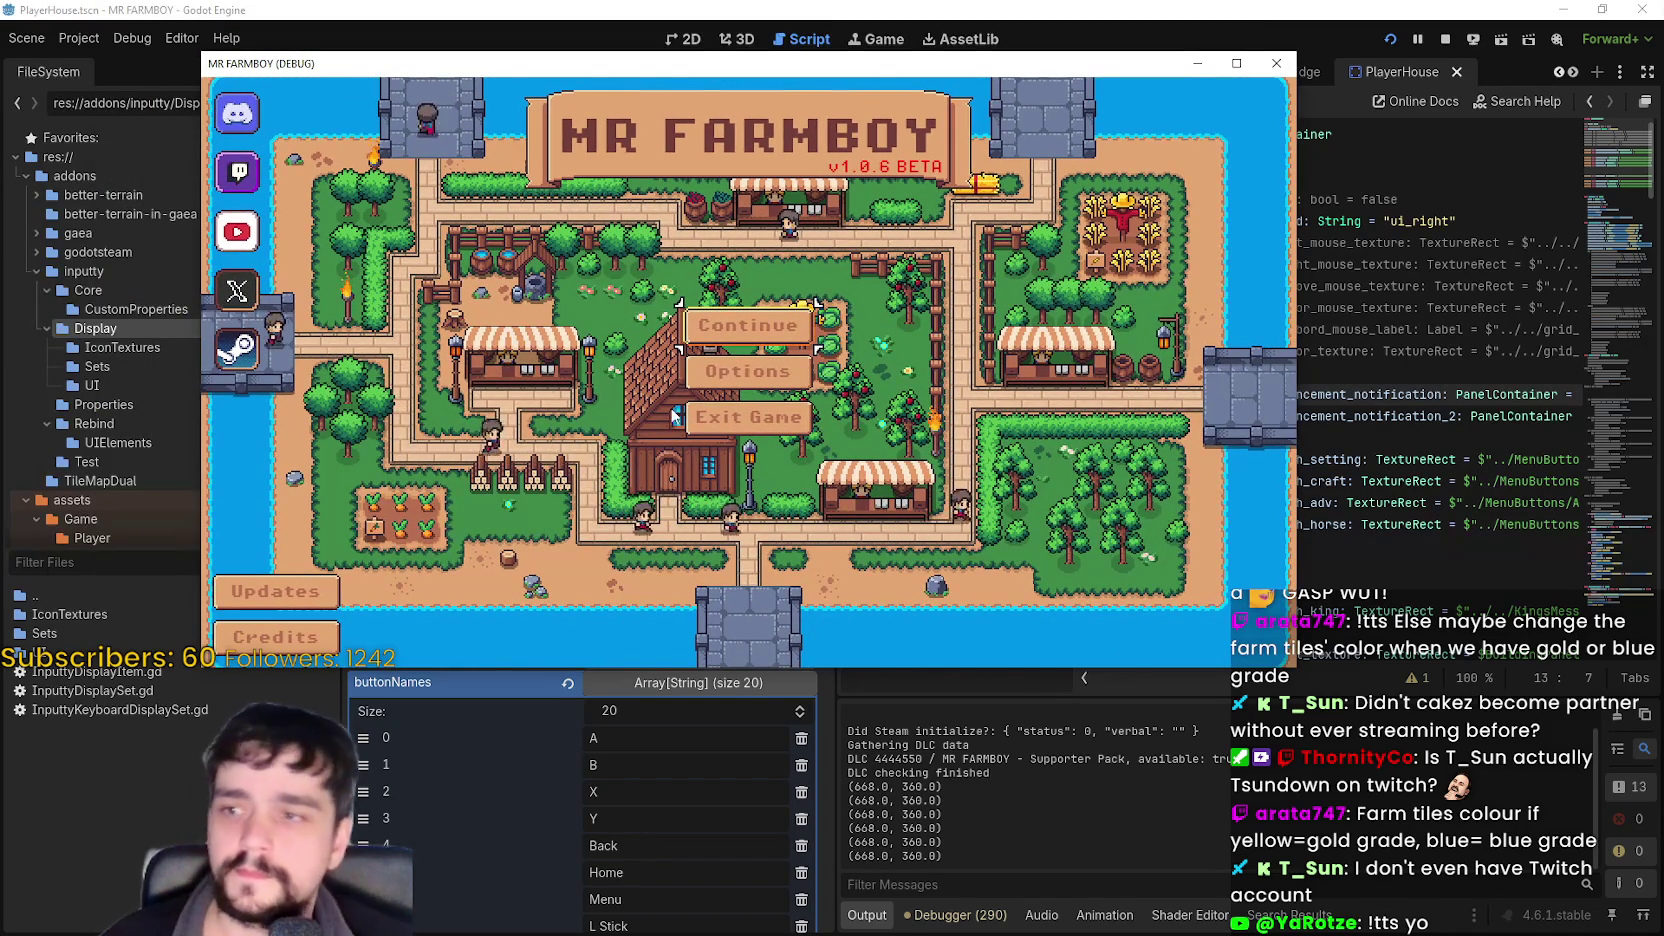
{"action": "left_click", "coordinate": [748, 417]}
{"action": "double_click", "coordinate": [105, 612]}
{"action": "double_click", "coordinate": [100, 596]}
- Delete the IconTextures folder from Display and run the project again with F5
{"action": "right_click", "coordinate": [99, 613]}
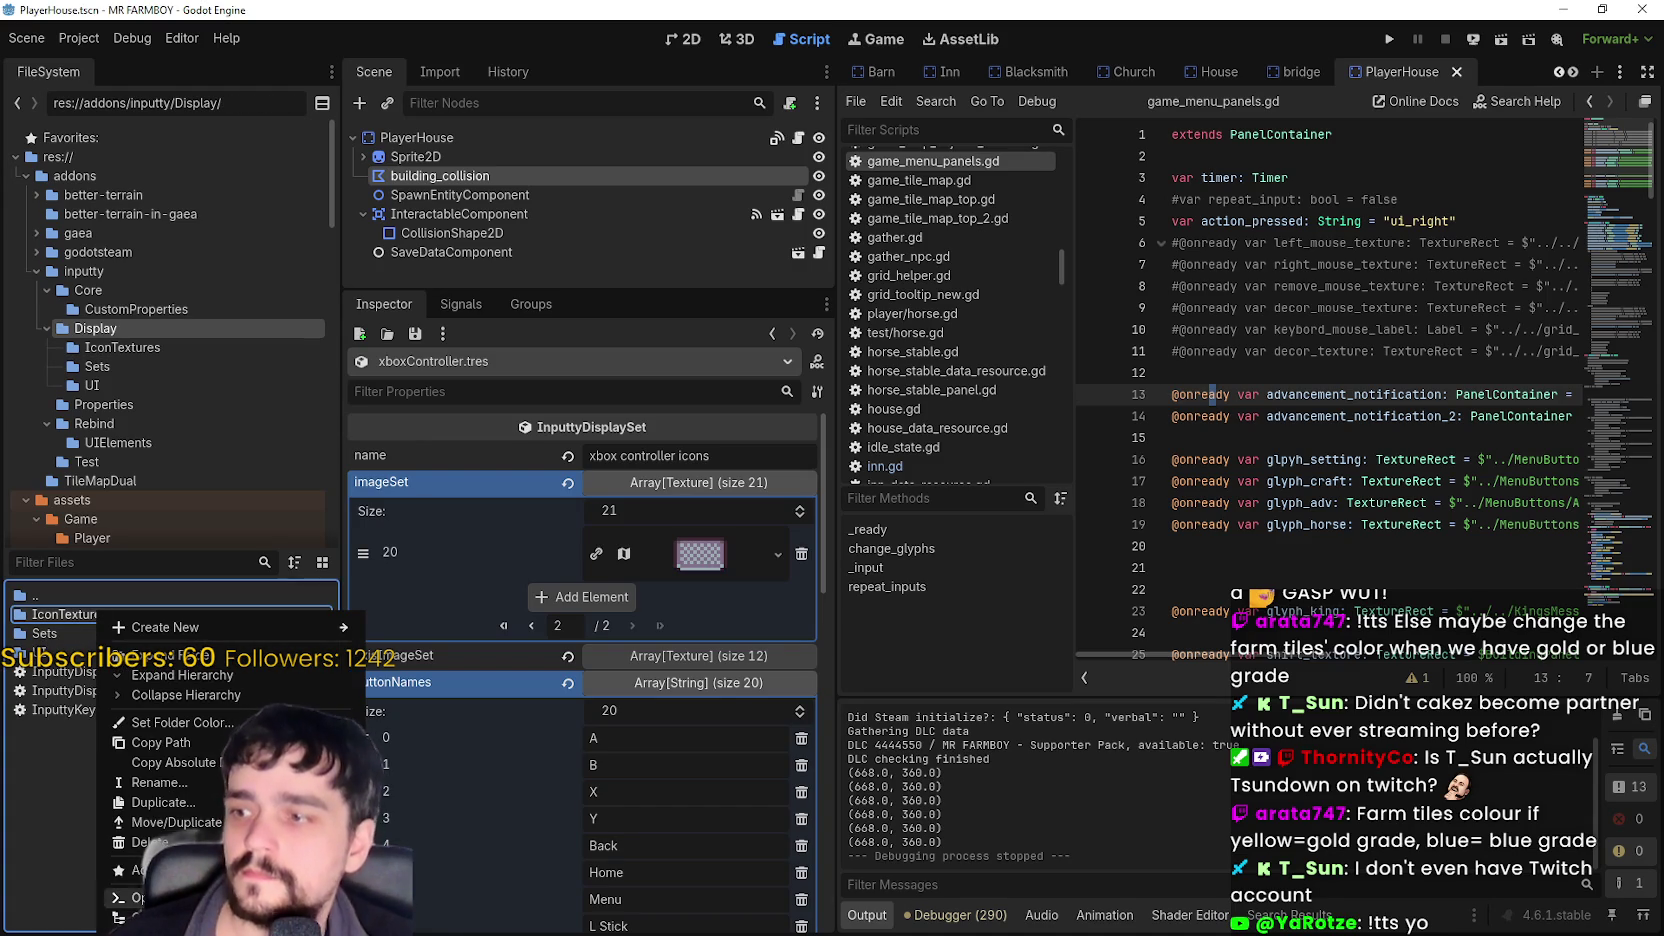
{"action": "left_click", "coordinate": [170, 830]}
{"action": "left_click", "coordinate": [697, 550]}
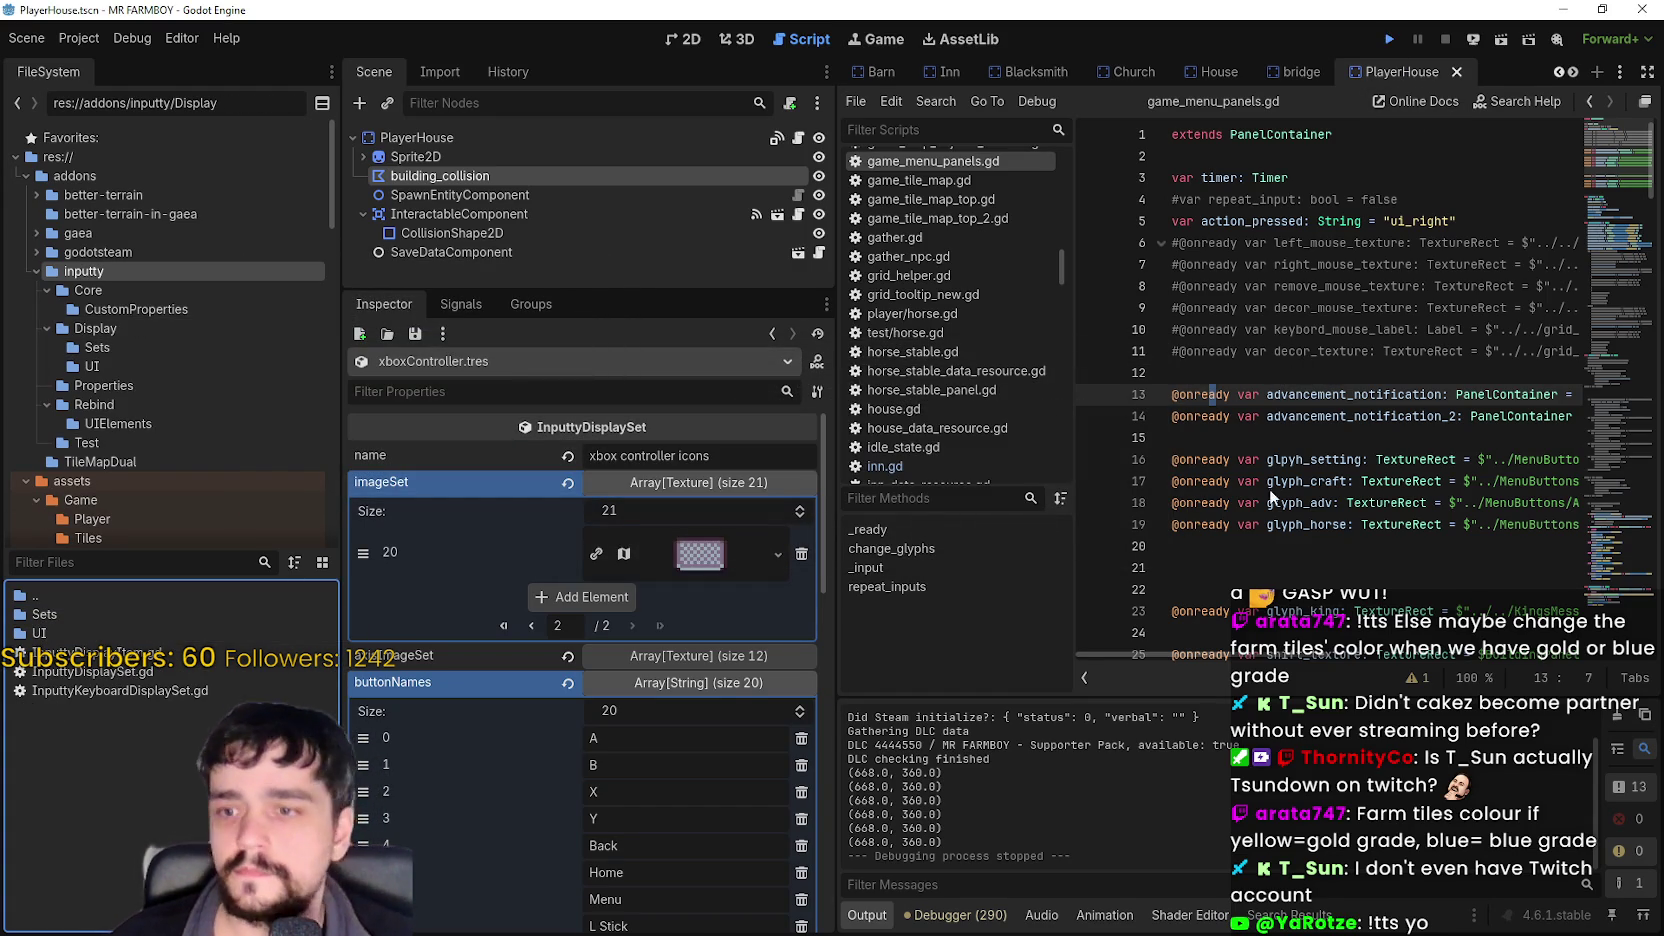
{"action": "key", "text": "F5"}
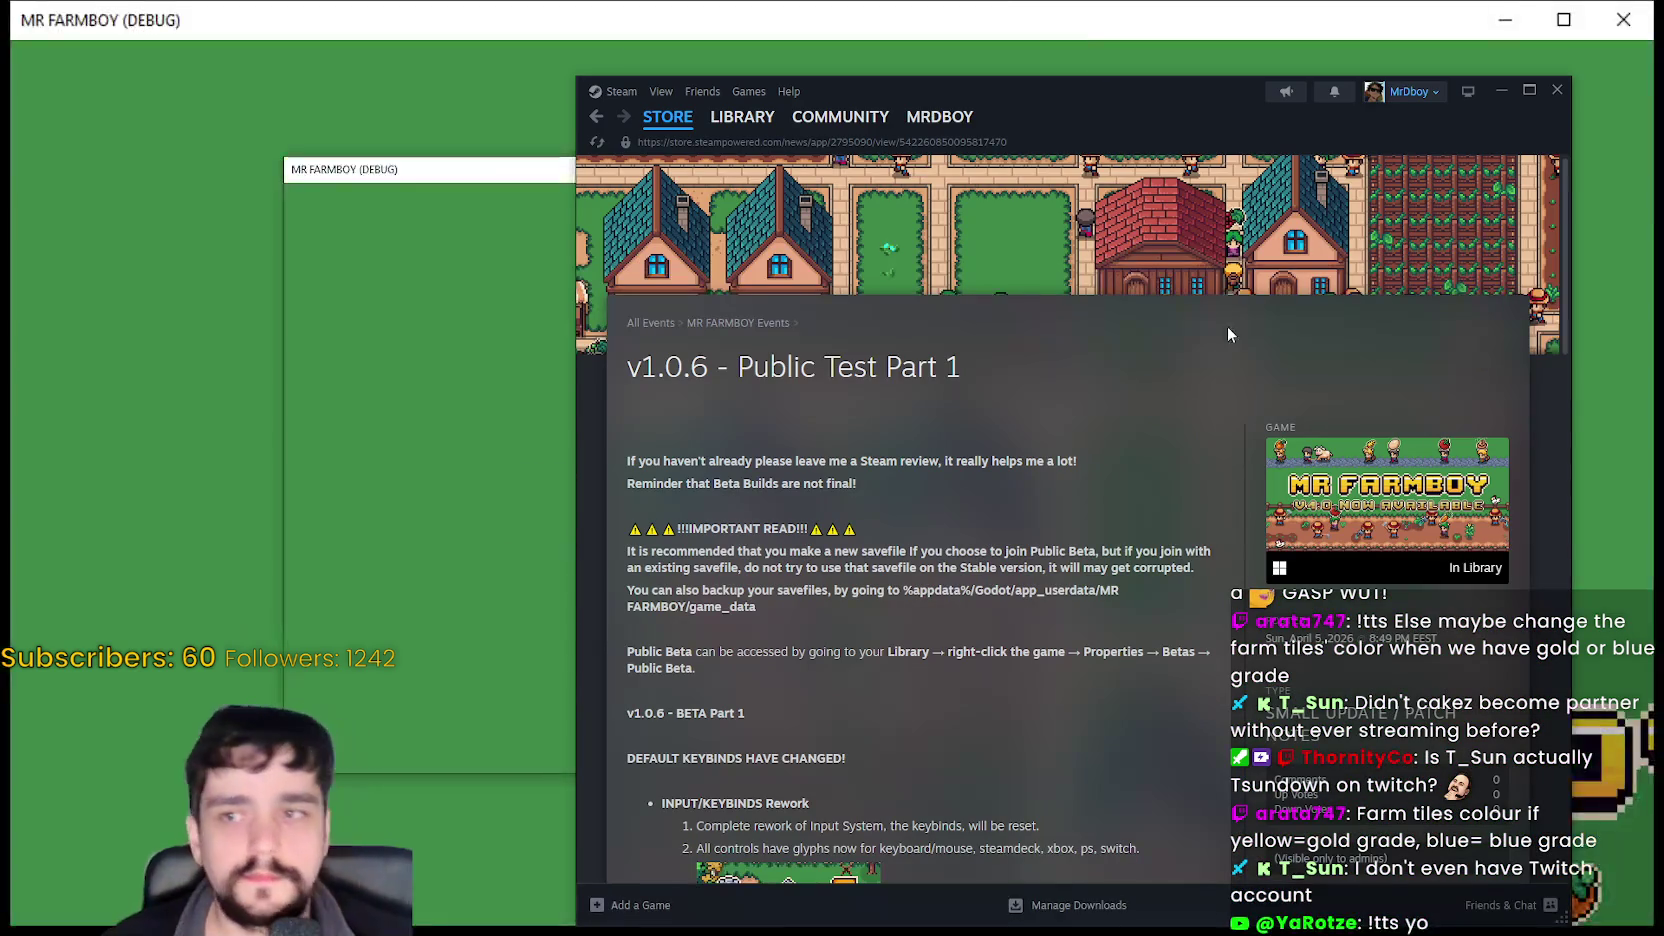
- Reload the v1.0.6 patch notes page in Steam
{"action": "scroll", "coordinate": [1040, 493], "scroll_direction": "down", "scroll_amount": 3}
{"action": "scroll", "coordinate": [1033, 504], "scroll_direction": "down", "scroll_amount": 10}
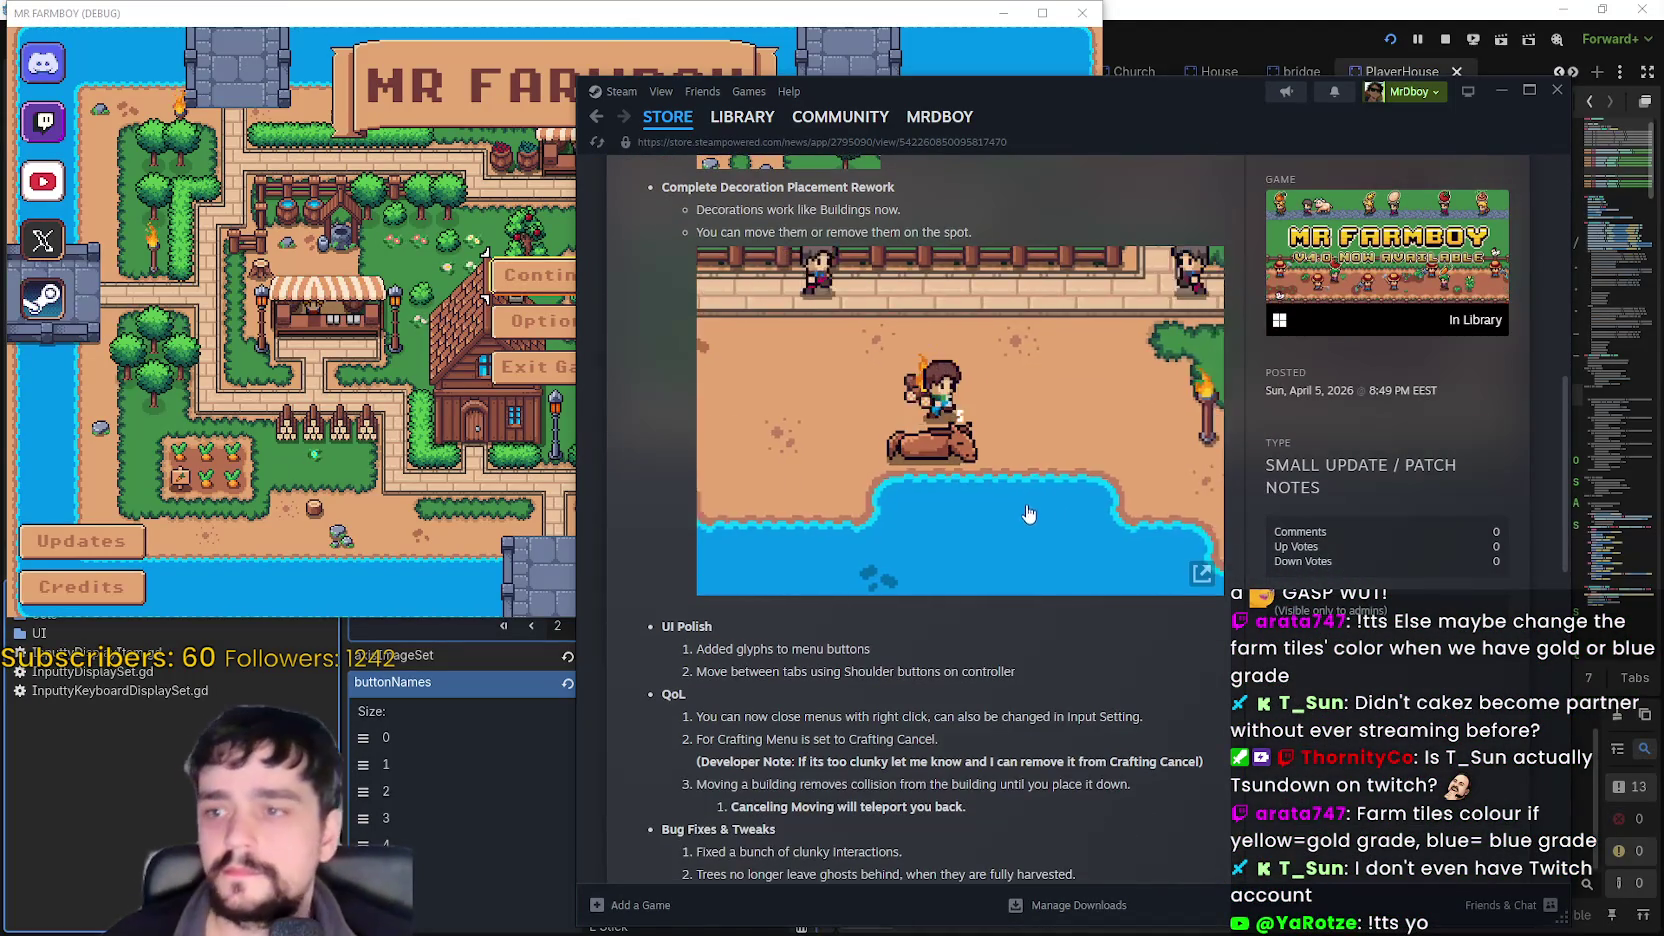
{"action": "right_click", "coordinate": [1060, 384]}
{"action": "left_click", "coordinate": [1115, 457]}
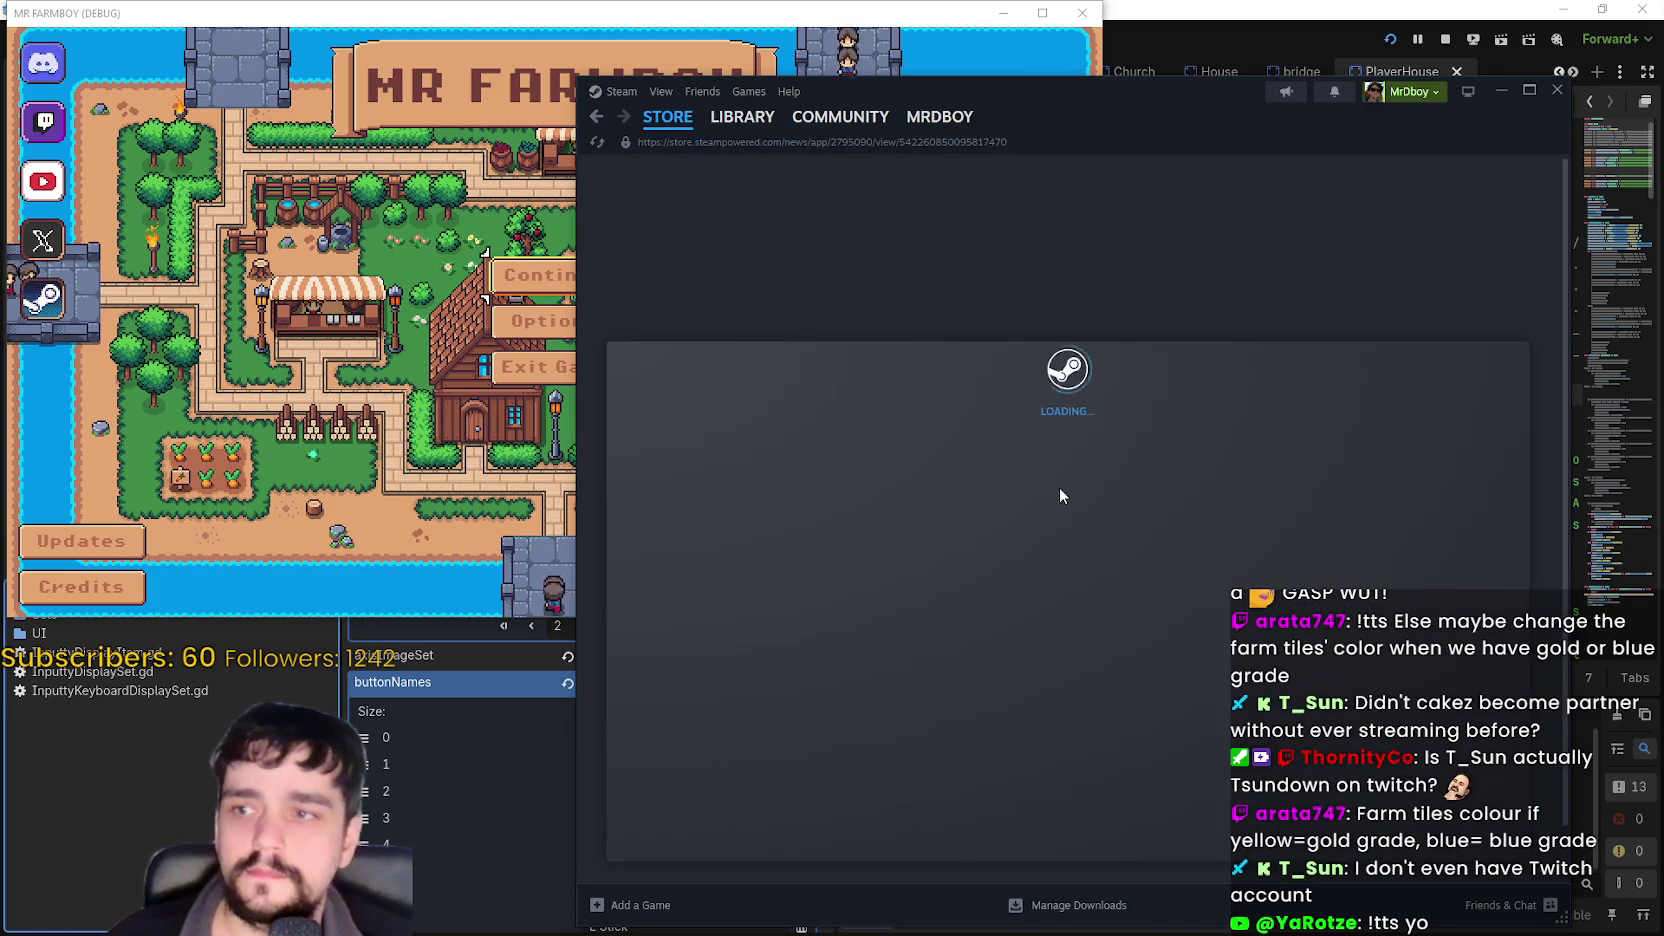
- Go to the Library, open the MR FARMBOY store page, and reposition the Steam window
{"action": "scroll", "coordinate": [1045, 484], "scroll_direction": "down", "scroll_amount": 4}
{"action": "scroll", "coordinate": [1046, 462], "scroll_direction": "down", "scroll_amount": 10}
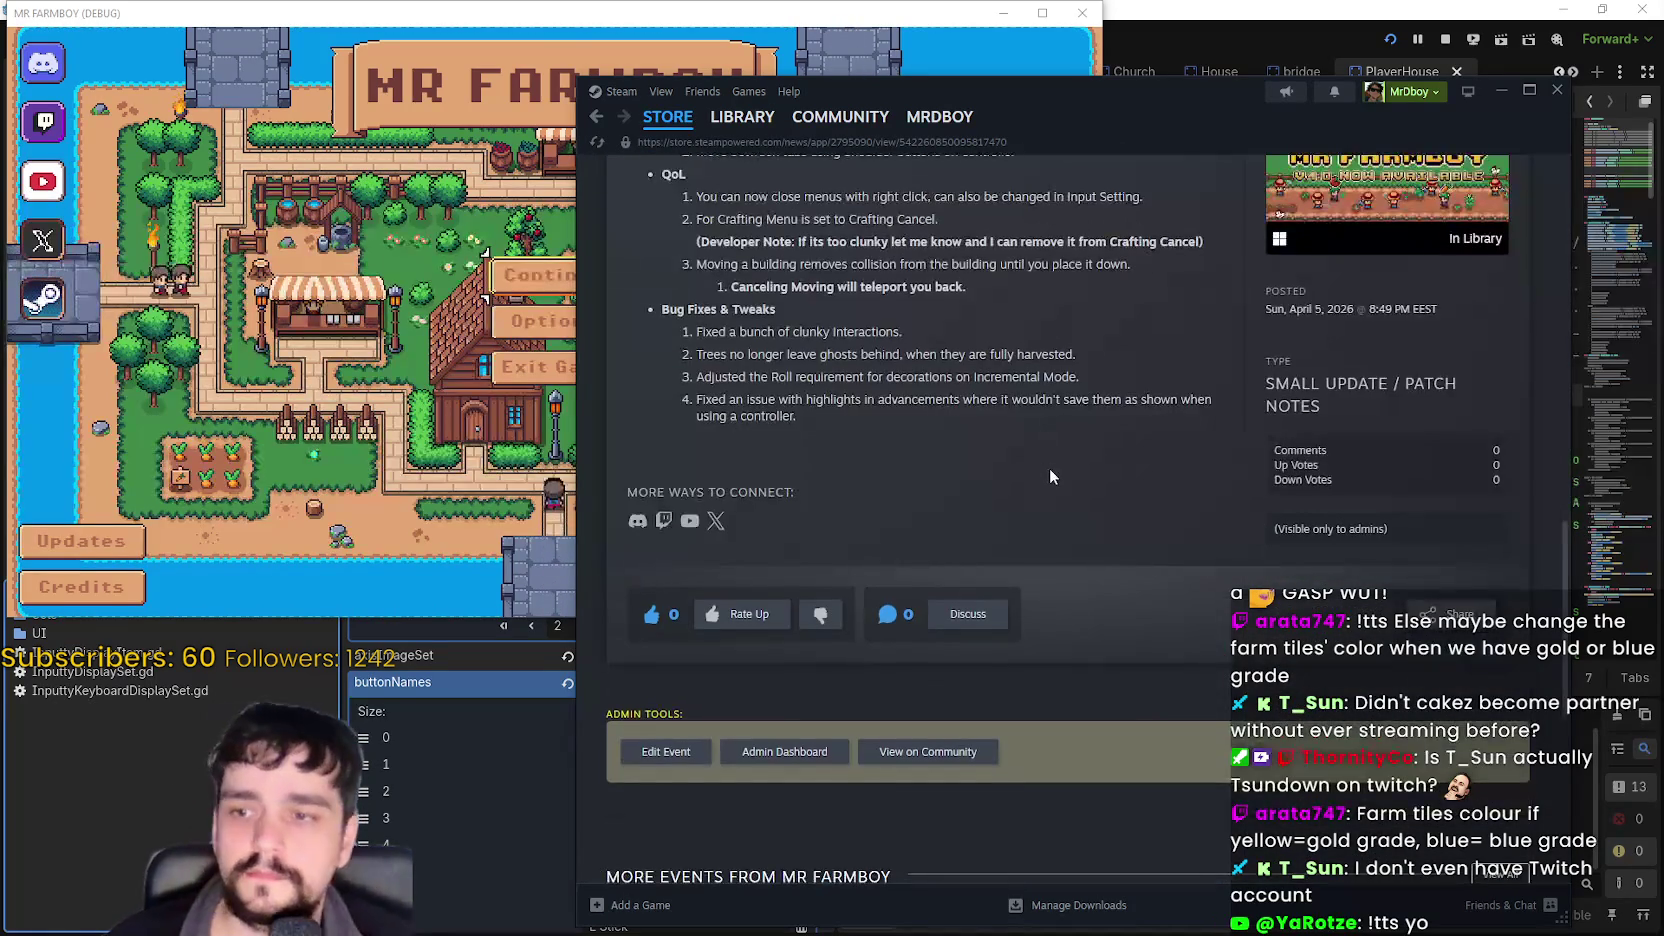
{"action": "scroll", "coordinate": [1044, 474], "scroll_direction": "up", "scroll_amount": 4}
{"action": "left_click", "coordinate": [742, 116]}
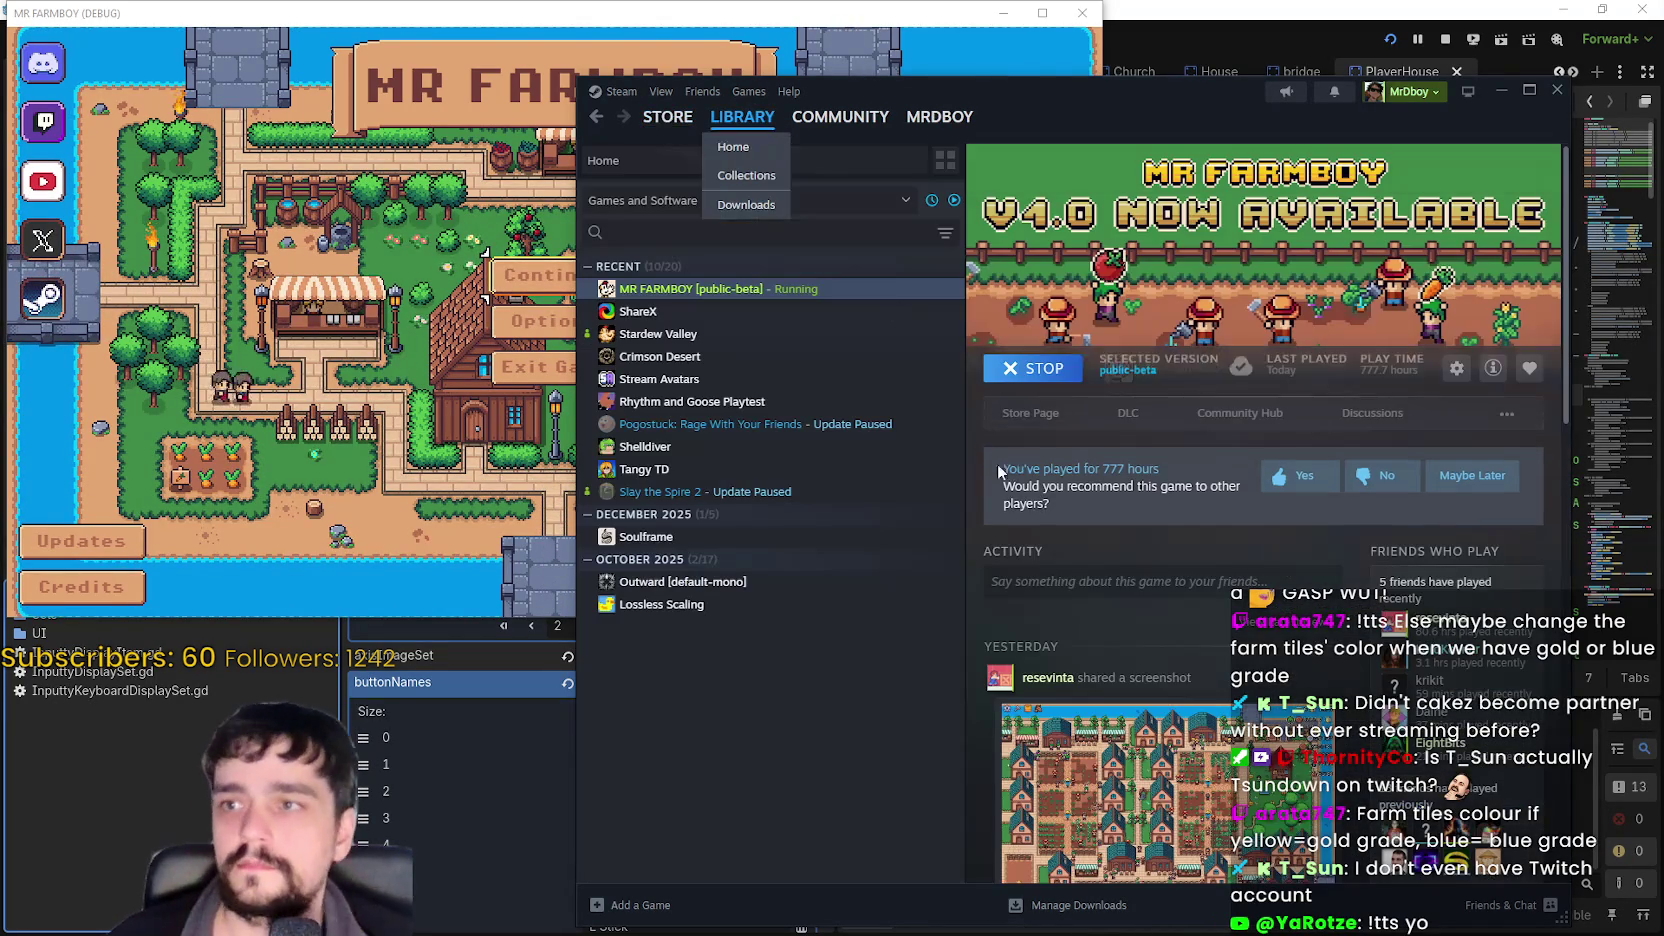
{"action": "left_click", "coordinate": [1010, 418]}
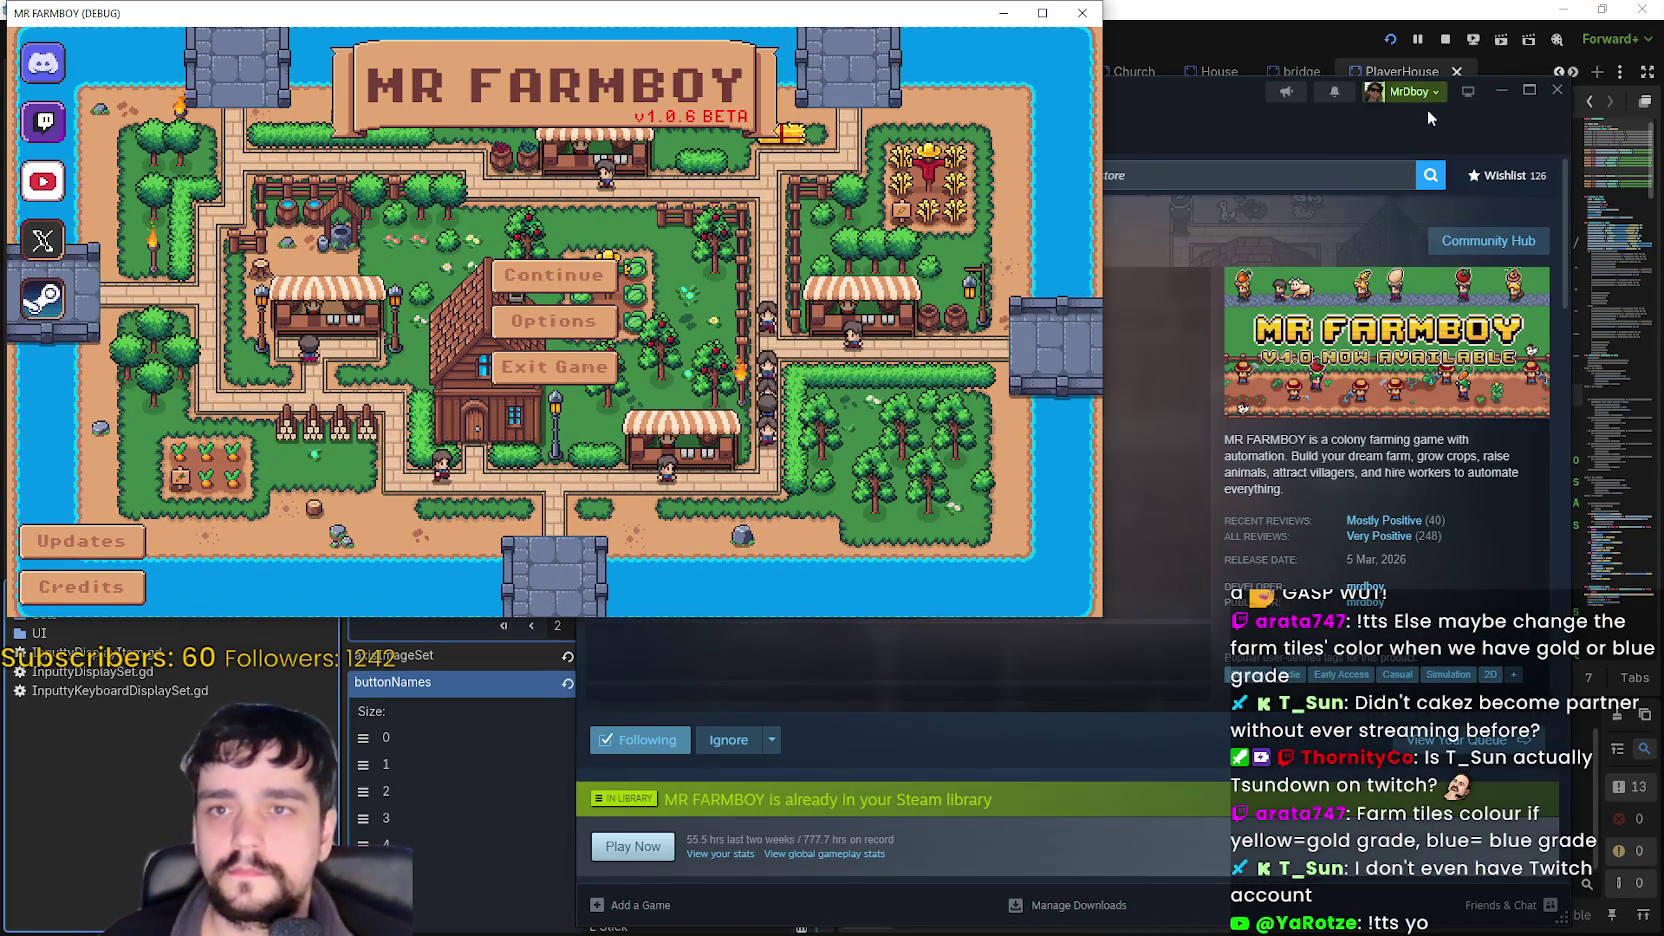
{"action": "left_click_drag", "start_coordinate": [1427, 109], "coordinate": [1450, 77]}
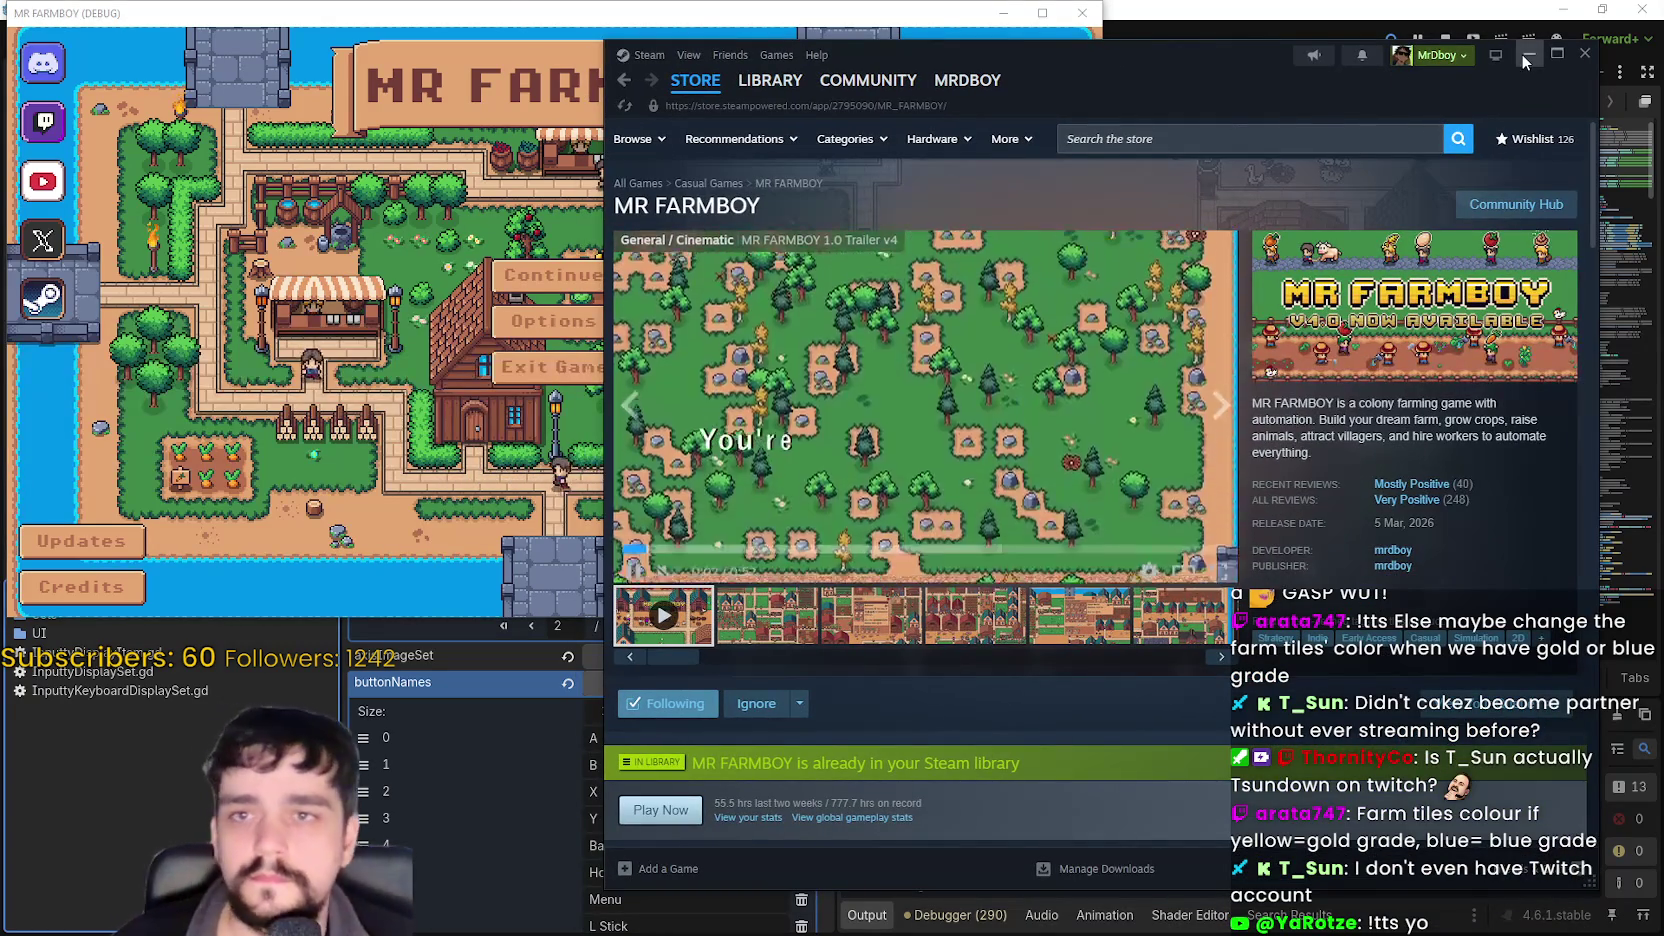
{"action": "left_click", "coordinate": [495, 325]}
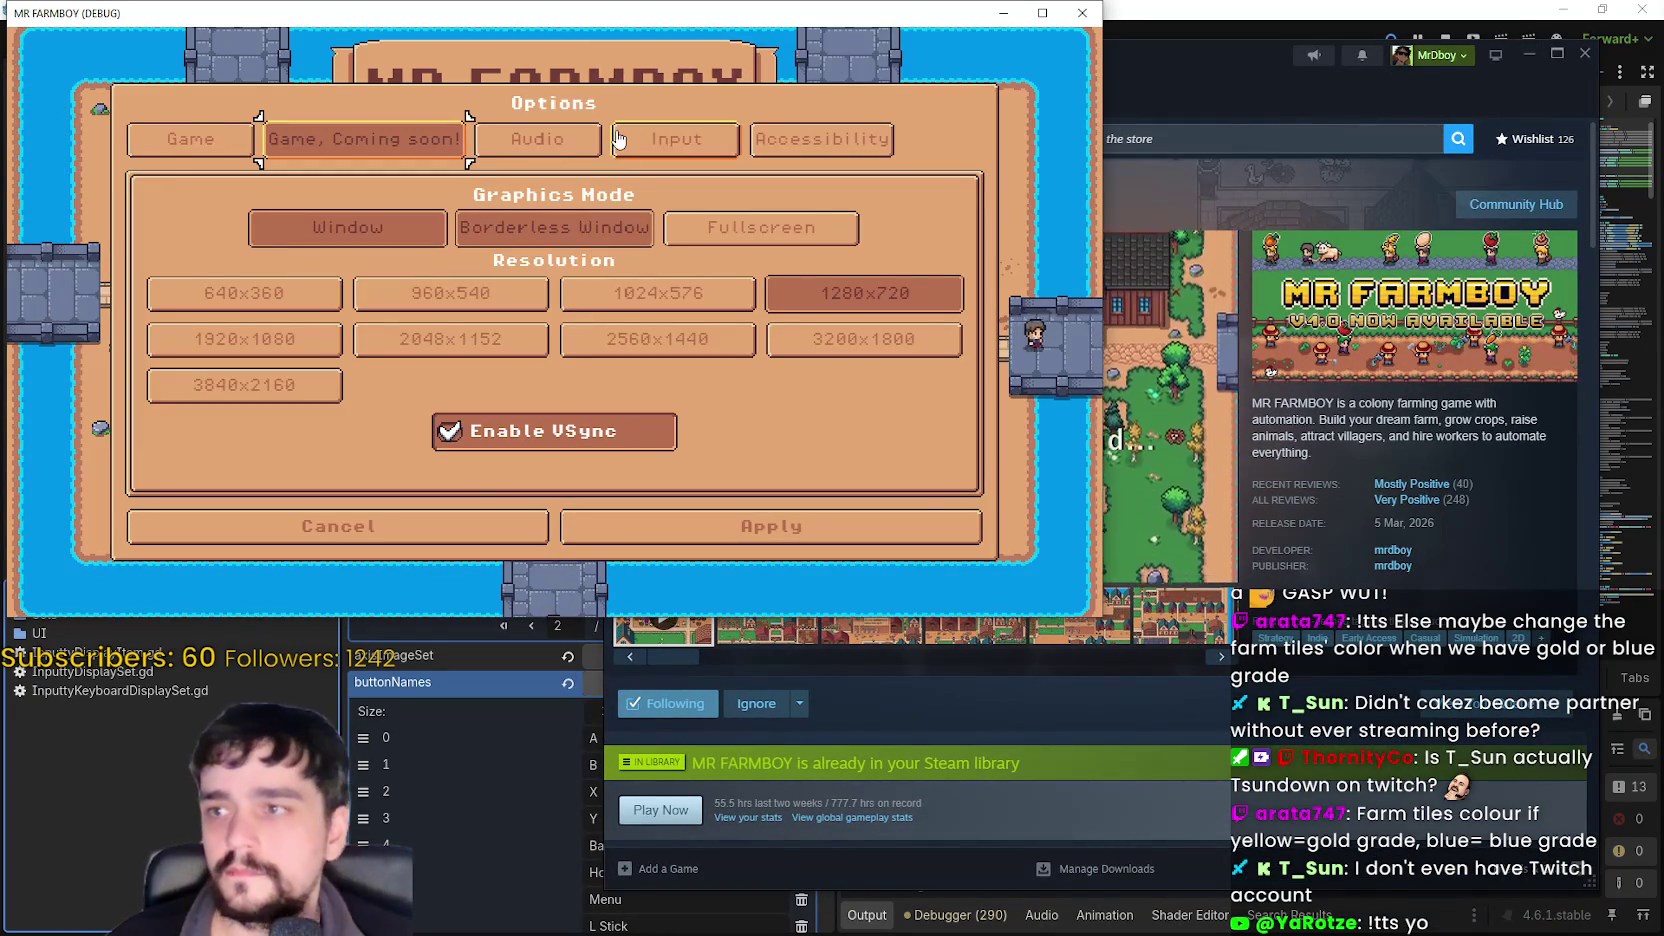
{"action": "left_click", "coordinate": [720, 139]}
{"action": "left_click", "coordinate": [632, 249]}
{"action": "scroll", "coordinate": [660, 400], "scroll_direction": "down", "scroll_amount": 5}
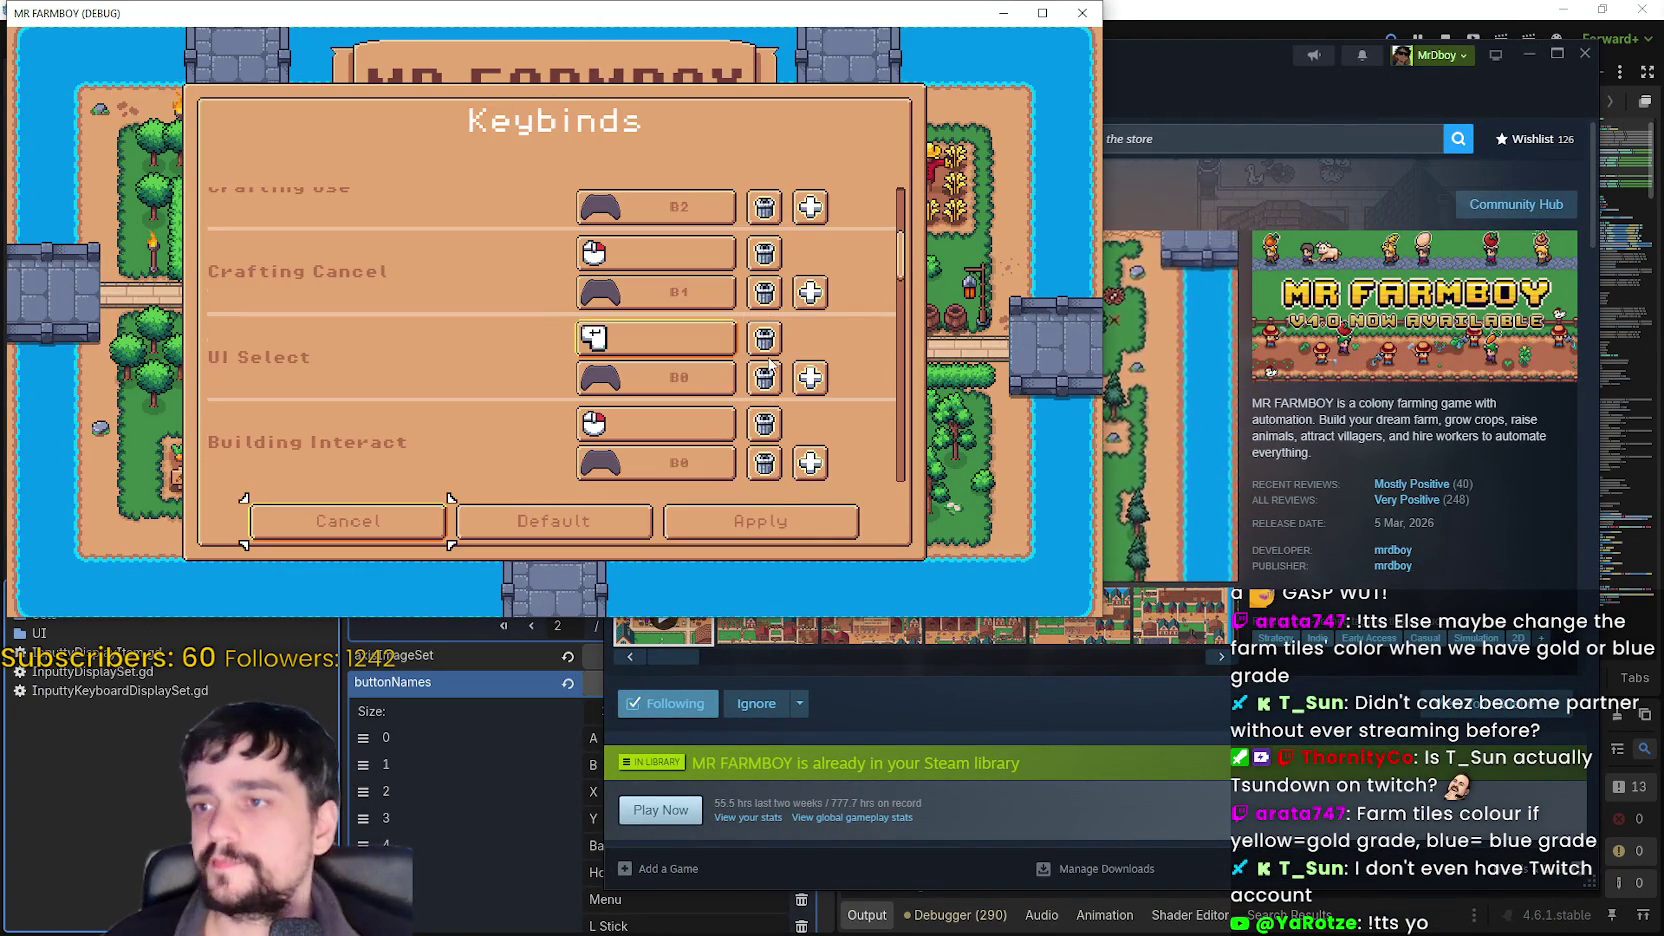
{"action": "mouse_move", "coordinate": [900, 248]}
{"action": "left_mouse_down"}
{"action": "mouse_move", "coordinate": [900, 330]}
{"action": "mouse_move", "coordinate": [900, 195]}
{"action": "left_mouse_up"}
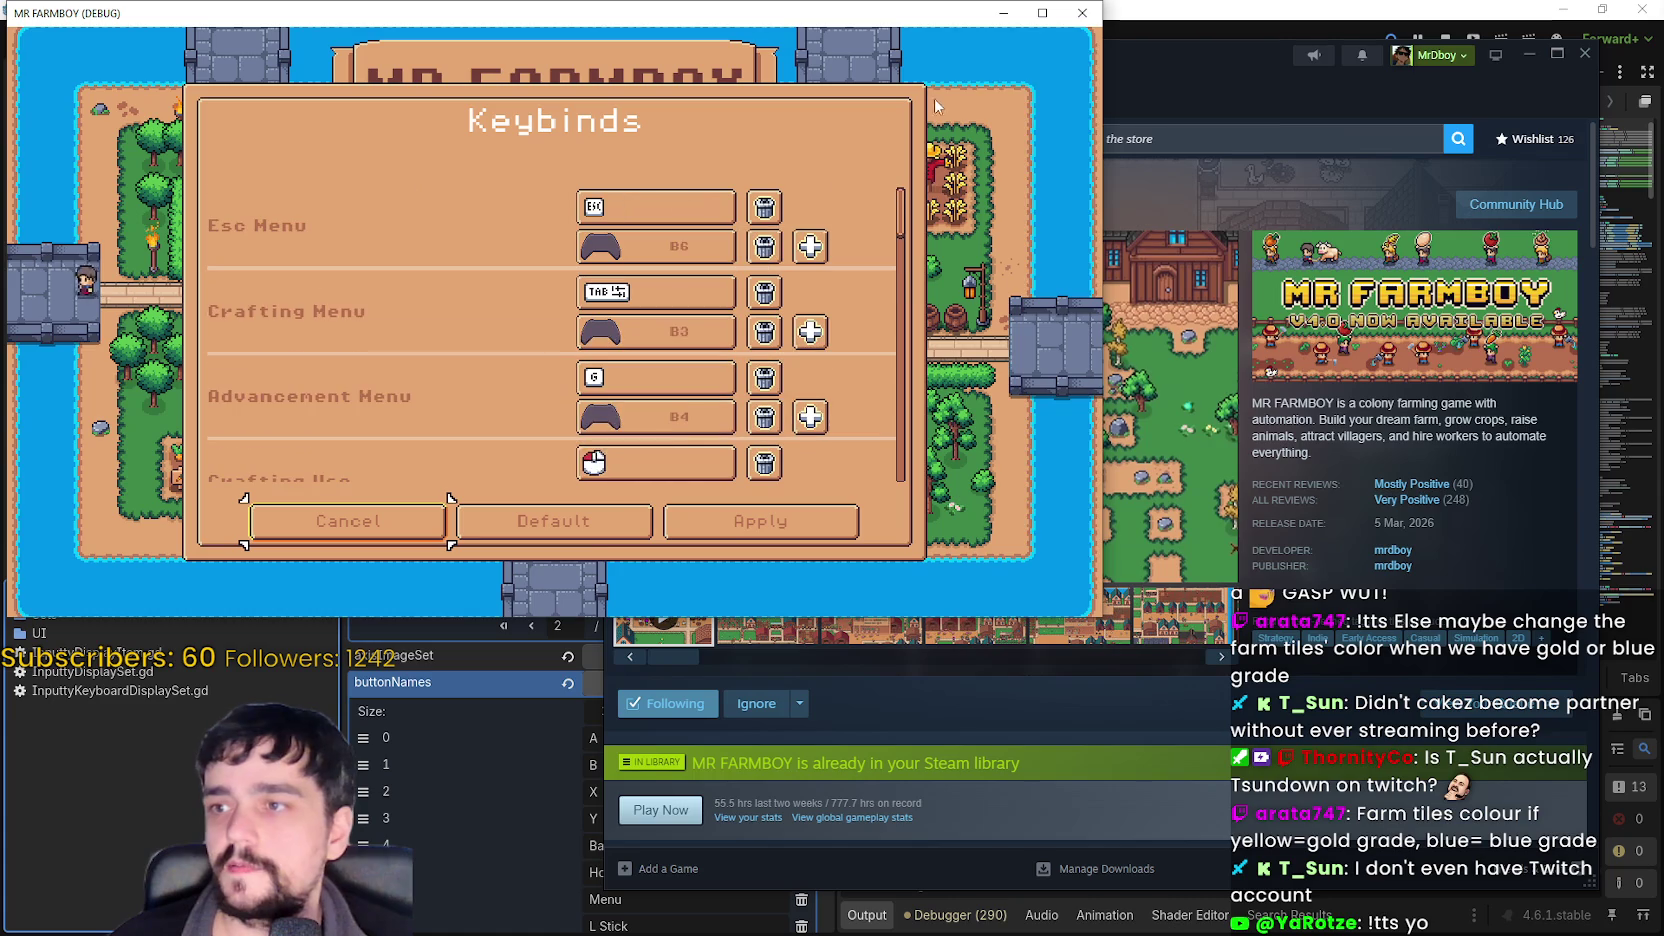
{"action": "left_click", "coordinate": [348, 541]}
{"action": "left_click", "coordinate": [605, 524]}
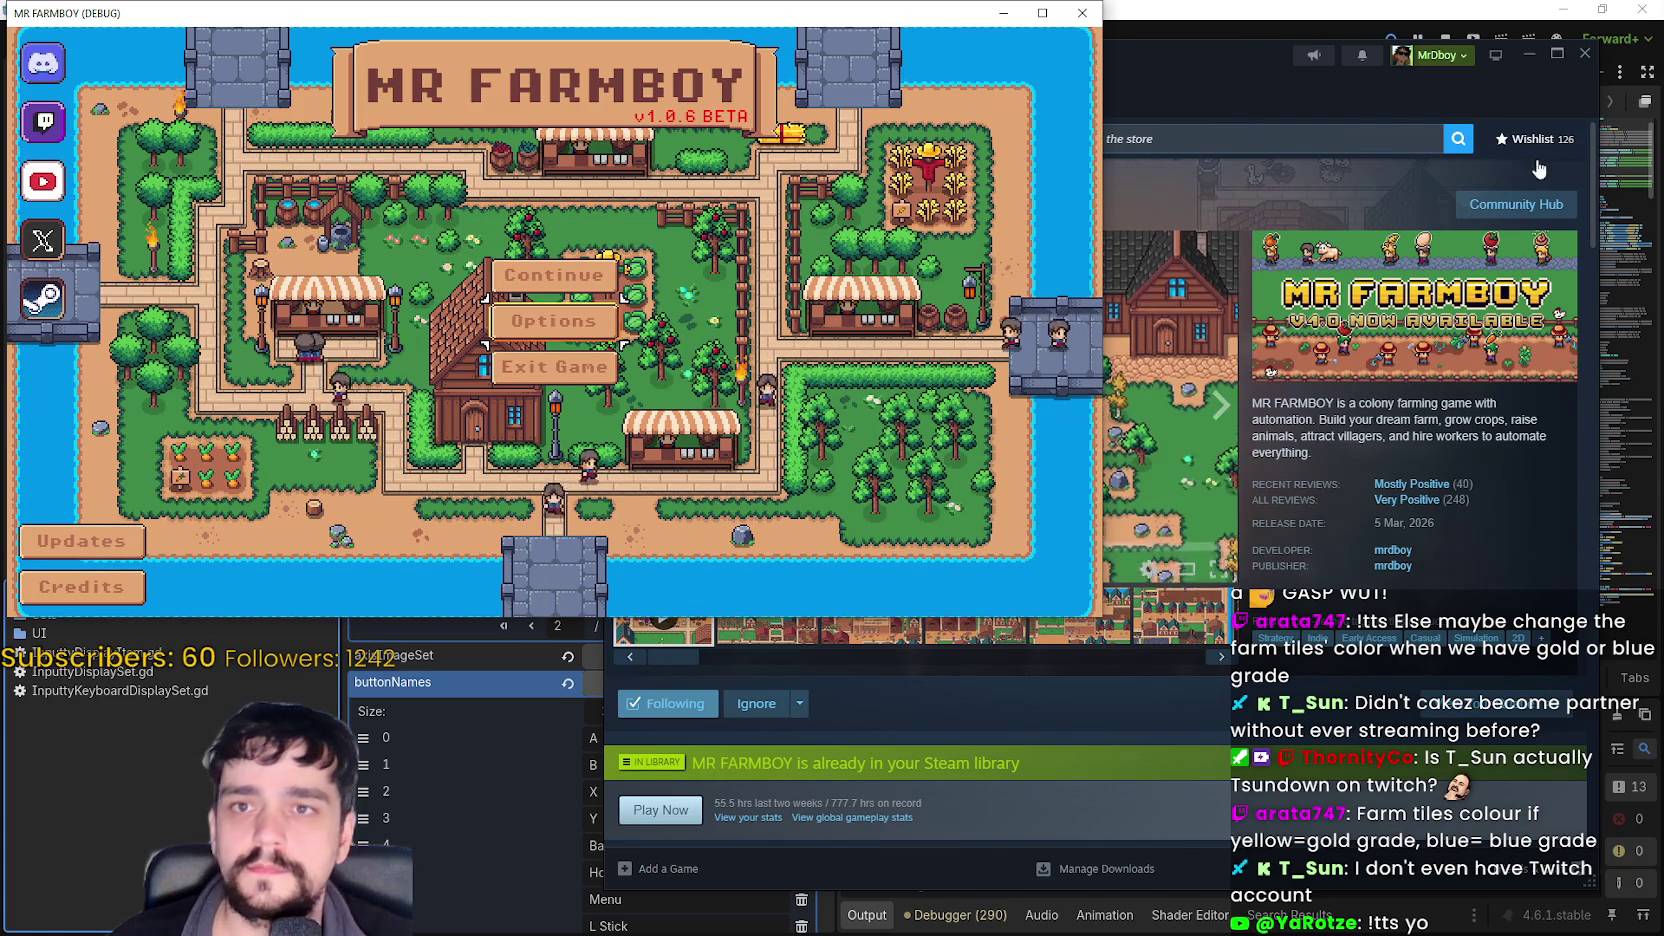
- Open the MR FARMBOY Community Hub and its v1.0.6 - Public Test Part 1 post
{"action": "mouse_move", "coordinate": [1430, 510]}
{"action": "left_click", "coordinate": [1516, 204]}
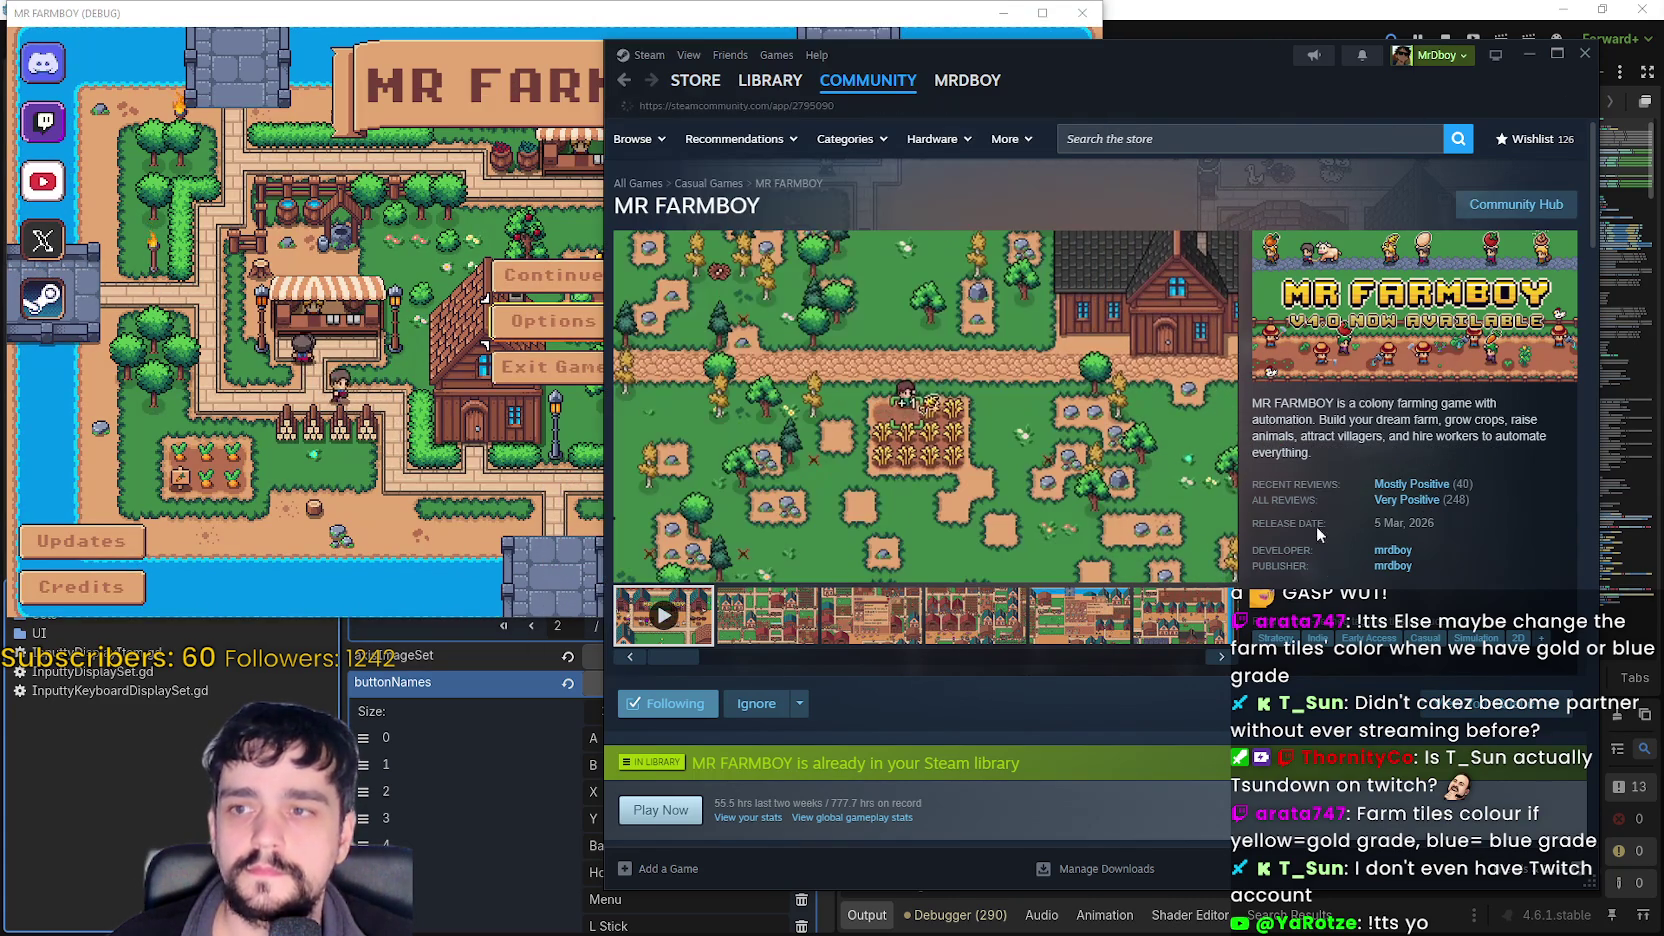
{"action": "left_click", "coordinate": [1330, 542]}
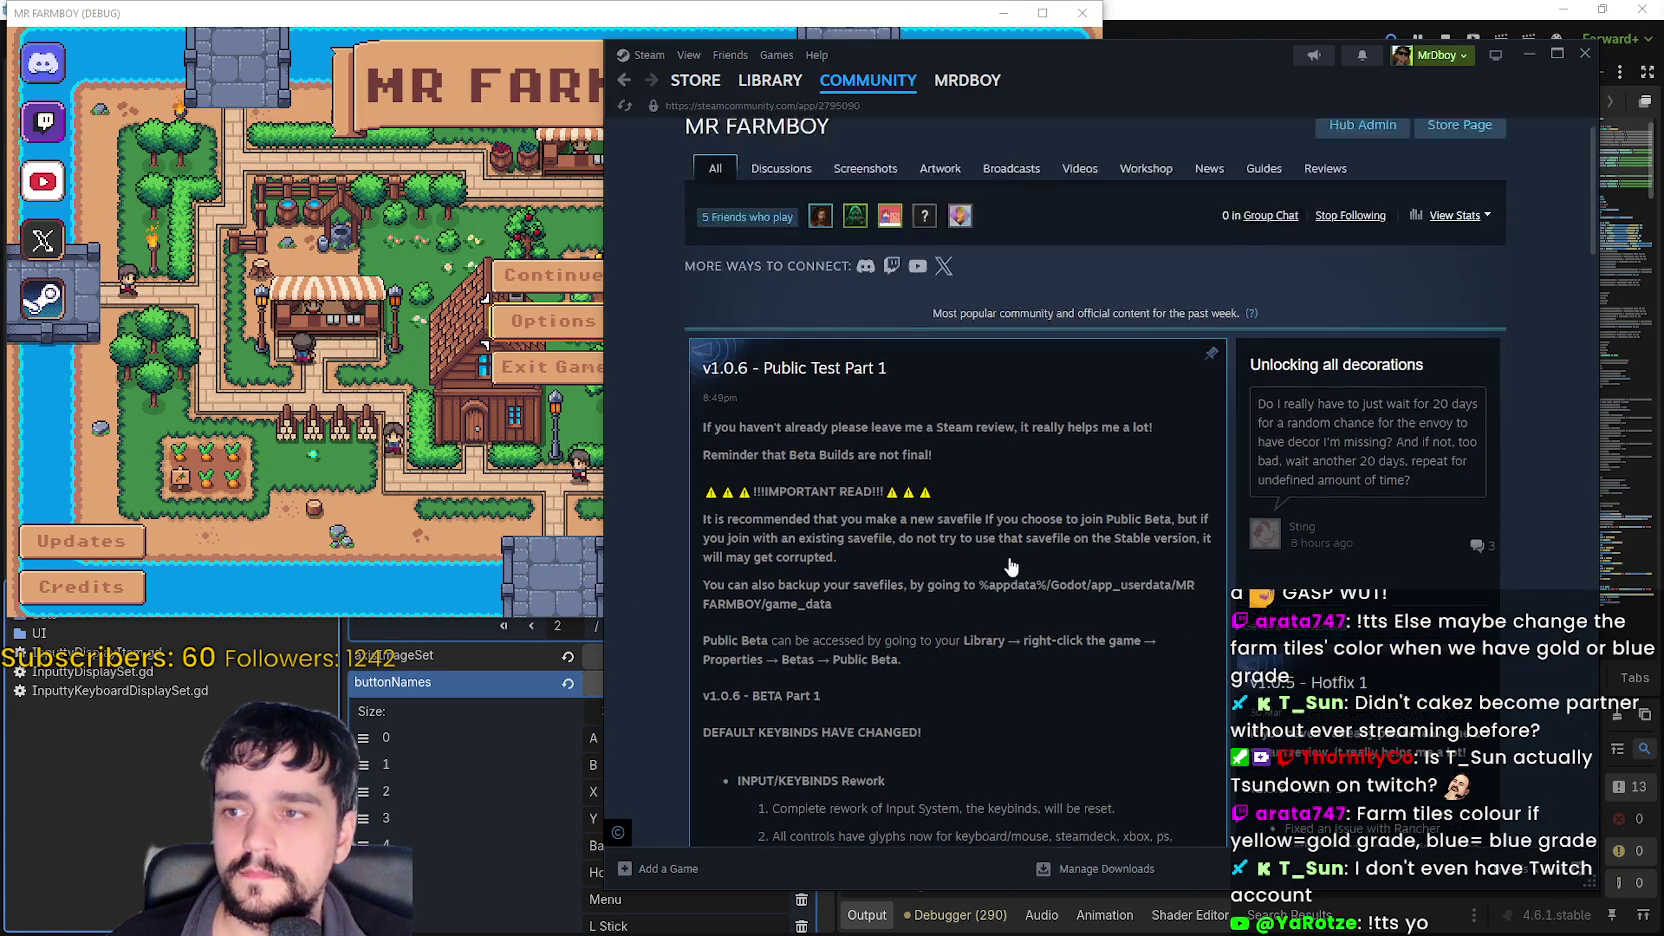
{"action": "scroll", "coordinate": [1079, 330], "scroll_direction": "down", "scroll_amount": 3}
{"action": "left_click", "coordinate": [1079, 330]}
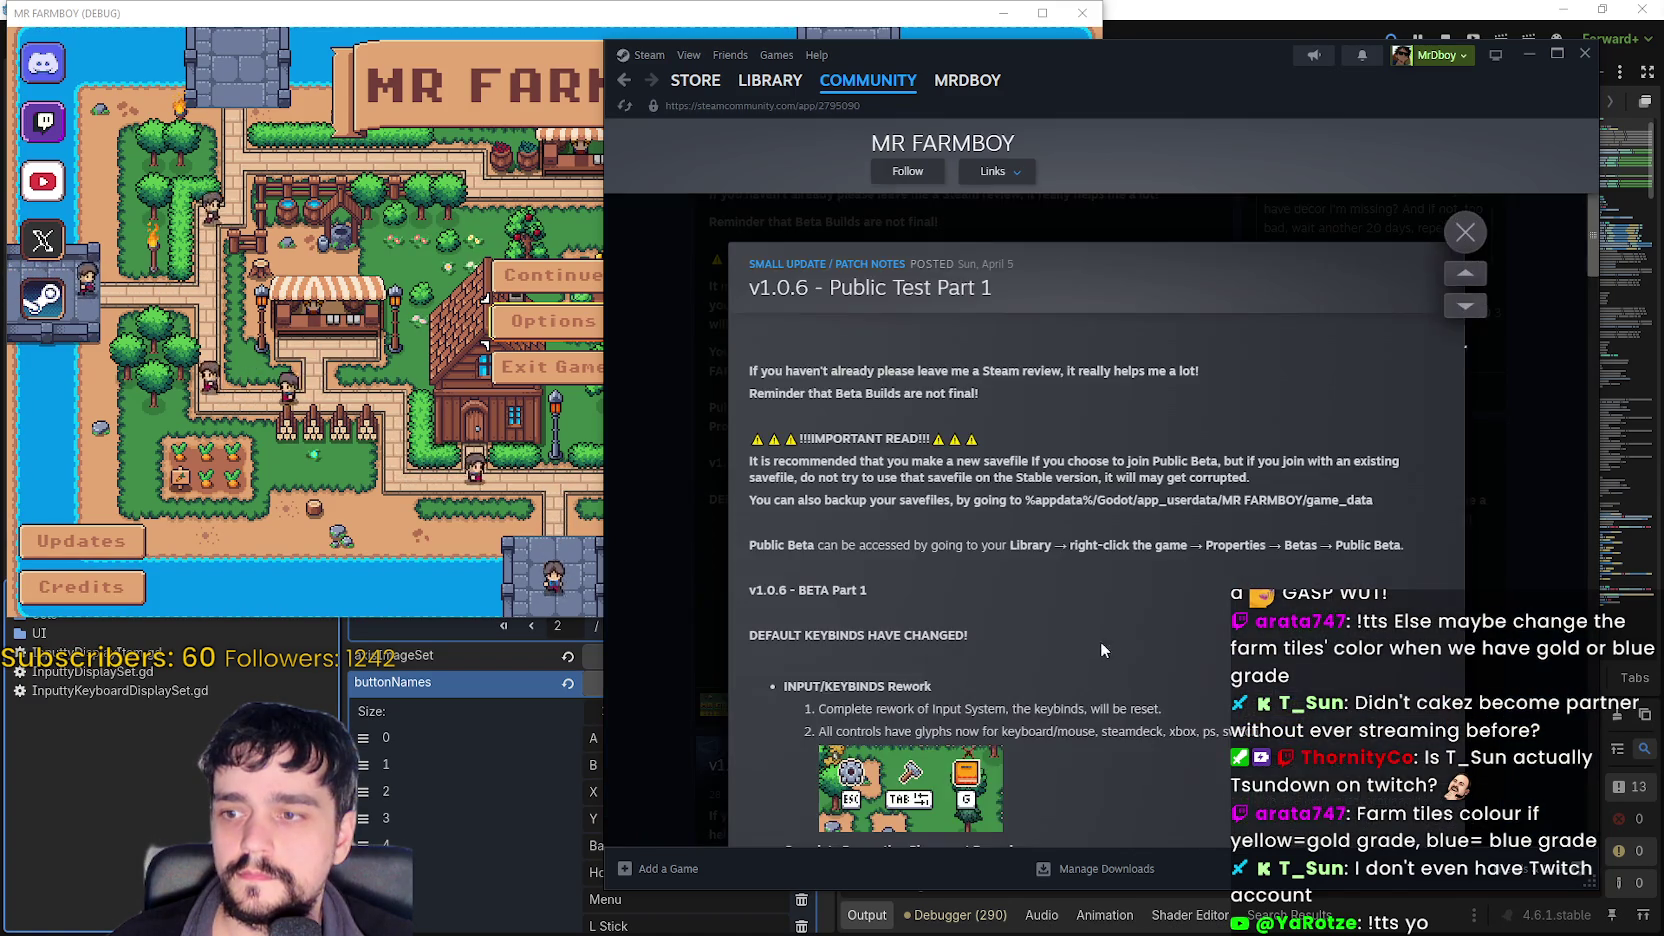
- Read through the v1.0.6 UI Polish, QoL and Bug Fixes notes
{"action": "scroll", "coordinate": [1100, 630], "scroll_direction": "down", "scroll_amount": 10}
{"action": "scroll", "coordinate": [1088, 595], "scroll_direction": "down", "scroll_amount": 4}
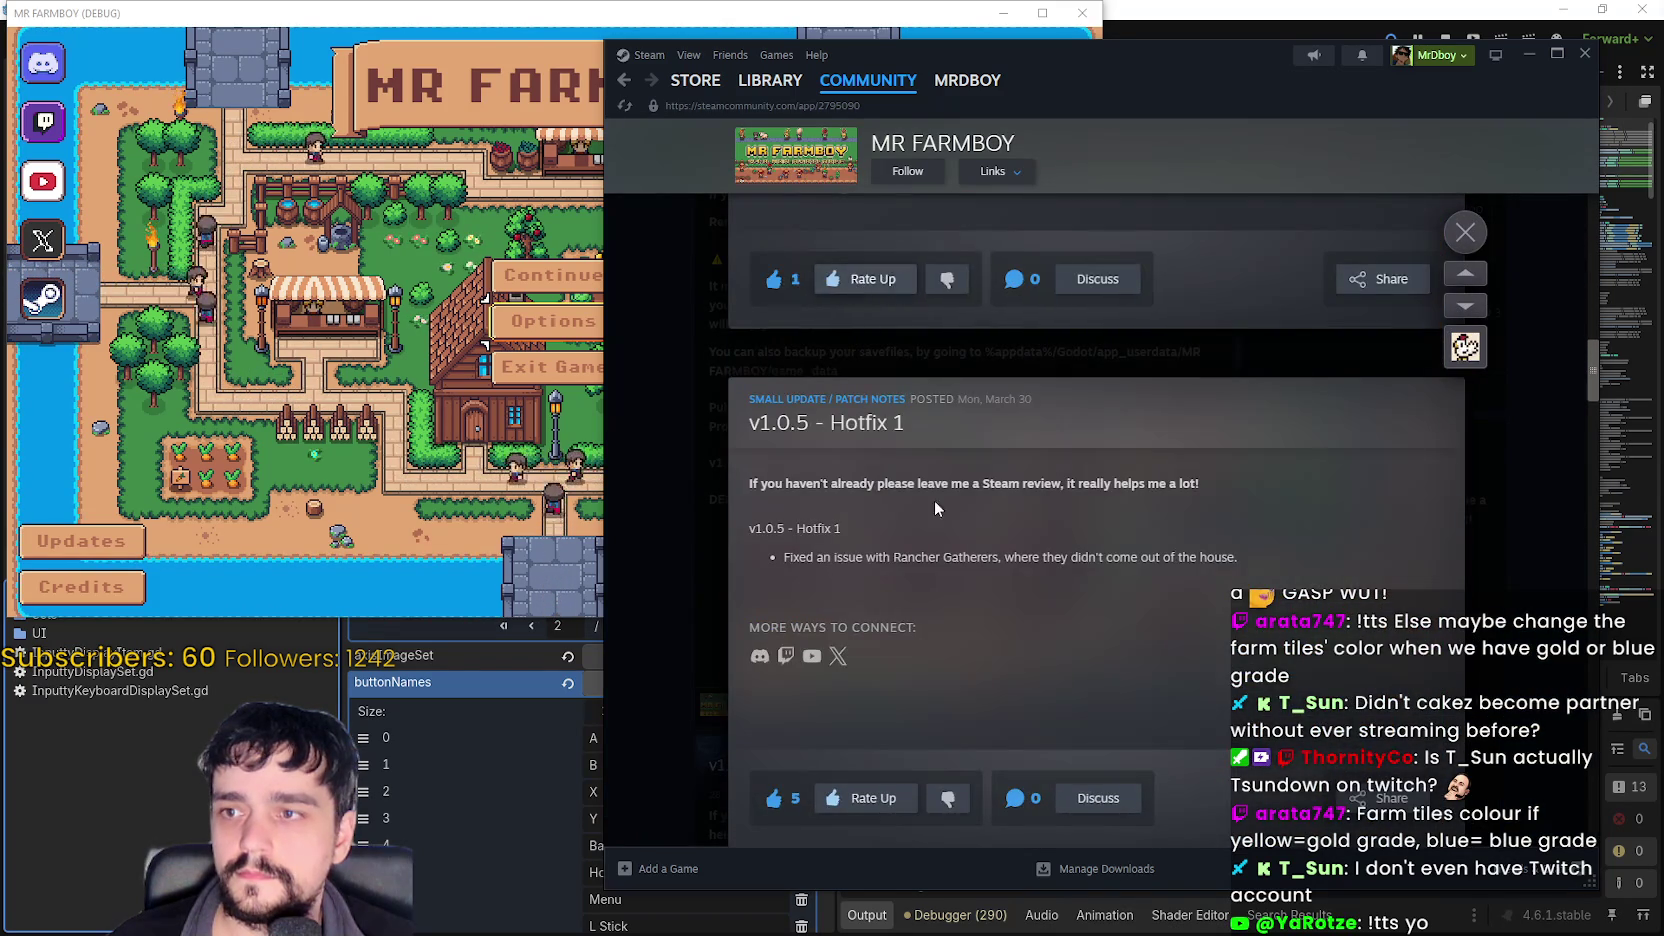
{"action": "scroll", "coordinate": [904, 400], "scroll_direction": "up", "scroll_amount": 5}
{"action": "scroll", "coordinate": [1078, 740], "scroll_direction": "up", "scroll_amount": 10}
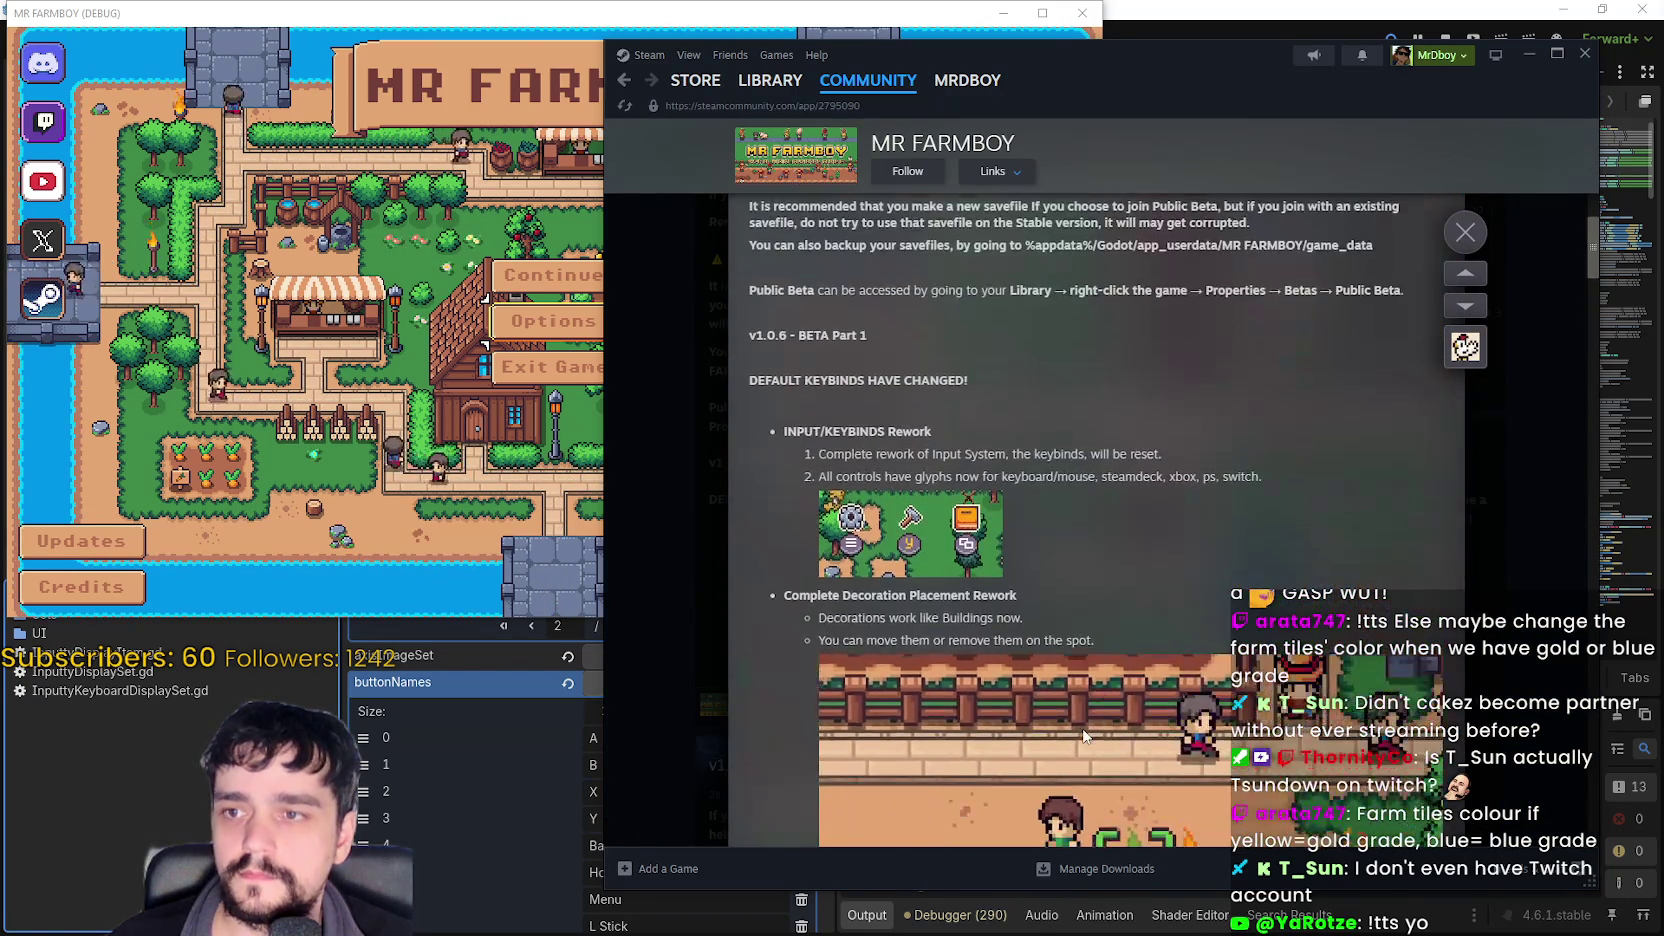
{"action": "scroll", "coordinate": [1082, 722], "scroll_direction": "down", "scroll_amount": 3}
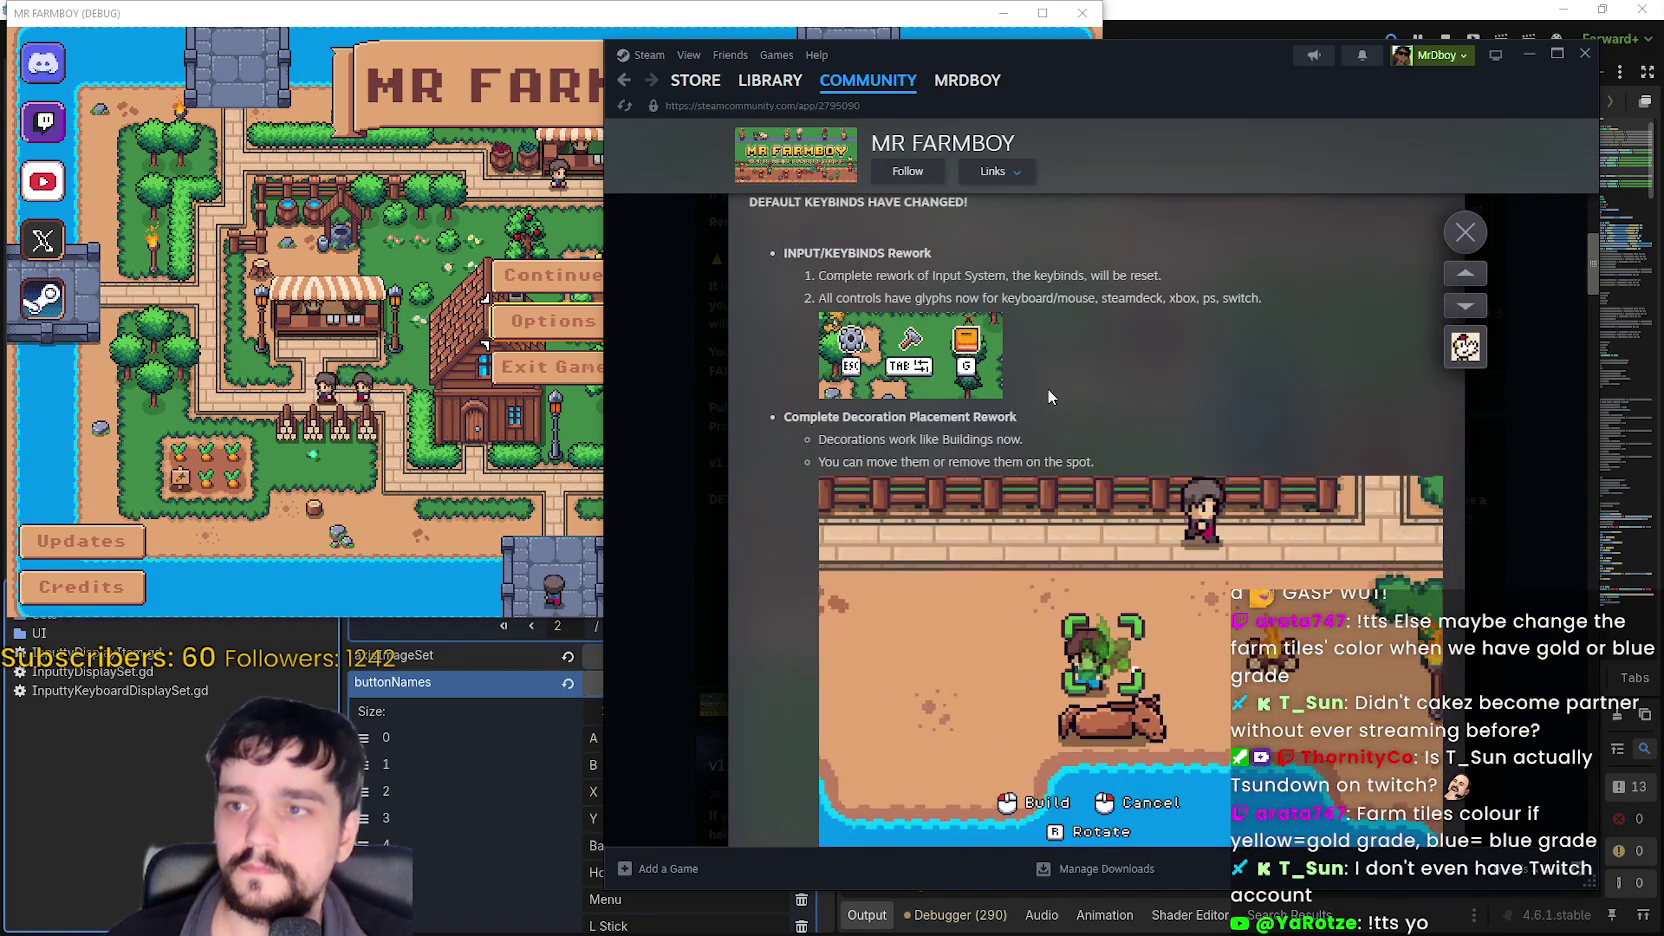
{"action": "scroll", "coordinate": [1046, 387], "scroll_direction": "down", "scroll_amount": 1}
{"action": "scroll", "coordinate": [1046, 387], "scroll_direction": "up", "scroll_amount": 1}
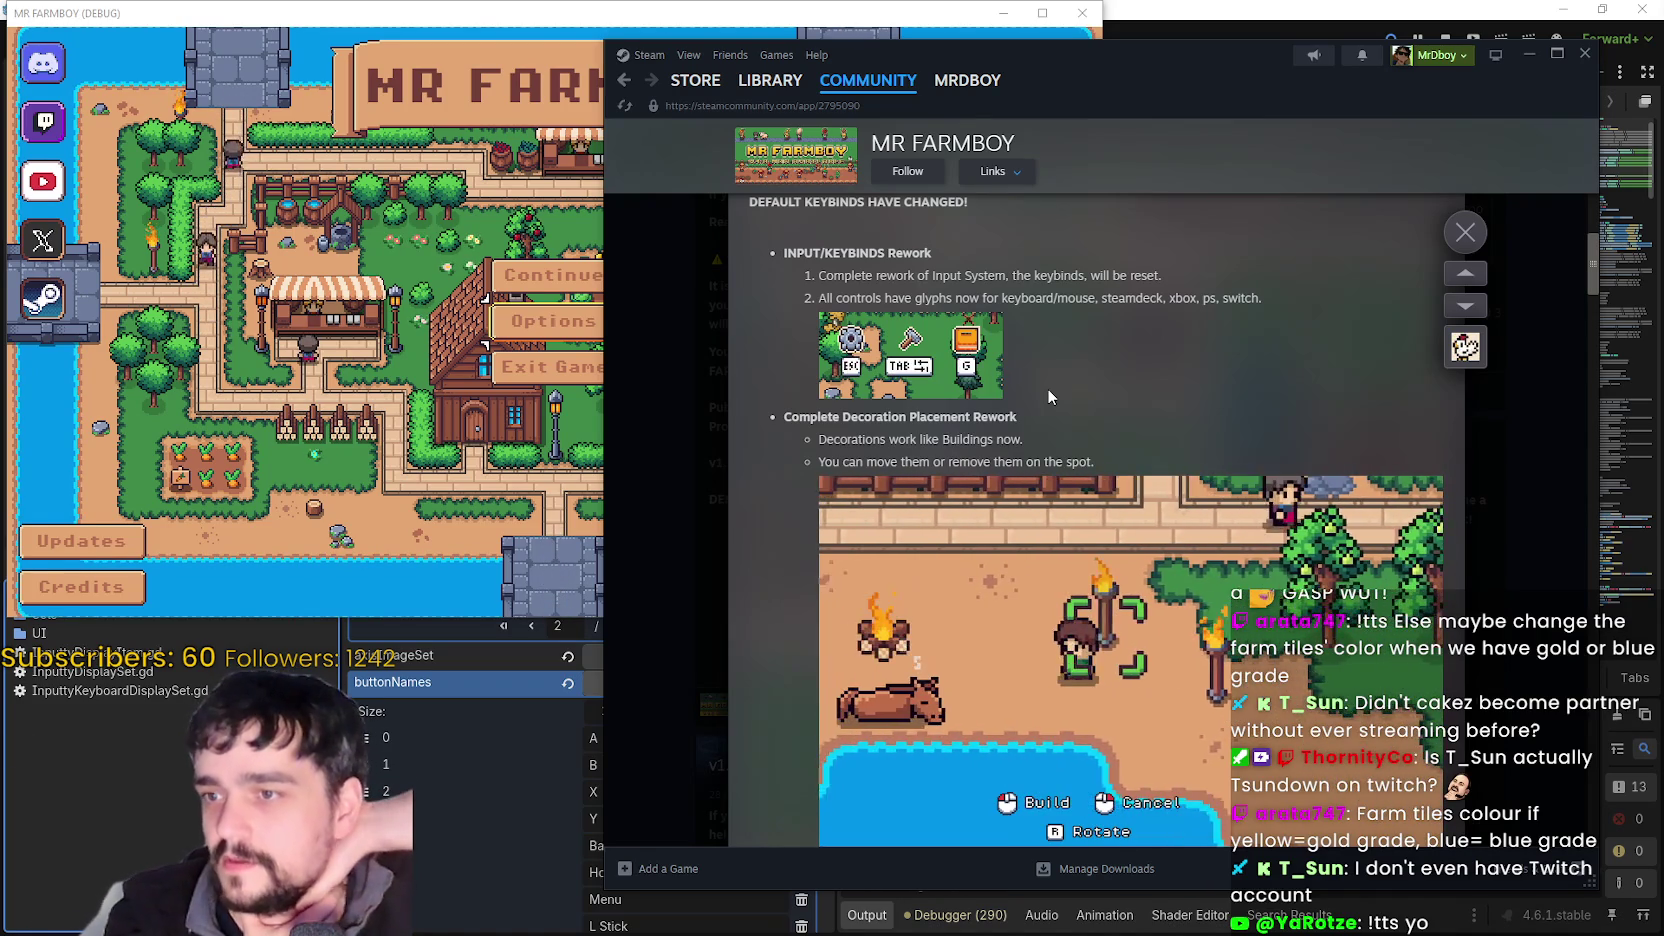
{"action": "scroll", "coordinate": [1042, 362], "scroll_direction": "down", "scroll_amount": 3}
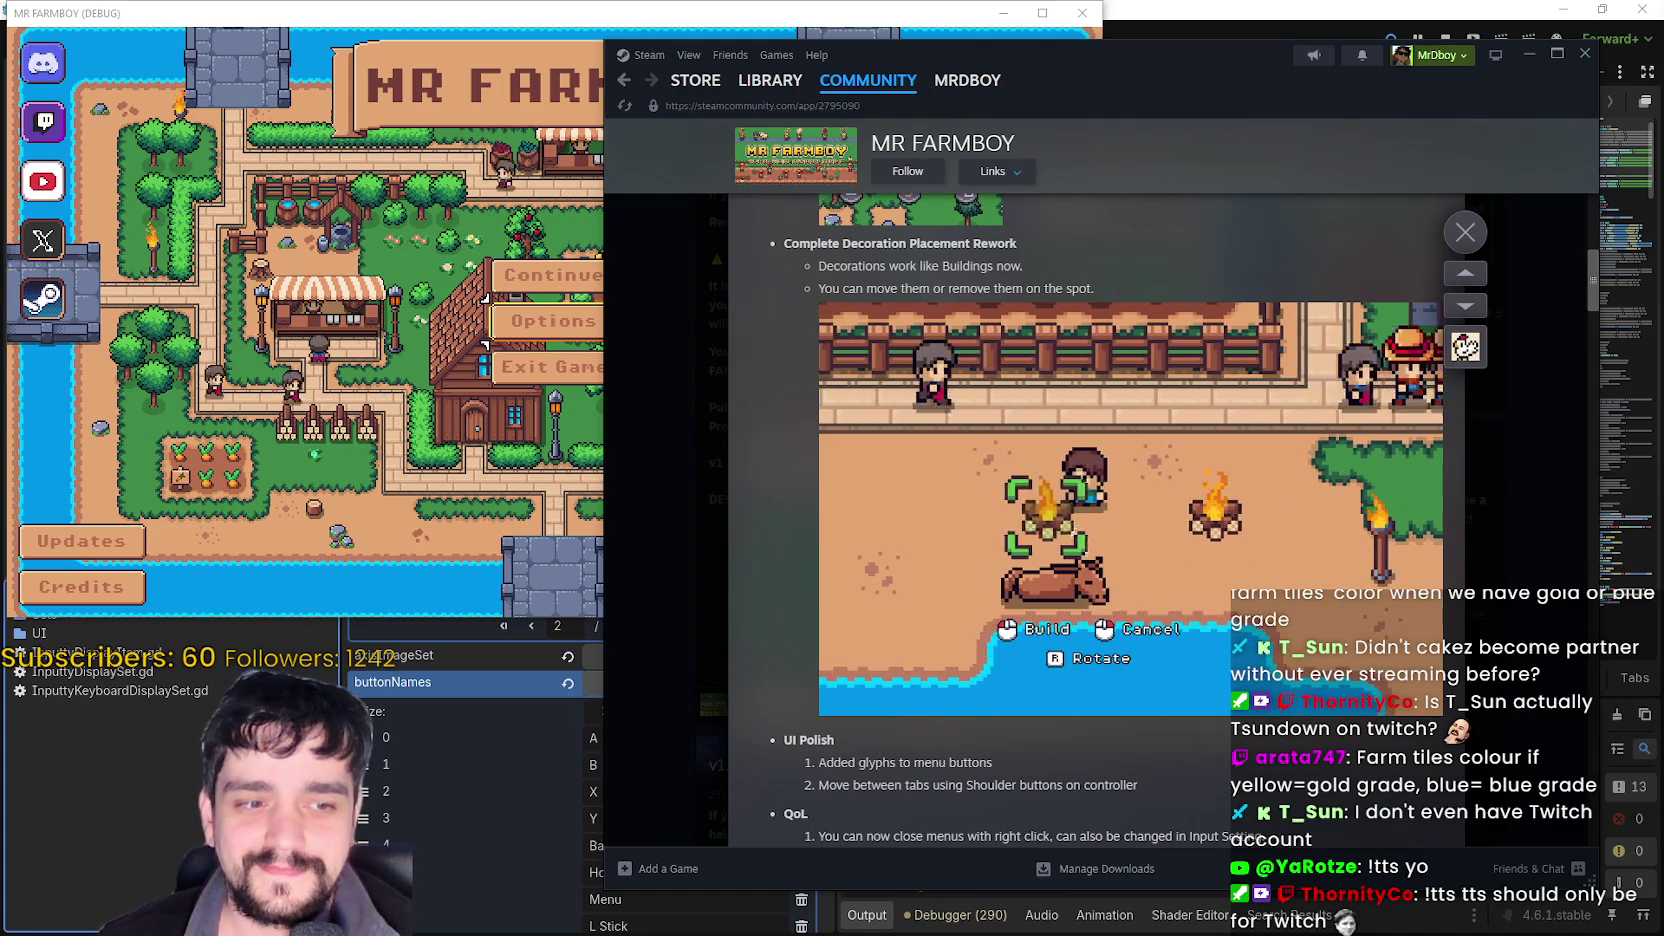
{"action": "scroll", "coordinate": [1213, 669], "scroll_direction": "down", "scroll_amount": 2}
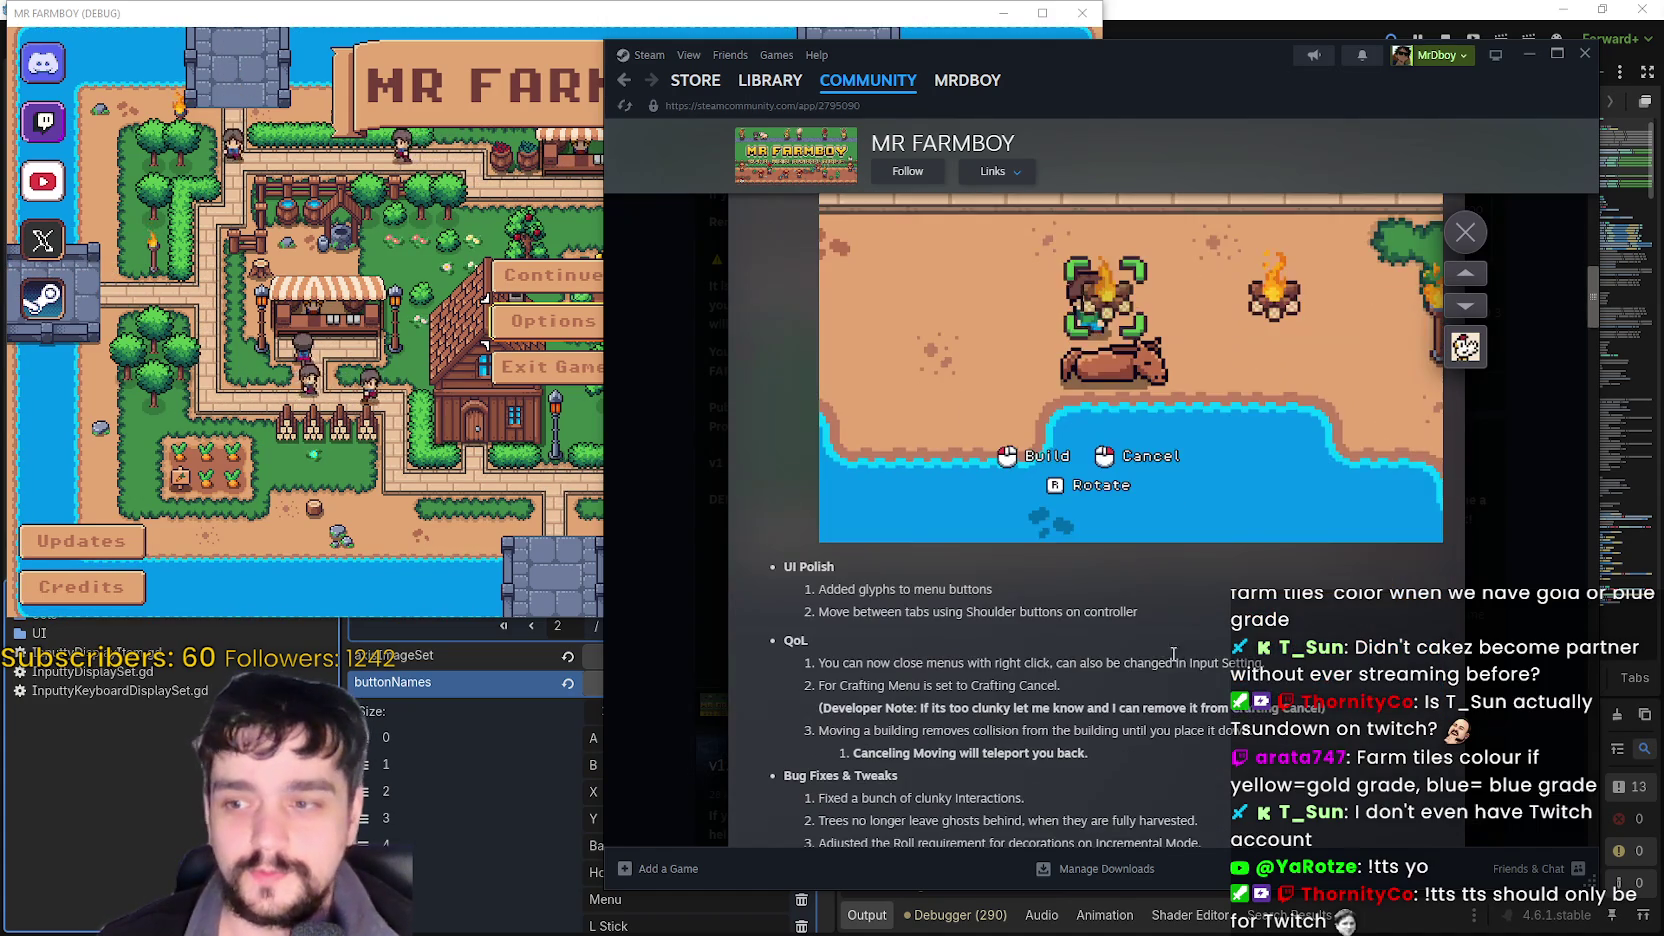
{"action": "scroll", "coordinate": [1180, 624], "scroll_direction": "up", "scroll_amount": 1}
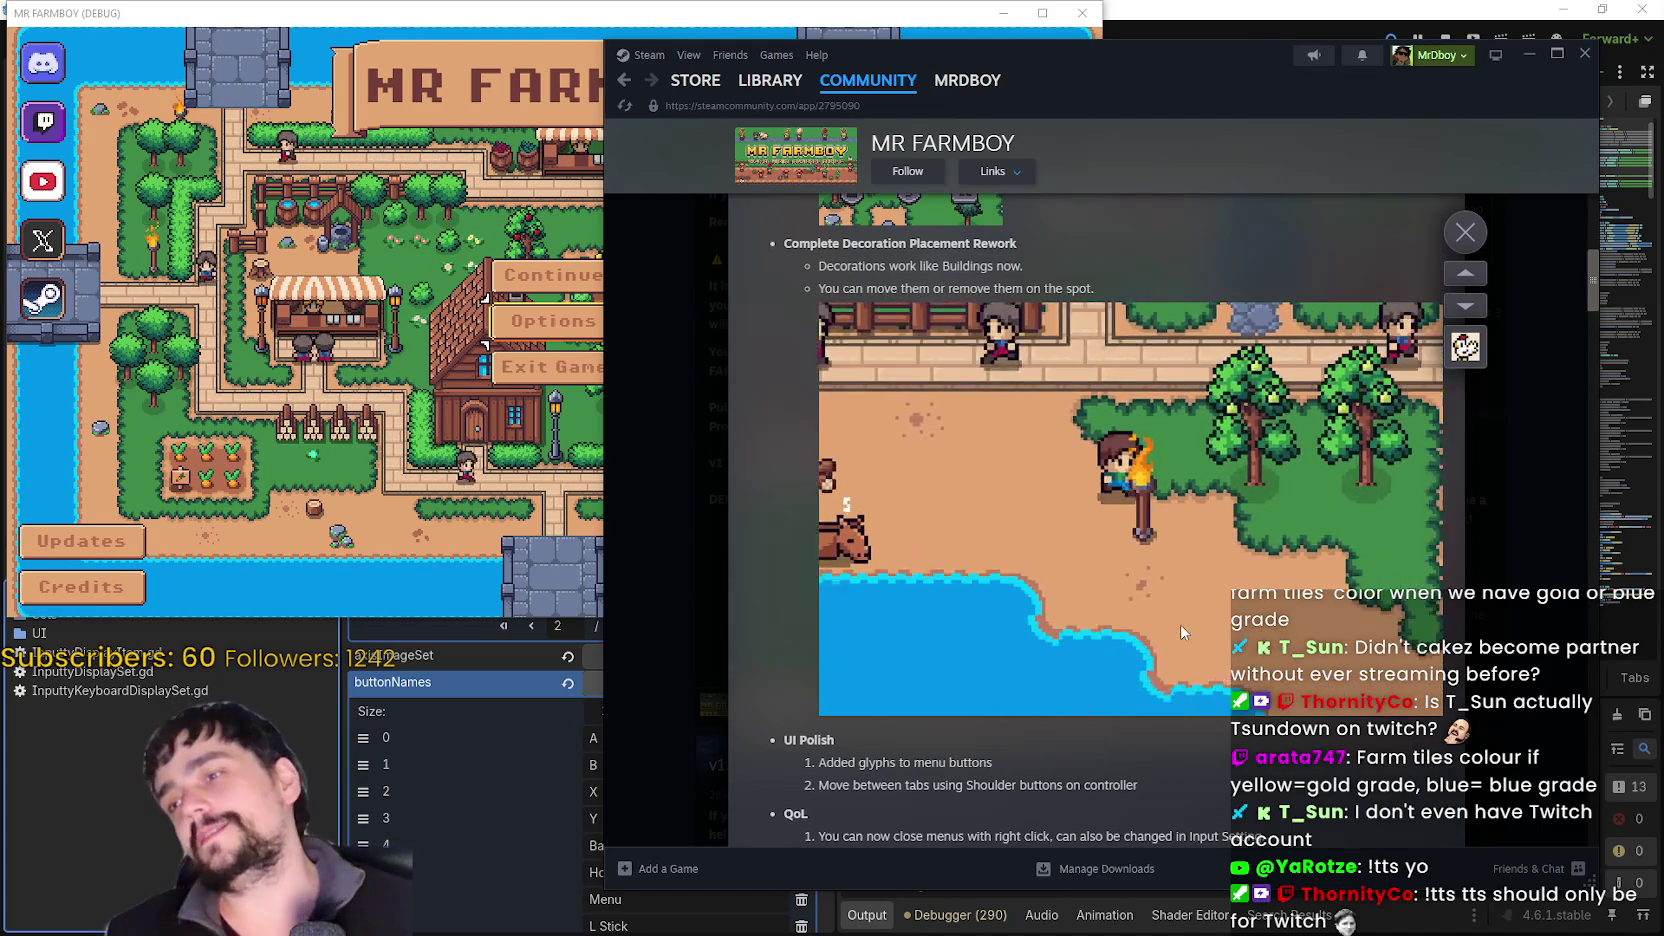
{"action": "scroll", "coordinate": [1130, 570], "scroll_direction": "down", "scroll_amount": 2}
{"action": "scroll", "coordinate": [1105, 552], "scroll_direction": "down", "scroll_amount": 2}
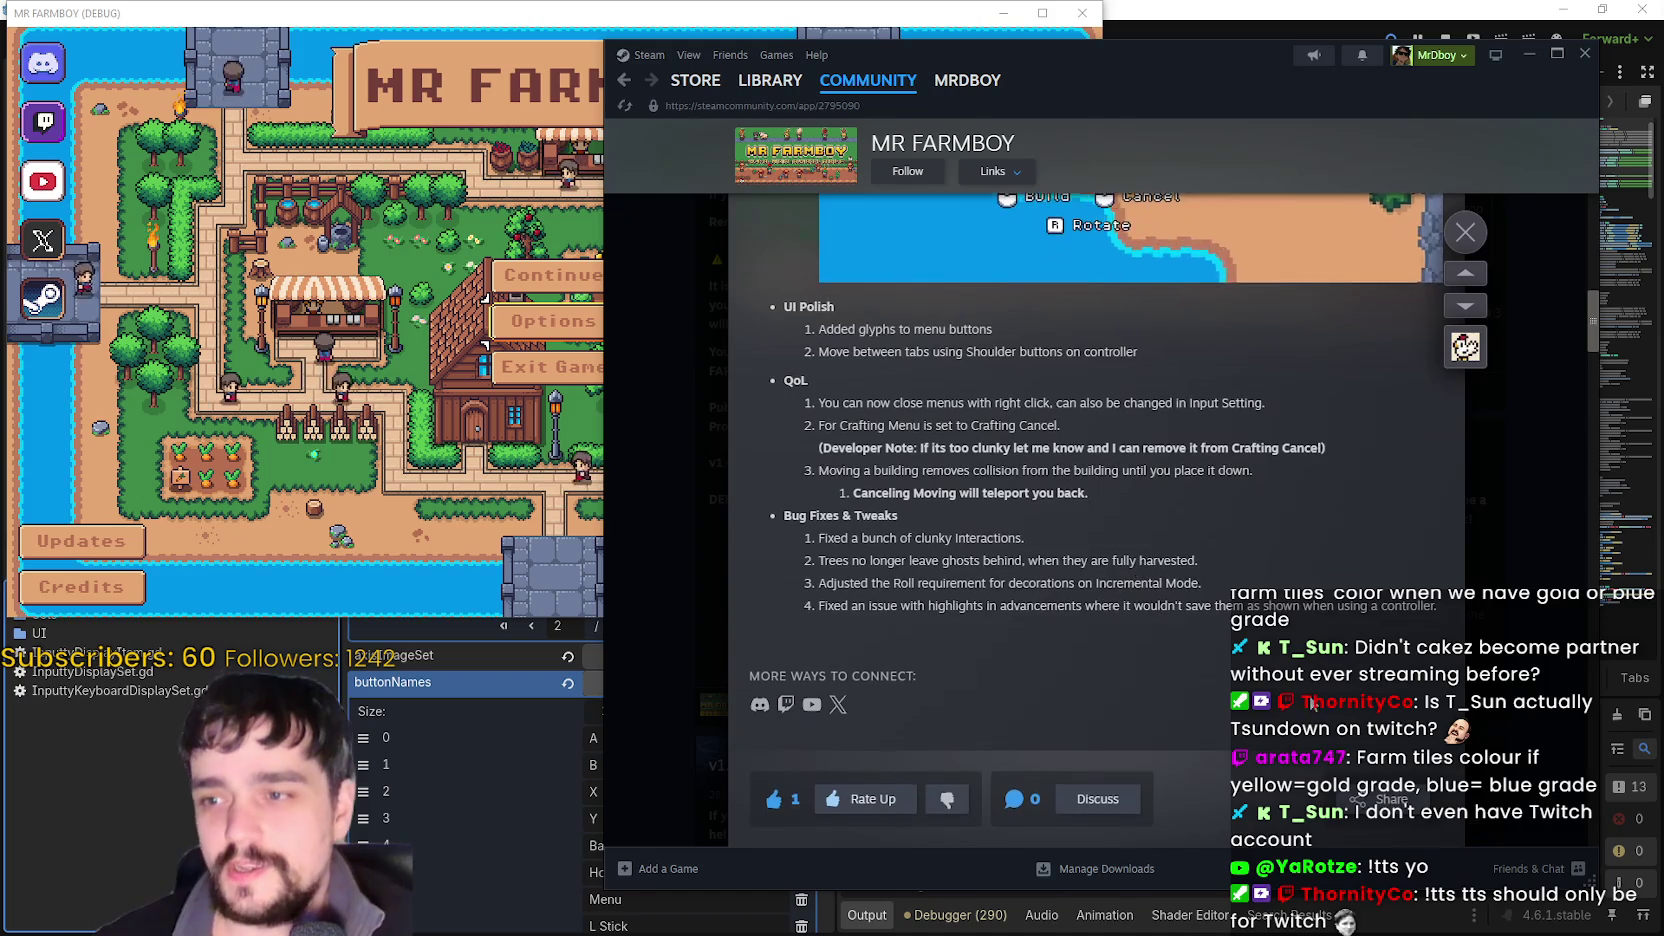
{"action": "scroll", "coordinate": [1267, 637], "scroll_direction": "up", "scroll_amount": 3}
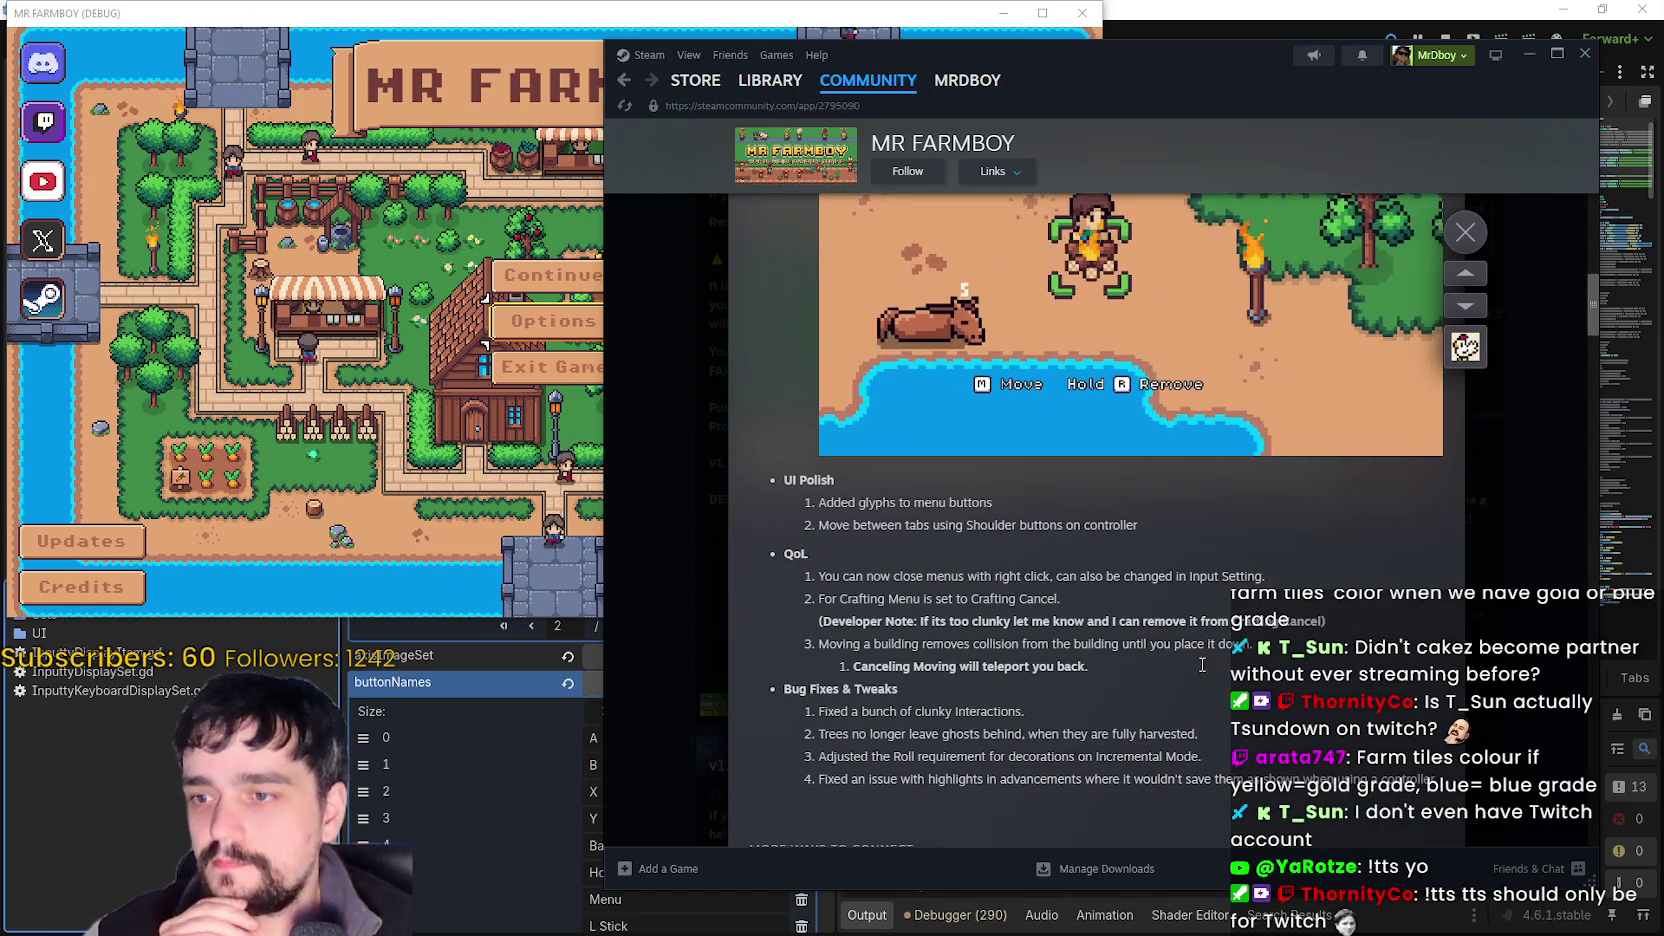
{"action": "scroll", "coordinate": [1199, 662], "scroll_direction": "down", "scroll_amount": 2}
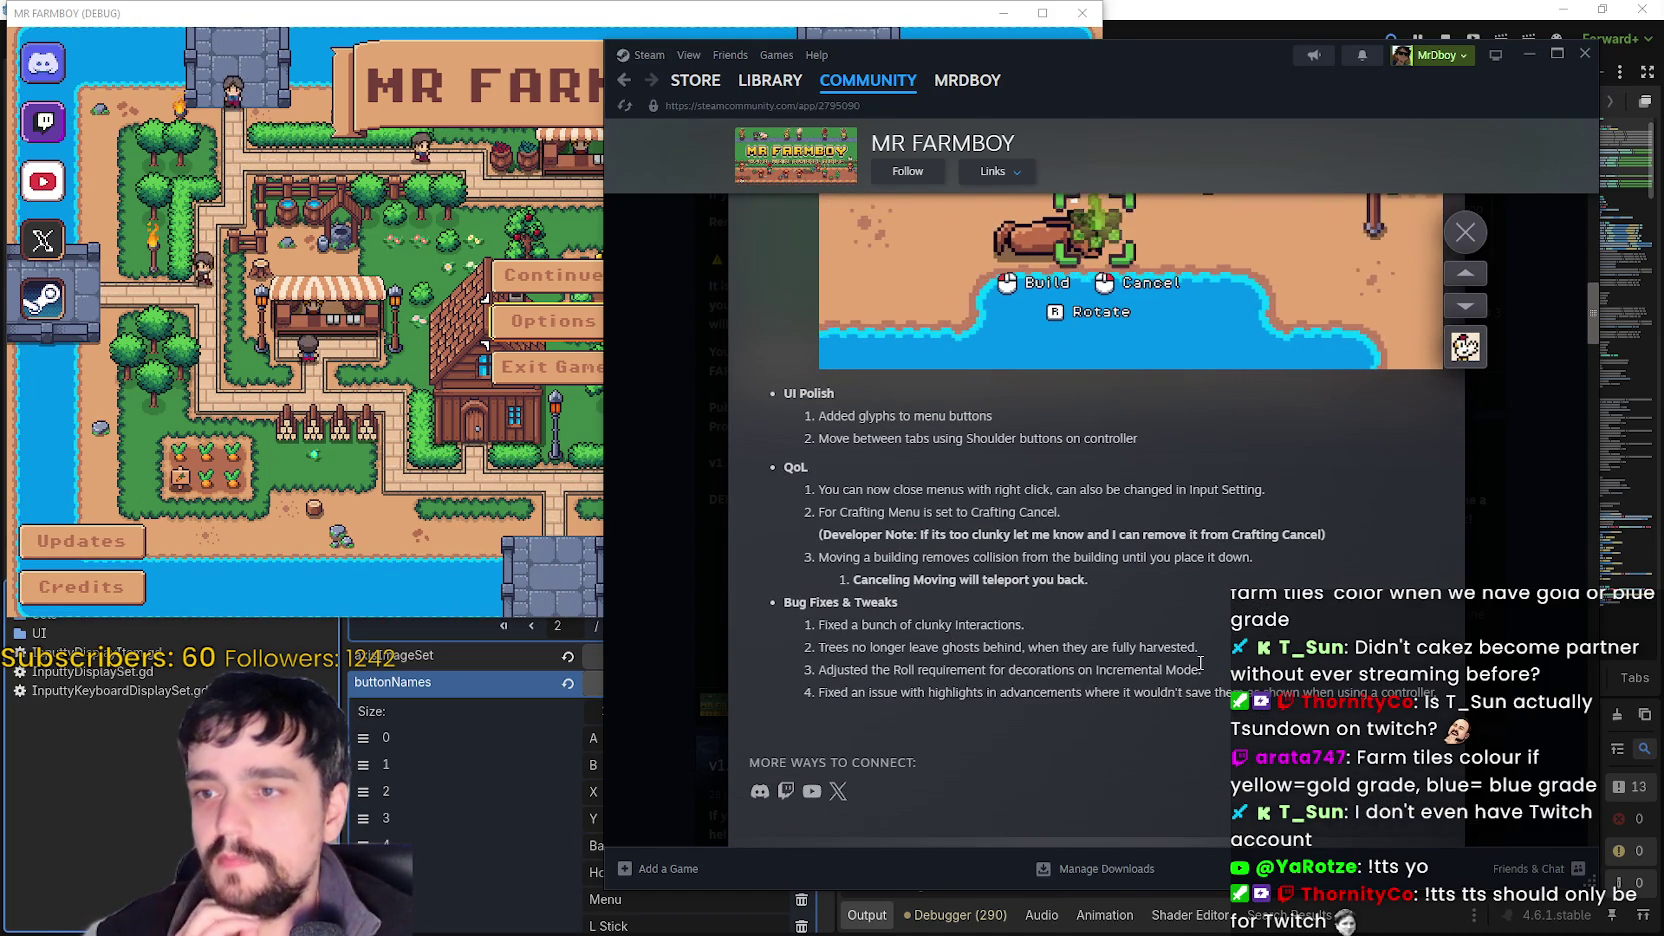
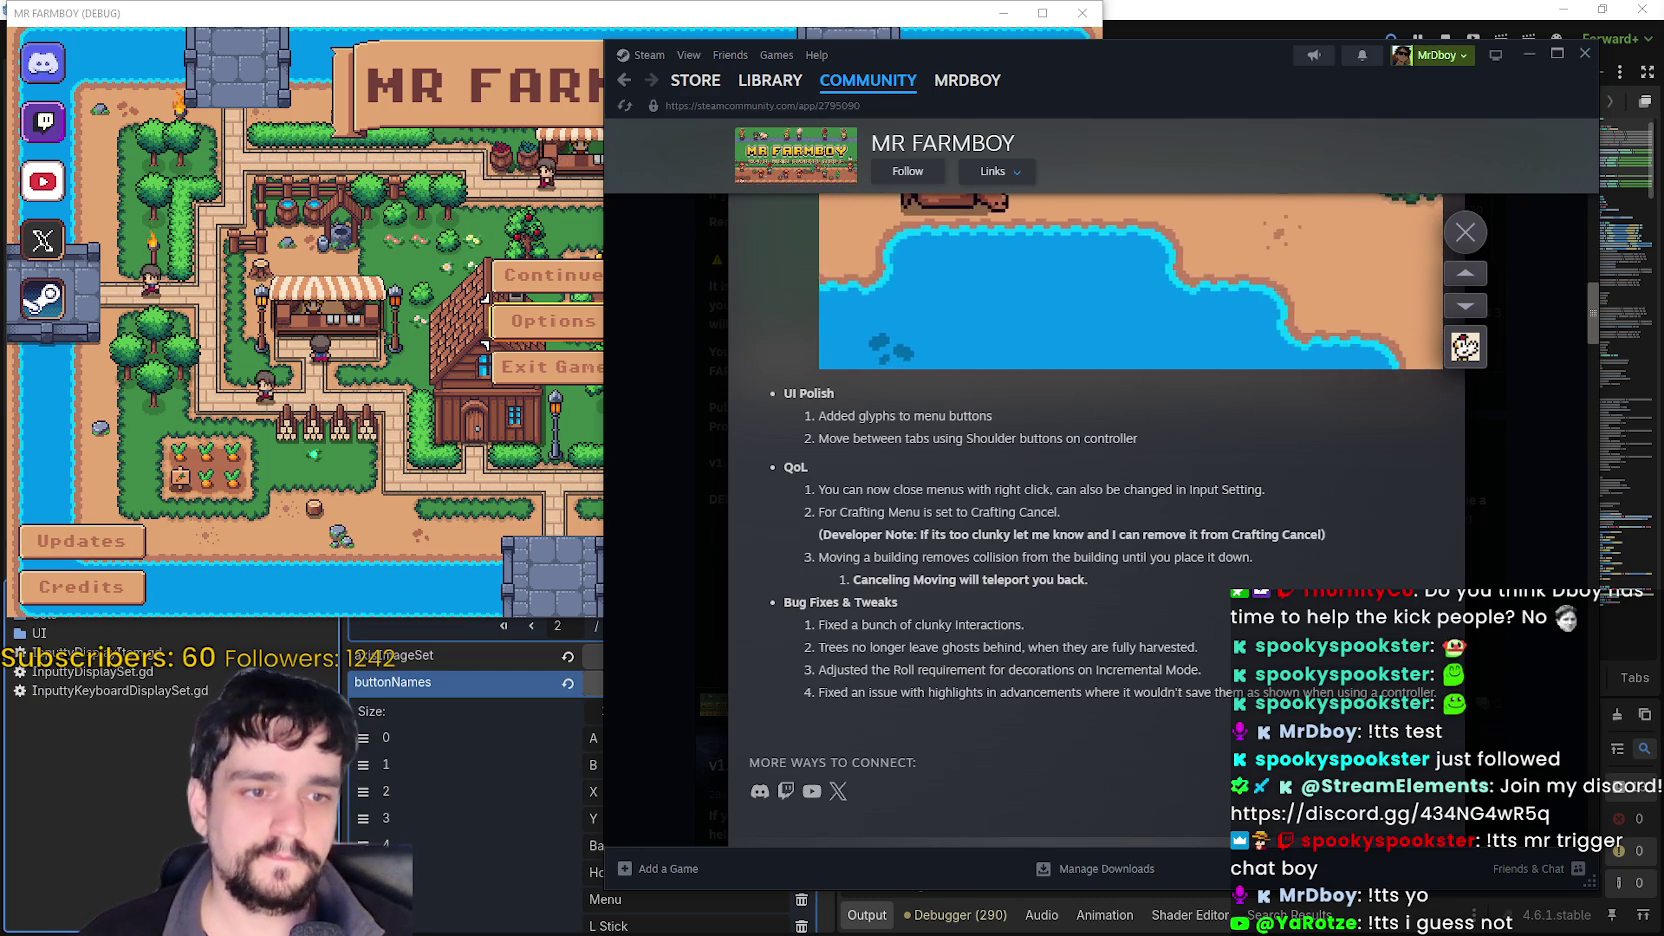
- Bring the Casterlabs chat dashboard in front of the MR FARMBOY Steam page
{"action": "key", "text": "alt+Tab"}
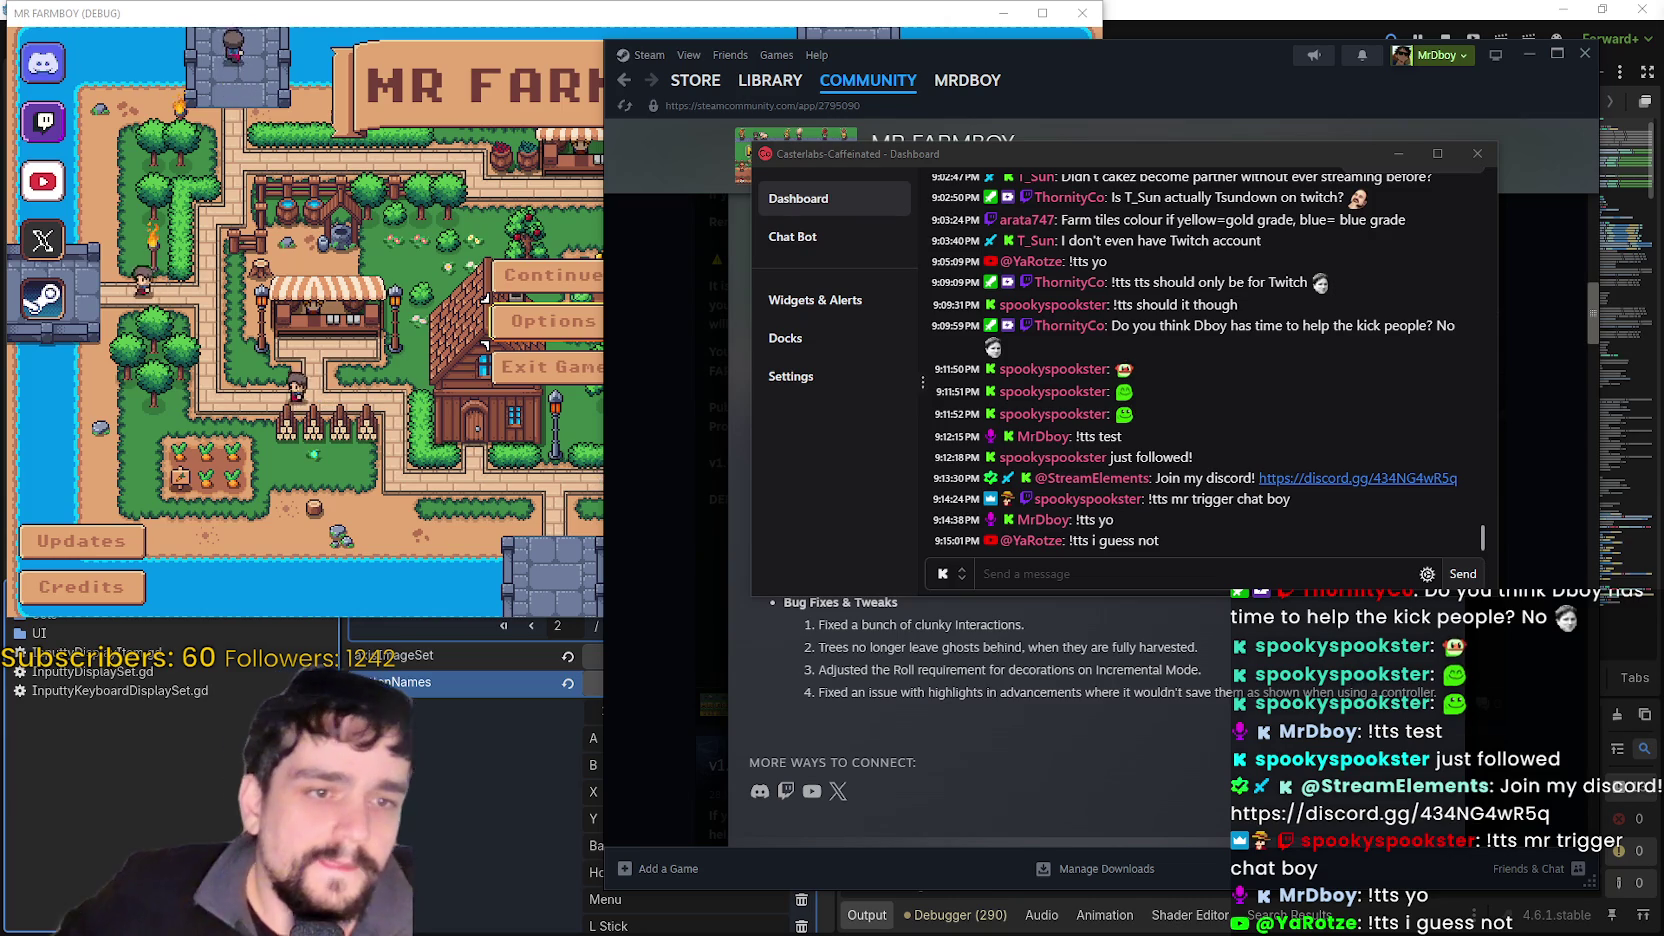
{"action": "left_click", "coordinate": [440, 682]}
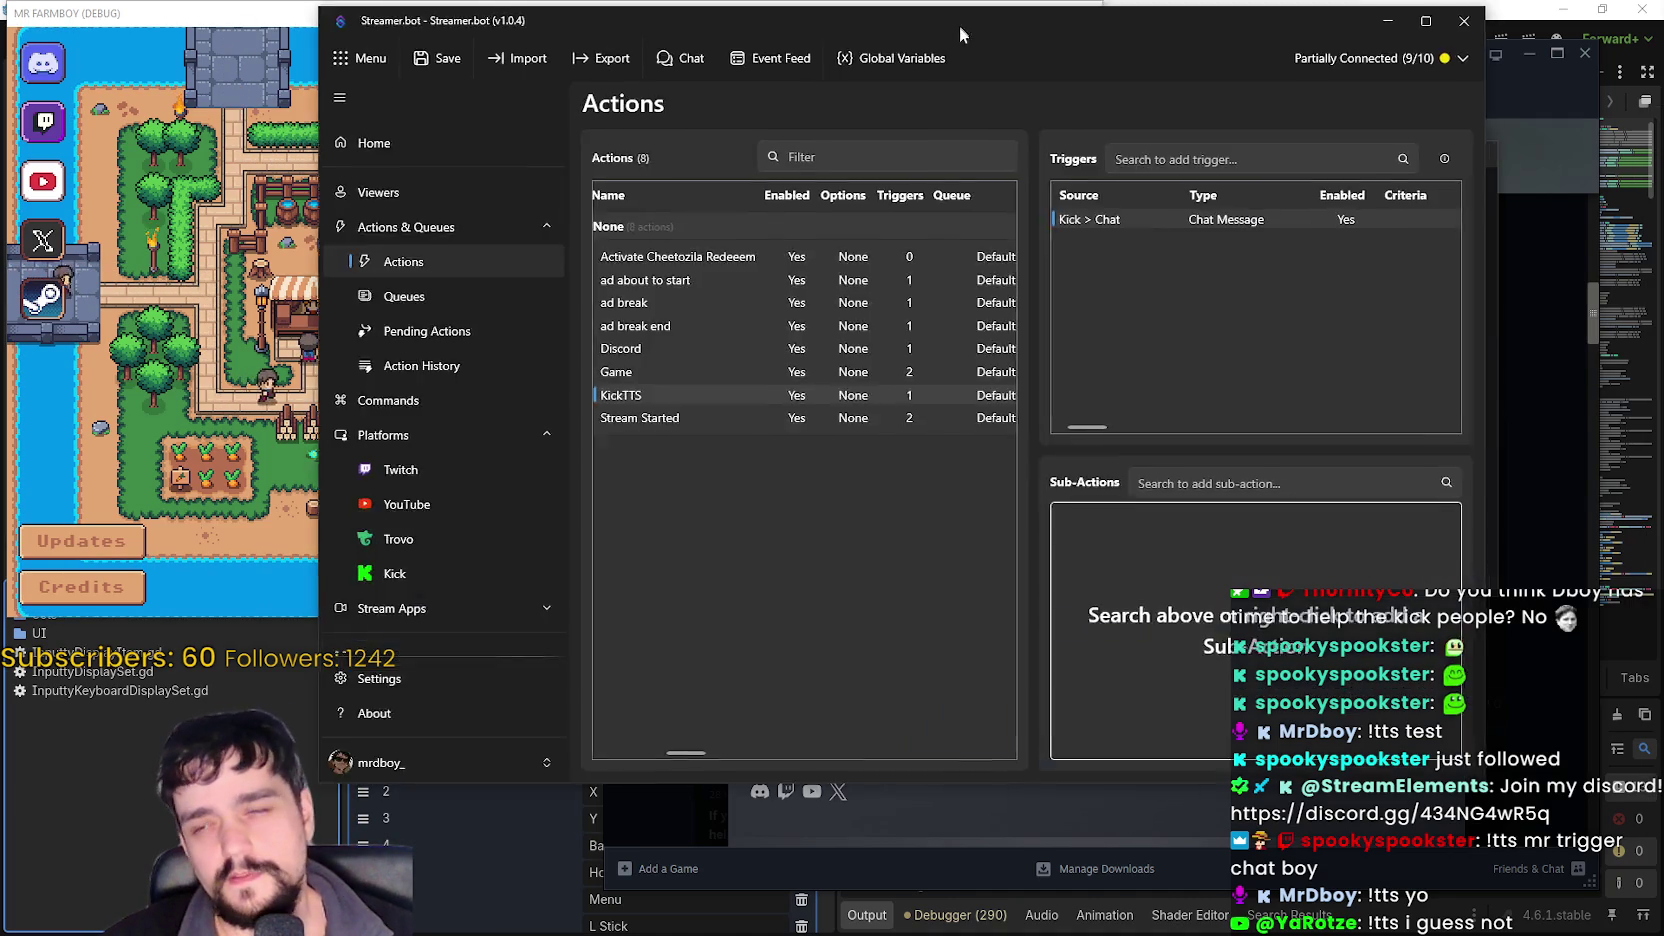
{"action": "left_click_drag", "start_coordinate": [959, 26], "coordinate": [874, 68]}
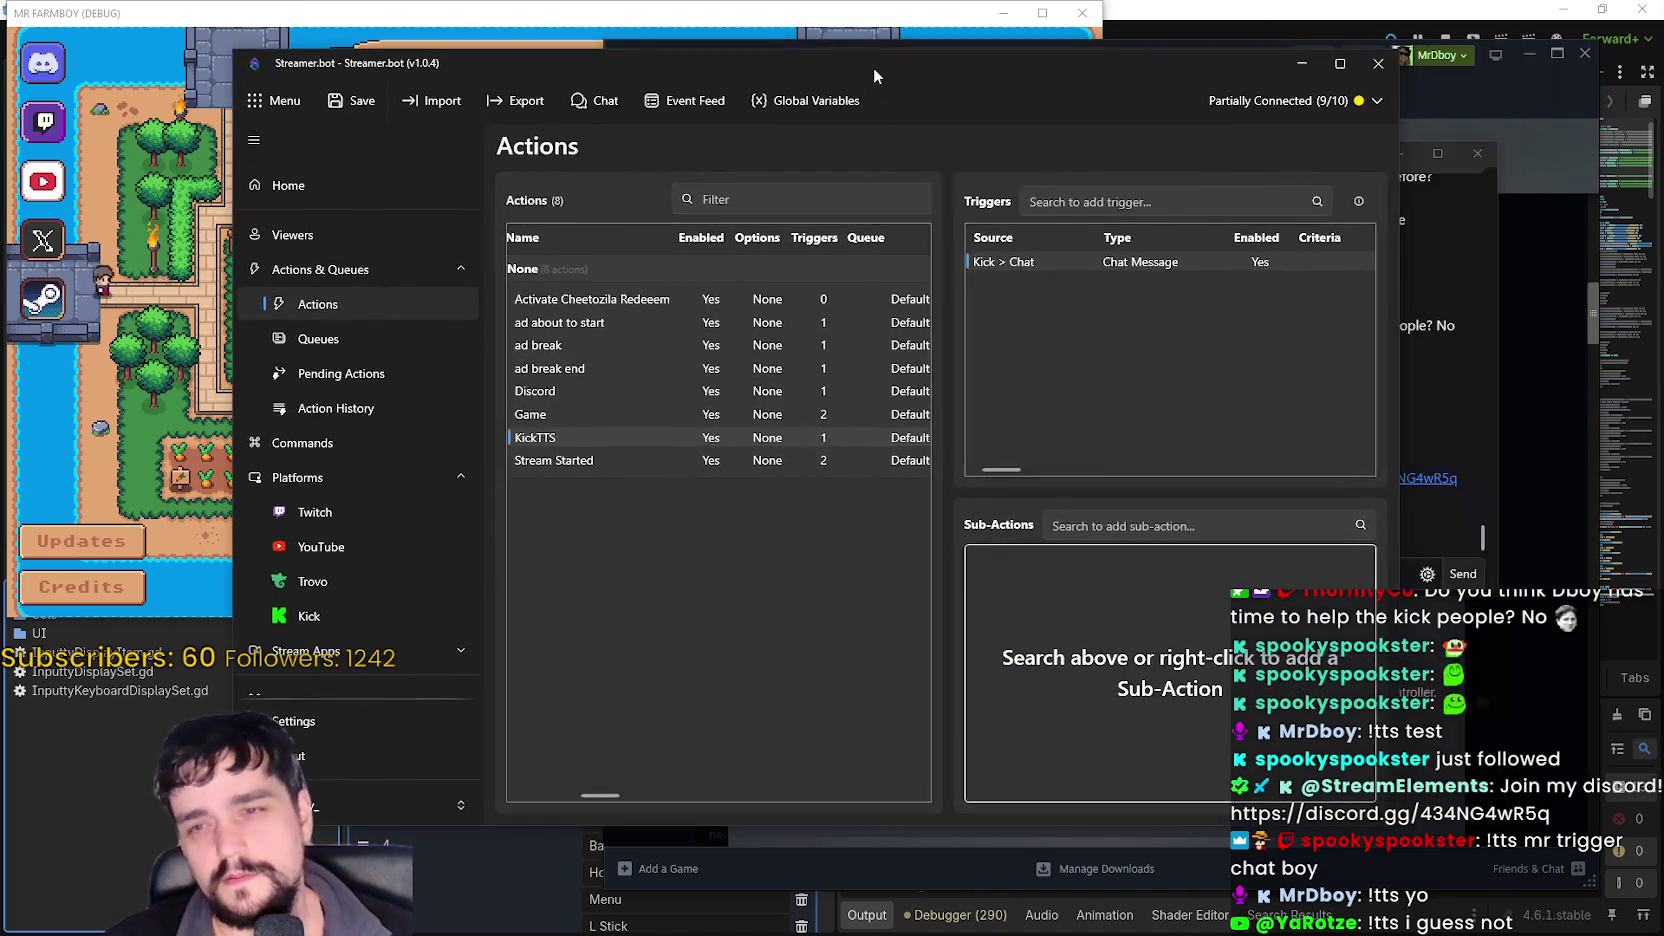
- Move the Streamer.bot window up and bring it back in front of the chat dashboard
{"action": "left_click_drag", "start_coordinate": [1034, 94], "coordinate": [934, 75]}
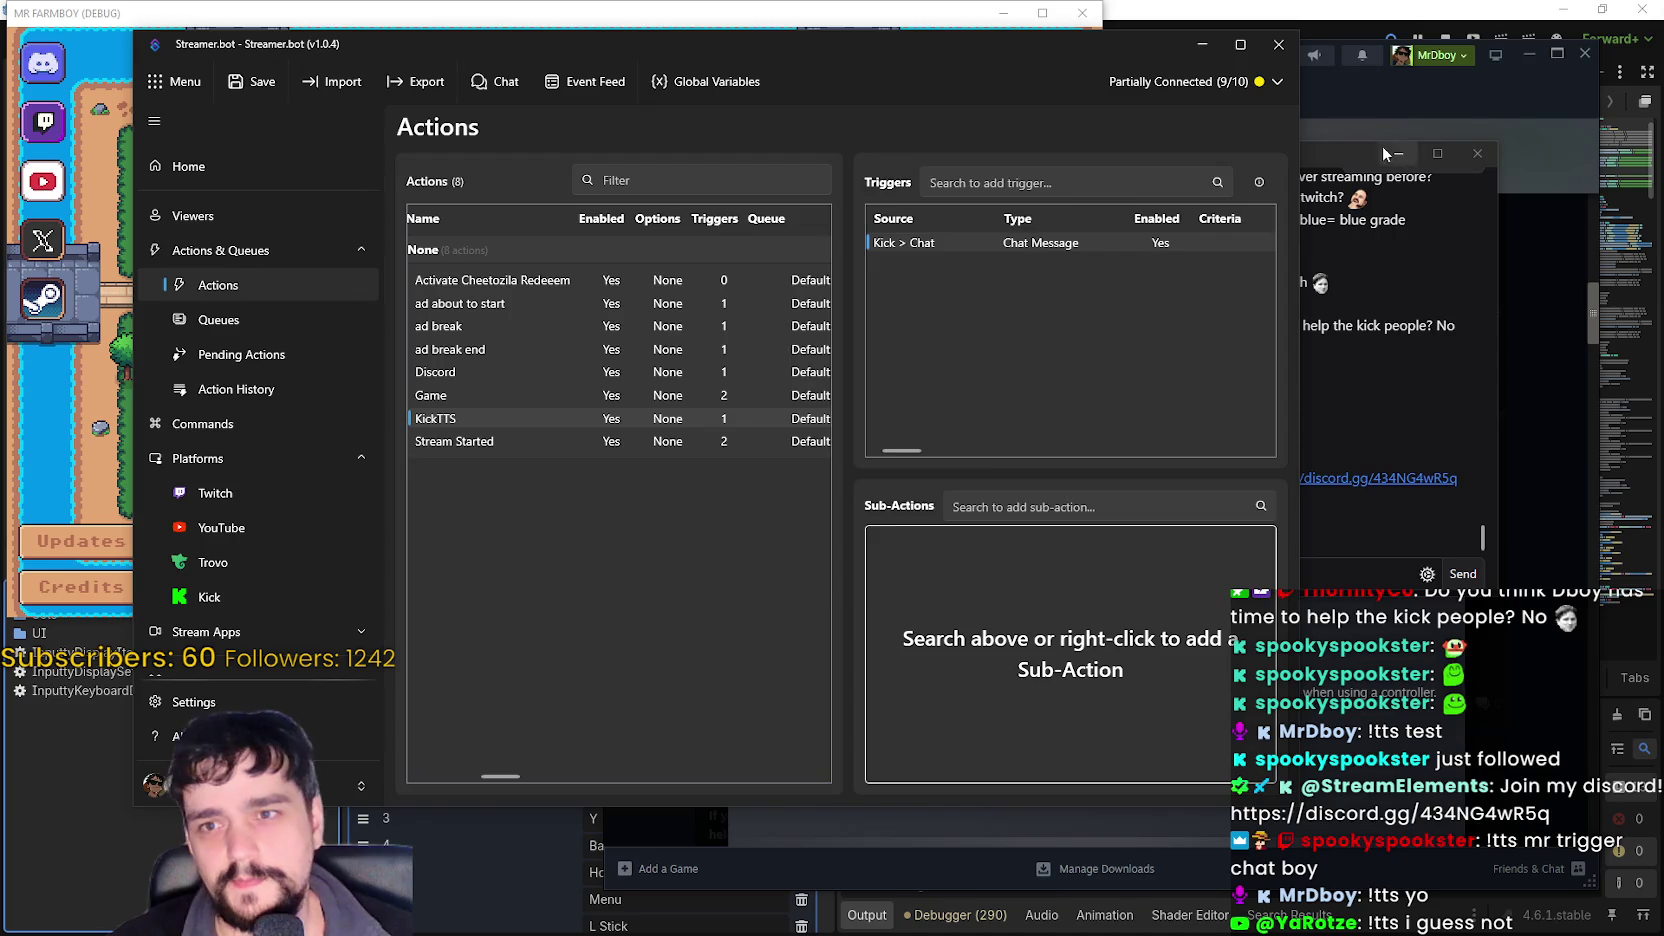
{"action": "left_click", "coordinate": [1391, 155]}
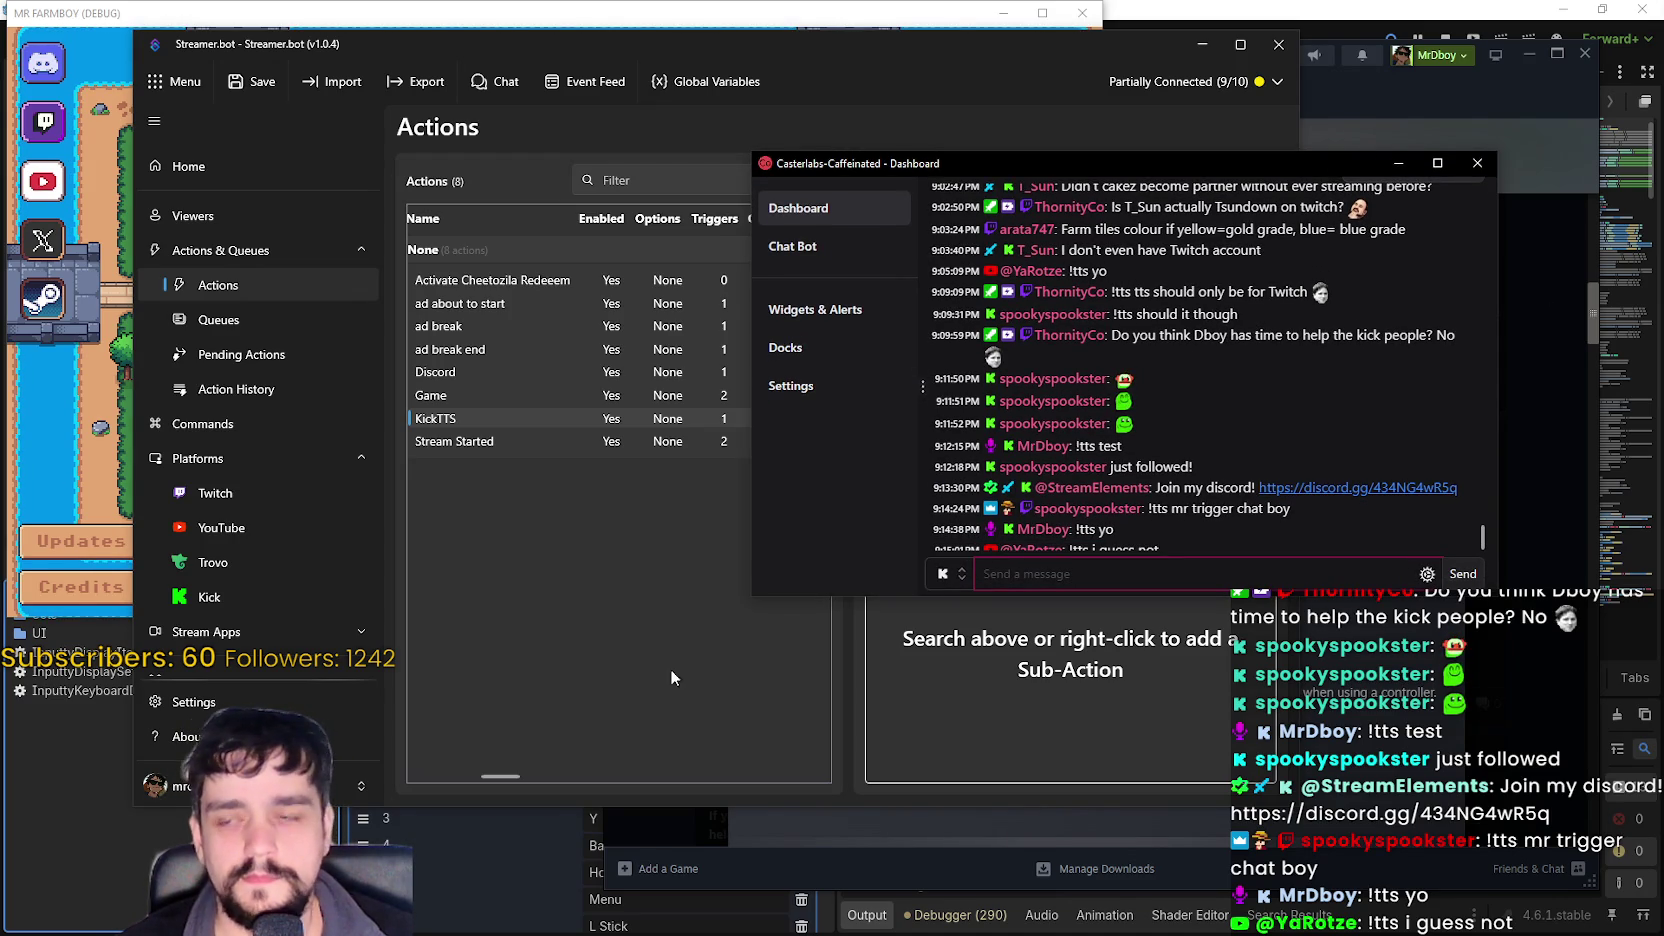
{"action": "left_click", "coordinate": [689, 644]}
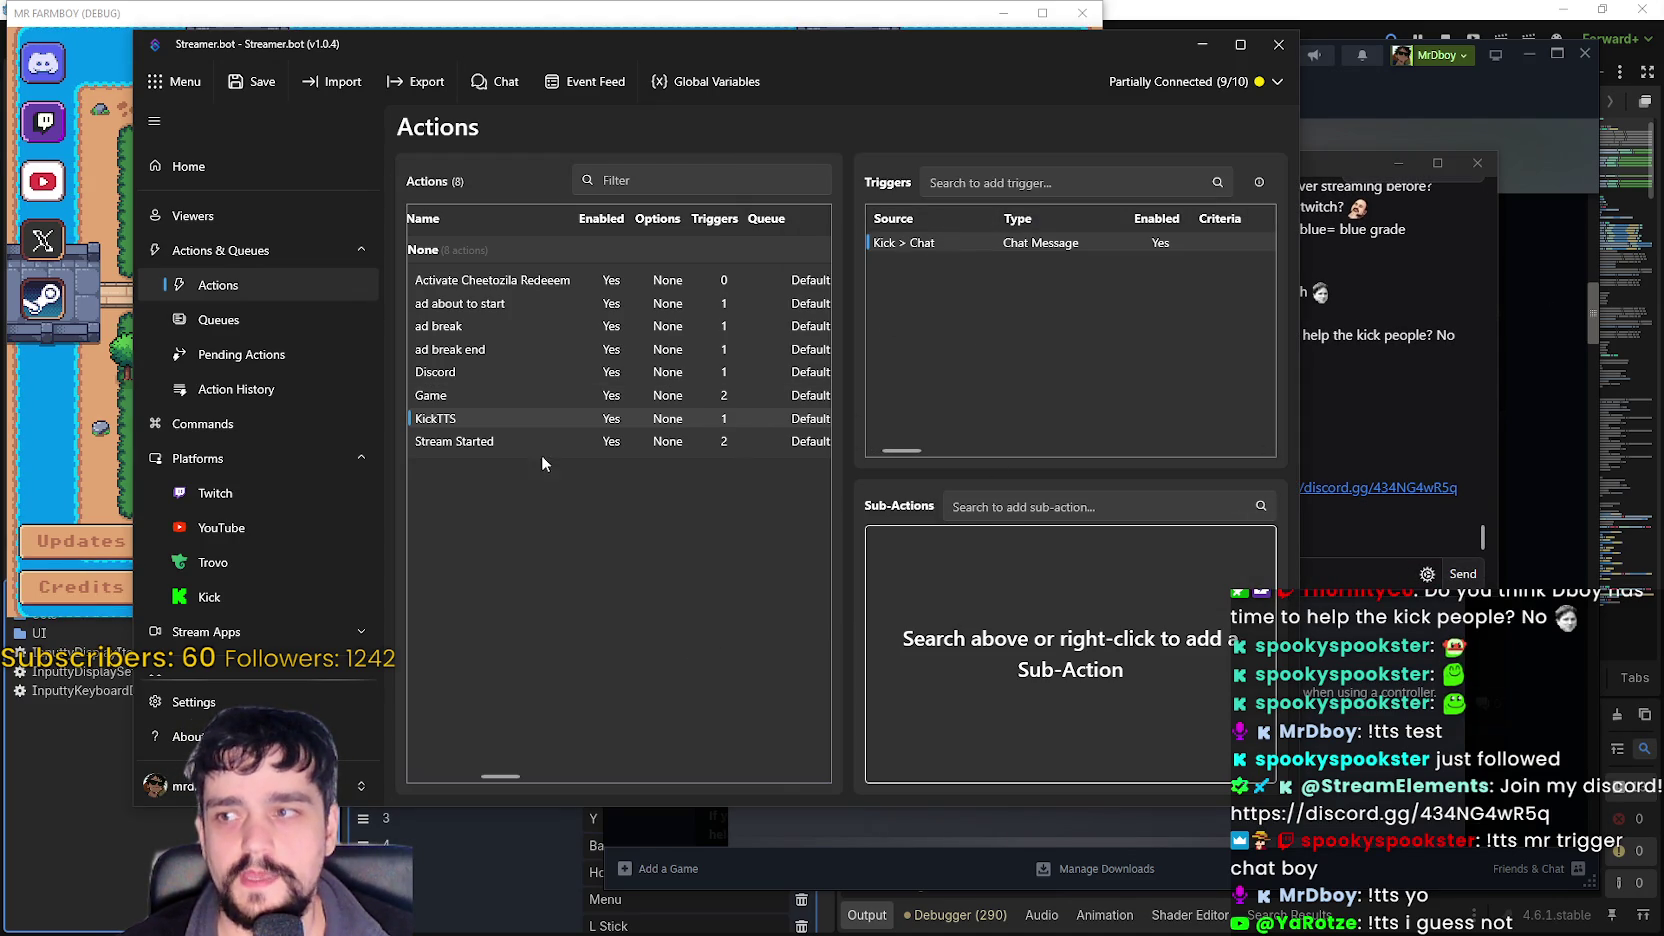
- Browse KickTTS's Add sub-action menu through the Kick > Chat, Speaker.bot and Streamer.bot categories
{"action": "right_click", "coordinate": [1053, 600]}
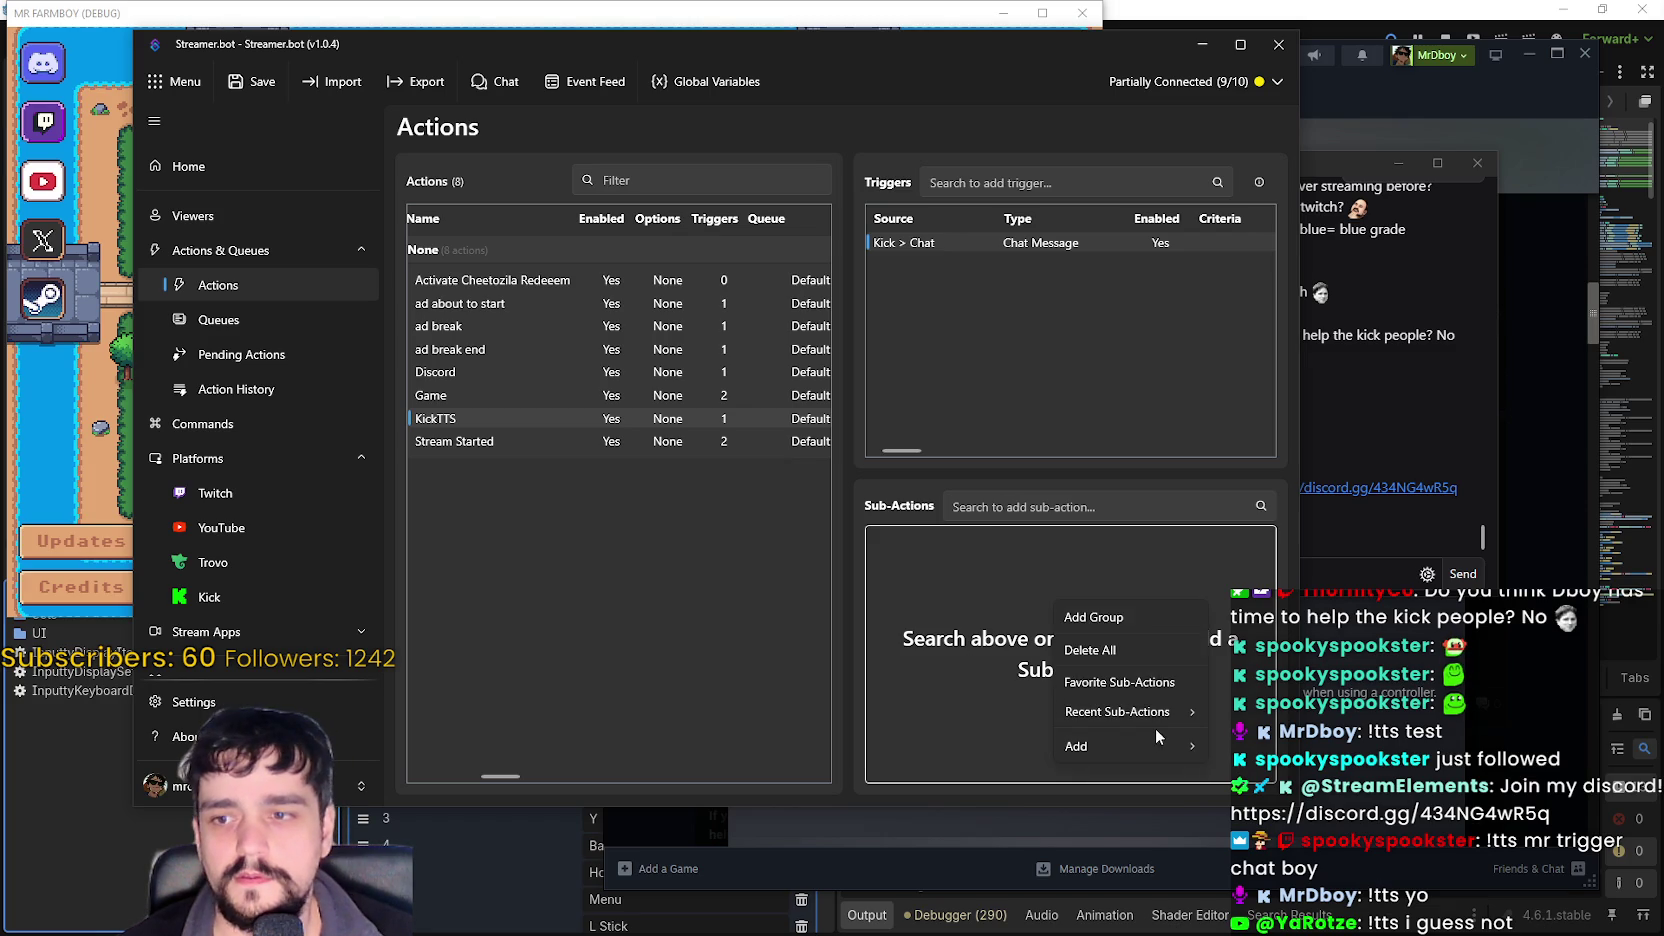
{"action": "mouse_move", "coordinate": [1158, 749]}
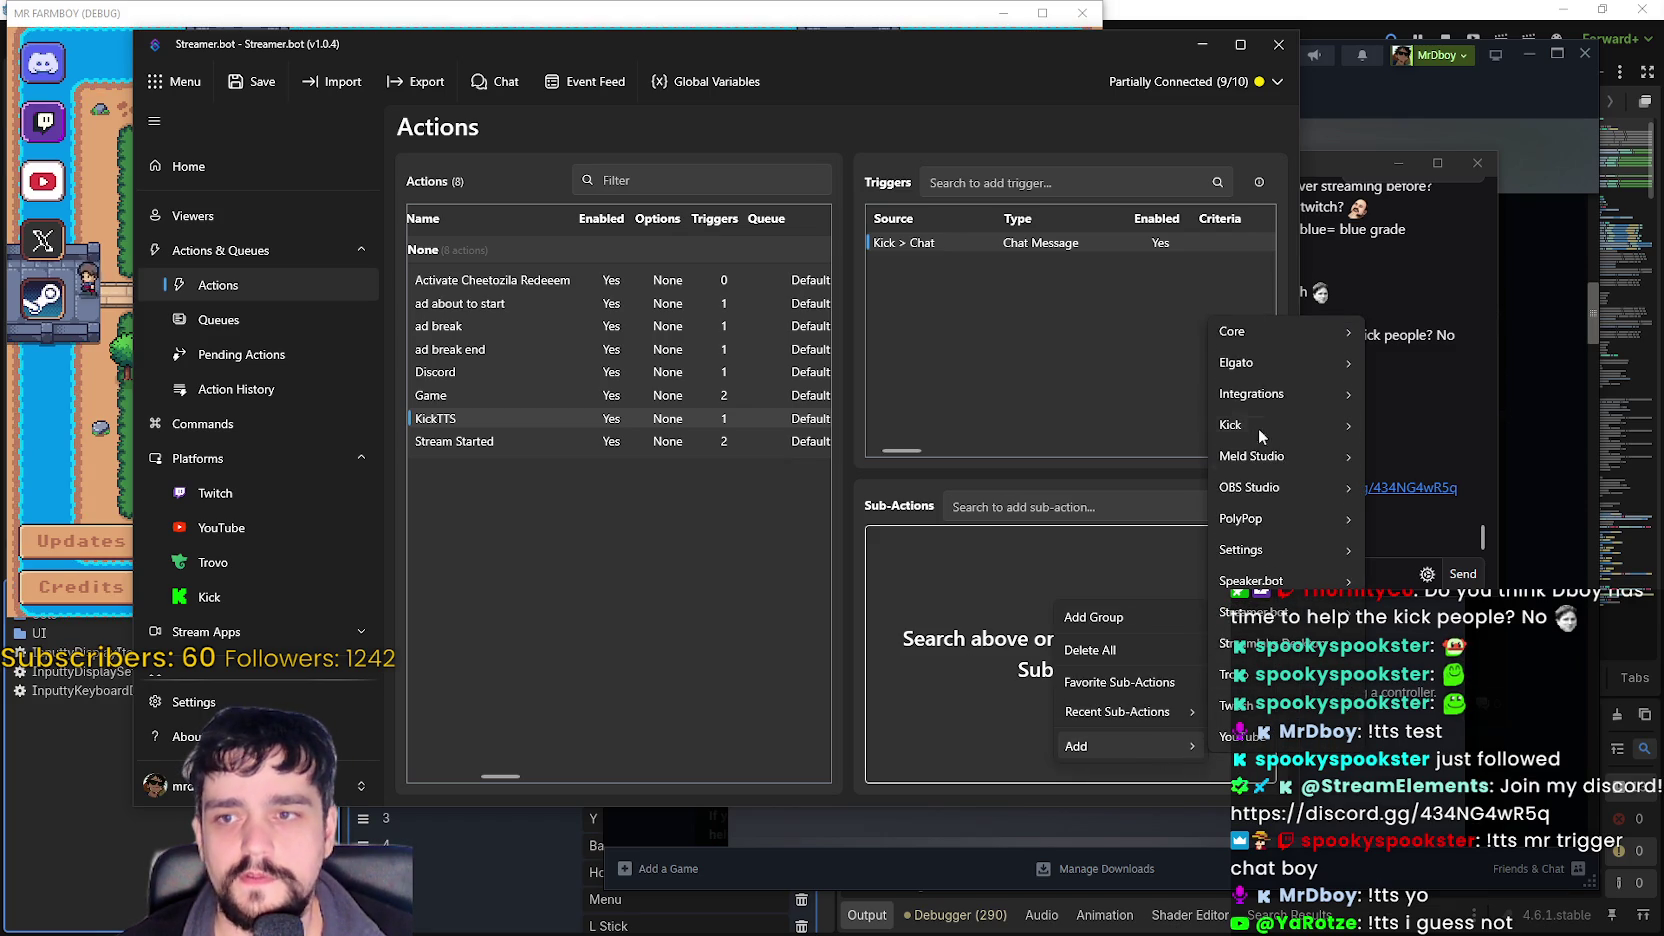
{"action": "mouse_move", "coordinate": [1257, 429]}
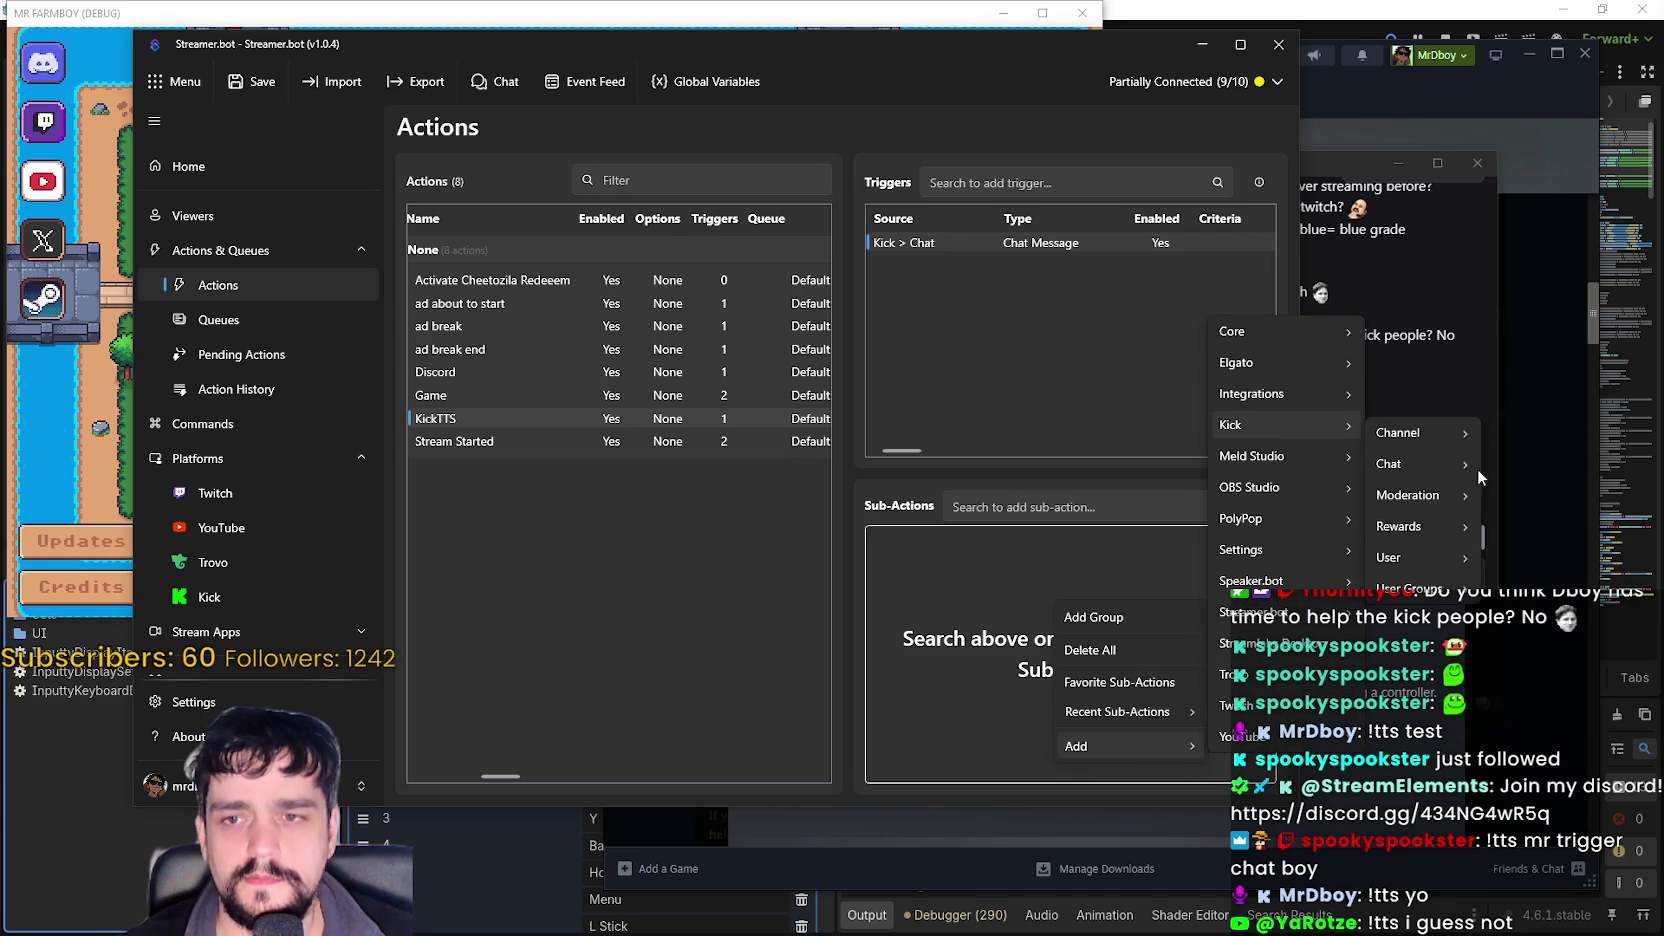
{"action": "mouse_move", "coordinate": [1453, 469]}
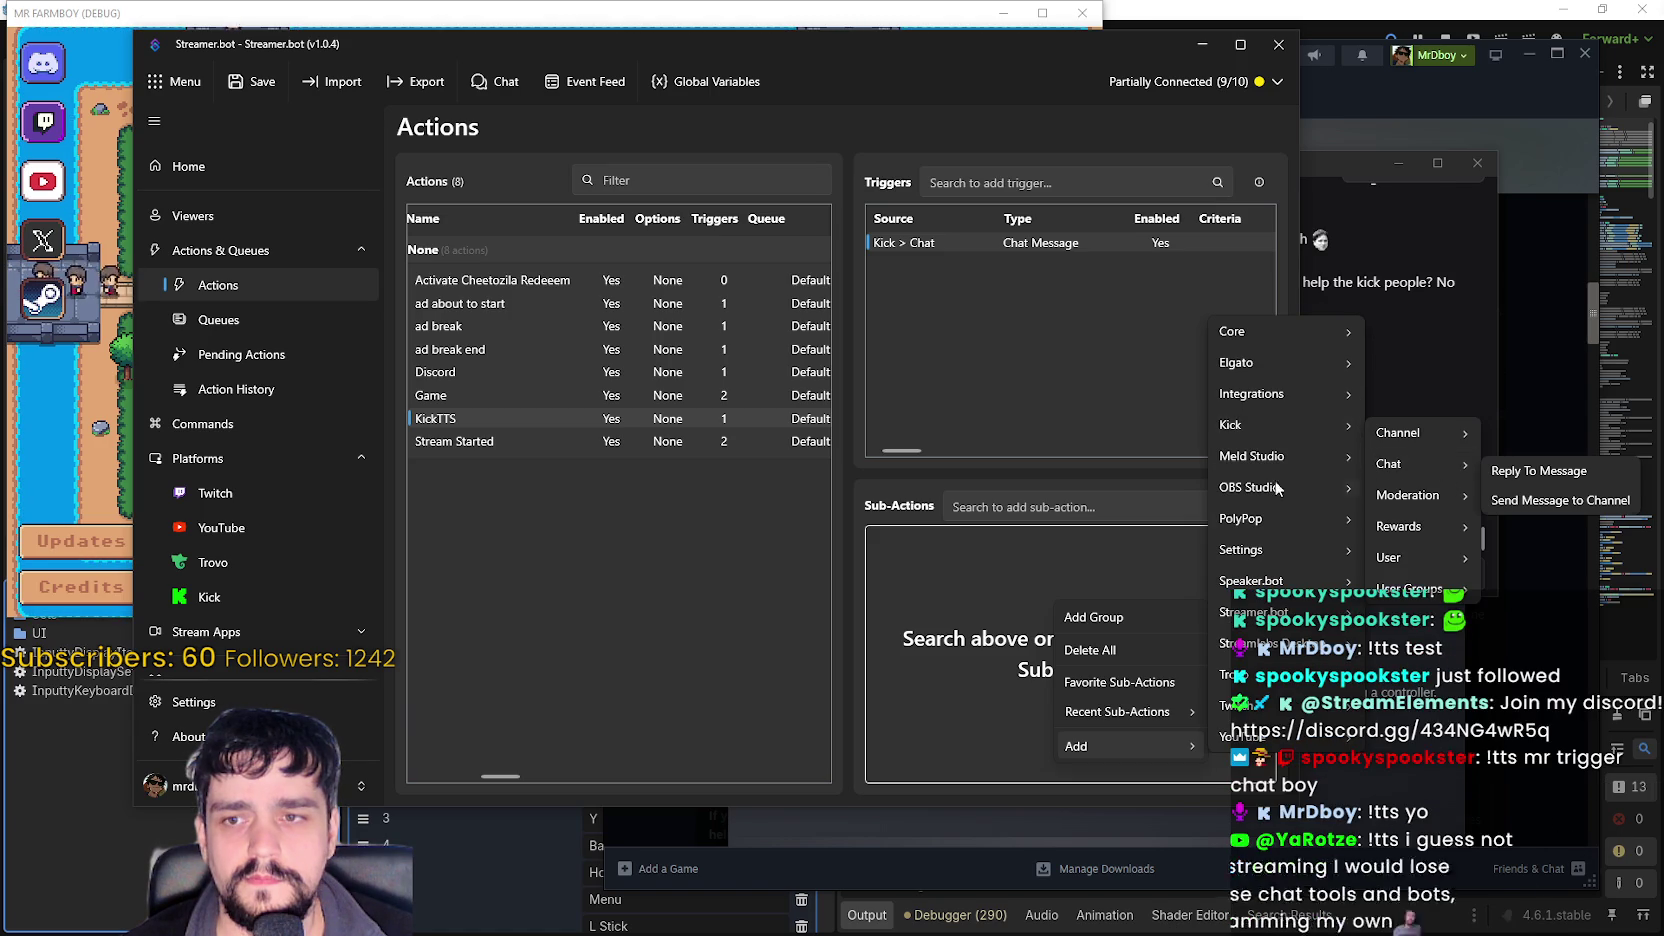
{"action": "mouse_move", "coordinate": [1280, 581]}
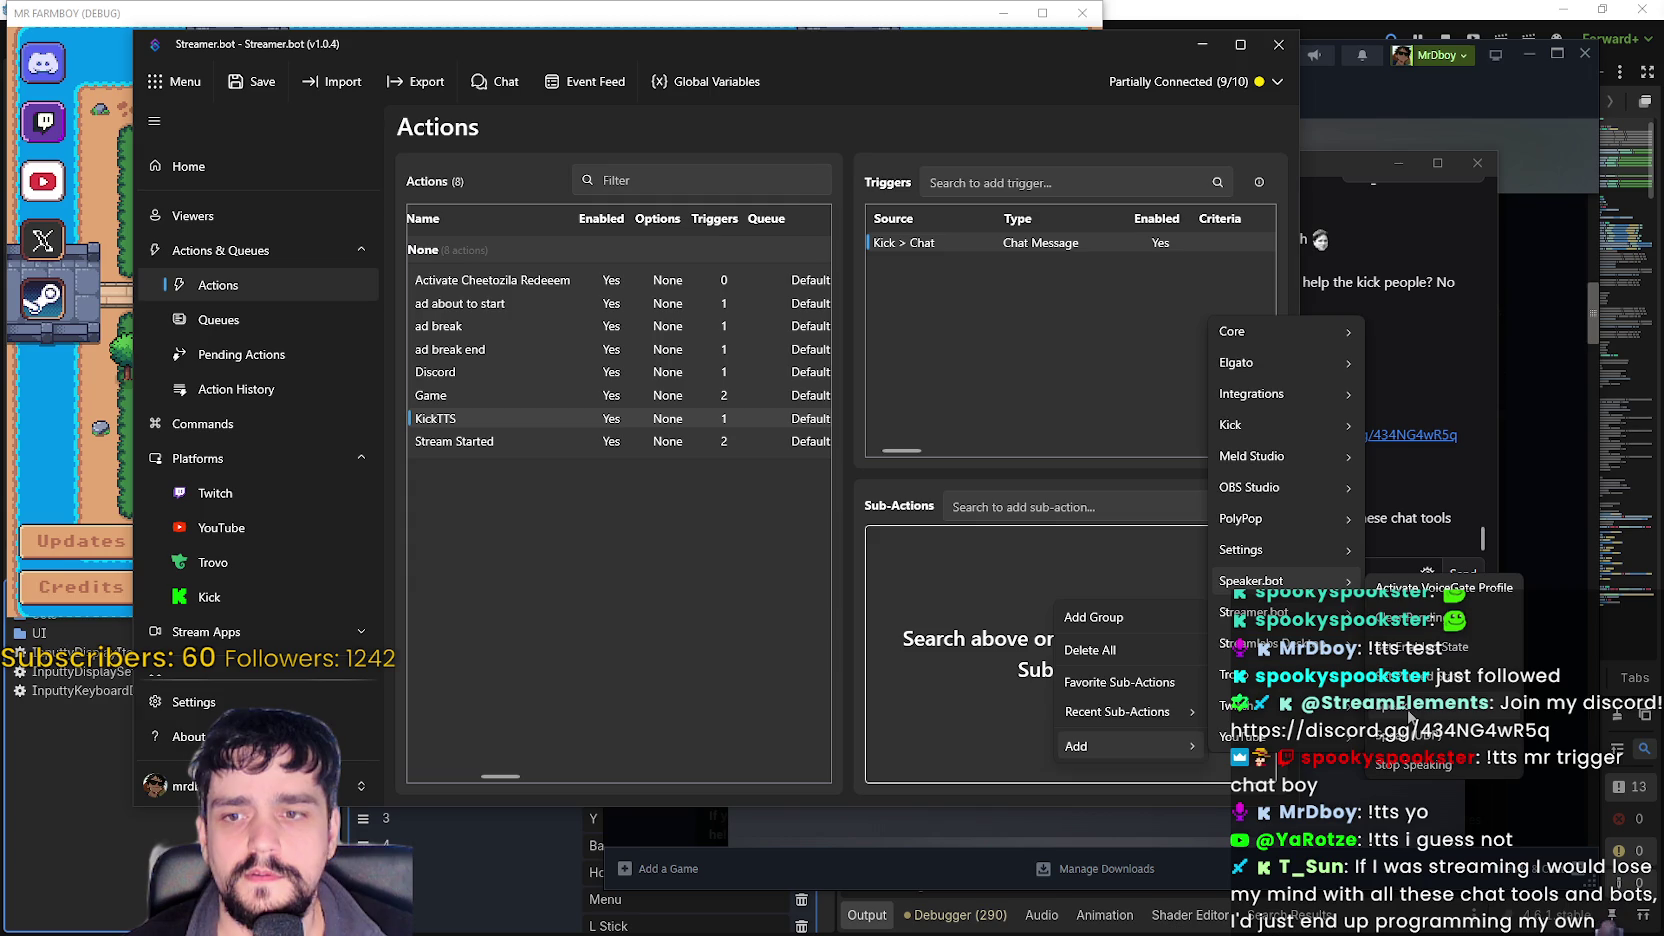
{"action": "mouse_move", "coordinate": [1290, 613]}
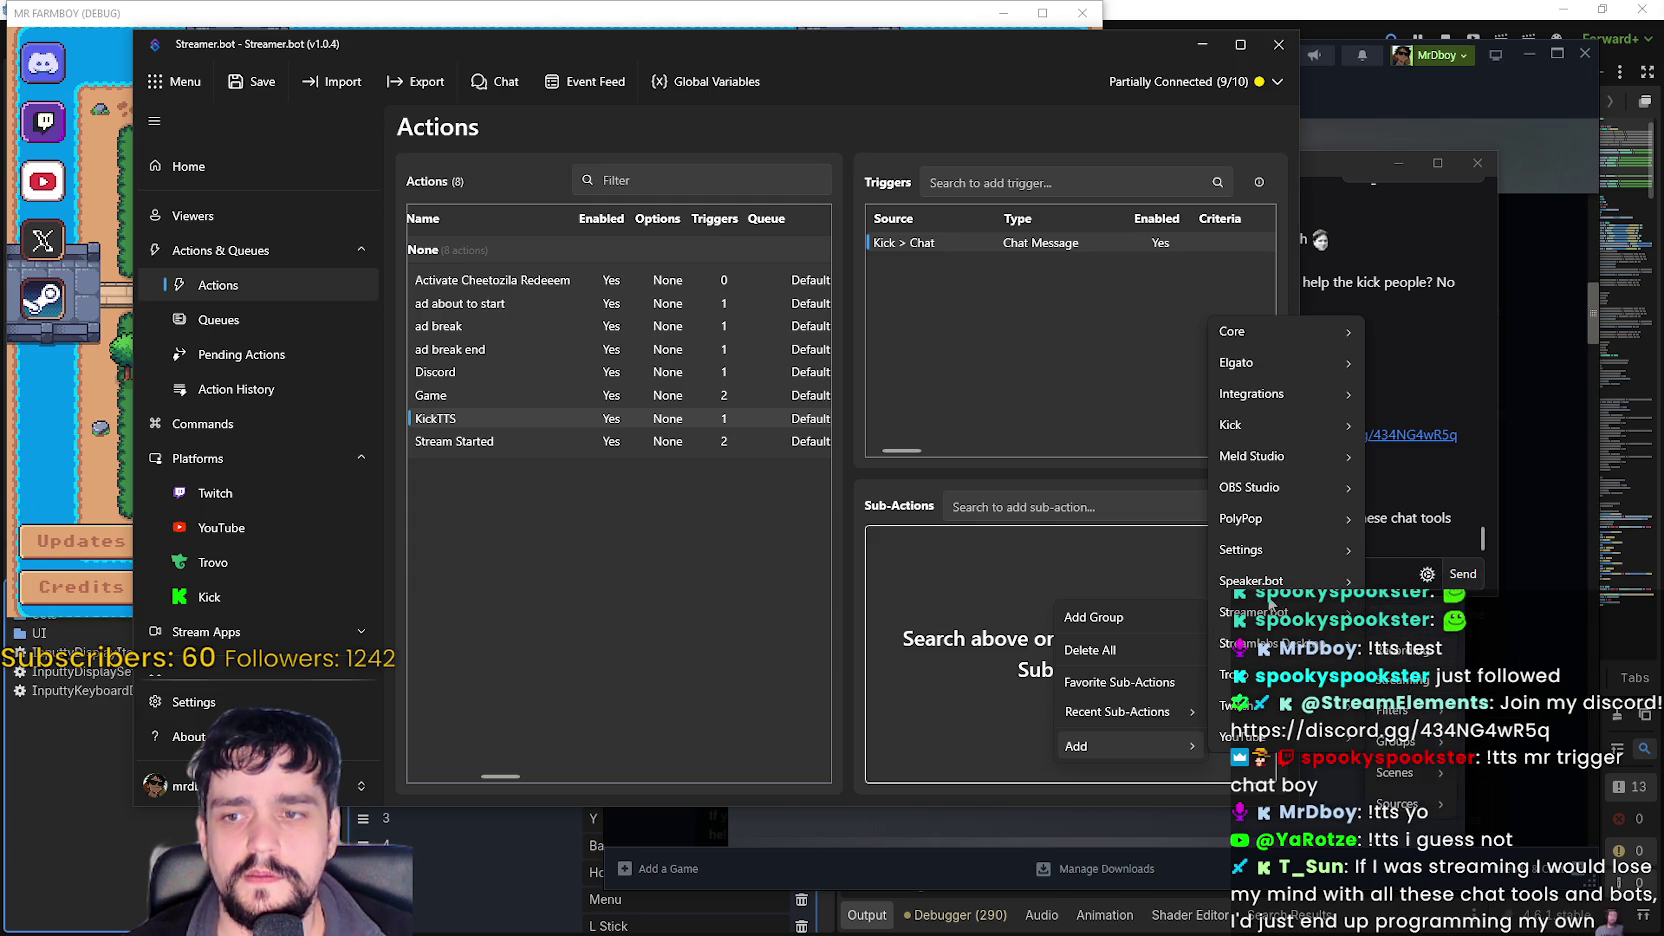
- Rearrange the Streamer.bot and chat windows, then browse KickTTS's trigger options without adding one
{"action": "left_click_drag", "start_coordinate": [1074, 50], "coordinate": [971, 43]}
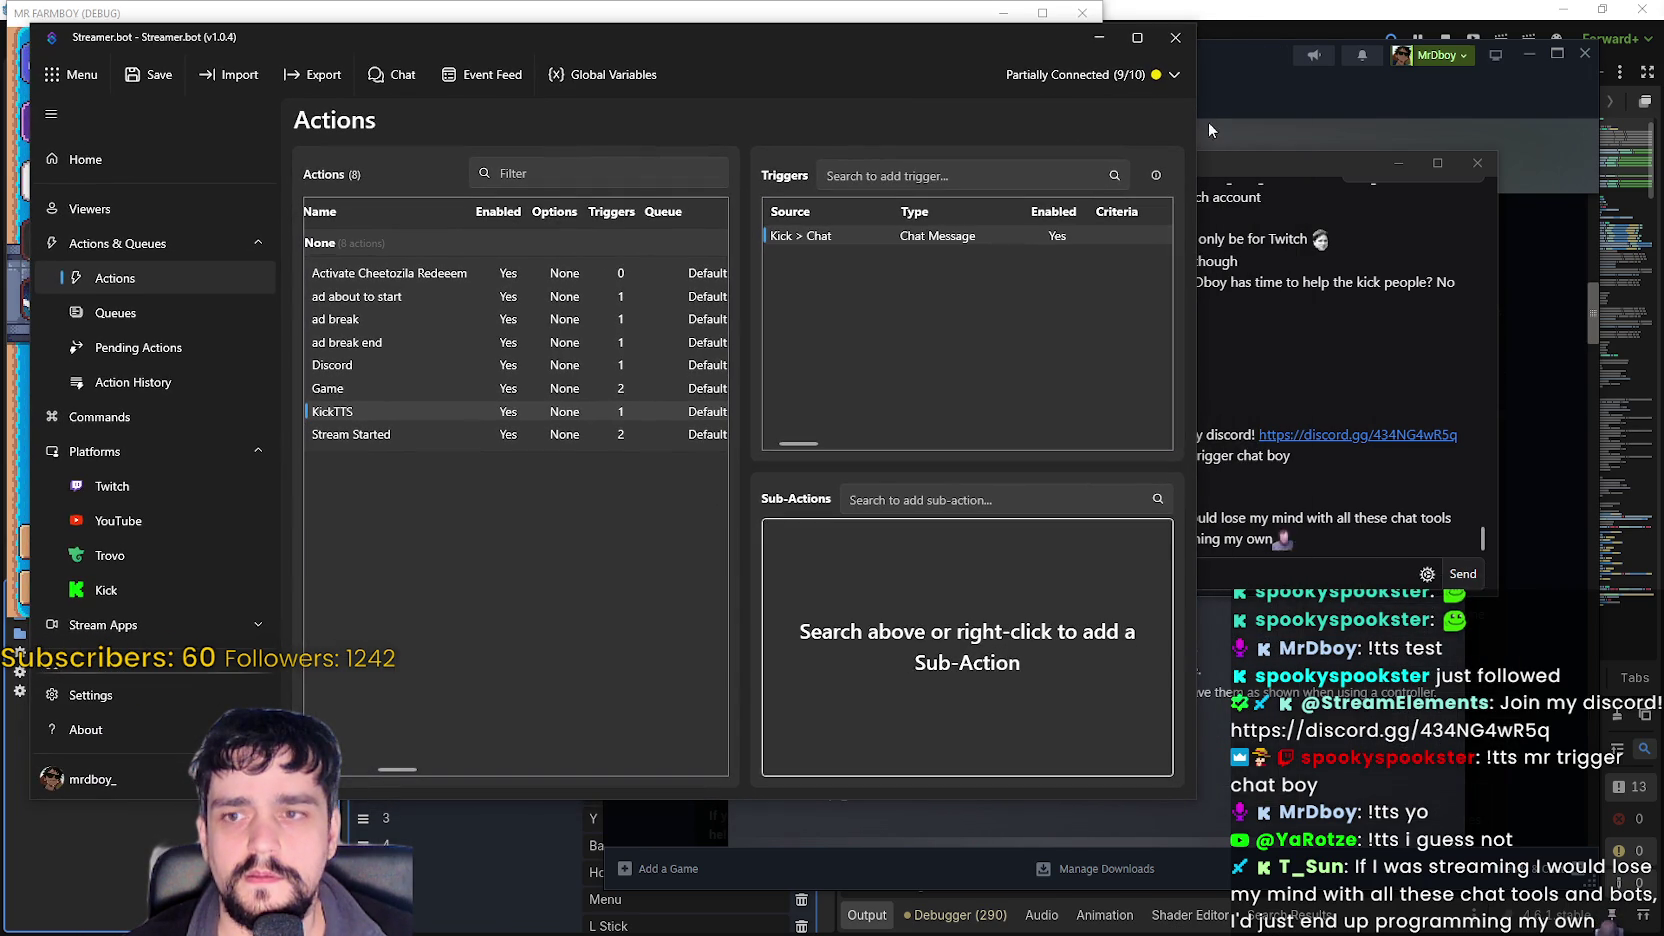
{"action": "mouse_move", "coordinate": [1245, 162]}
{"action": "left_mouse_down"}
{"action": "mouse_move", "coordinate": [1401, 207]}
{"action": "mouse_move", "coordinate": [1342, 315]}
{"action": "mouse_move", "coordinate": [1320, 497]}
{"action": "mouse_move", "coordinate": [1332, 486]}
{"action": "left_mouse_up"}
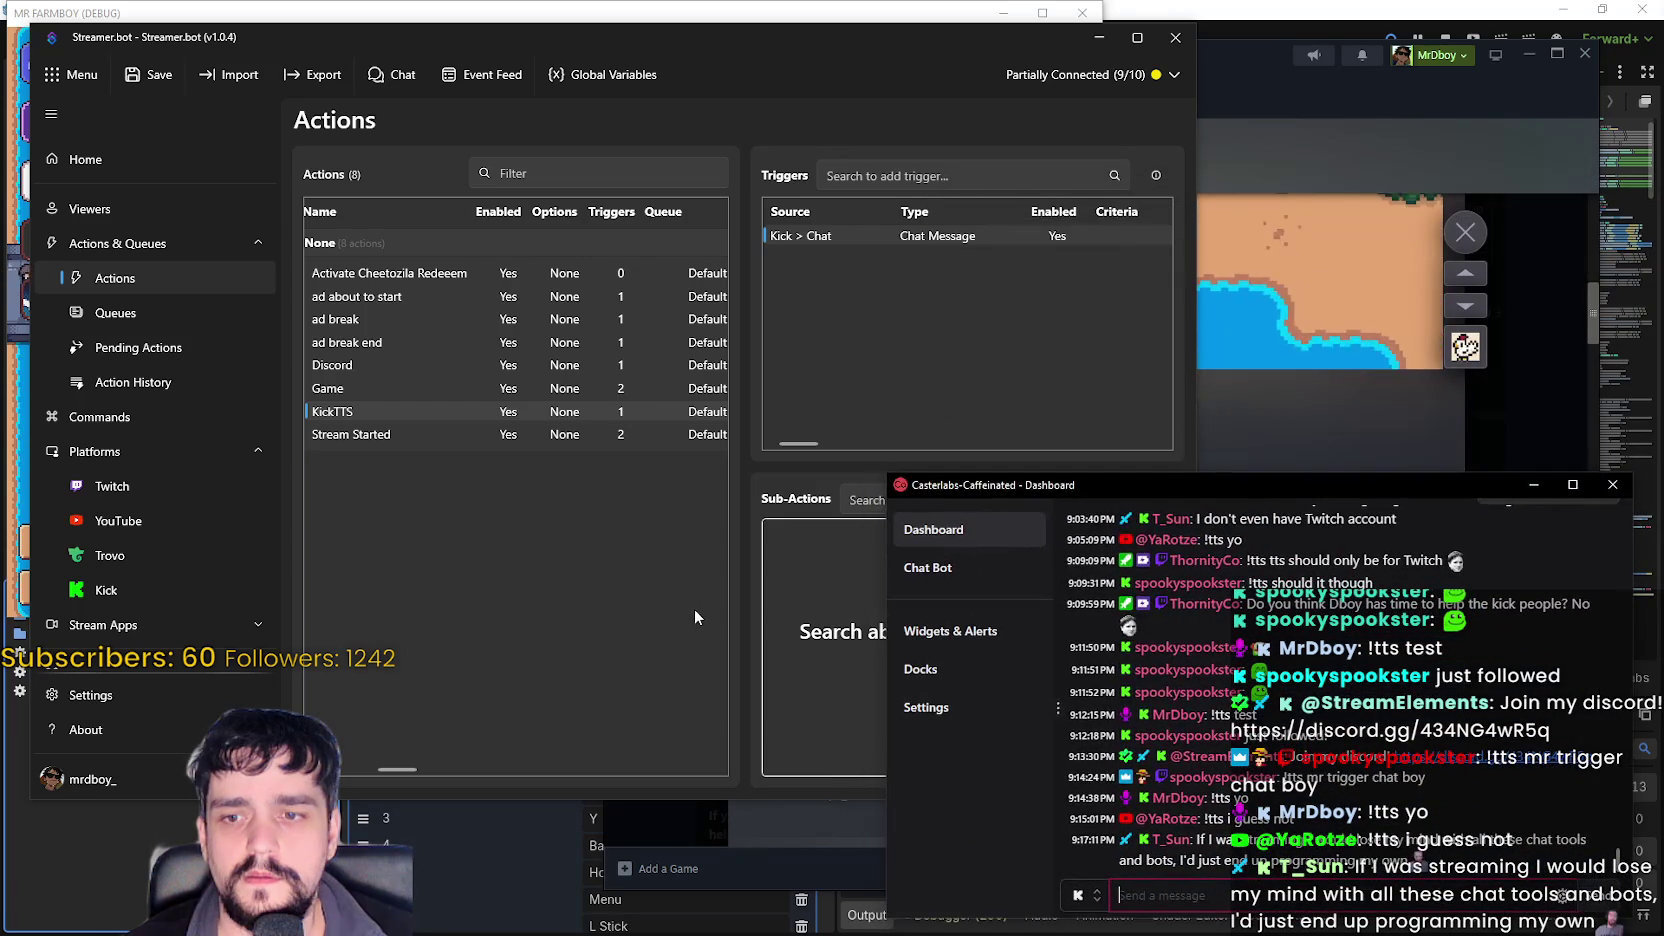
{"action": "left_click", "coordinate": [887, 510]}
{"action": "right_click", "coordinate": [903, 587]}
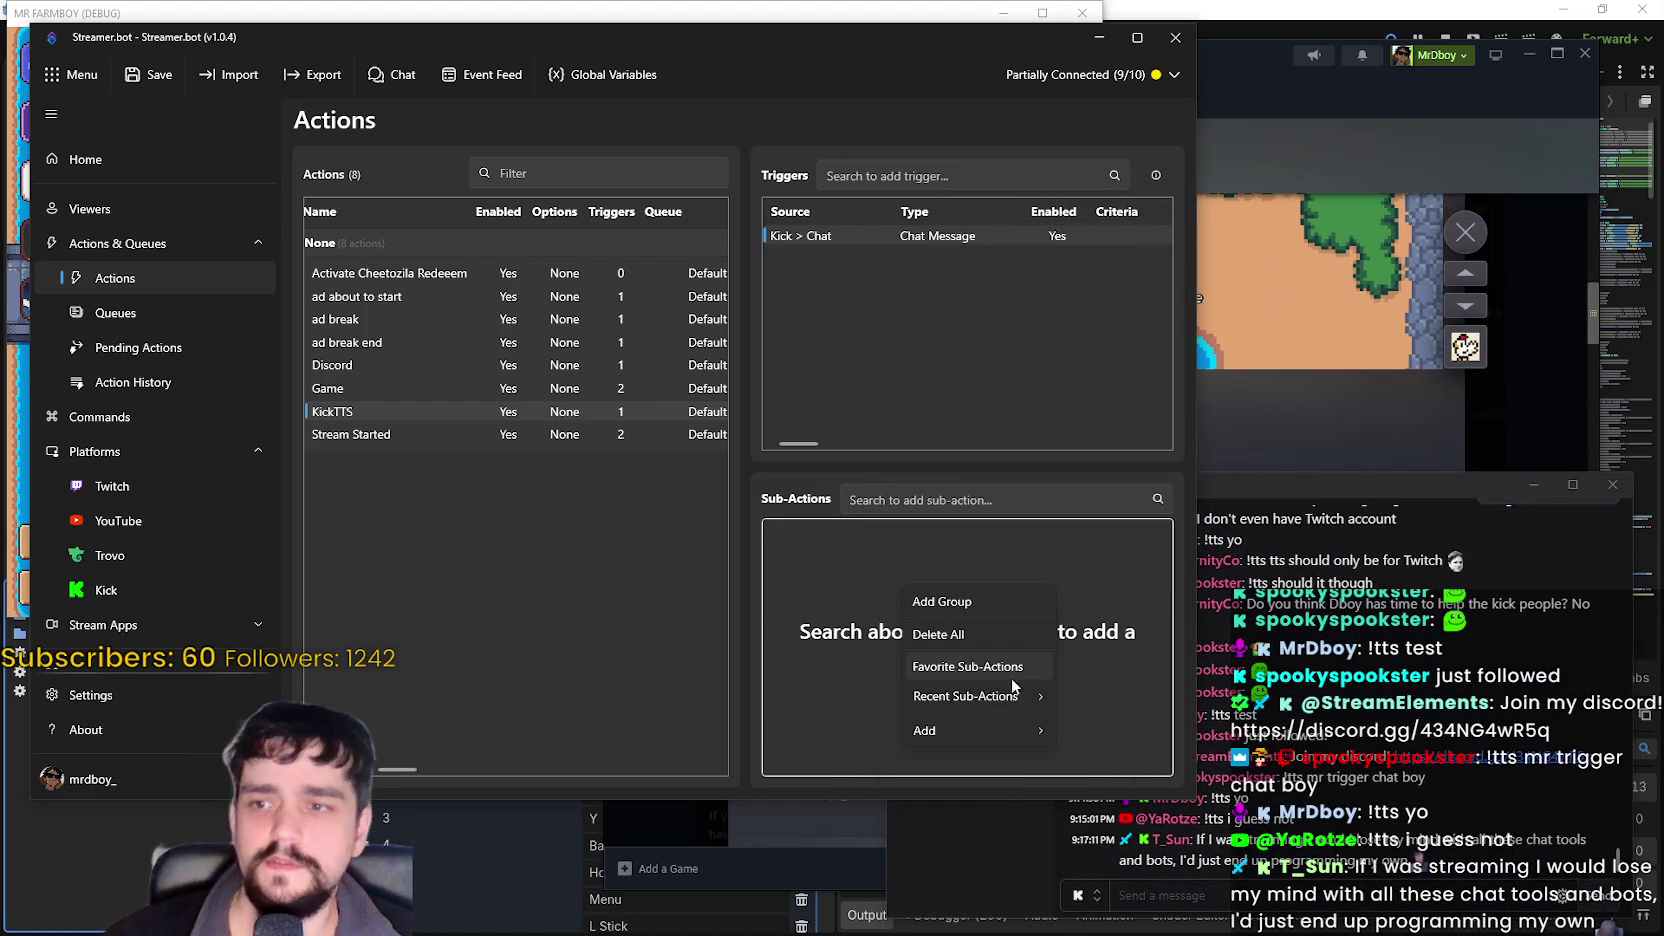
{"action": "right_click", "coordinate": [895, 336]}
{"action": "mouse_move", "coordinate": [978, 536]}
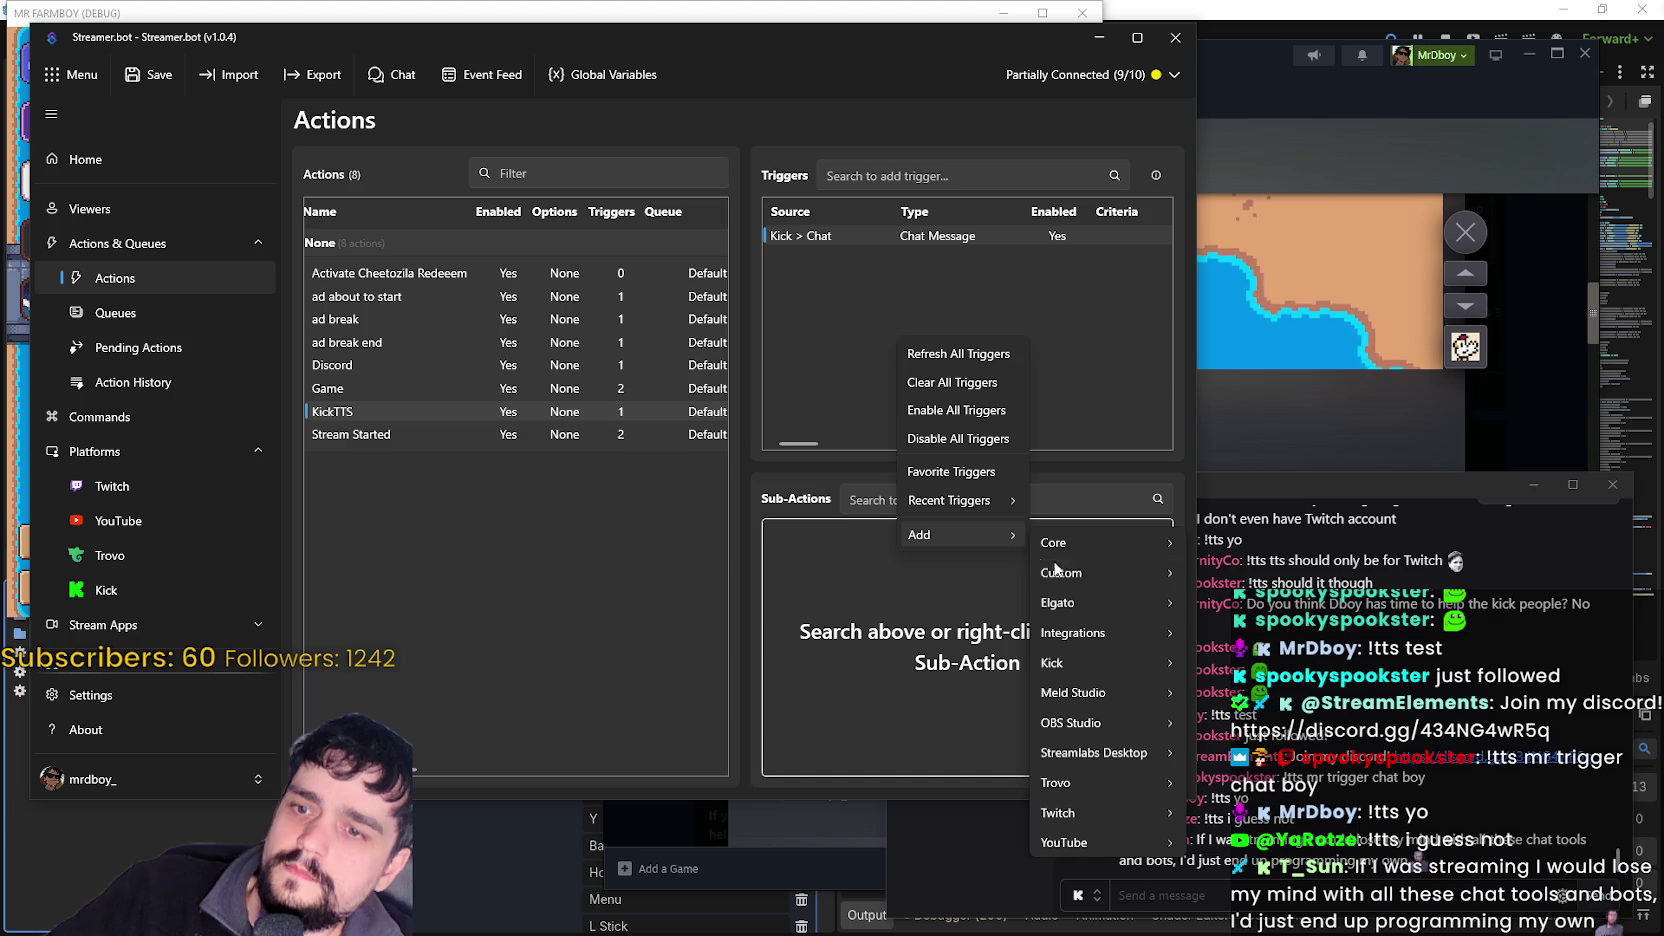
{"action": "mouse_move", "coordinate": [1091, 664]}
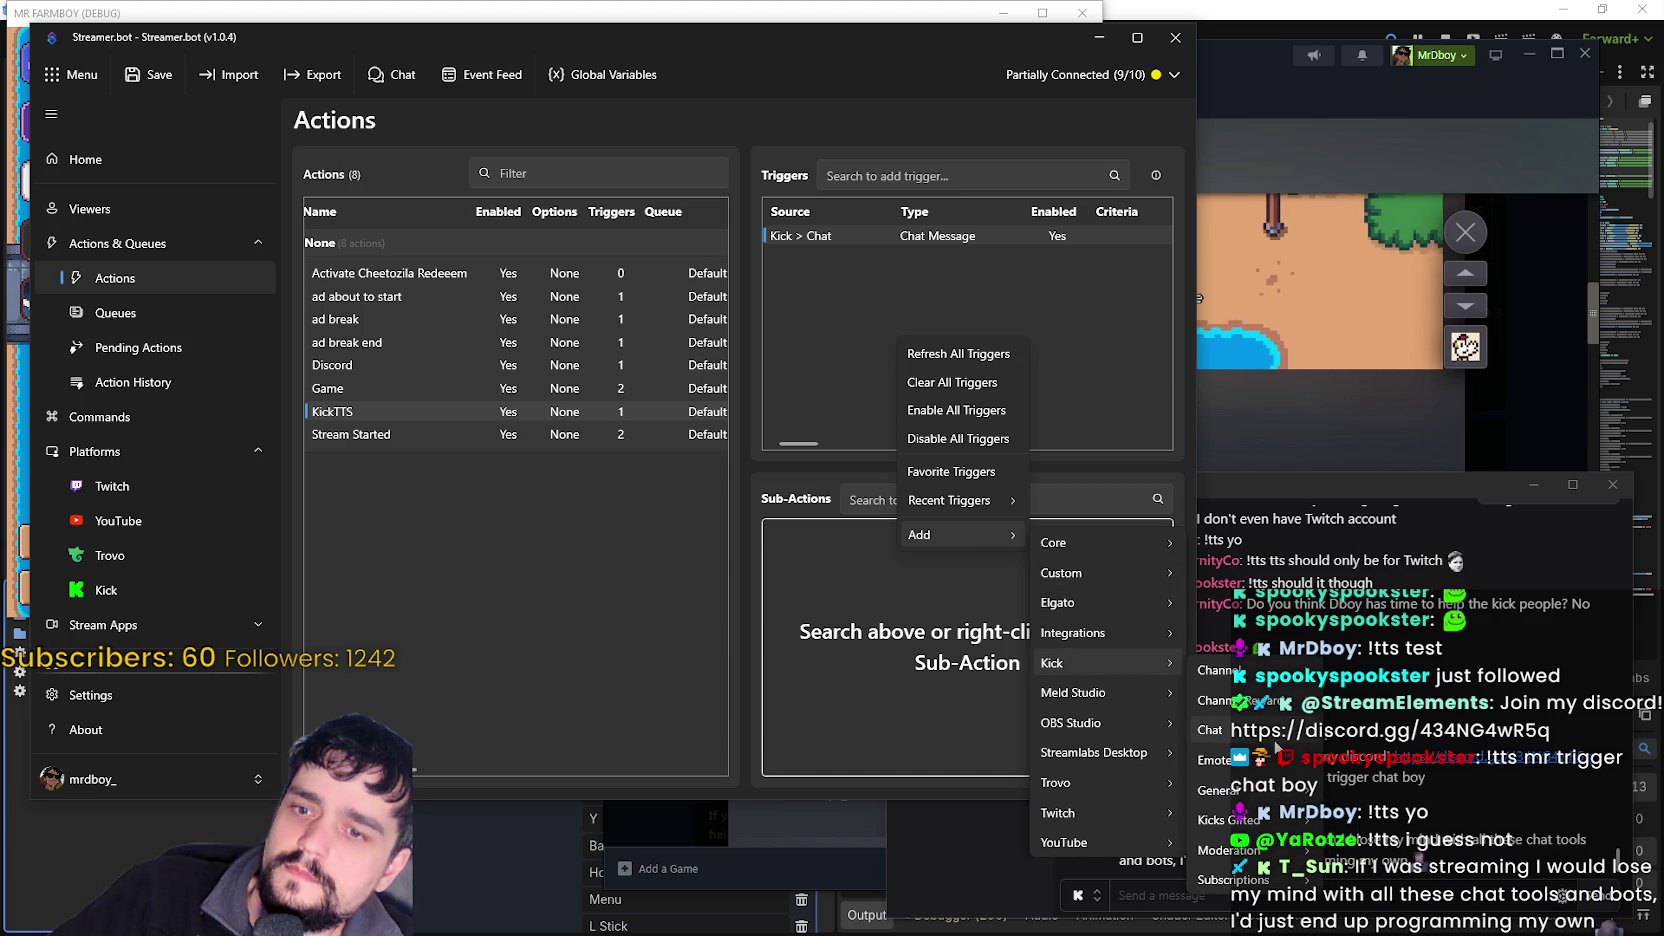
{"action": "mouse_move", "coordinate": [1276, 748]}
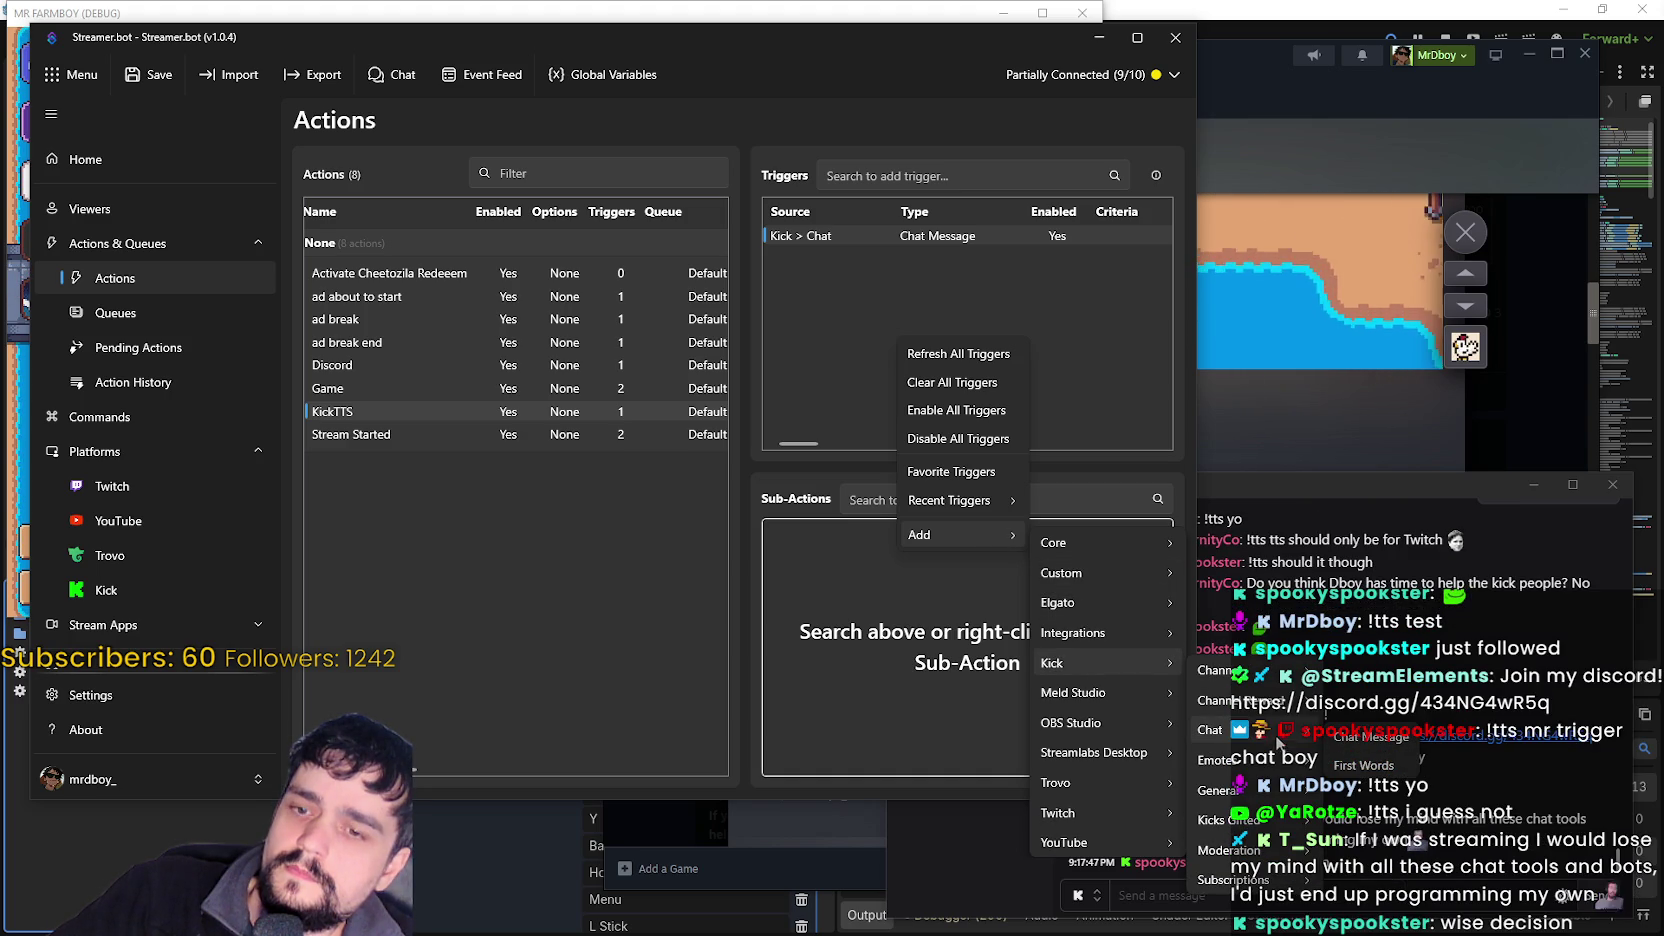
{"action": "left_click", "coordinate": [1014, 300]}
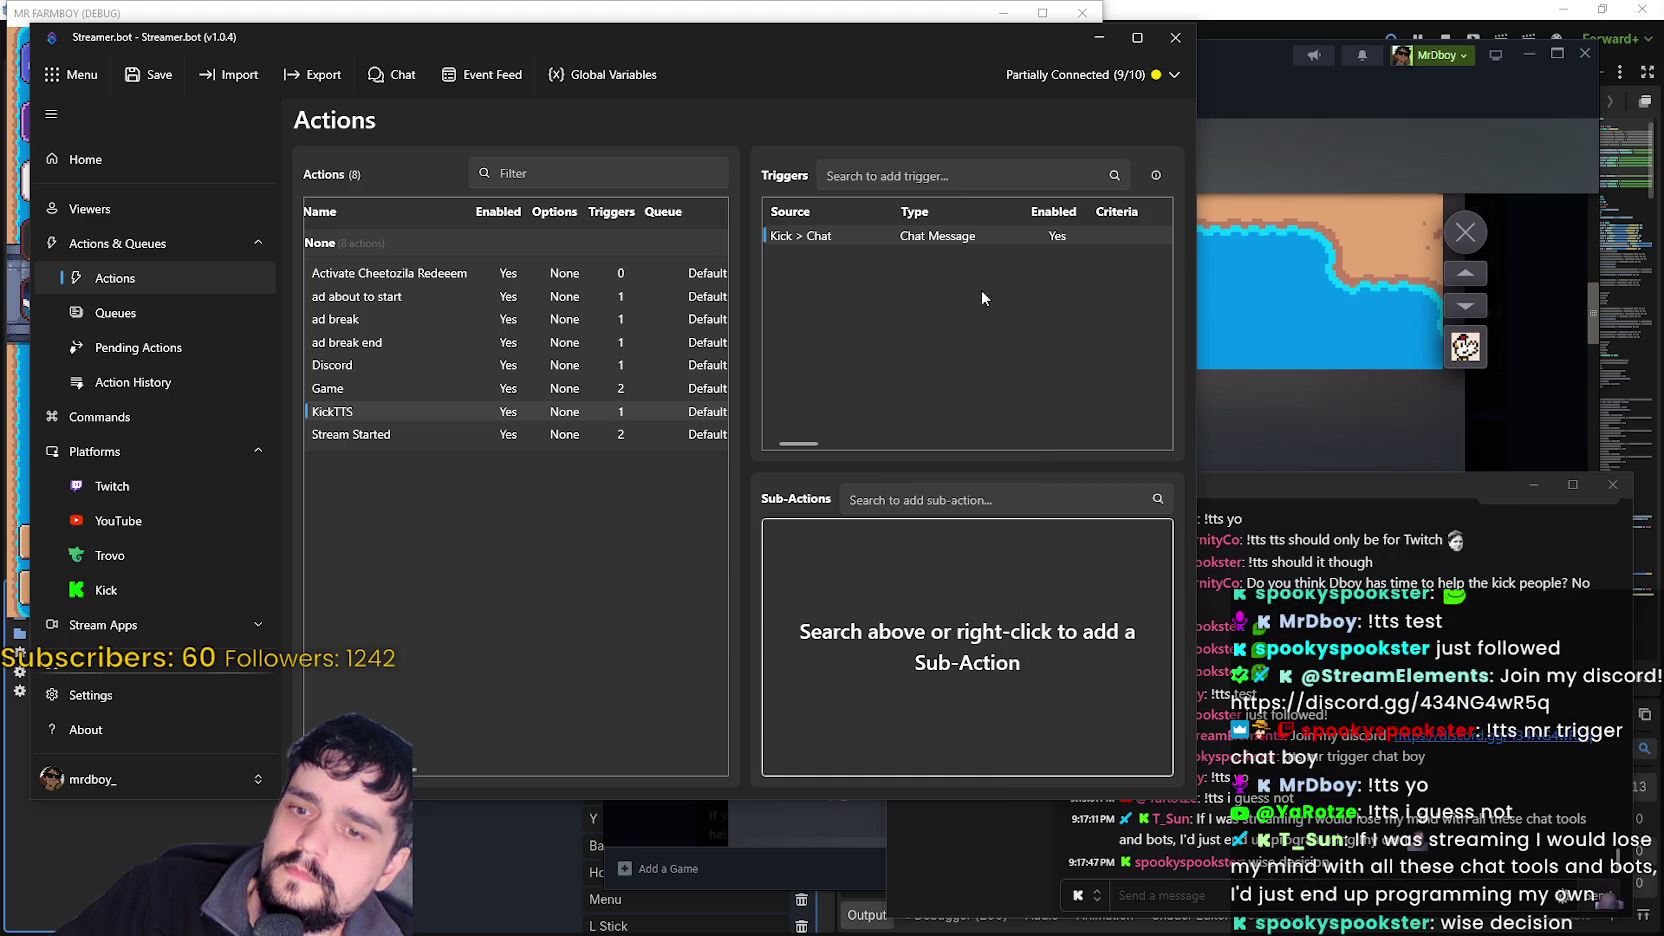
- Look through KickTTS's list of trigger types, then dismiss it unchanged
{"action": "right_click", "coordinate": [887, 269]}
{"action": "mouse_move", "coordinate": [930, 474]}
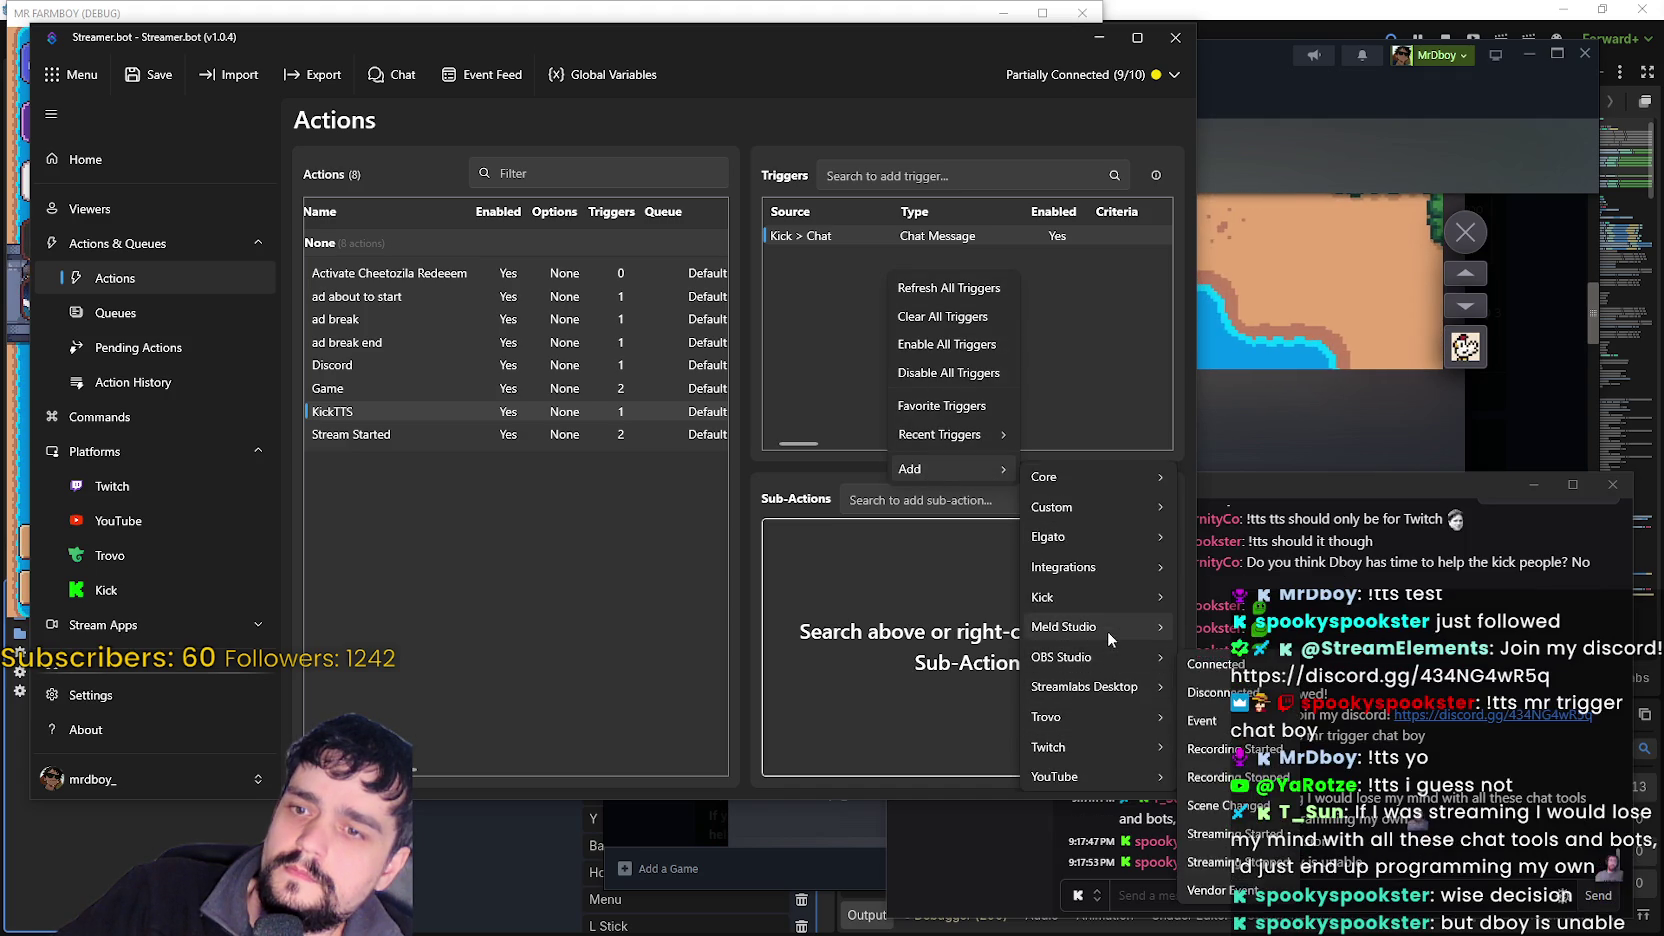
{"action": "mouse_move", "coordinate": [1071, 509]}
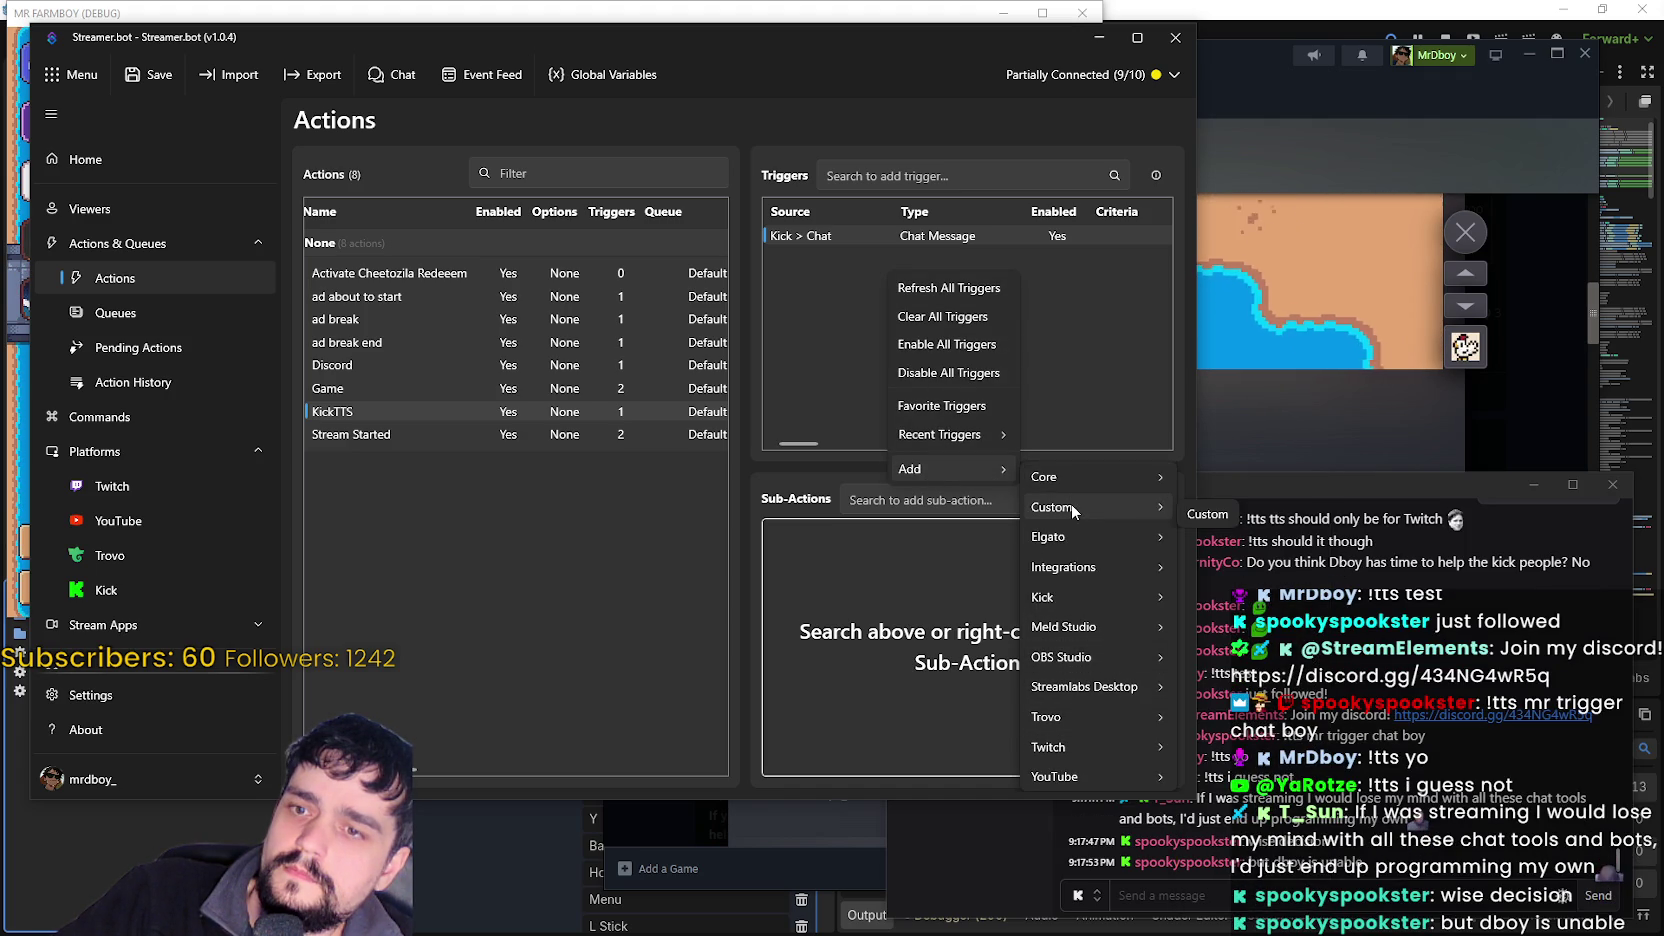
{"action": "mouse_move", "coordinate": [1079, 474]}
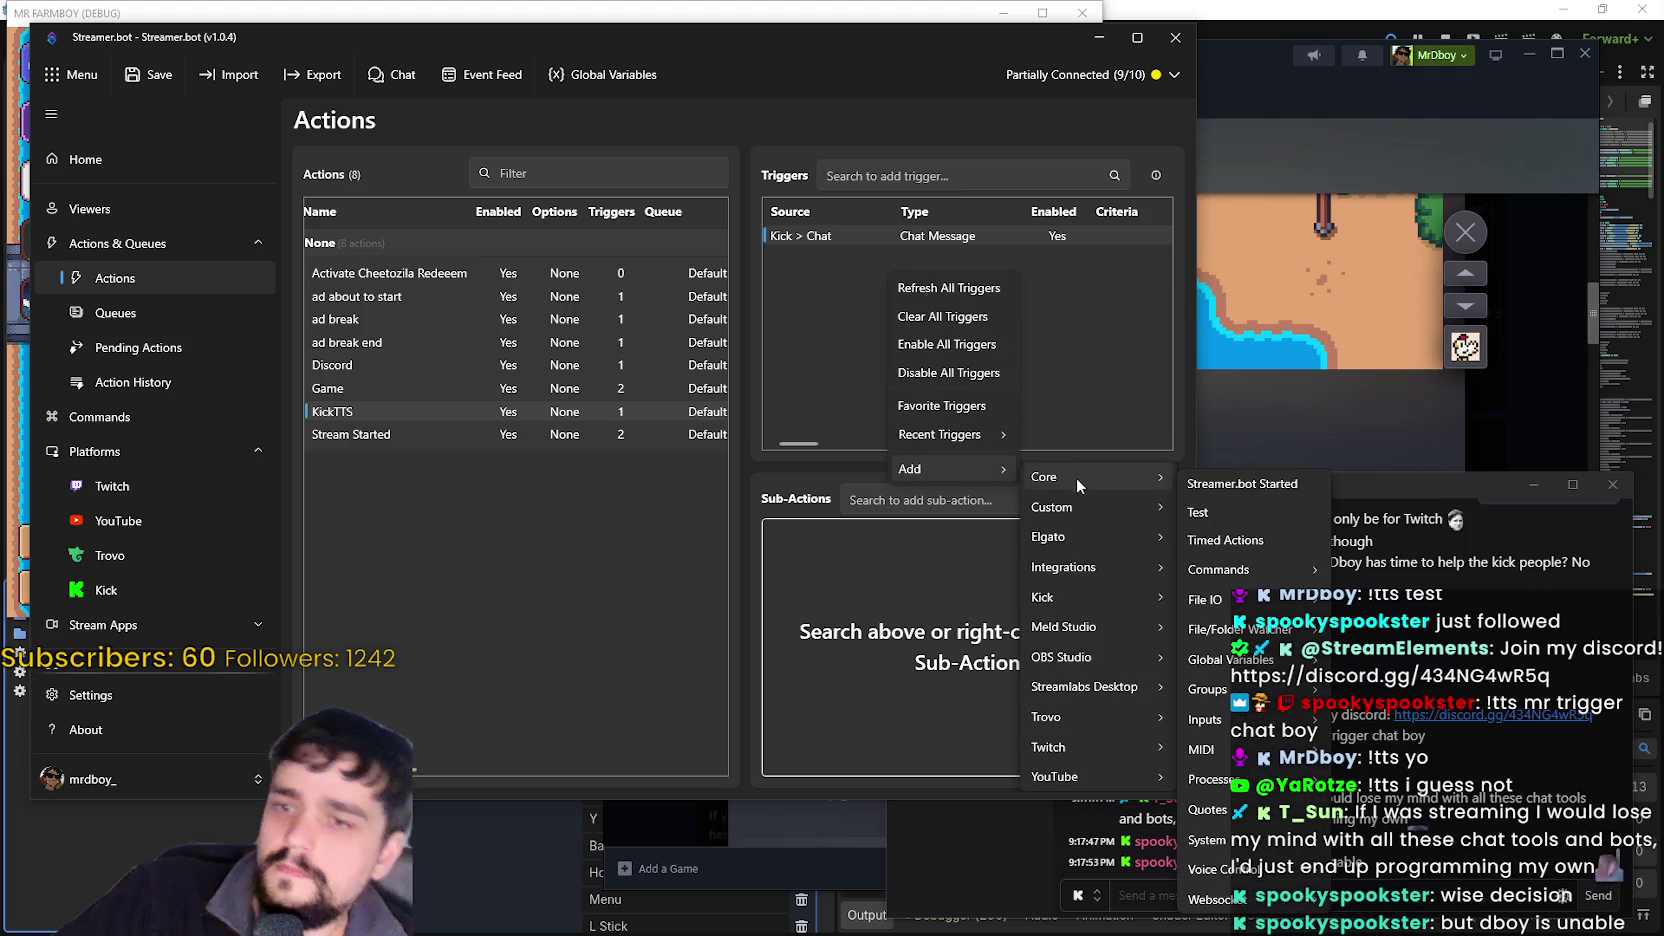
{"action": "mouse_move", "coordinate": [1050, 747]}
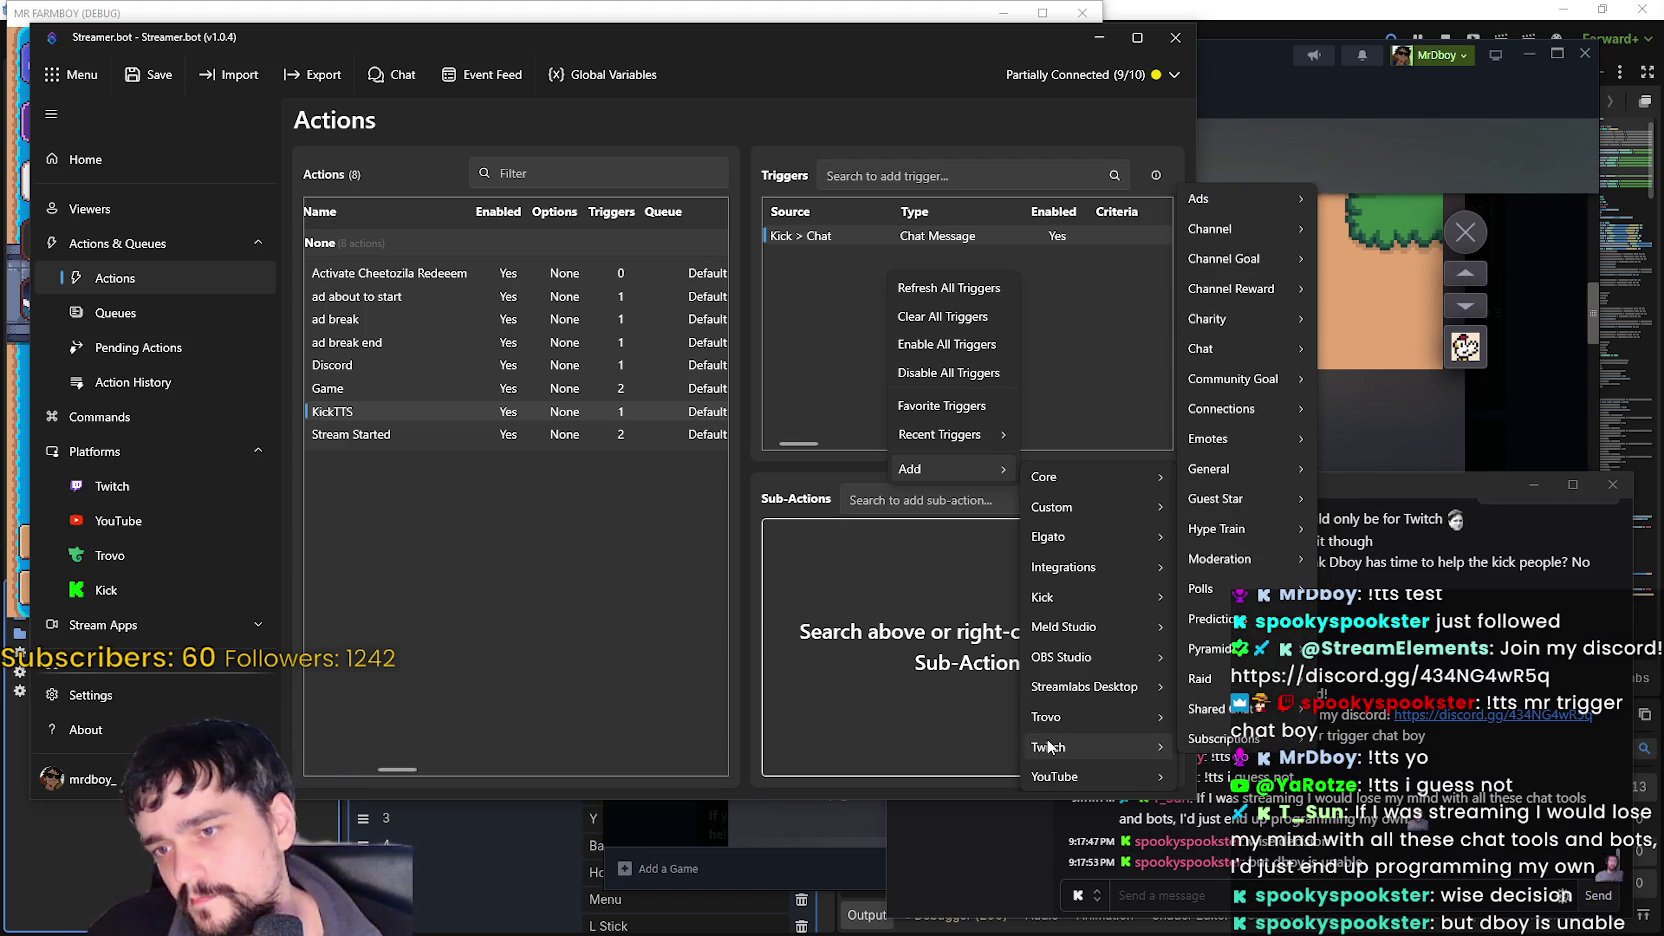
{"action": "mouse_move", "coordinate": [1072, 780]}
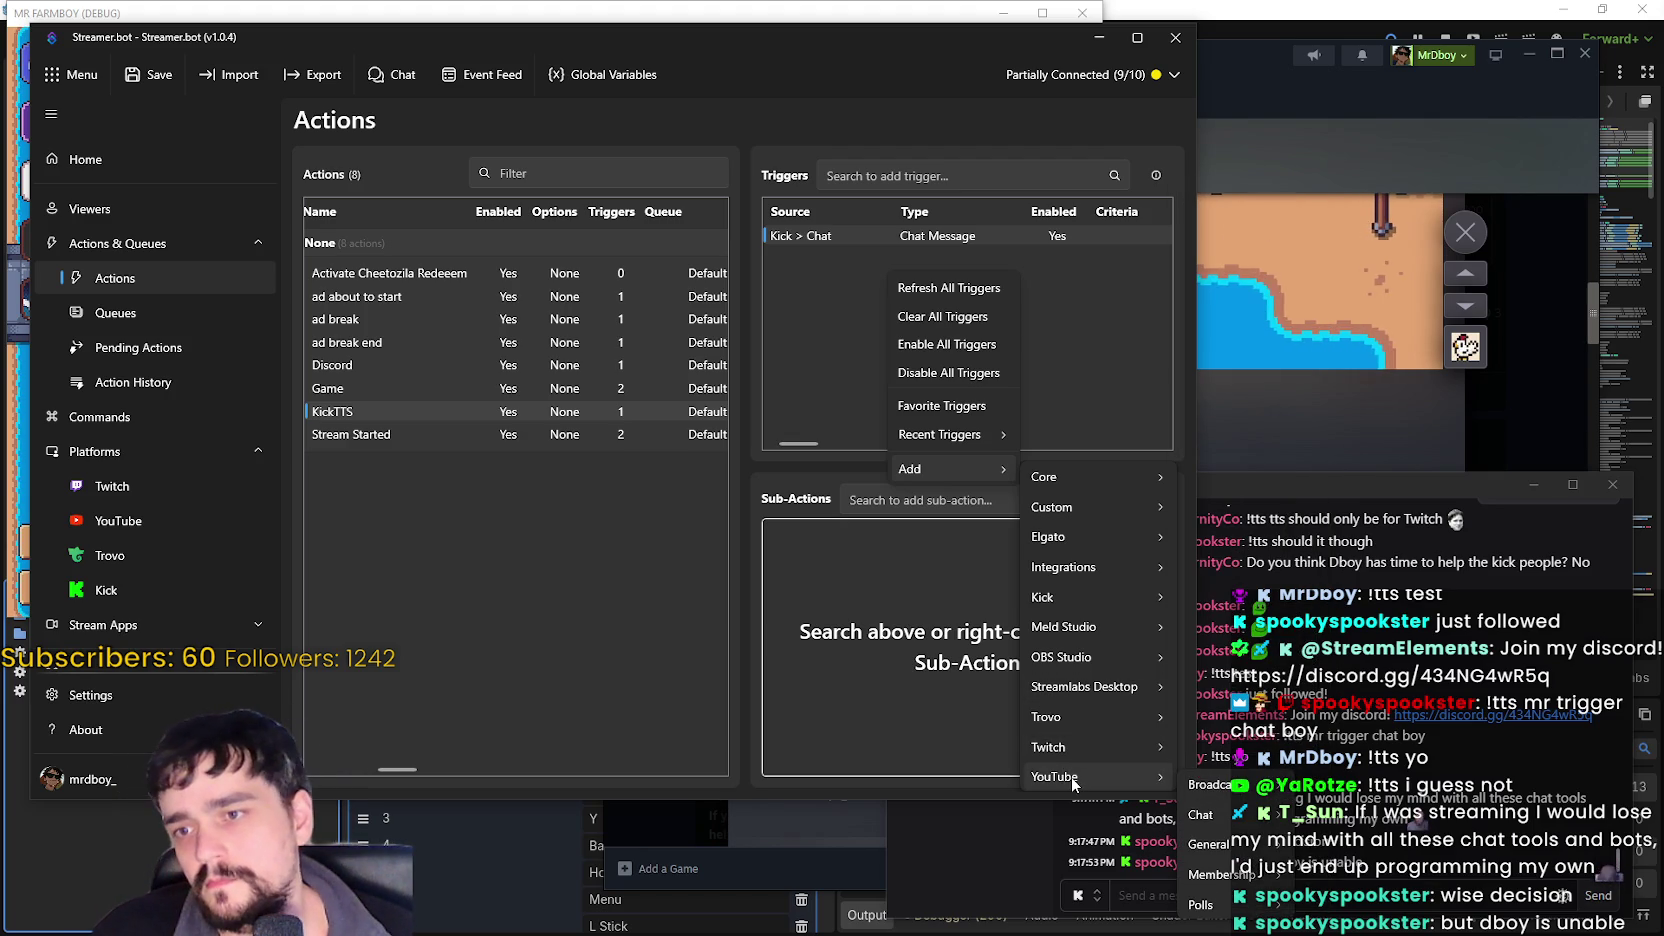
{"action": "left_click", "coordinate": [816, 277]}
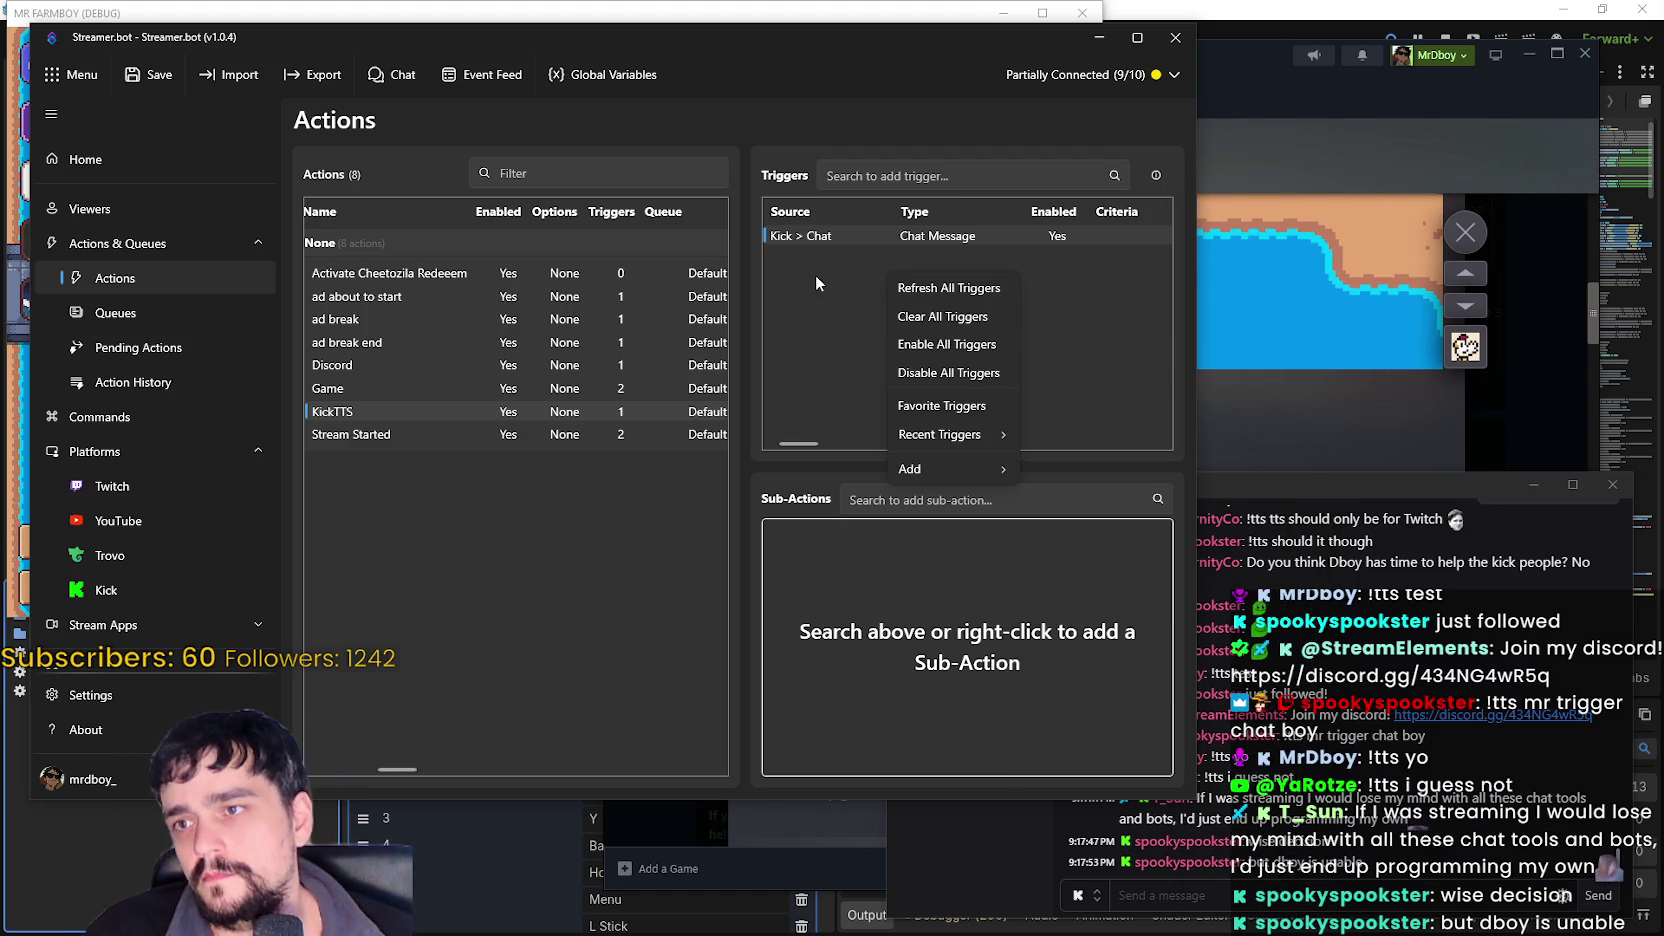
- Add a Speaker.bot > Speak sub-action to the KickTTS action
{"action": "right_click", "coordinate": [842, 238]}
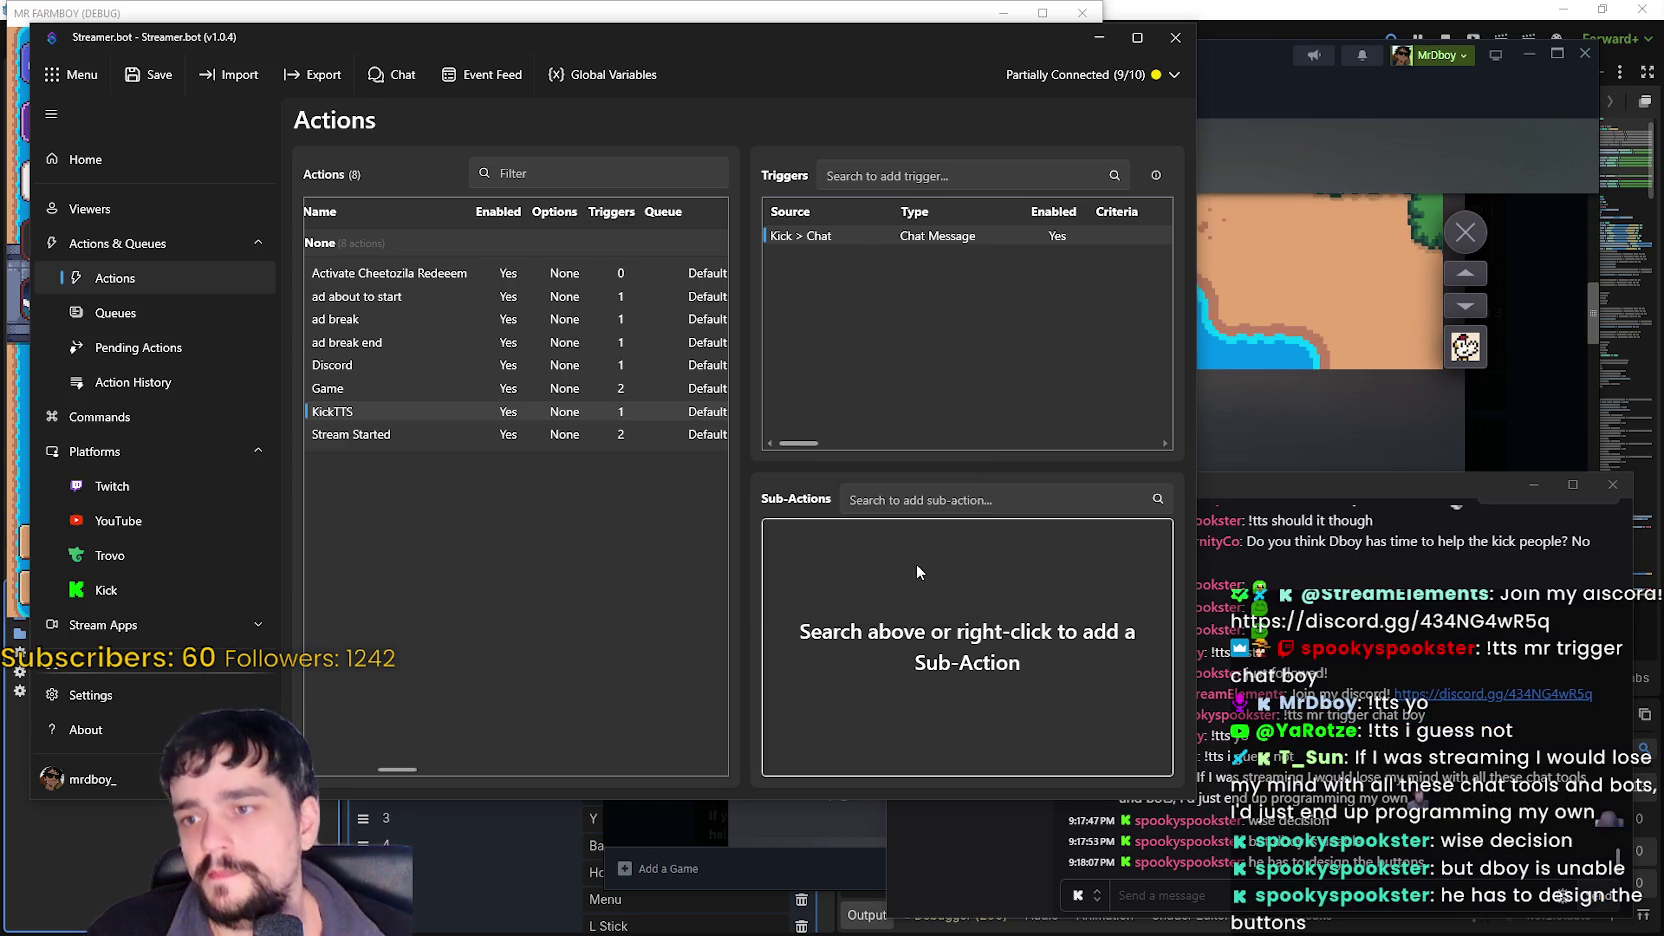
{"action": "right_click", "coordinate": [916, 562]}
{"action": "mouse_move", "coordinate": [1043, 711]}
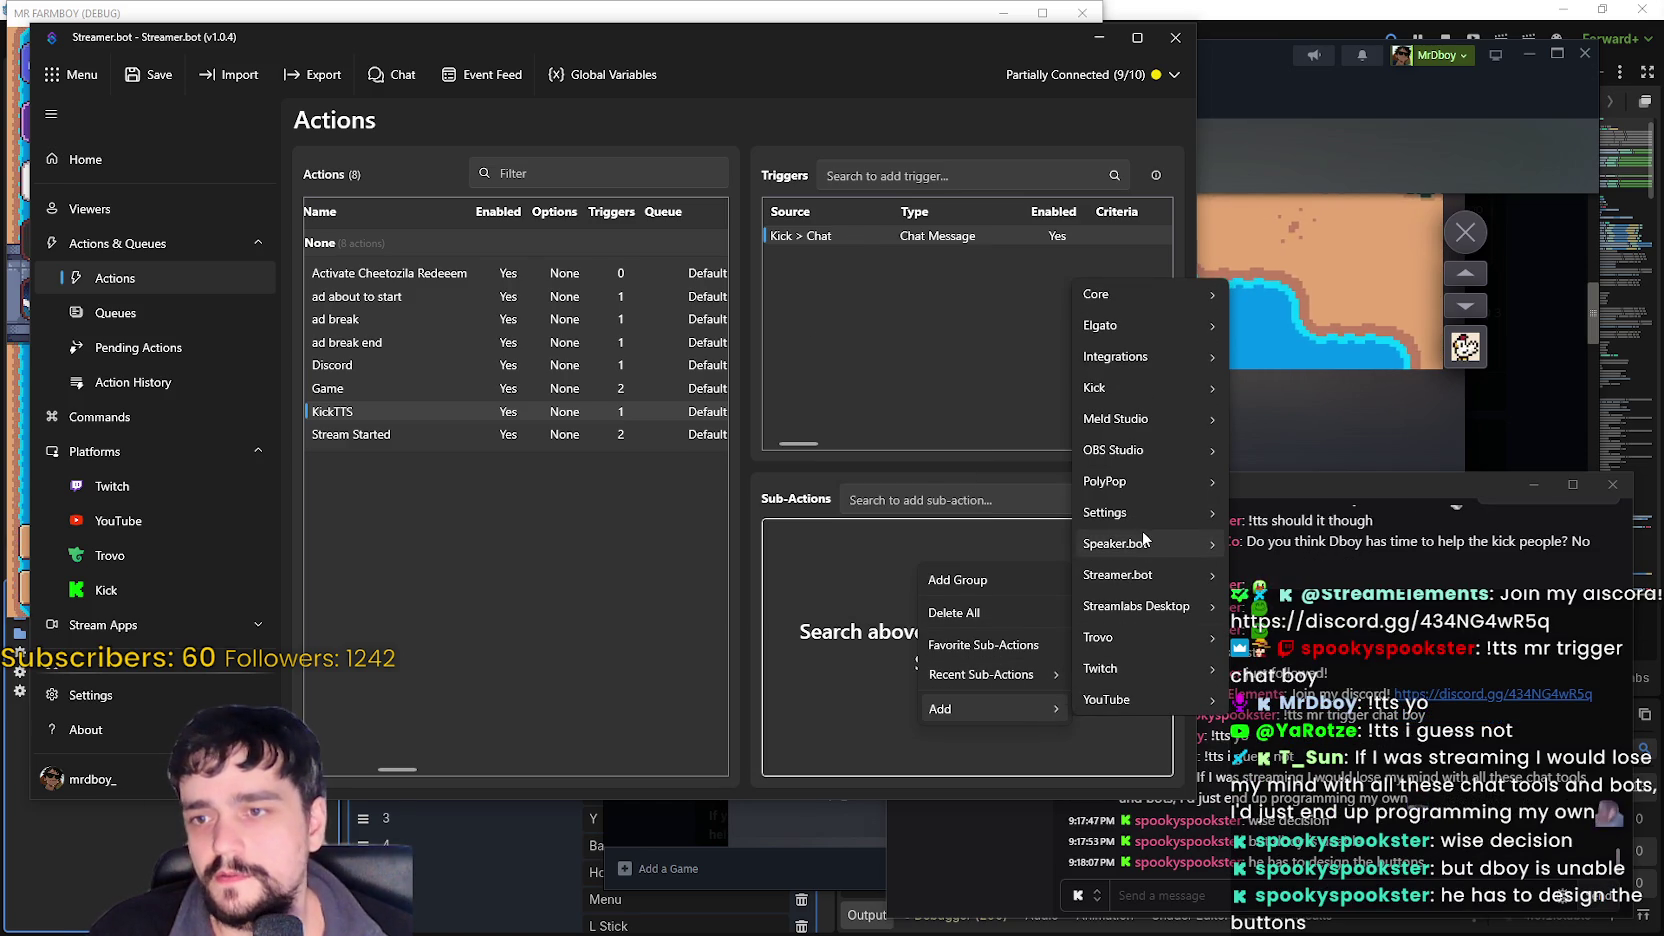
{"action": "mouse_move", "coordinate": [1147, 540]}
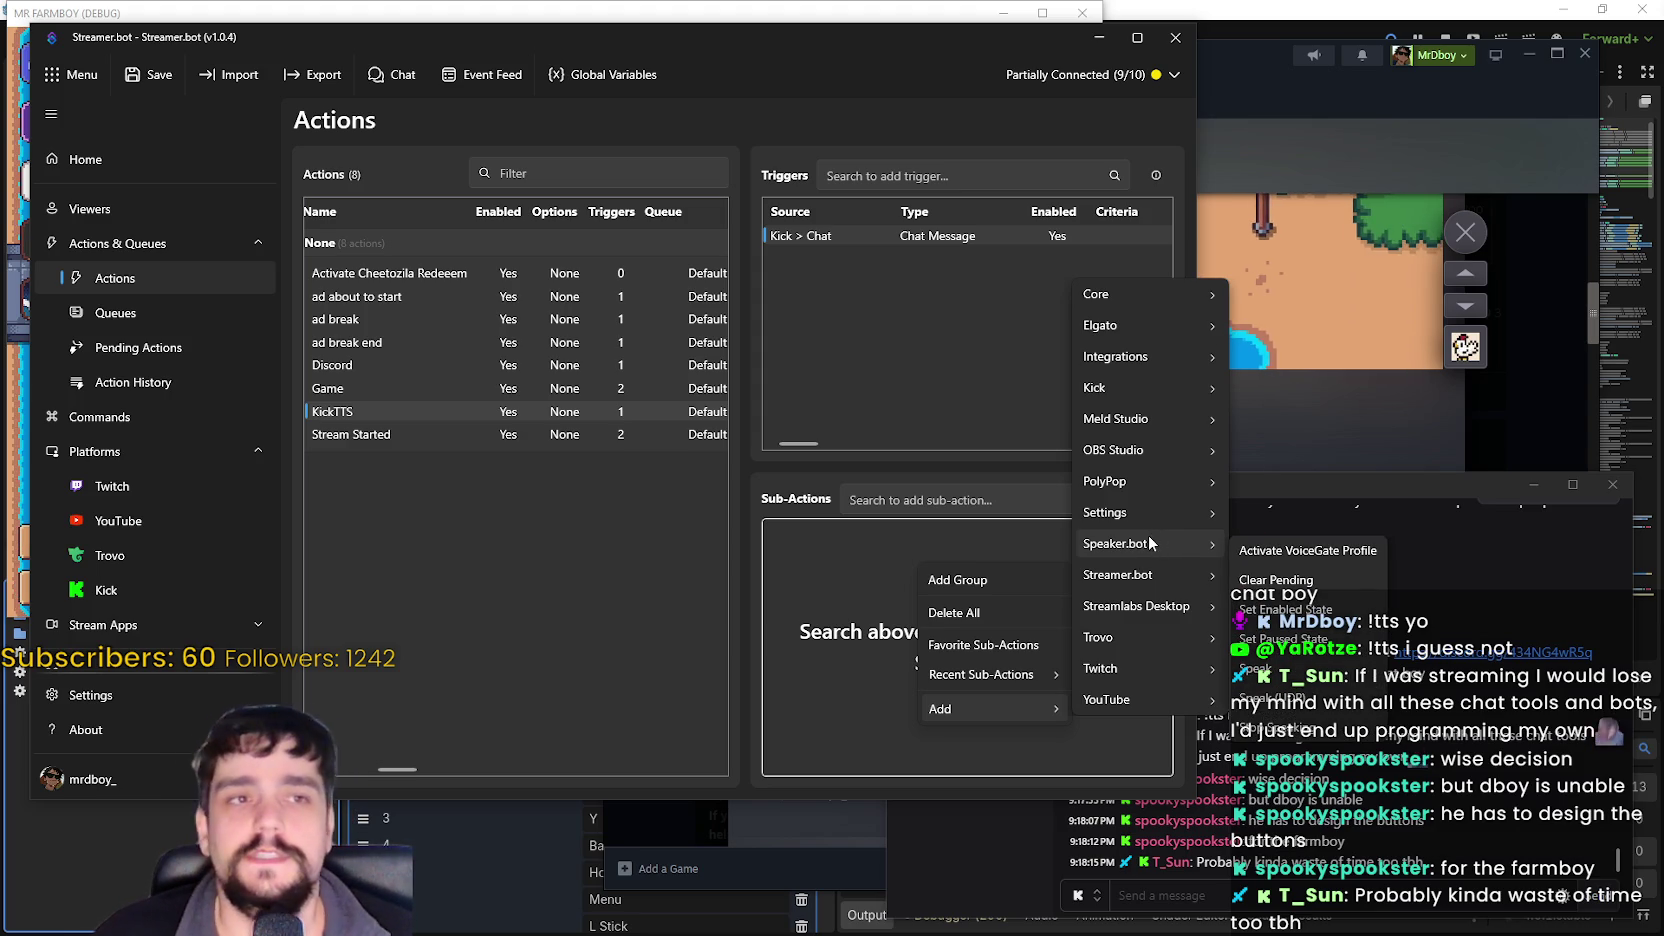
{"action": "mouse_move", "coordinate": [1172, 300]}
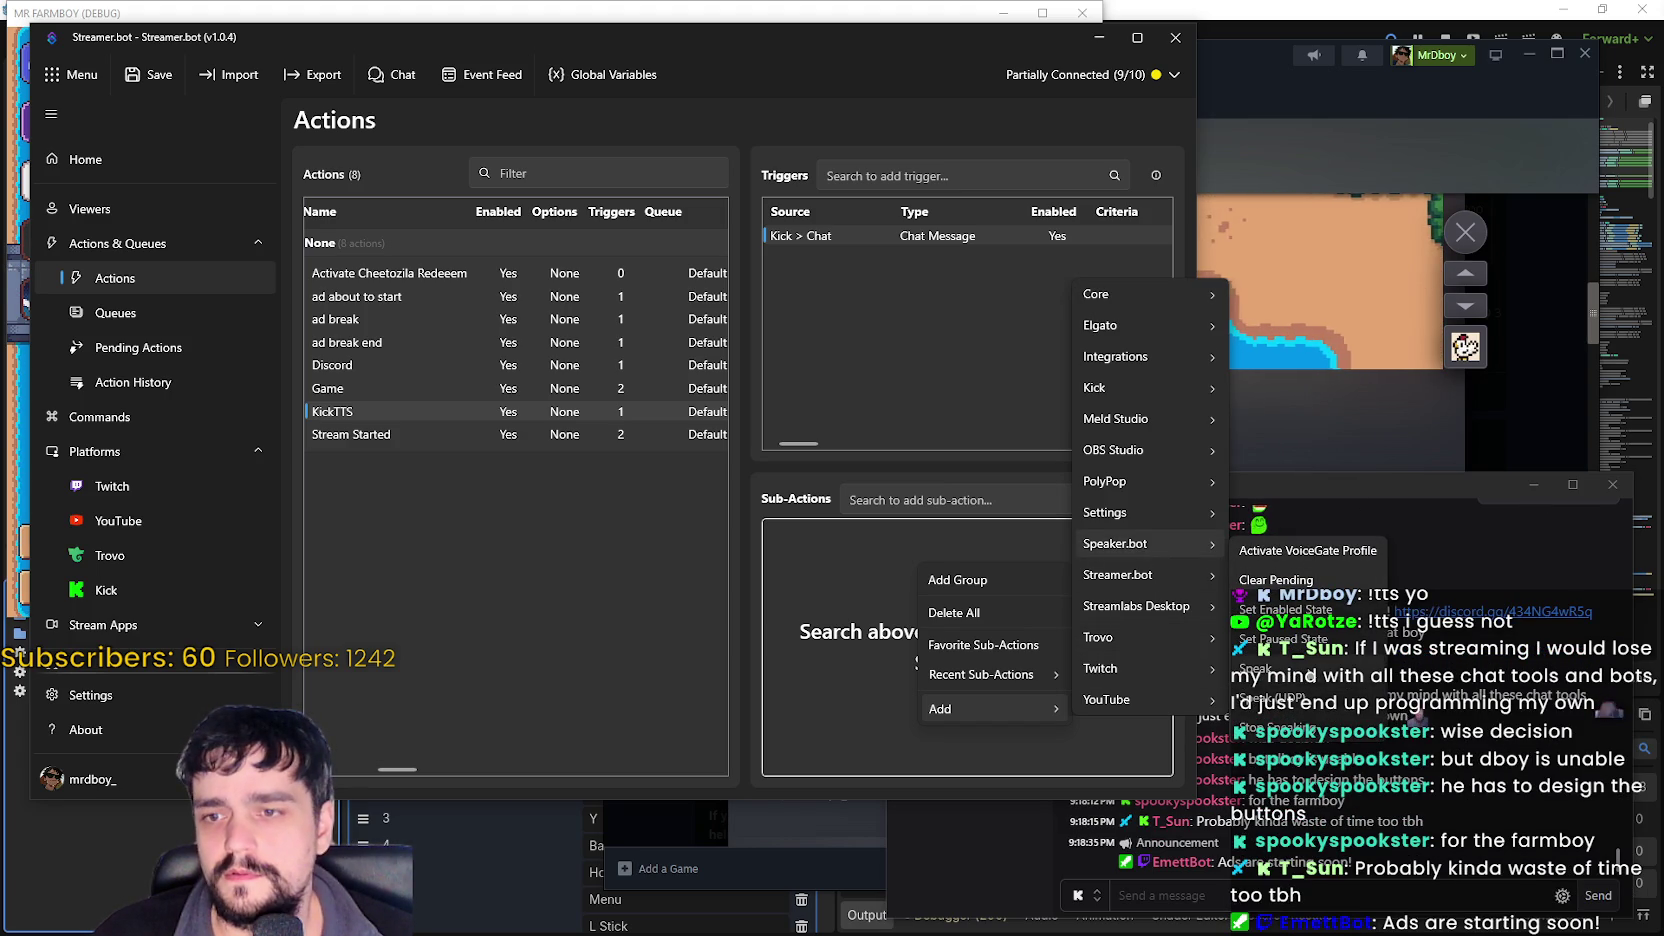
{"action": "left_click", "coordinate": [1256, 668]}
{"action": "left_click", "coordinate": [501, 292]}
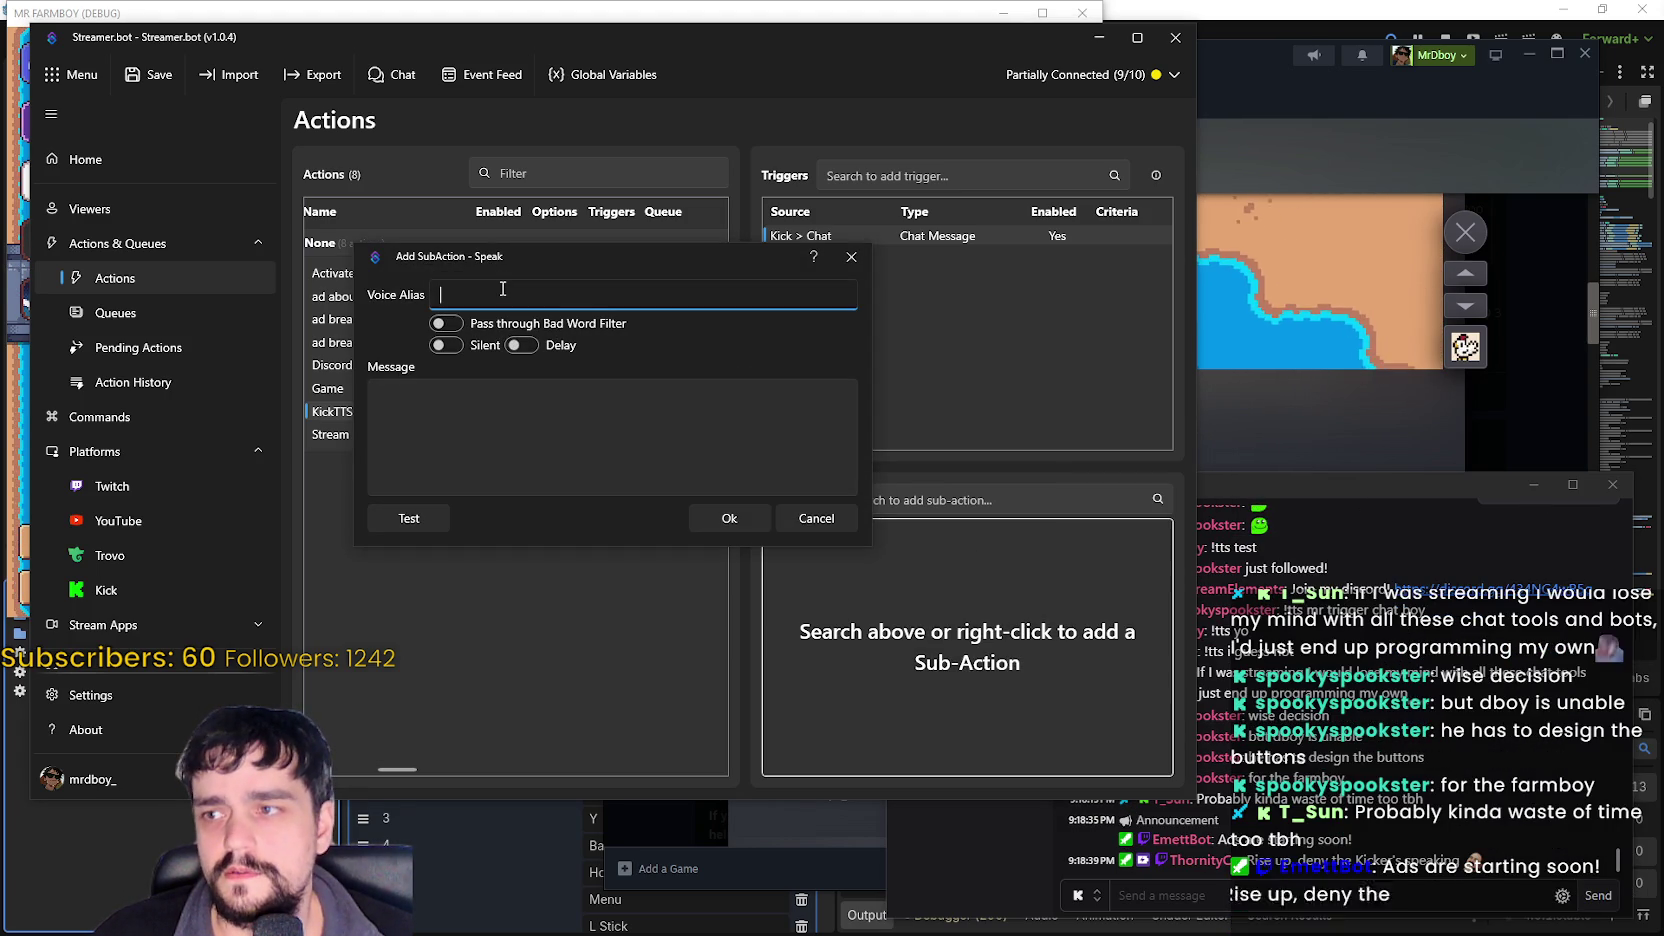
- Give the Speak sub-action voice alias TTSMonster and message %message%, then save it
{"action": "left_click", "coordinate": [576, 419]}
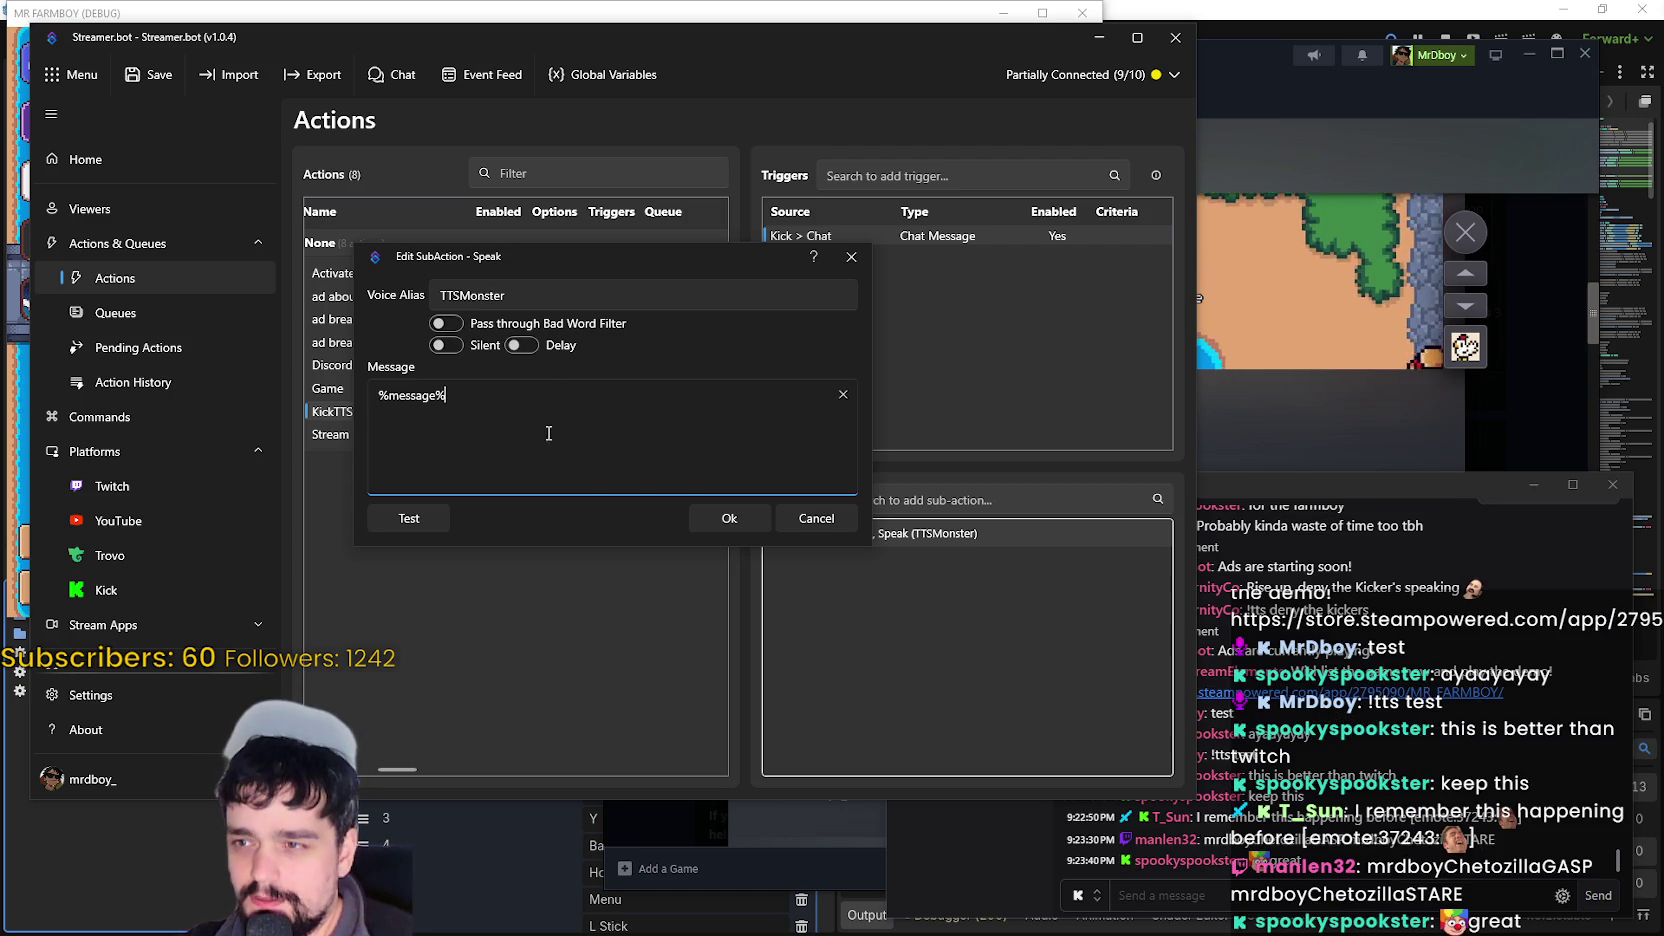
{"action": "left_click", "coordinate": [729, 518]}
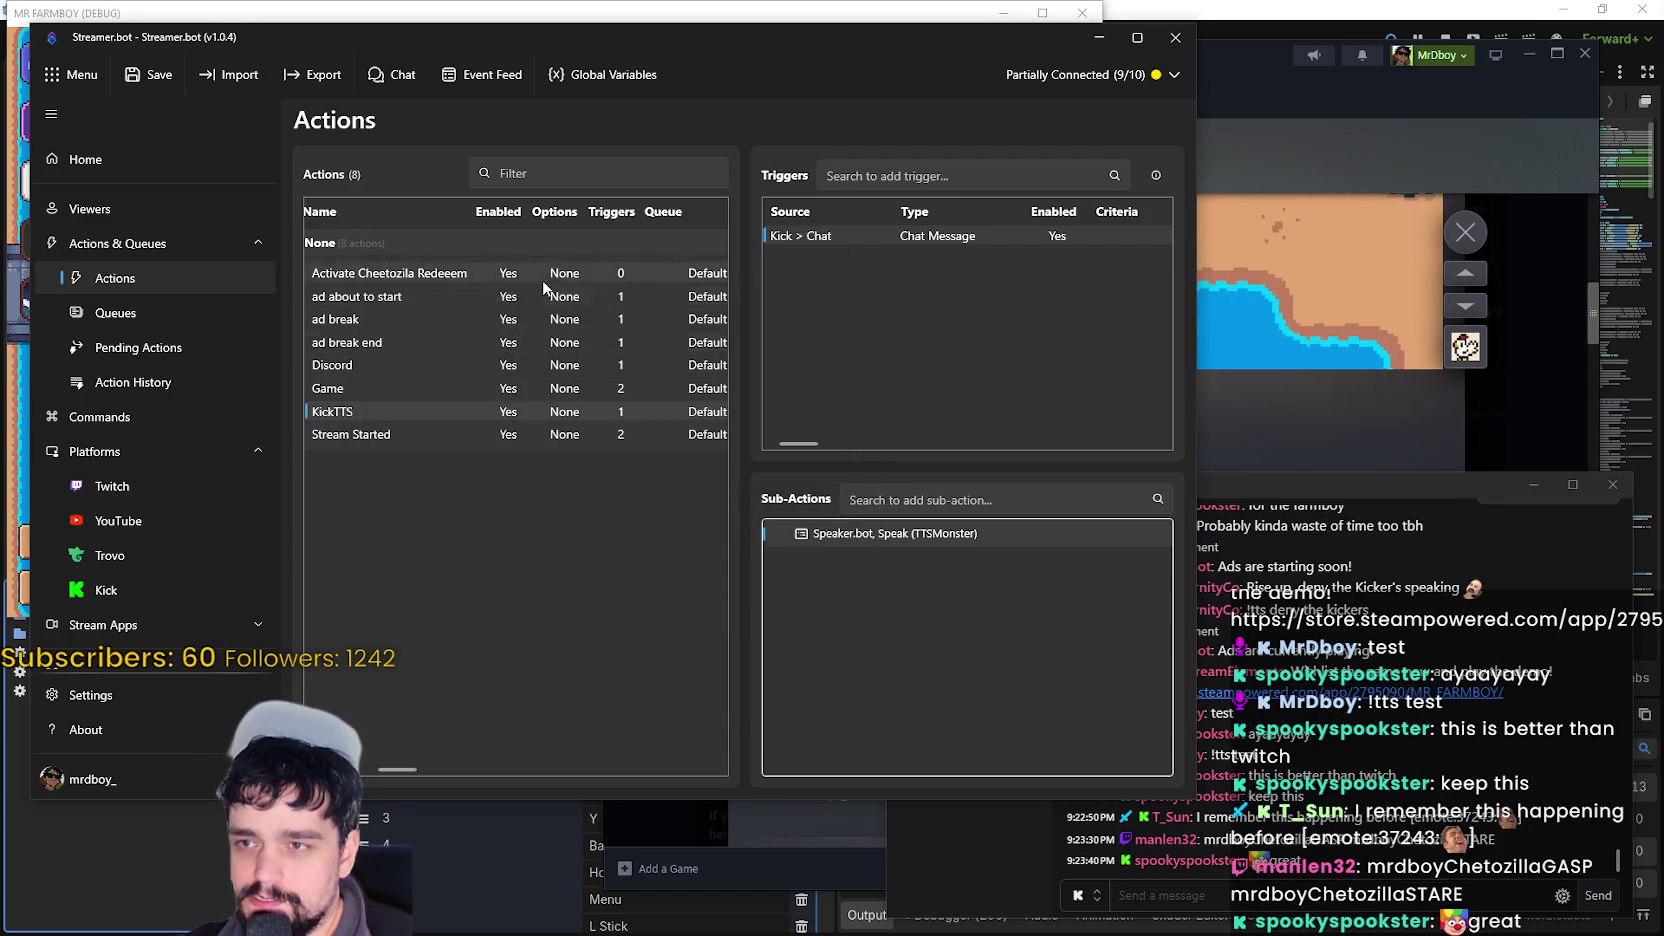
{"action": "double_click", "coordinate": [432, 406]}
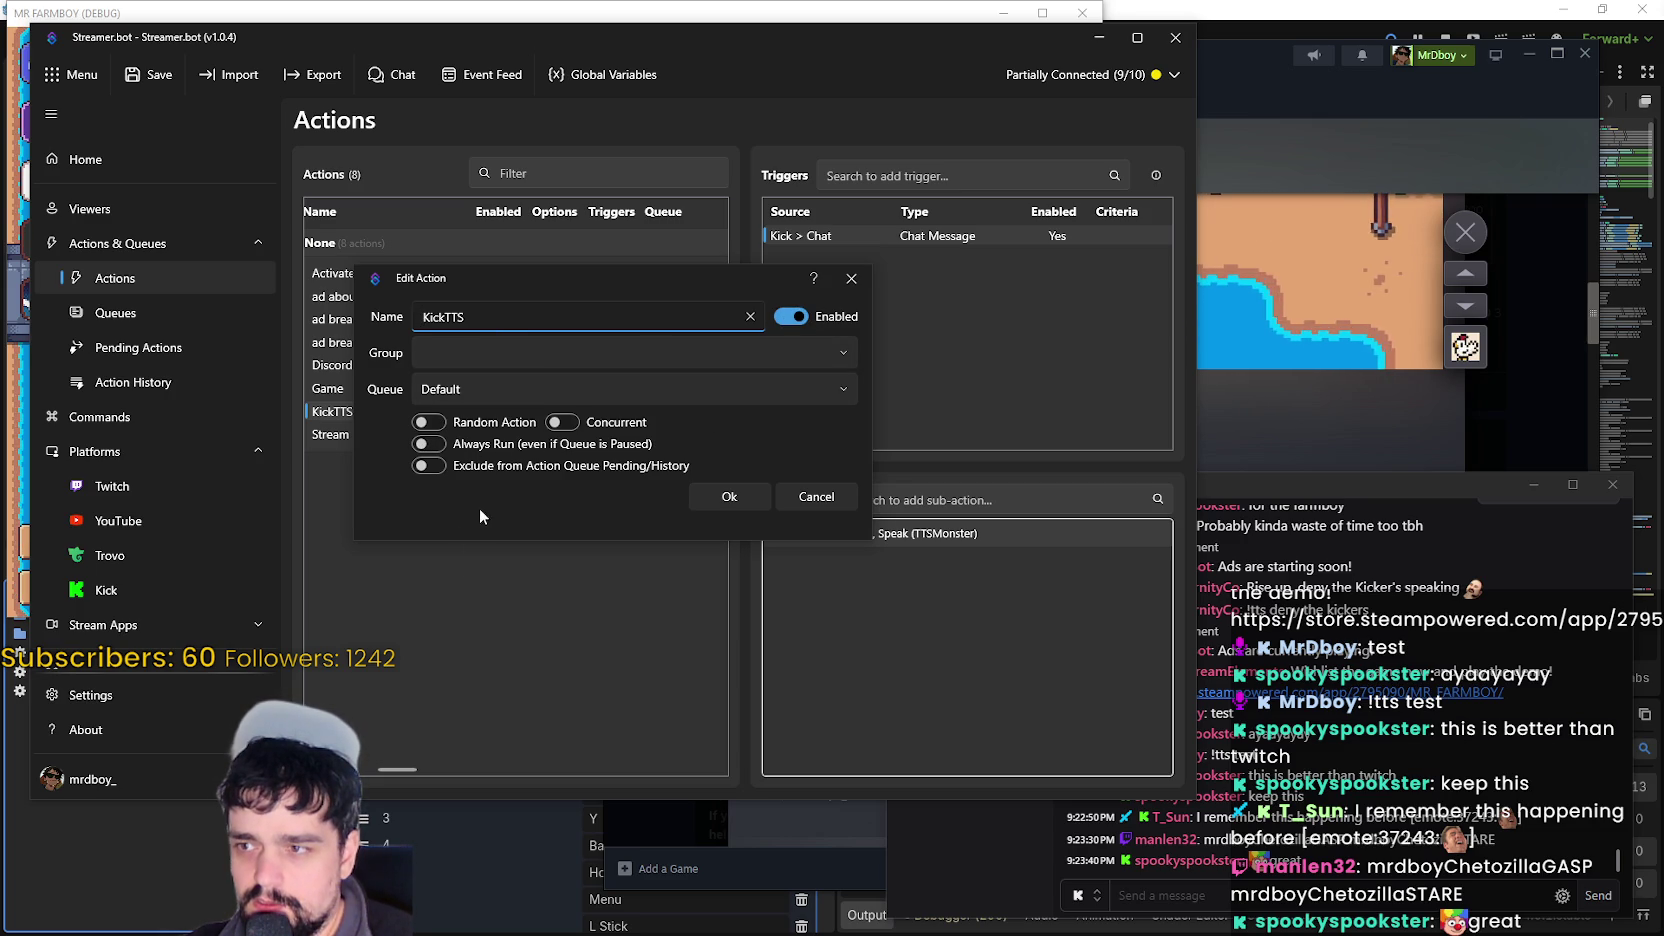
{"action": "left_click", "coordinate": [497, 384]}
{"action": "left_click", "coordinate": [505, 429]}
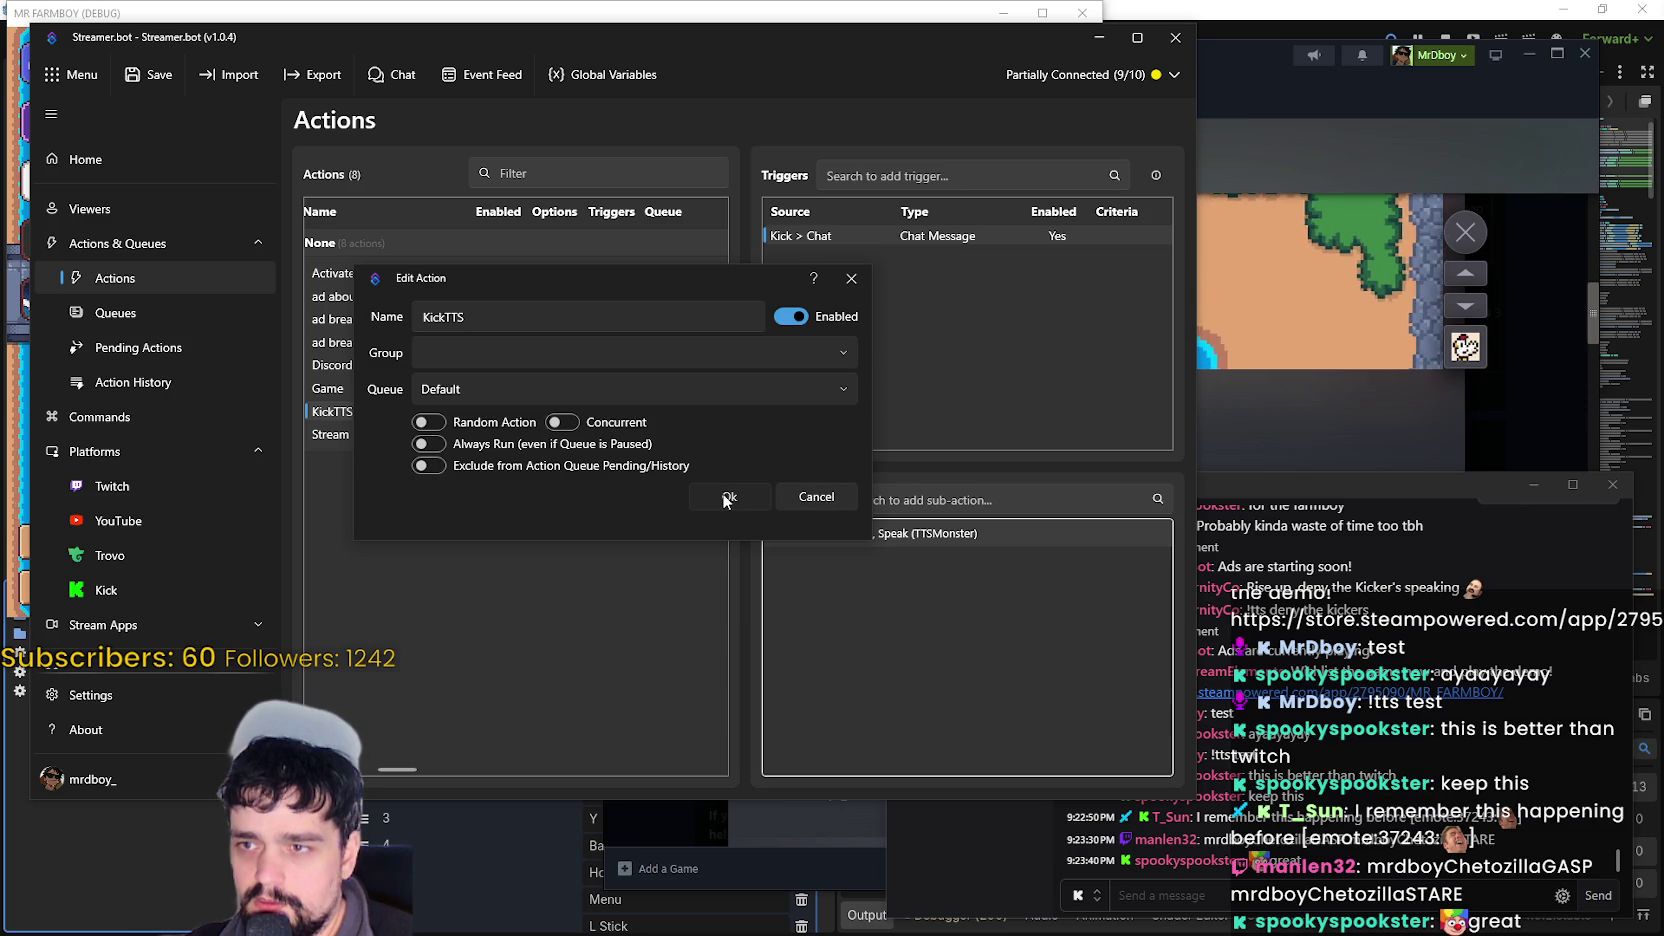
{"action": "left_click", "coordinate": [757, 495]}
{"action": "right_click", "coordinate": [540, 495]}
{"action": "left_click", "coordinate": [497, 540]}
{"action": "right_click", "coordinate": [398, 412]}
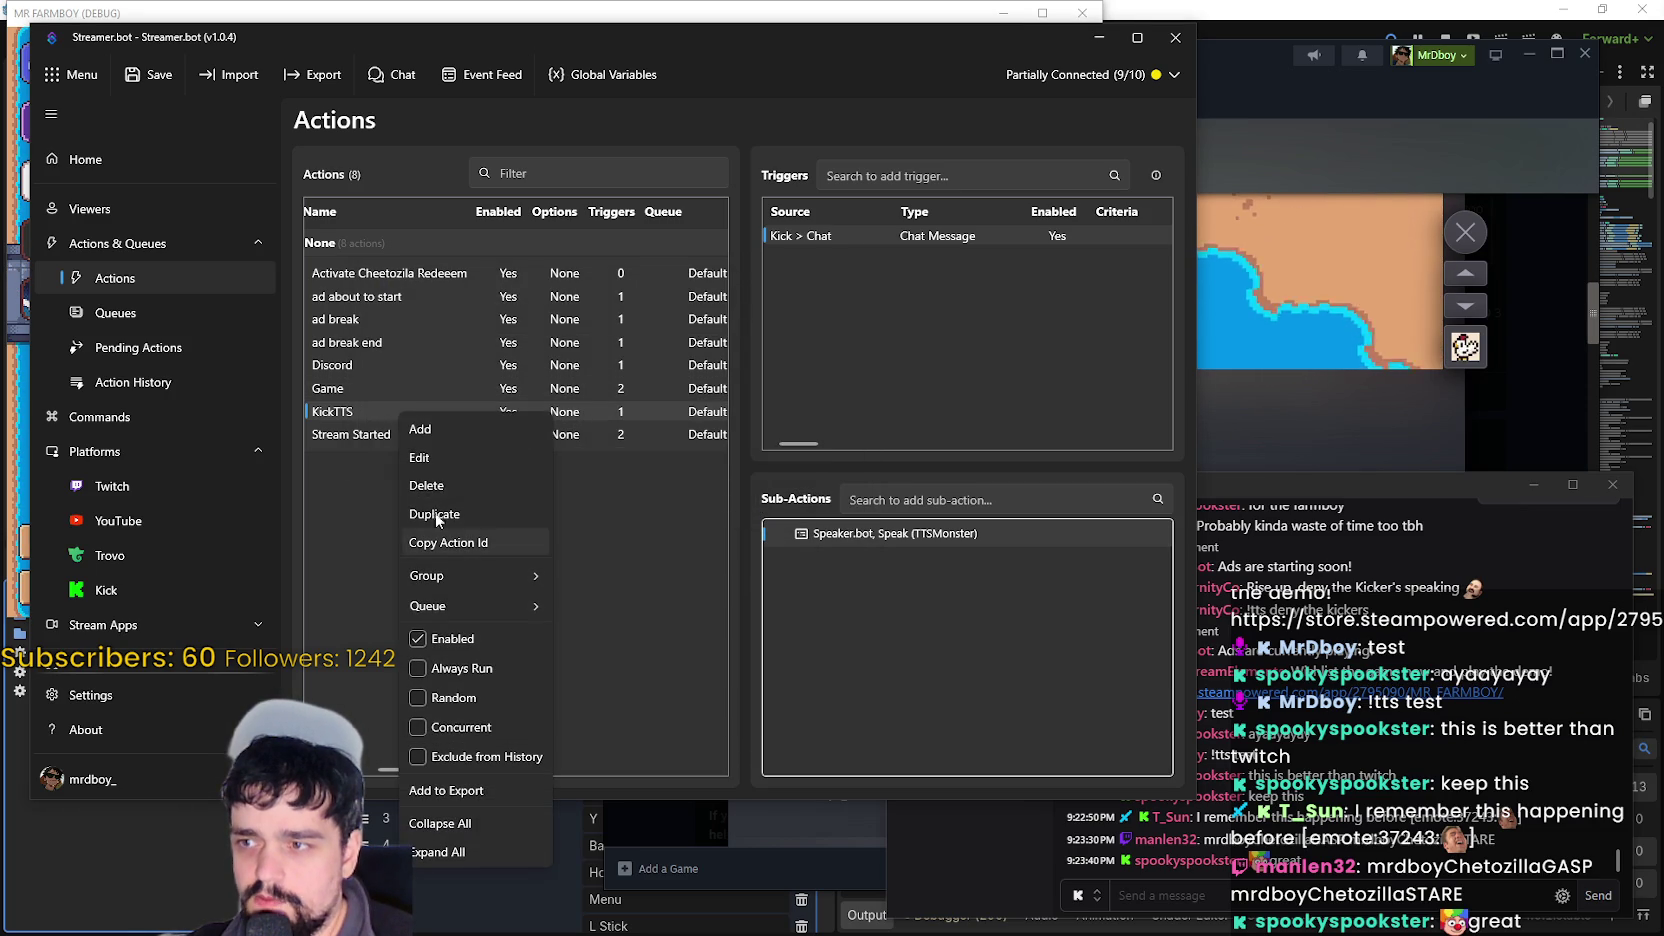
{"action": "mouse_move", "coordinate": [500, 607]}
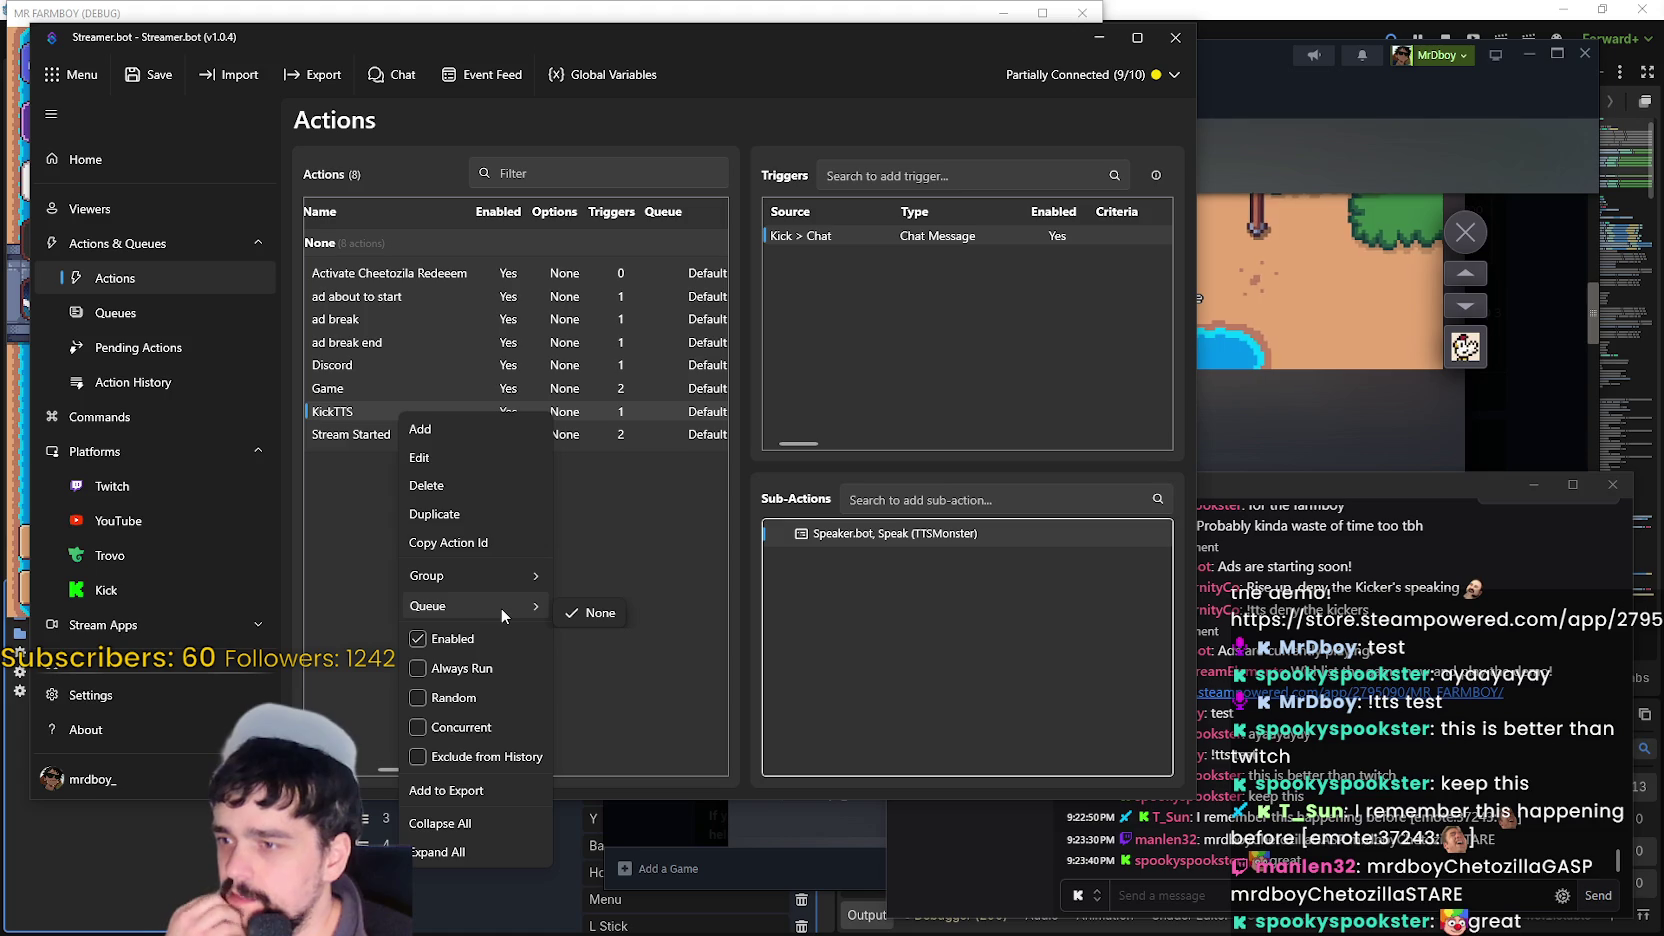
{"action": "mouse_move", "coordinate": [511, 574]}
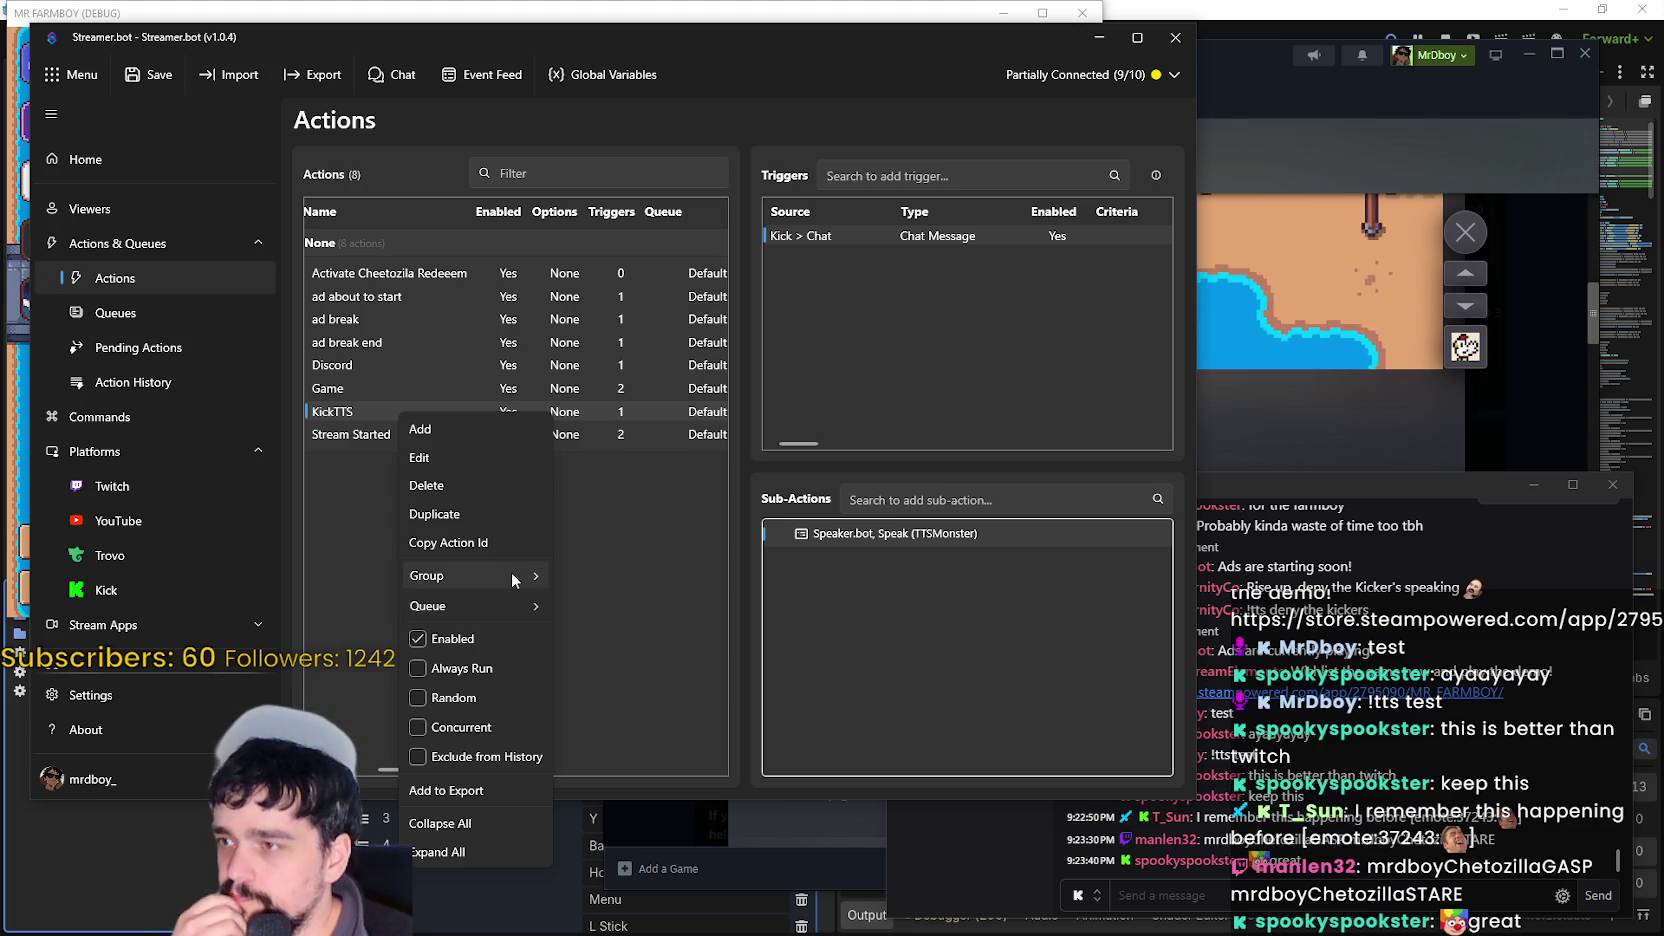
{"action": "left_click", "coordinate": [614, 514]}
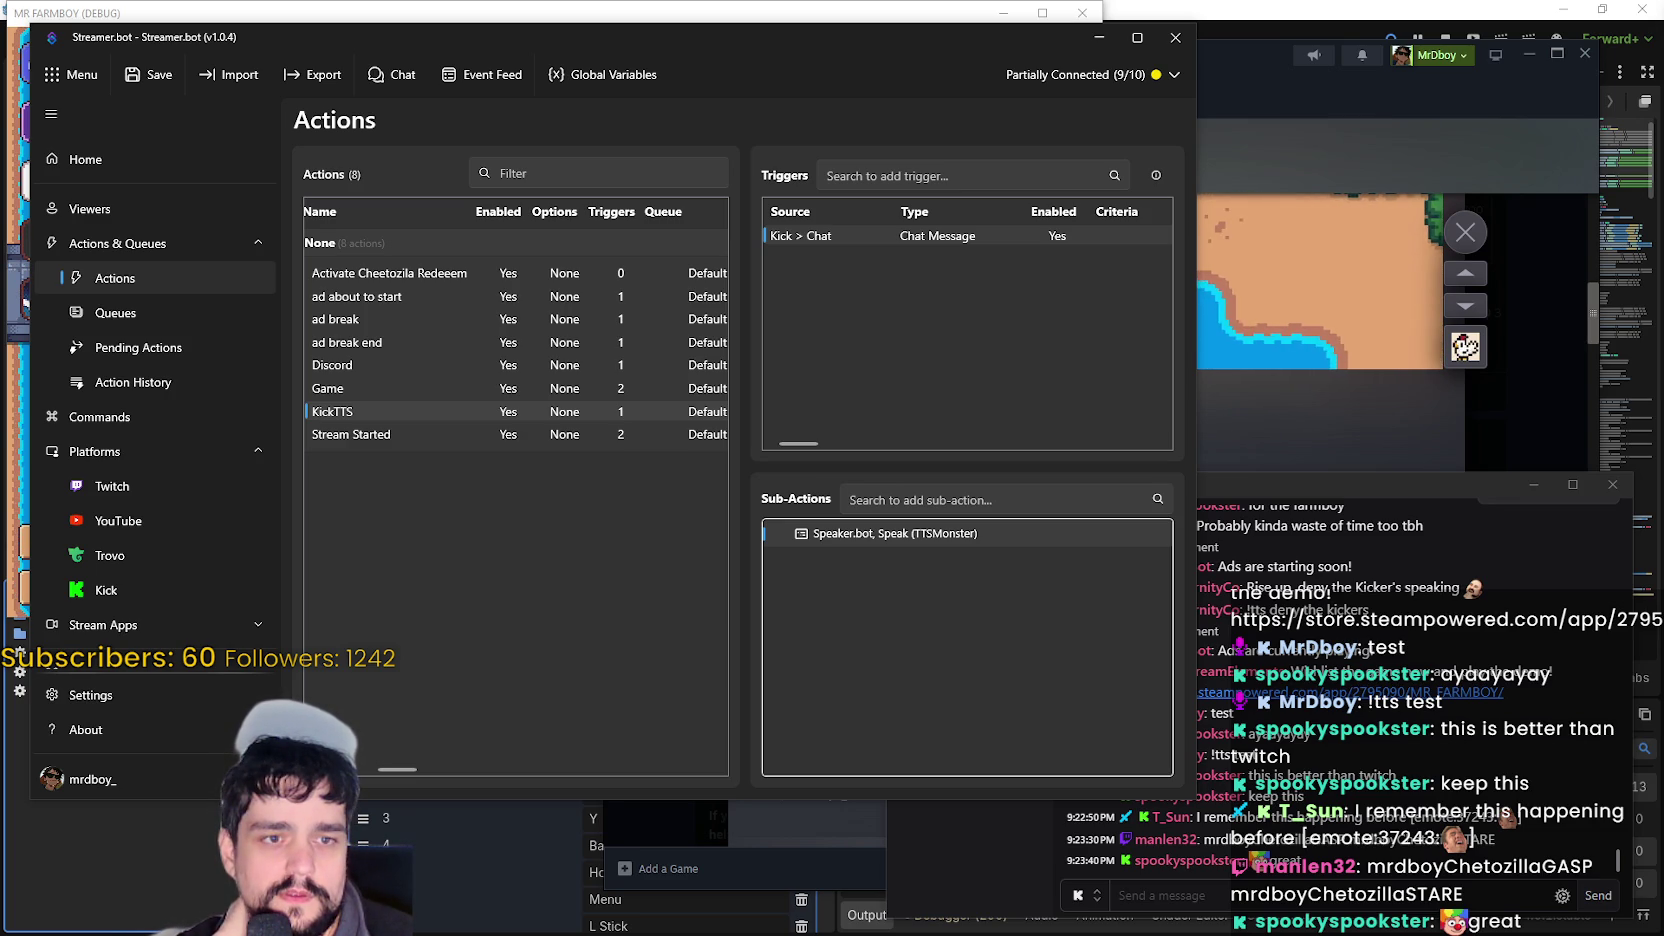
{"action": "right_click", "coordinate": [598, 570]}
- Create a new action named TTS
{"action": "left_click", "coordinate": [647, 585]}
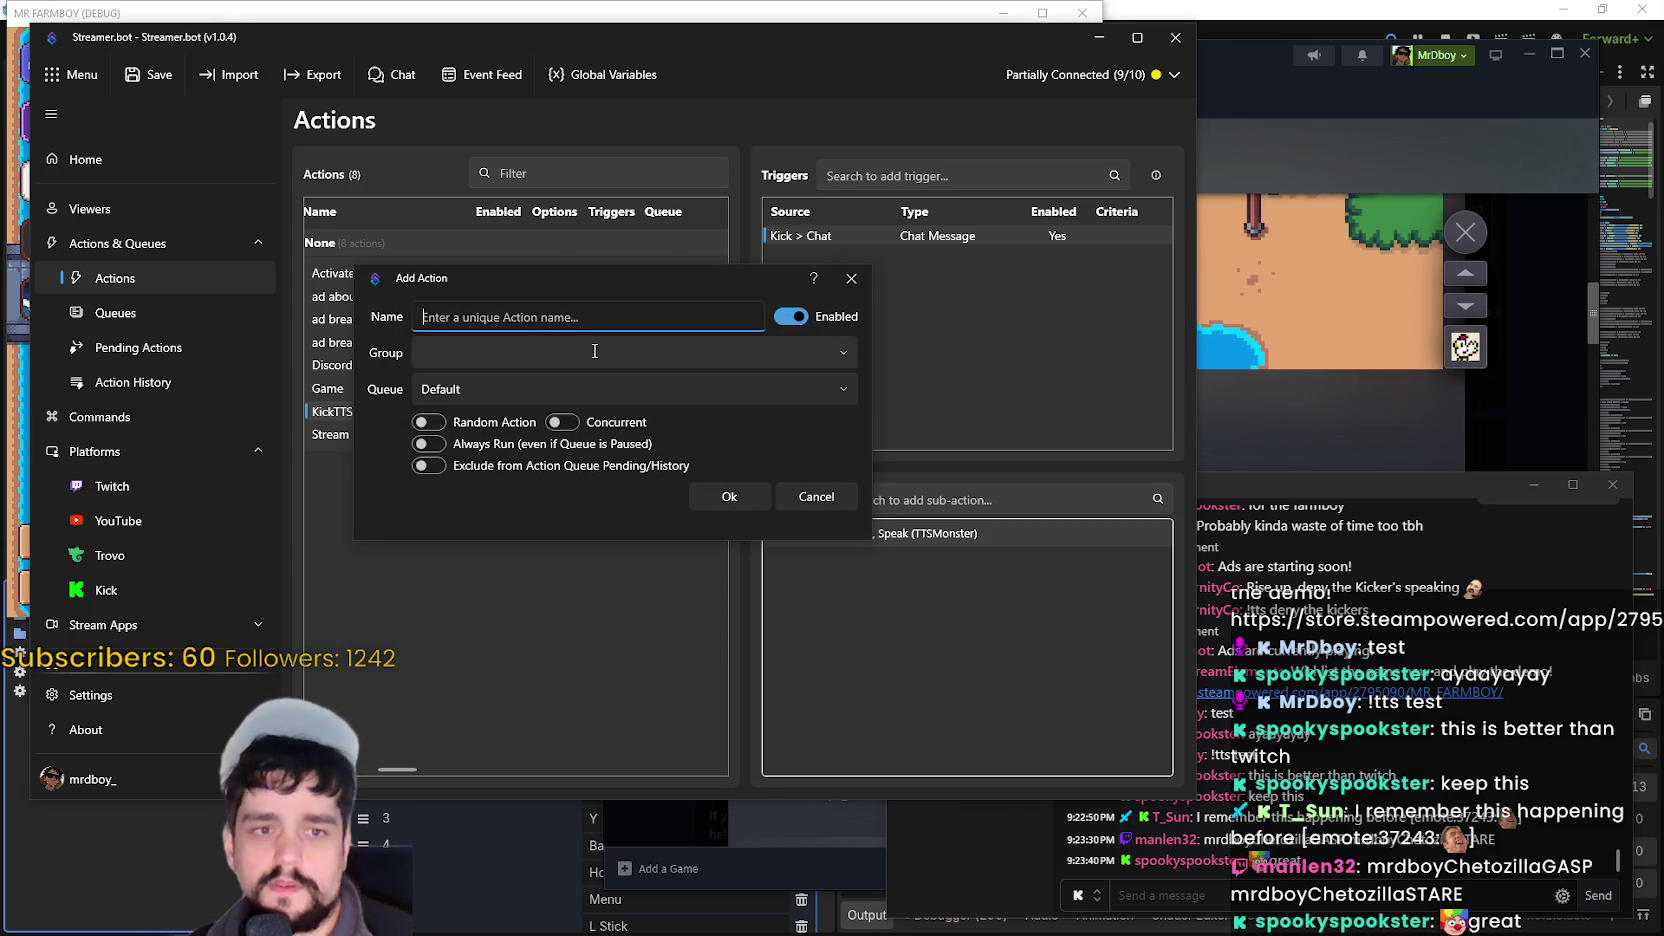
{"action": "type", "text": "TTS"}
{"action": "left_click_drag", "start_coordinate": [575, 292], "coordinate": [690, 437]}
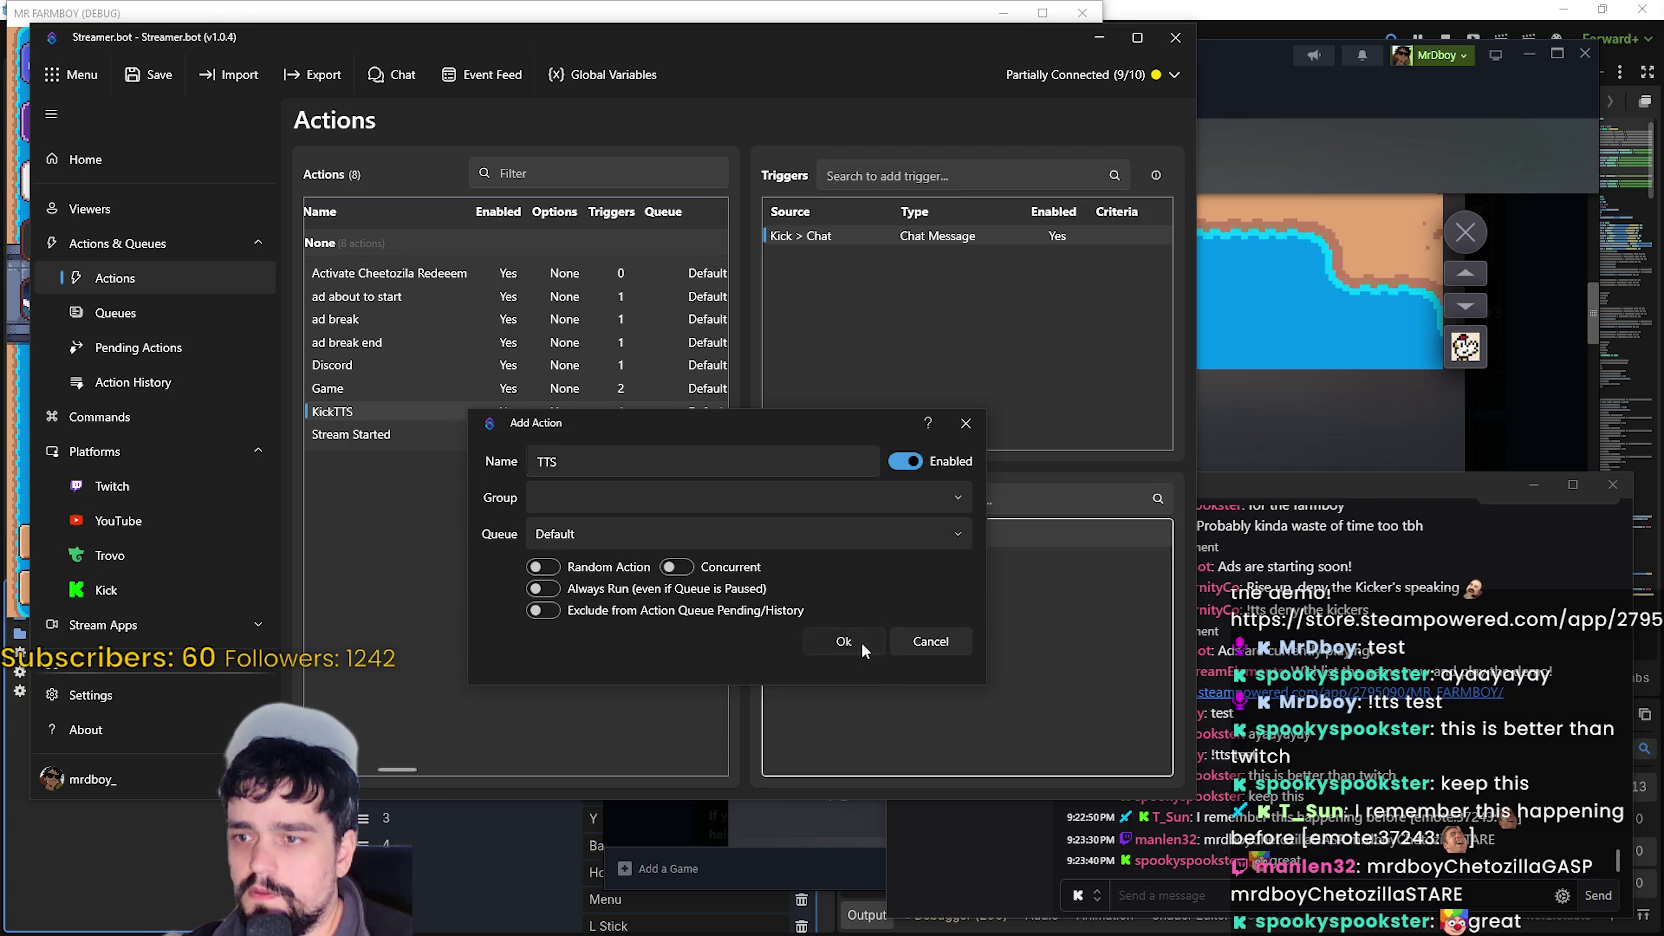
{"action": "left_click", "coordinate": [861, 642]}
- Add a Core > Commands > Command Triggered trigger to the TTS action
{"action": "right_click", "coordinate": [936, 277]}
{"action": "left_click", "coordinate": [888, 347]}
{"action": "right_click", "coordinate": [906, 343]}
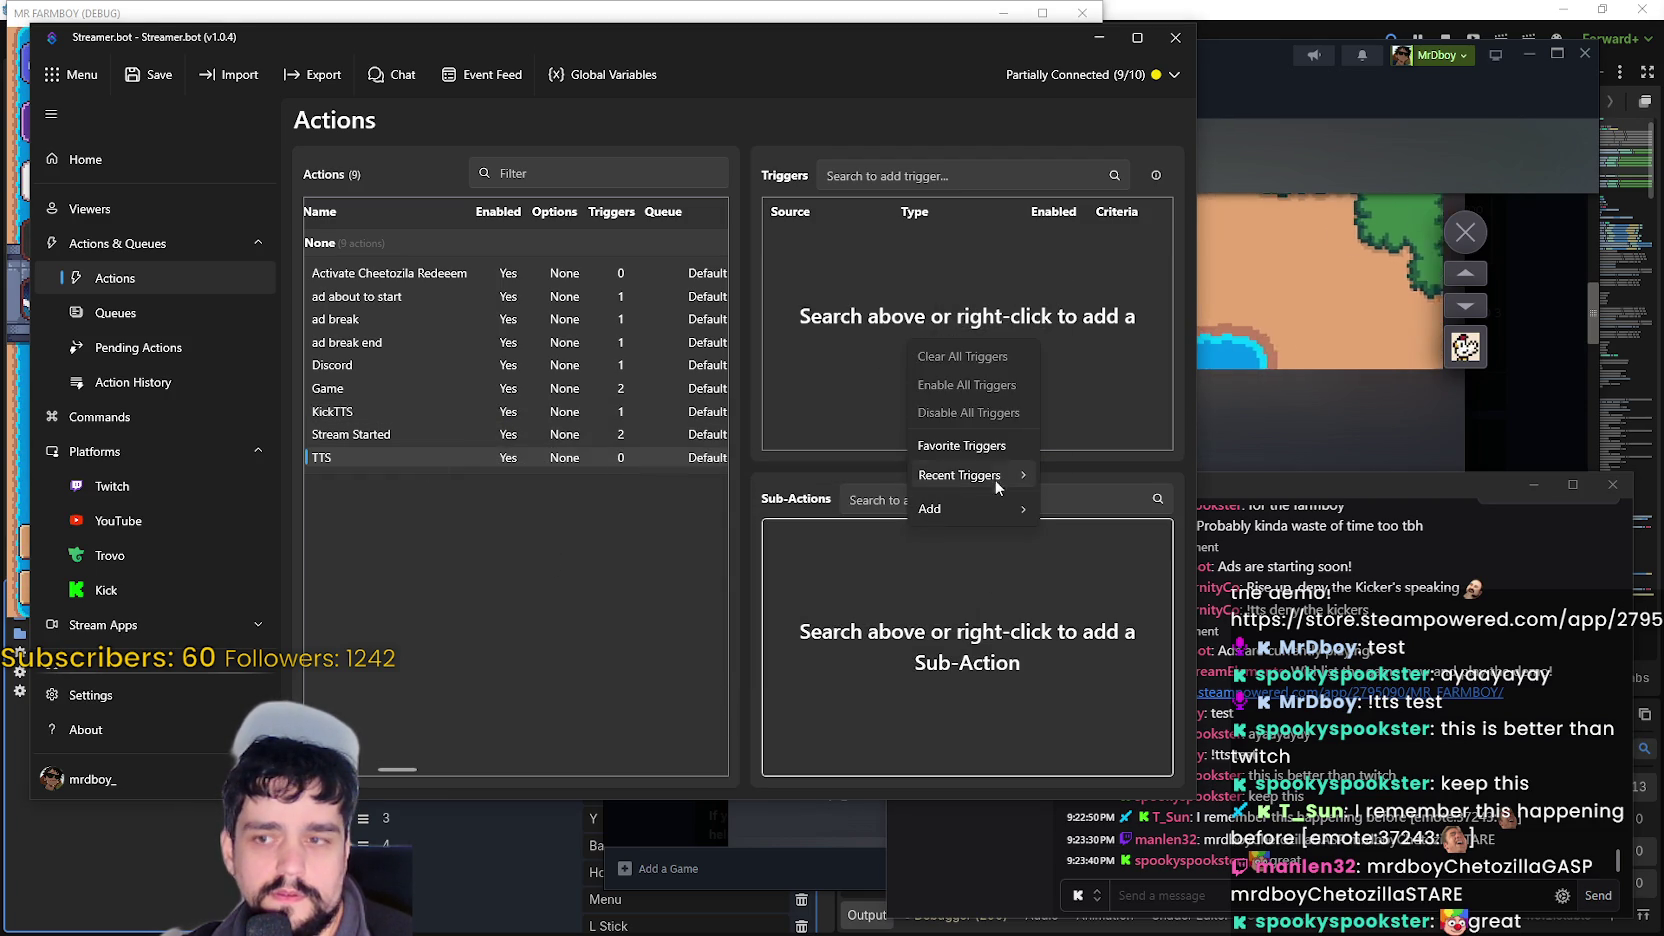
{"action": "mouse_move", "coordinate": [1001, 507]}
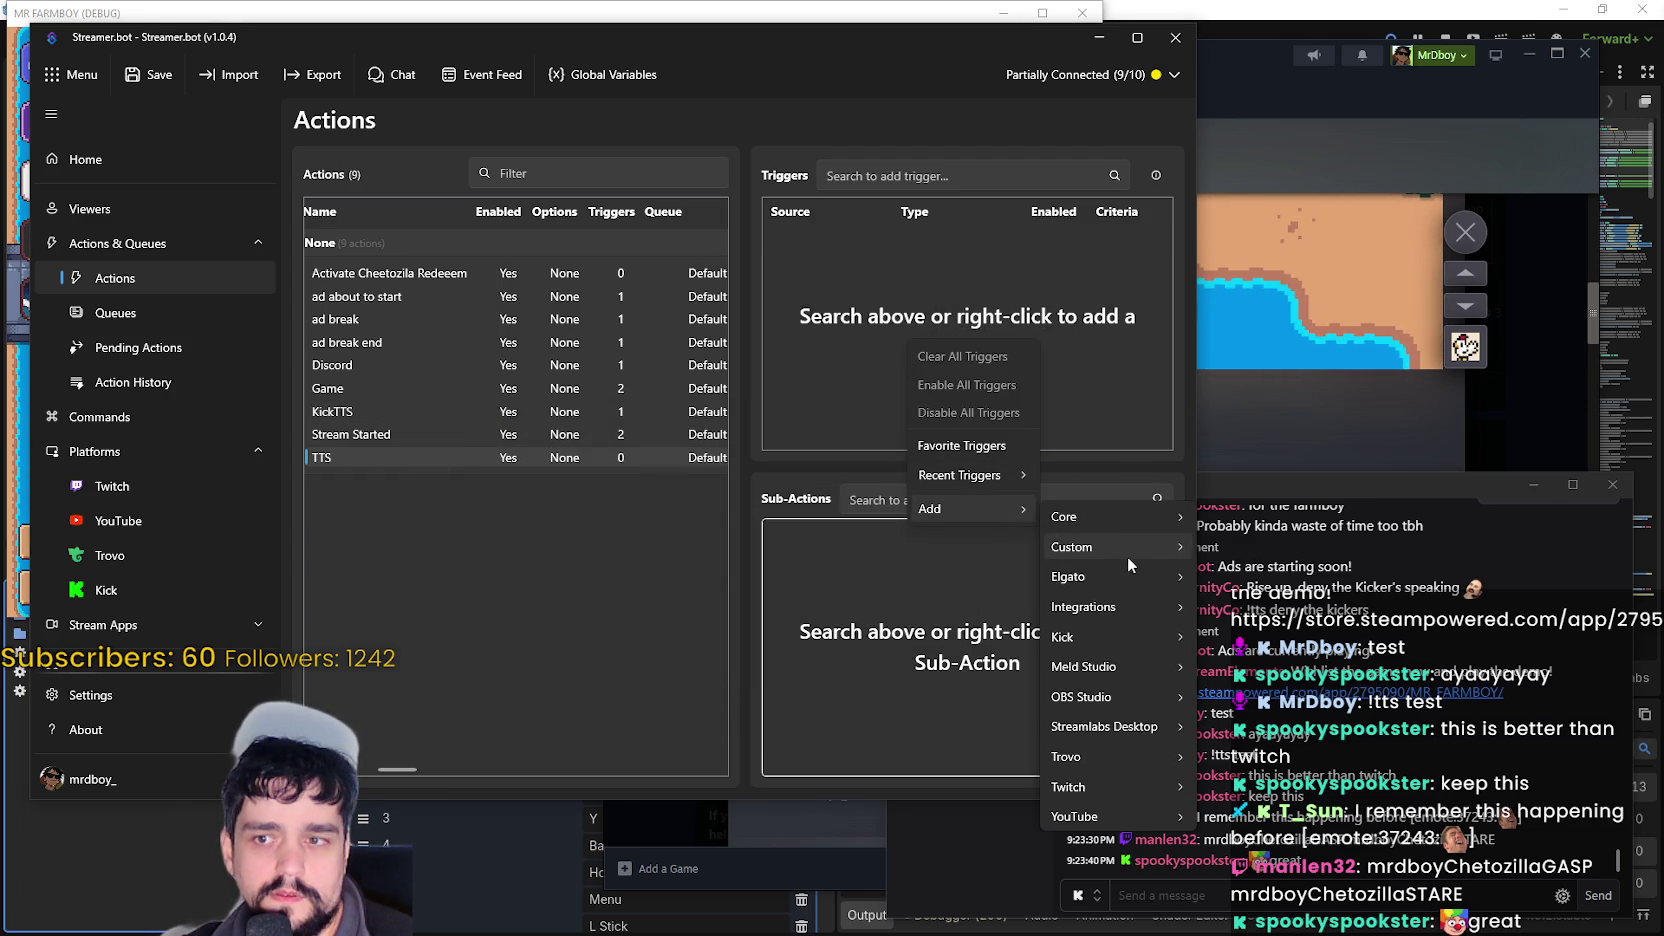
{"action": "mouse_move", "coordinate": [1132, 515]}
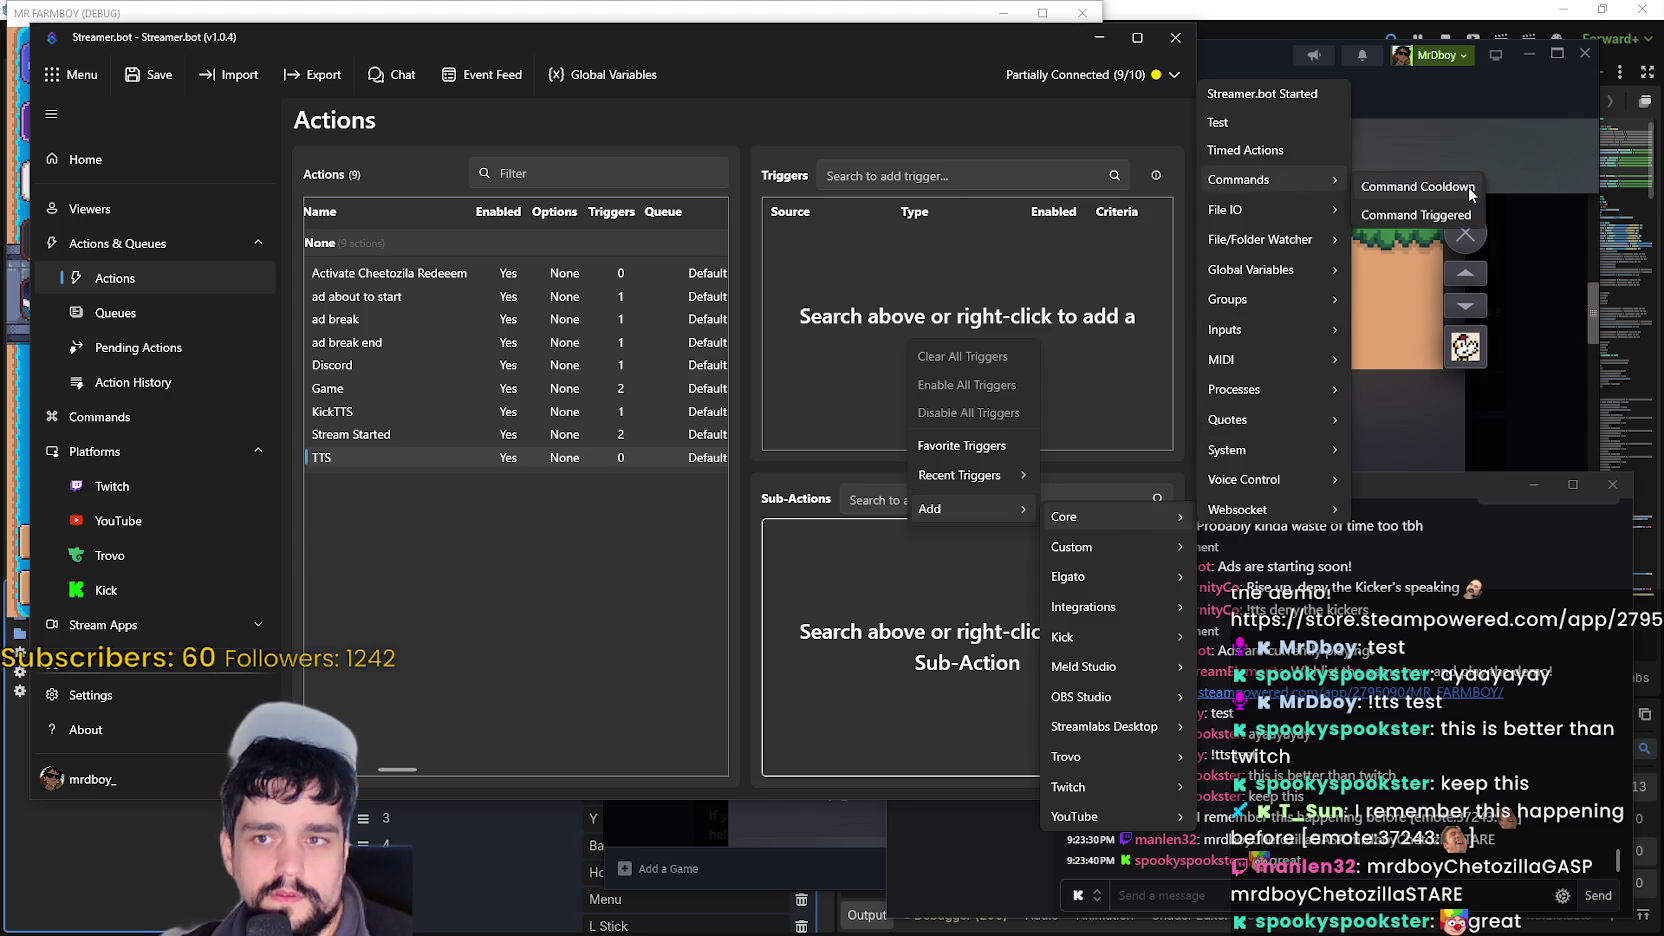
{"action": "left_click", "coordinate": [1440, 213]}
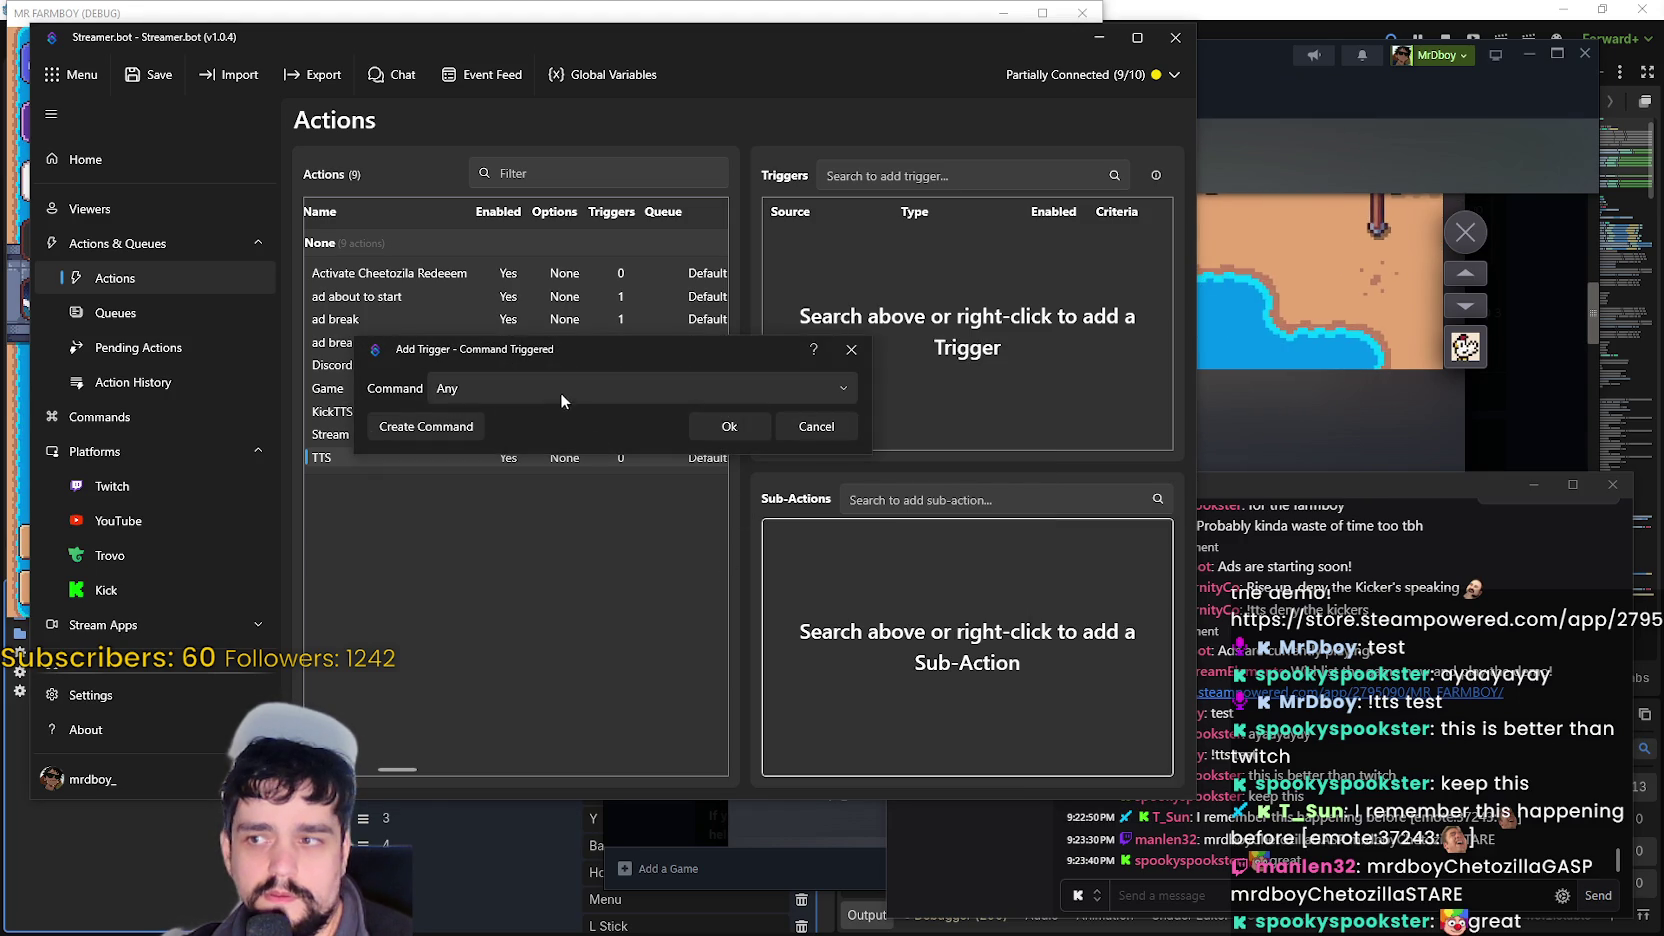
- Create a new command named TTS that answers to !tts and !say
{"action": "left_click", "coordinate": [554, 388]}
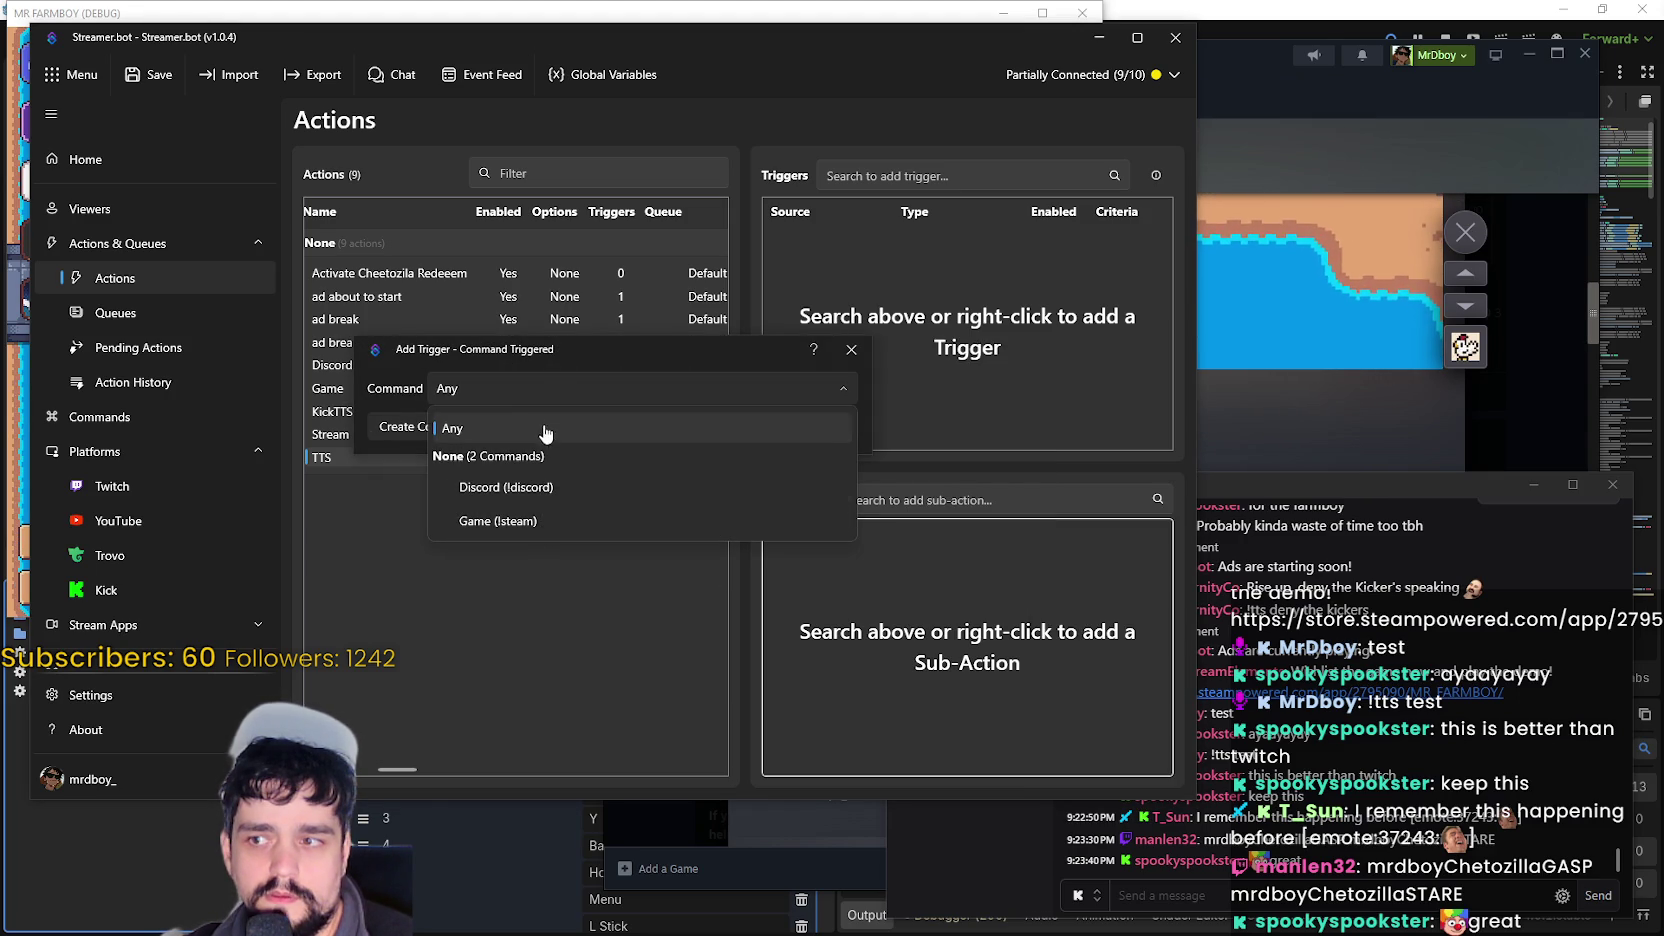
{"action": "left_click", "coordinate": [540, 395]}
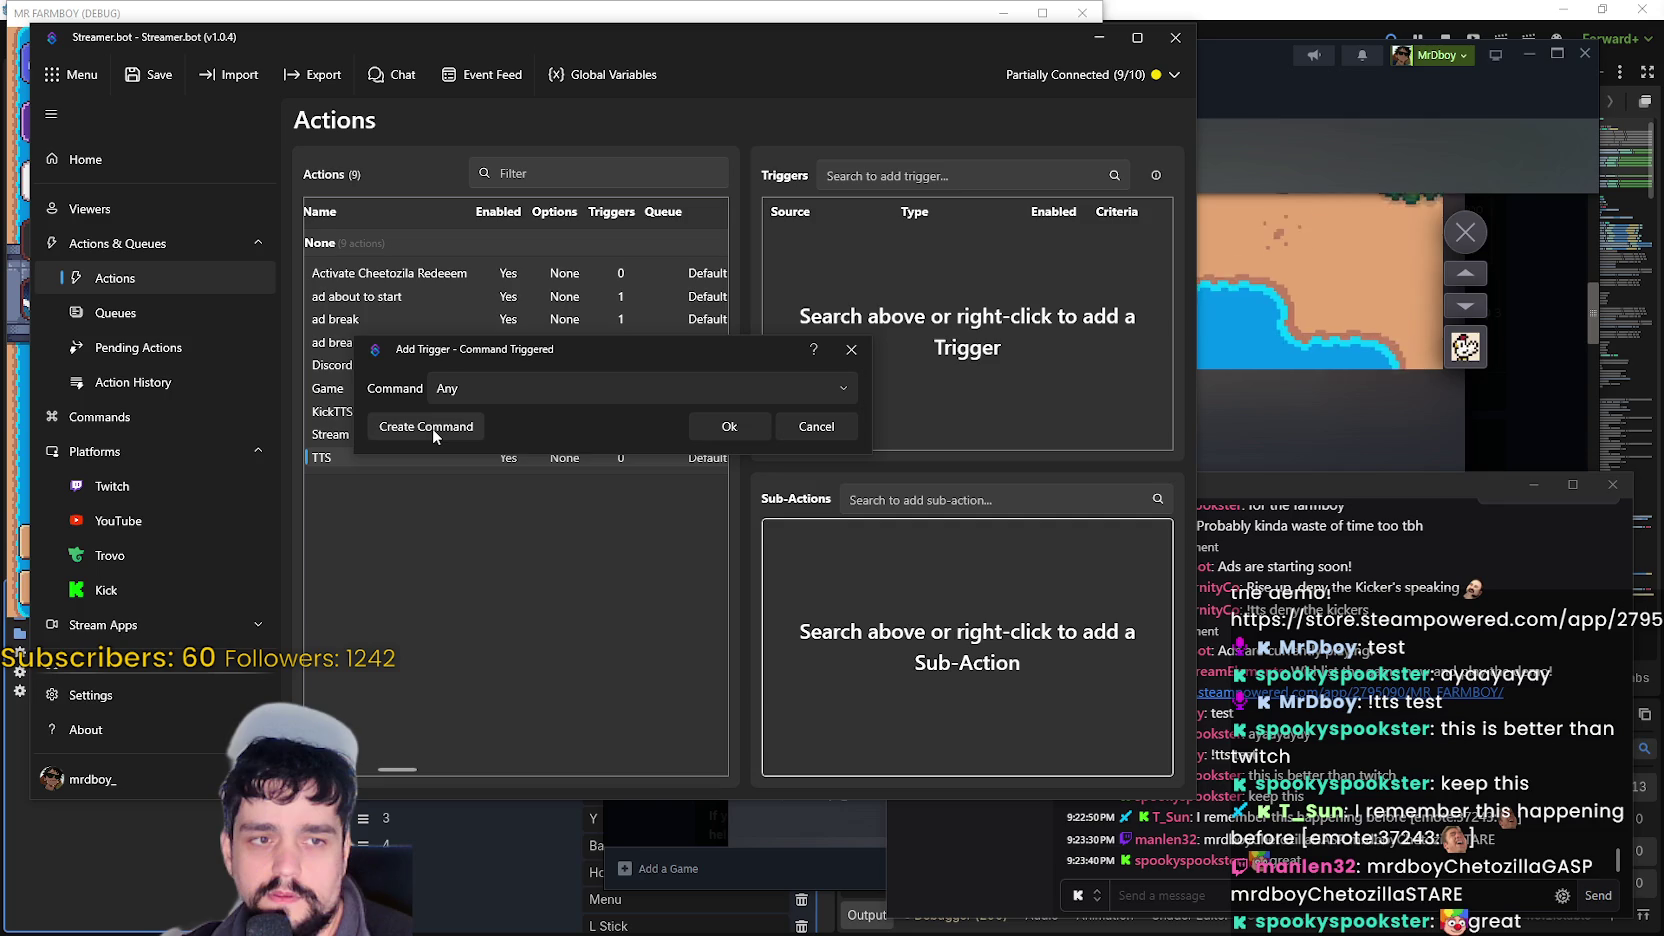
{"action": "left_click", "coordinate": [432, 428]}
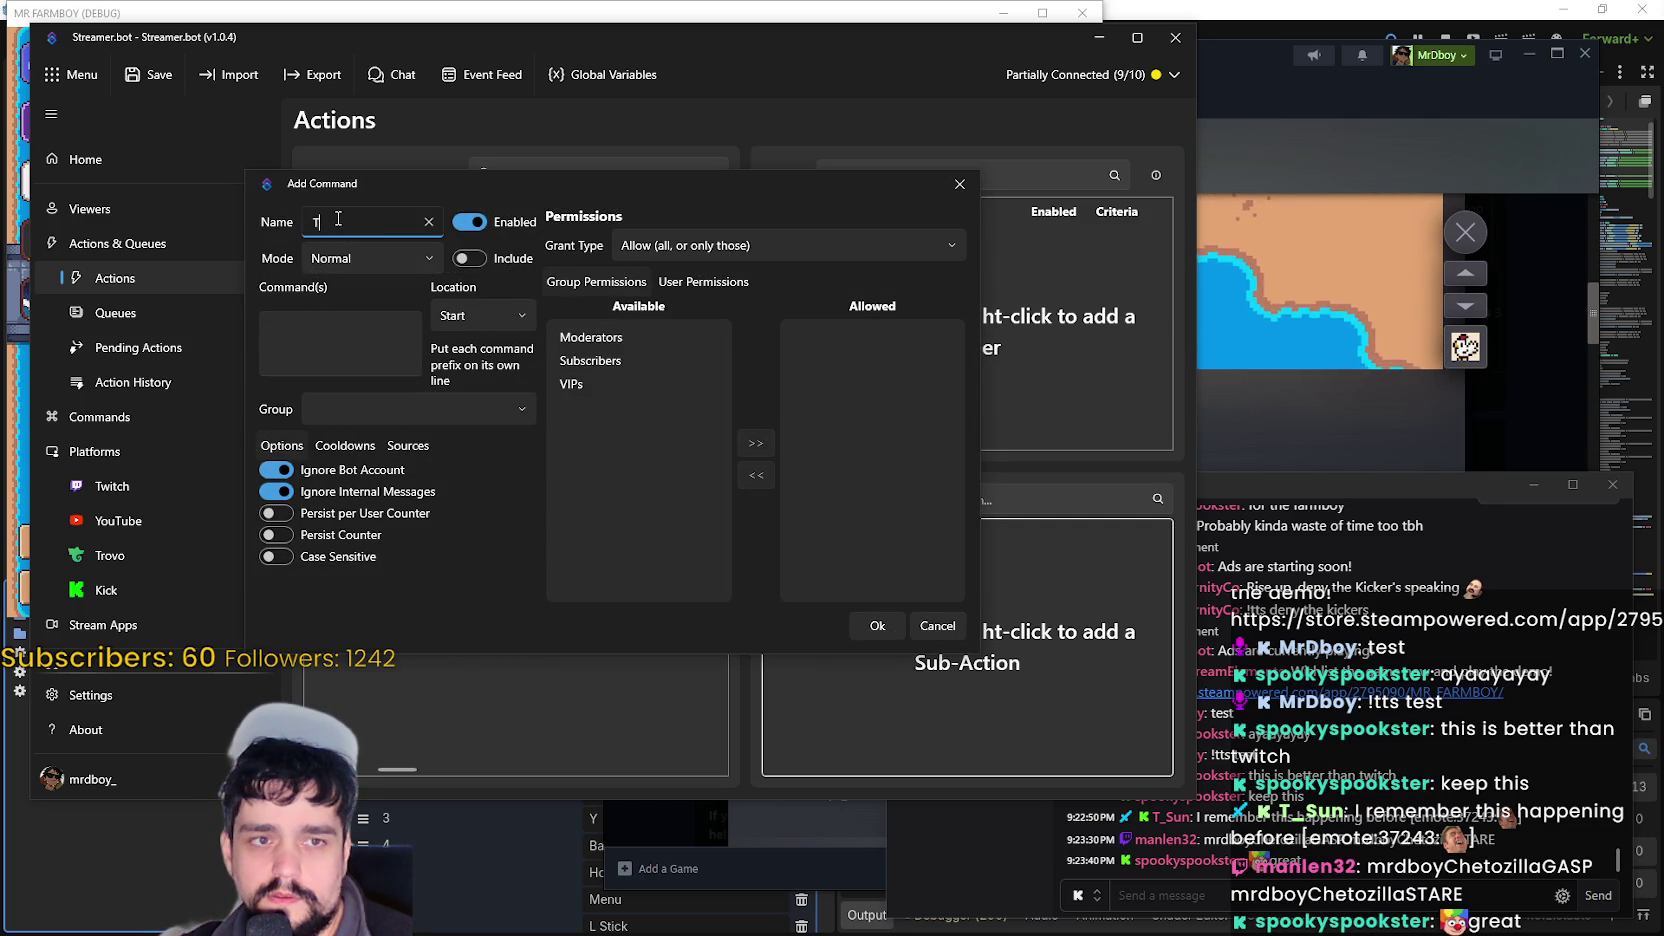
{"action": "type", "text": "TS"}
{"action": "left_click", "coordinate": [348, 334]}
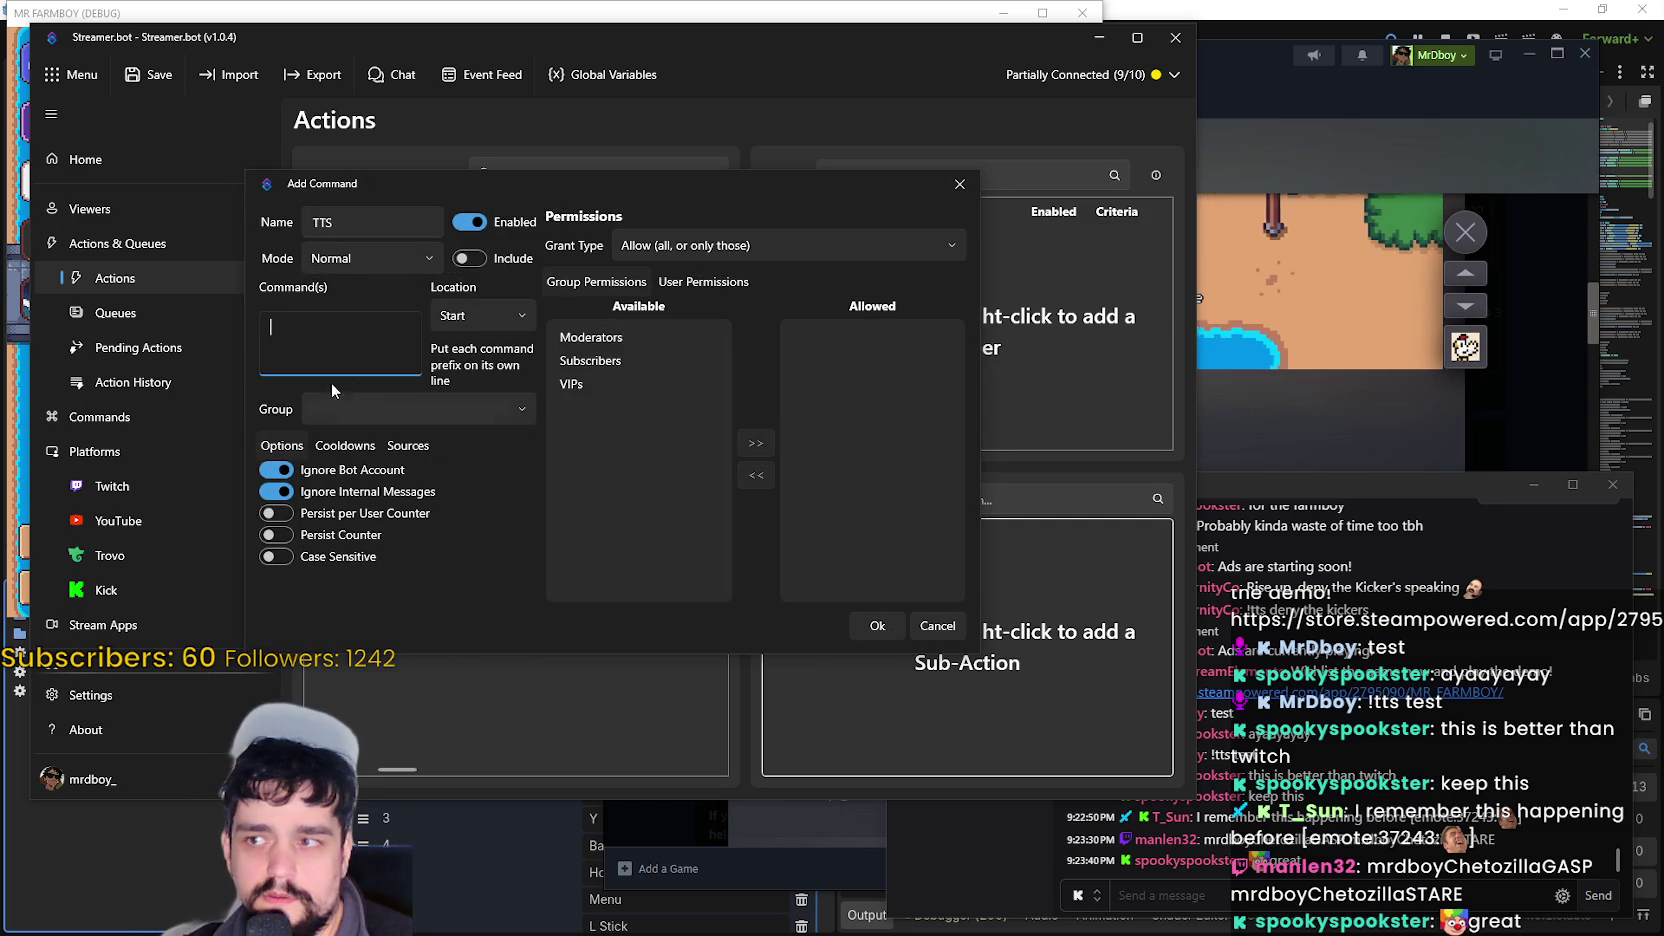
{"action": "type", "text": "!tts"}
{"action": "key", "text": "Return"}
{"action": "type", "text": "!say"}
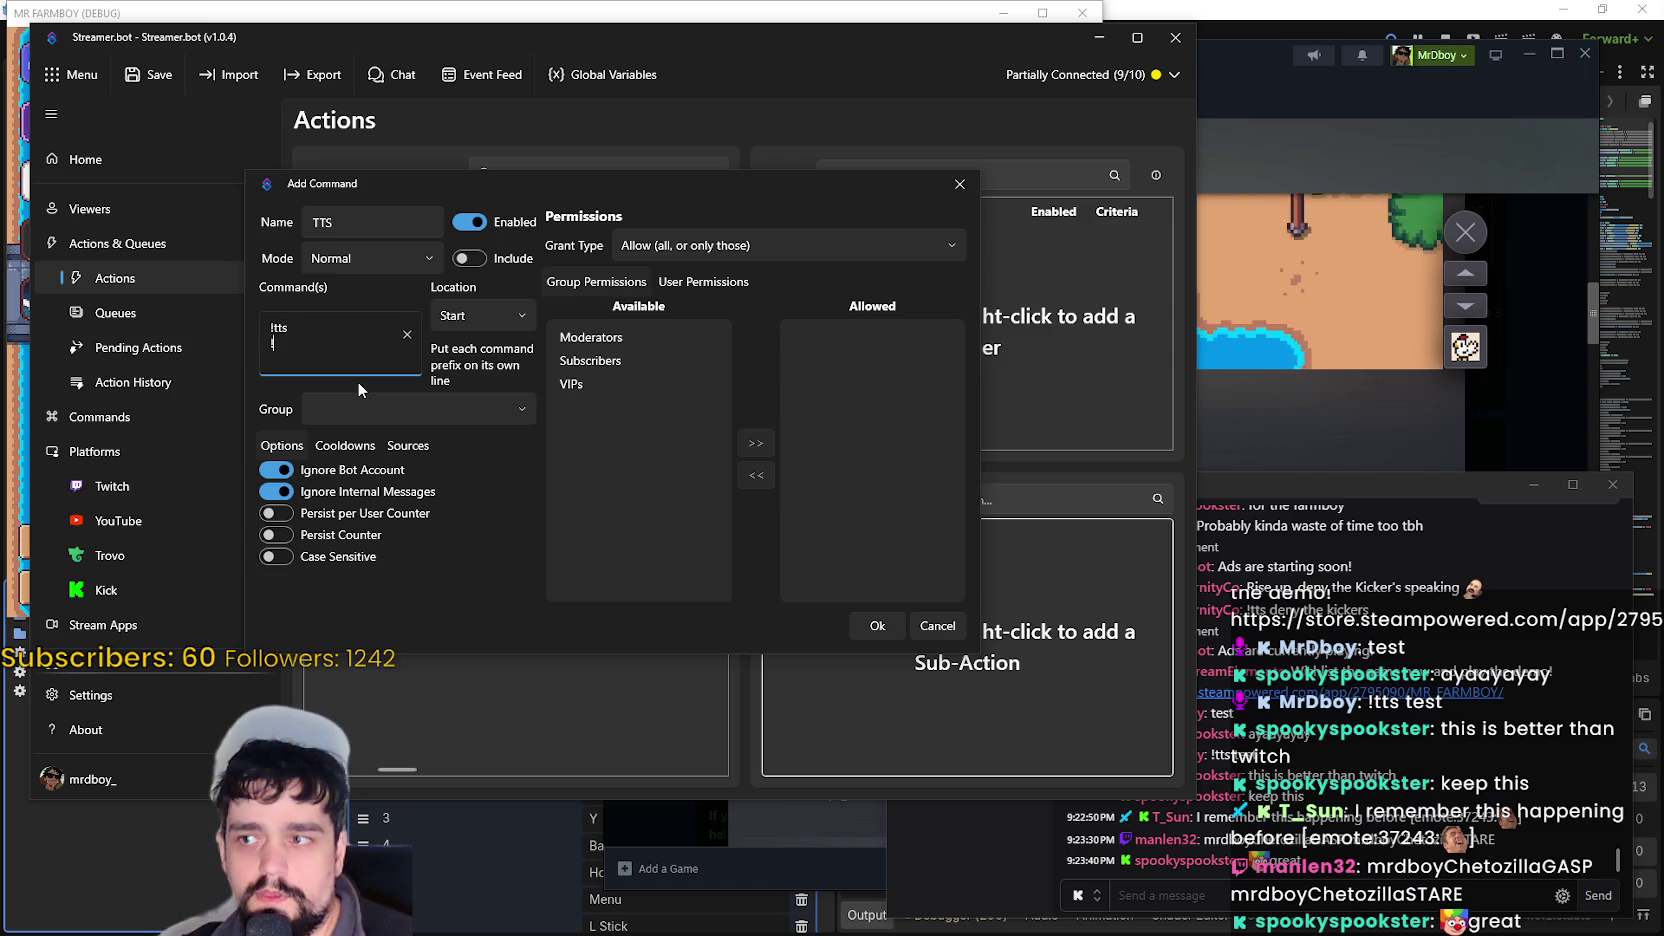
{"action": "key", "text": "Return"}
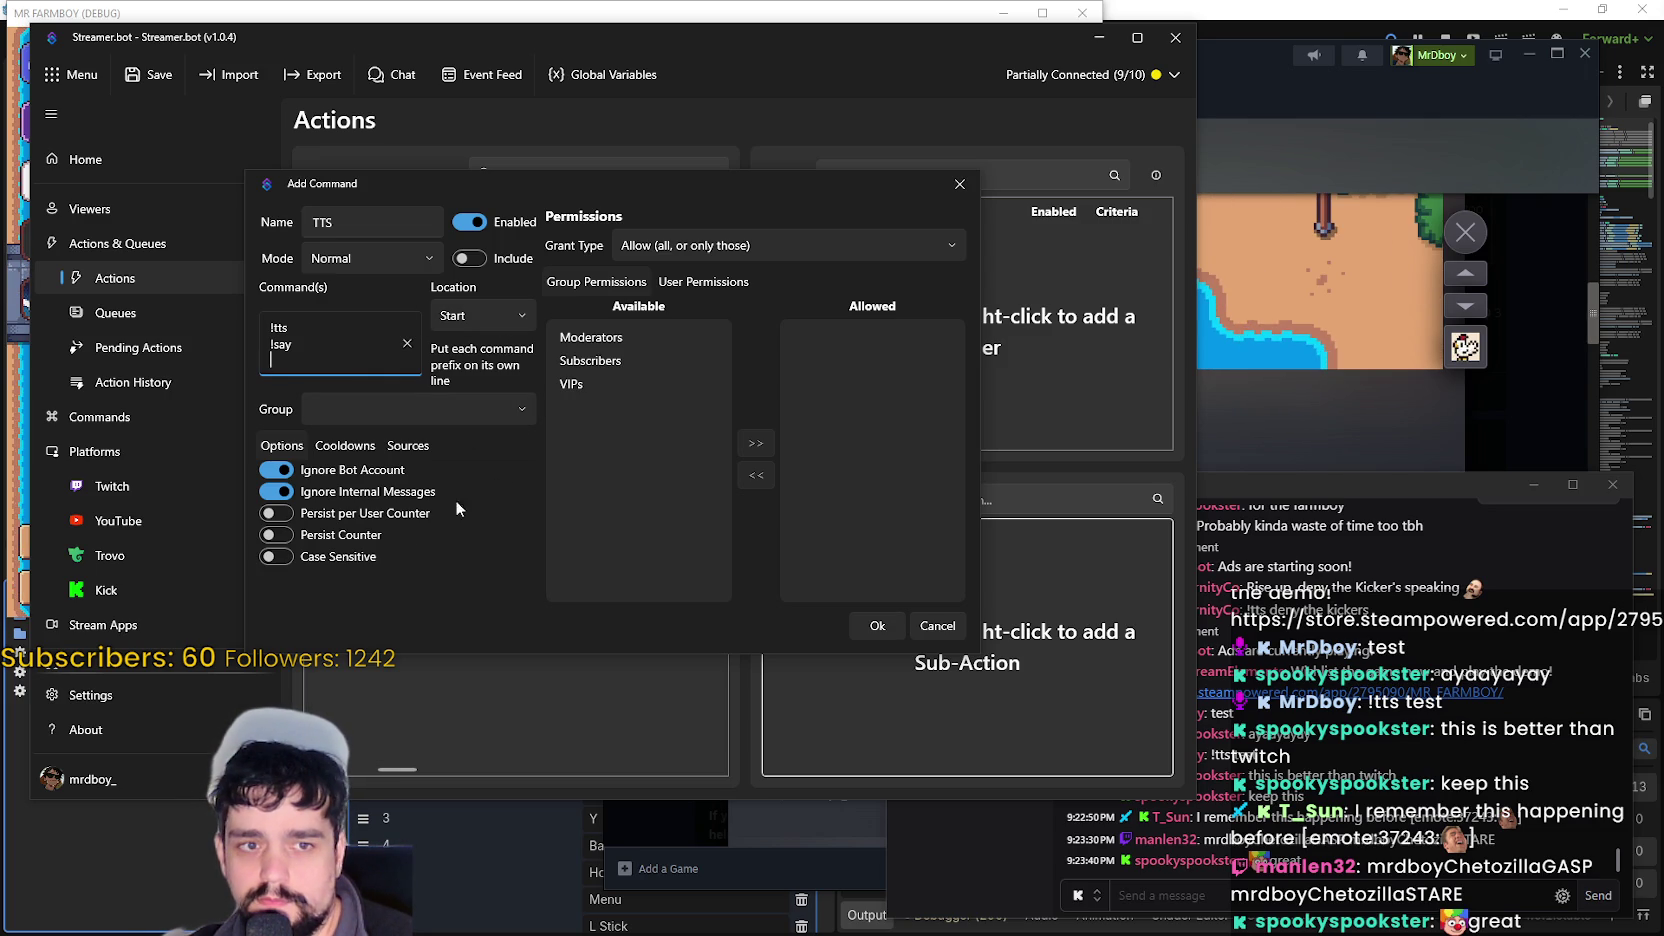
- Let Kick and YouTube chat messages fire the TTS command
{"action": "left_click", "coordinate": [407, 450]}
{"action": "scroll", "coordinate": [452, 512], "scroll_direction": "down", "scroll_amount": 3}
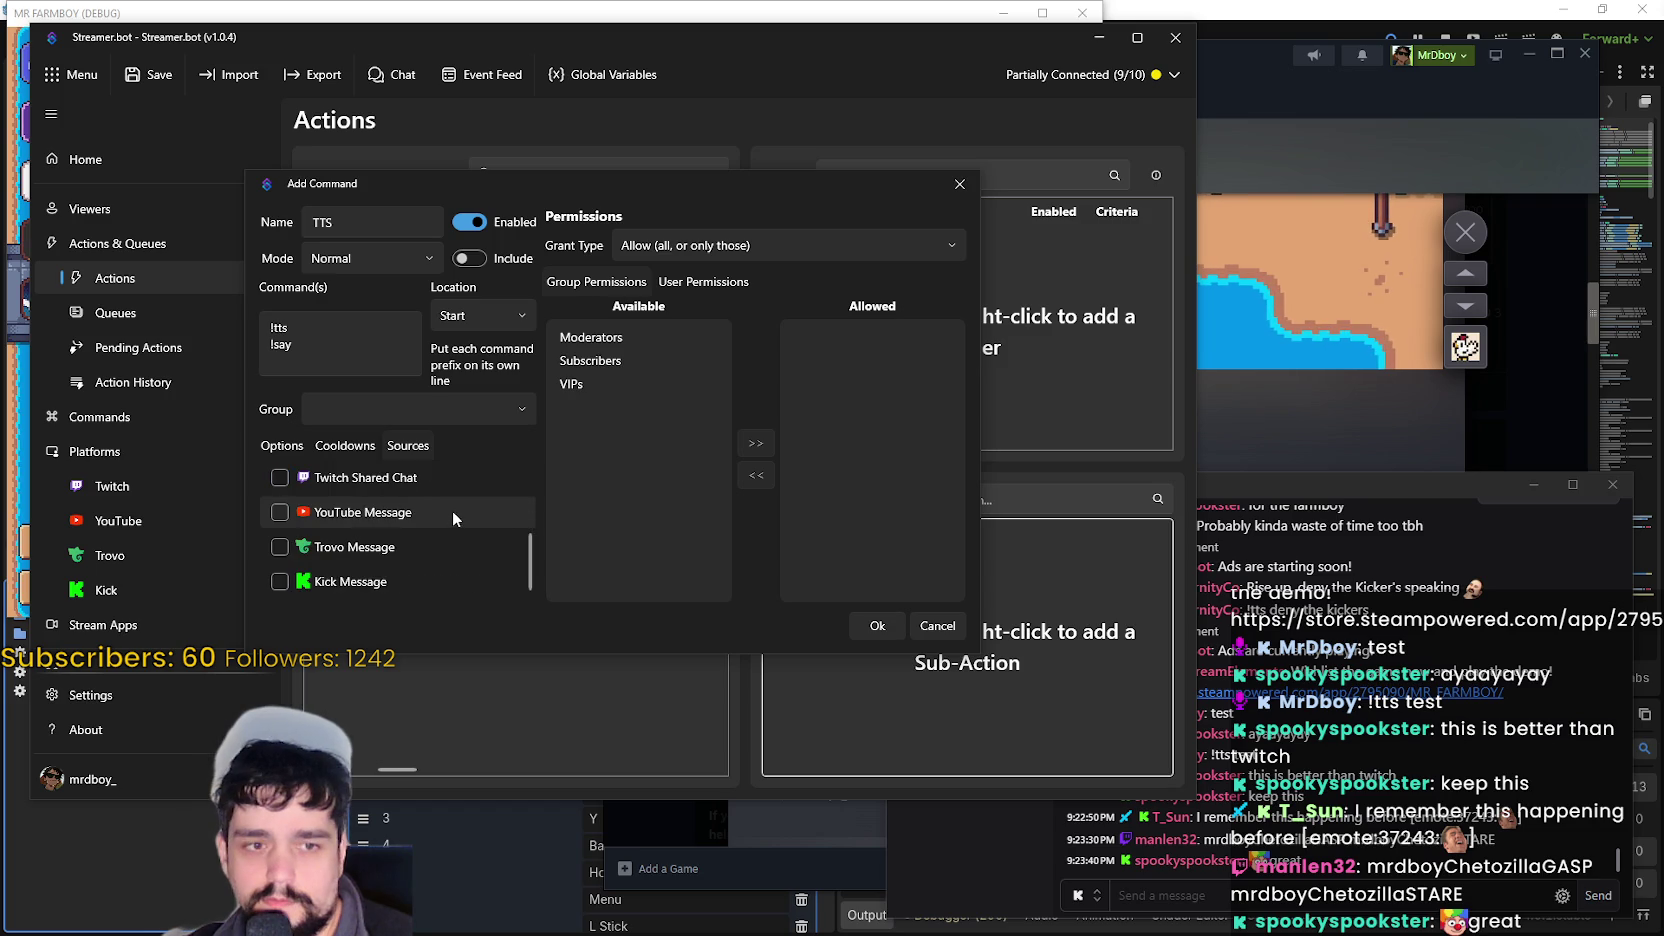
{"action": "left_click", "coordinate": [355, 581]}
{"action": "scroll", "coordinate": [350, 550], "scroll_direction": "up", "scroll_amount": 2}
{"action": "scroll", "coordinate": [320, 540], "scroll_direction": "down", "scroll_amount": 2}
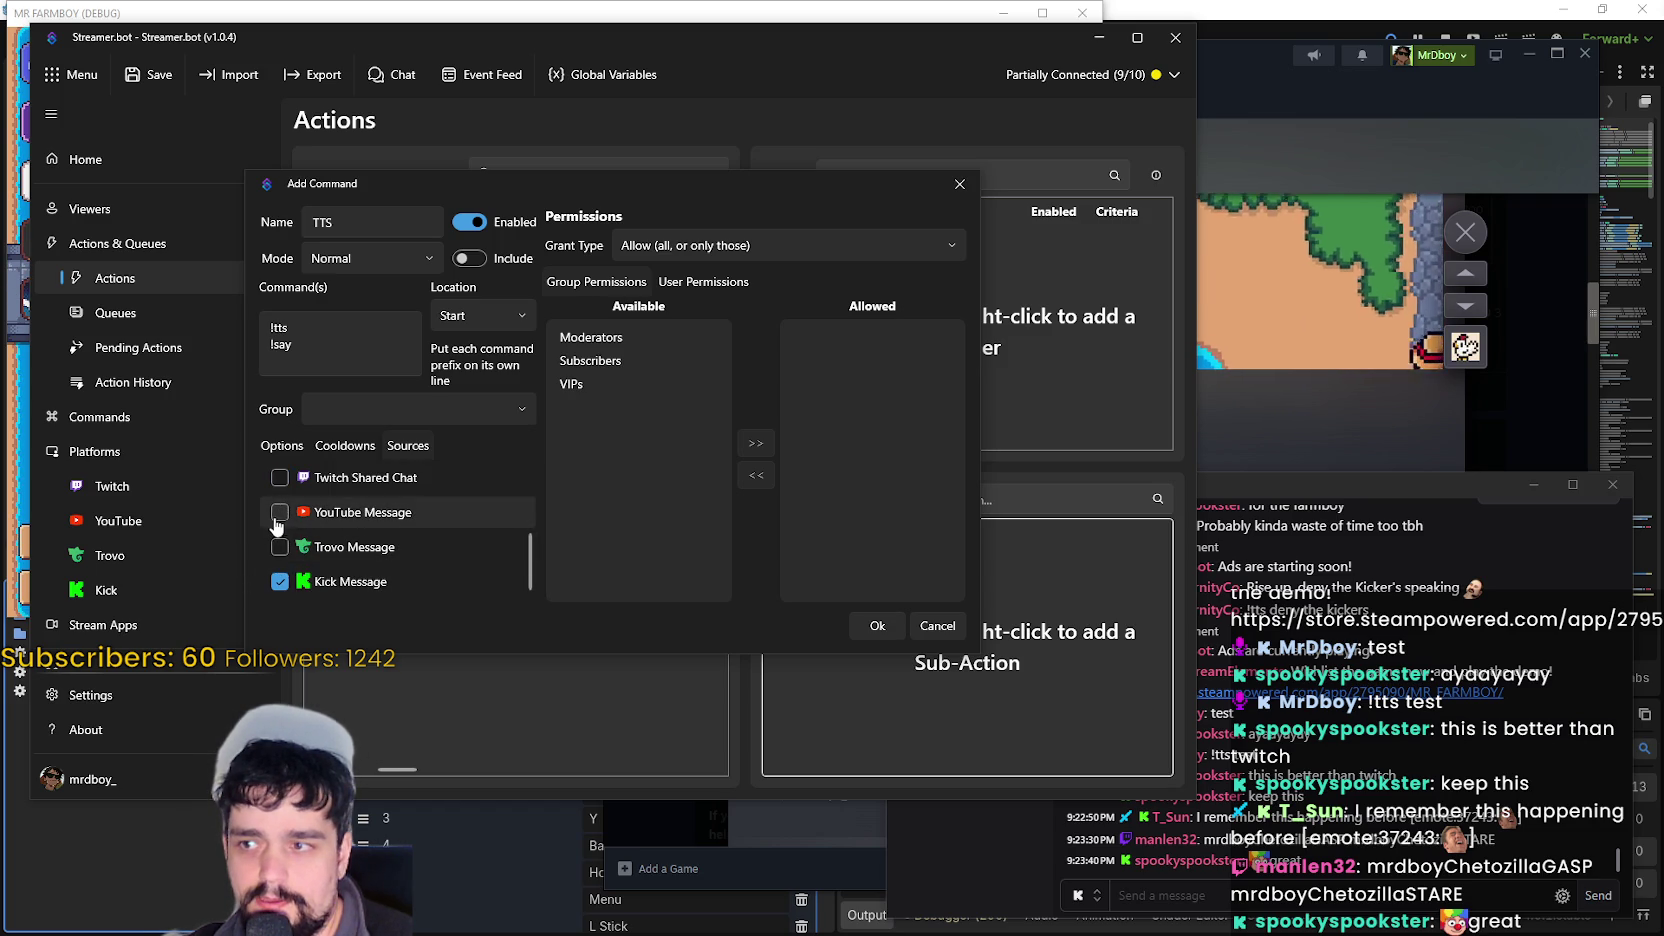
{"action": "left_click", "coordinate": [279, 514]}
{"action": "scroll", "coordinate": [330, 580], "scroll_direction": "up", "scroll_amount": 5}
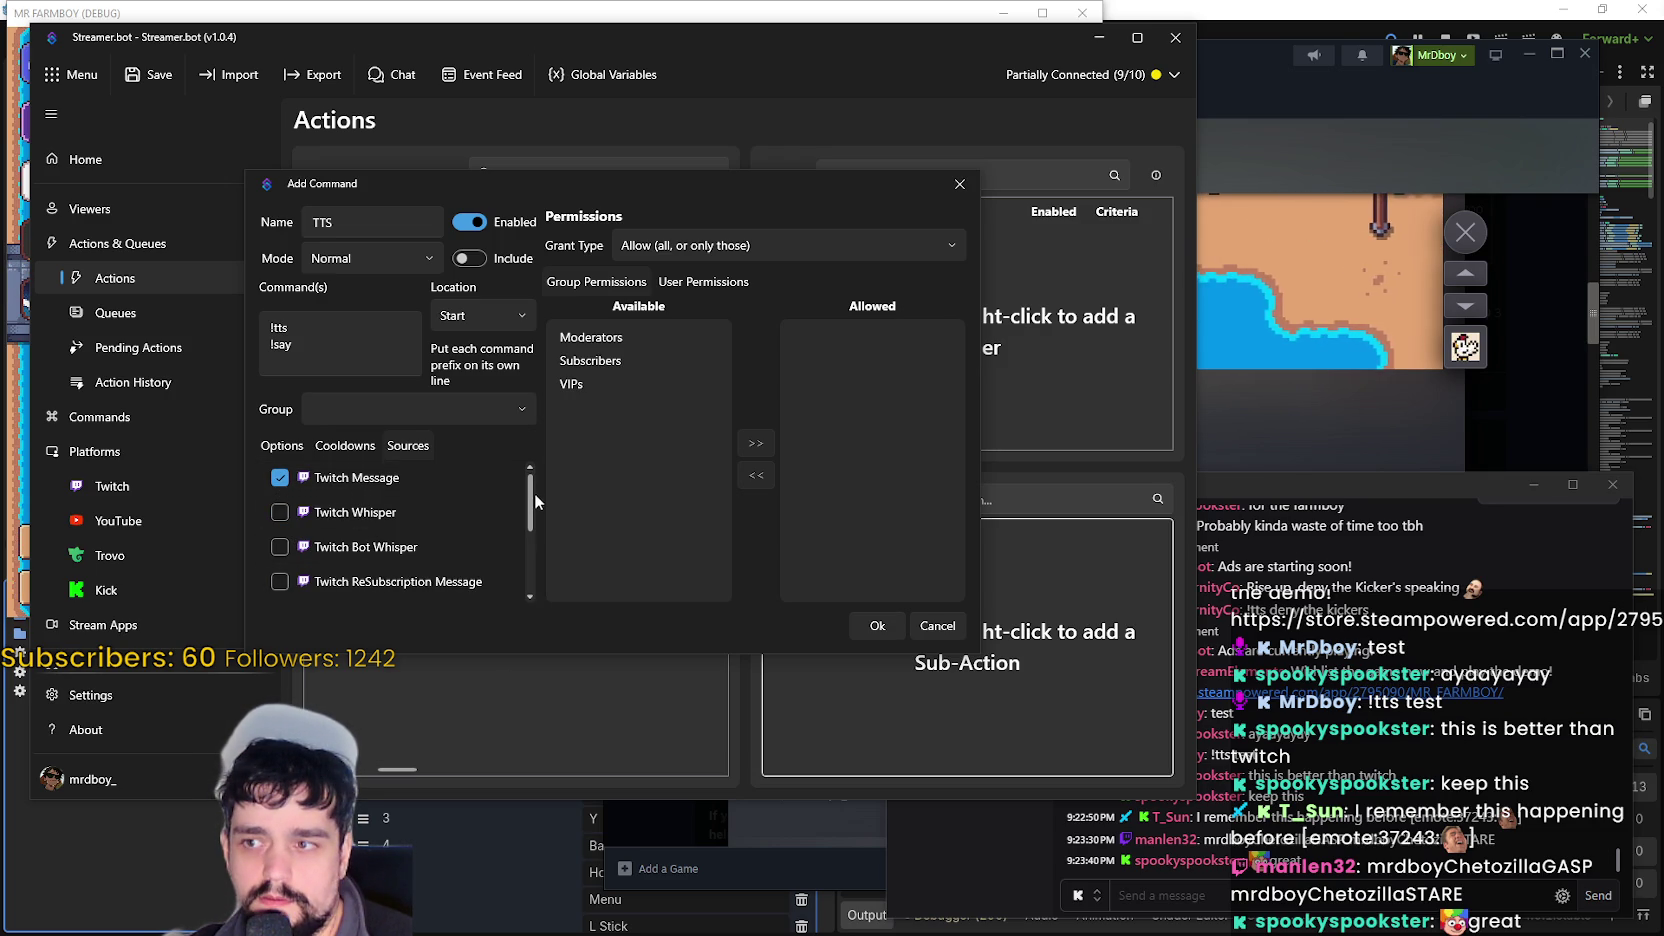
{"action": "mouse_move", "coordinate": [526, 510]}
{"action": "left_mouse_down"}
{"action": "mouse_move", "coordinate": [545, 601]}
{"action": "mouse_move", "coordinate": [543, 485]}
{"action": "left_mouse_up"}
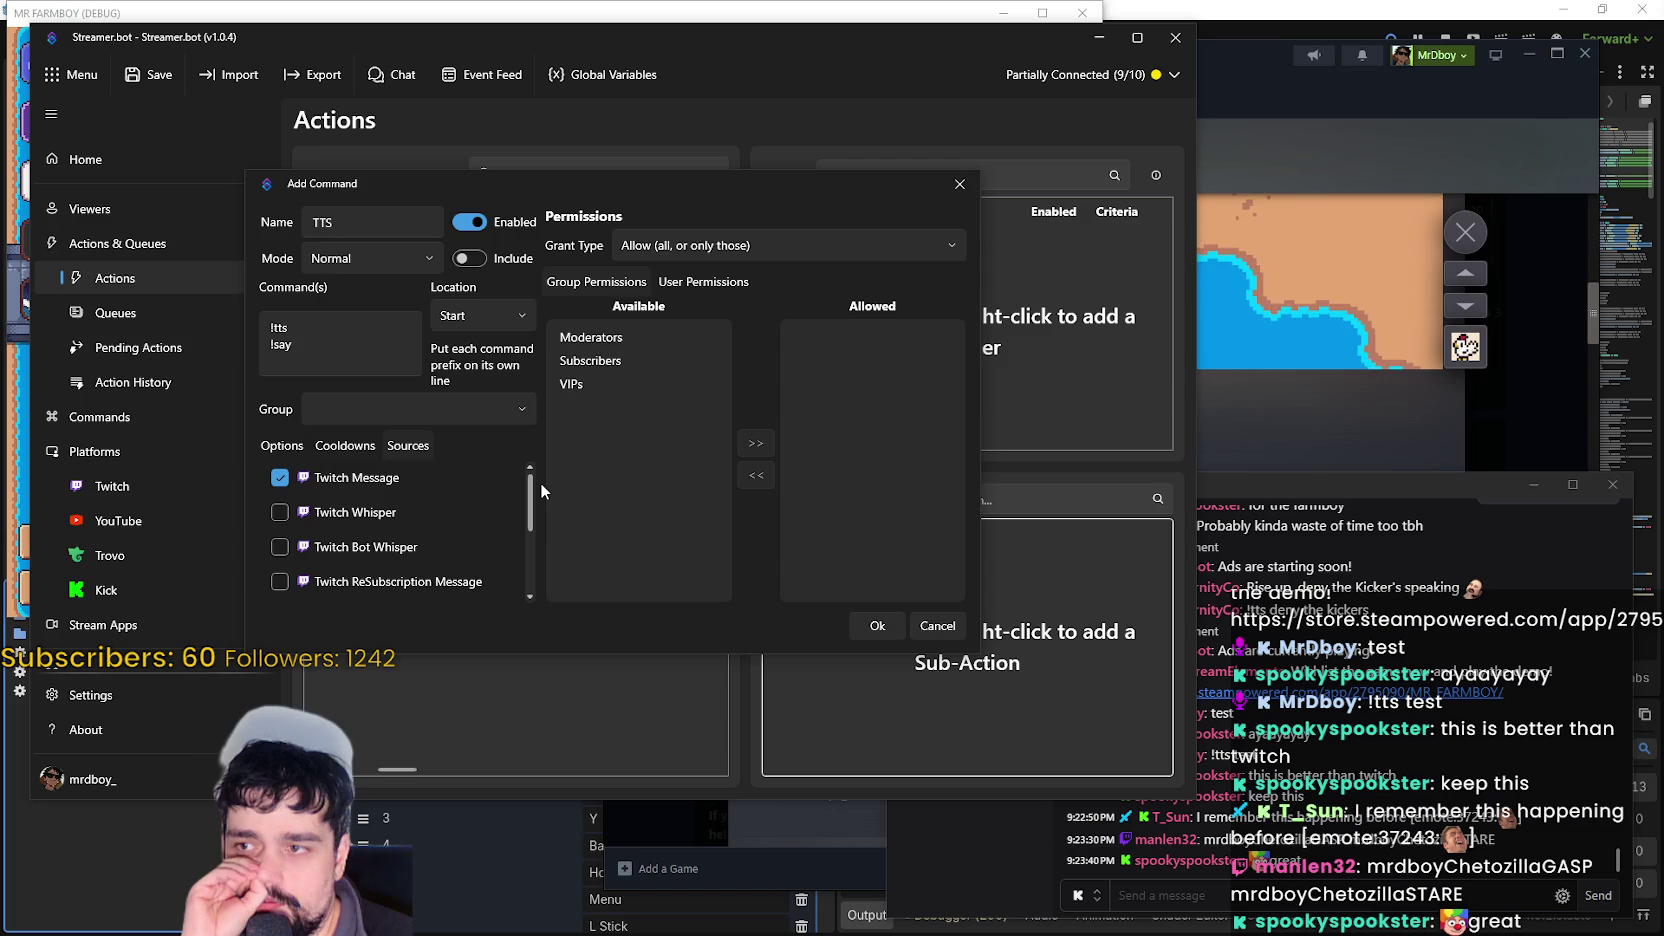
{"action": "mouse_move", "coordinate": [540, 482]}
{"action": "left_mouse_down"}
{"action": "mouse_move", "coordinate": [524, 595]}
{"action": "mouse_move", "coordinate": [521, 448]}
{"action": "mouse_move", "coordinate": [521, 603]}
{"action": "left_mouse_up"}
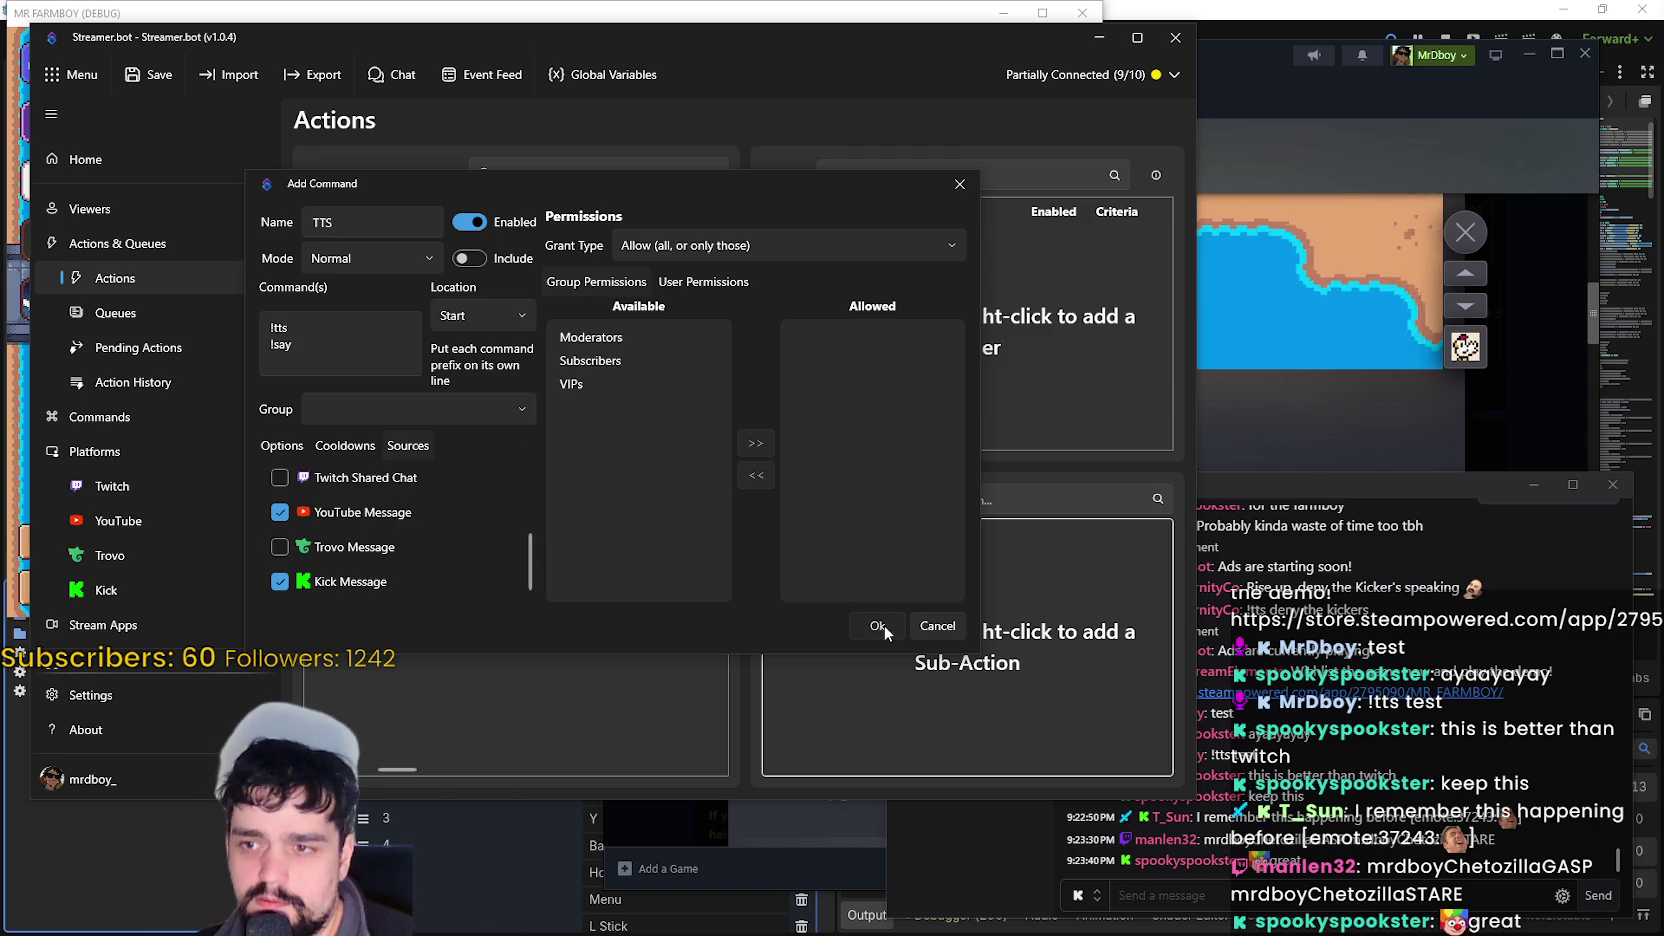
{"action": "left_click_drag", "start_coordinate": [530, 564], "coordinate": [536, 440]}
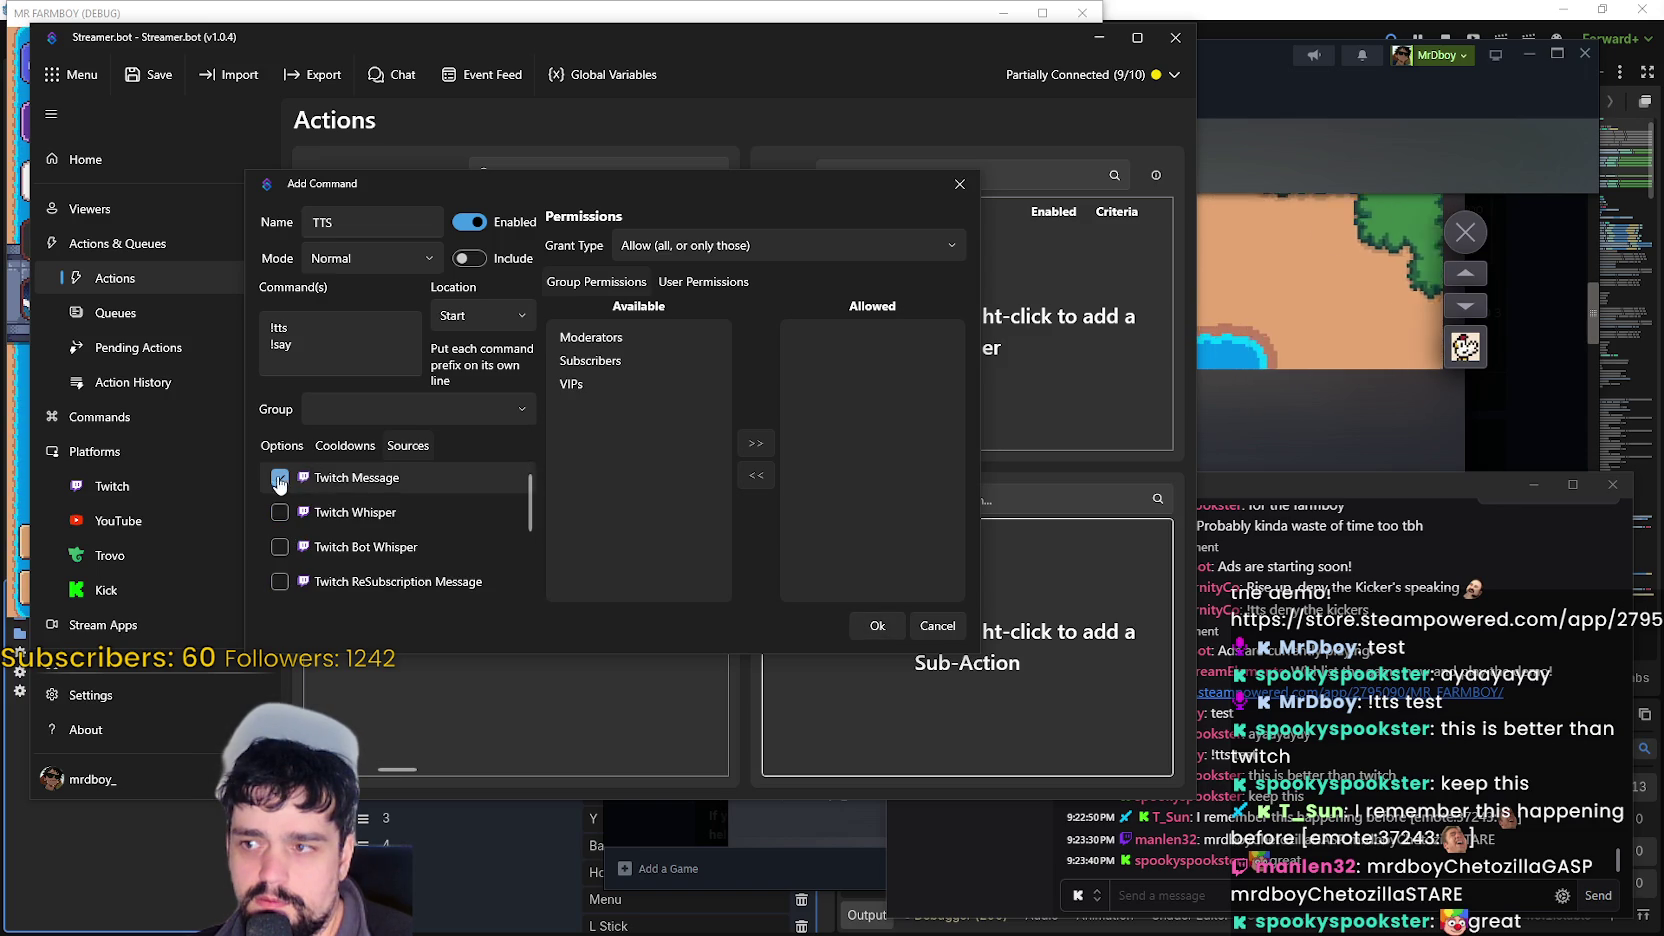
- Save the TTS command and confirm it as the action's Command Triggered trigger
{"action": "left_click", "coordinate": [887, 627]}
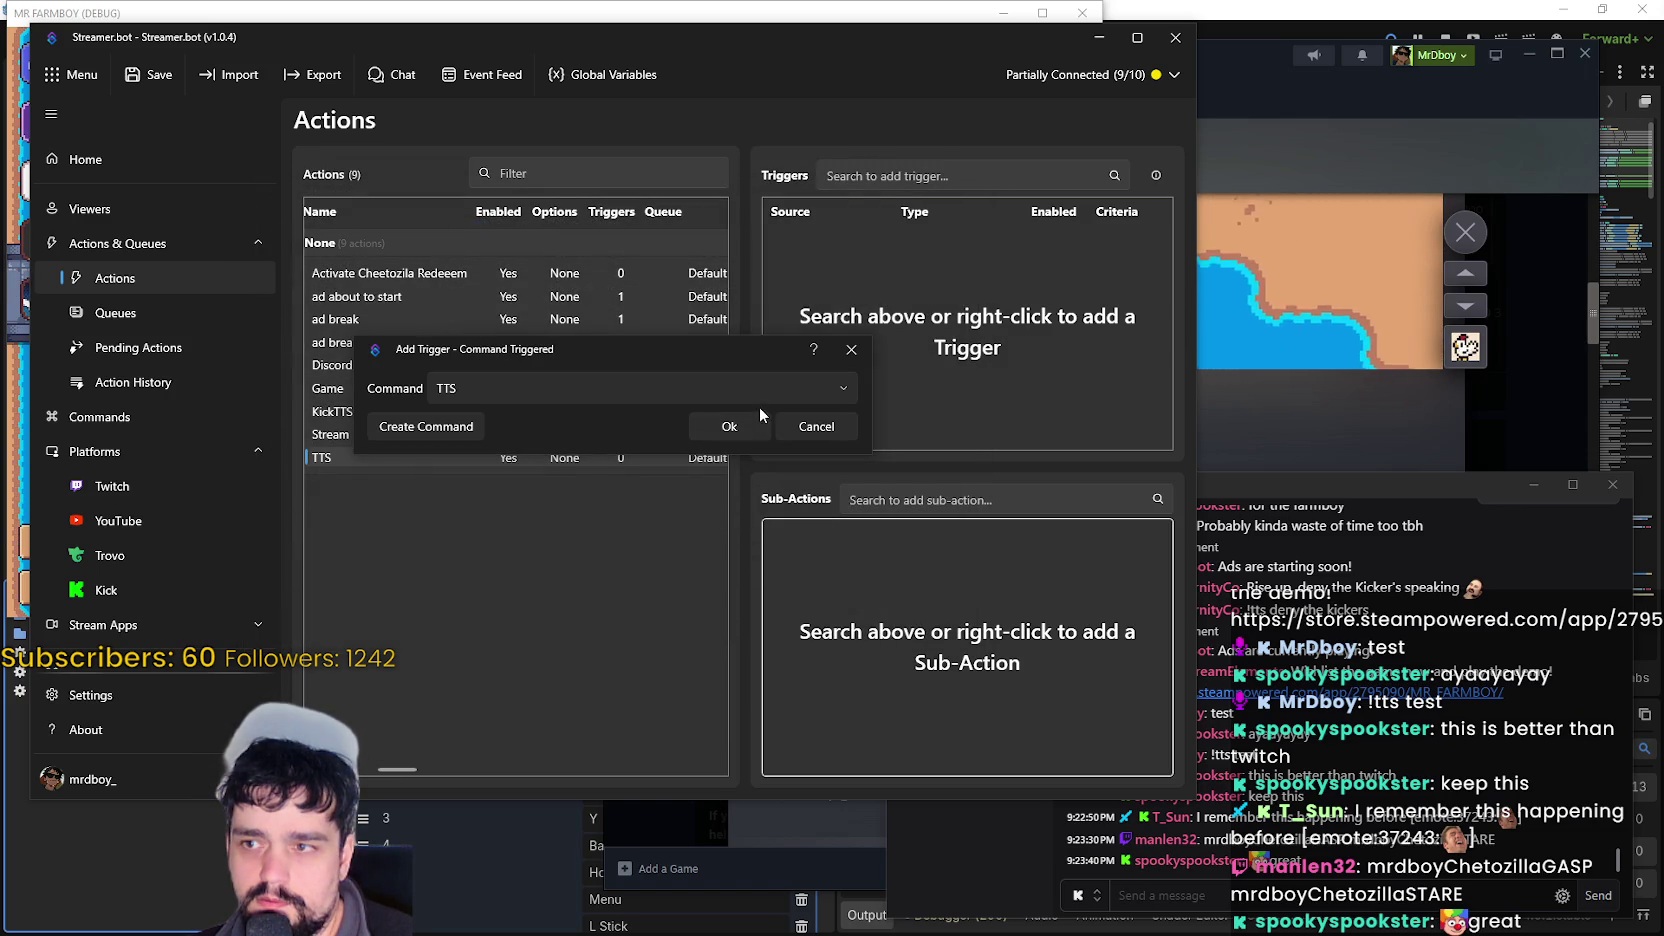
{"action": "left_click", "coordinate": [729, 426]}
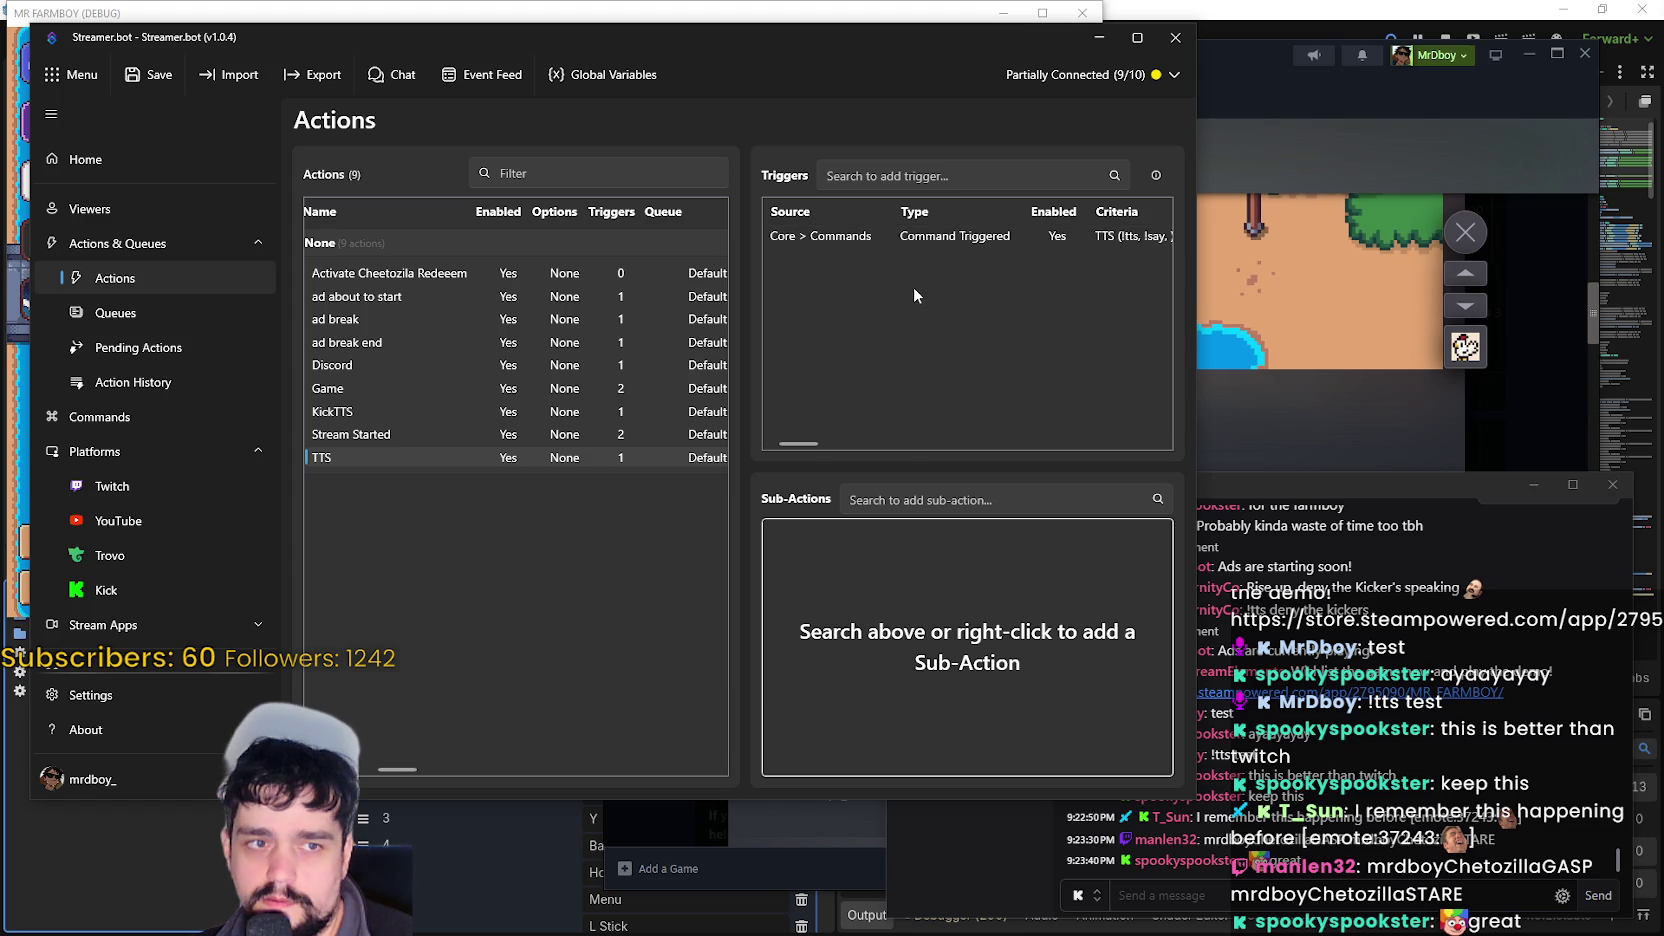
{"action": "left_click", "coordinate": [887, 497]}
- Add a Speaker.bot > Speak sub-action to the TTS action
{"action": "right_click", "coordinate": [816, 625]}
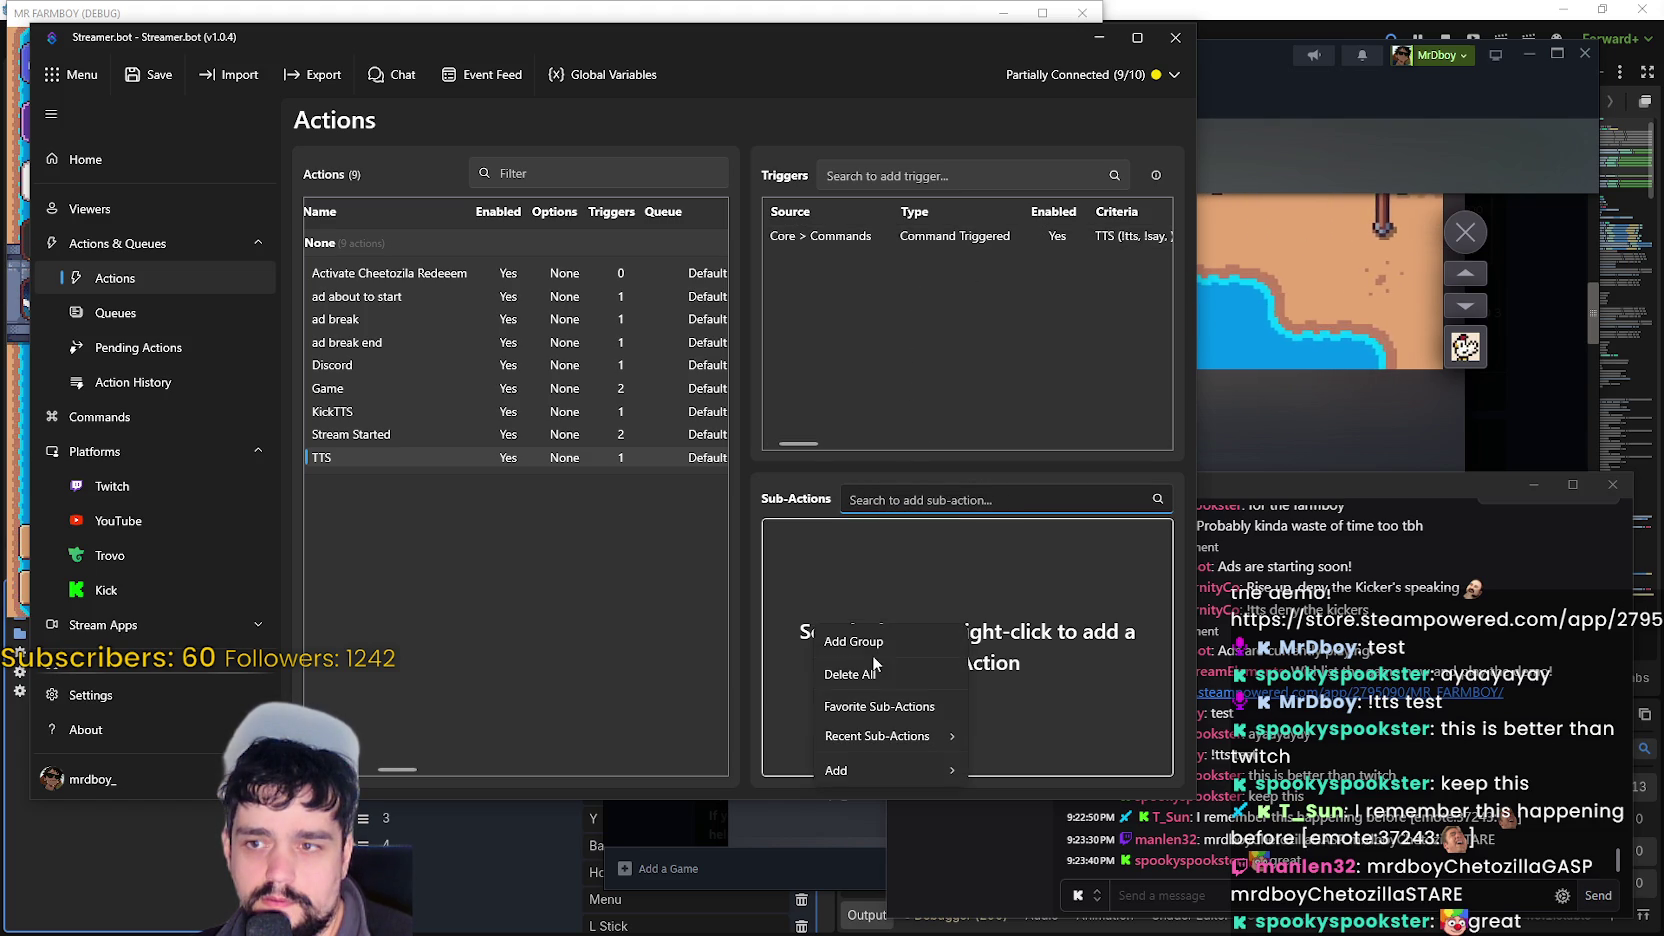
{"action": "mouse_move", "coordinate": [926, 770]}
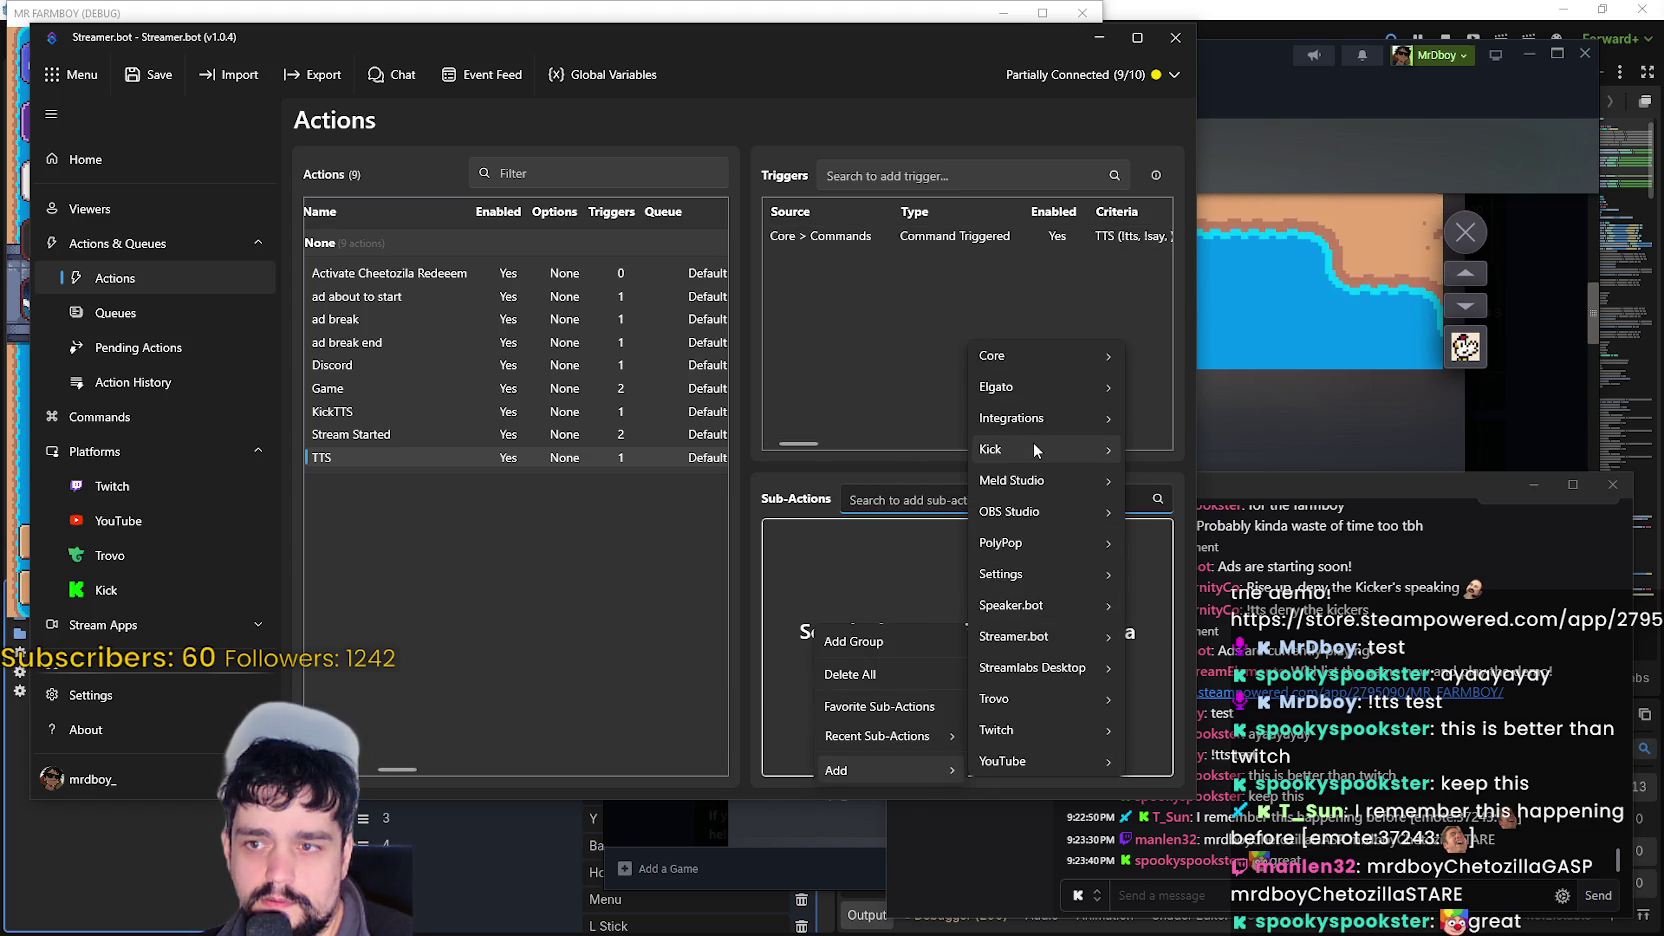
{"action": "mouse_move", "coordinate": [1034, 442]}
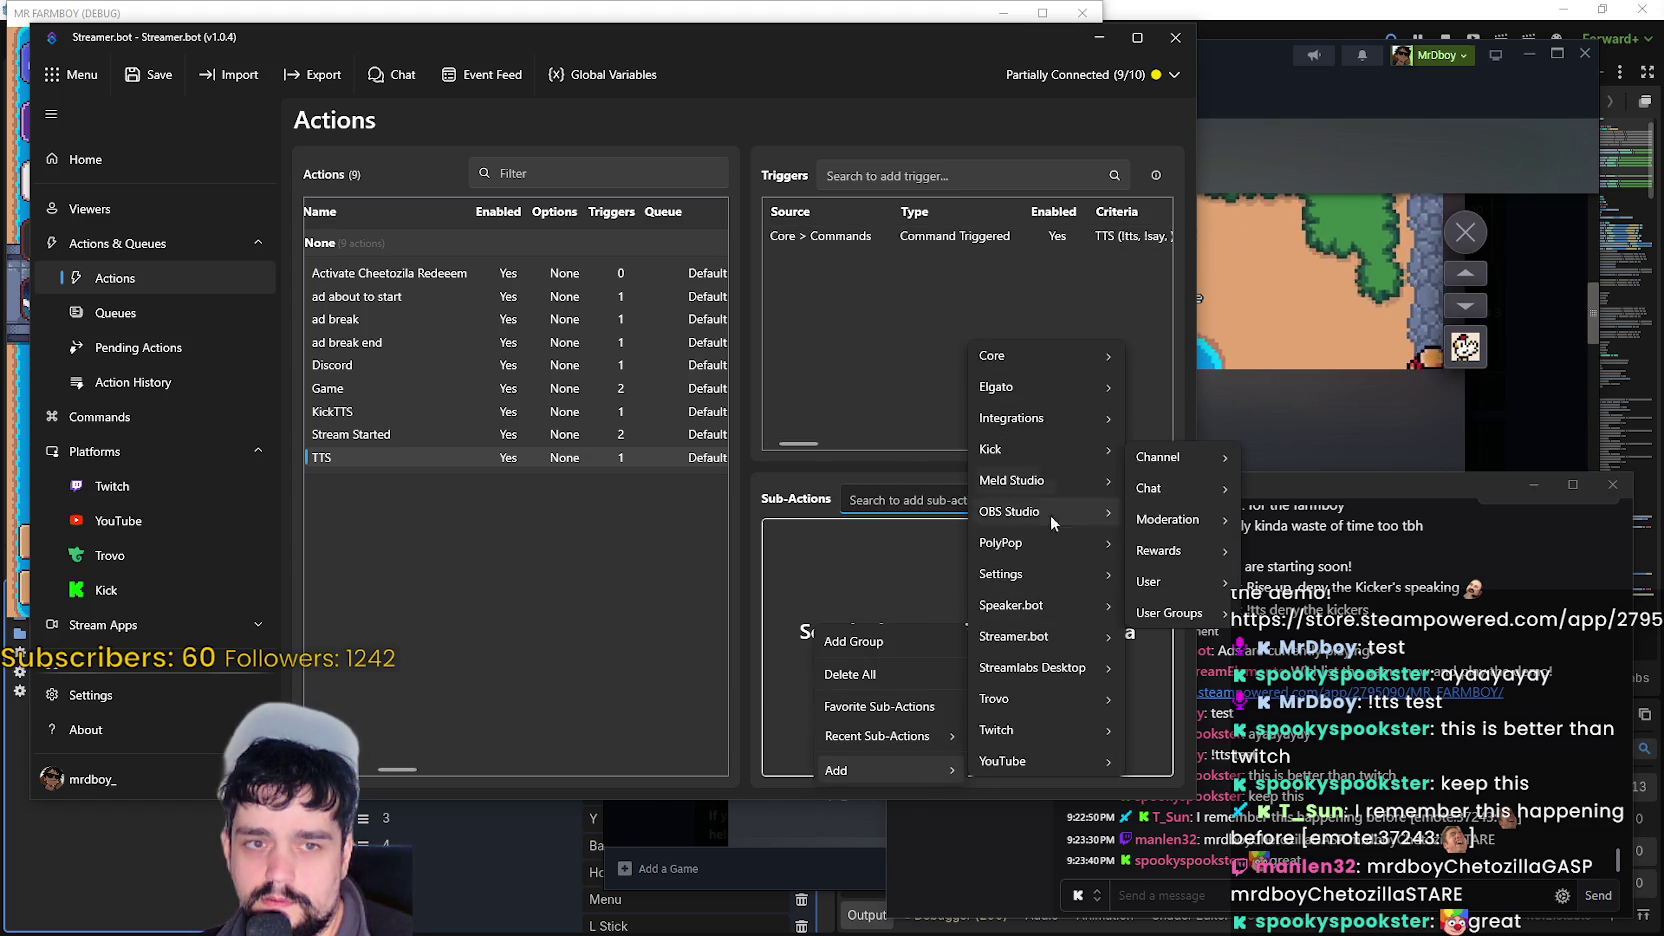
{"action": "mouse_move", "coordinate": [1063, 599]}
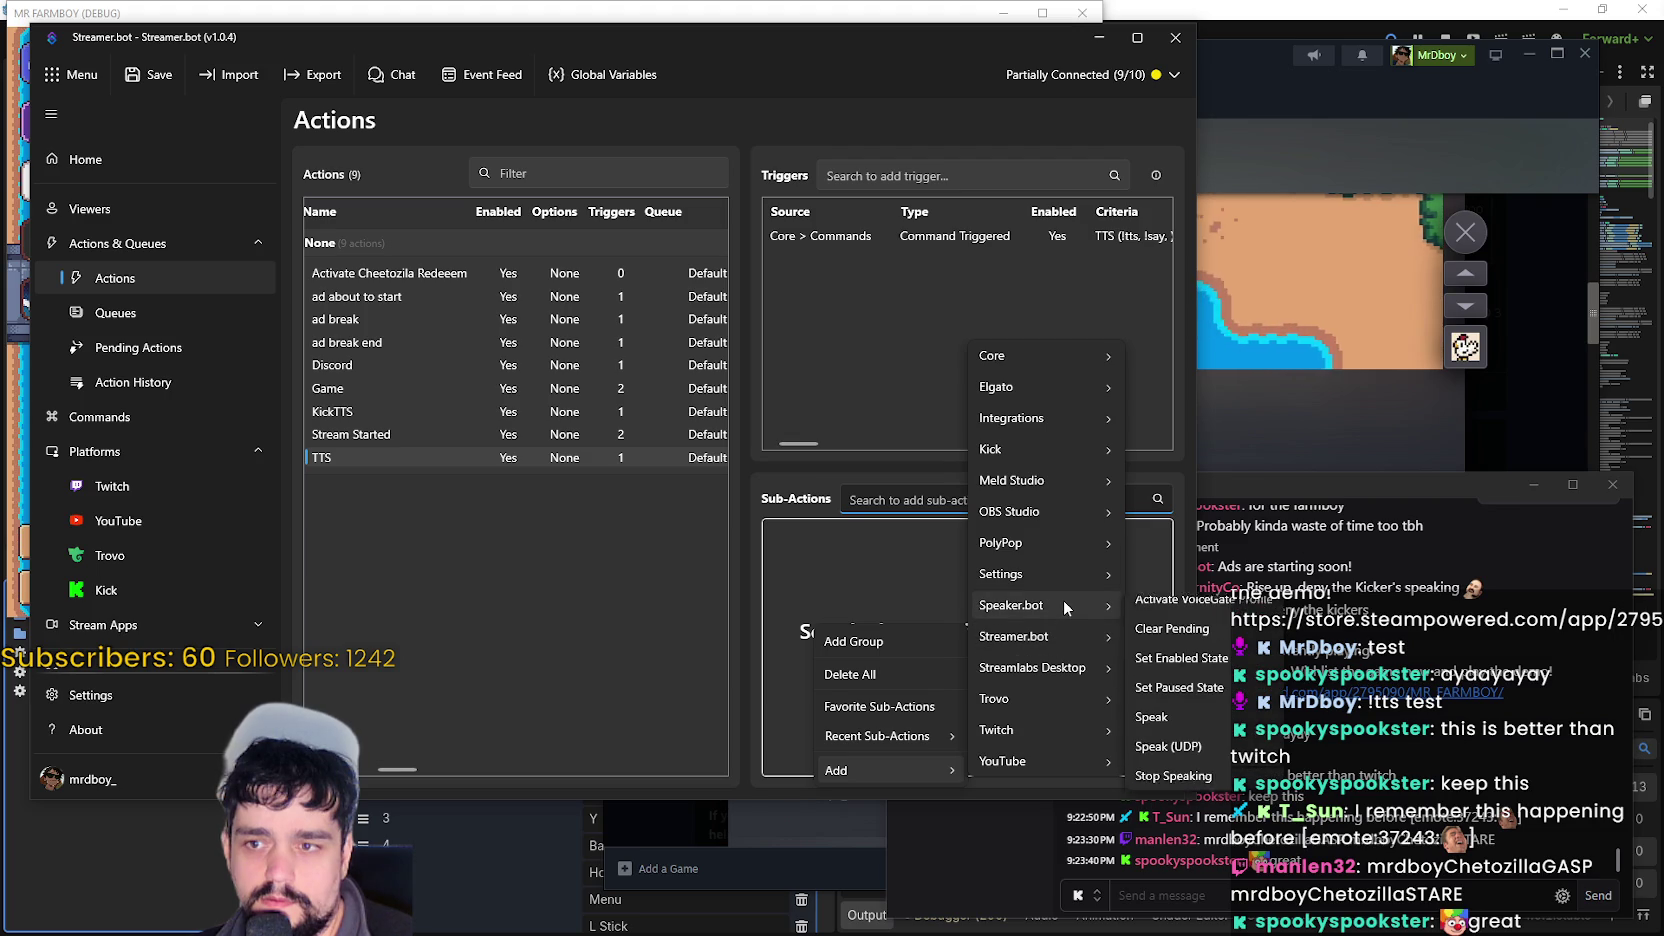
{"action": "left_click", "coordinate": [1206, 731]}
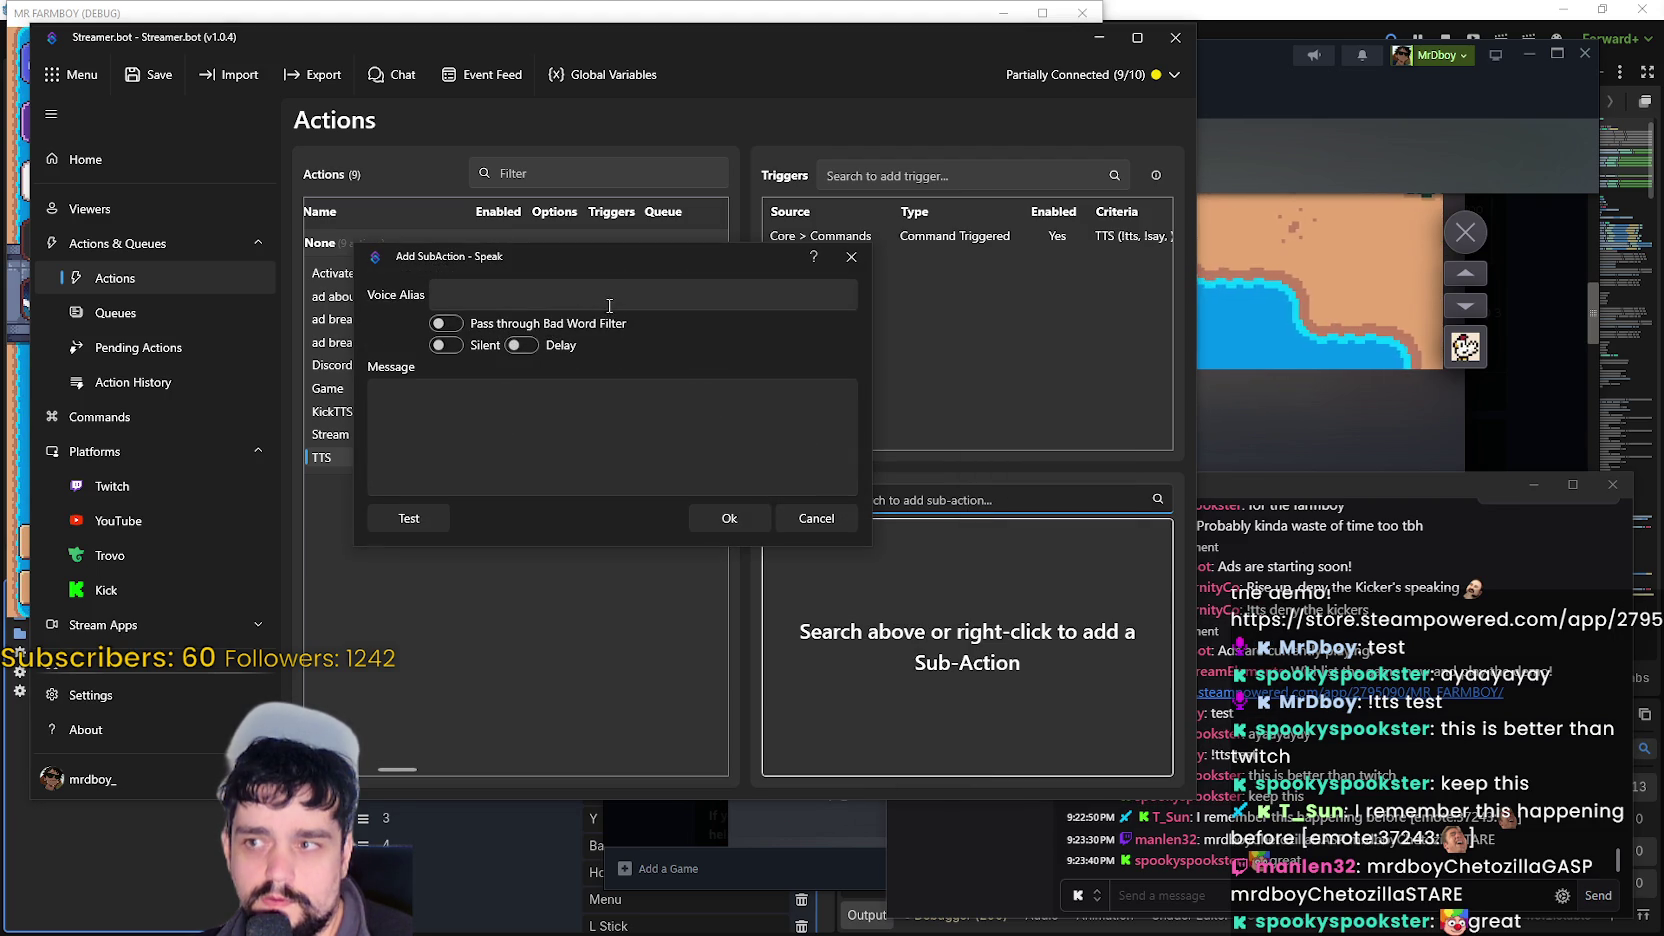
- Set the Speak voice alias to TTSMonster and the message to %rawinput%, then save
{"action": "left_click", "coordinate": [572, 292]}
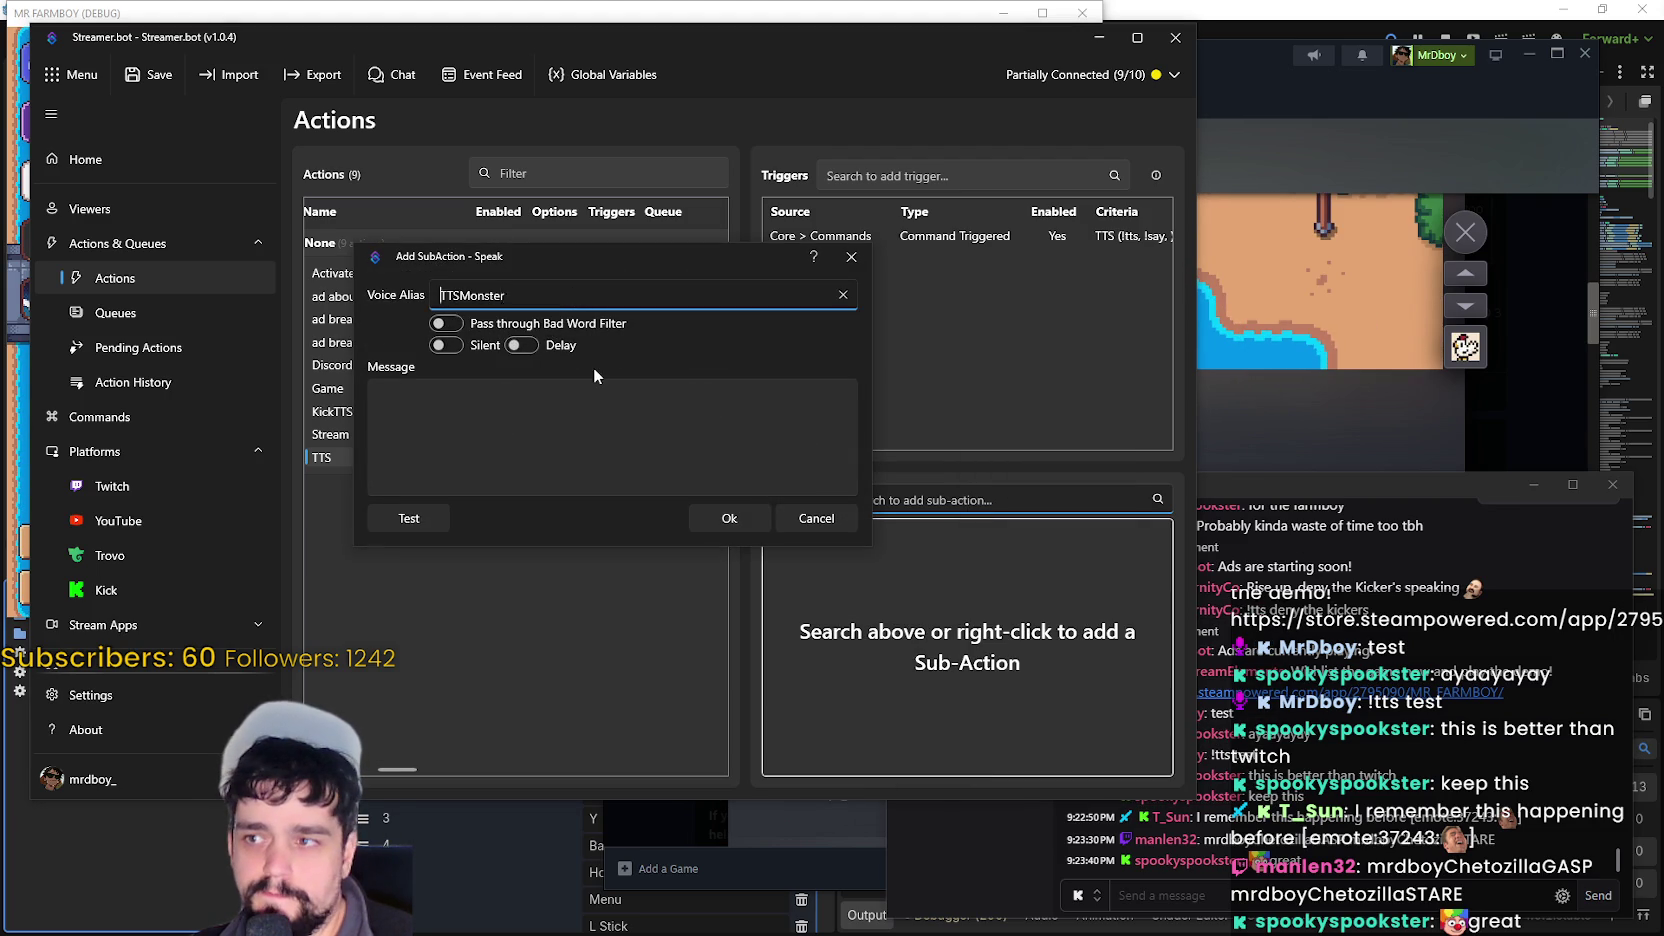
{"action": "left_click", "coordinate": [619, 442]}
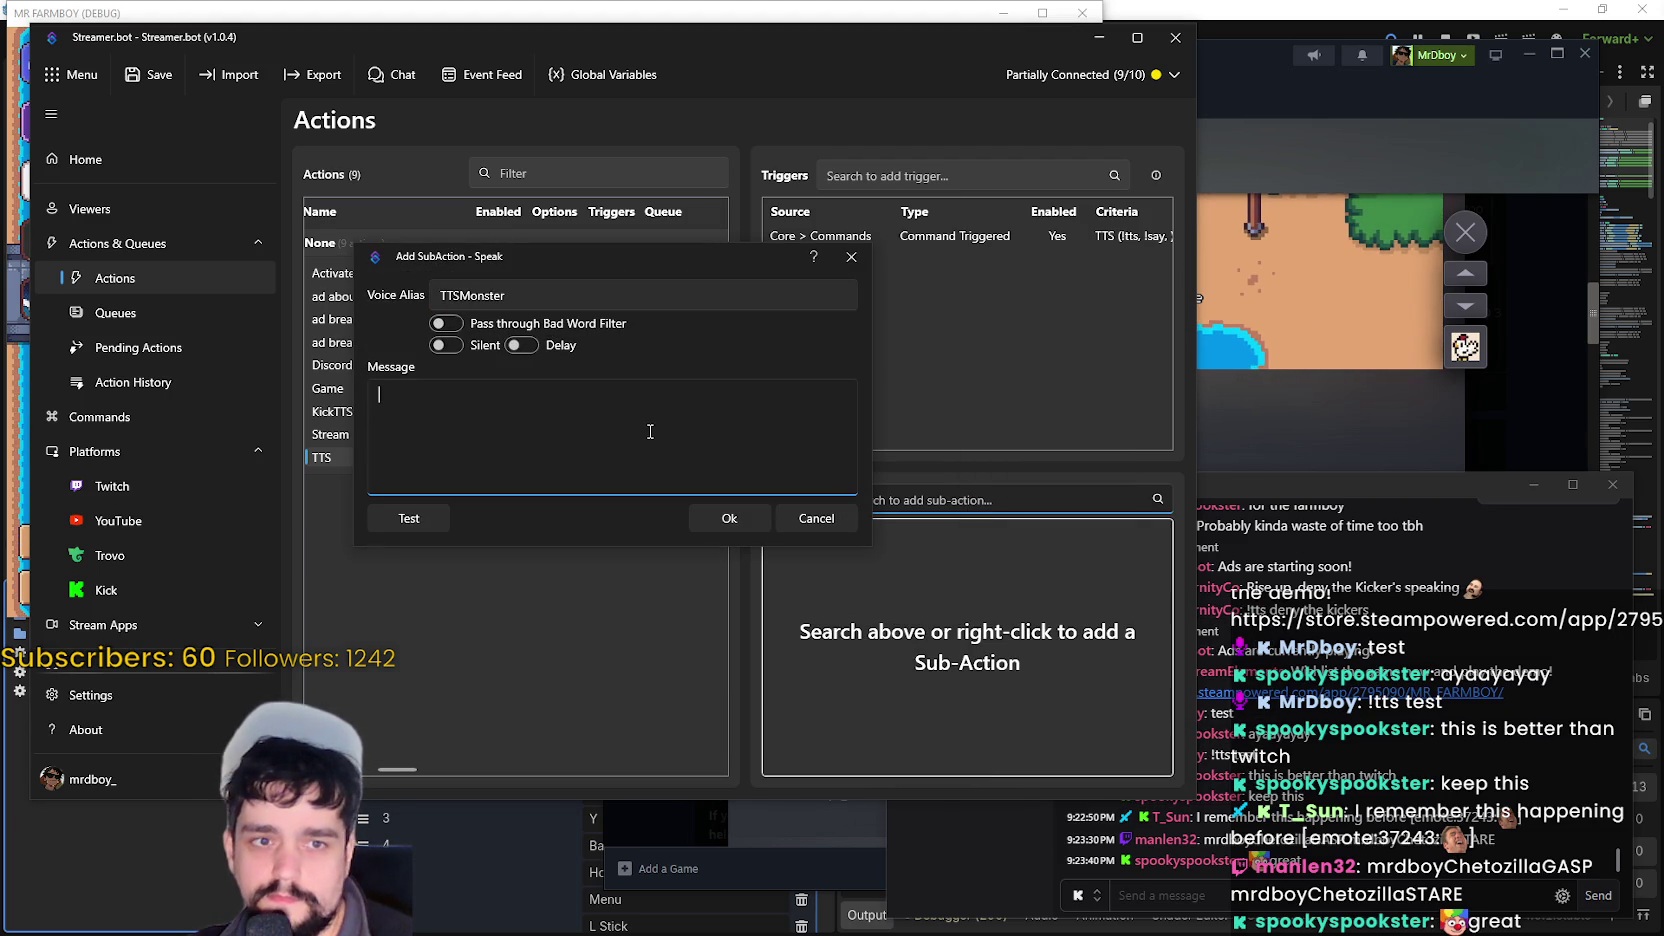
{"action": "type", "text": "@"}
{"action": "key", "text": "BackSpace"}
{"action": "type", "text": "&raw"}
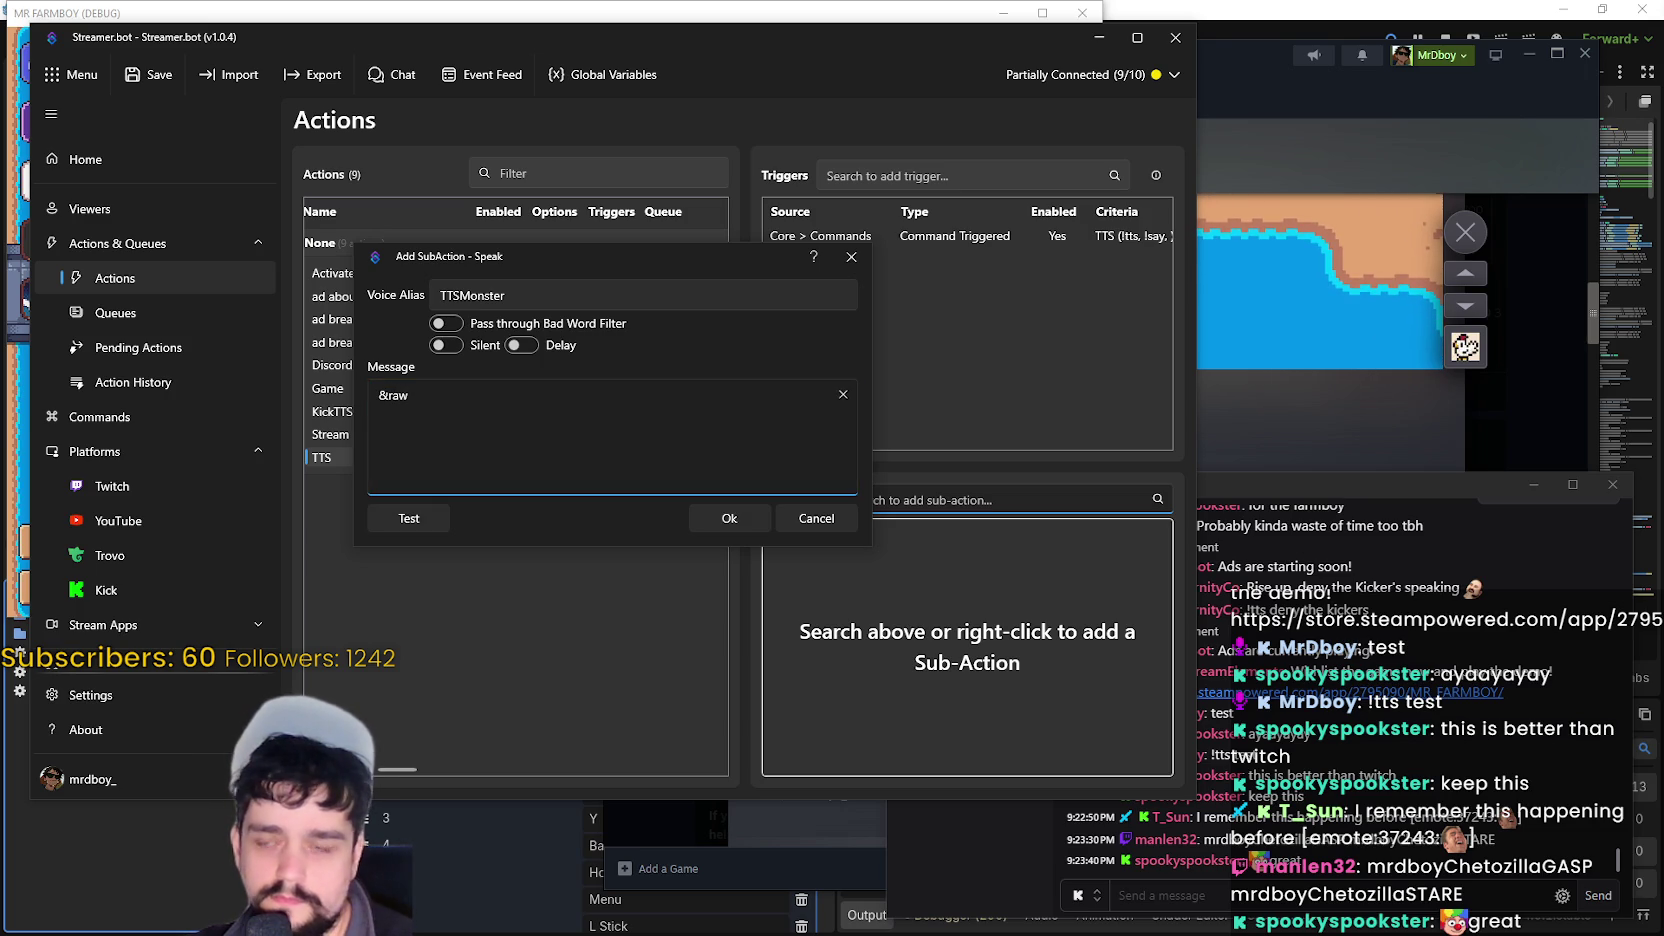
{"action": "type", "text": "input"}
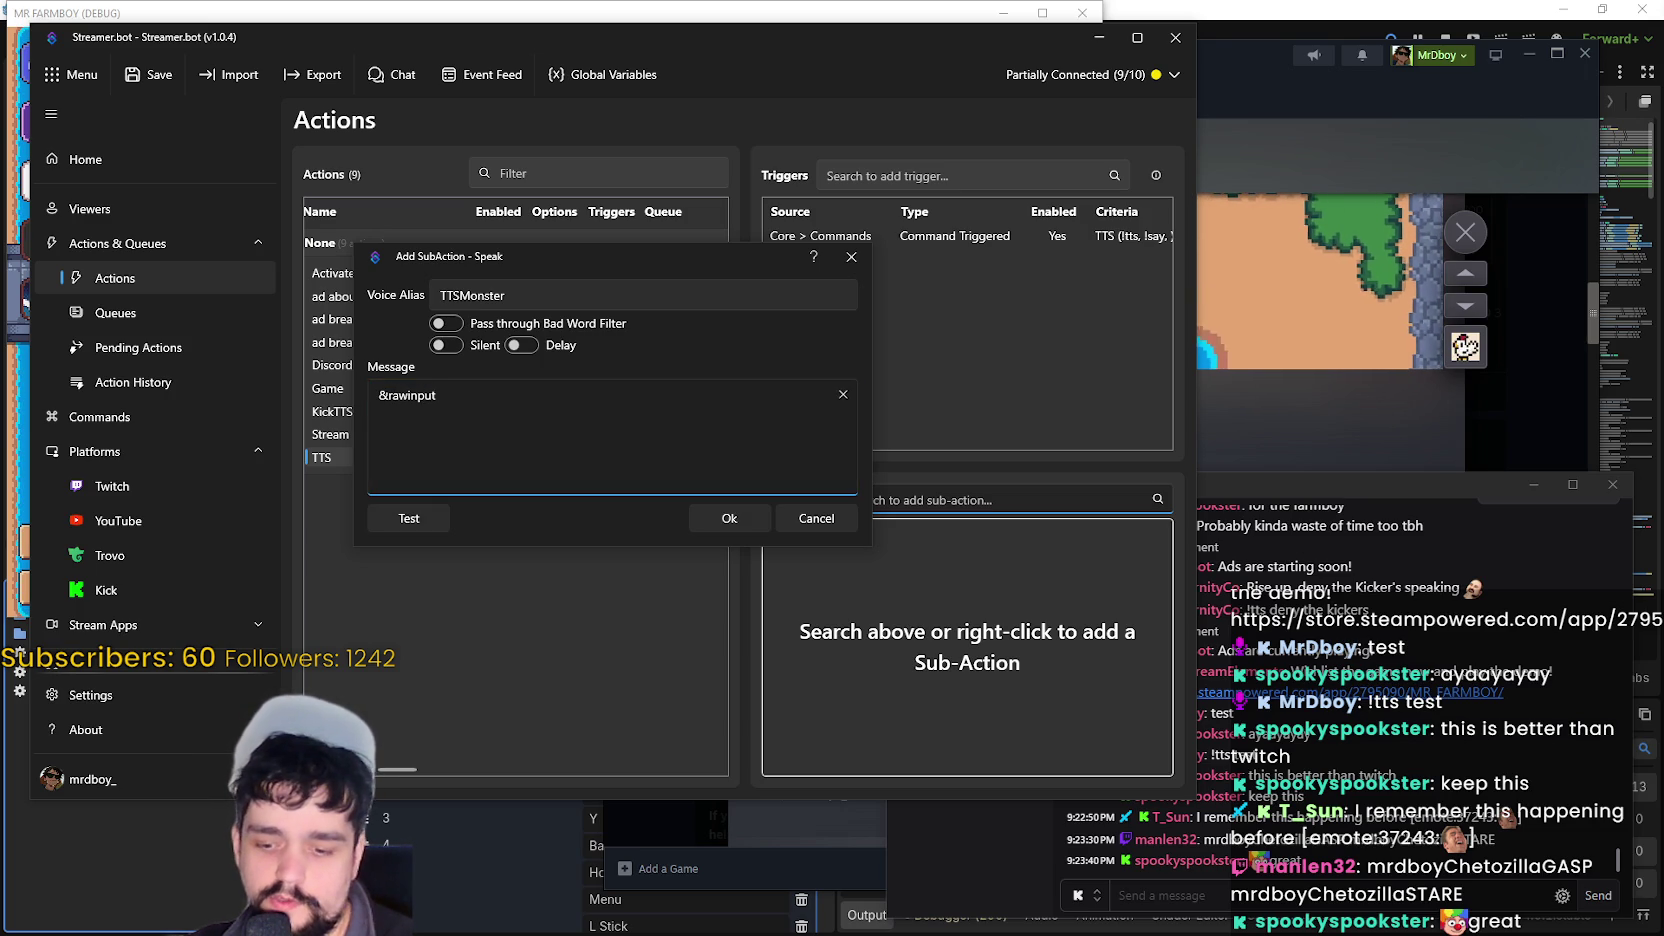
{"action": "type", "text": "%"}
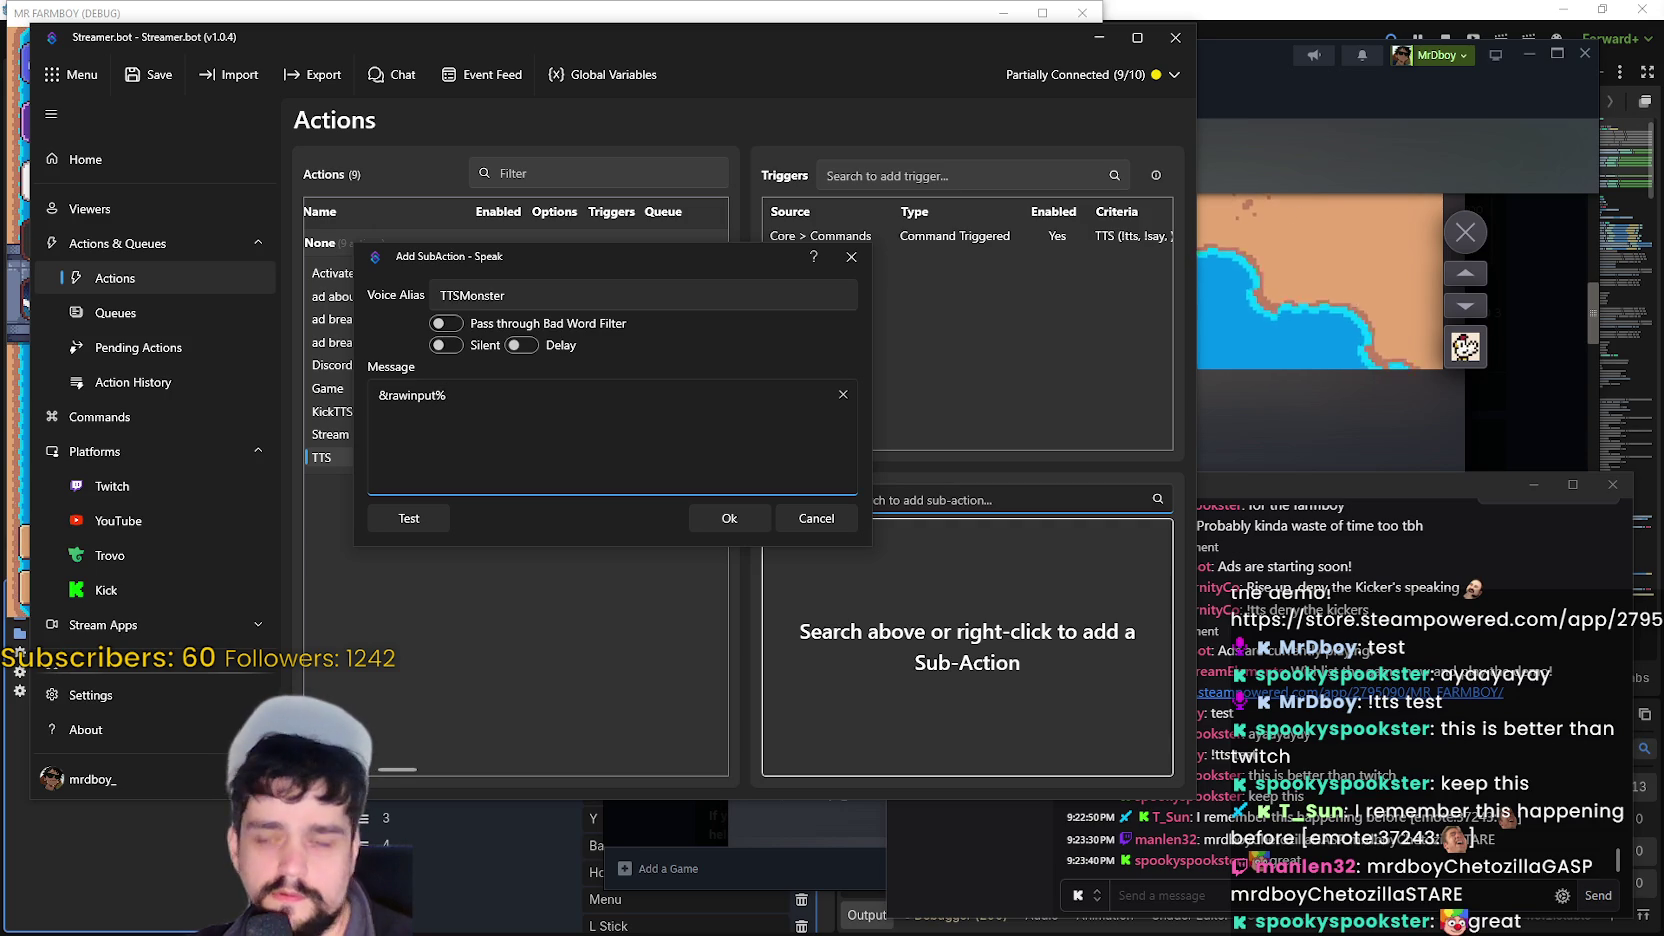
{"action": "left_click_drag", "start_coordinate": [378, 396], "coordinate": [388, 396]}
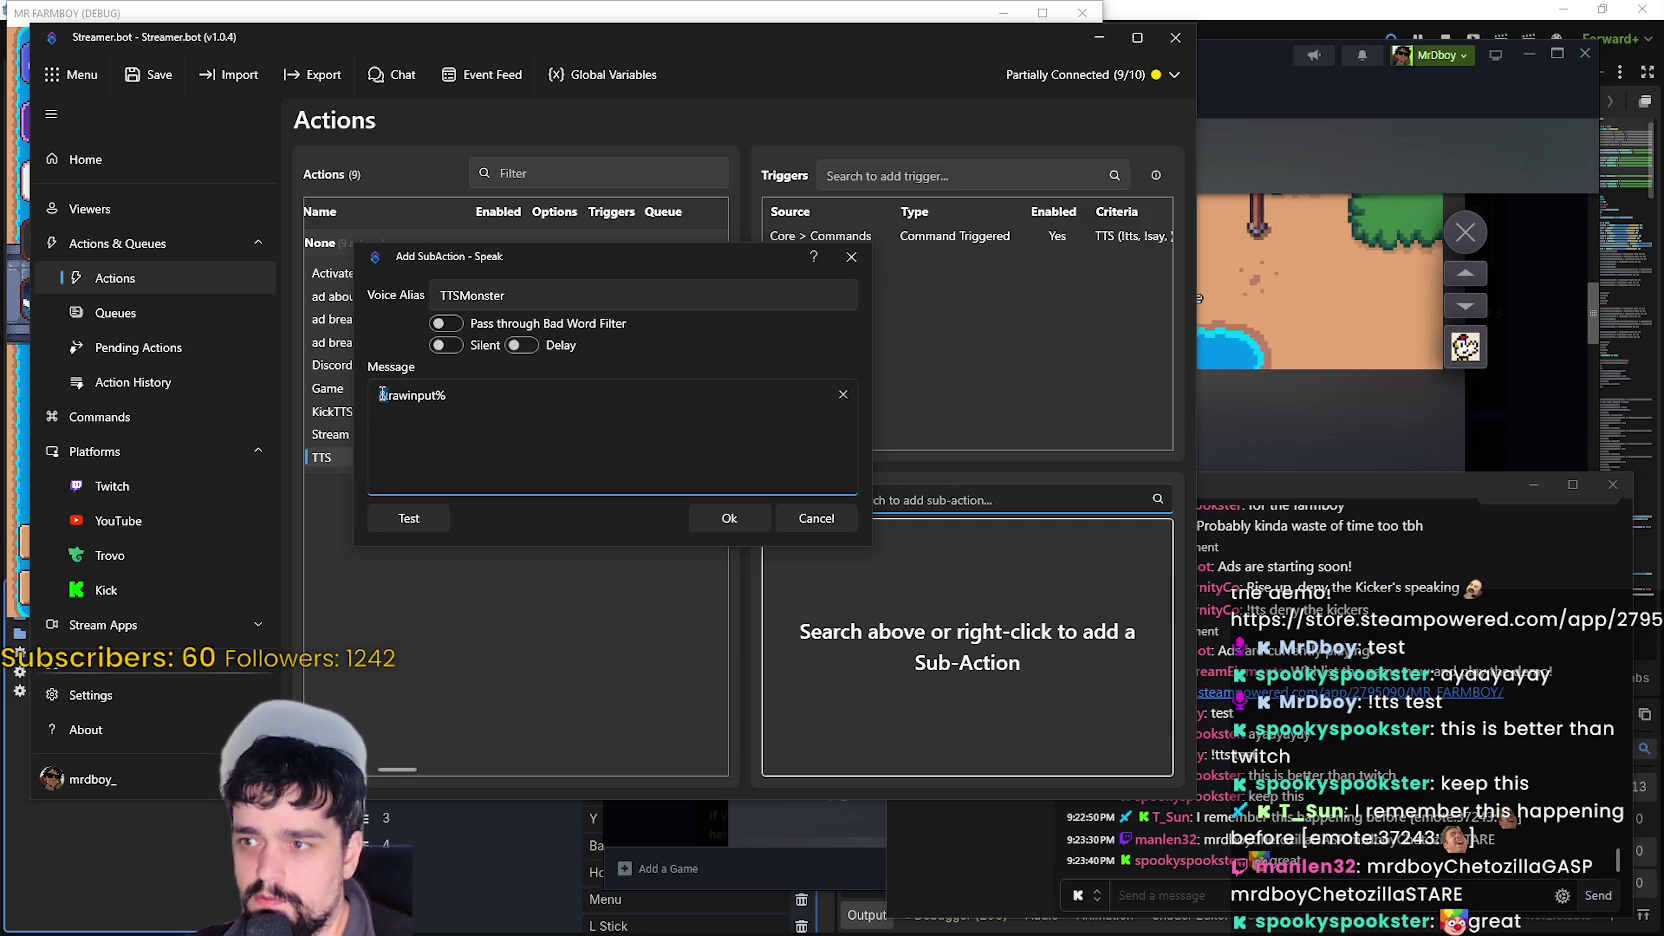
{"action": "left_click", "coordinate": [383, 396]}
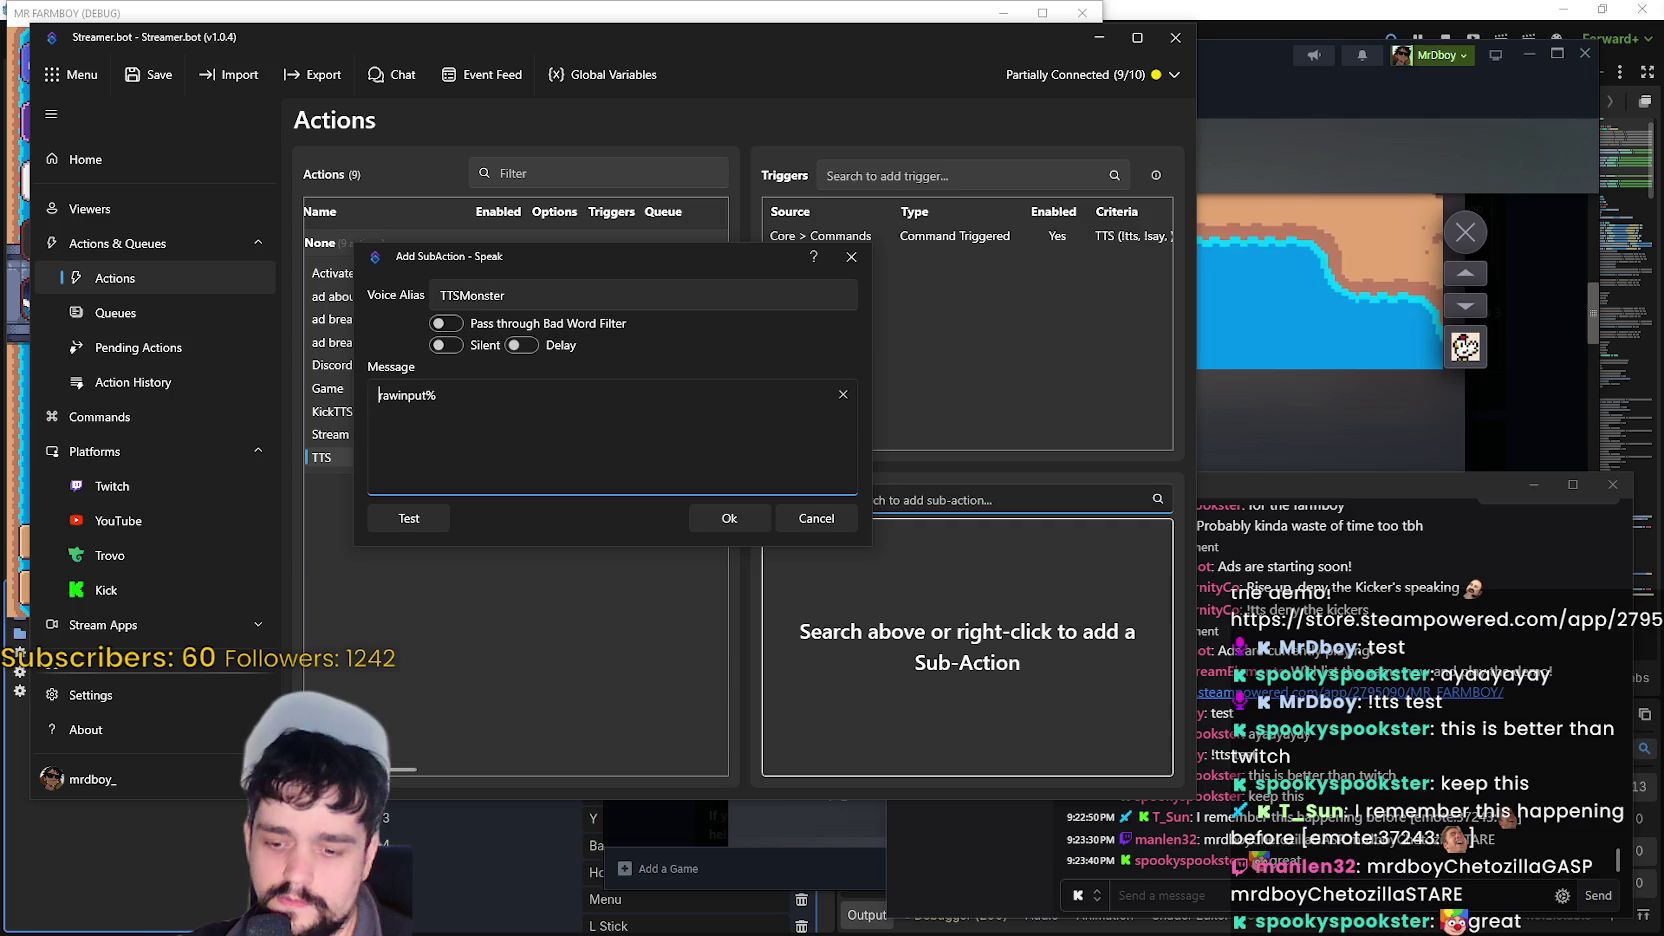
{"action": "left_click", "coordinate": [729, 518]}
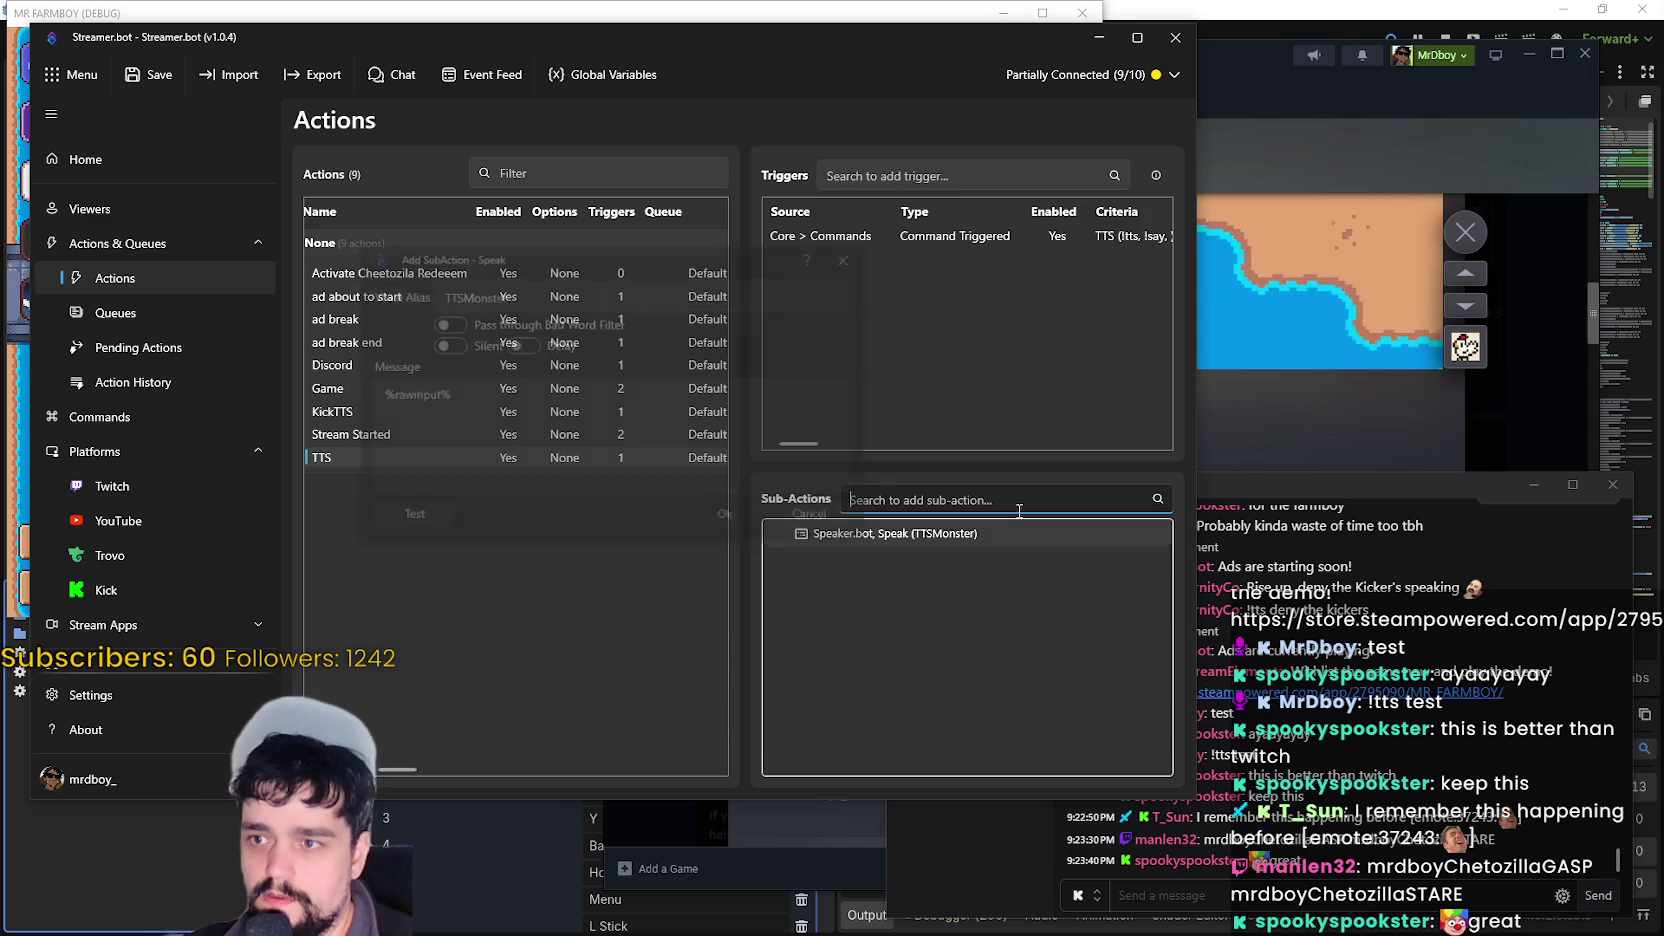
- Delete the old KickTTS action and minimize the Streamer.bot window
{"action": "left_click", "coordinate": [377, 411]}
{"action": "right_click", "coordinate": [492, 414]}
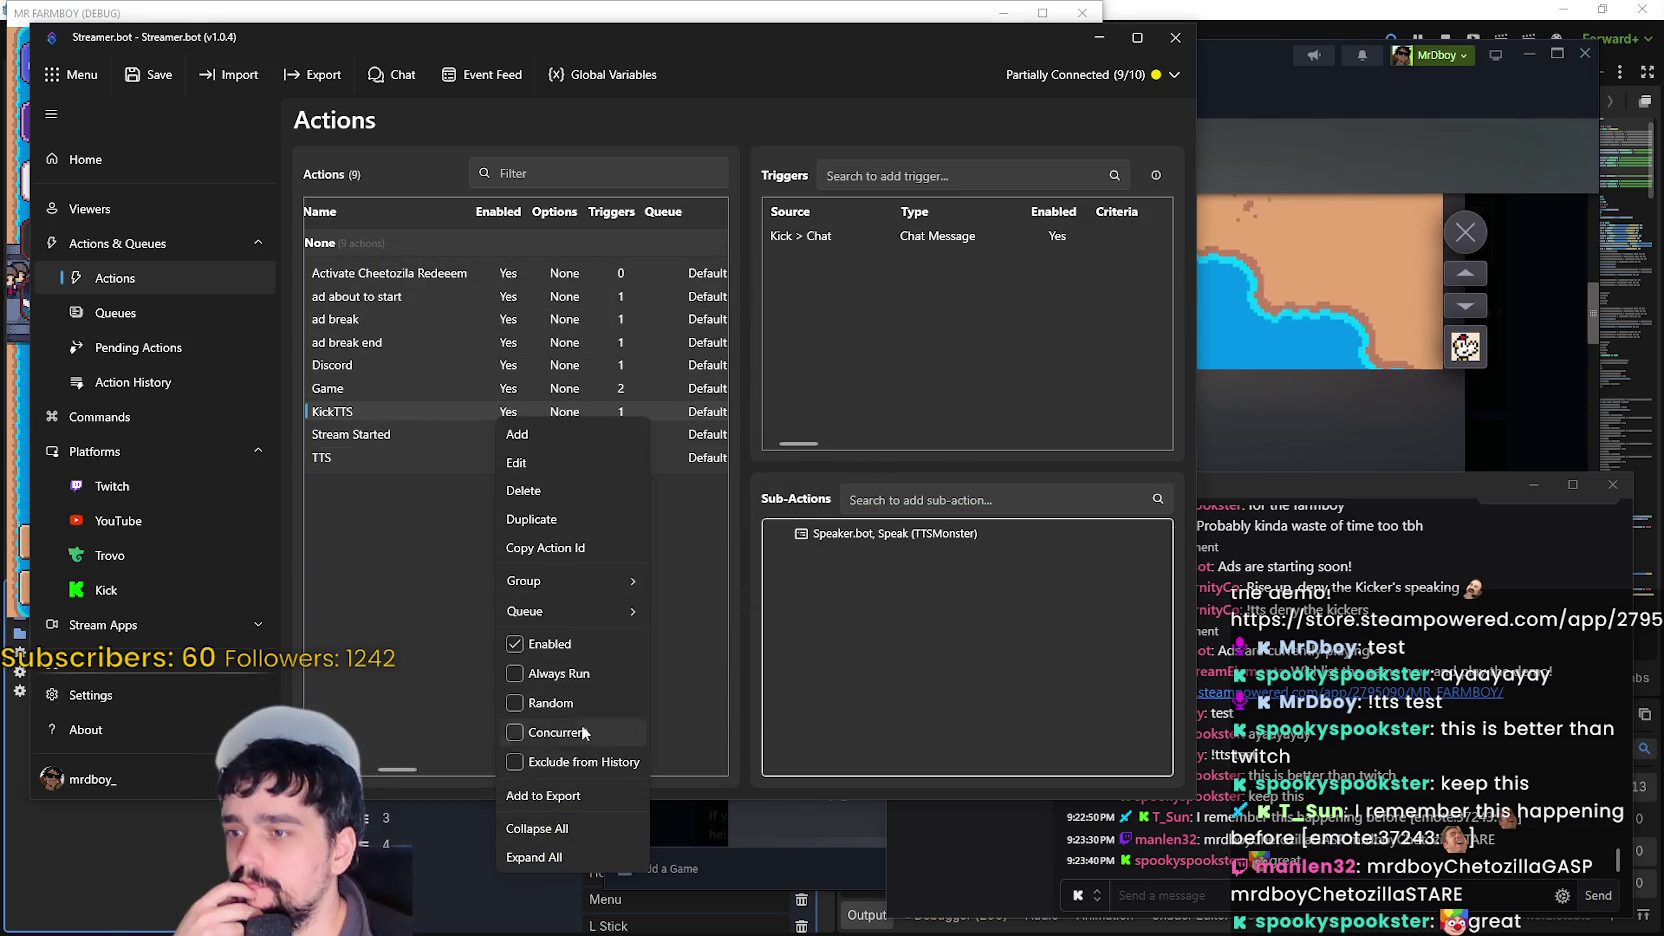
{"action": "left_click", "coordinate": [562, 491]}
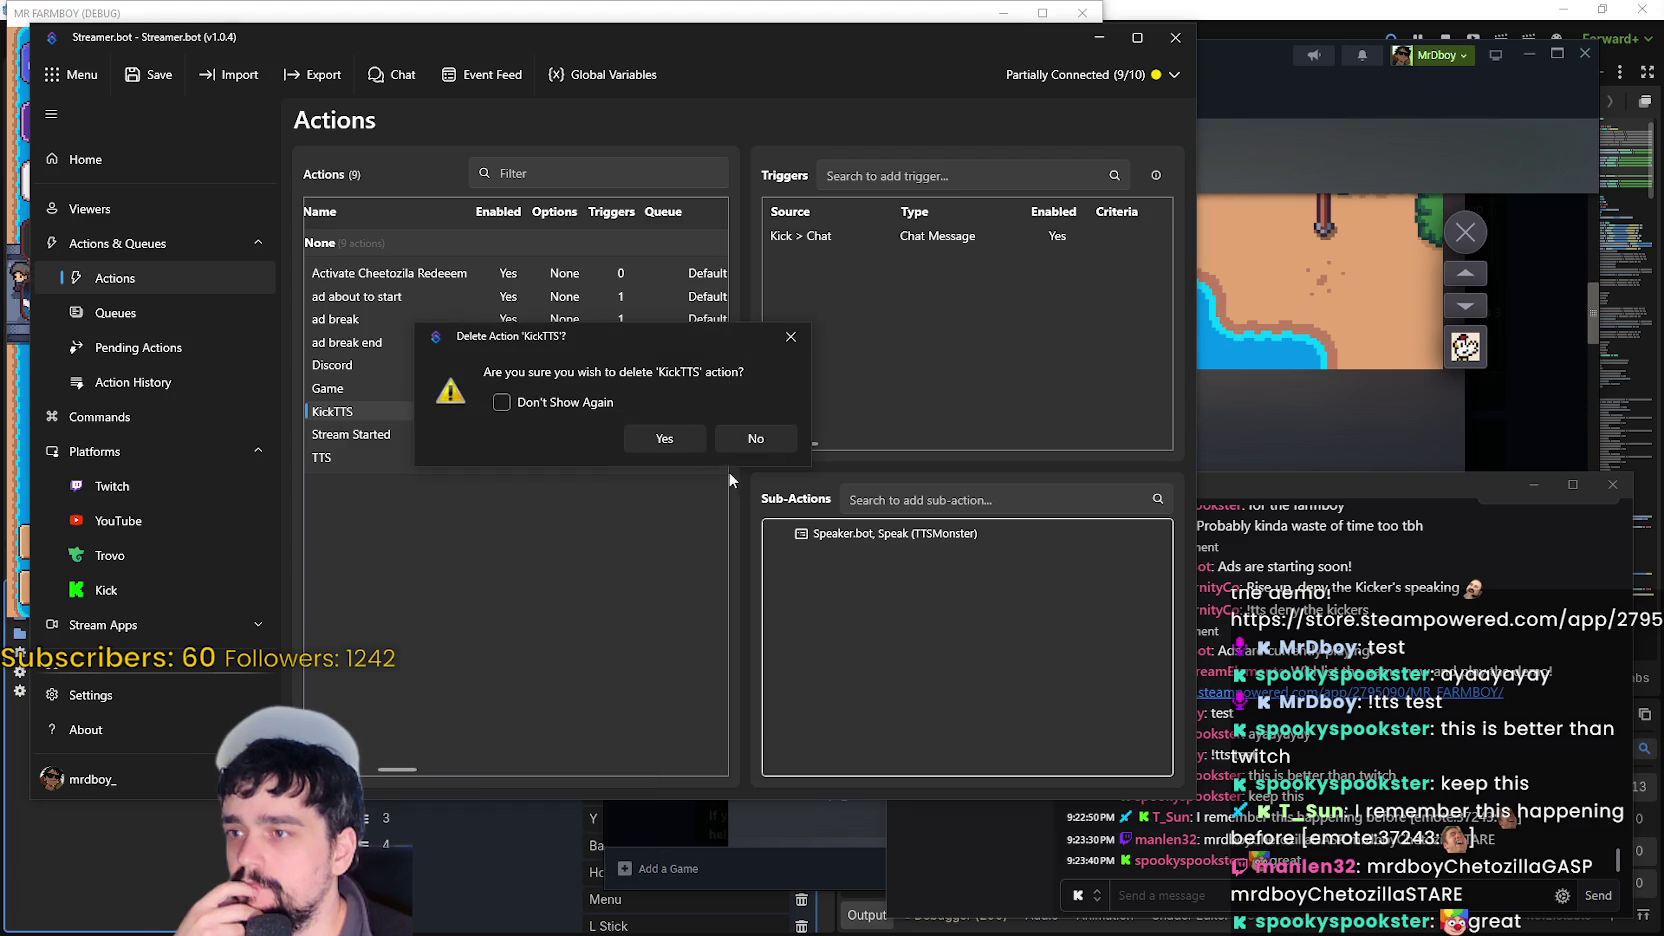
{"action": "left_click", "coordinate": [660, 438]}
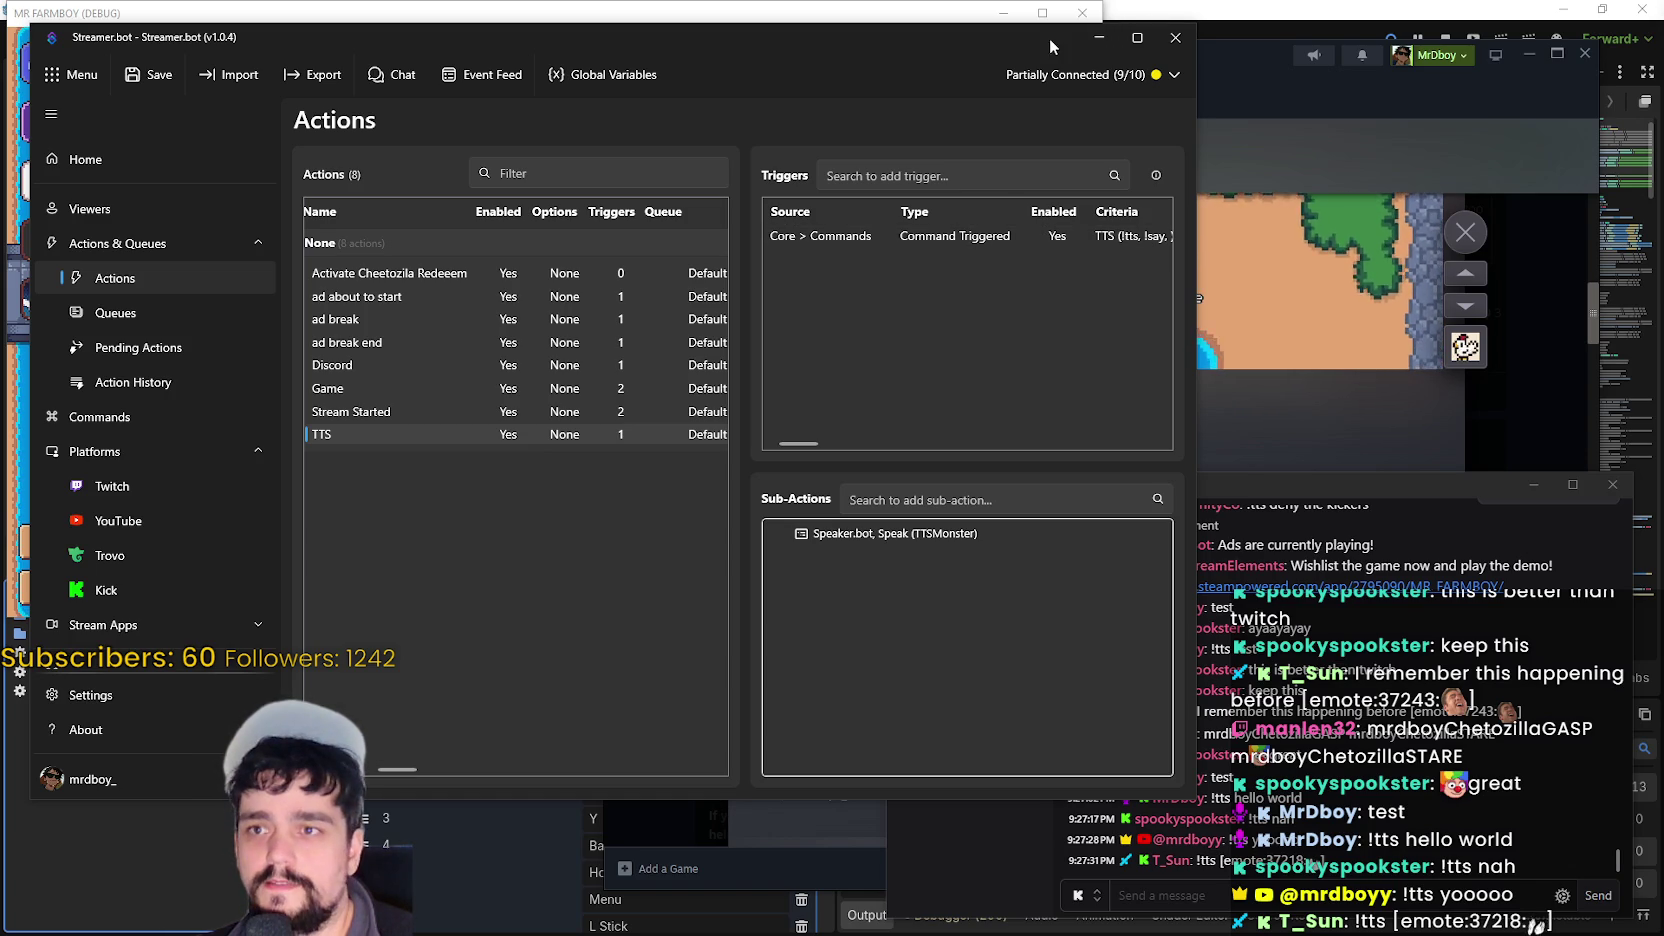
{"action": "left_click", "coordinate": [1099, 37]}
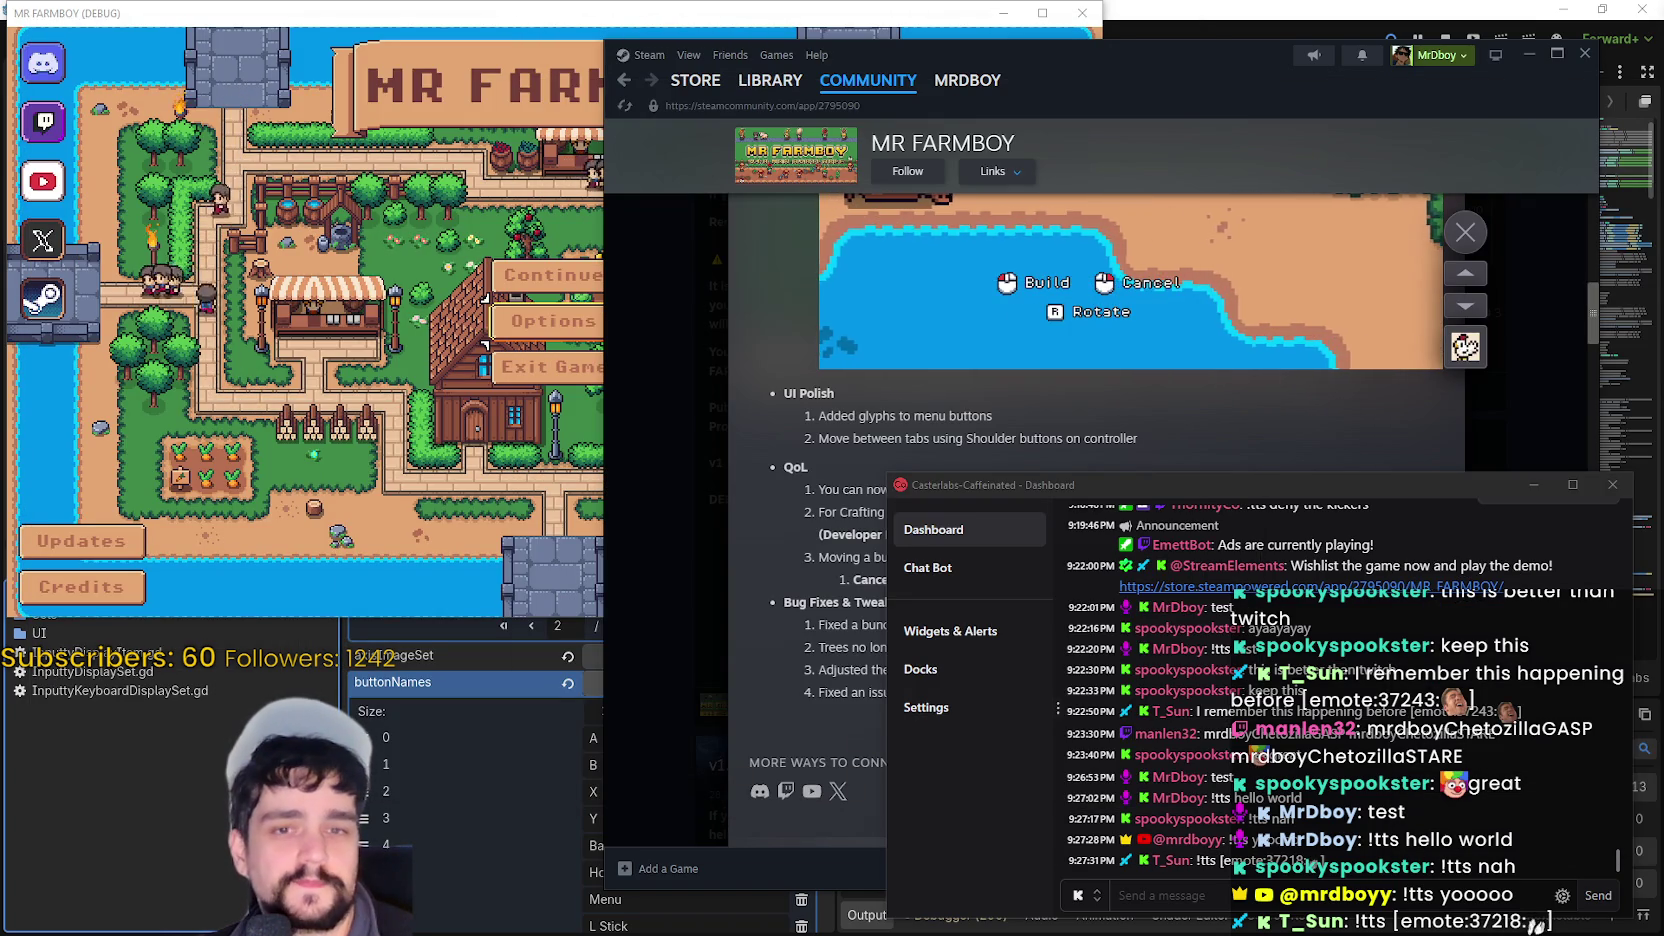
- Minimize the Casterlabs dashboard so the MR FARMBOY patch notes are fully visible
{"action": "left_click", "coordinate": [1533, 484]}
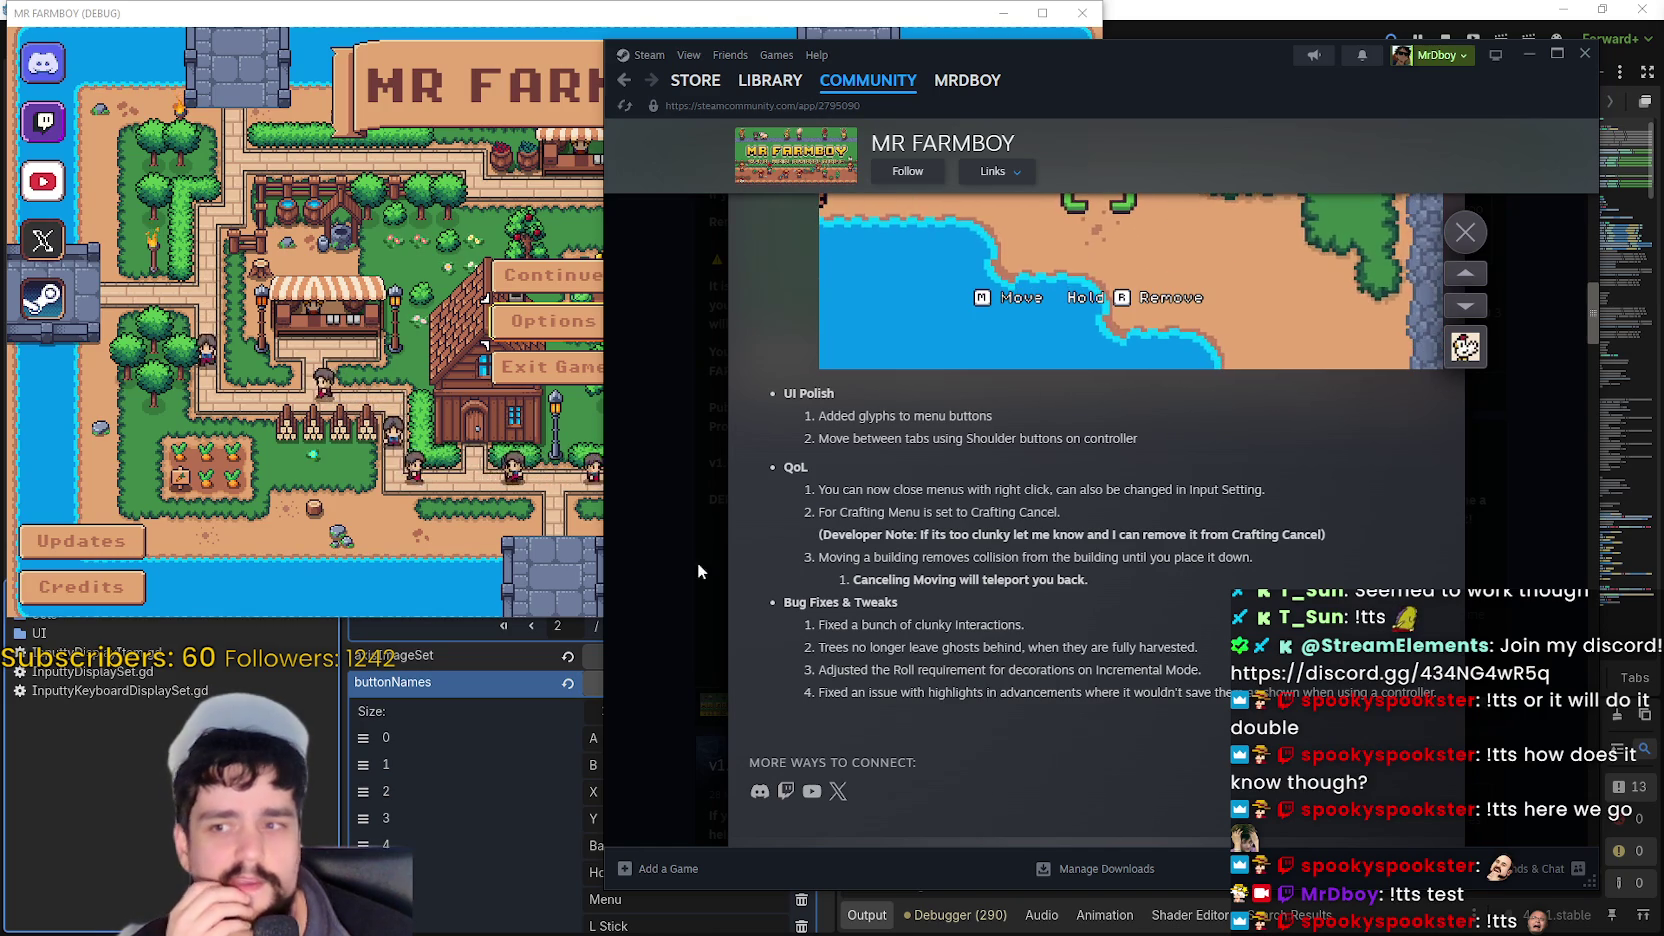
- Read through the v1.0.6 patch notes and clear the text selection
{"action": "scroll", "coordinate": [870, 420], "scroll_direction": "up", "scroll_amount": 10}
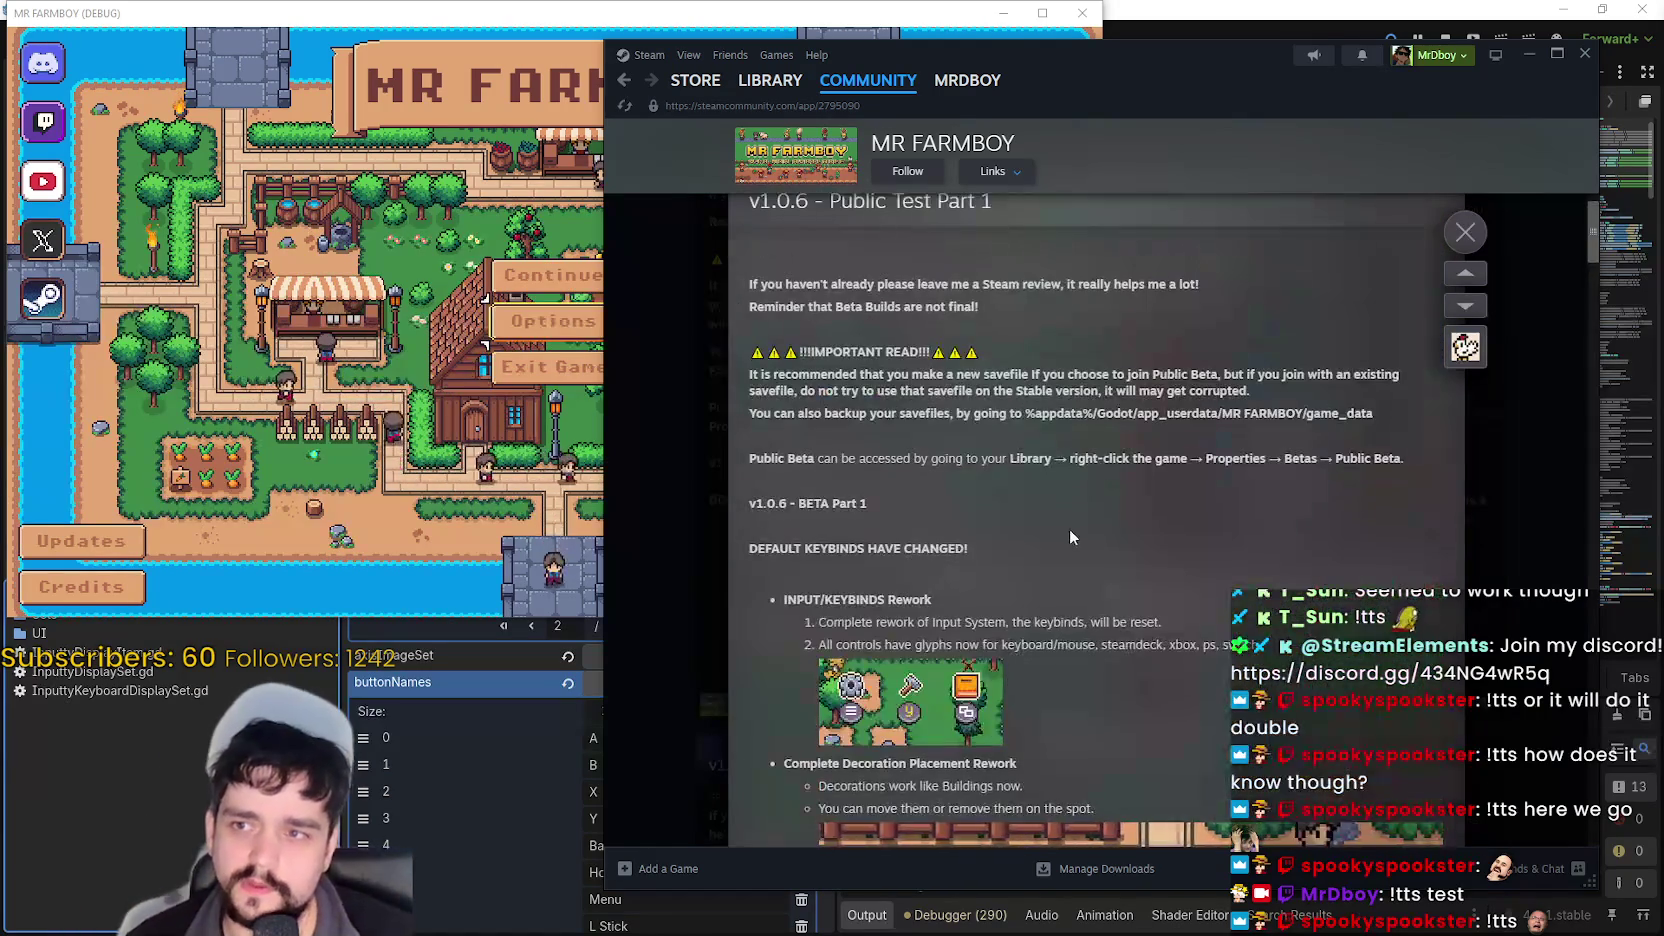
{"action": "scroll", "coordinate": [1069, 537], "scroll_direction": "up", "scroll_amount": 2}
{"action": "mouse_move", "coordinate": [750, 461]}
{"action": "left_mouse_down"}
{"action": "mouse_move", "coordinate": [1405, 503]}
{"action": "mouse_move", "coordinate": [1365, 472]}
{"action": "left_mouse_up"}
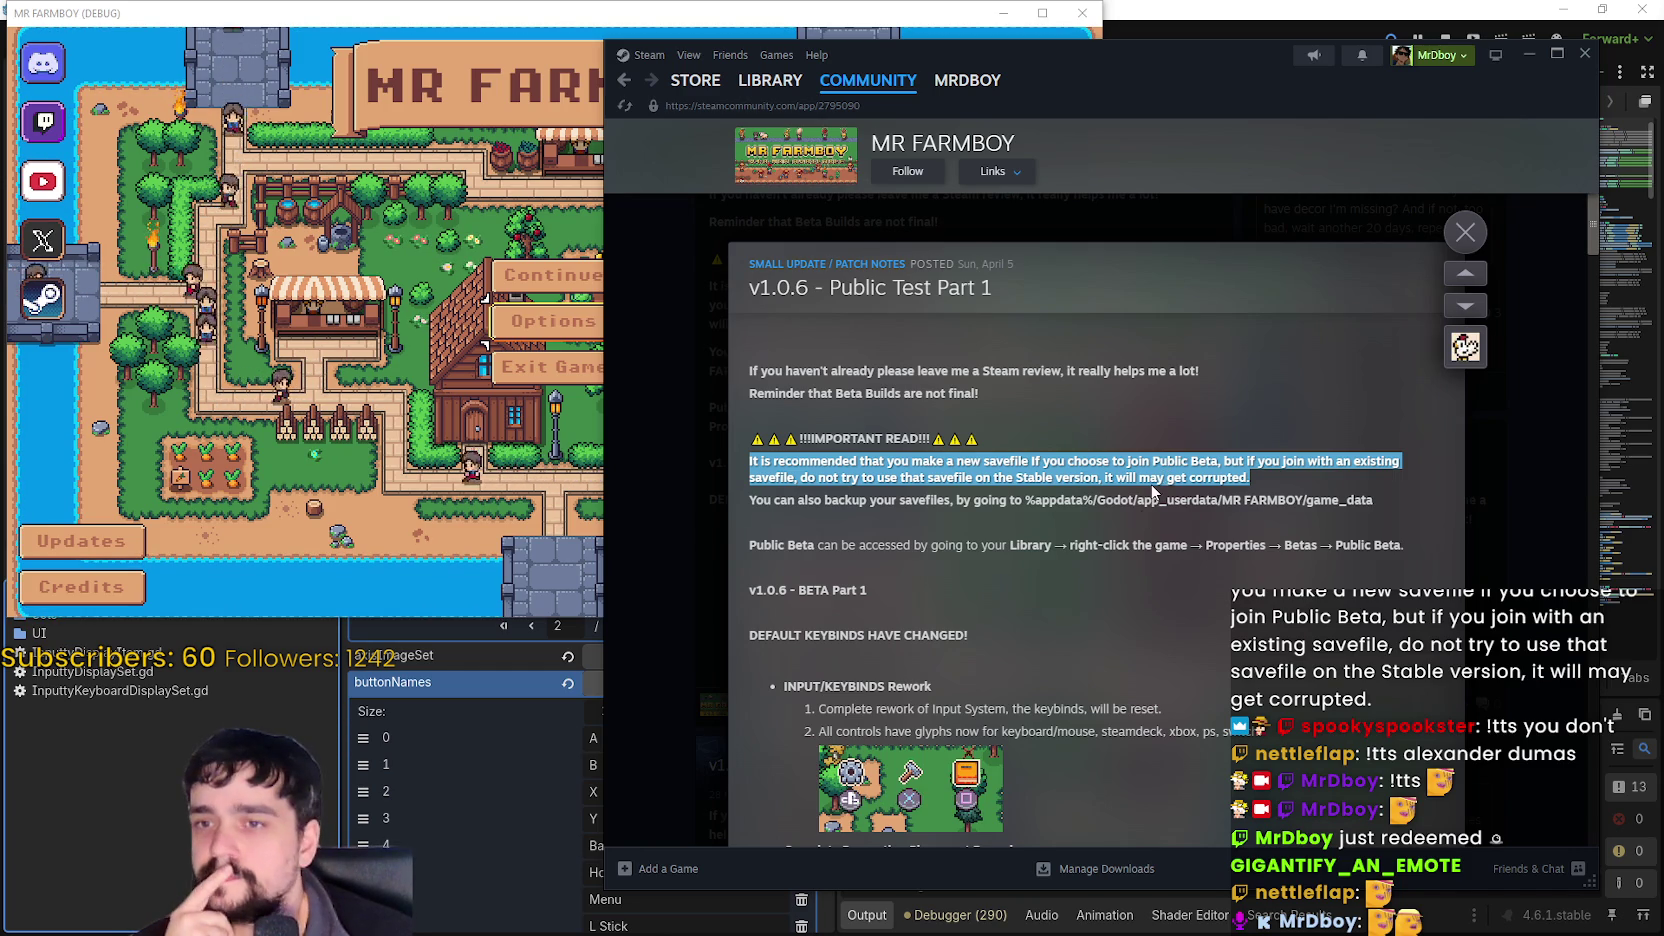
{"action": "left_click", "coordinate": [1144, 478]}
{"action": "scroll", "coordinate": [1144, 478], "scroll_direction": "down", "scroll_amount": 3}
{"action": "scroll", "coordinate": [1089, 445], "scroll_direction": "down", "scroll_amount": 5}
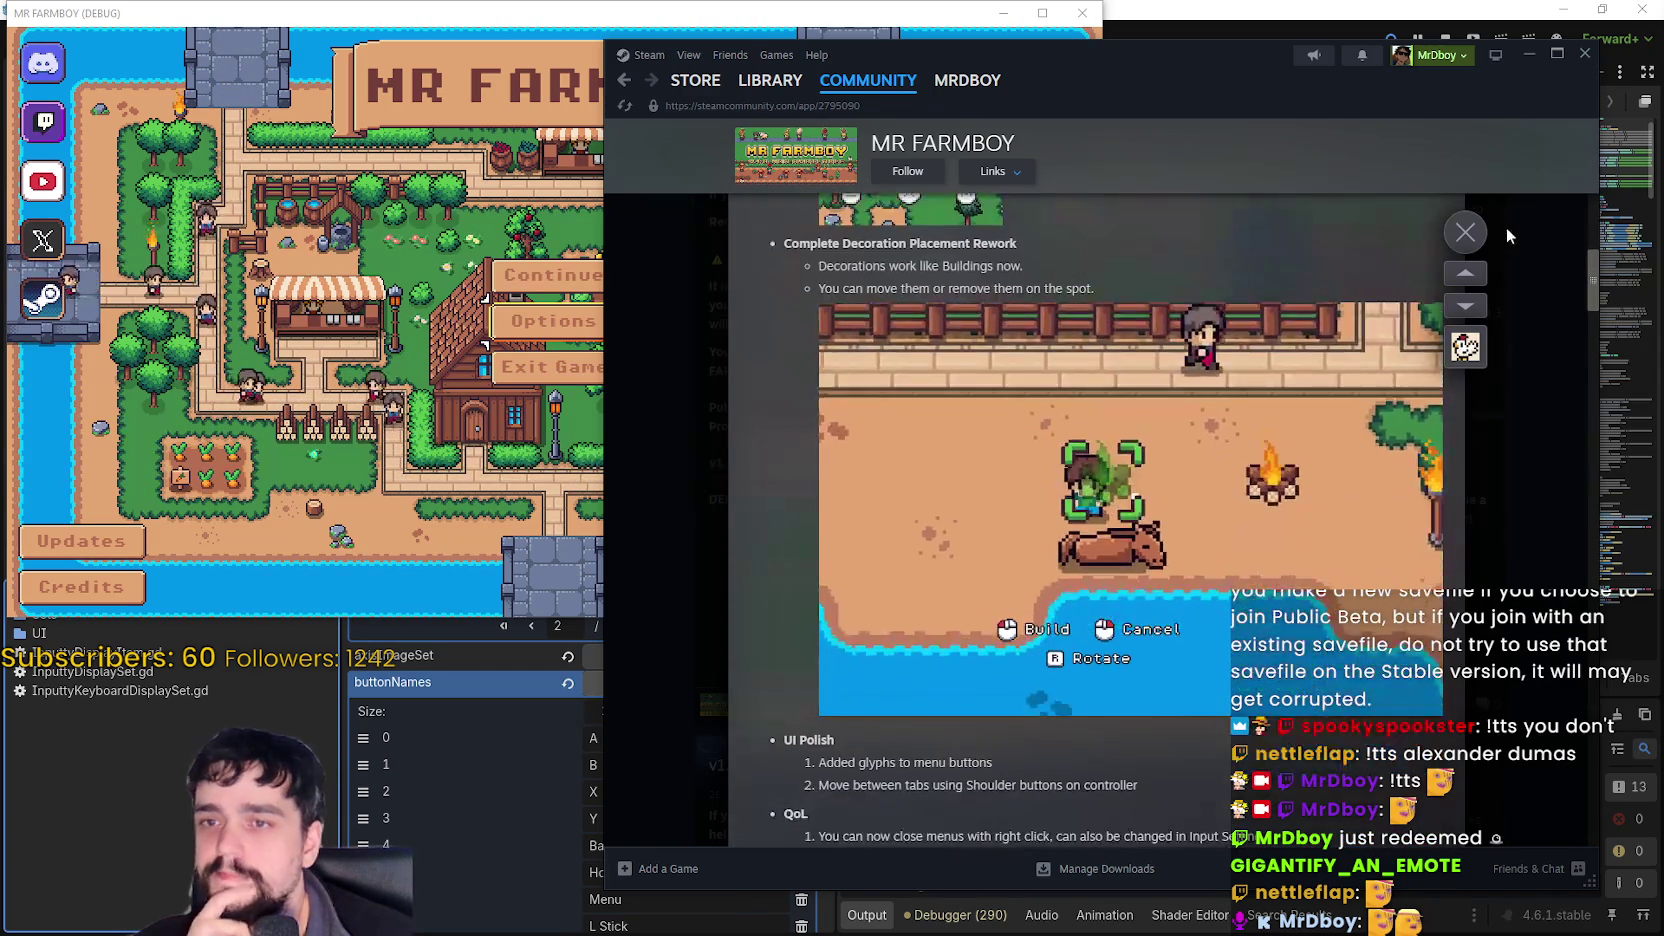
- Close the patch notes popup and reload the MR FARMBOY community hub page
{"action": "left_click", "coordinate": [1465, 232]}
{"action": "right_click", "coordinate": [1529, 452]}
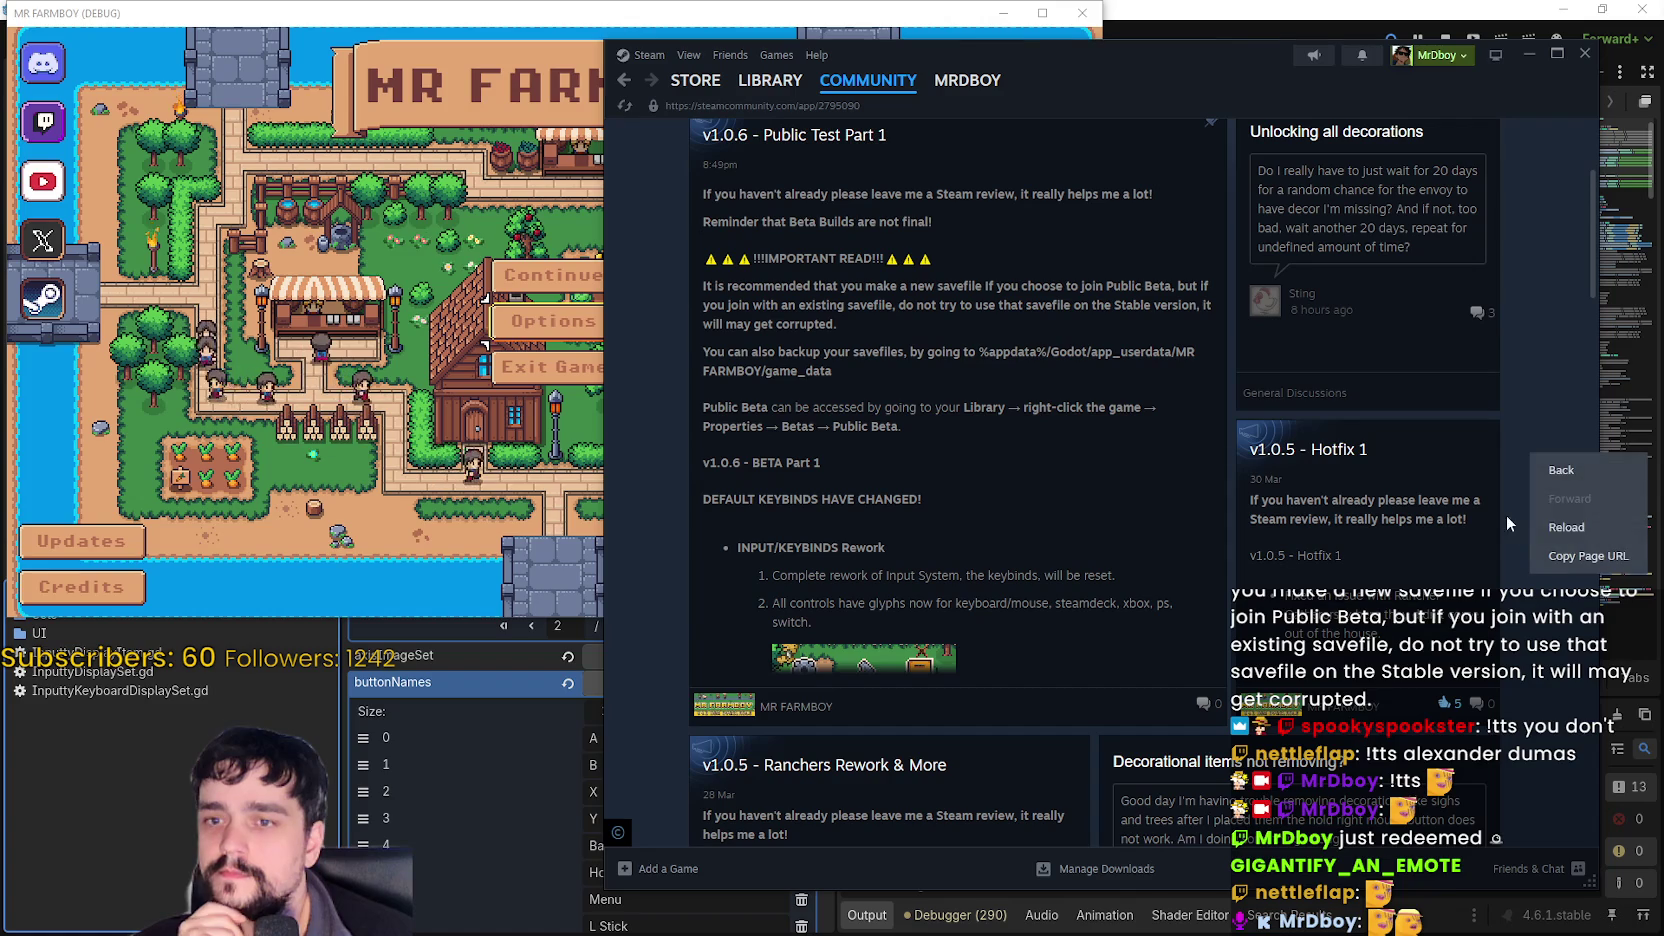
{"action": "left_click", "coordinate": [1540, 514]}
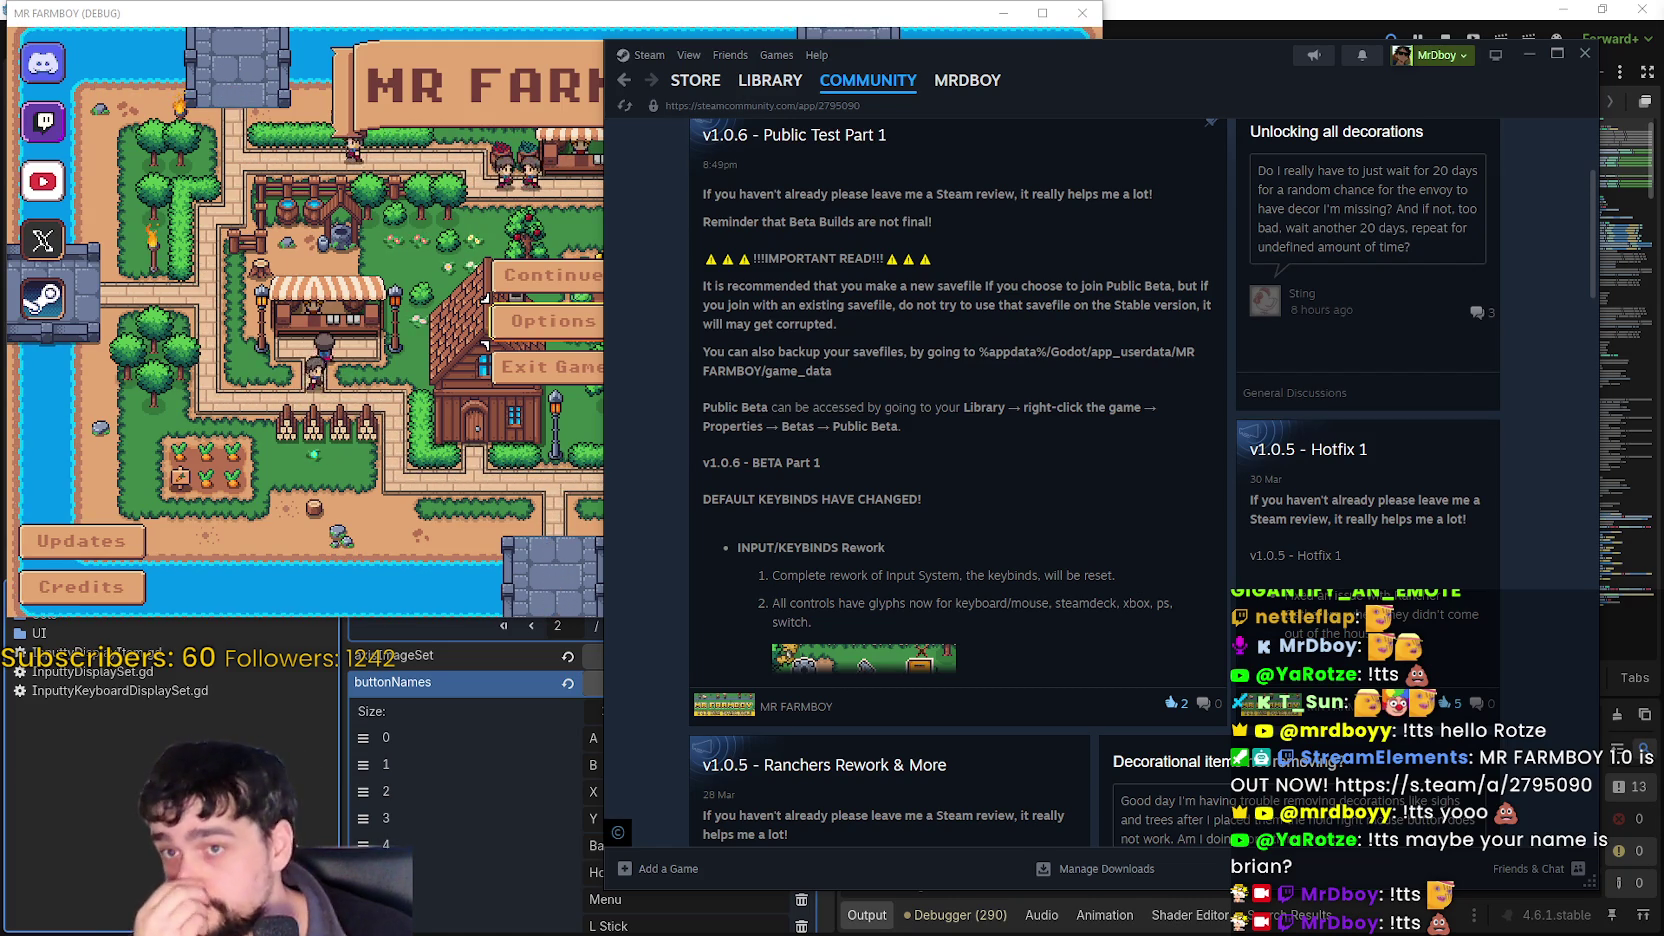
- Minimize Steam, then open and close MR FARMBOY's Options menu to return to its v1.0.6 BETA title screen
{"action": "left_click", "coordinate": [1528, 54]}
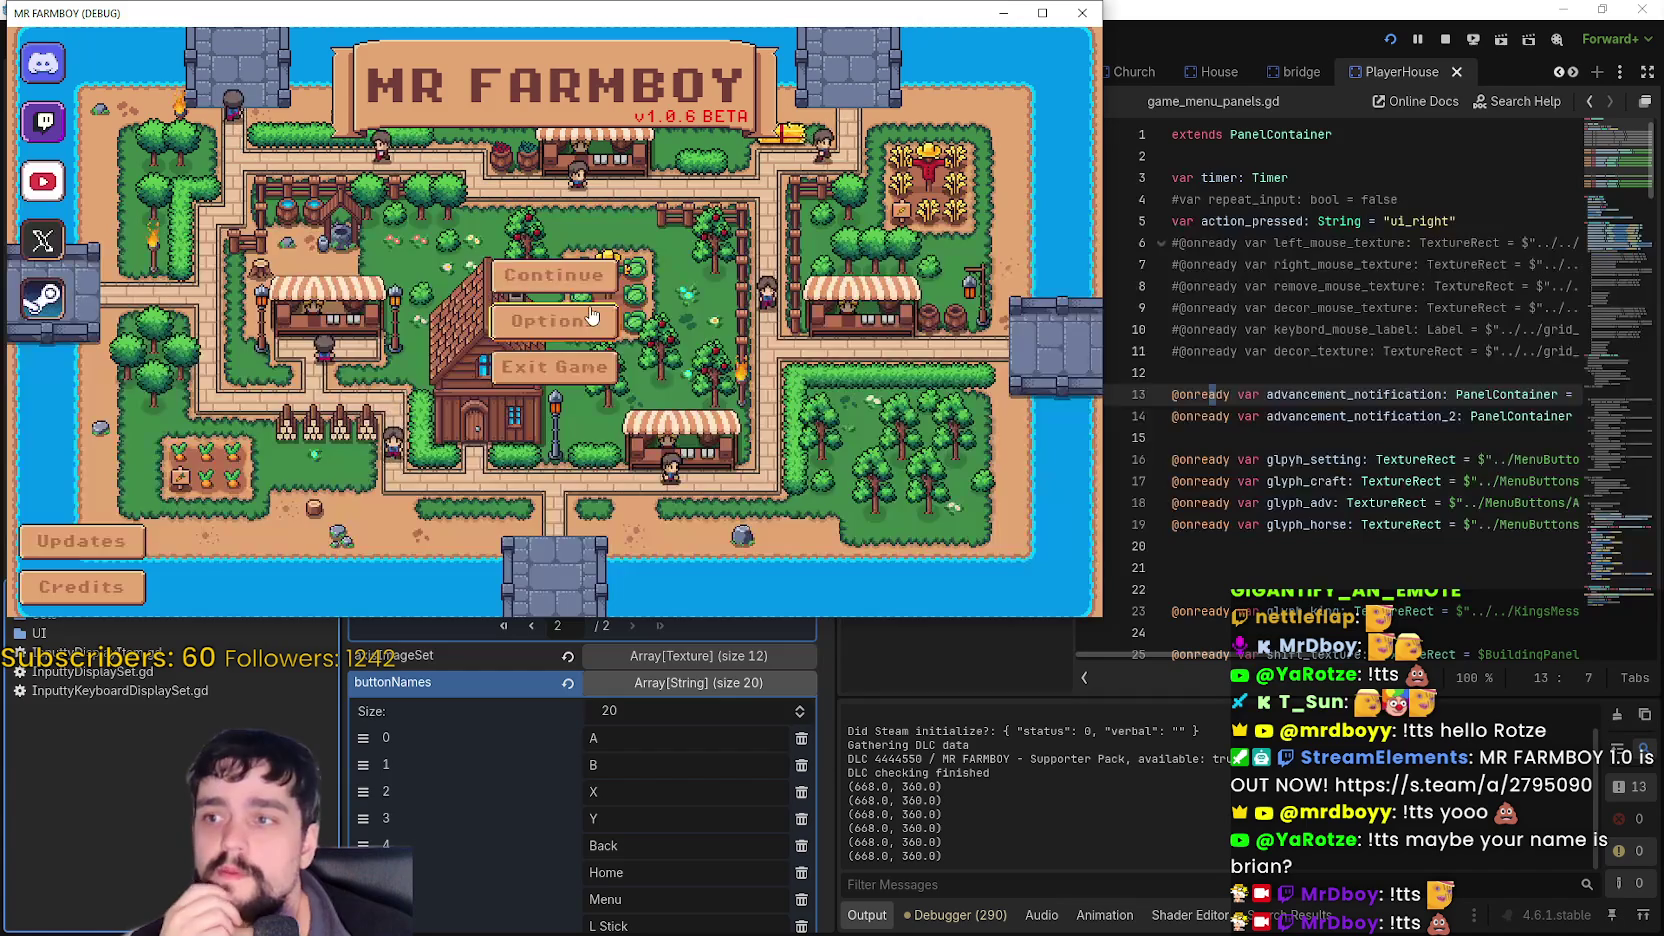
{"action": "left_click", "coordinate": [553, 320]}
{"action": "key", "text": "Escape"}
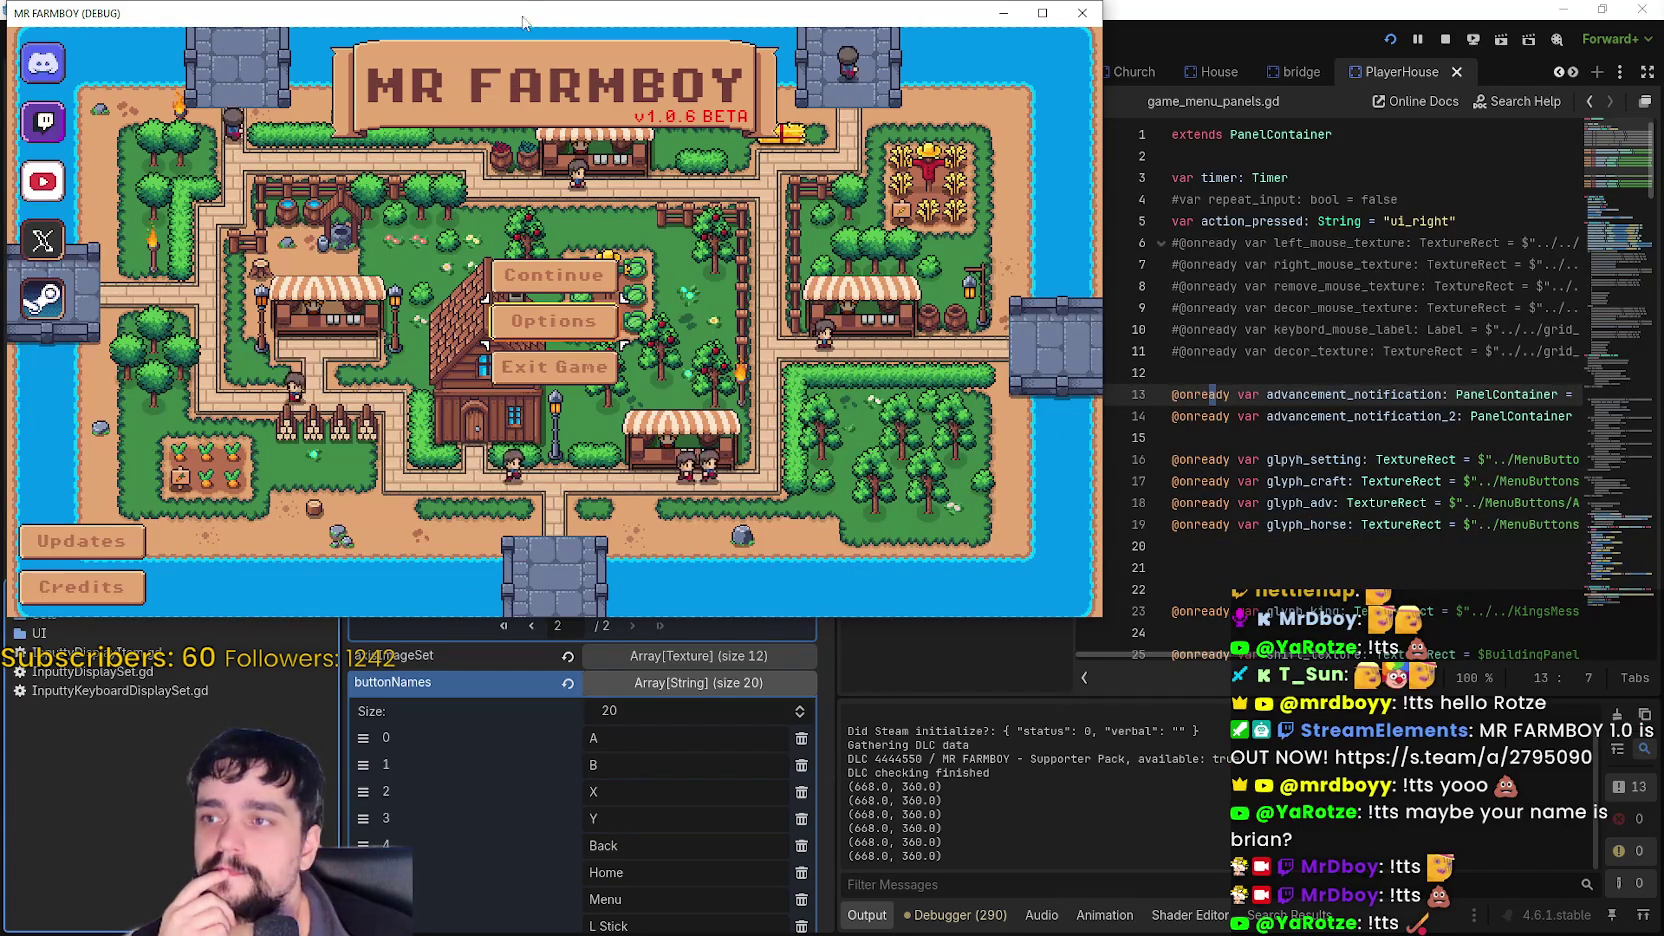